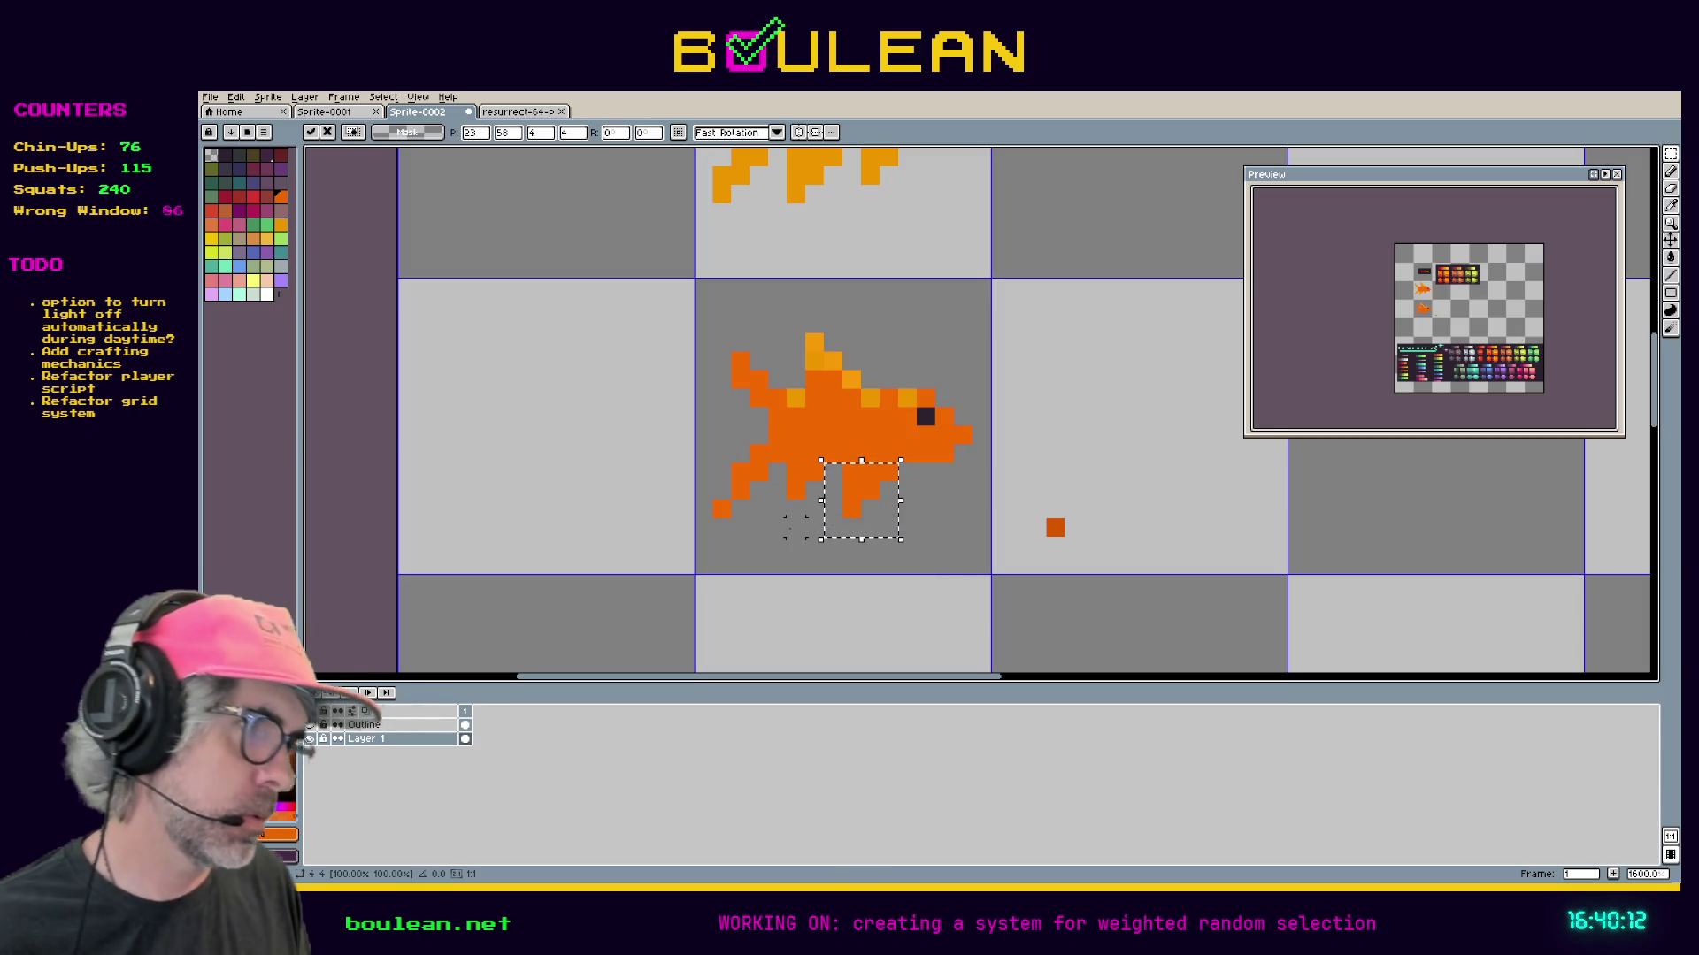
Pencil extra pixels onto the goldfish's lower fin and top fin.
{"action": "key", "text": "ctrl+d"}
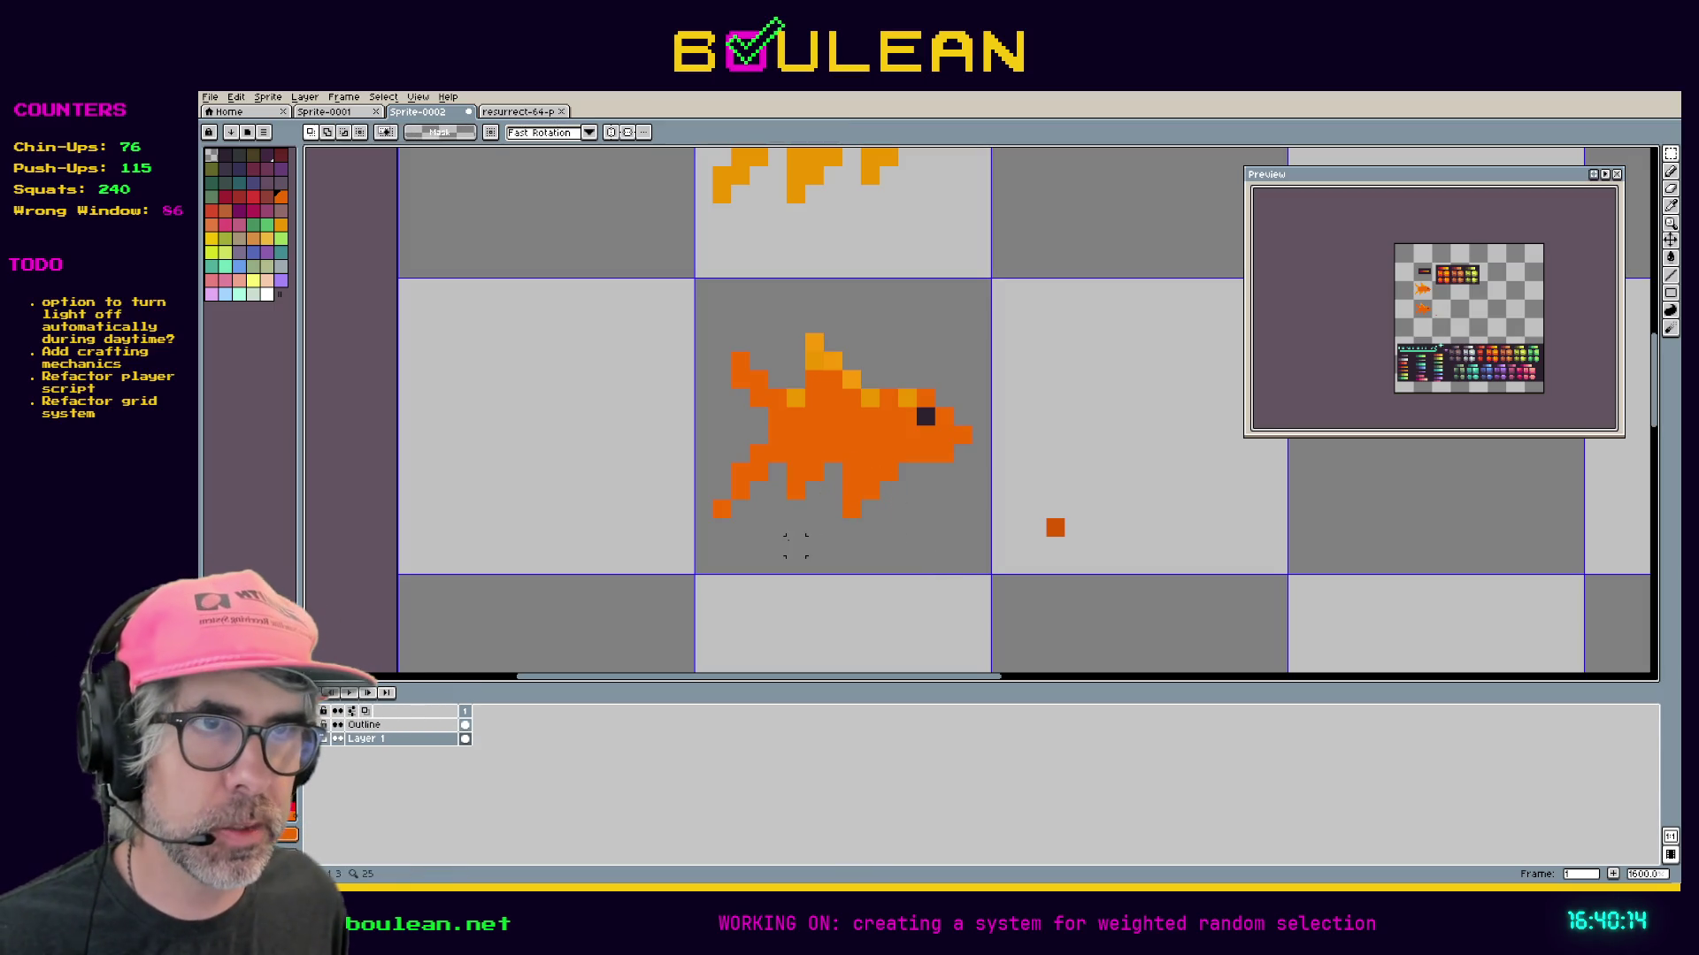
{"action": "key", "text": "b"}
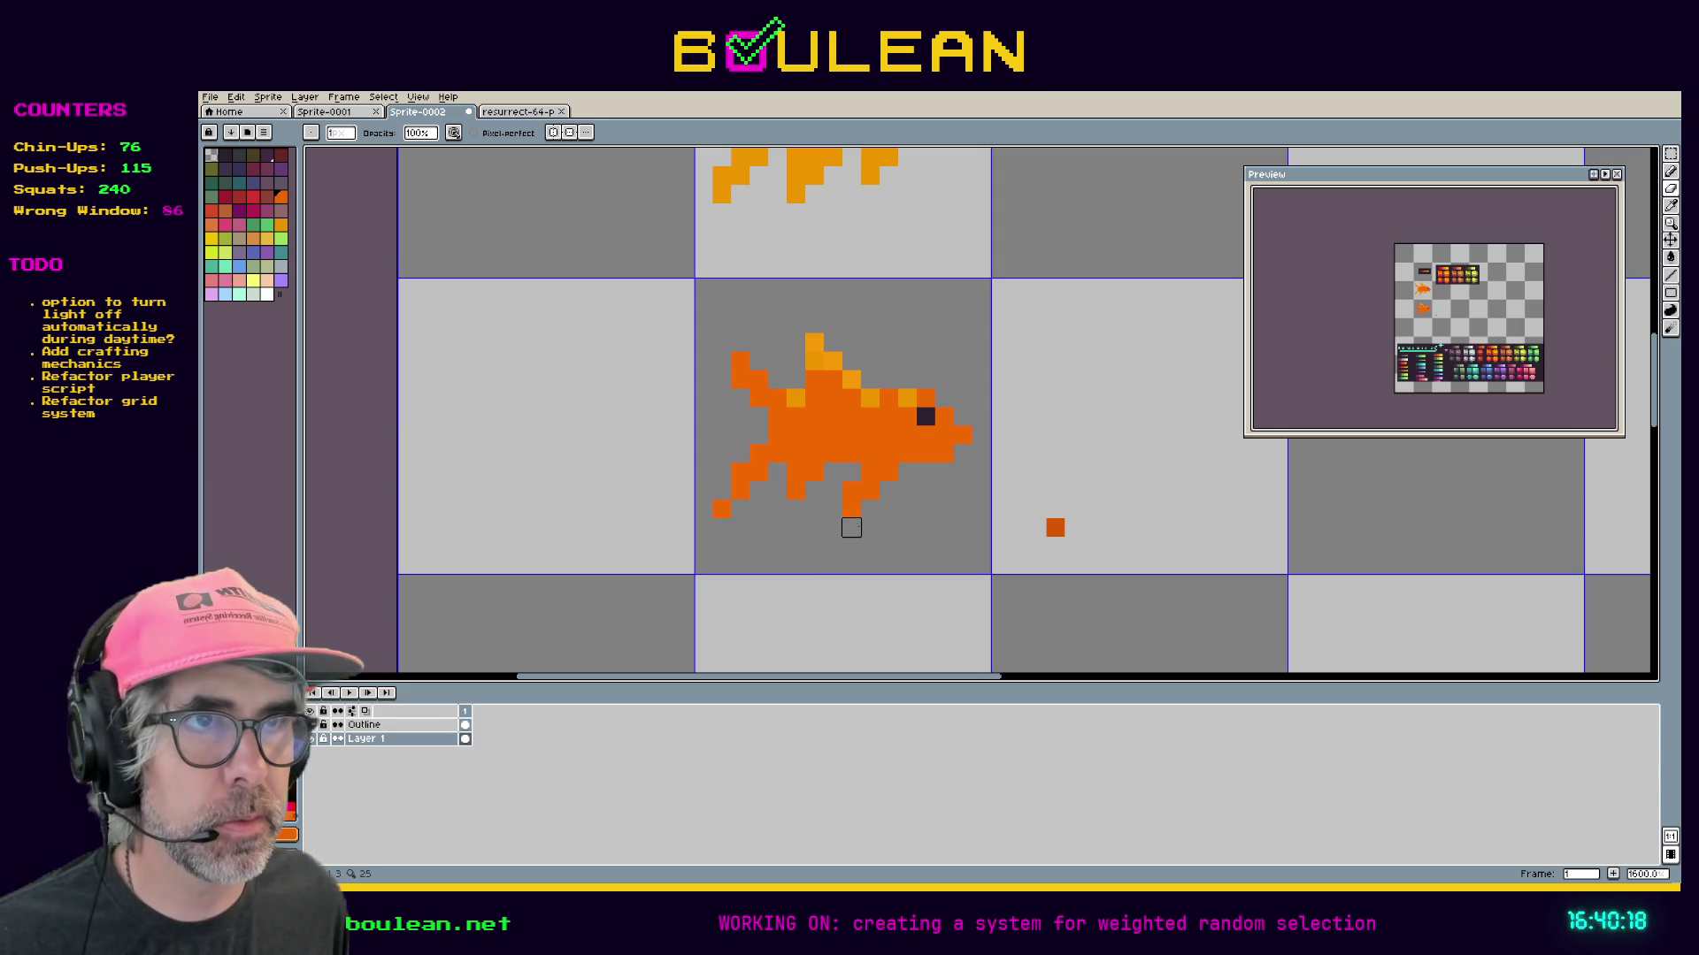
{"action": "left_click", "coordinate": [869, 491]}
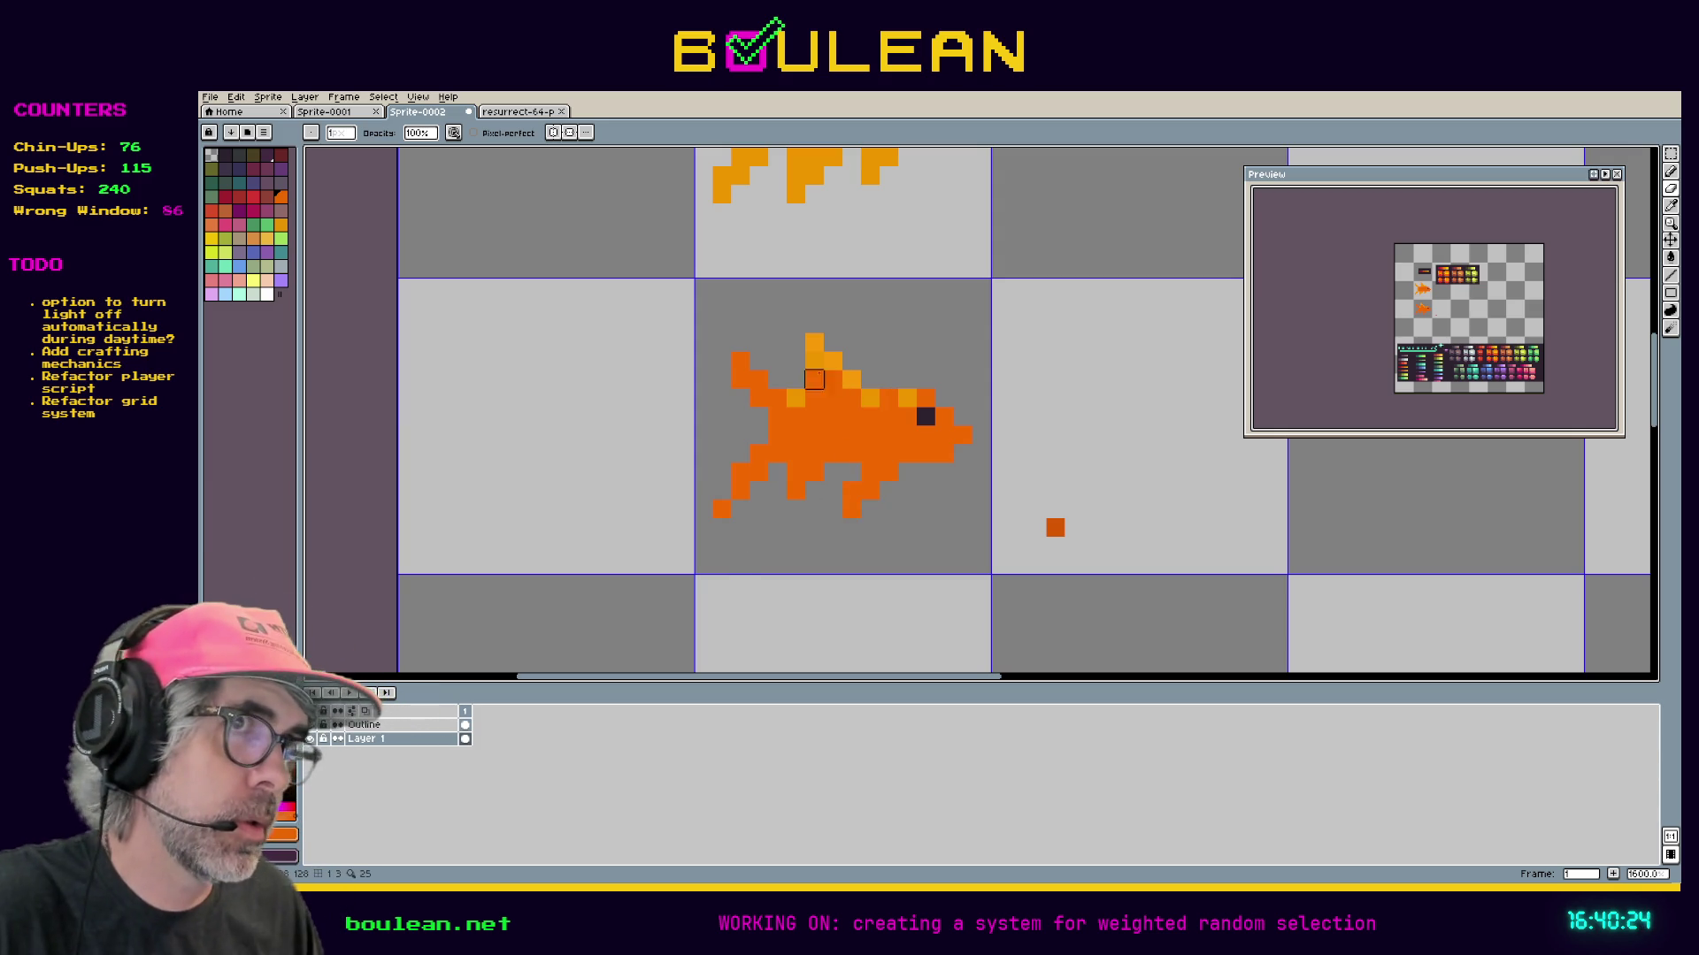
{"action": "key", "text": "b"}
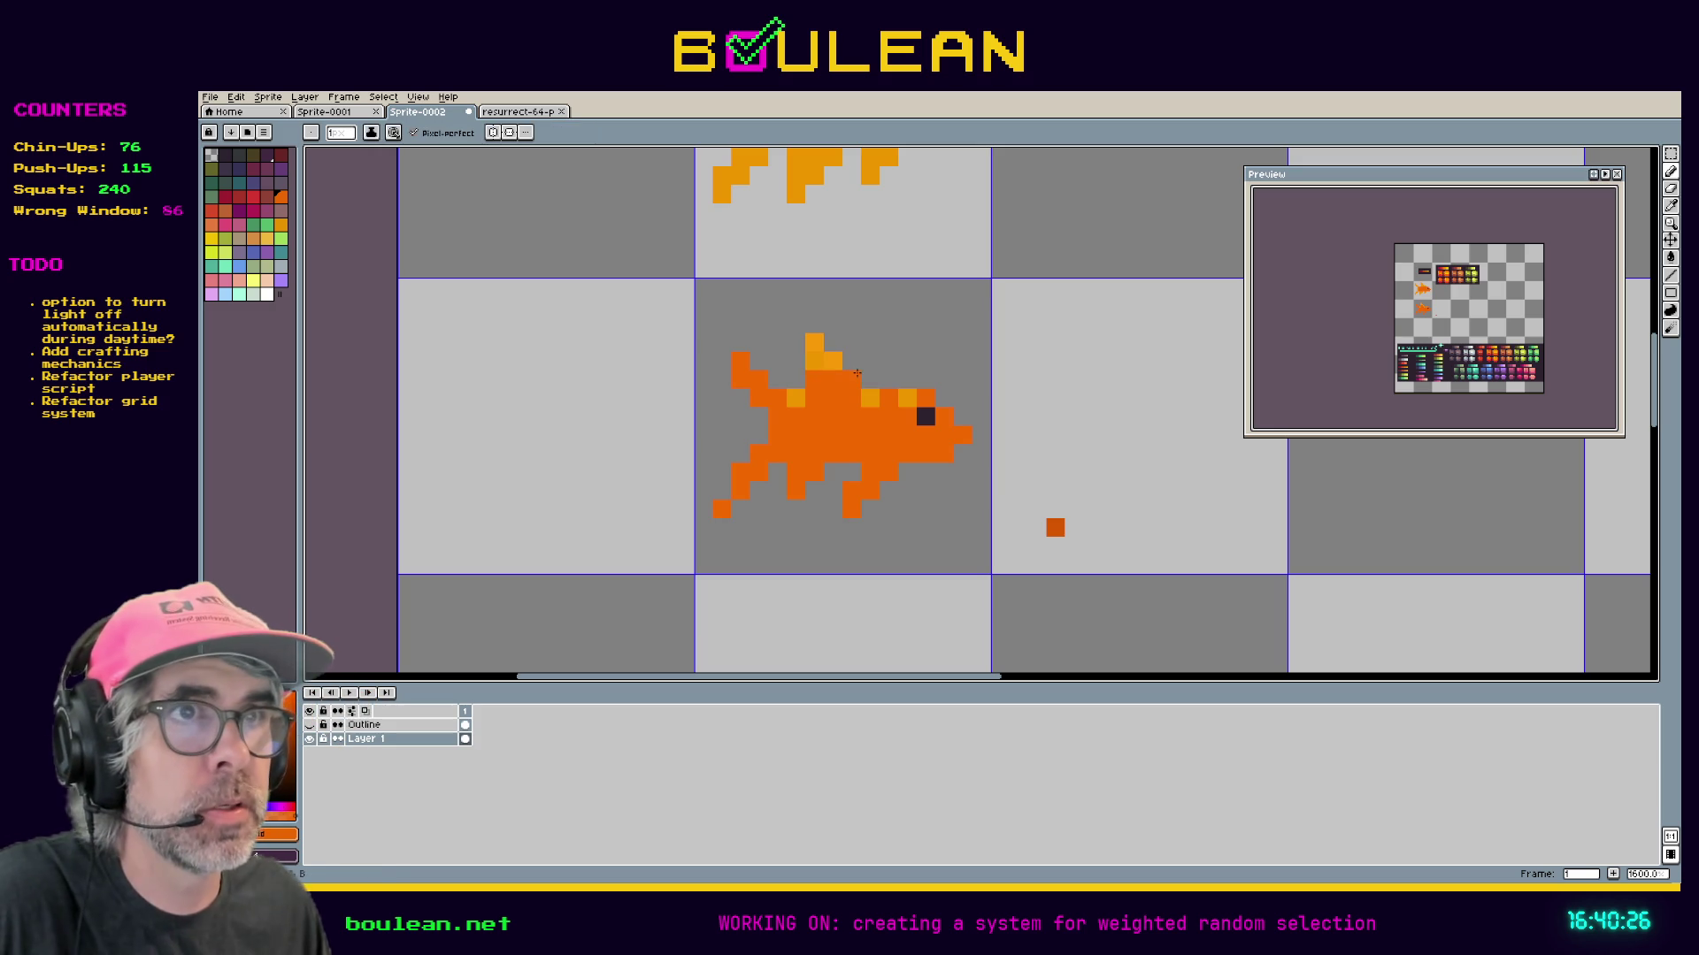
{"action": "left_click_drag", "start_coordinate": [865, 376], "coordinate": [852, 366]}
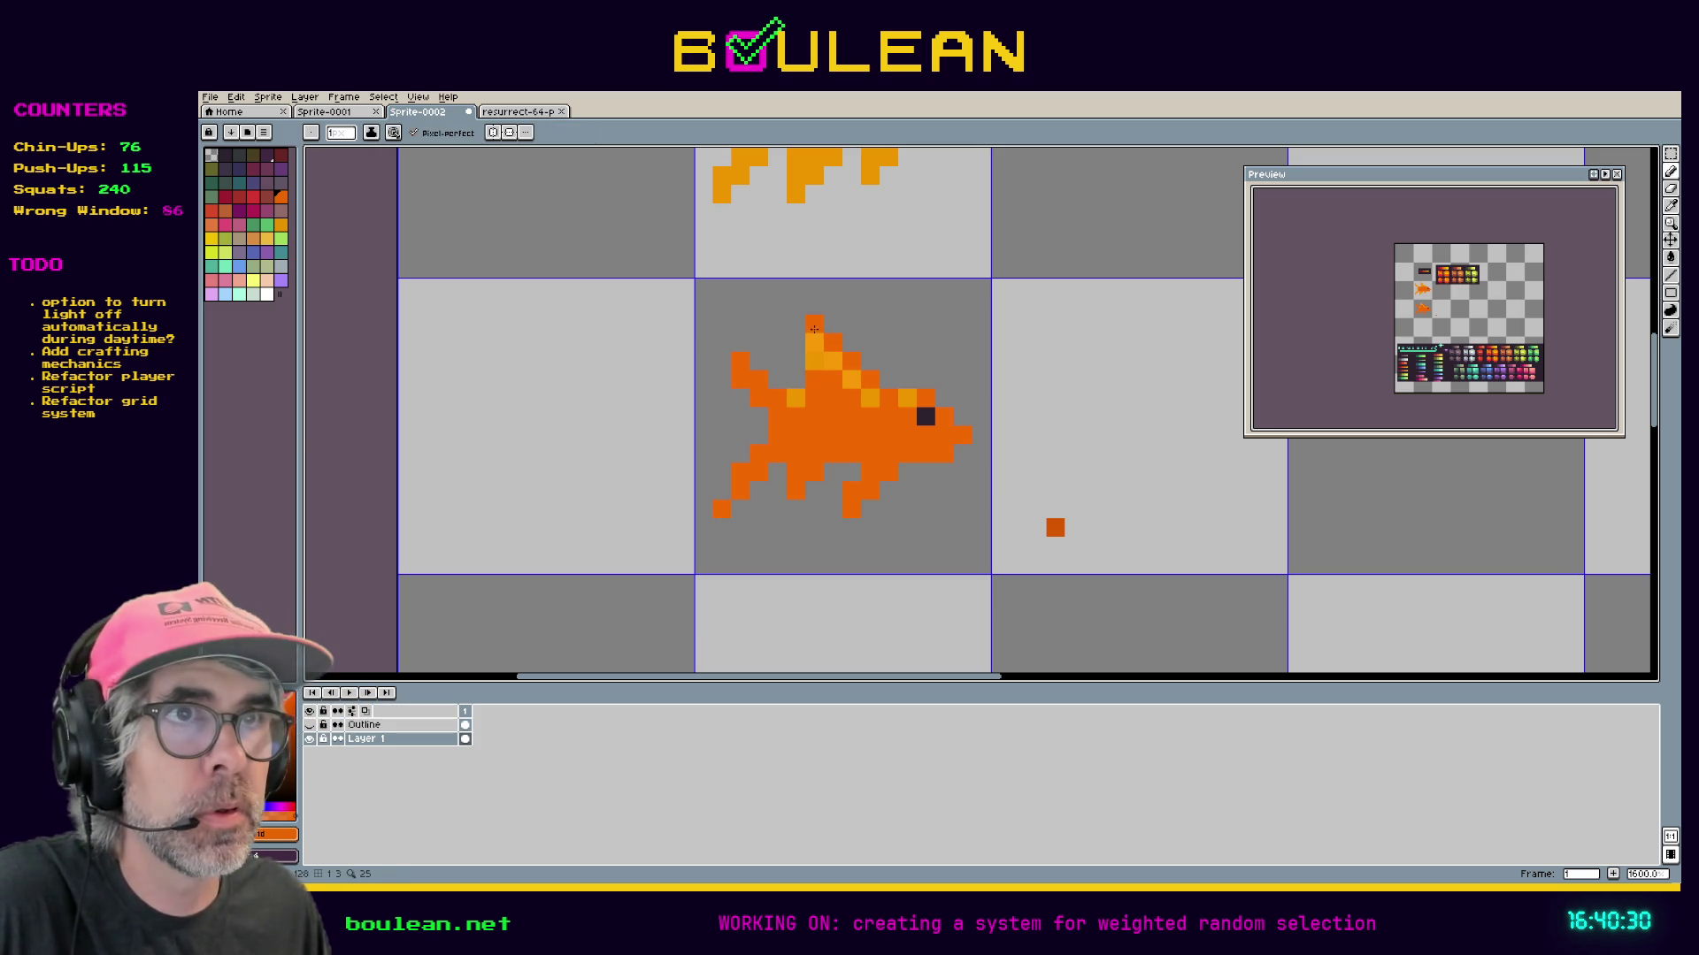
{"action": "left_click", "coordinate": [813, 325]}
{"action": "left_click", "coordinate": [802, 343]}
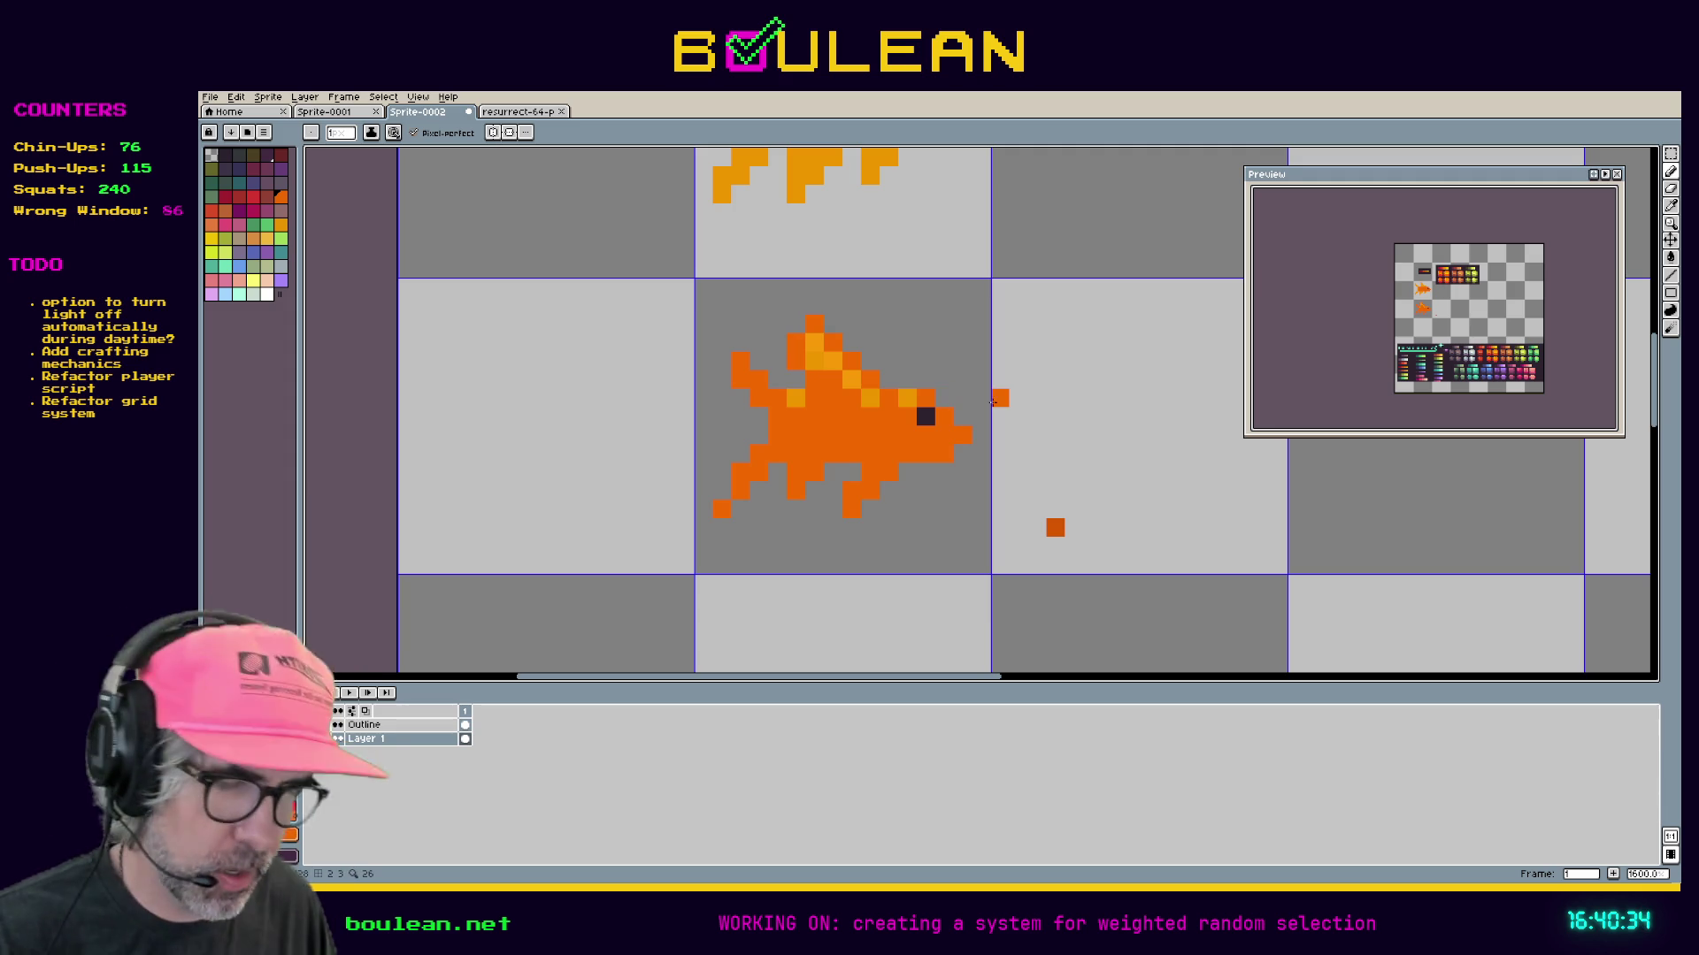
Shift the goldfish's top fin one pixel to the right.
{"action": "key", "text": "m"}
{"action": "left_click_drag", "start_coordinate": [901, 391], "coordinate": [765, 312]}
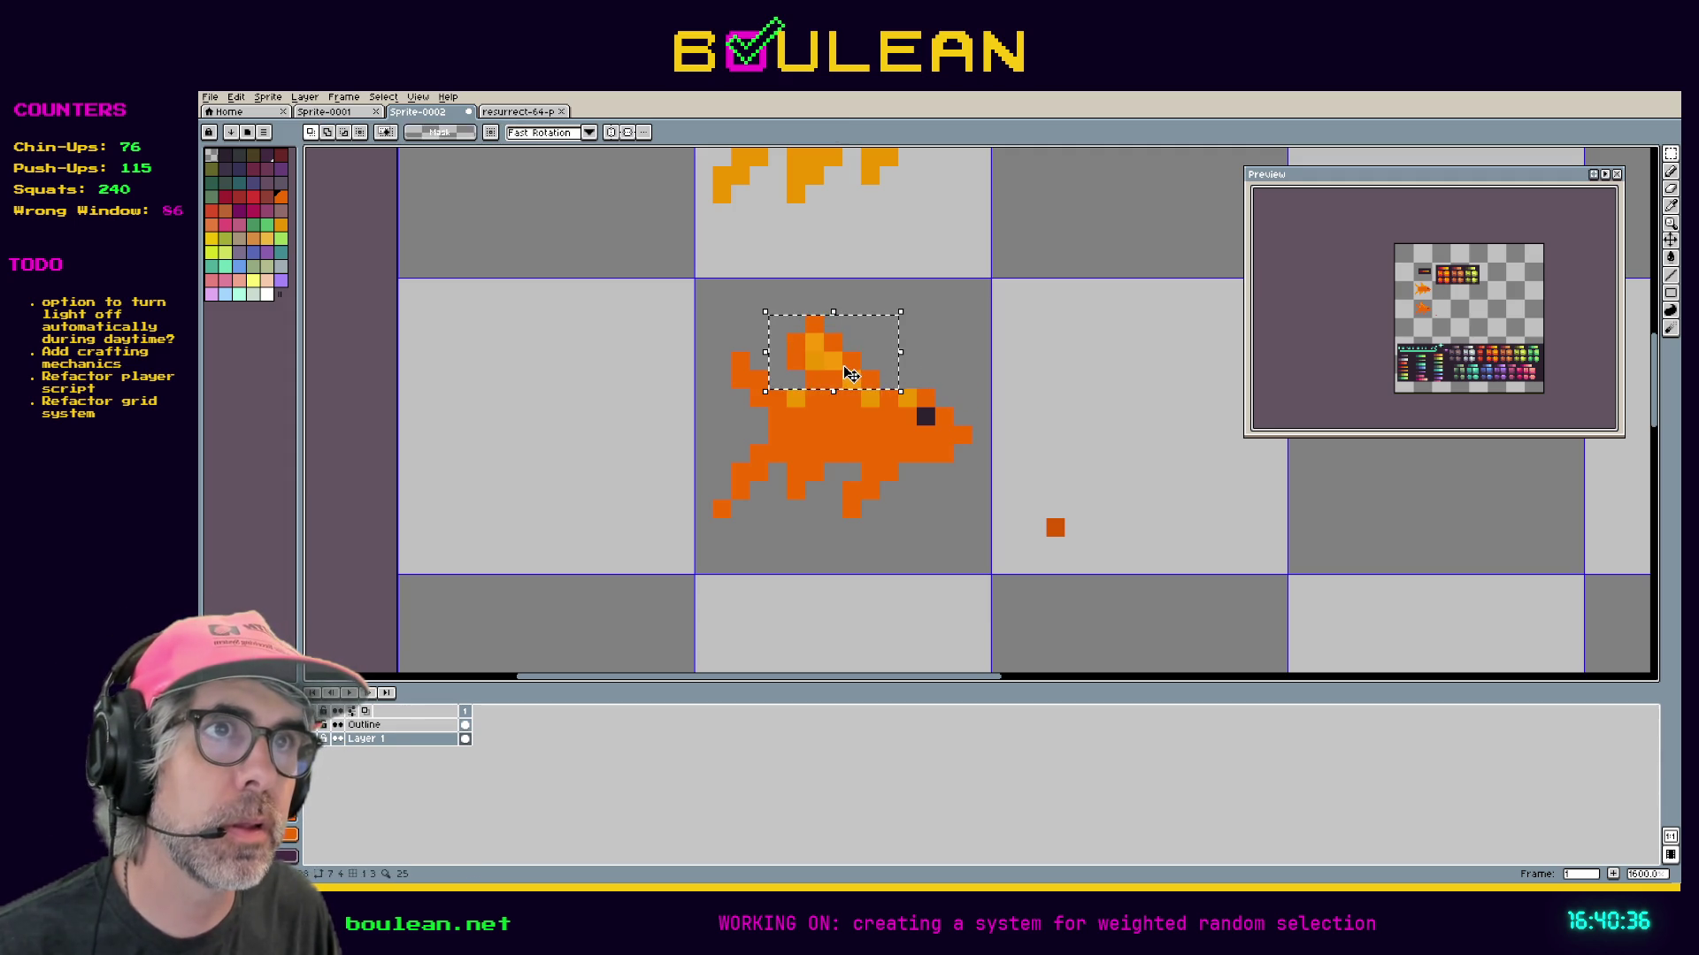
{"action": "left_click_drag", "start_coordinate": [863, 373], "coordinate": [881, 373]}
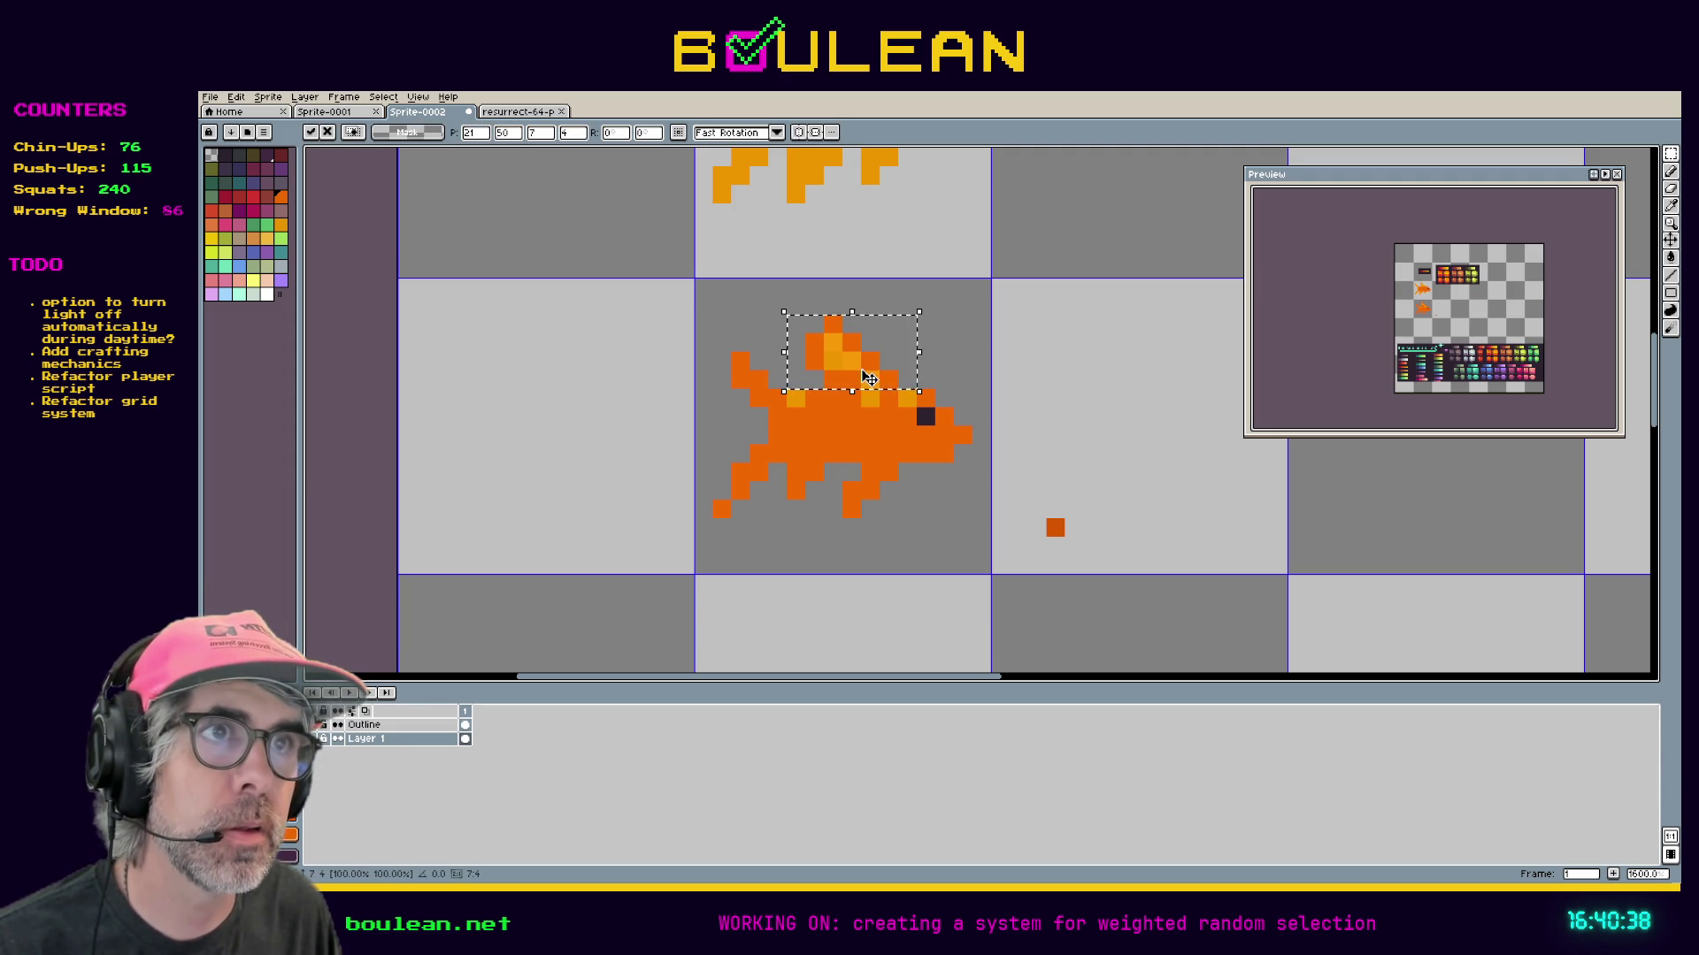
{"action": "left_click", "coordinate": [794, 434]}
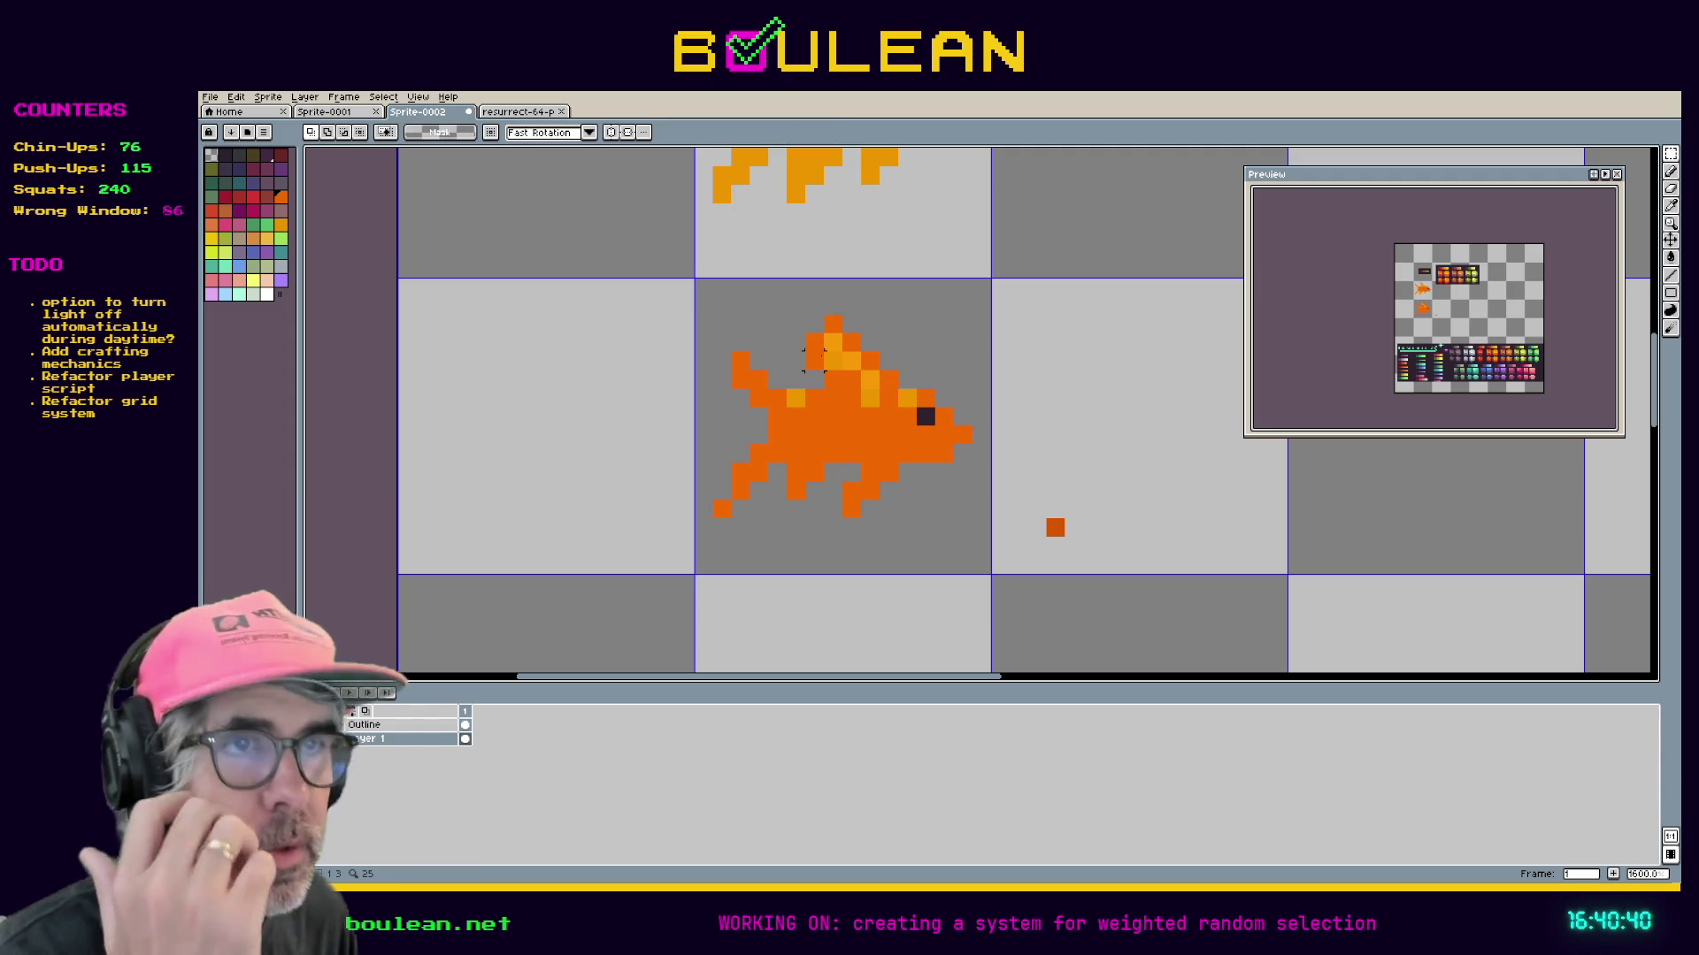
Paint over the seven light-orange highlight pixels in solid body orange.
{"action": "key", "text": "b"}
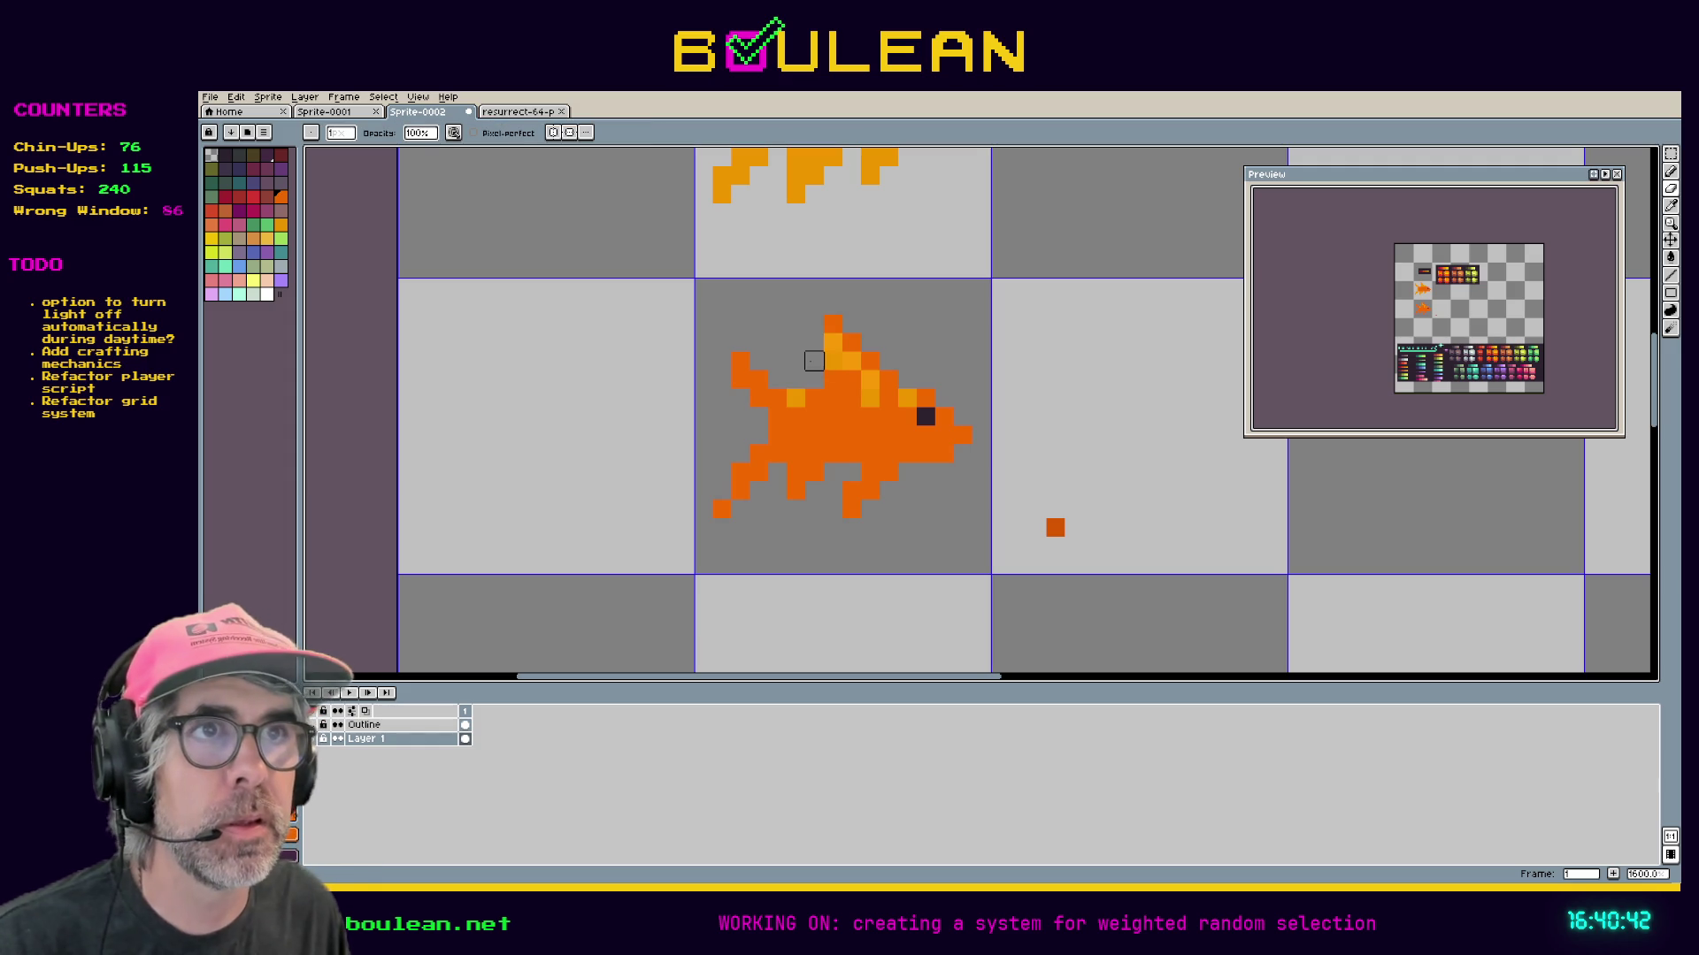
{"action": "key", "text": "e"}
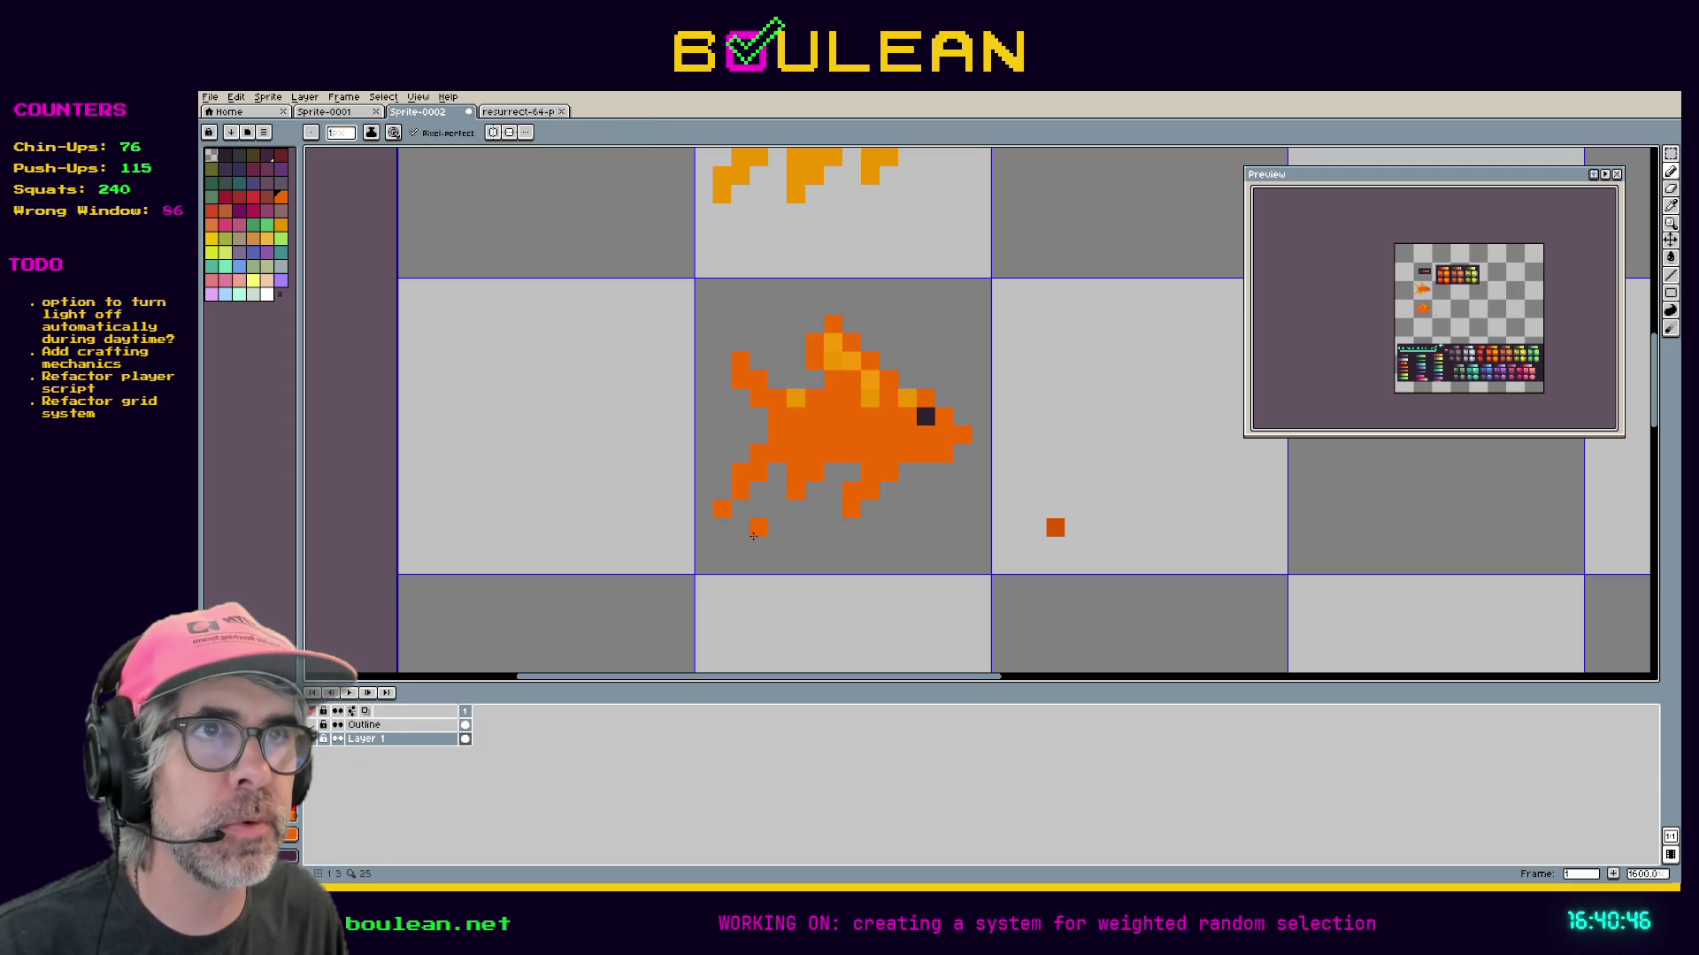
{"action": "left_click", "coordinate": [833, 361]}
{"action": "left_click", "coordinate": [833, 343]}
{"action": "left_click", "coordinate": [851, 361]}
{"action": "left_click", "coordinate": [864, 380]}
{"action": "left_click", "coordinate": [863, 400]}
{"action": "left_click", "coordinate": [796, 399]}
{"action": "left_click", "coordinate": [907, 406]}
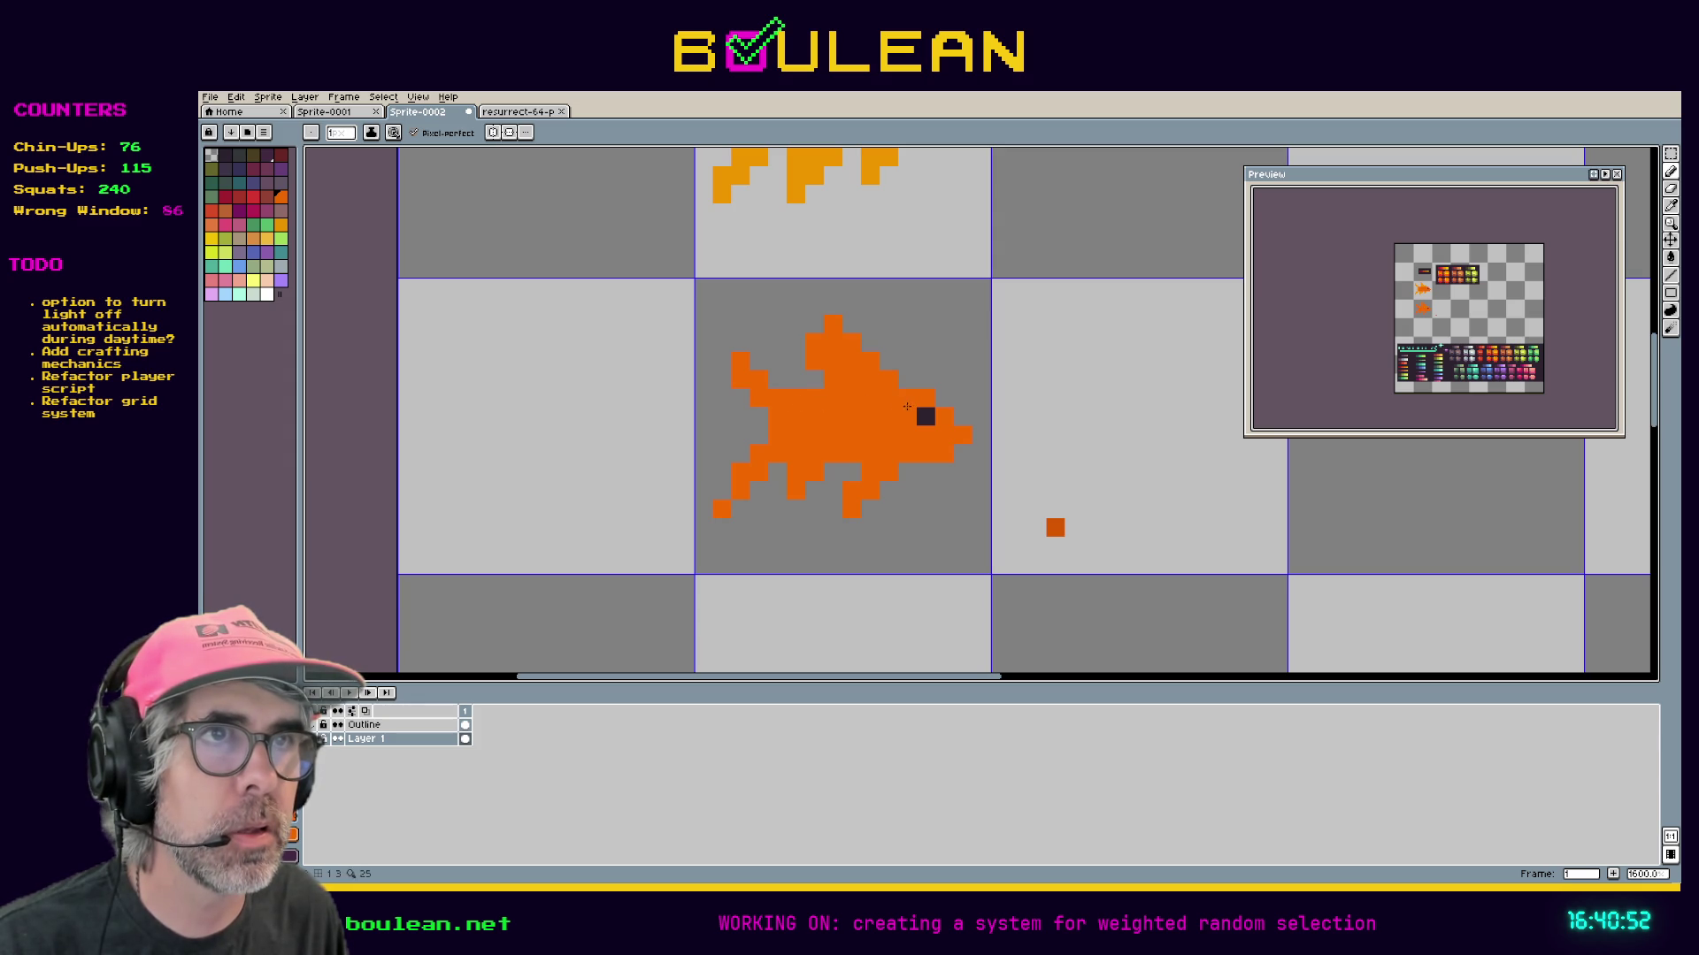
{"action": "left_click_drag", "start_coordinate": [715, 315], "coordinate": [675, 456]}
Sample a colour from the original goldfish and add yellow-orange pixels to the bottom fin and lower body.
{"action": "mouse_move", "coordinate": [967, 387]}
{"action": "left_mouse_down"}
{"action": "mouse_move", "coordinate": [857, 561]}
{"action": "mouse_move", "coordinate": [844, 636]}
{"action": "left_mouse_up"}
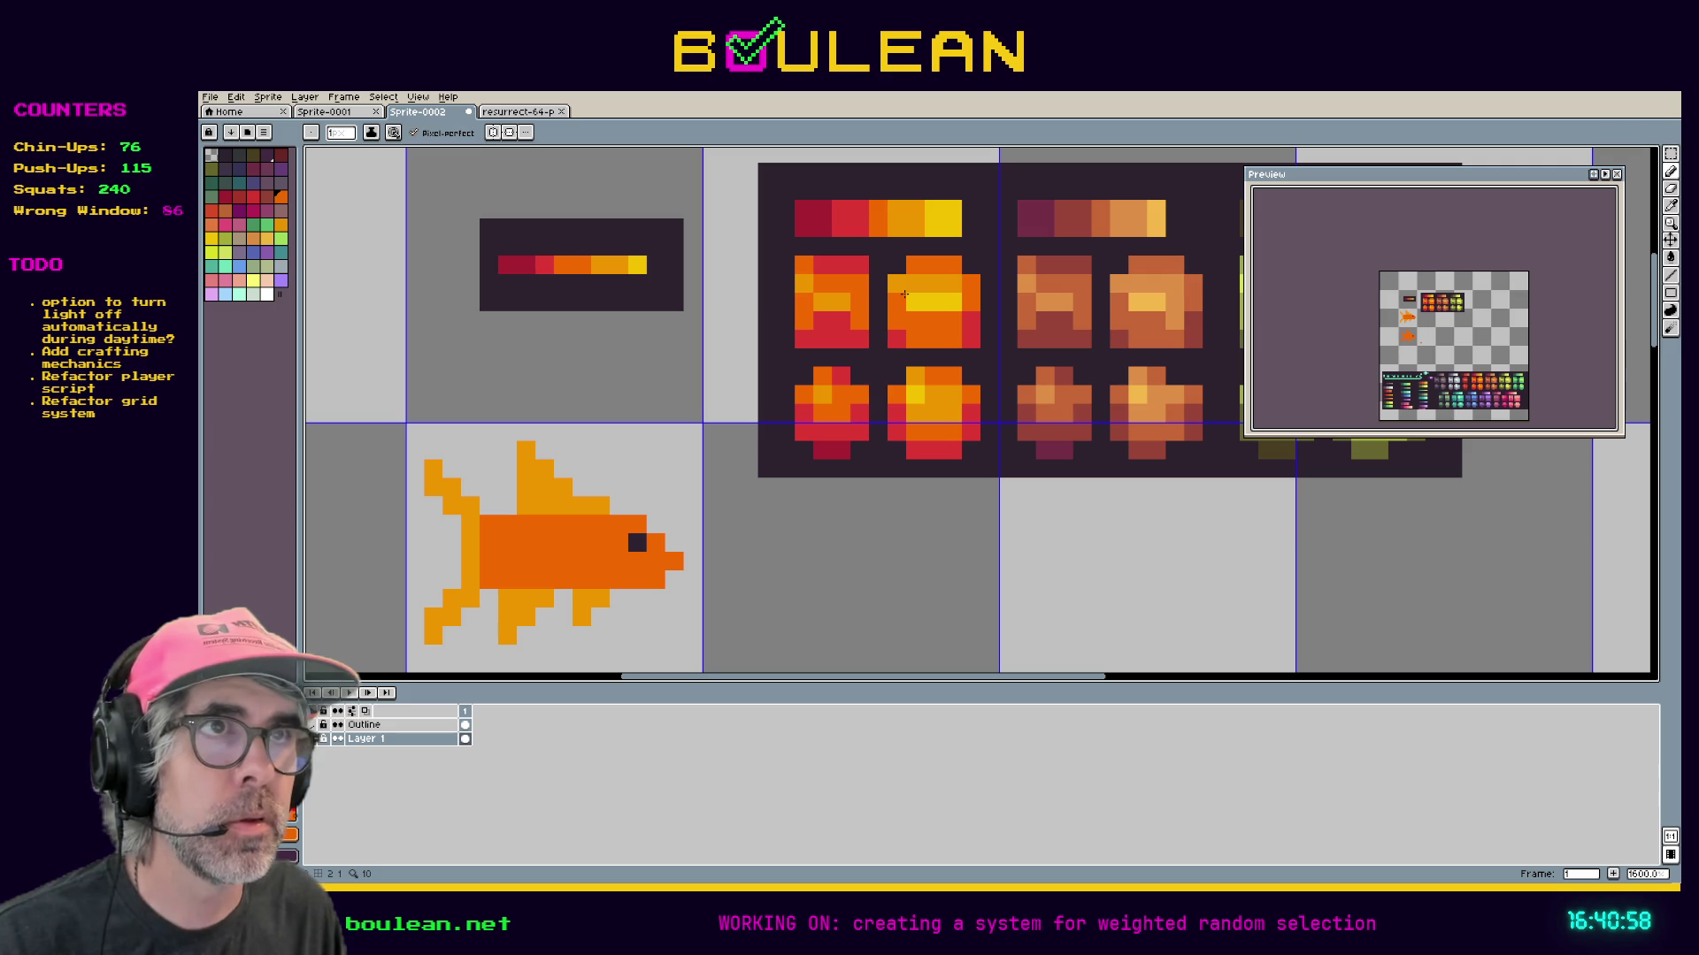
{"action": "key", "text": "alt"}
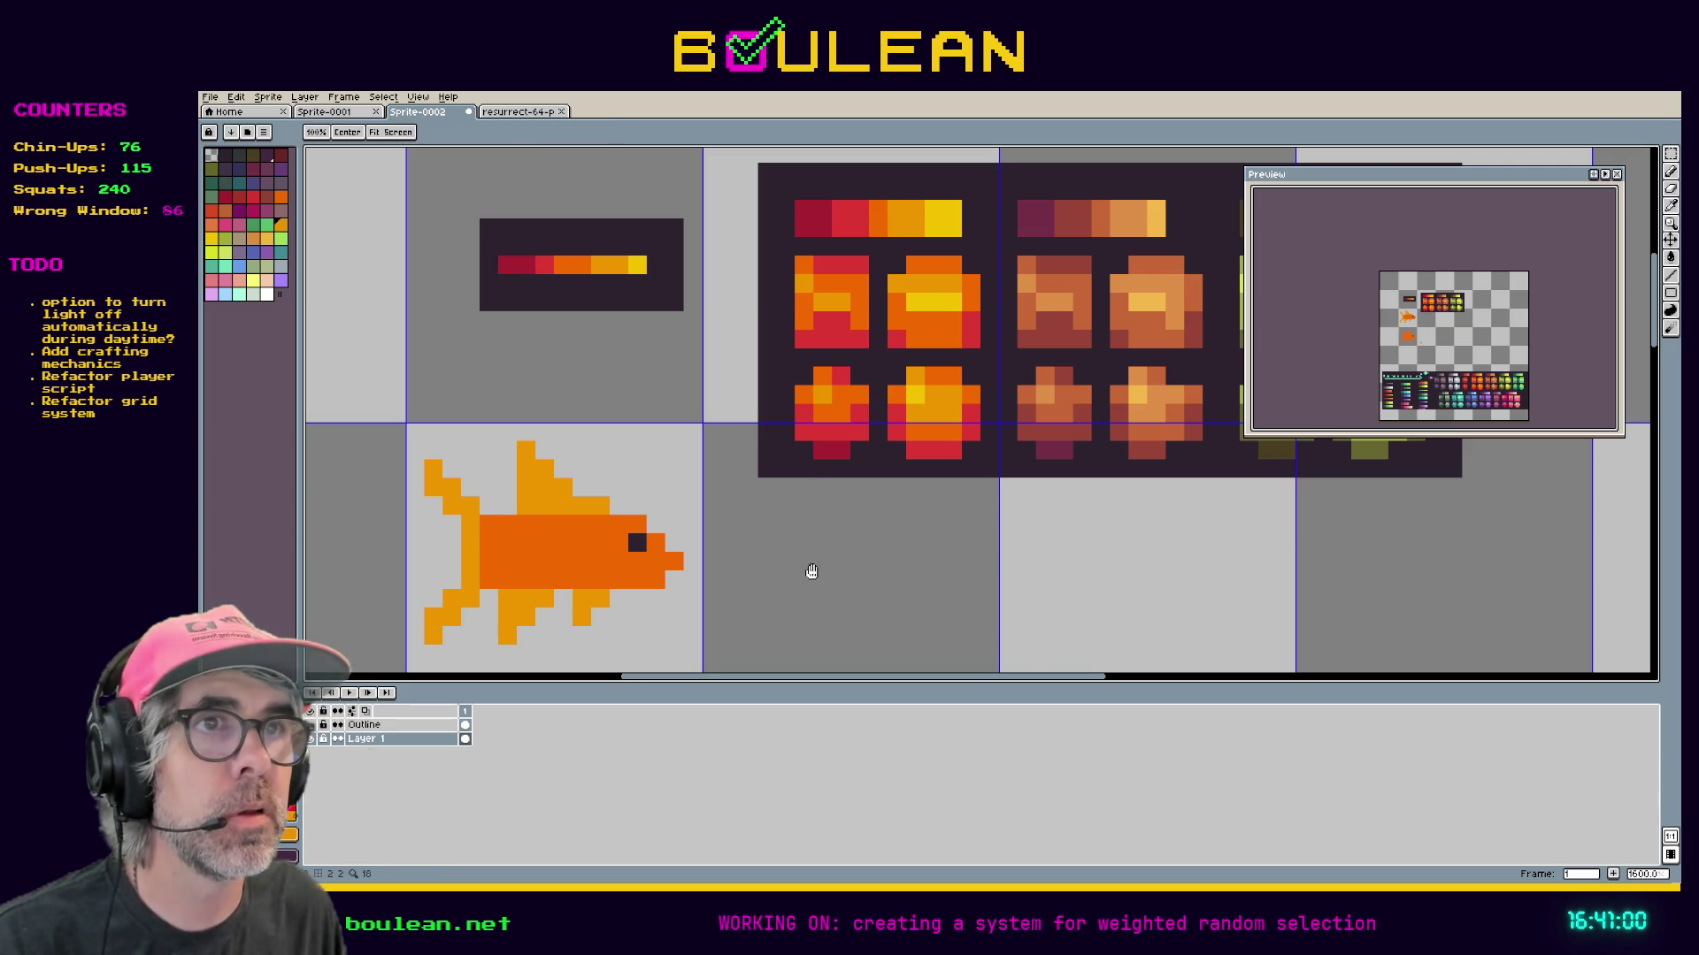
{"action": "left_click_drag", "start_coordinate": [794, 637], "coordinate": [1077, 296]}
{"action": "left_click", "coordinate": [844, 609]}
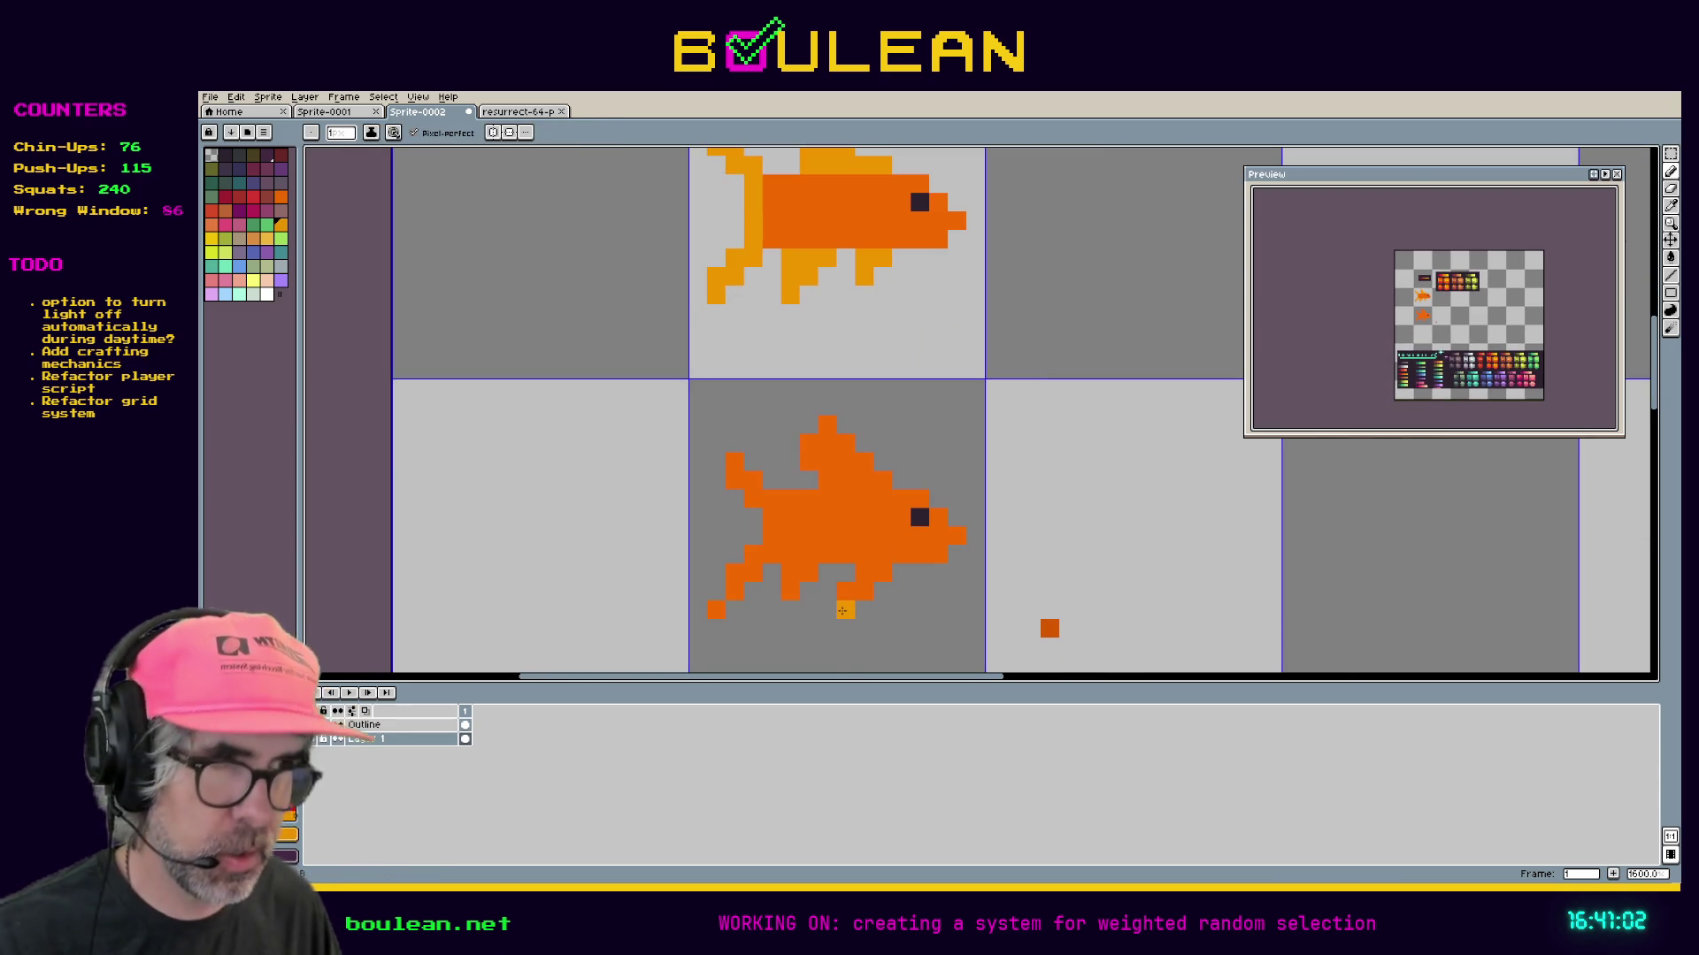
{"action": "left_click", "coordinate": [901, 554]}
Lighten bottom-fin and lower-body pixels to yellow-orange, correcting a few back to dark orange.
{"action": "left_click", "coordinate": [882, 573]}
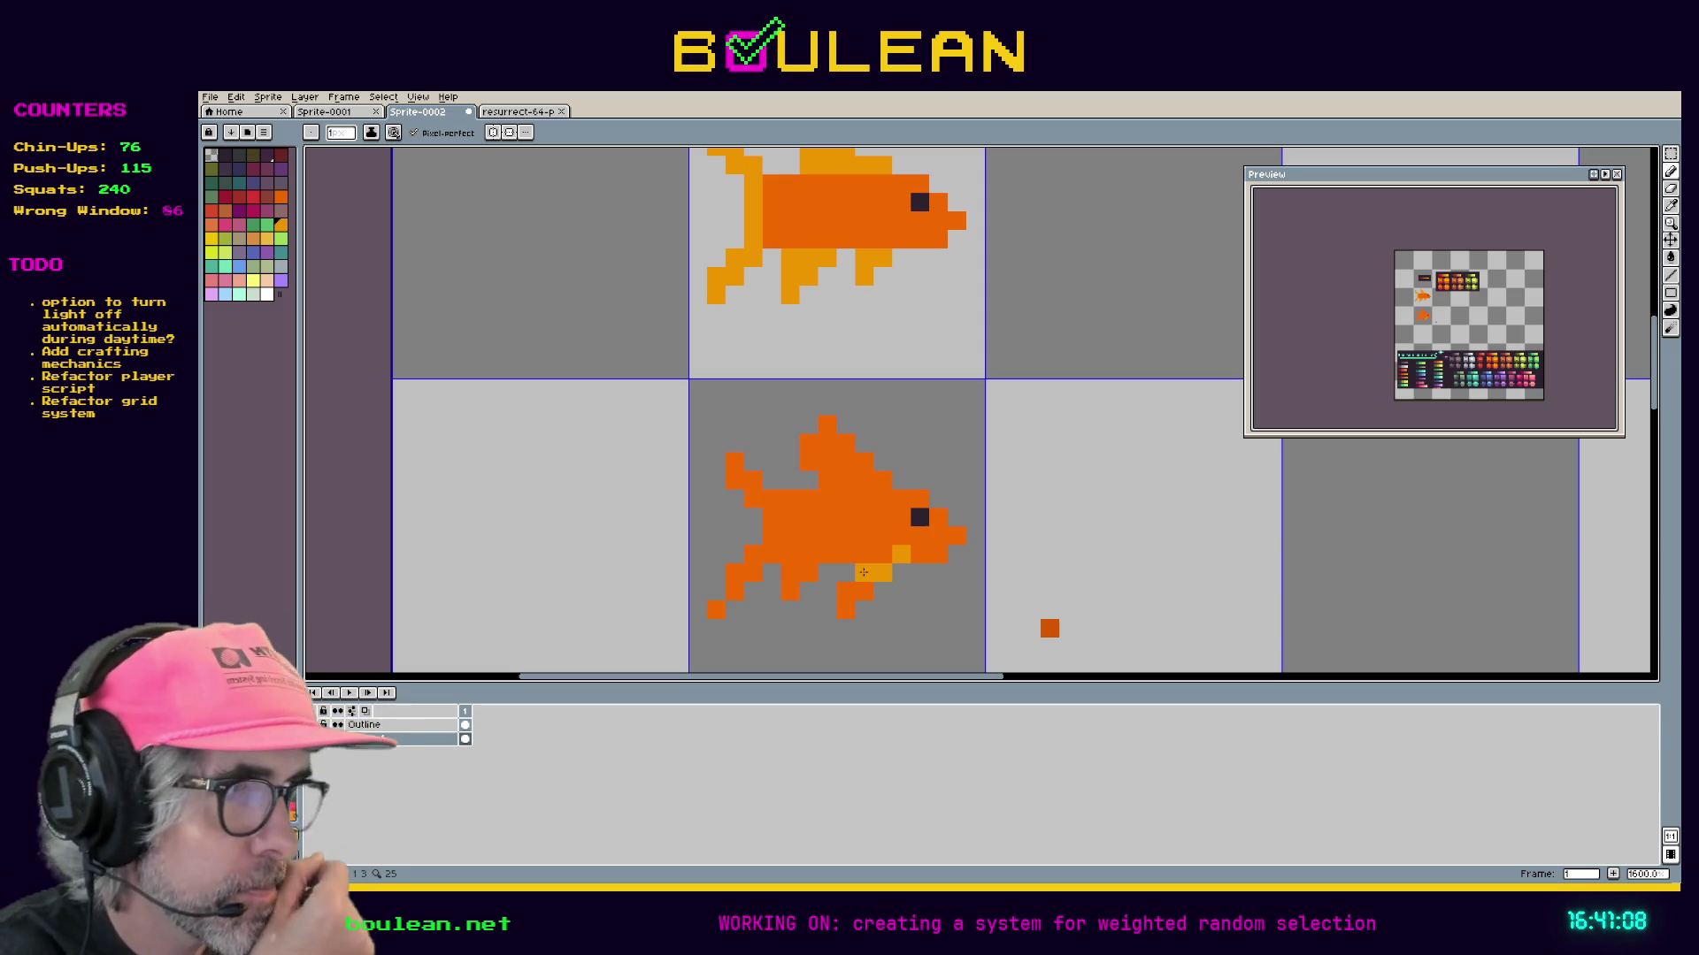
{"action": "left_click", "coordinate": [845, 591]}
{"action": "left_click", "coordinate": [863, 590]}
{"action": "left_click", "coordinate": [845, 610]}
{"action": "left_click", "coordinate": [845, 572]}
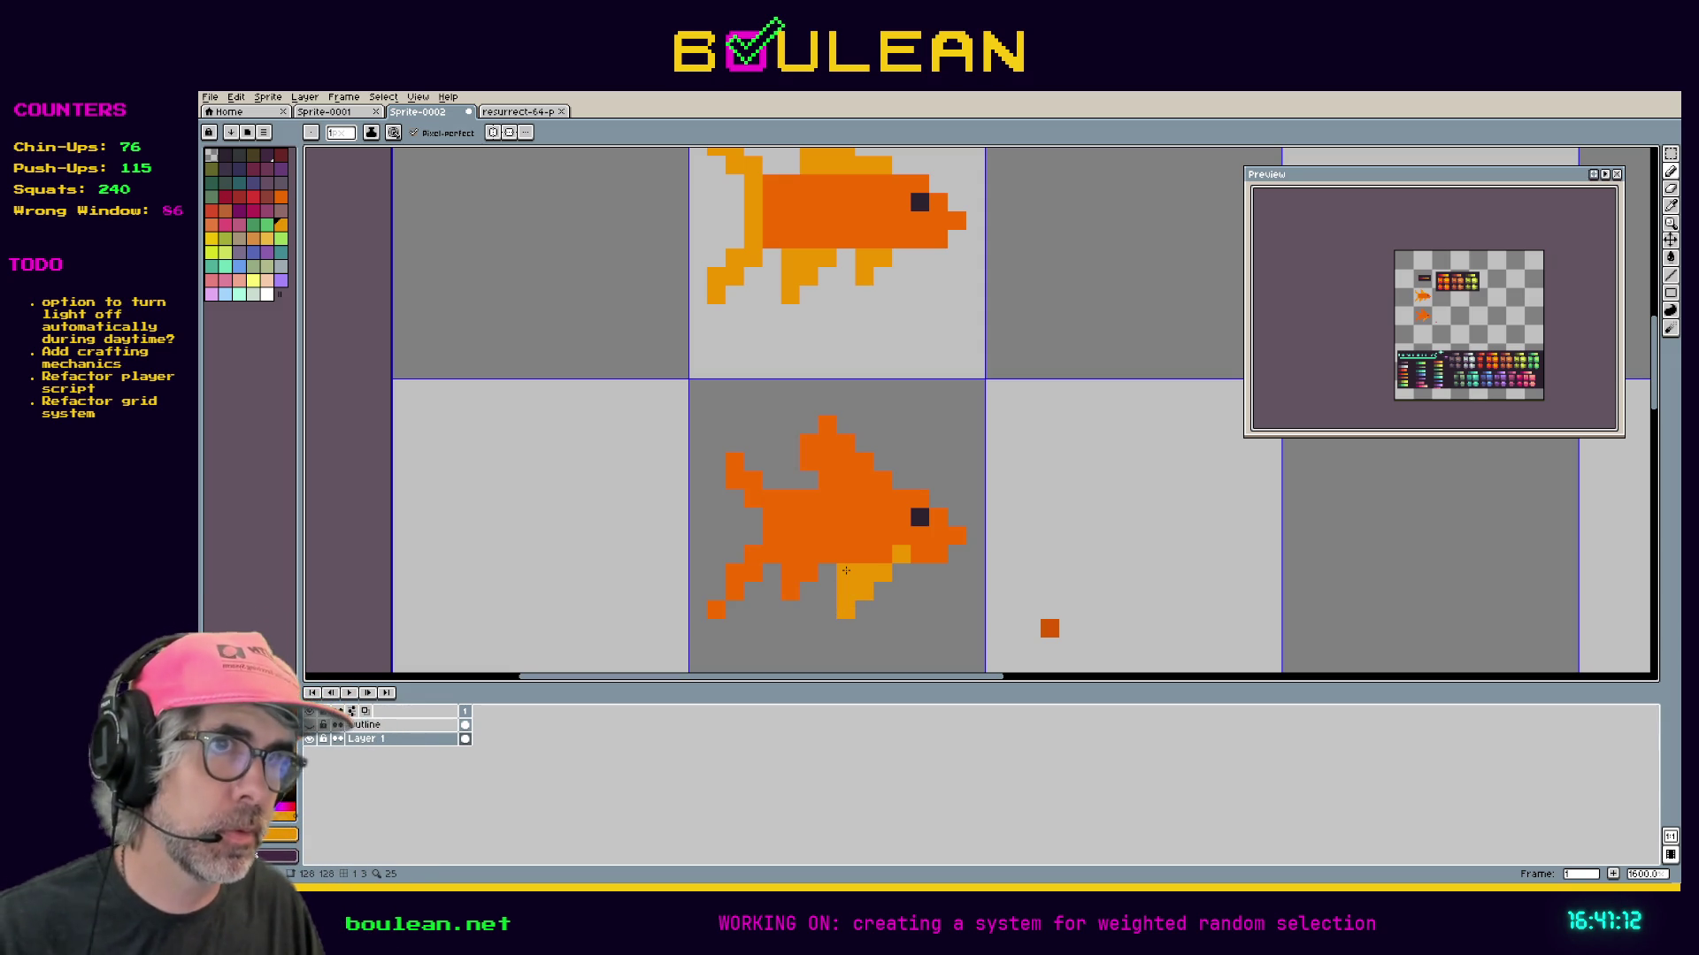
{"action": "key", "text": "ctrl+z"}
{"action": "left_click", "coordinate": [865, 529], "text": "alt"}
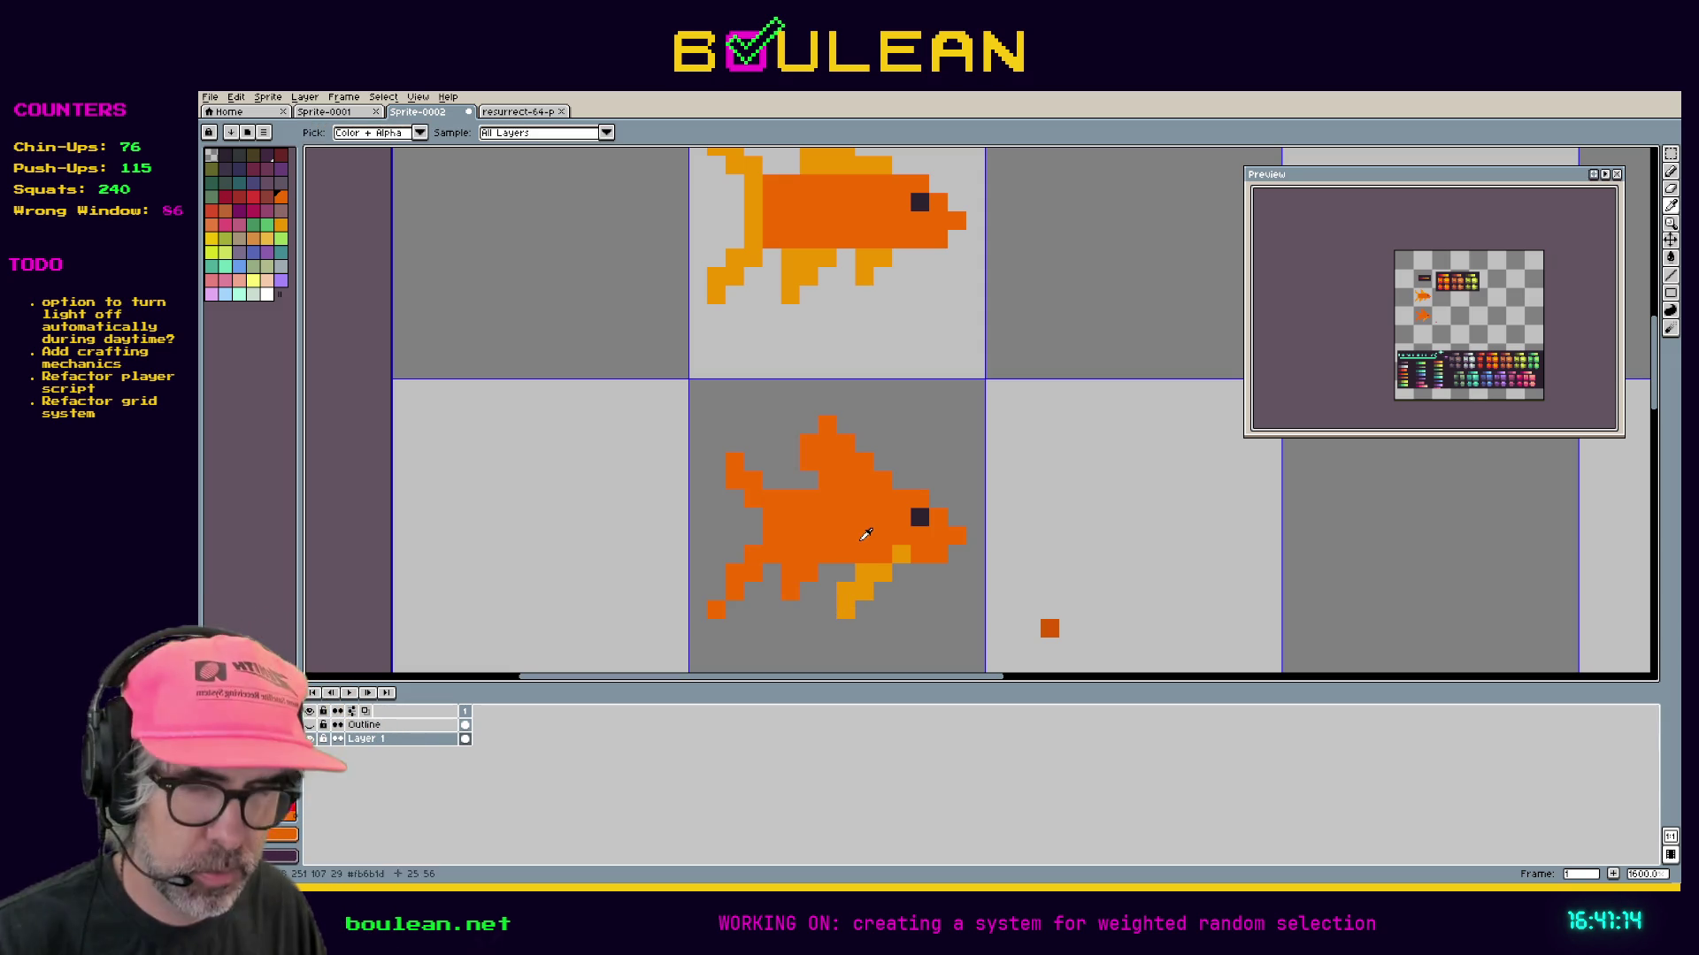
{"action": "left_click", "coordinate": [874, 575]}
{"action": "key", "text": "ctrl+z"}
{"action": "left_click", "coordinate": [865, 591]}
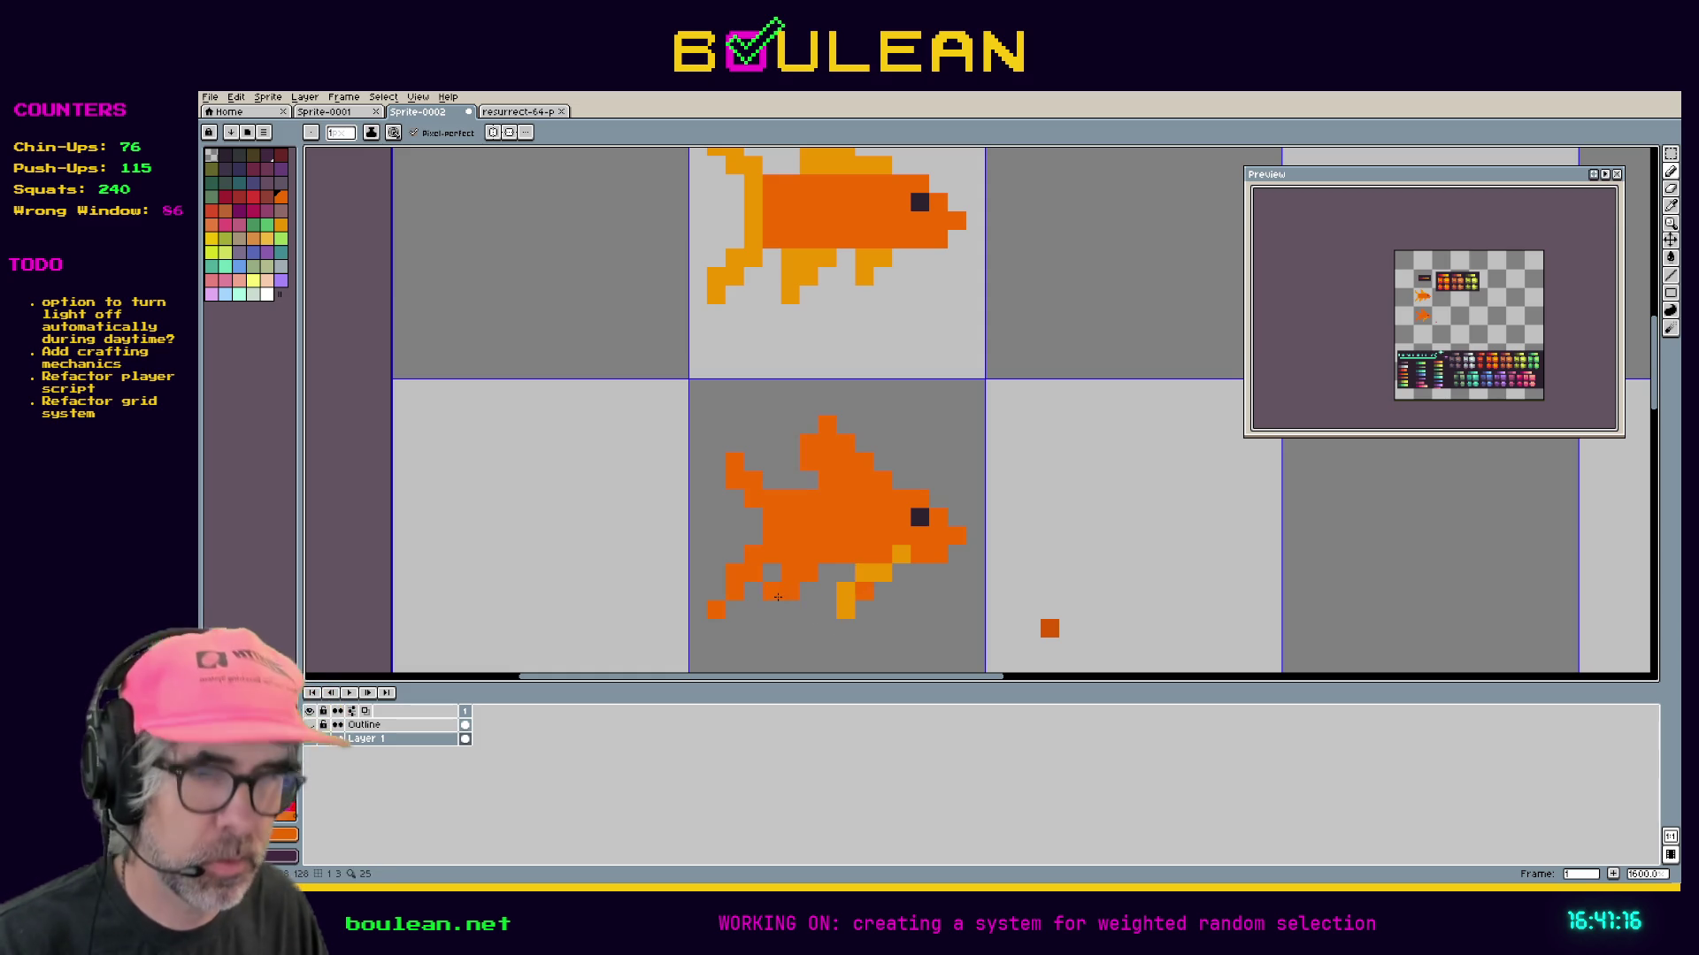
Sample yellow-orange and add two more pixels on the lower body.
{"action": "key", "text": "i"}
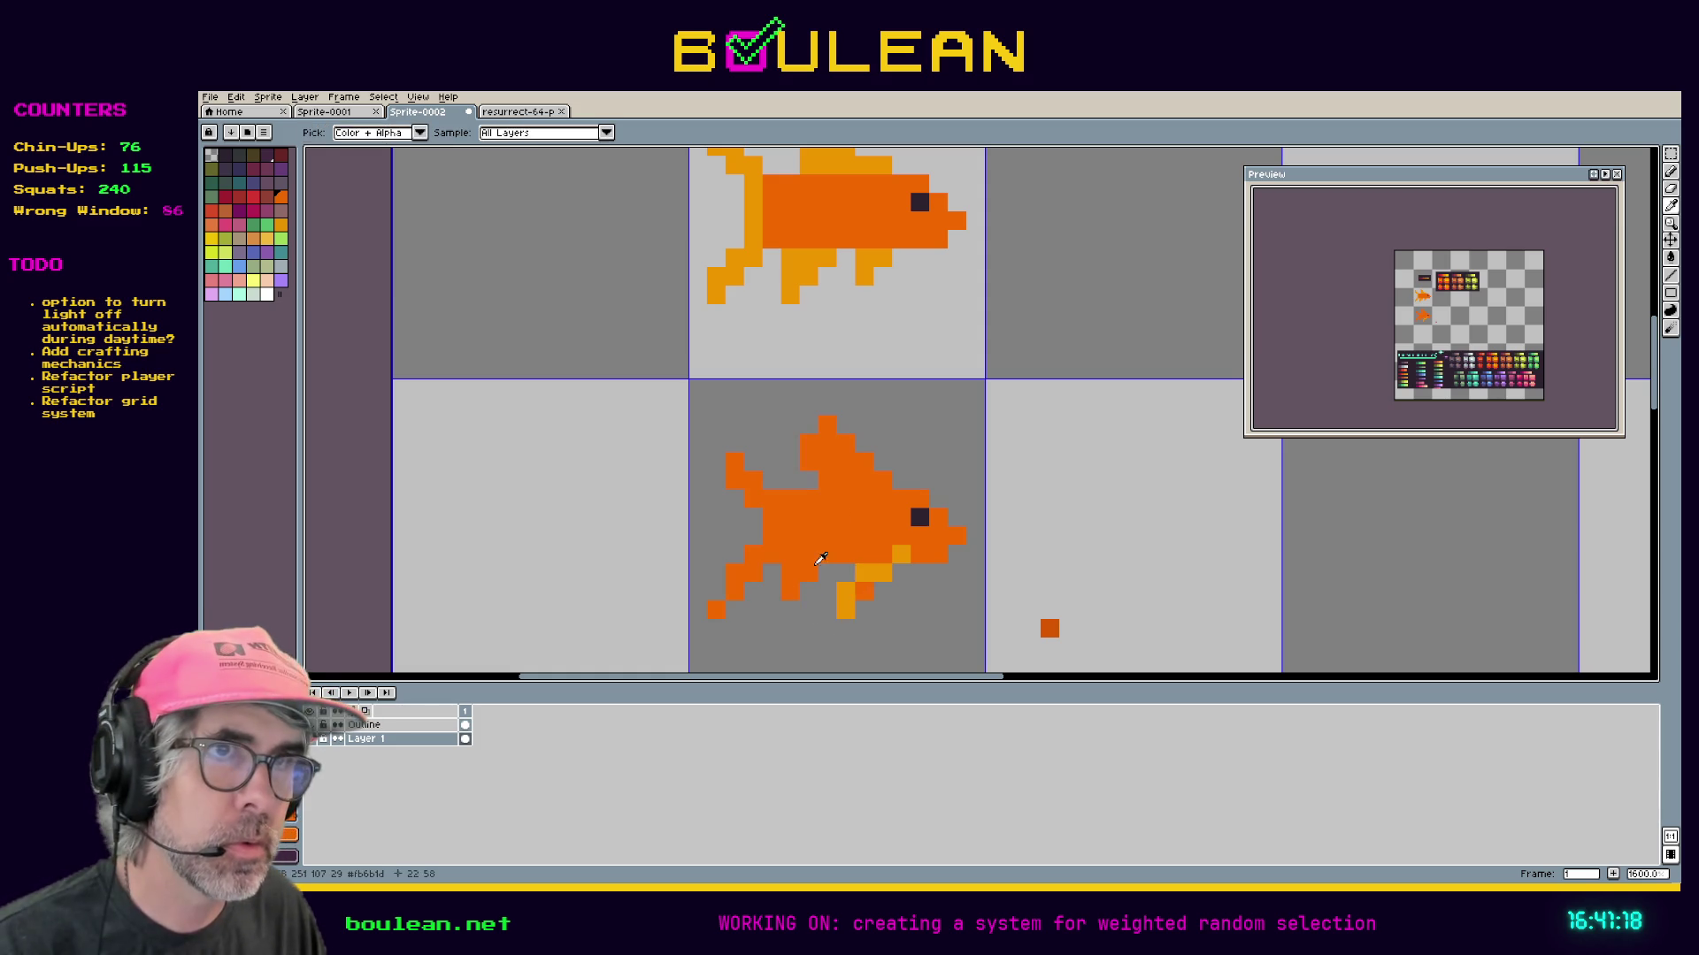
{"action": "key", "text": "b"}
{"action": "left_click", "coordinate": [848, 598], "text": "alt"}
{"action": "left_click", "coordinate": [786, 575]}
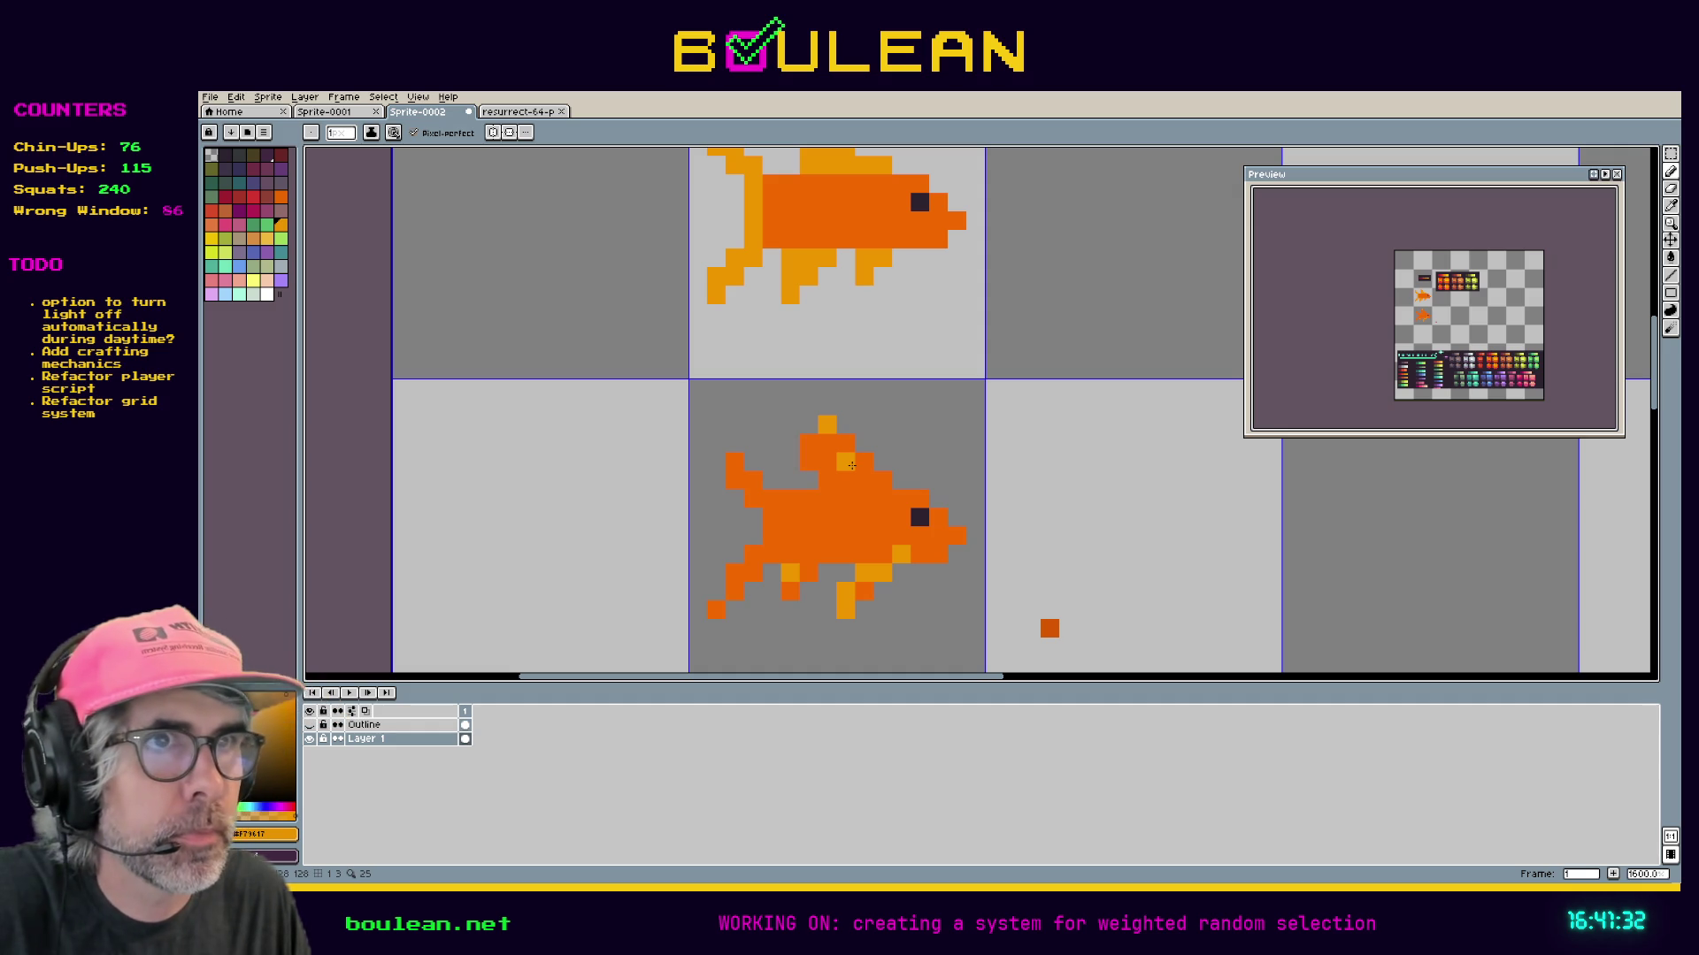
Add yellow-orange accents to the top fin and light-orange pixels along the tail tip.
{"action": "left_click_drag", "start_coordinate": [848, 447], "coordinate": [843, 464]}
{"action": "left_click", "coordinate": [808, 443]}
{"action": "left_click", "coordinate": [808, 460]}
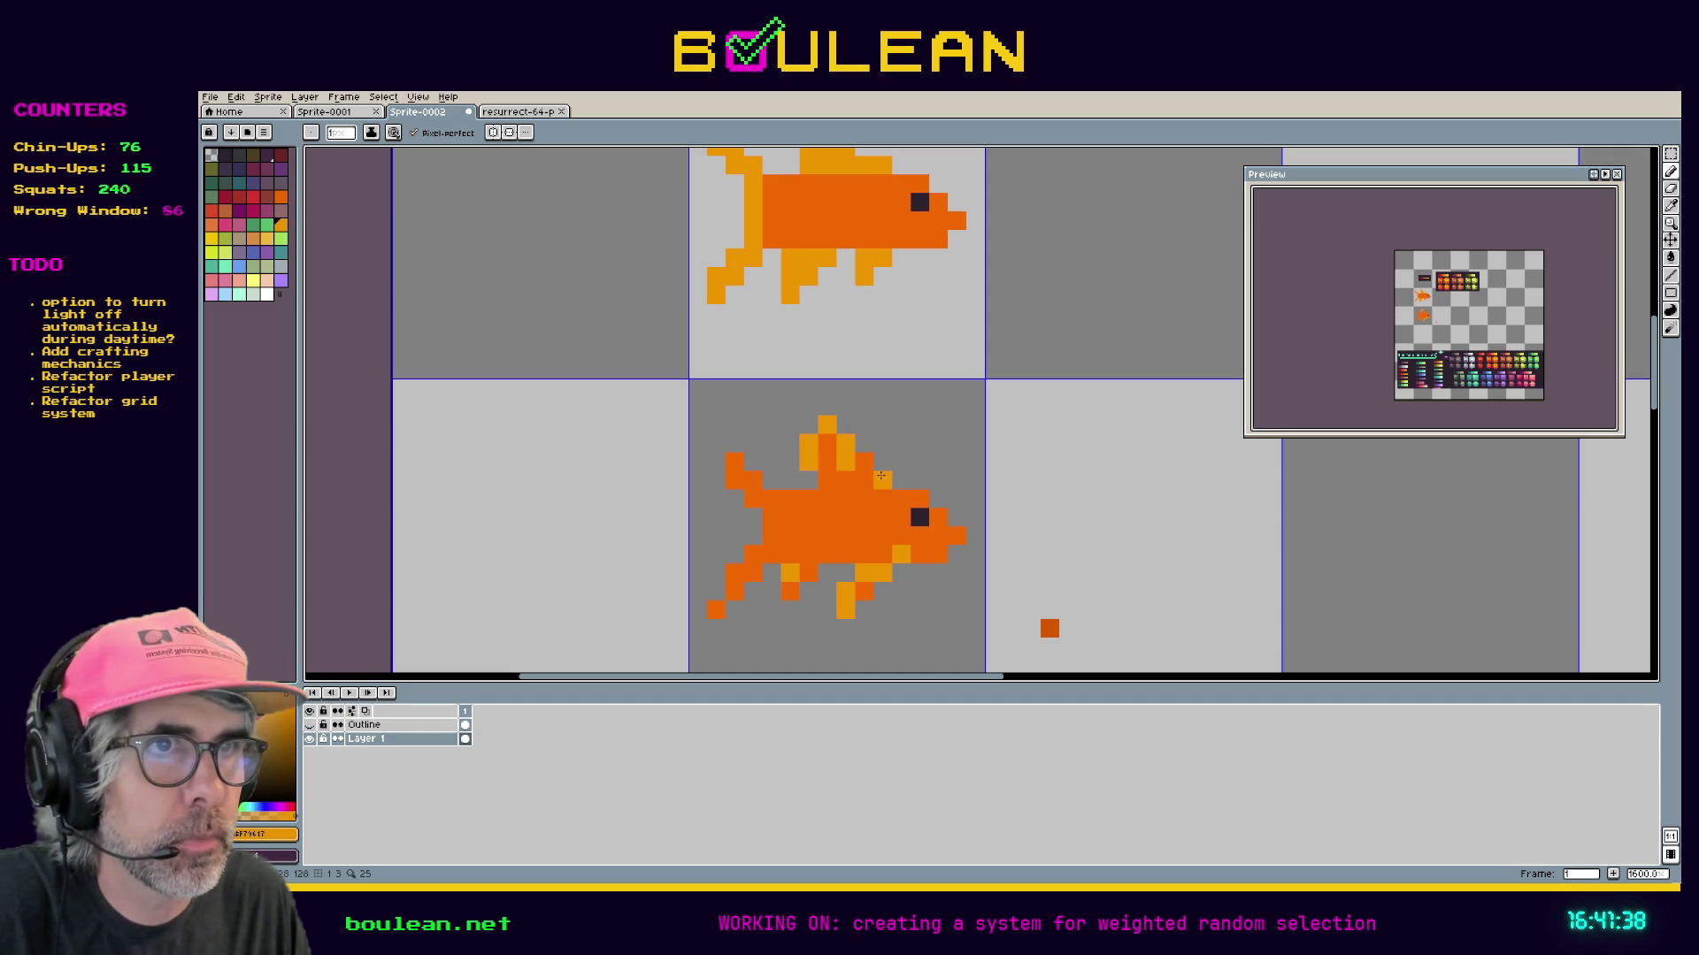
{"action": "key", "text": "ctrl+z"}
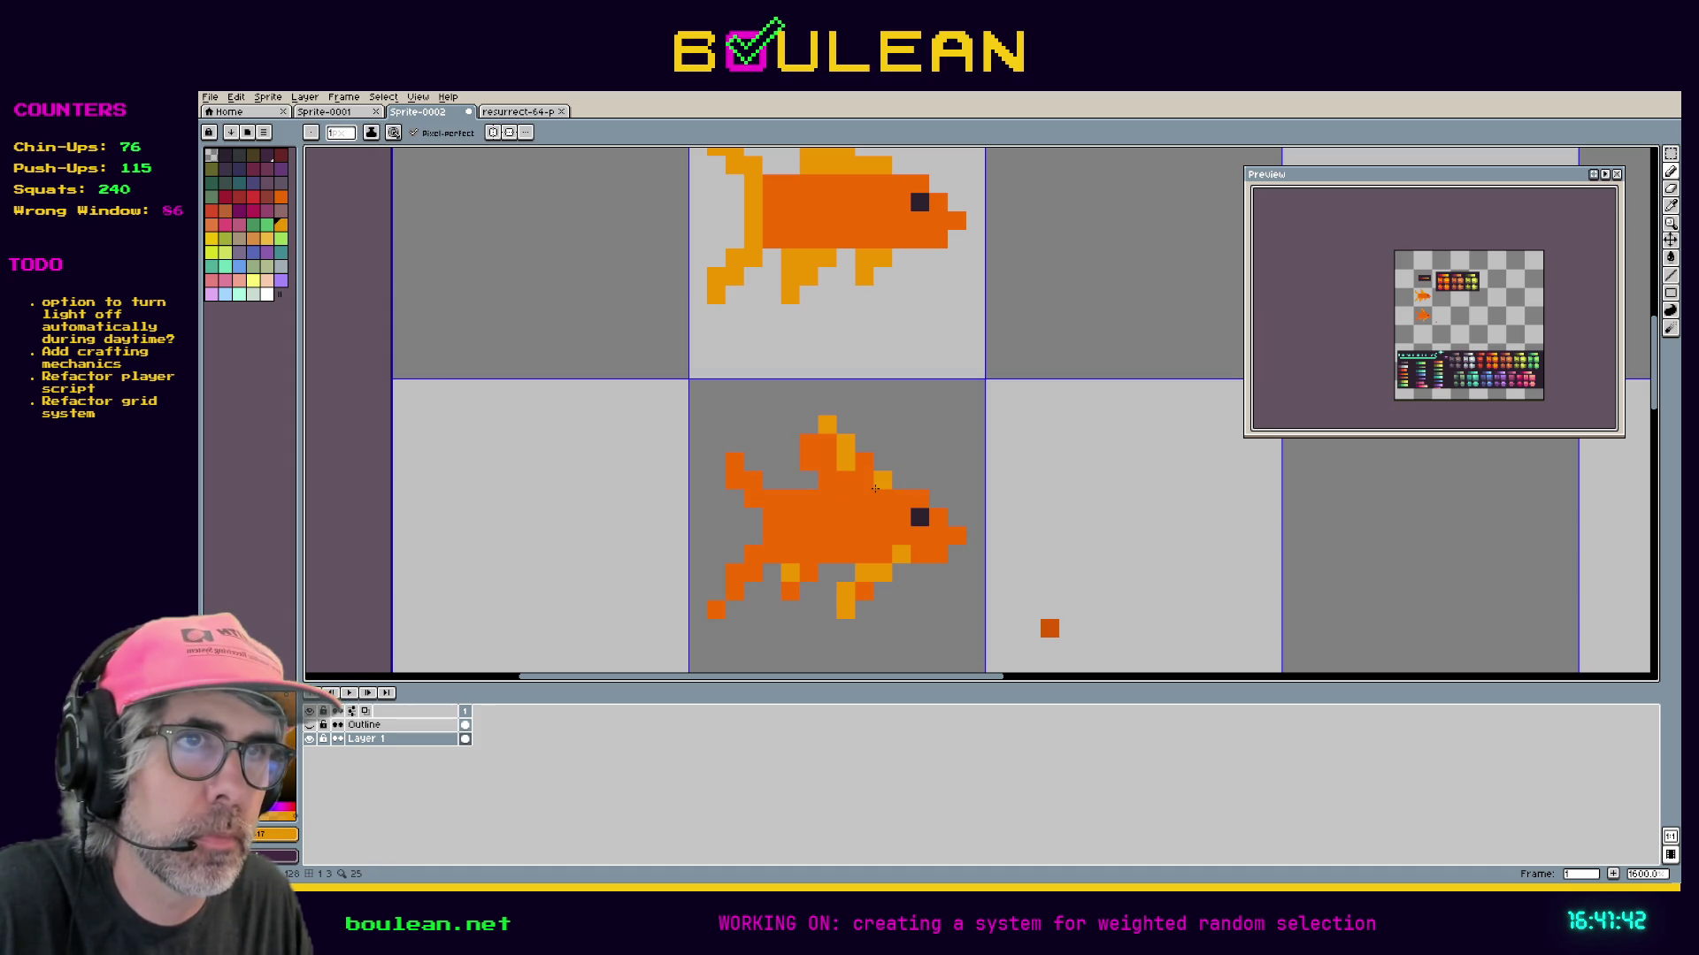
{"action": "left_click", "coordinate": [863, 460]}
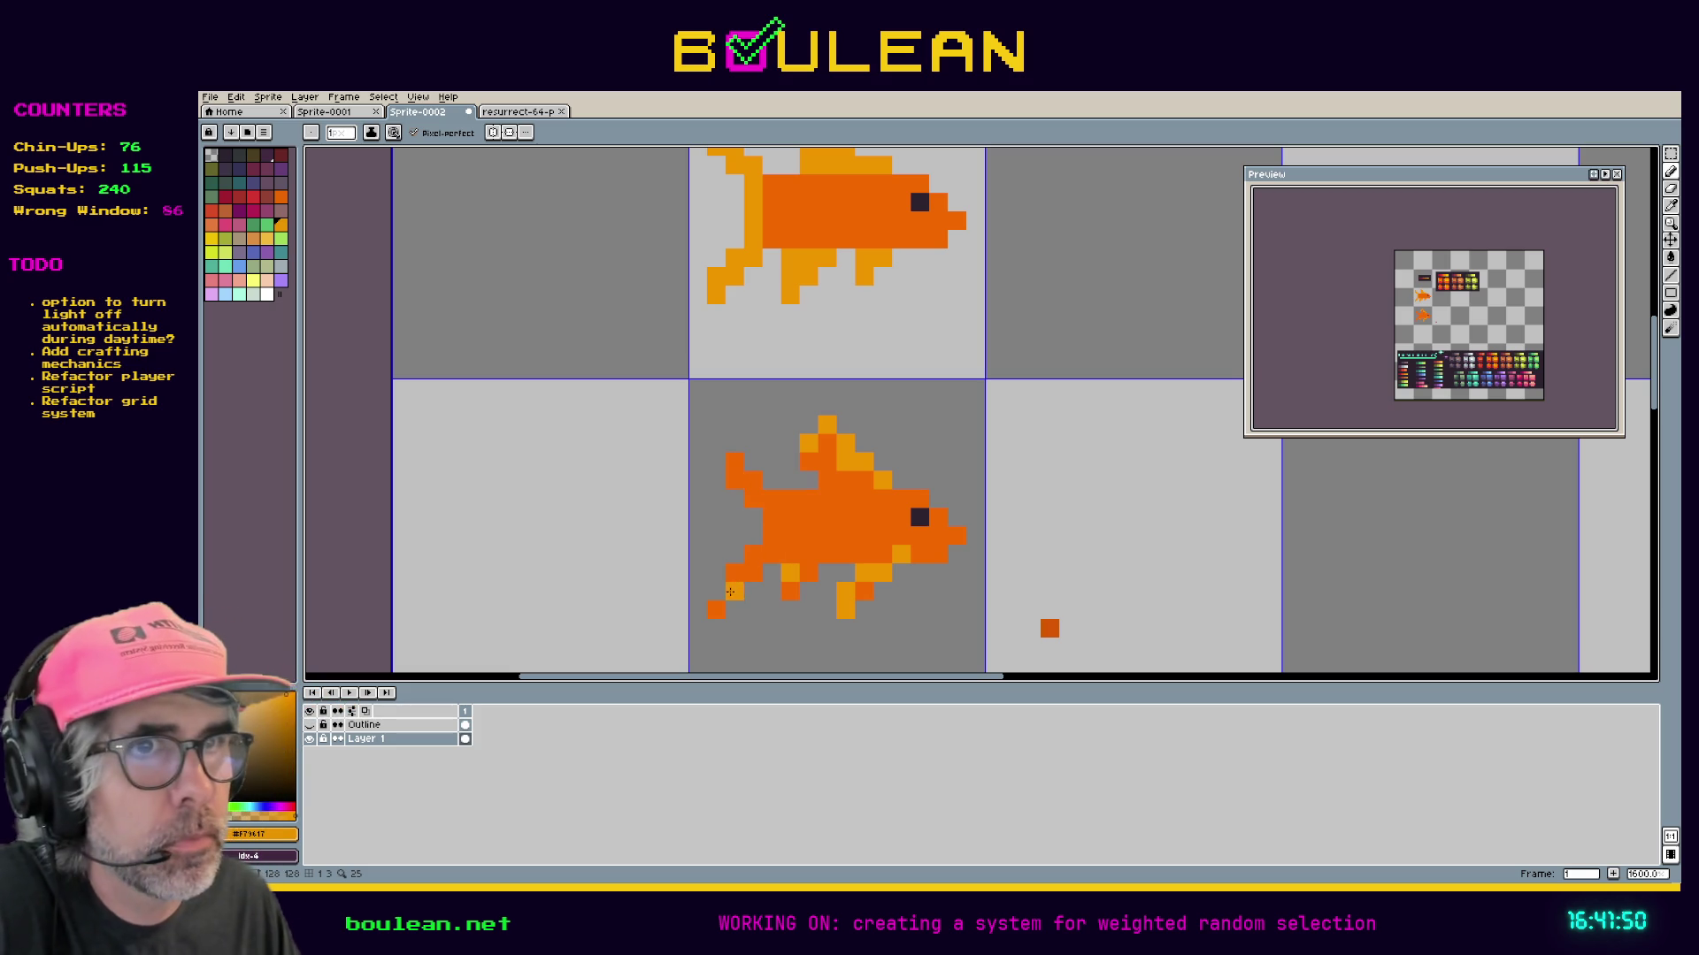
{"action": "mouse_move", "coordinate": [721, 610]}
{"action": "left_mouse_down"}
{"action": "mouse_move", "coordinate": [752, 573]}
{"action": "mouse_move", "coordinate": [747, 529]}
{"action": "mouse_move", "coordinate": [764, 539]}
{"action": "left_mouse_up"}
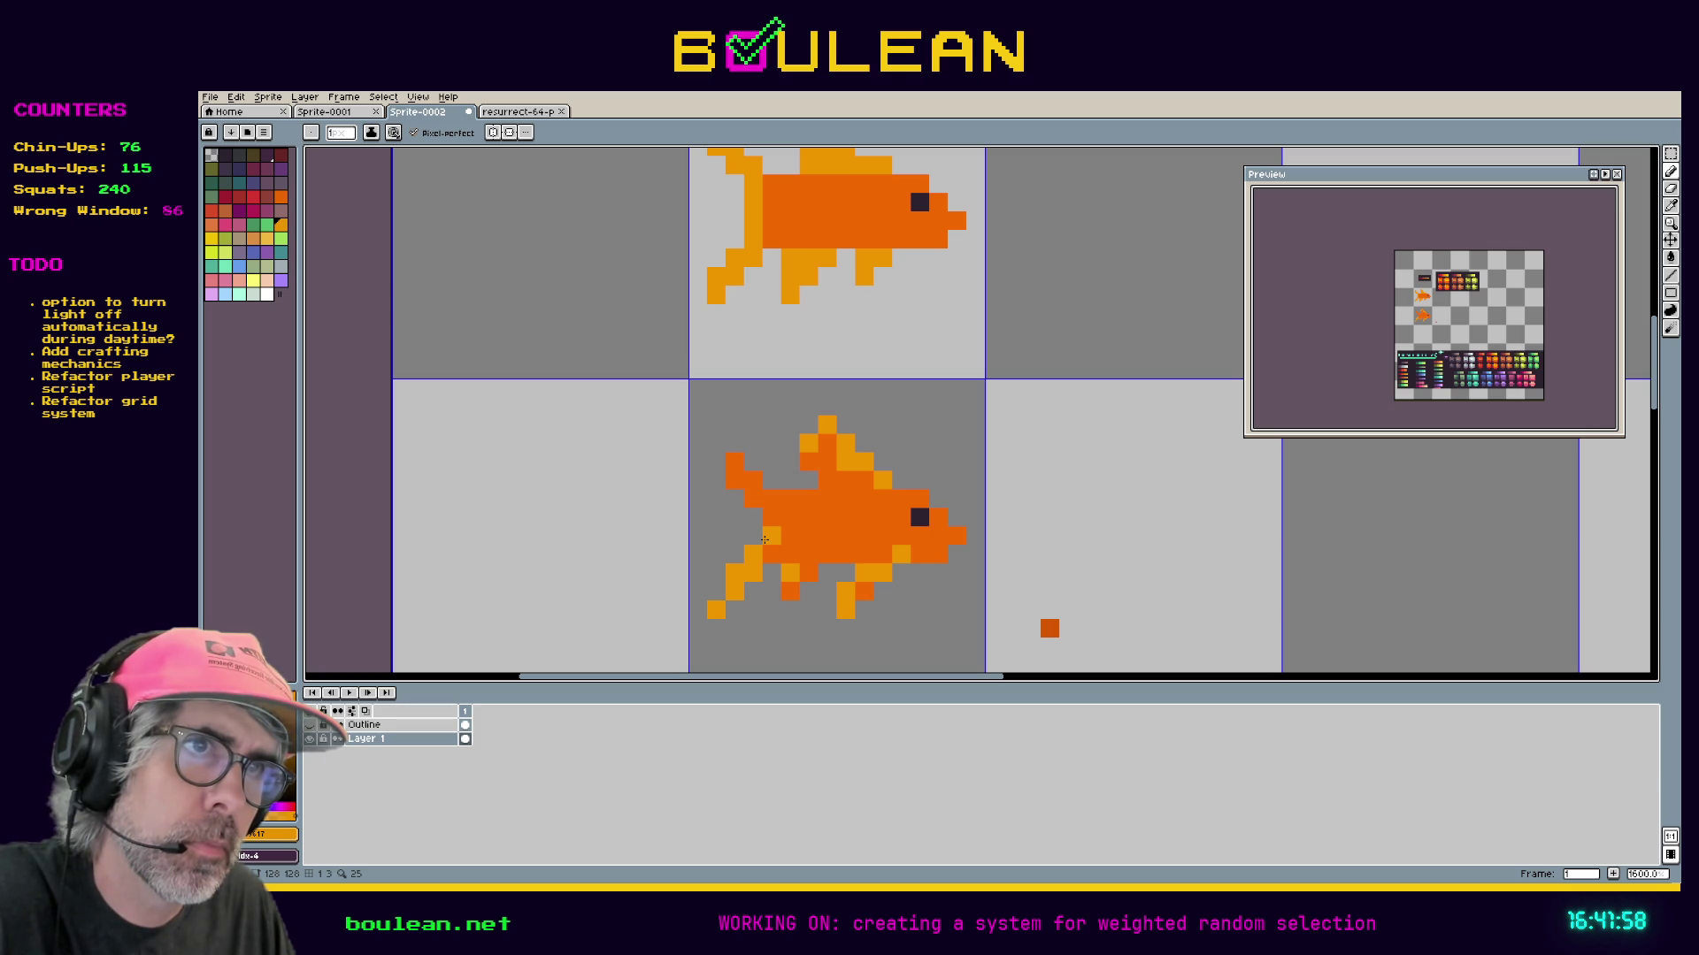
{"action": "key", "text": "e"}
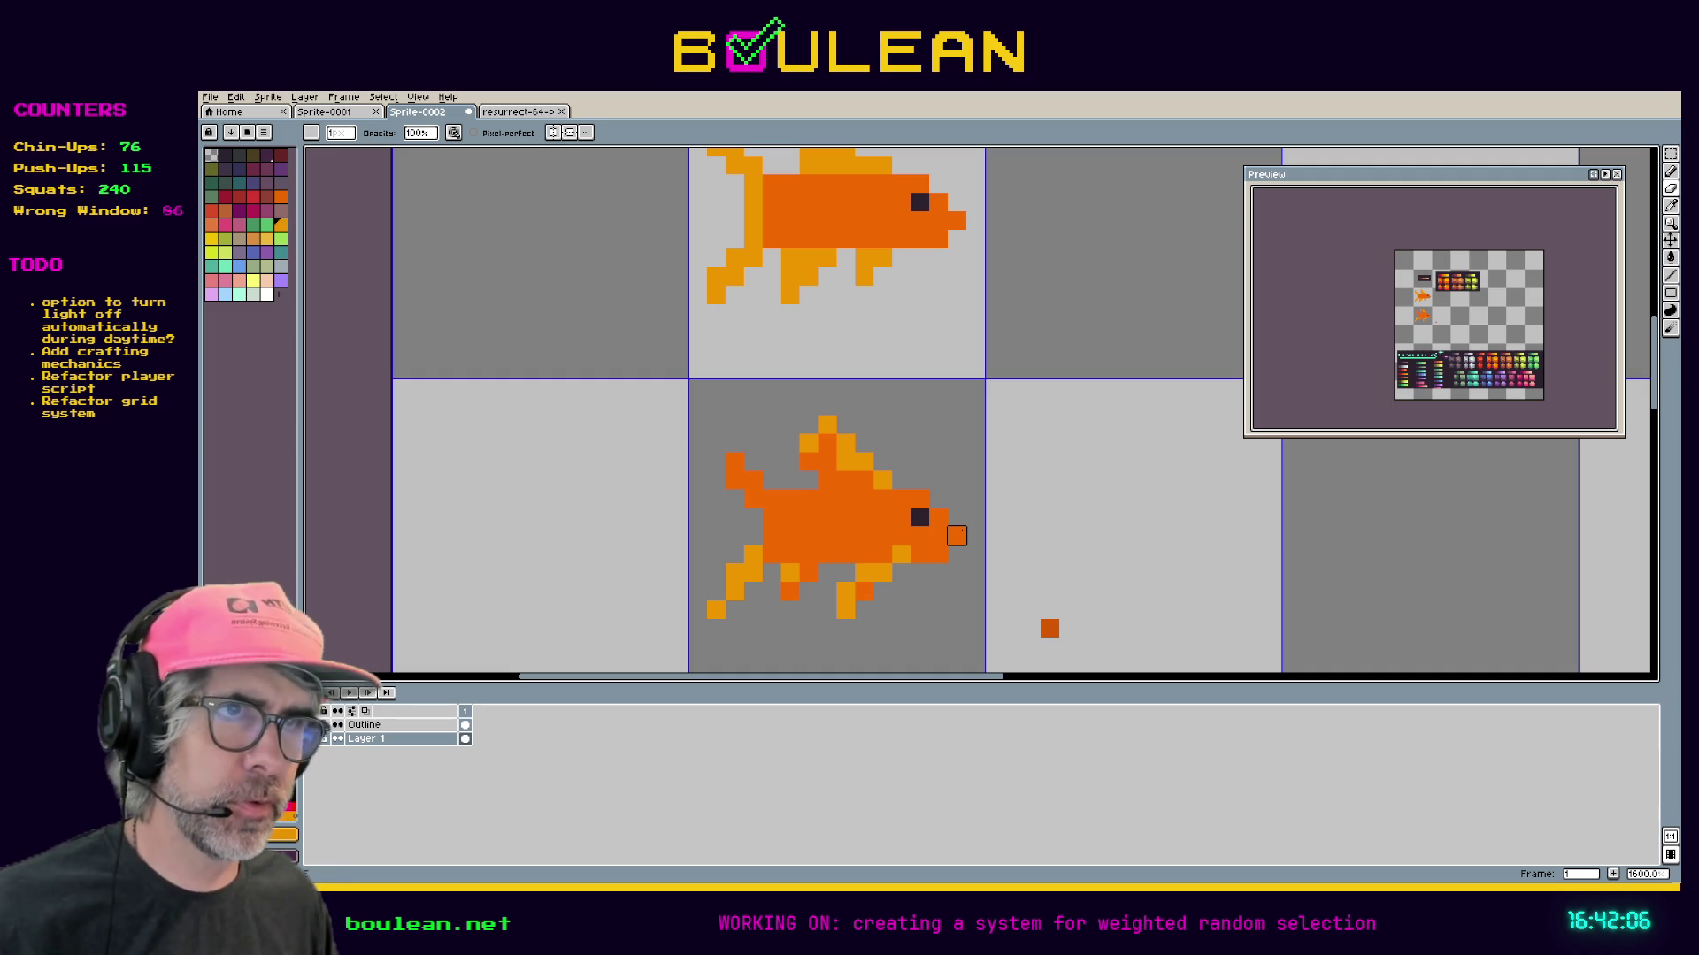
Add an orange nose-tip pixel and tidy the dark eye pixels on the snout.
{"action": "key", "text": "b"}
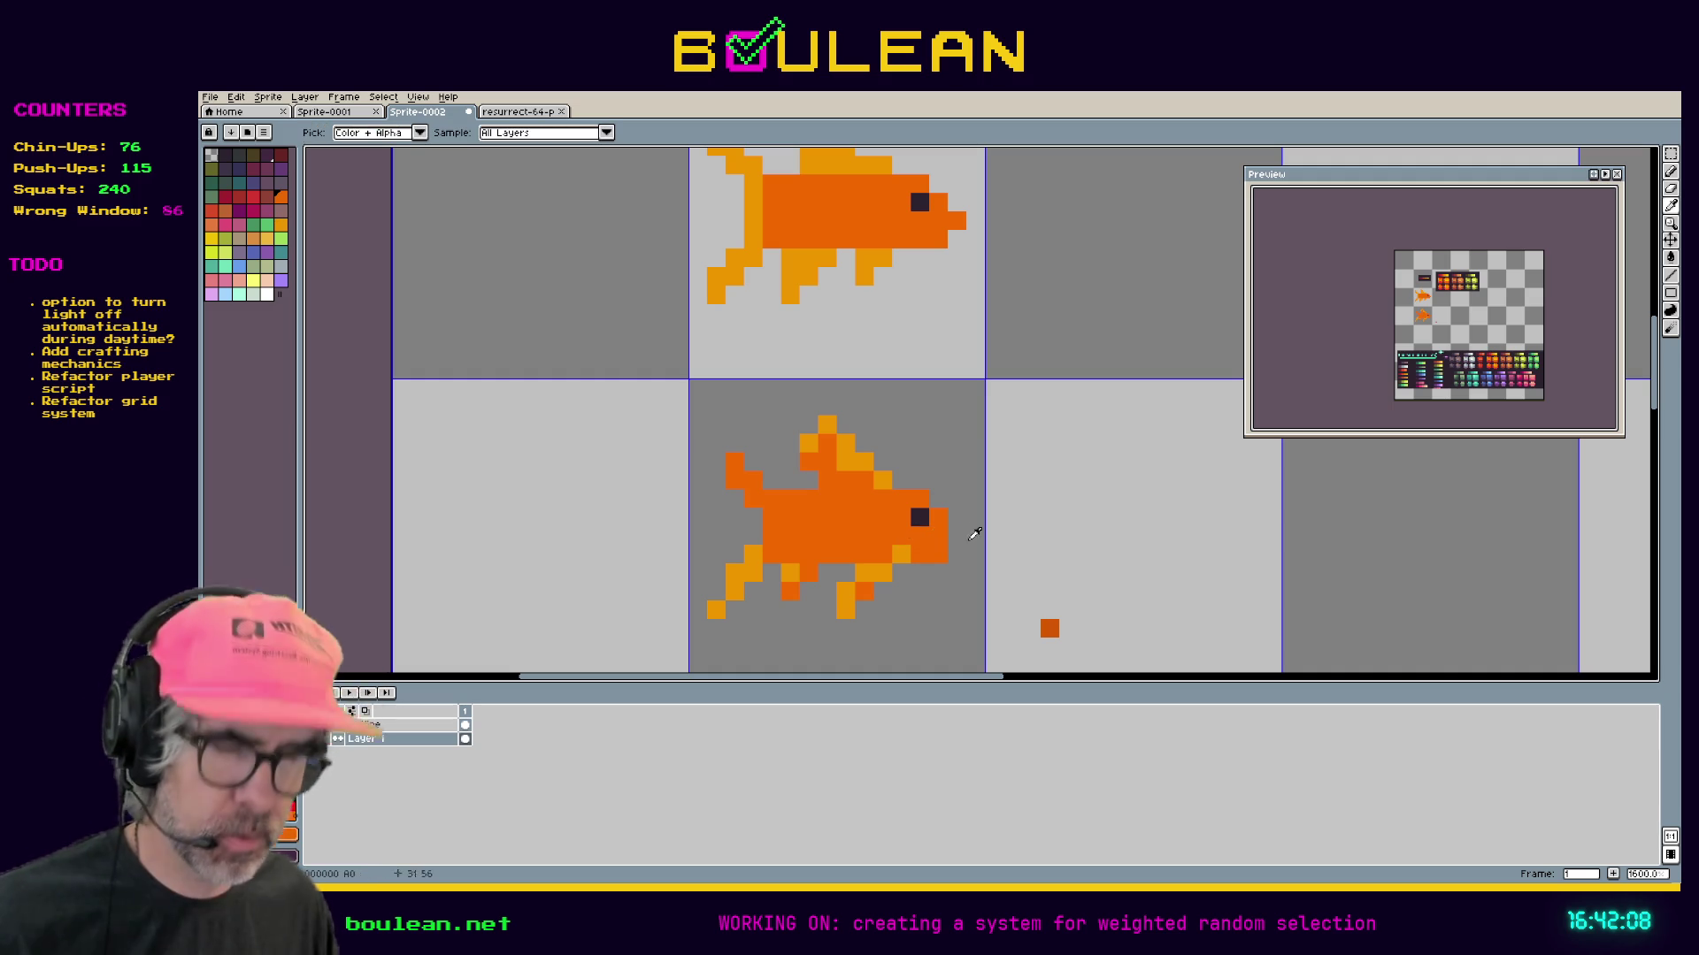
{"action": "left_click", "coordinate": [955, 554]}
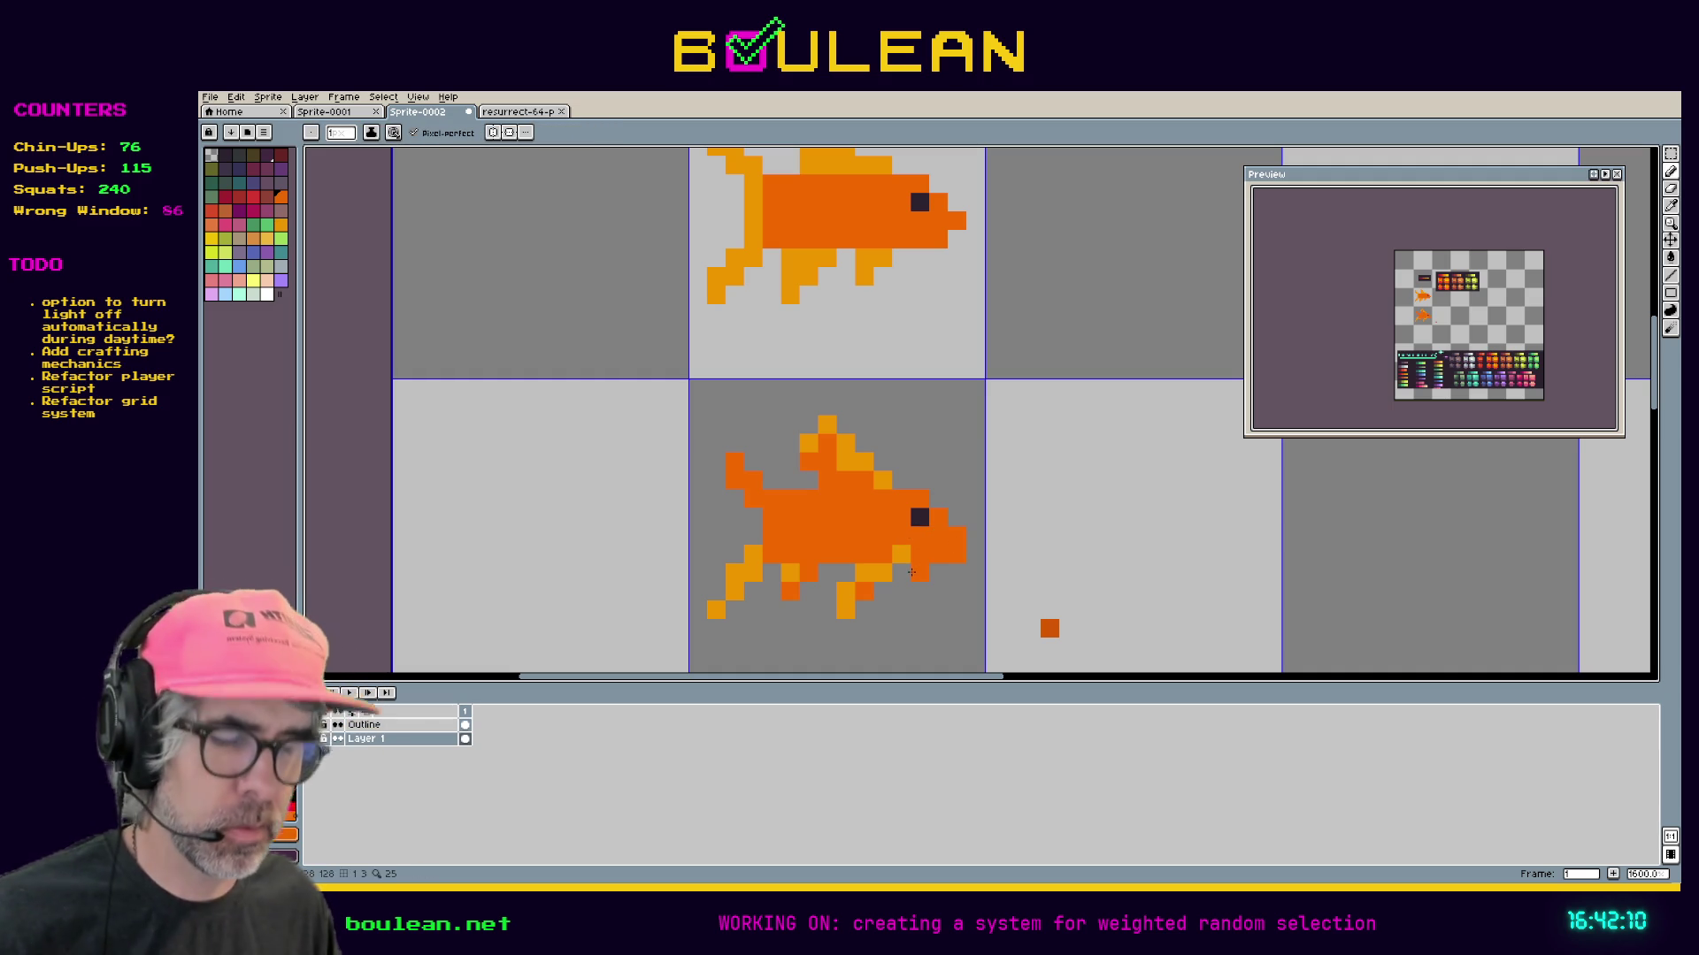
{"action": "left_click", "coordinate": [920, 518], "text": "alt"}
{"action": "left_click", "coordinate": [936, 536]}
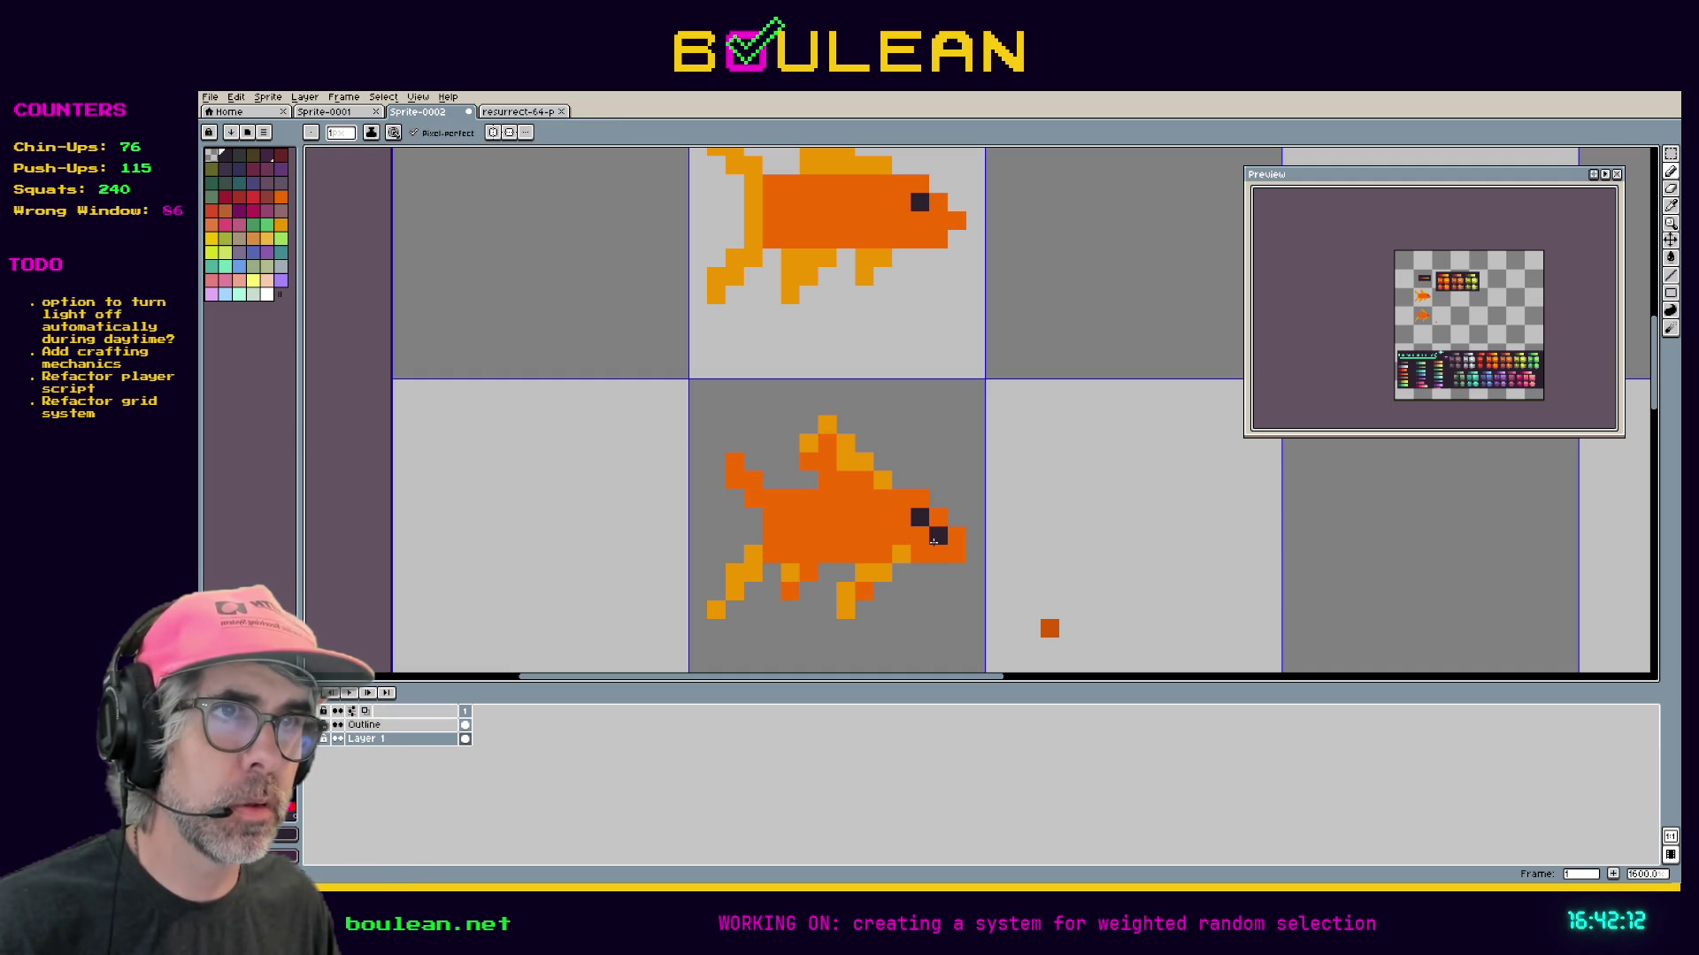
{"action": "left_click", "coordinate": [920, 532], "text": "alt"}
{"action": "left_click", "coordinate": [913, 515]}
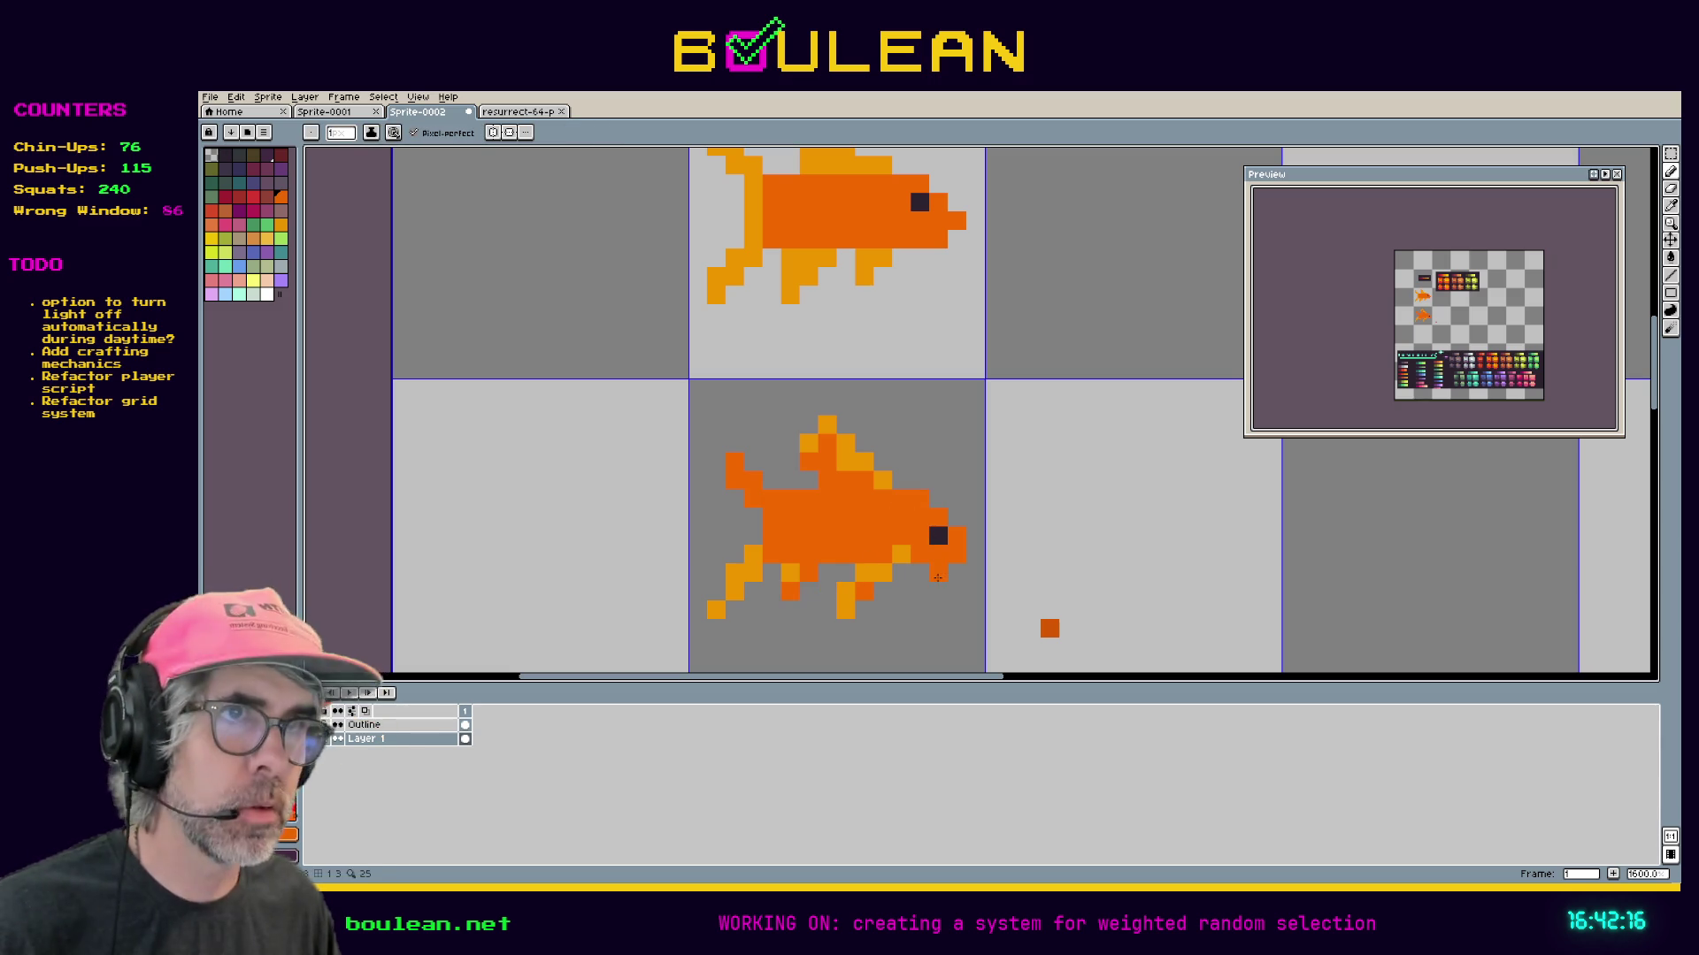
Move the lower goldfish's bottom fin one pixel to the right.
{"action": "key", "text": "m"}
{"action": "left_click_drag", "start_coordinate": [902, 630], "coordinate": [837, 564]}
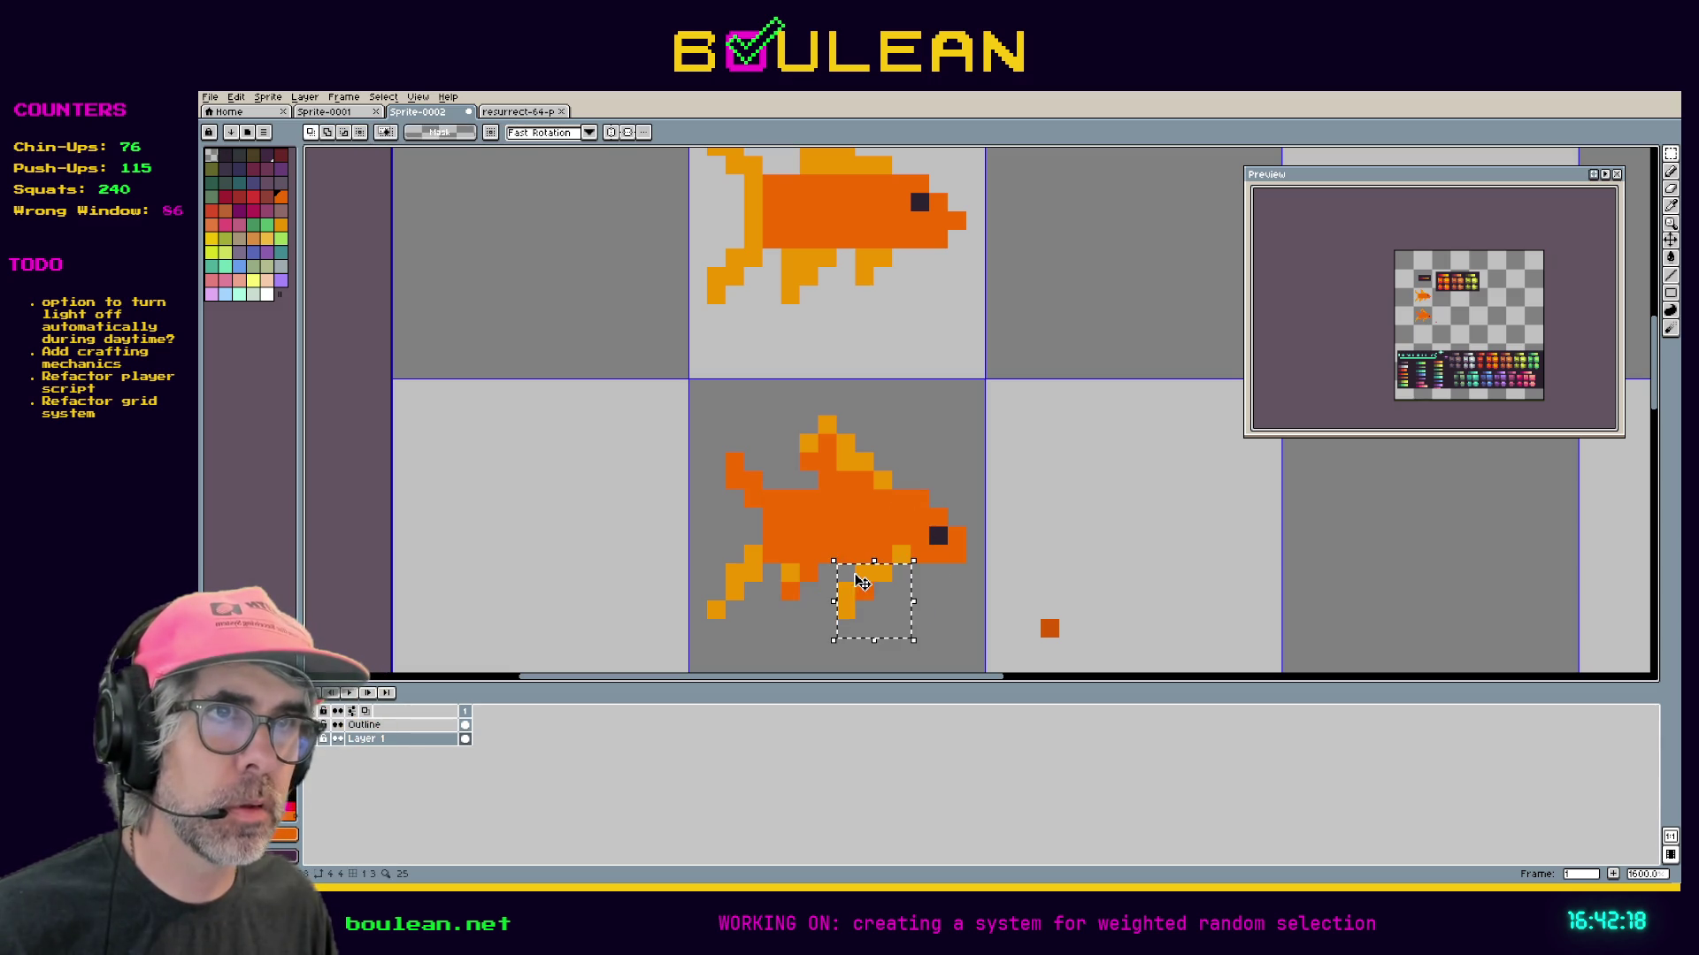
{"action": "key", "text": "Right"}
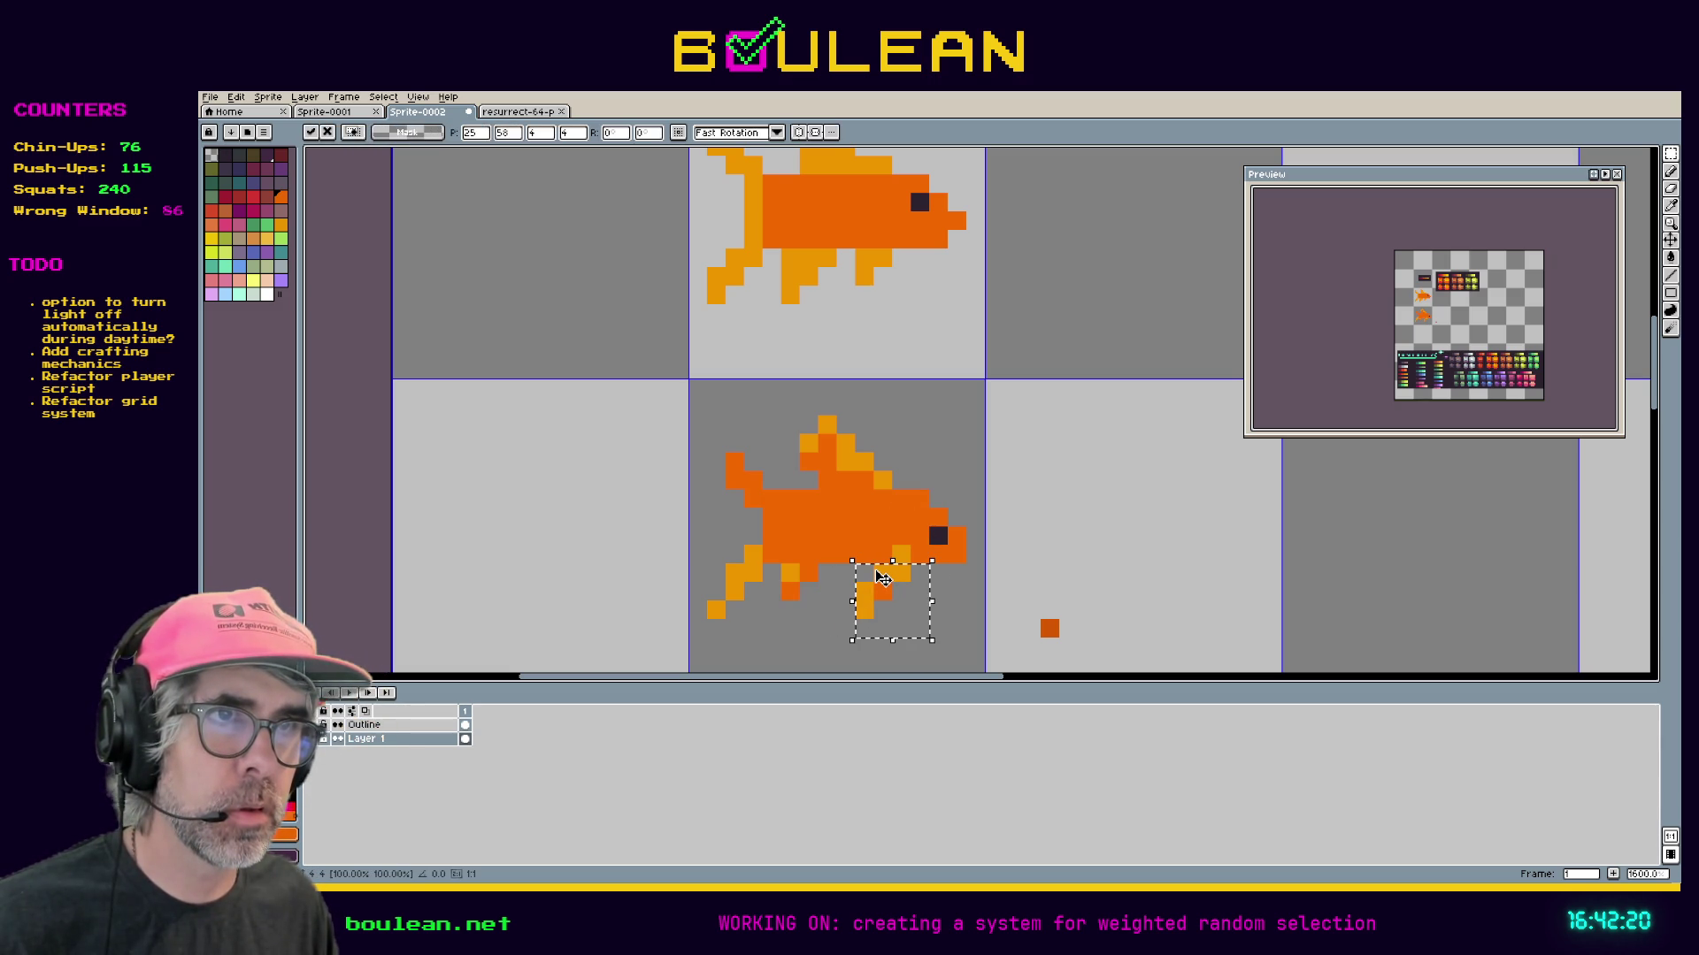
{"action": "key", "text": "ctrl+d"}
Fix the bottom fin's pixels with light orange and dark orange sampled from the fish.
{"action": "key", "text": "i"}
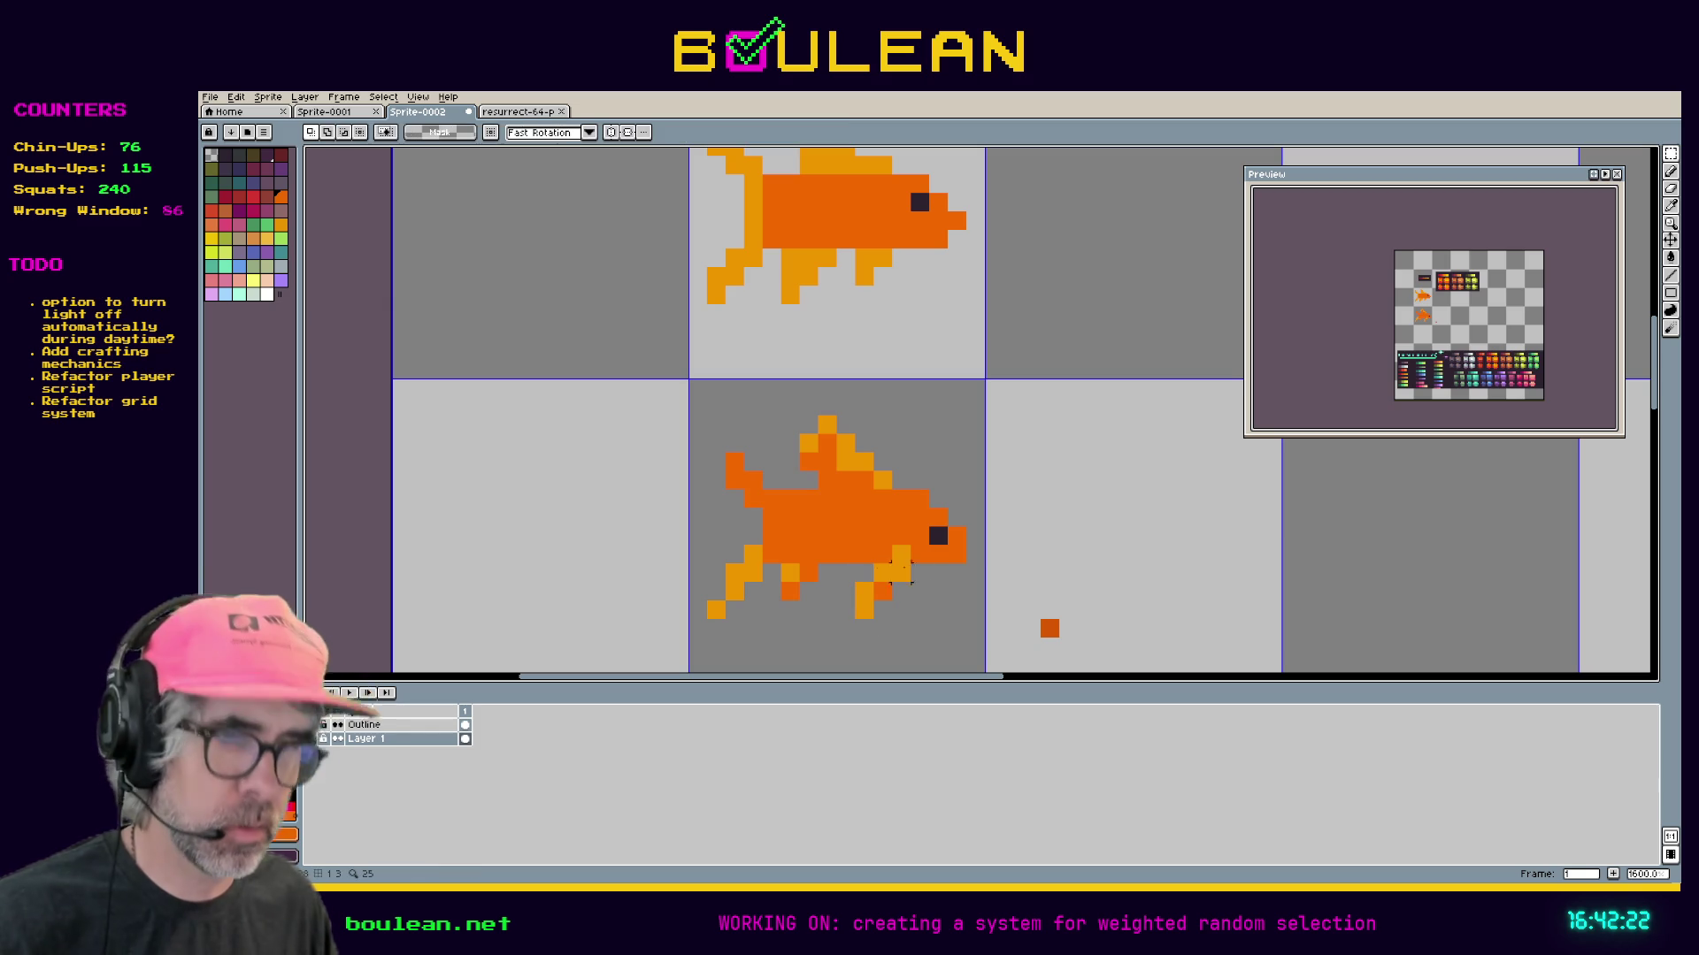
{"action": "left_click", "coordinate": [905, 554]}
{"action": "key", "text": "b"}
{"action": "left_click", "coordinate": [918, 575]}
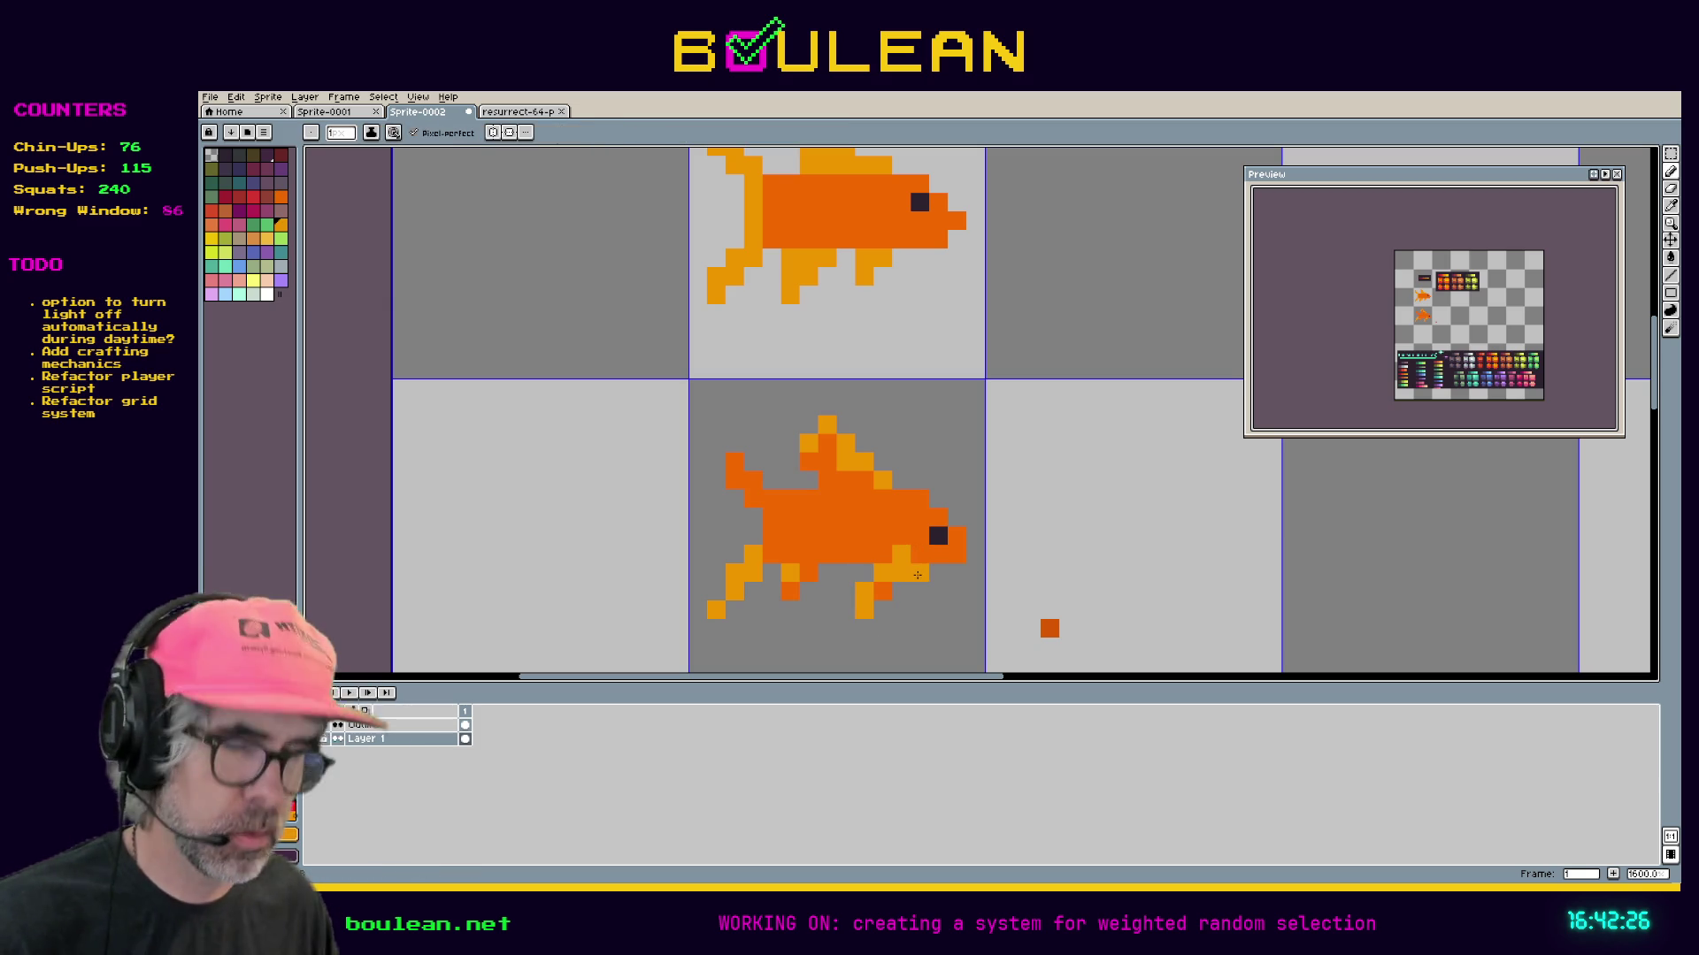
{"action": "left_click", "coordinate": [929, 555], "text": "alt"}
{"action": "left_click", "coordinate": [864, 591]}
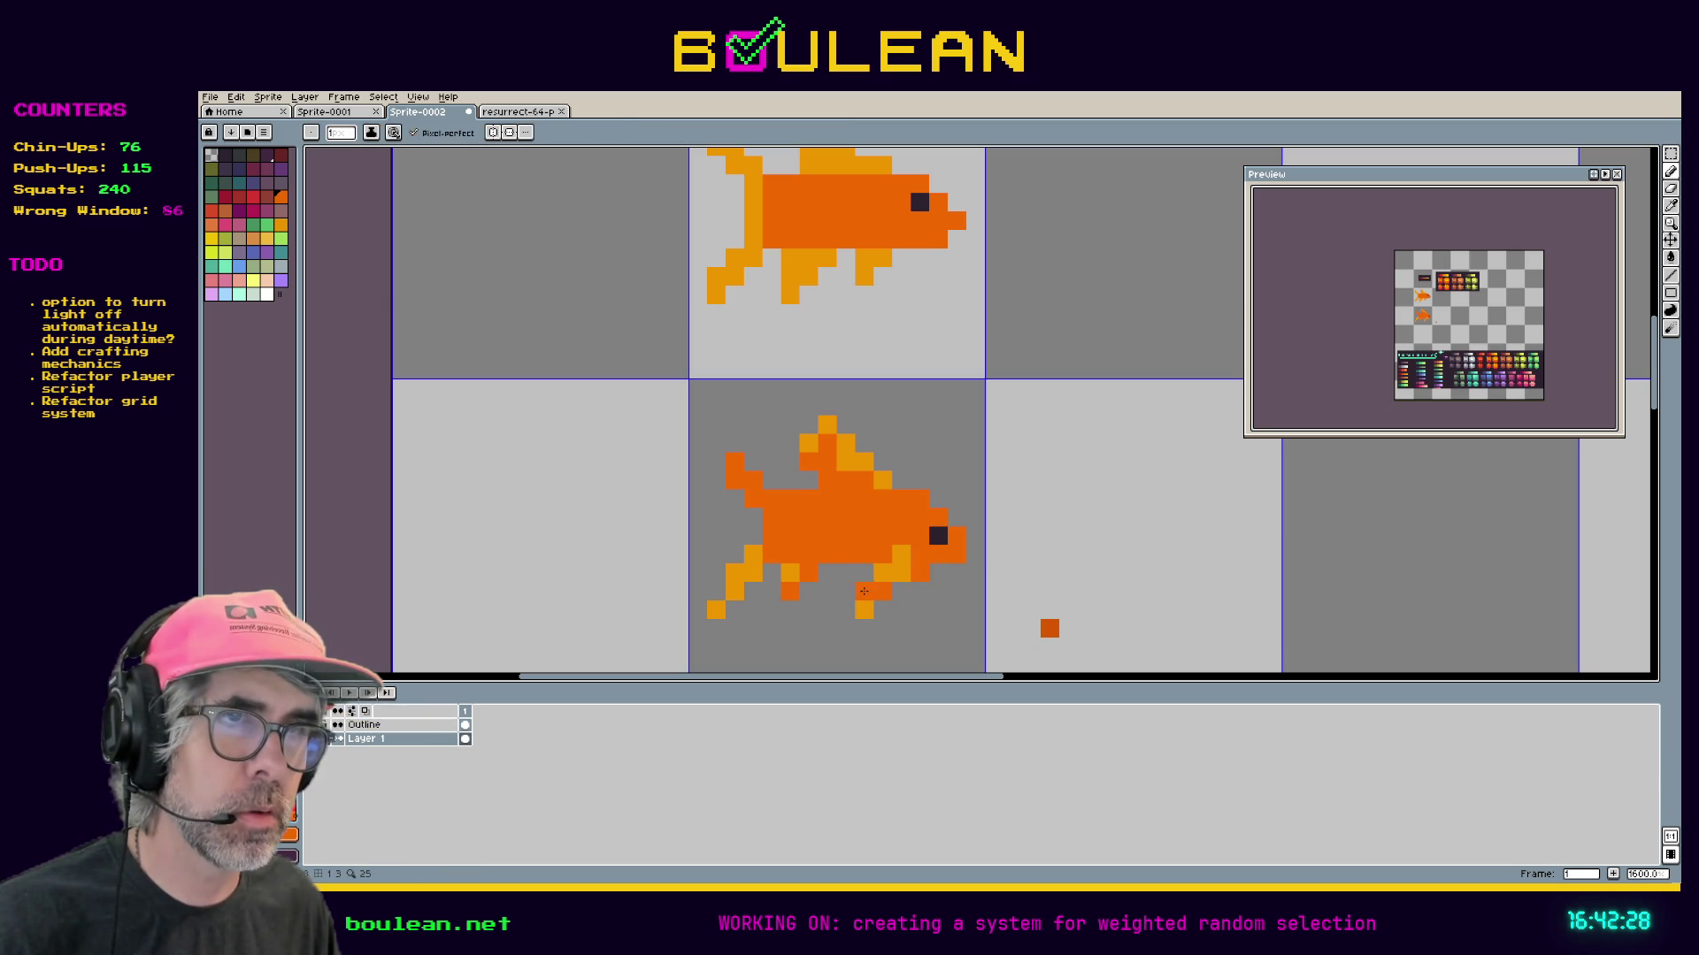
{"action": "key", "text": "ctrl+z"}
{"action": "left_click", "coordinate": [902, 554], "text": "alt"}
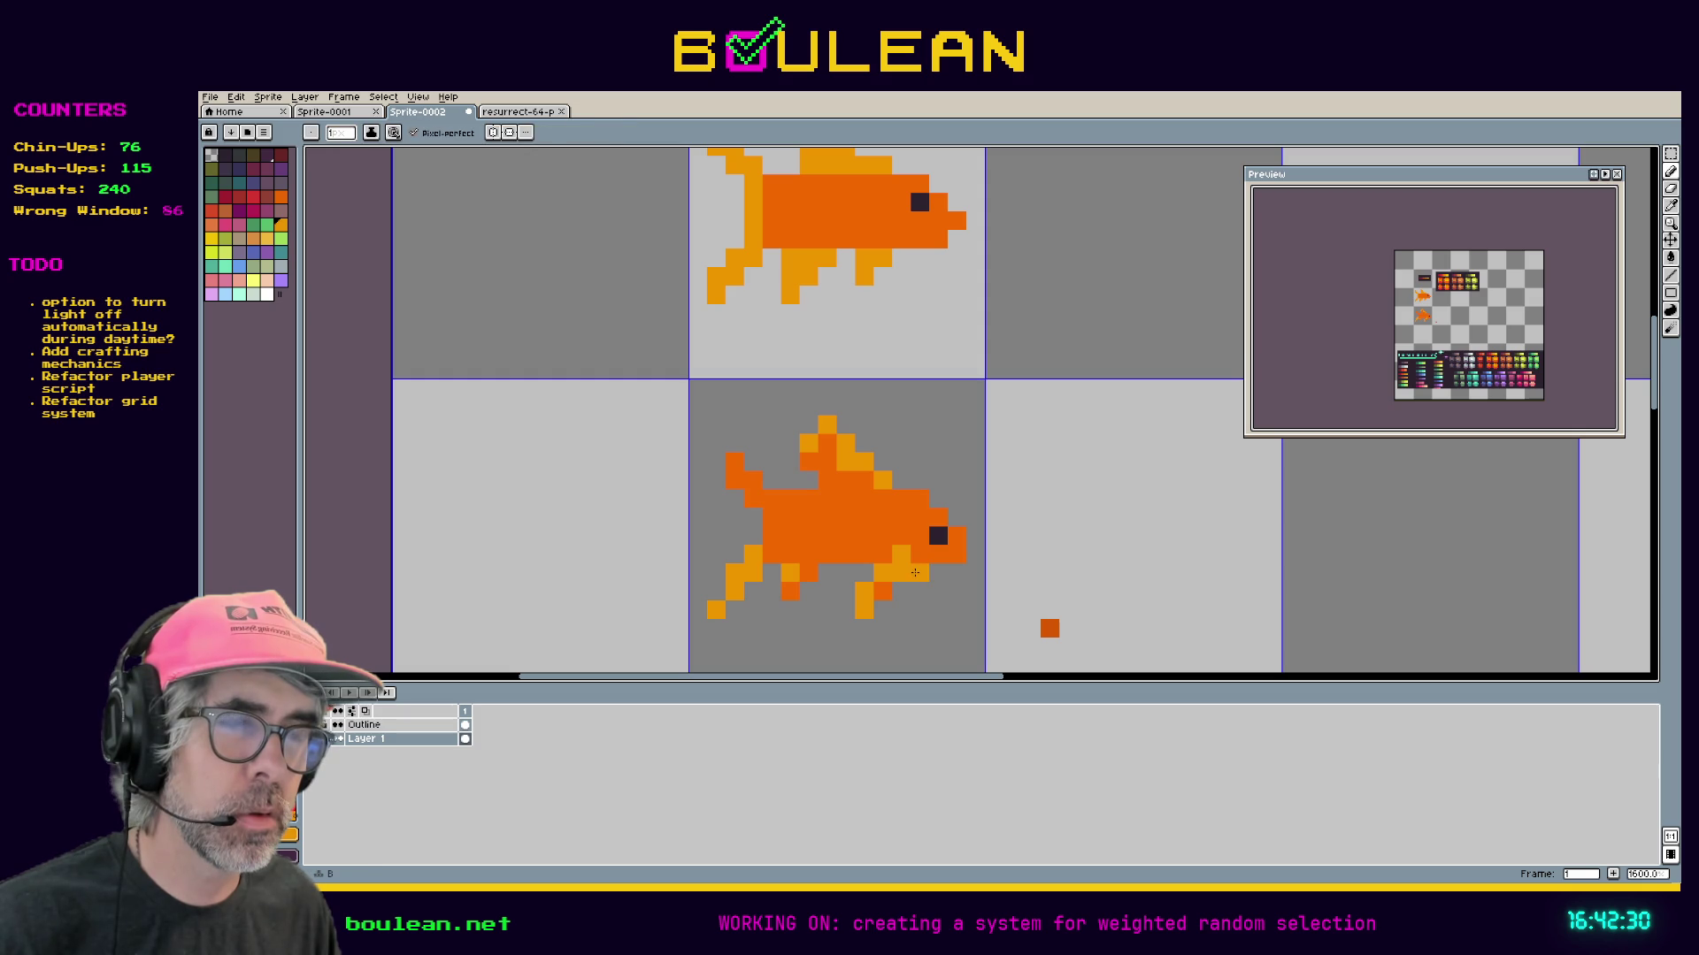
{"action": "left_click", "coordinate": [902, 574], "text": "alt"}
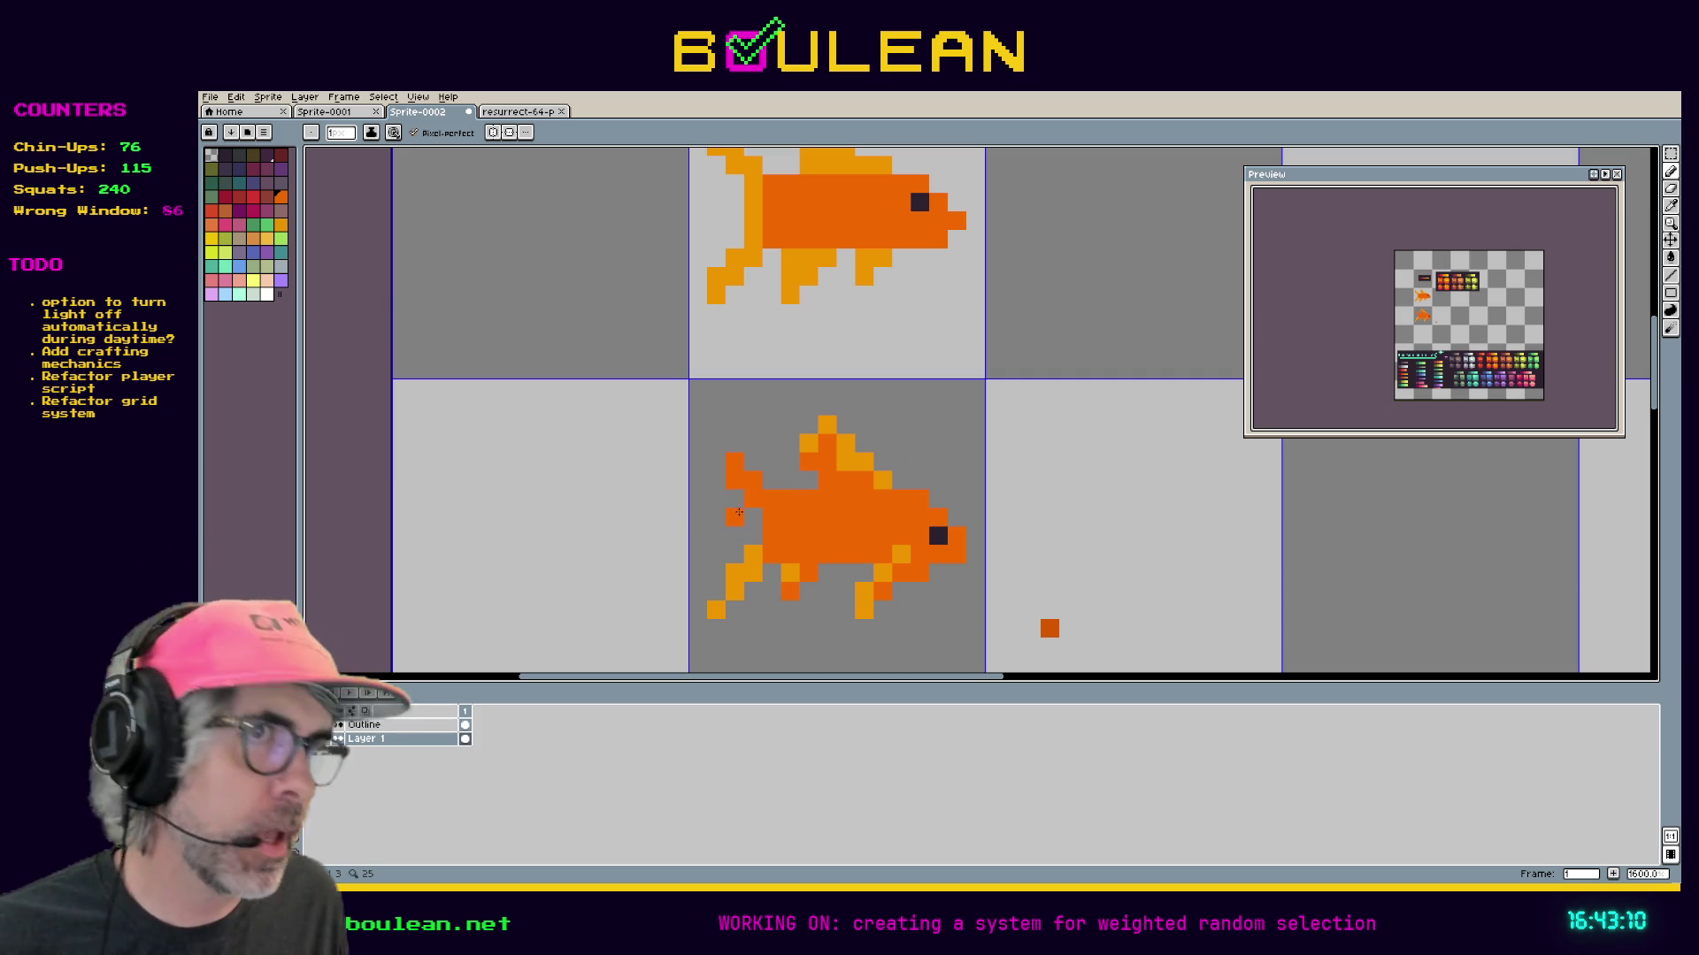
Sample the light-orange fin colour and paint one lower-goldfish body pixel with it.
{"action": "scroll", "coordinate": [736, 531], "scroll_direction": "down", "scroll_amount": 1}
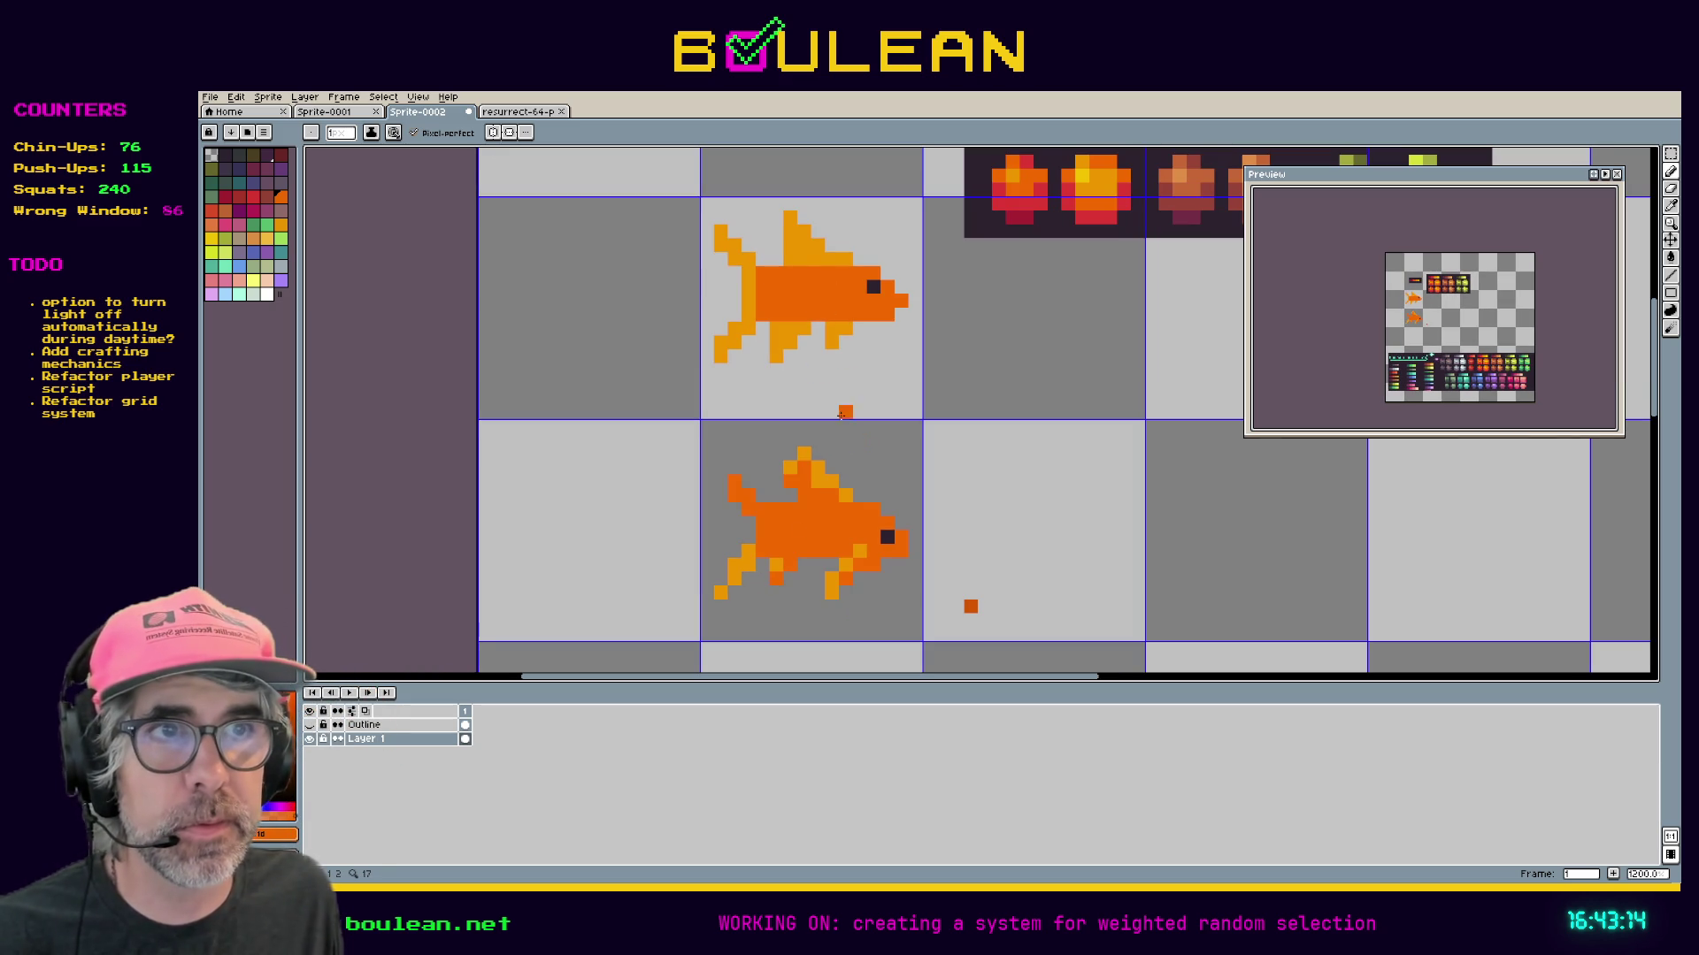
{"action": "scroll", "coordinate": [796, 602], "scroll_direction": "up", "scroll_amount": 3}
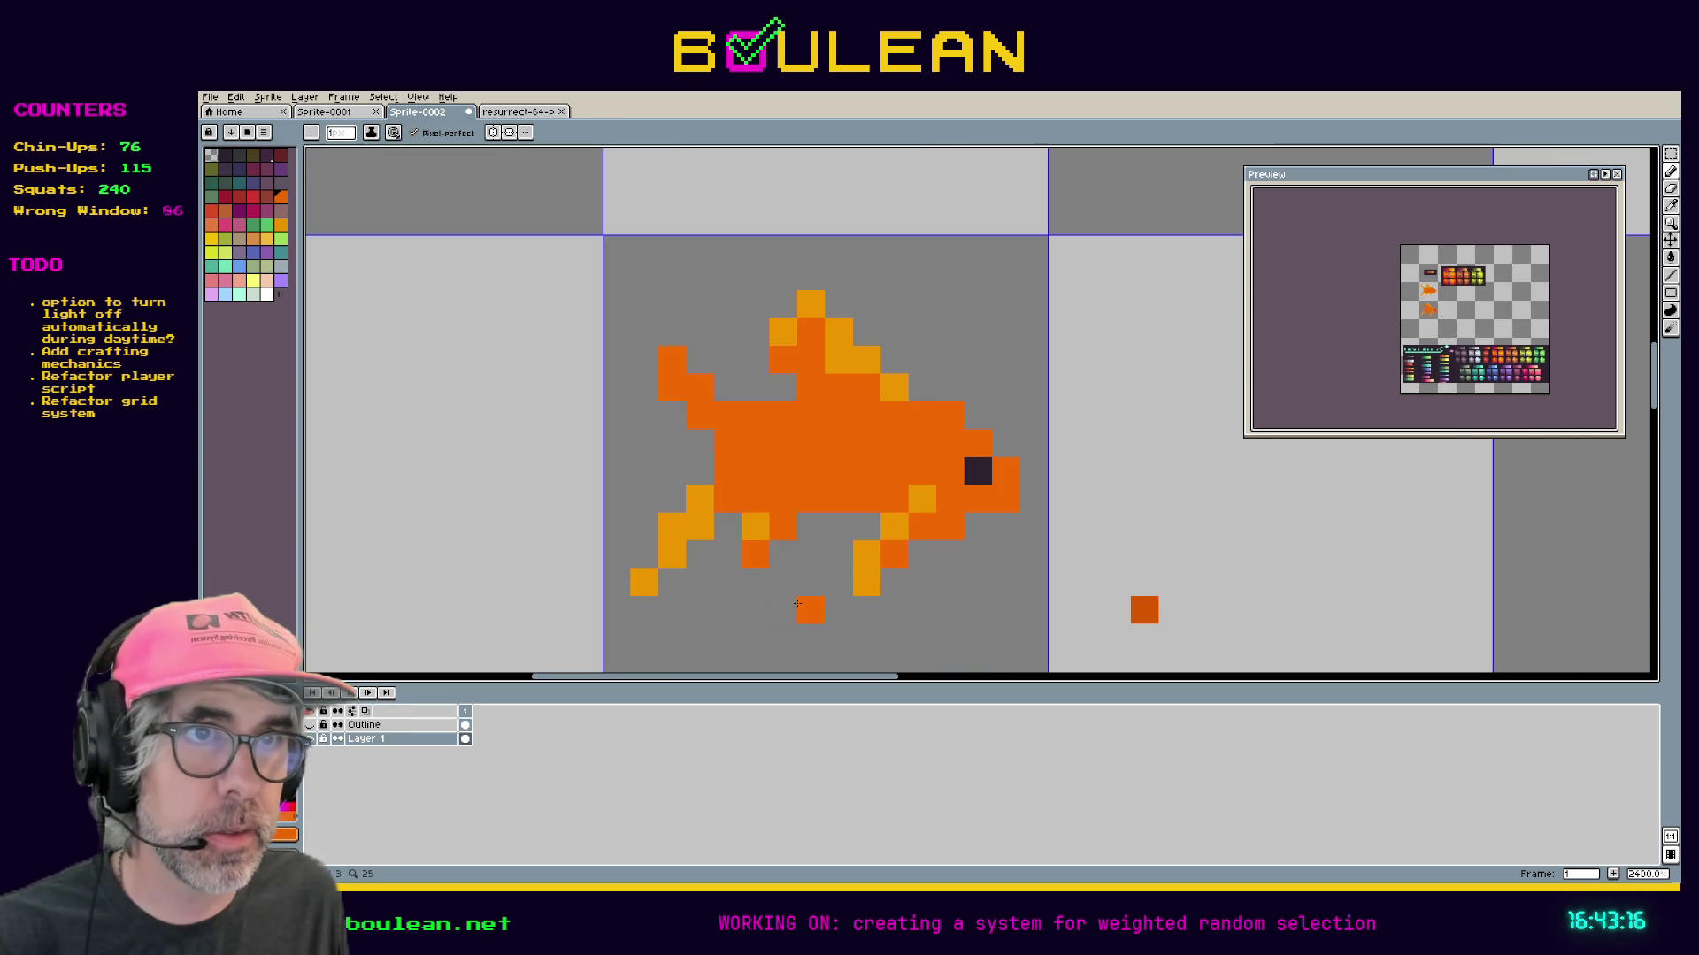
{"action": "key", "text": "i"}
{"action": "left_click", "coordinate": [752, 524]}
{"action": "key", "text": "b"}
{"action": "left_click", "coordinate": [746, 486]}
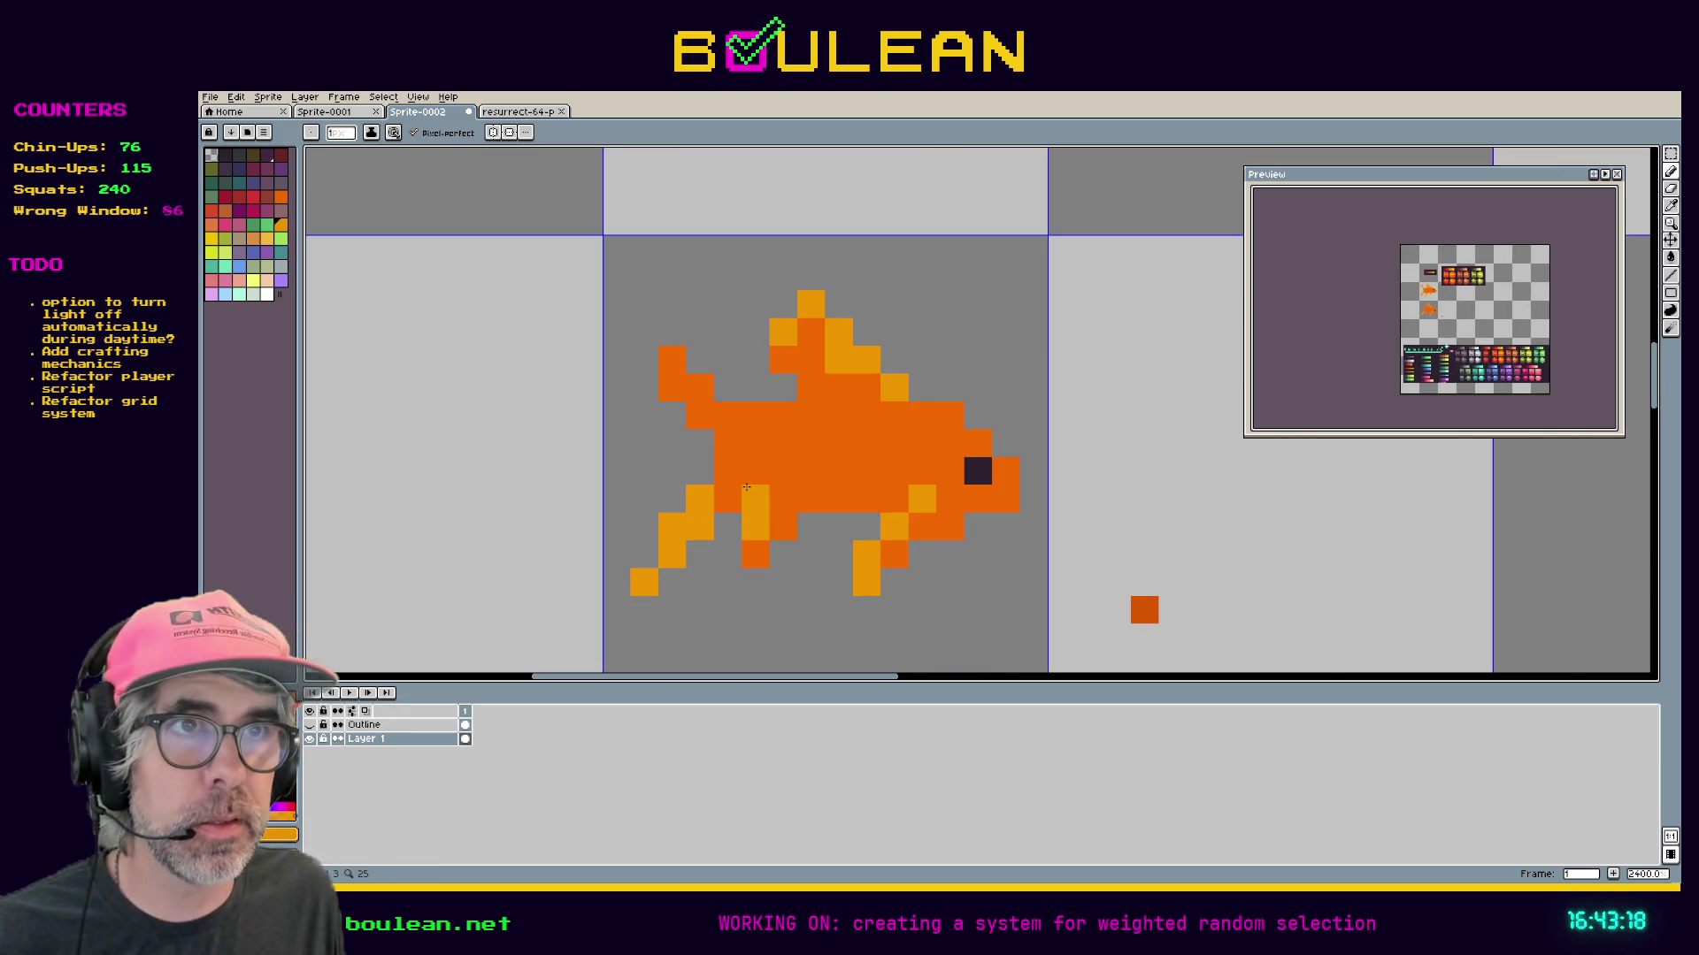
Paint light-orange pixels along the belly and near the tail, erasing two stray ones.
{"action": "left_click", "coordinate": [727, 470]}
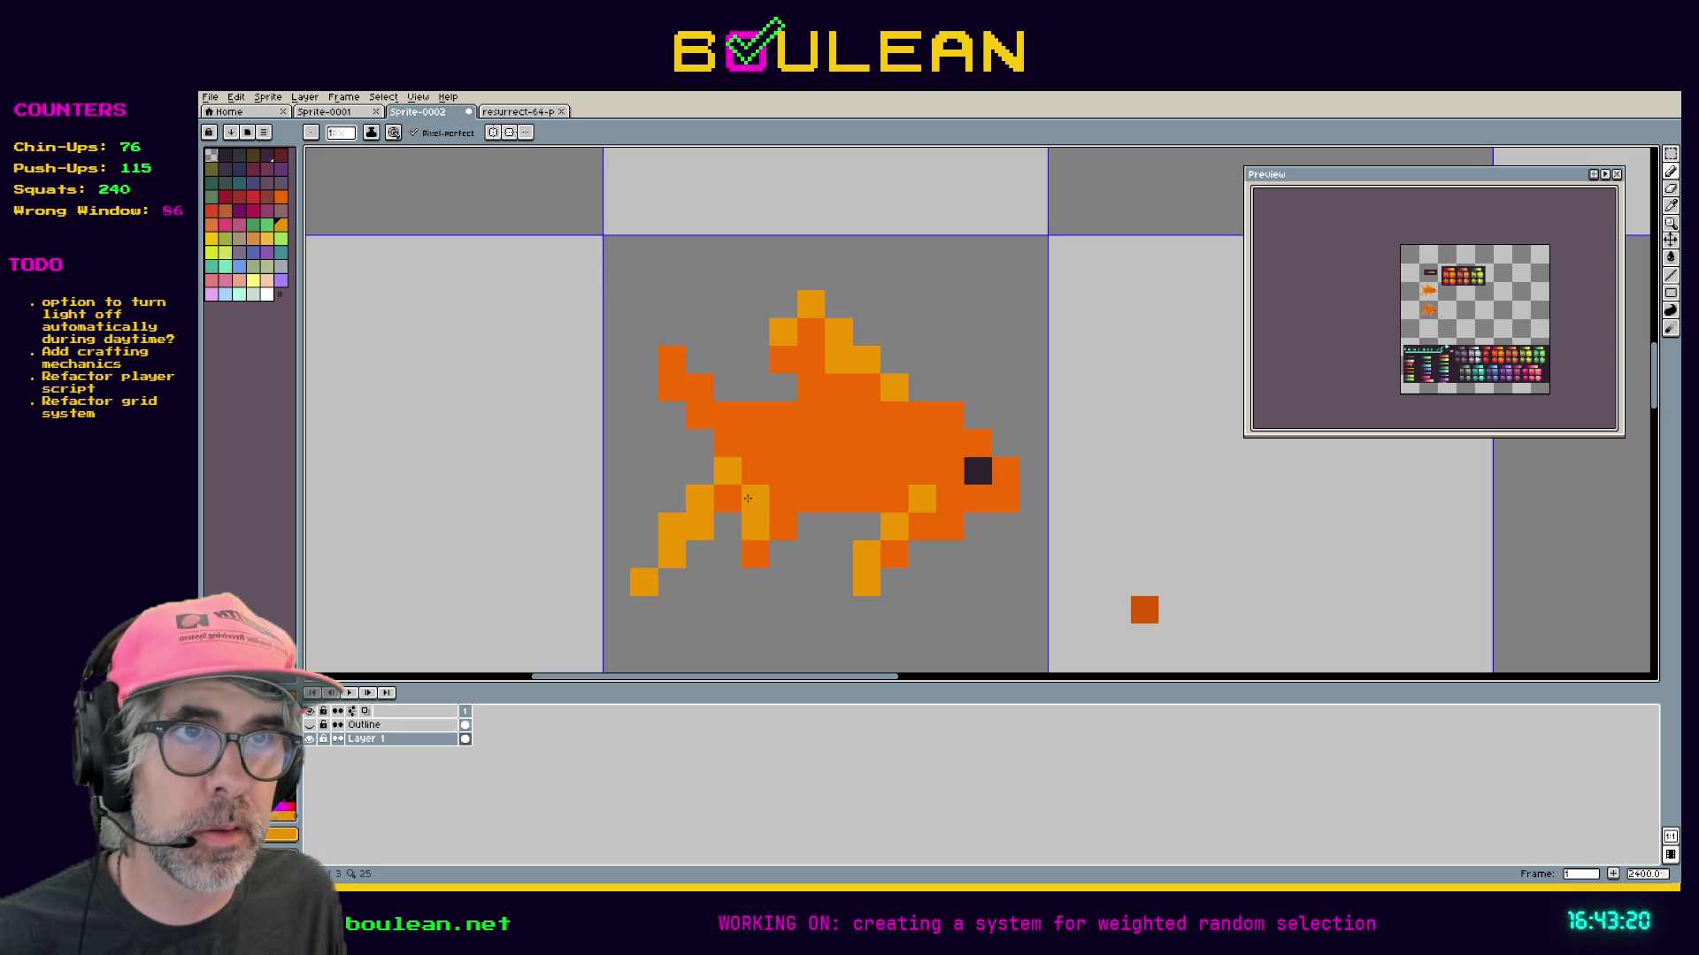
{"action": "right_click", "coordinate": [748, 502]}
{"action": "left_click", "coordinate": [679, 390]}
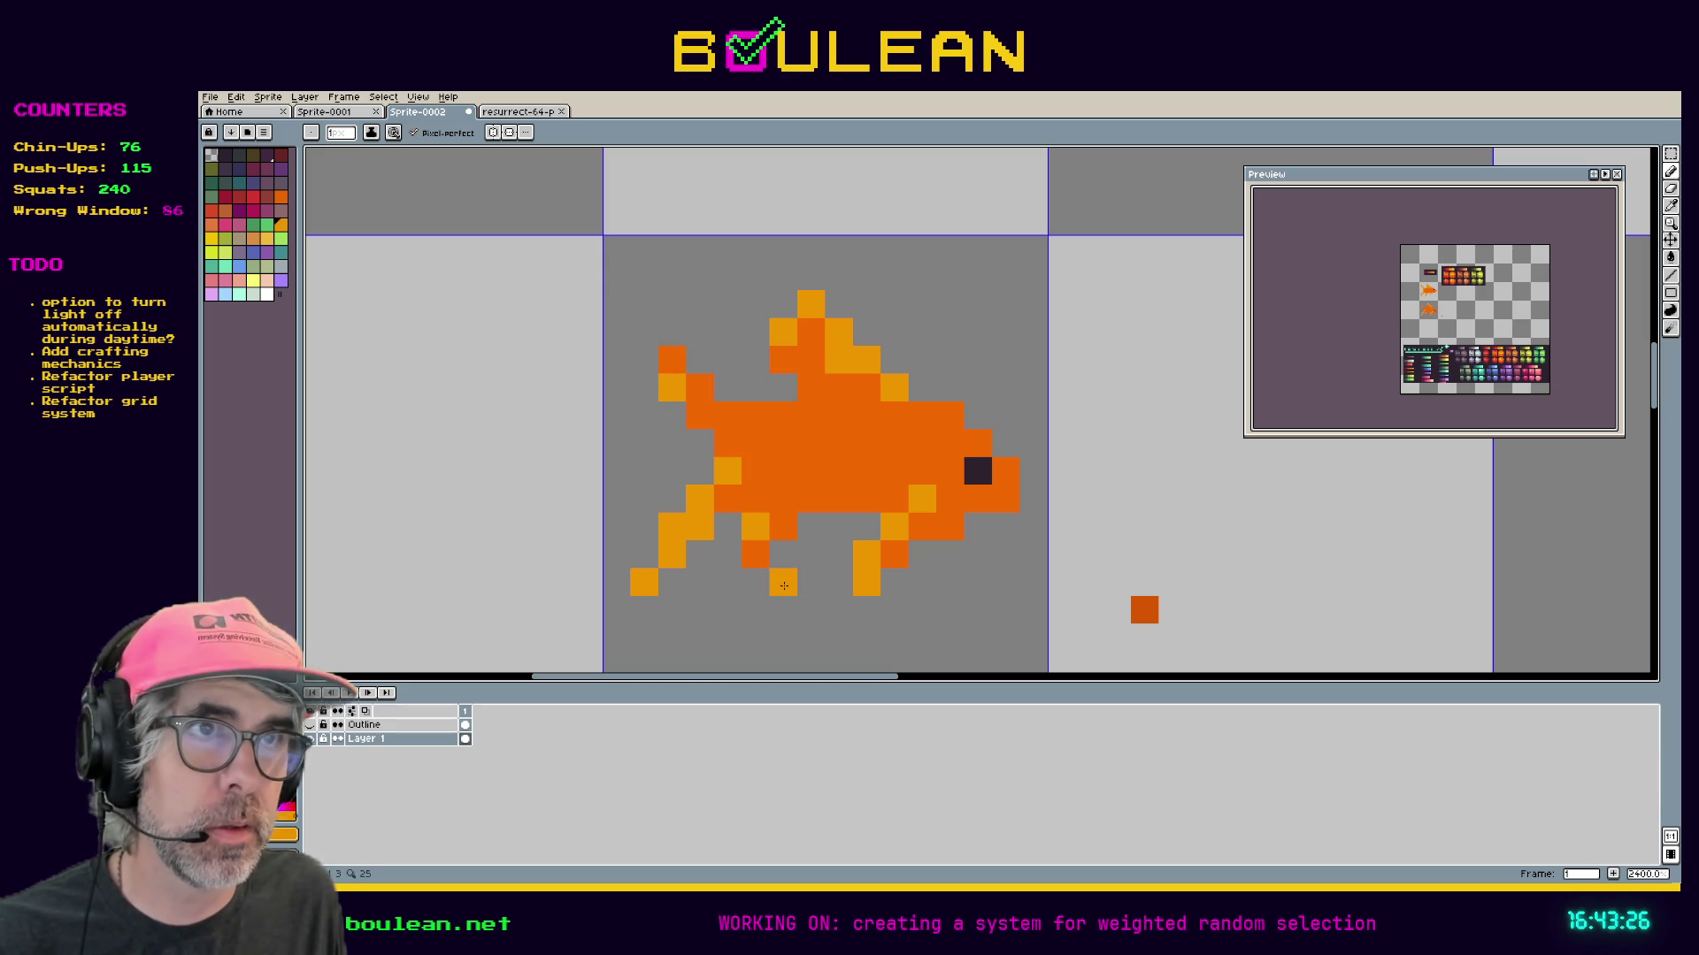
{"action": "right_click", "coordinate": [801, 530]}
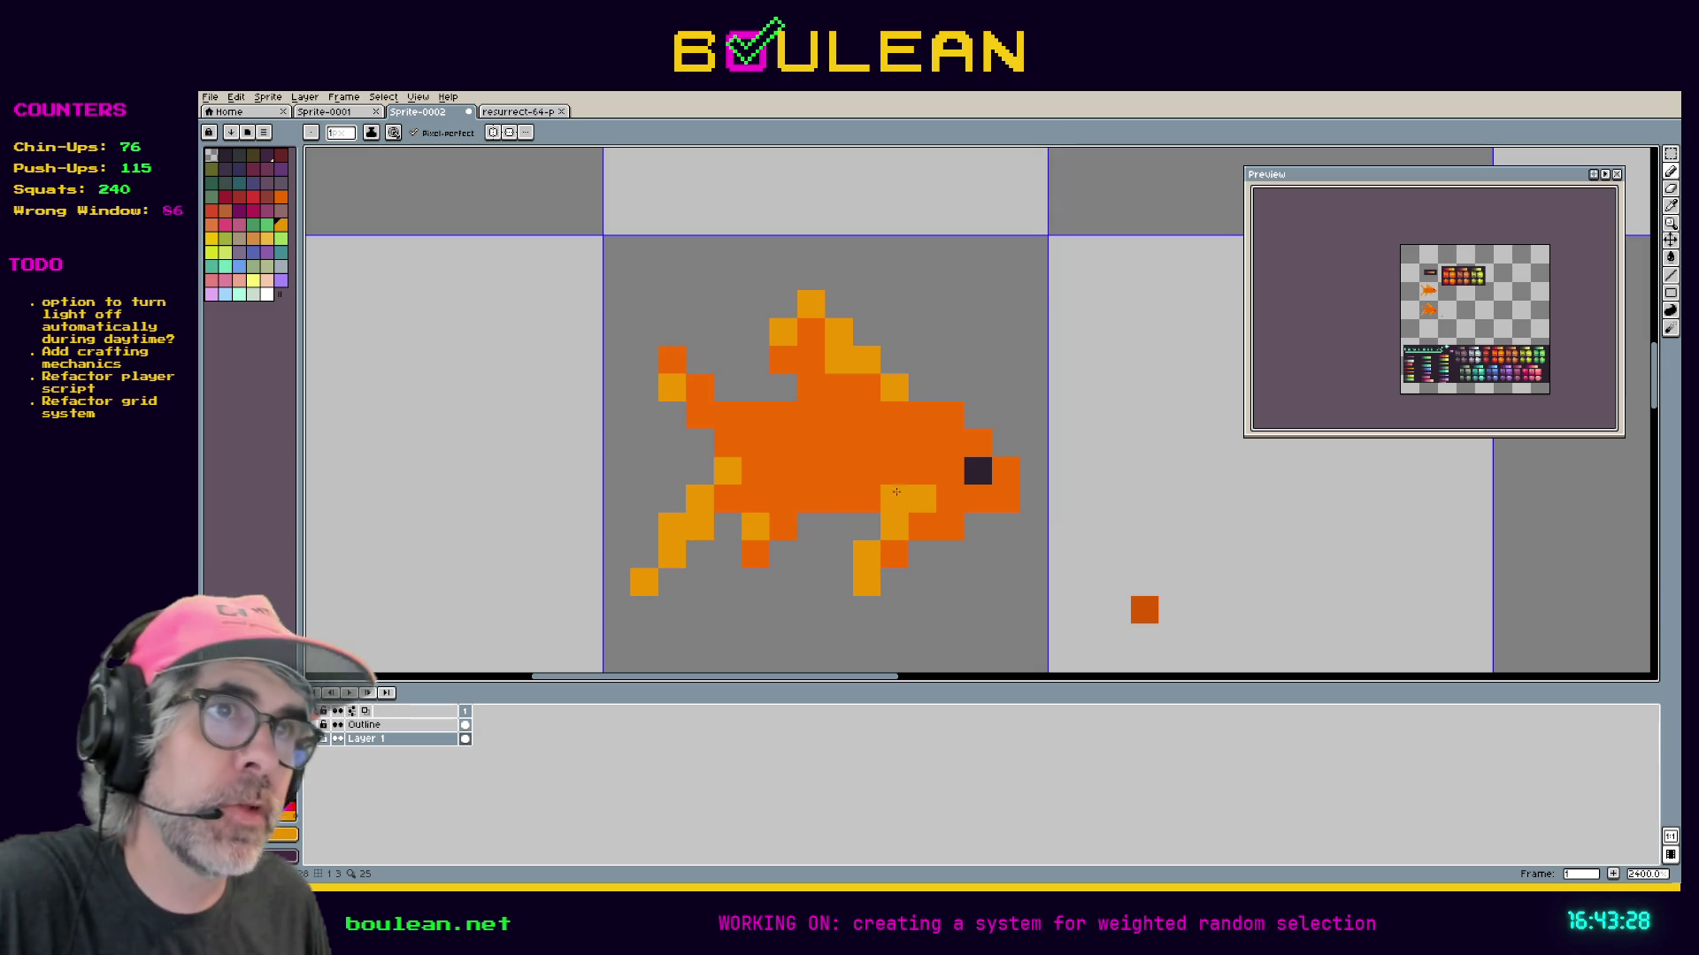
{"action": "left_click", "coordinate": [891, 474]}
{"action": "mouse_move", "coordinate": [867, 498]}
{"action": "left_mouse_down"}
{"action": "mouse_move", "coordinate": [808, 493]}
{"action": "mouse_move", "coordinate": [782, 514]}
{"action": "left_mouse_up"}
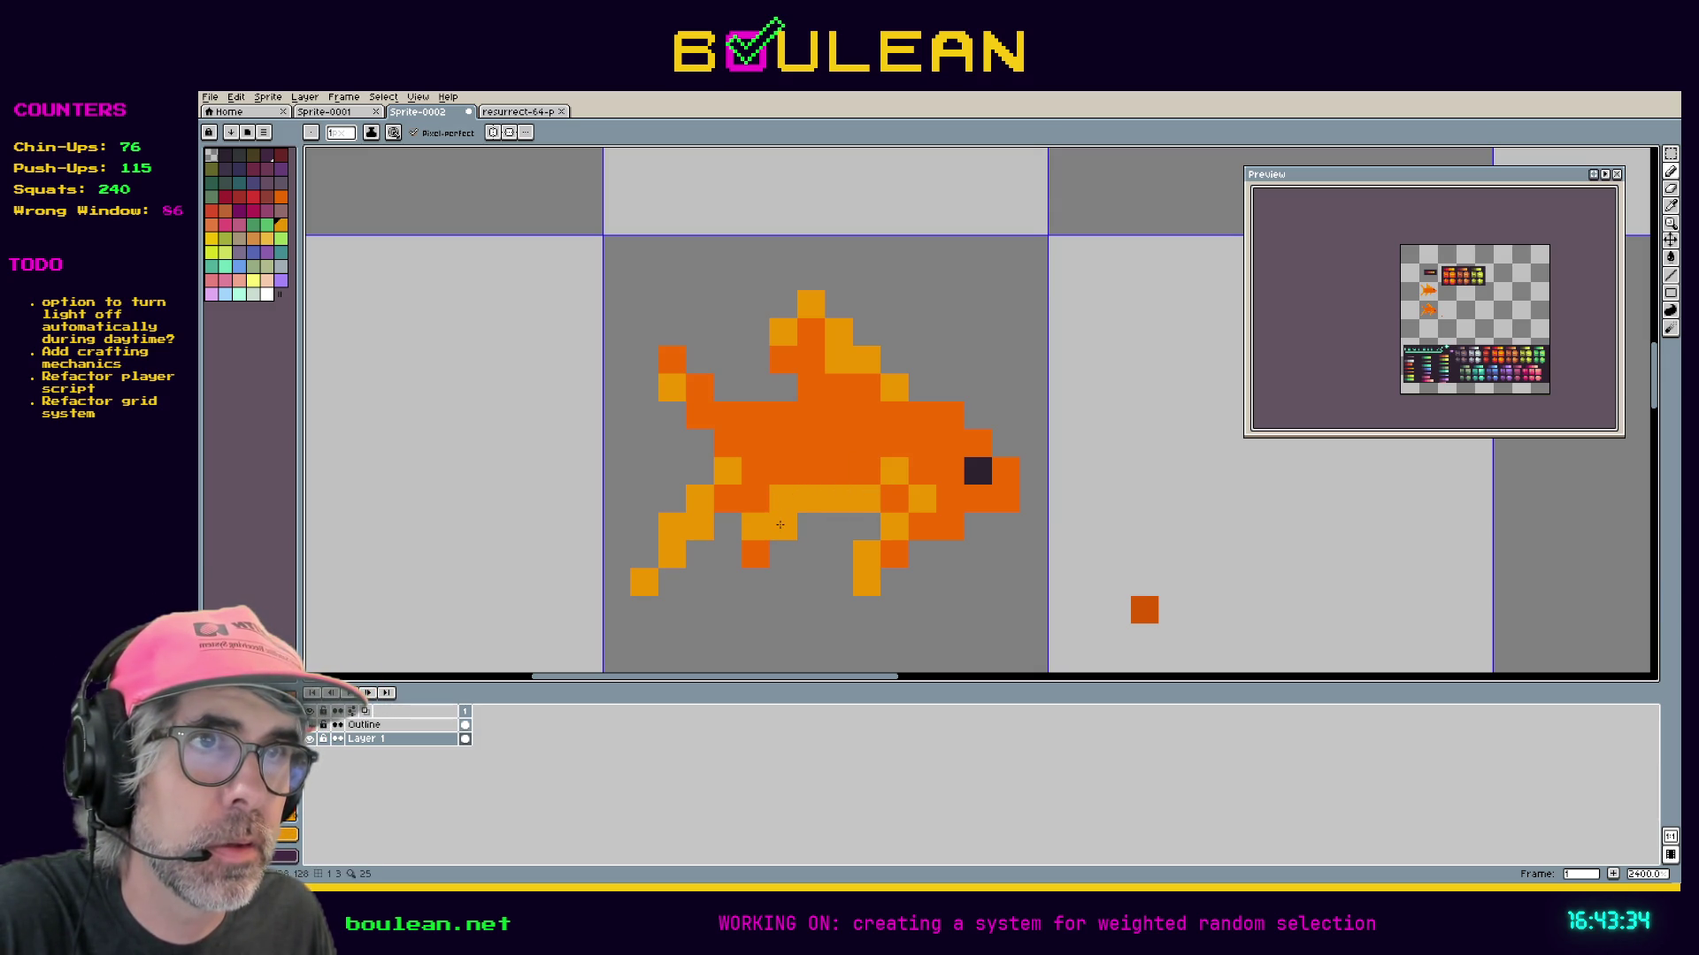
{"action": "left_click", "coordinate": [754, 553]}
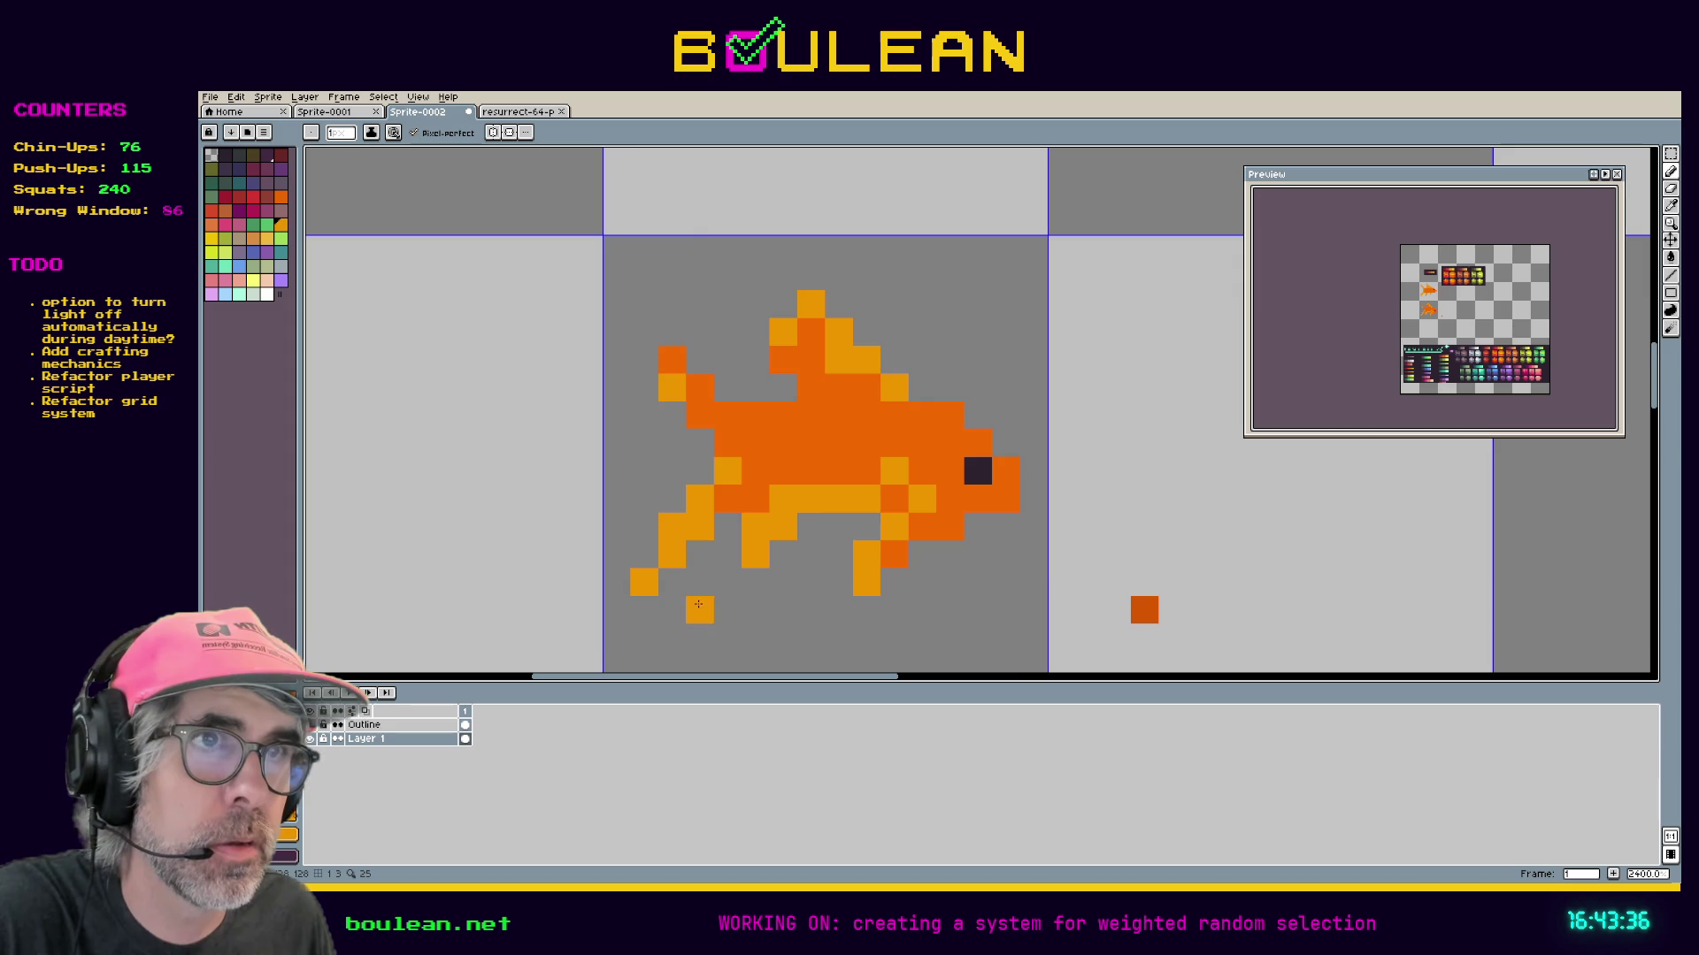
{"action": "scroll", "coordinate": [698, 604], "scroll_direction": "down", "scroll_amount": 2}
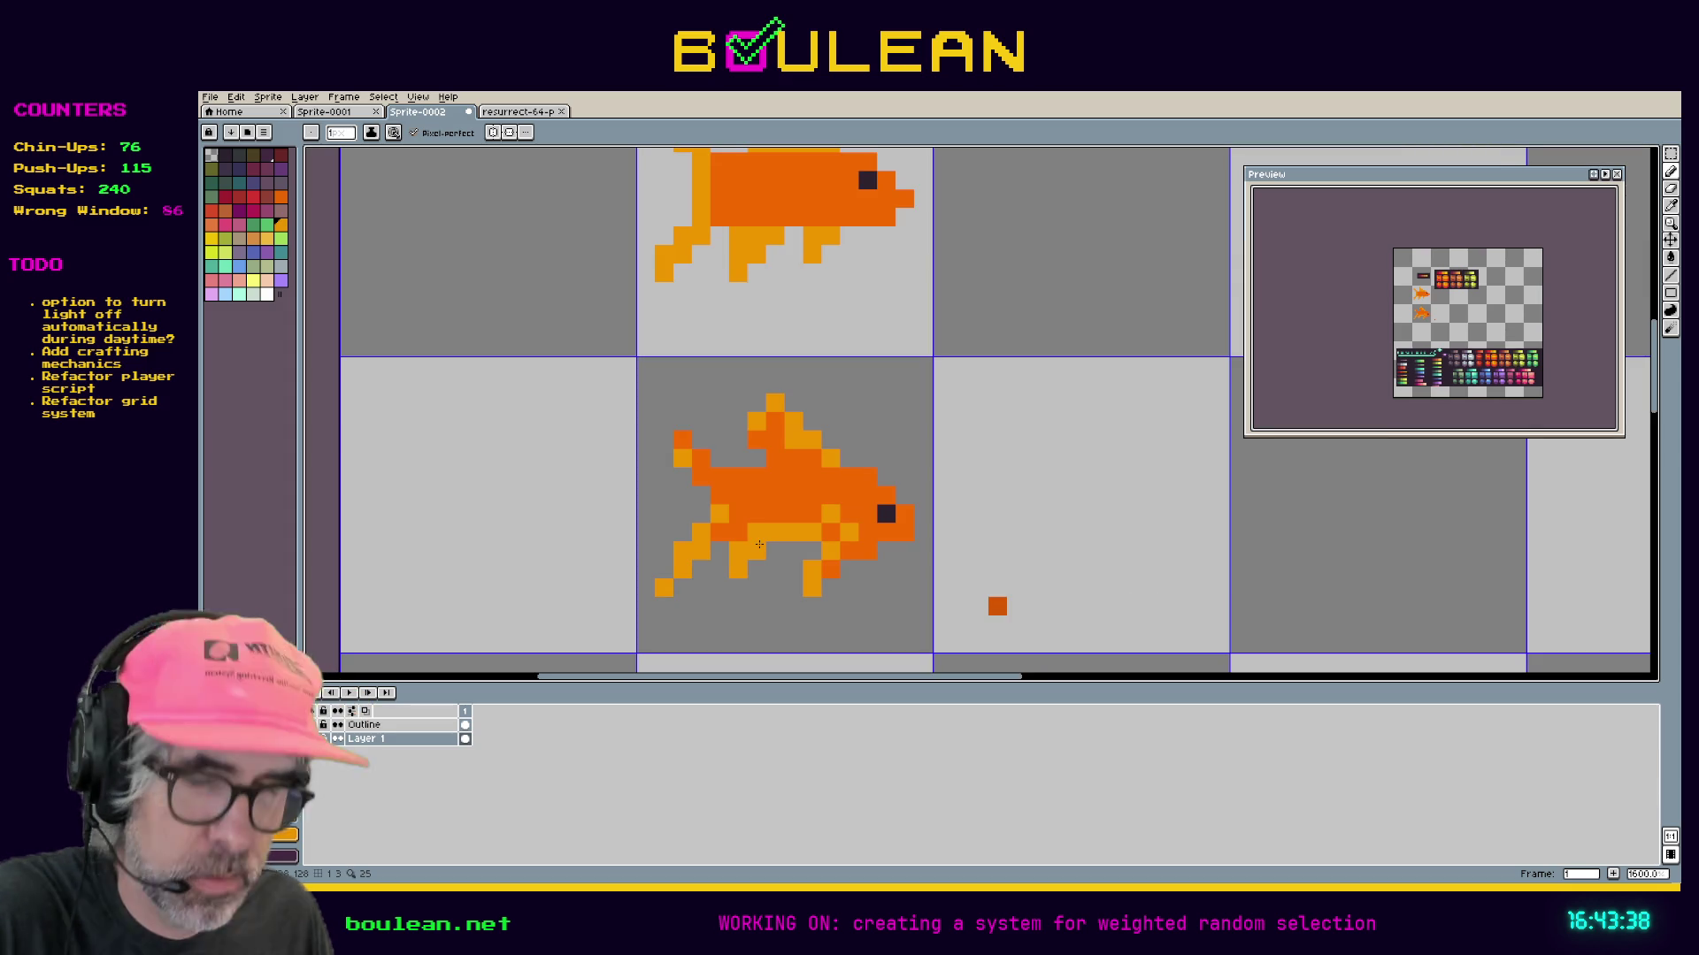
Undo the last light-orange pencil stroke and select the Outline layer for editing.
{"action": "key", "text": "b"}
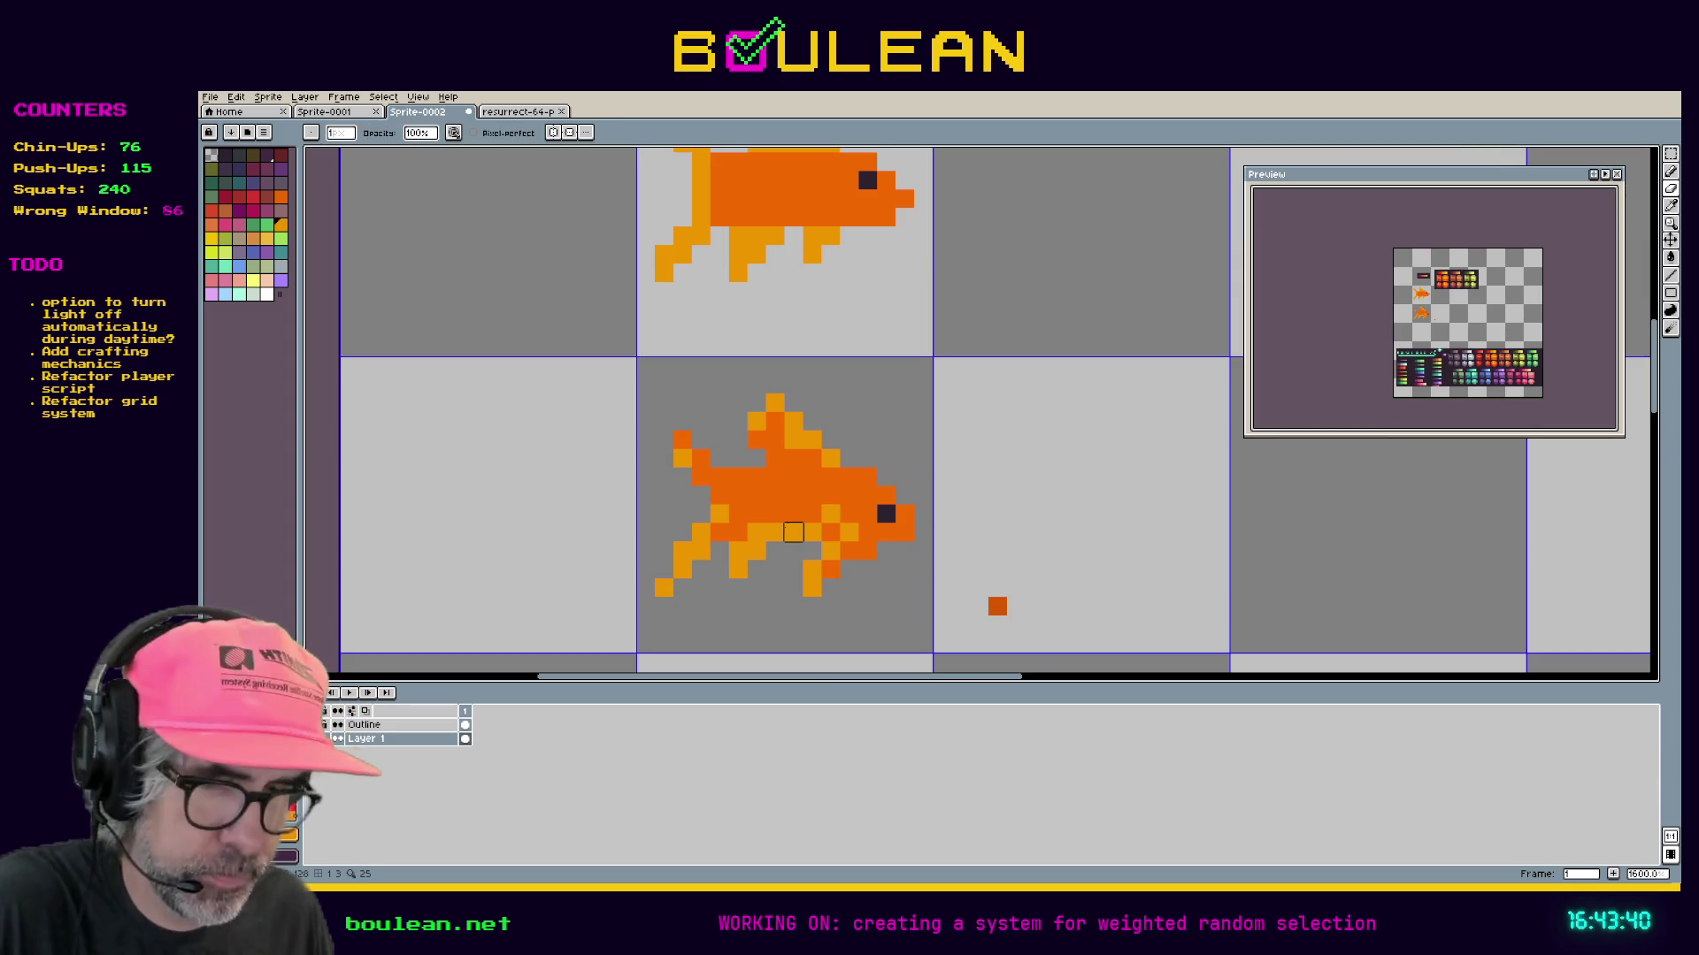
{"action": "key", "text": "b"}
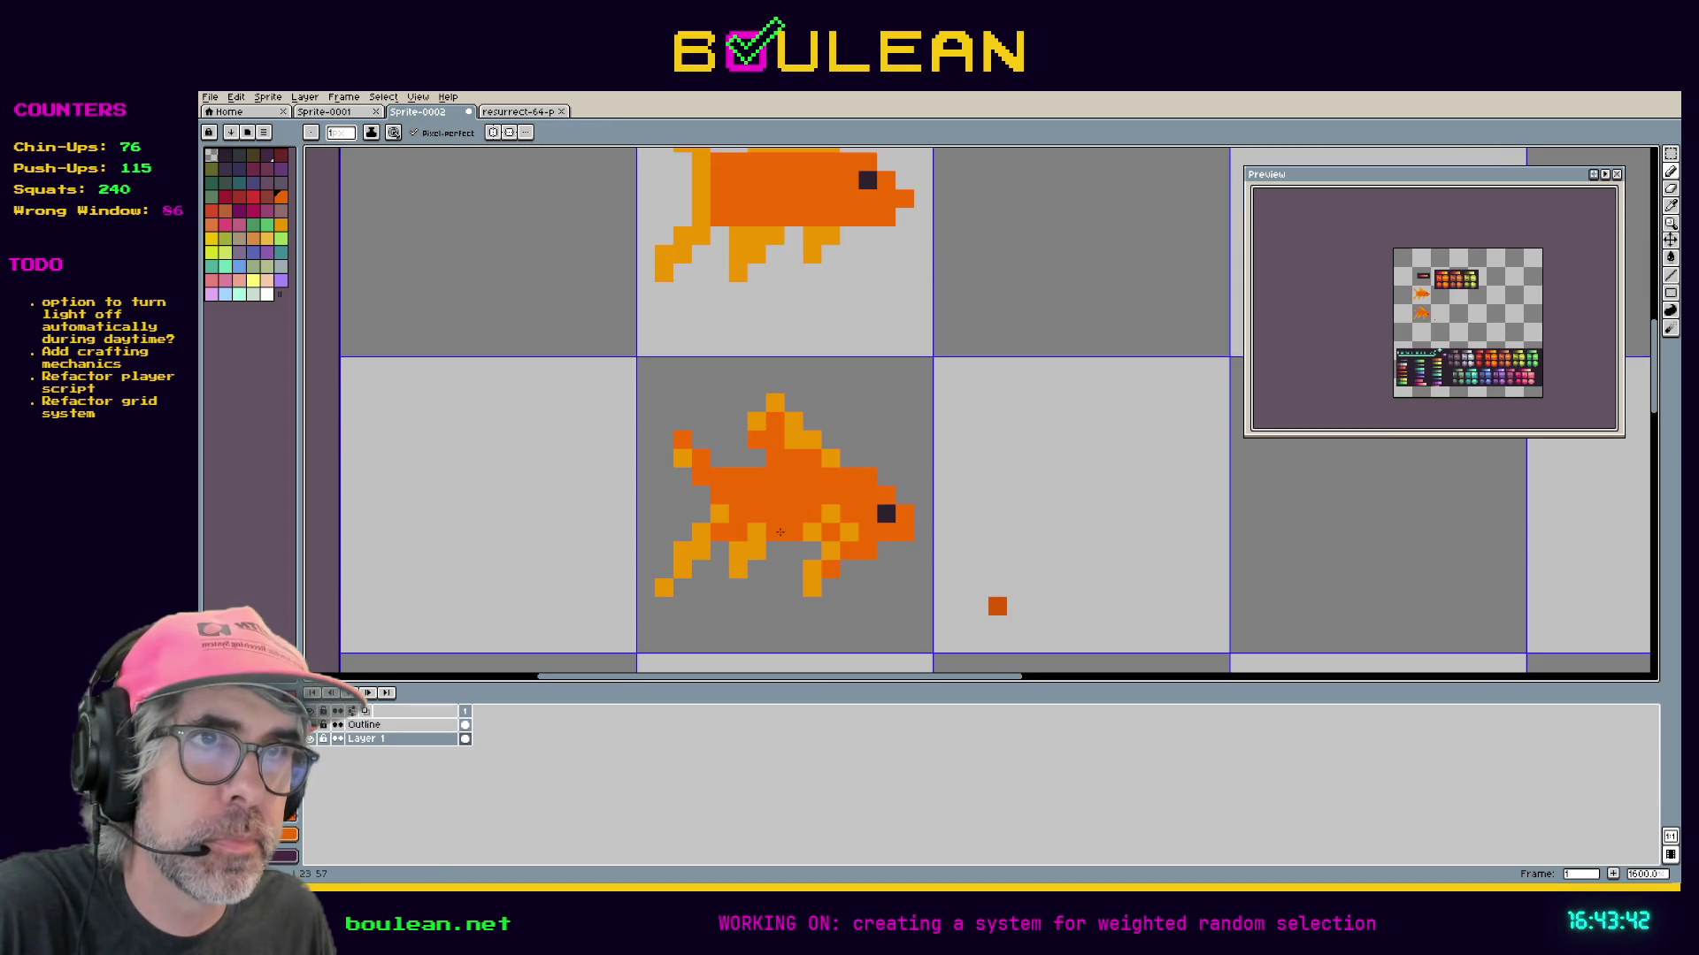
{"action": "key", "text": "ctrl+z"}
{"action": "key", "text": "v"}
{"action": "key", "text": "b"}
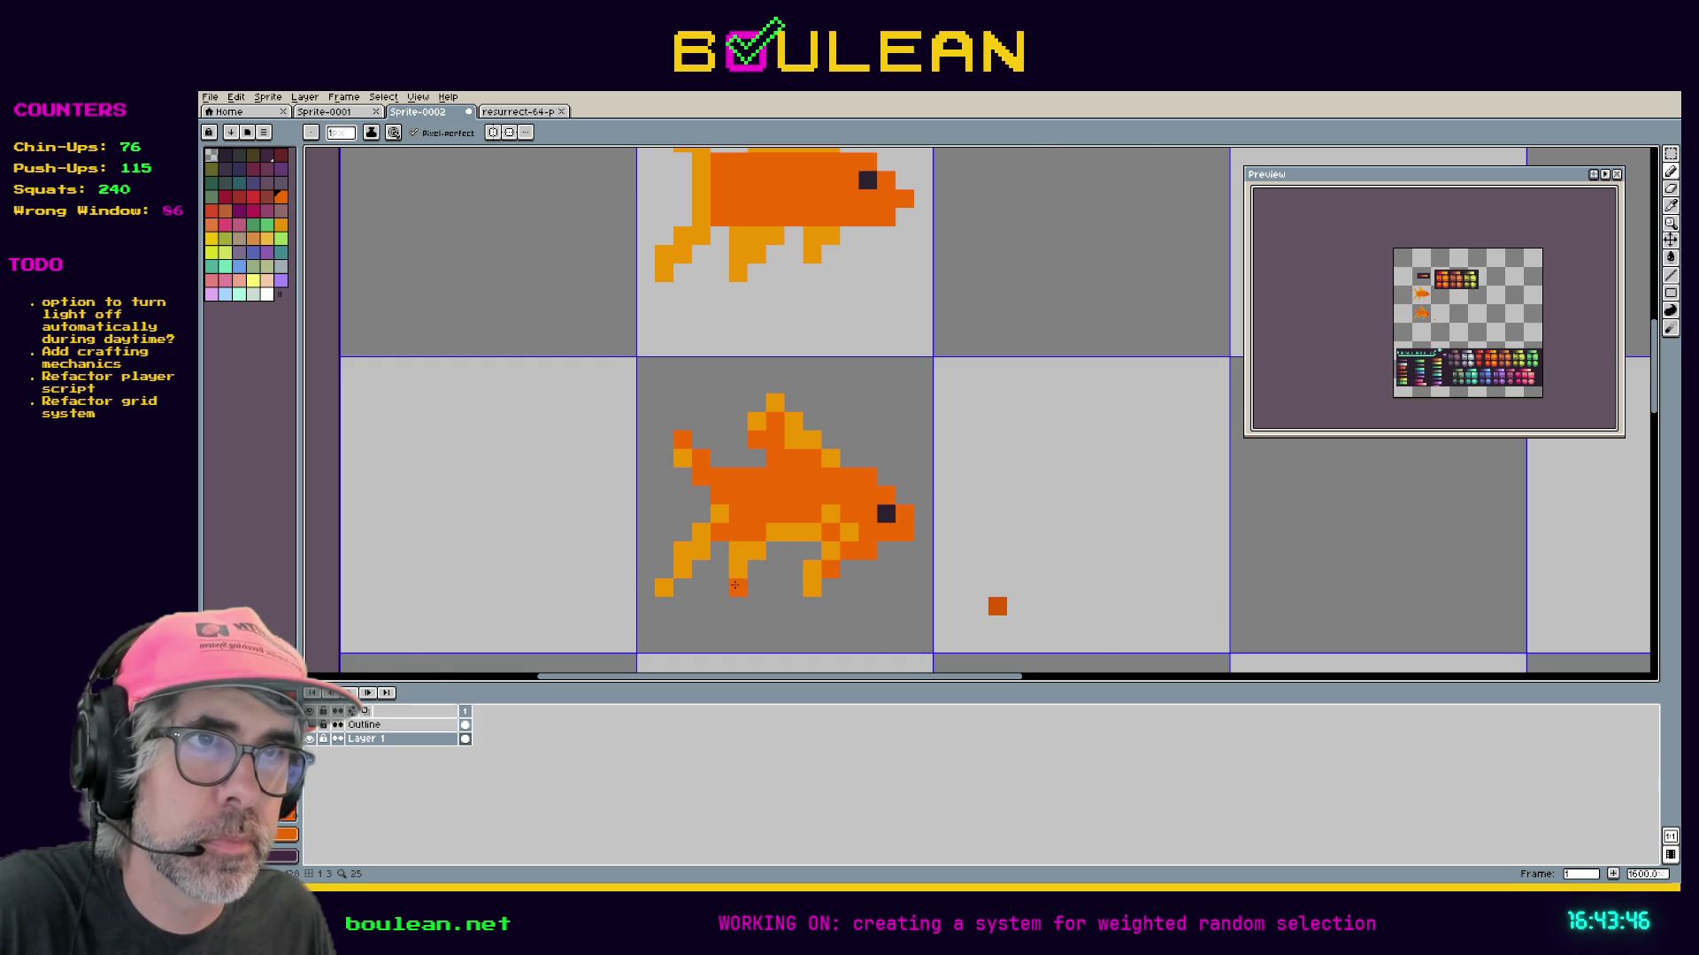
{"action": "scroll", "coordinate": [734, 585], "scroll_direction": "down", "scroll_amount": 1}
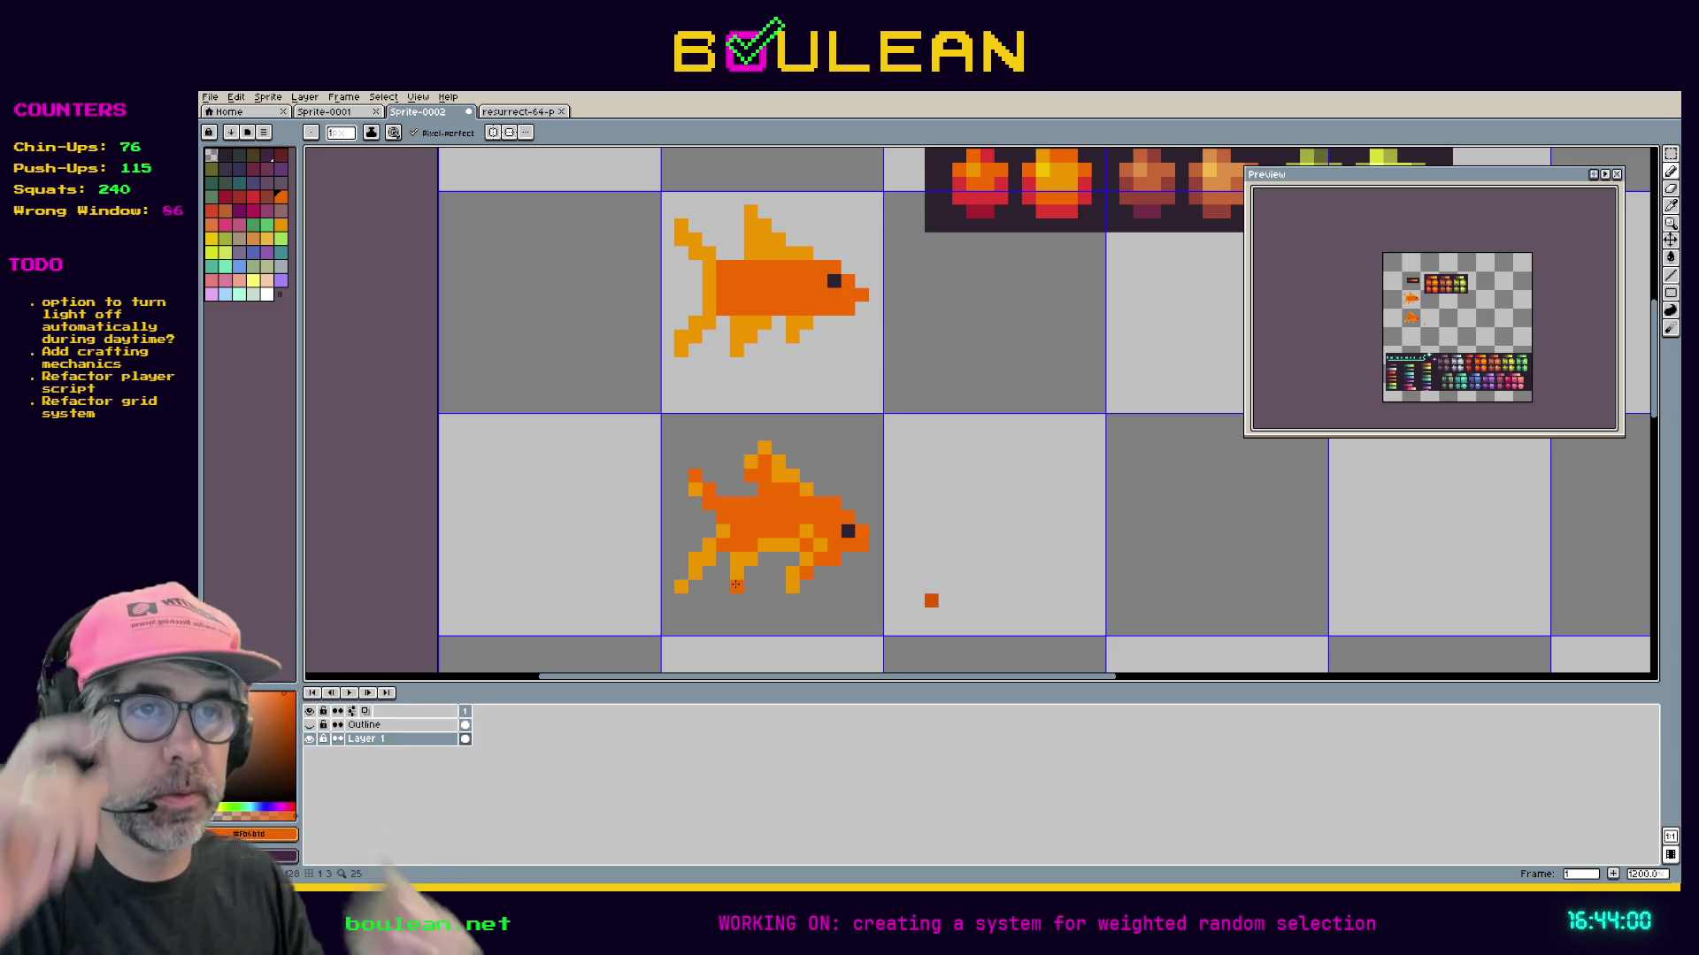
{"action": "left_click", "coordinate": [389, 726]}
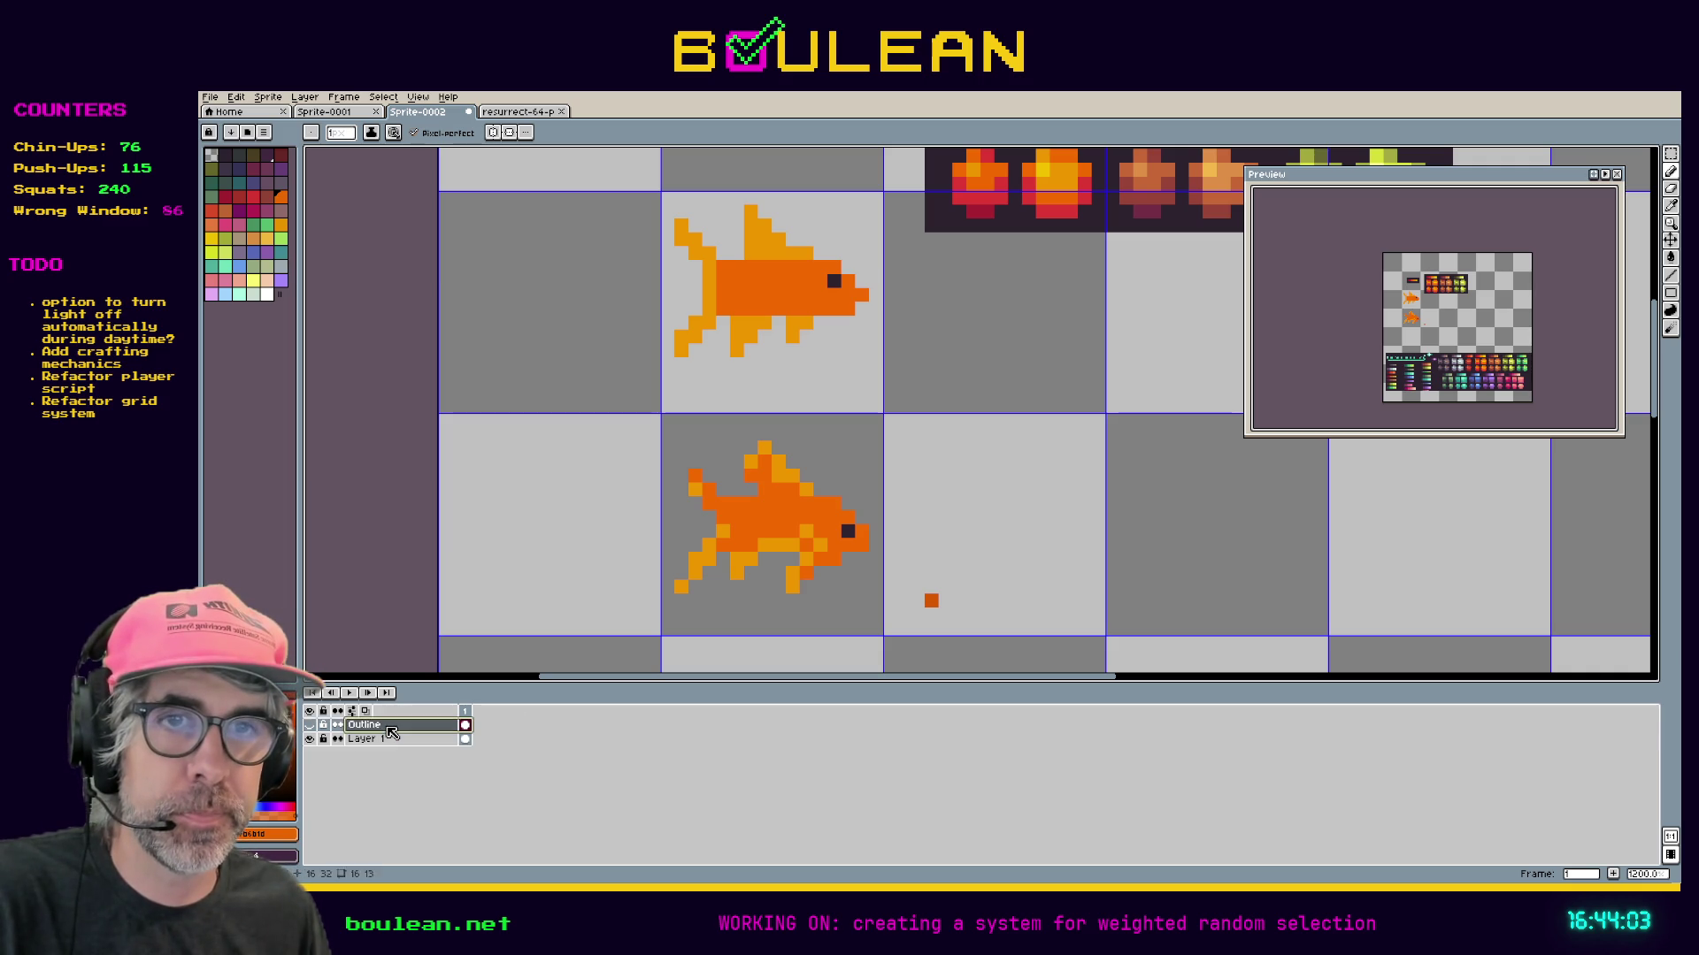
Make the Outline layer visible and try black outline strokes near the lower fin, undoing them.
{"action": "left_click", "coordinate": [310, 725]}
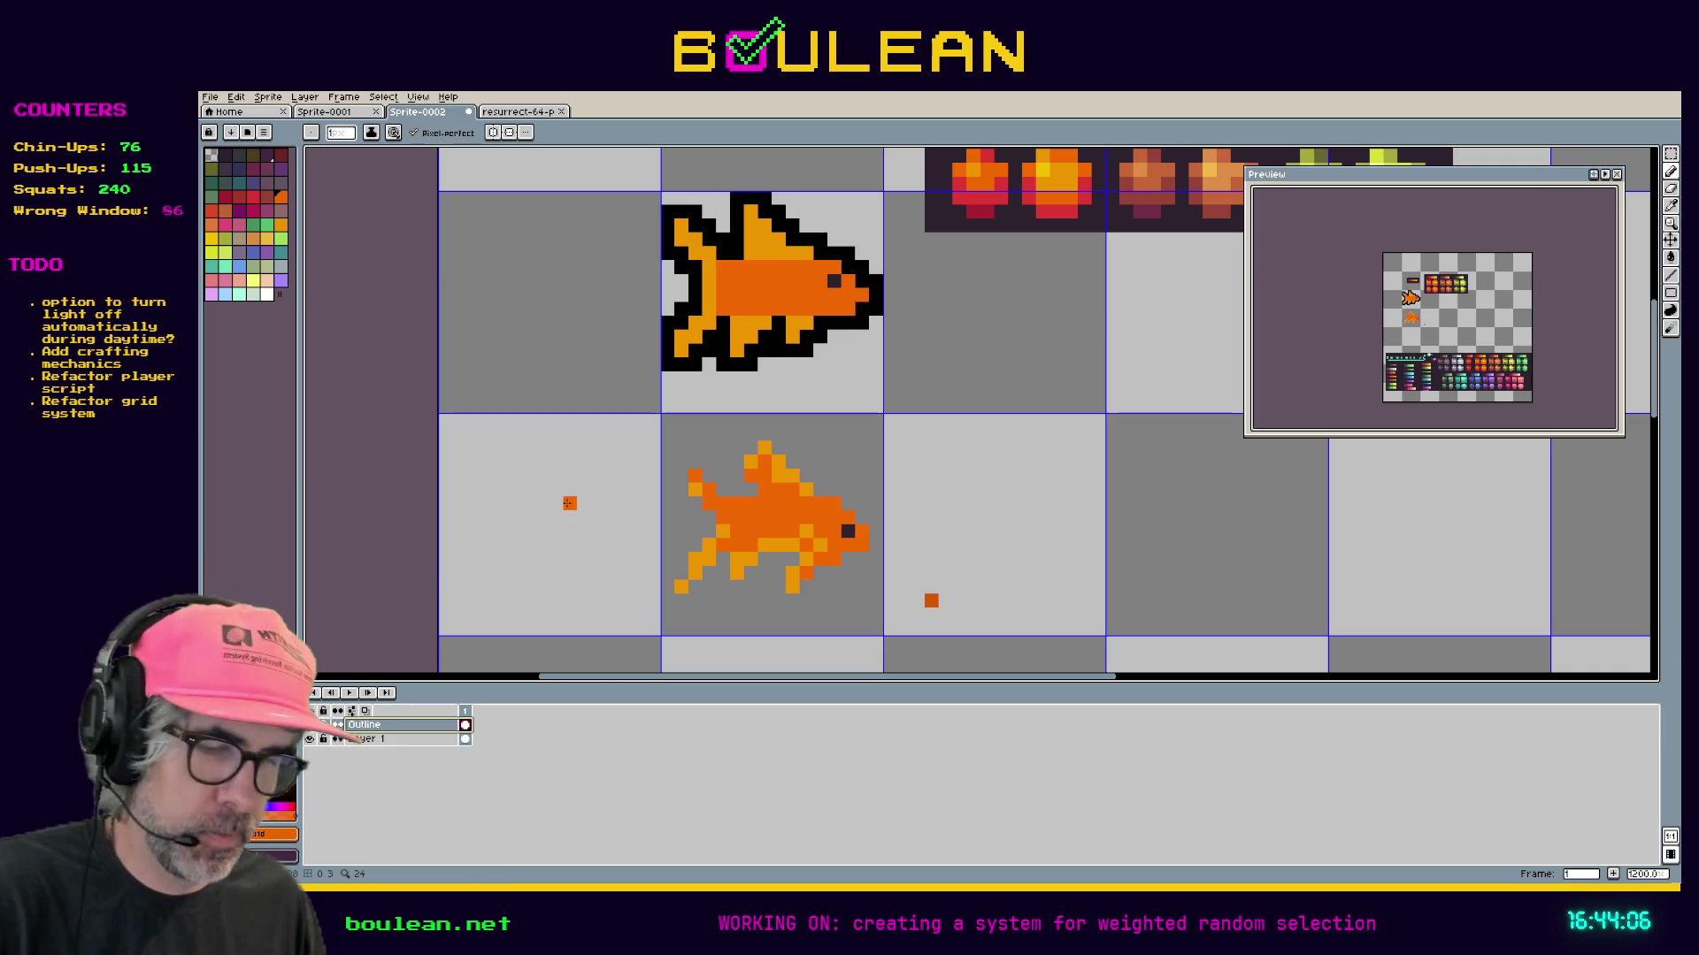
{"action": "key", "text": "v"}
{"action": "key", "text": "b"}
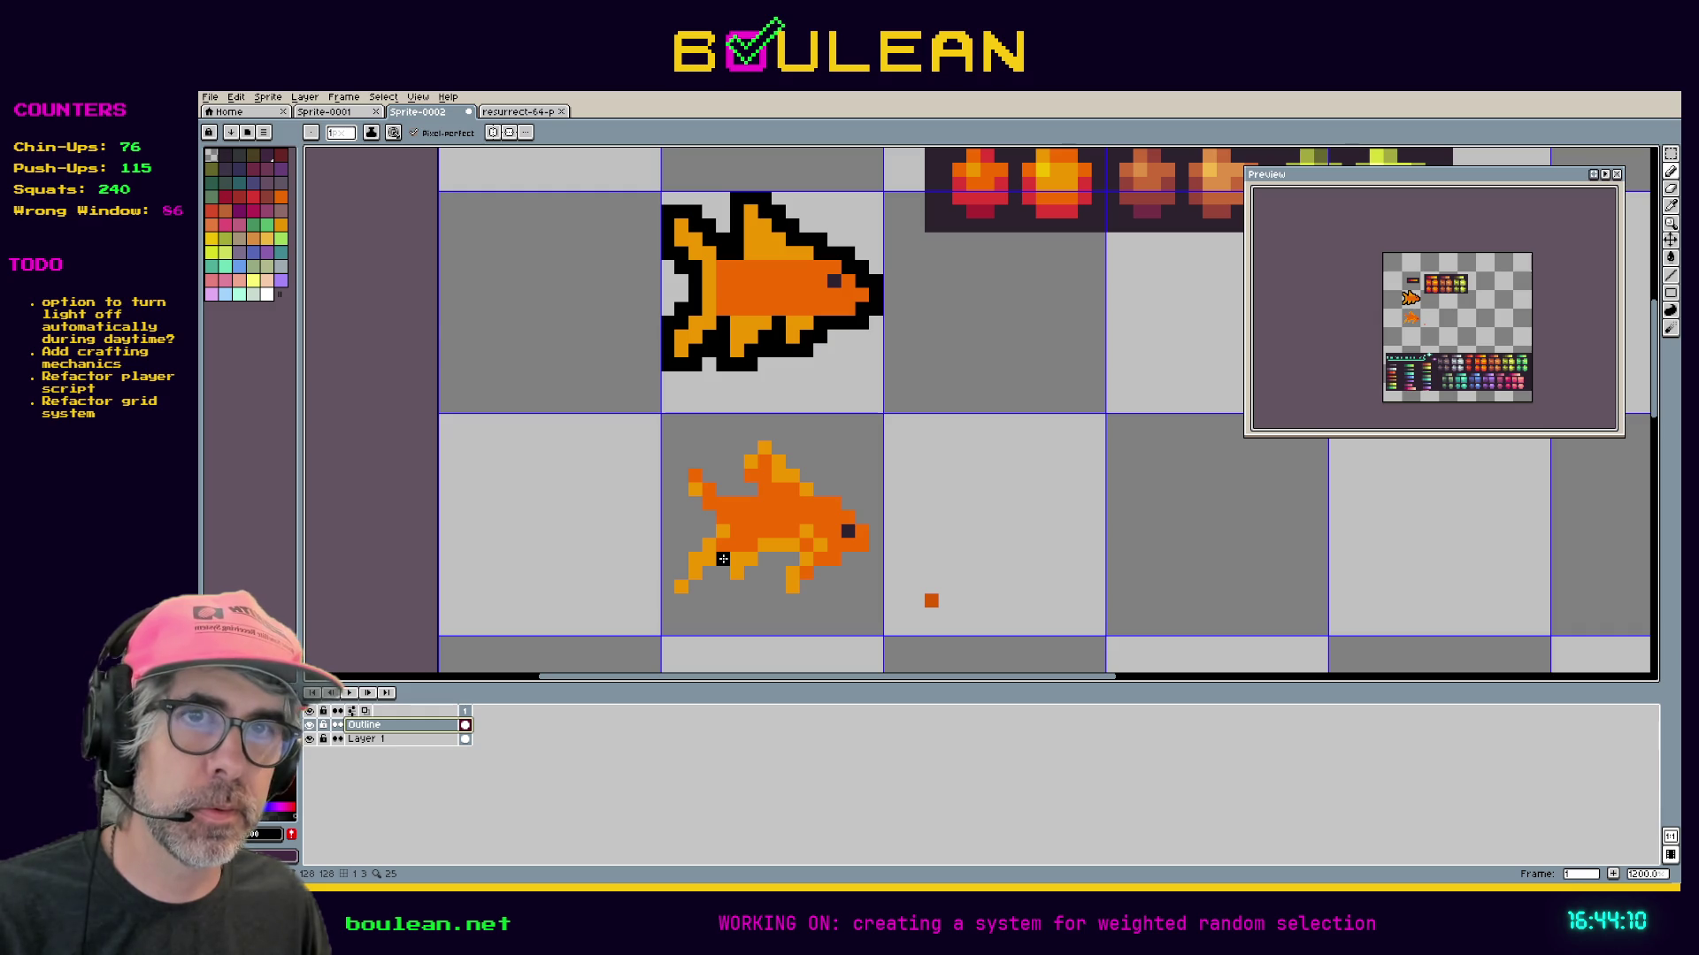
{"action": "left_click", "coordinate": [709, 587]}
{"action": "key", "text": "ctrl+z"}
{"action": "mouse_move", "coordinate": [719, 569]}
{"action": "left_mouse_down"}
{"action": "mouse_move", "coordinate": [739, 590]}
{"action": "mouse_move", "coordinate": [774, 558]}
{"action": "mouse_move", "coordinate": [779, 595]}
{"action": "mouse_move", "coordinate": [805, 601]}
{"action": "mouse_move", "coordinate": [876, 555]}
{"action": "mouse_move", "coordinate": [874, 522]}
{"action": "mouse_move", "coordinate": [750, 432]}
{"action": "mouse_move", "coordinate": [747, 490]}
{"action": "mouse_move", "coordinate": [676, 458]}
{"action": "mouse_move", "coordinate": [709, 531]}
{"action": "left_mouse_up"}
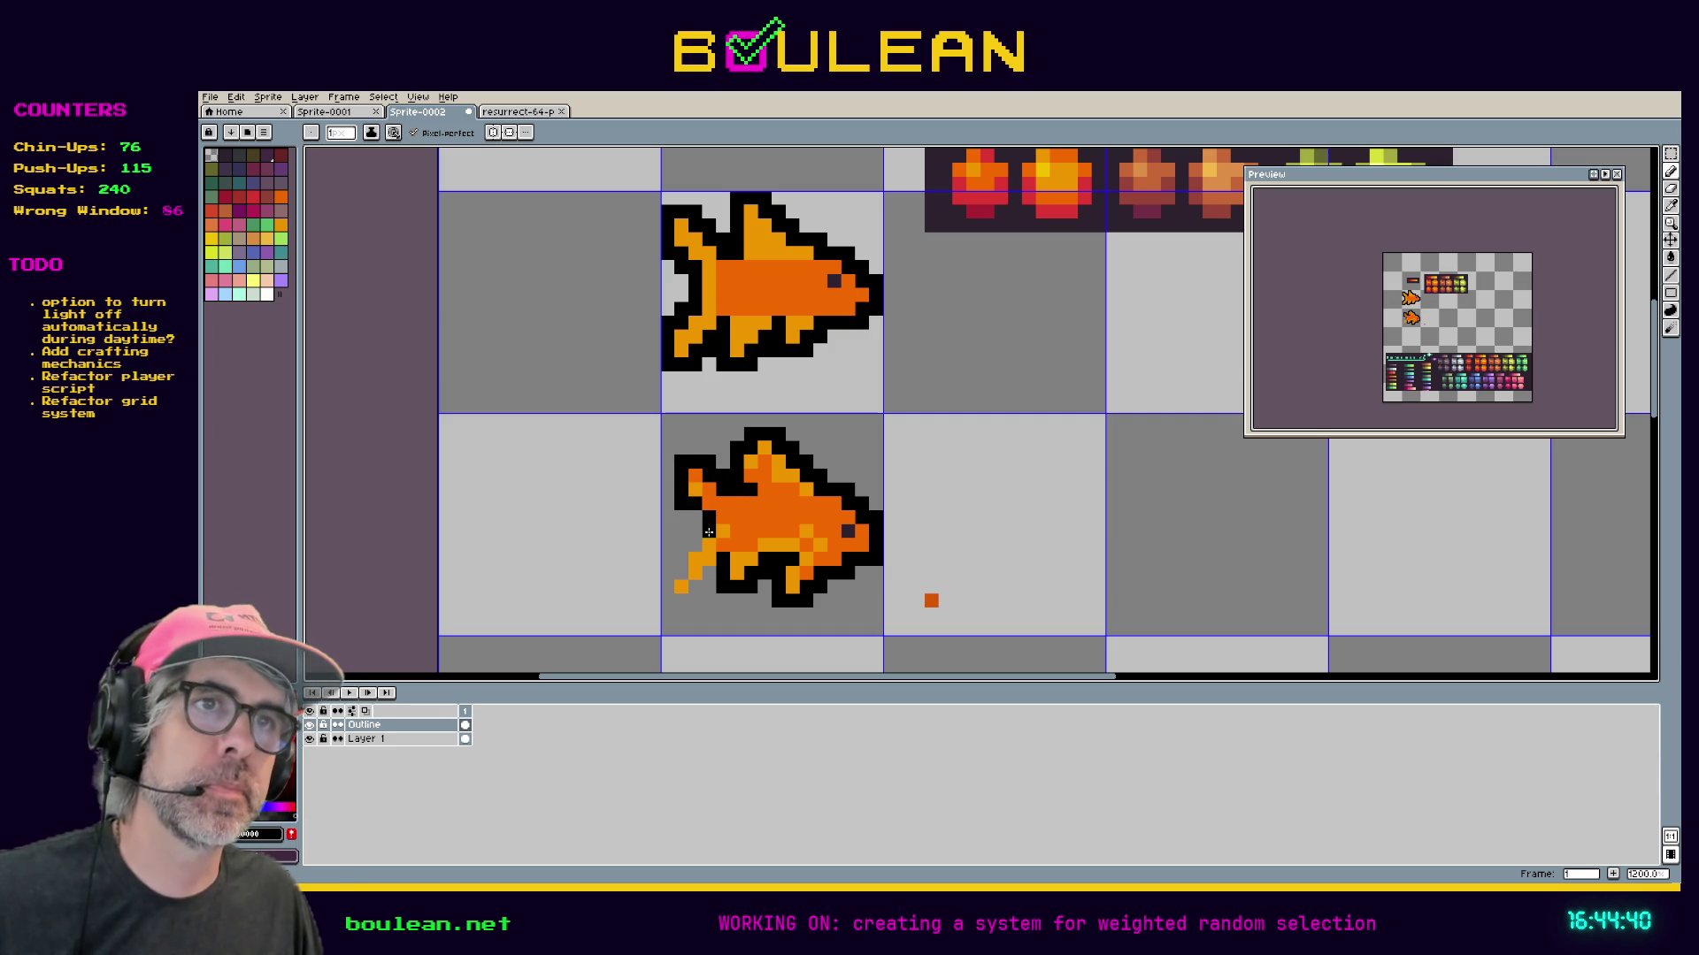
{"action": "key", "text": "ctrl+z"}
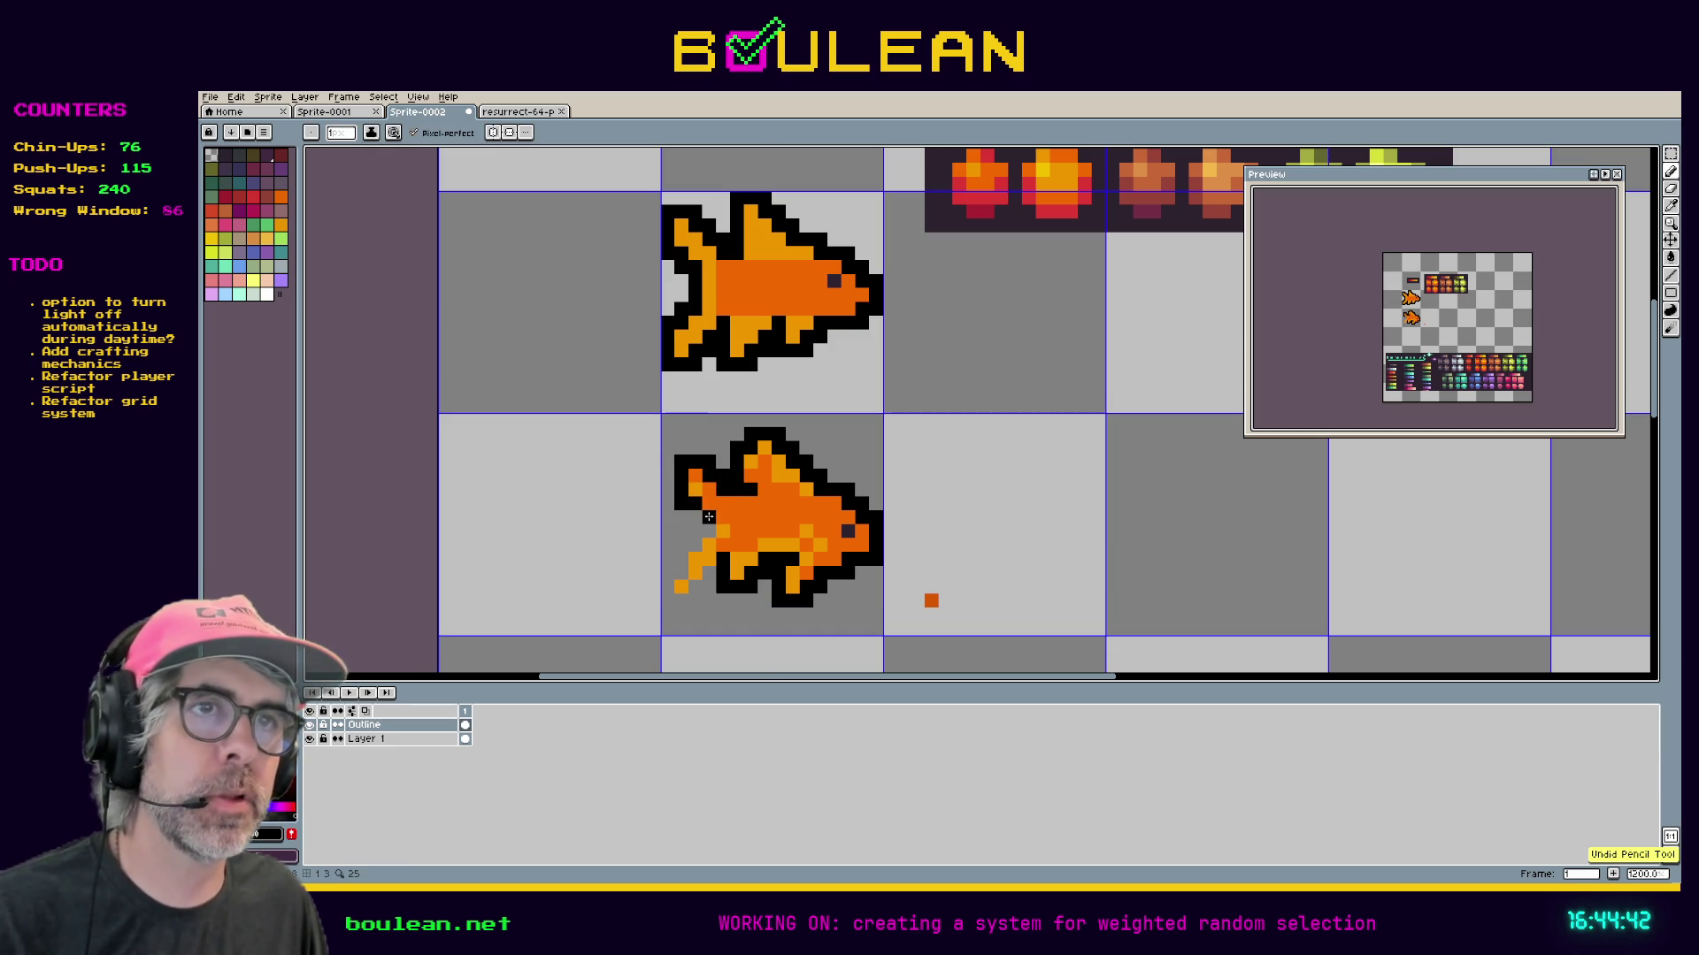
Draw black outline pixels down the lower-left edge and along the bottom of the tail fin.
{"action": "left_click", "coordinate": [692, 543]}
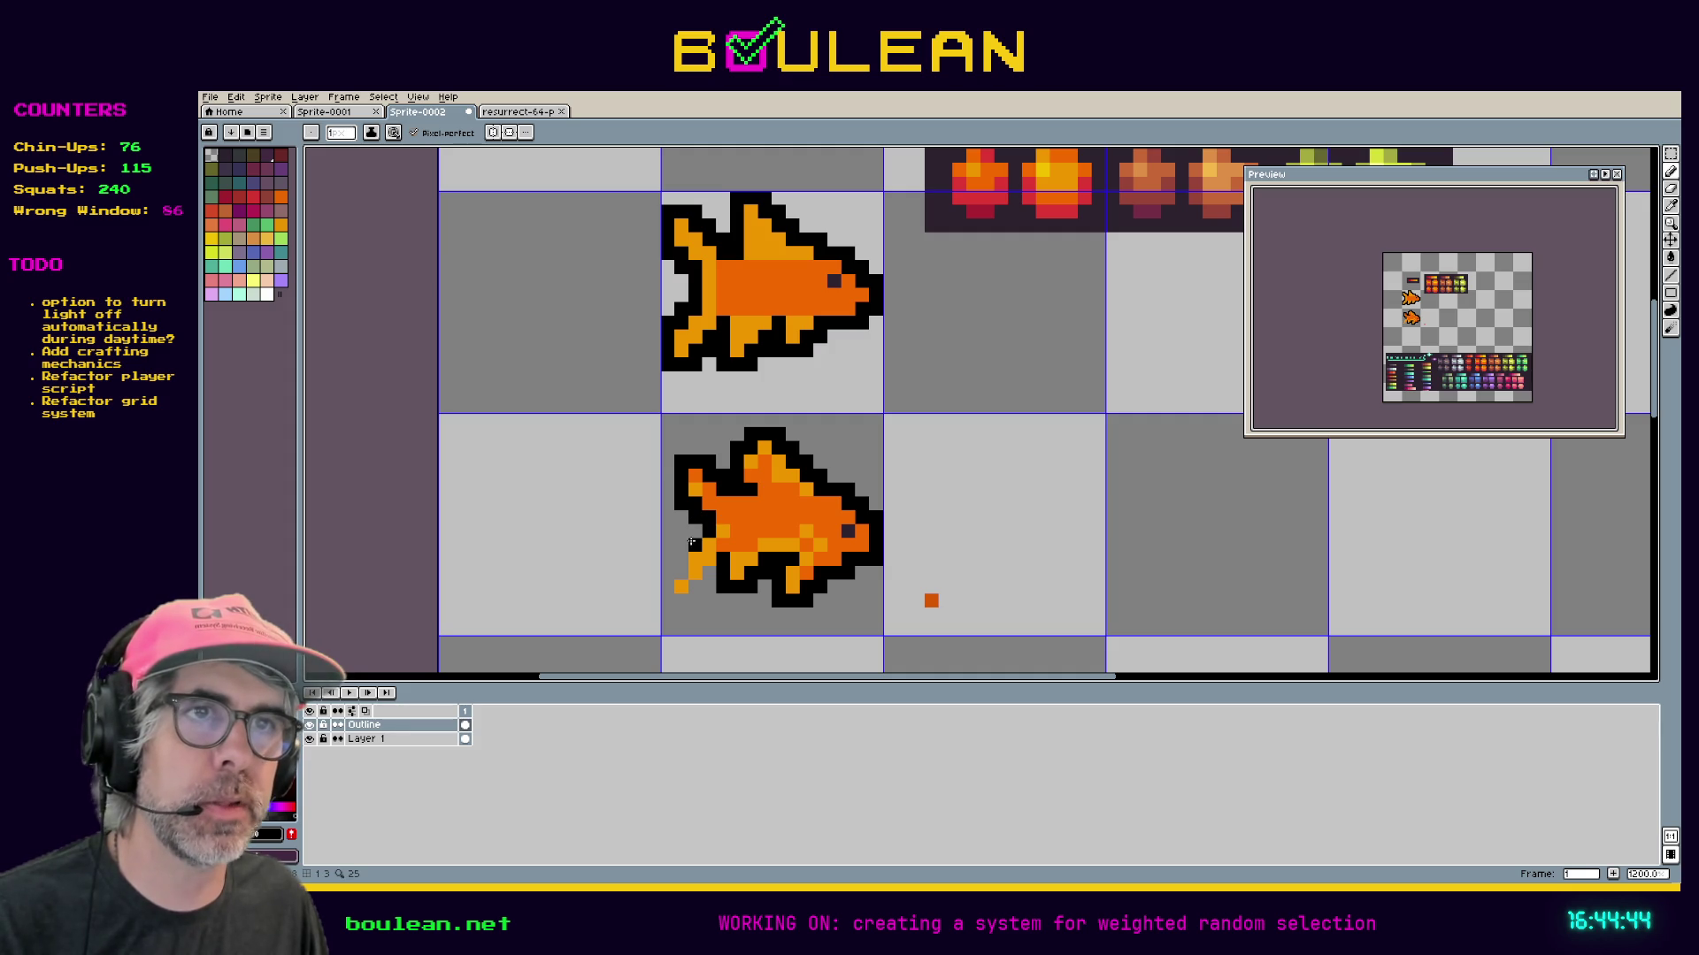
{"action": "left_click", "coordinate": [682, 549]}
{"action": "left_click", "coordinate": [682, 573]}
{"action": "left_click", "coordinate": [672, 573]}
{"action": "left_click", "coordinate": [669, 585]}
{"action": "left_click", "coordinate": [668, 600]}
{"action": "left_click", "coordinate": [681, 601]}
{"action": "left_click", "coordinate": [695, 601]}
{"action": "left_click", "coordinate": [697, 592]}
{"action": "left_click", "coordinate": [707, 586]}
{"action": "left_click", "coordinate": [707, 575]}
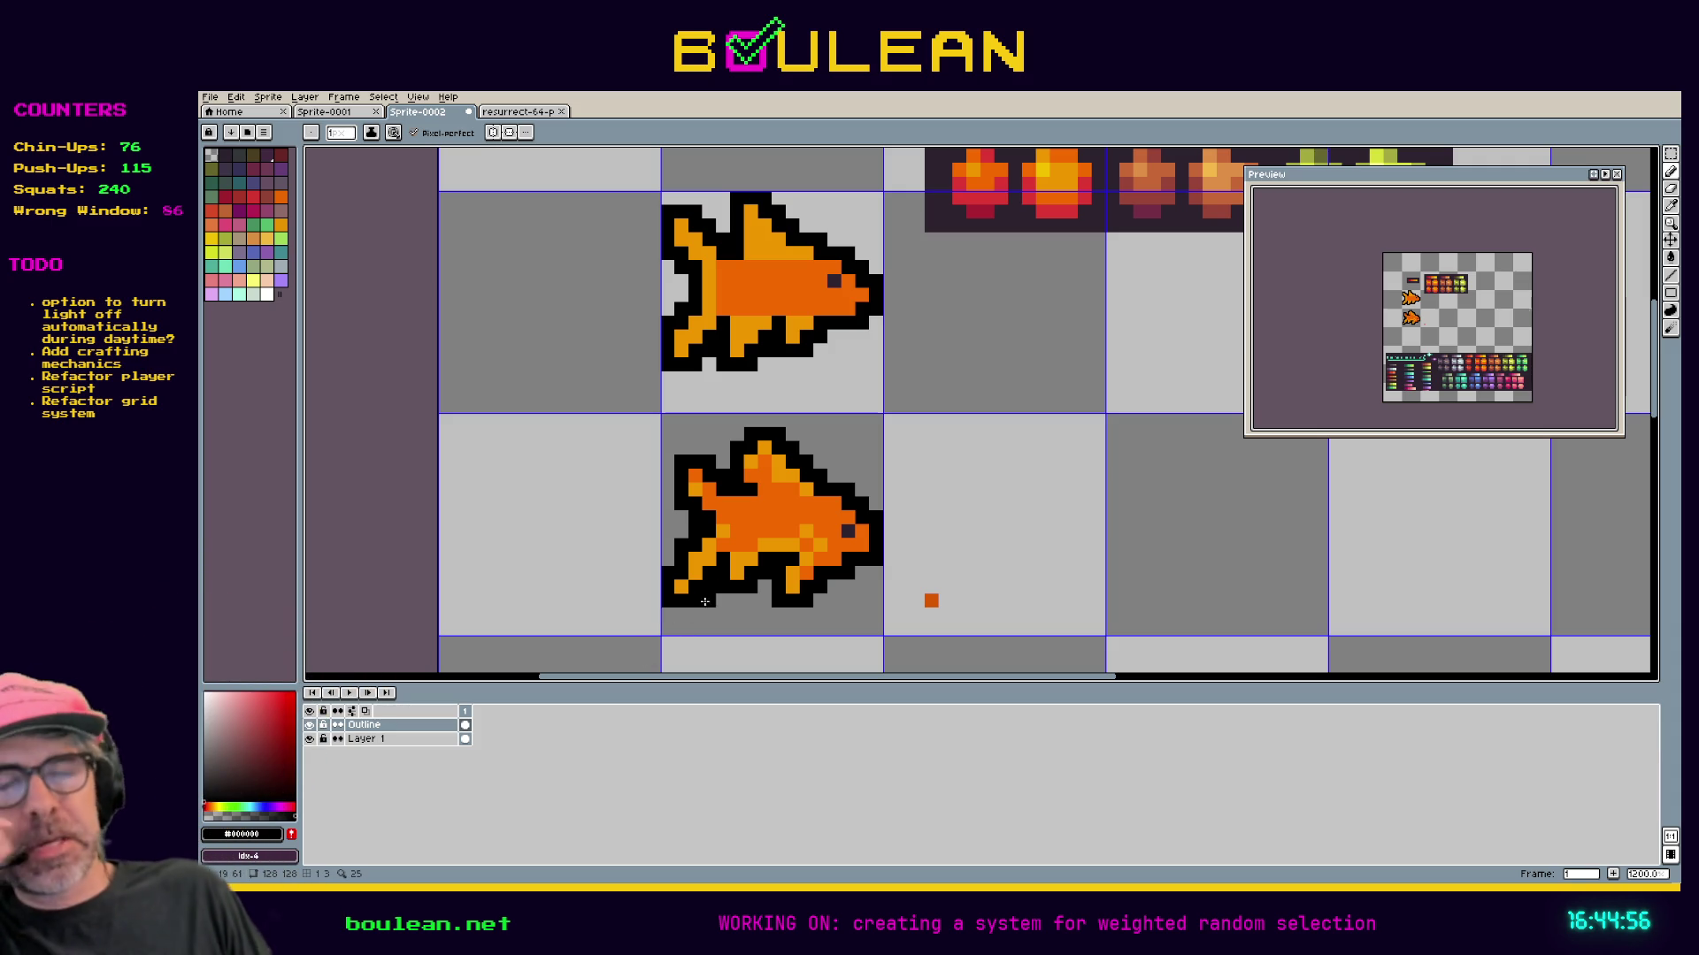
{"action": "scroll", "coordinate": [796, 579], "scroll_direction": "up", "scroll_amount": 2}
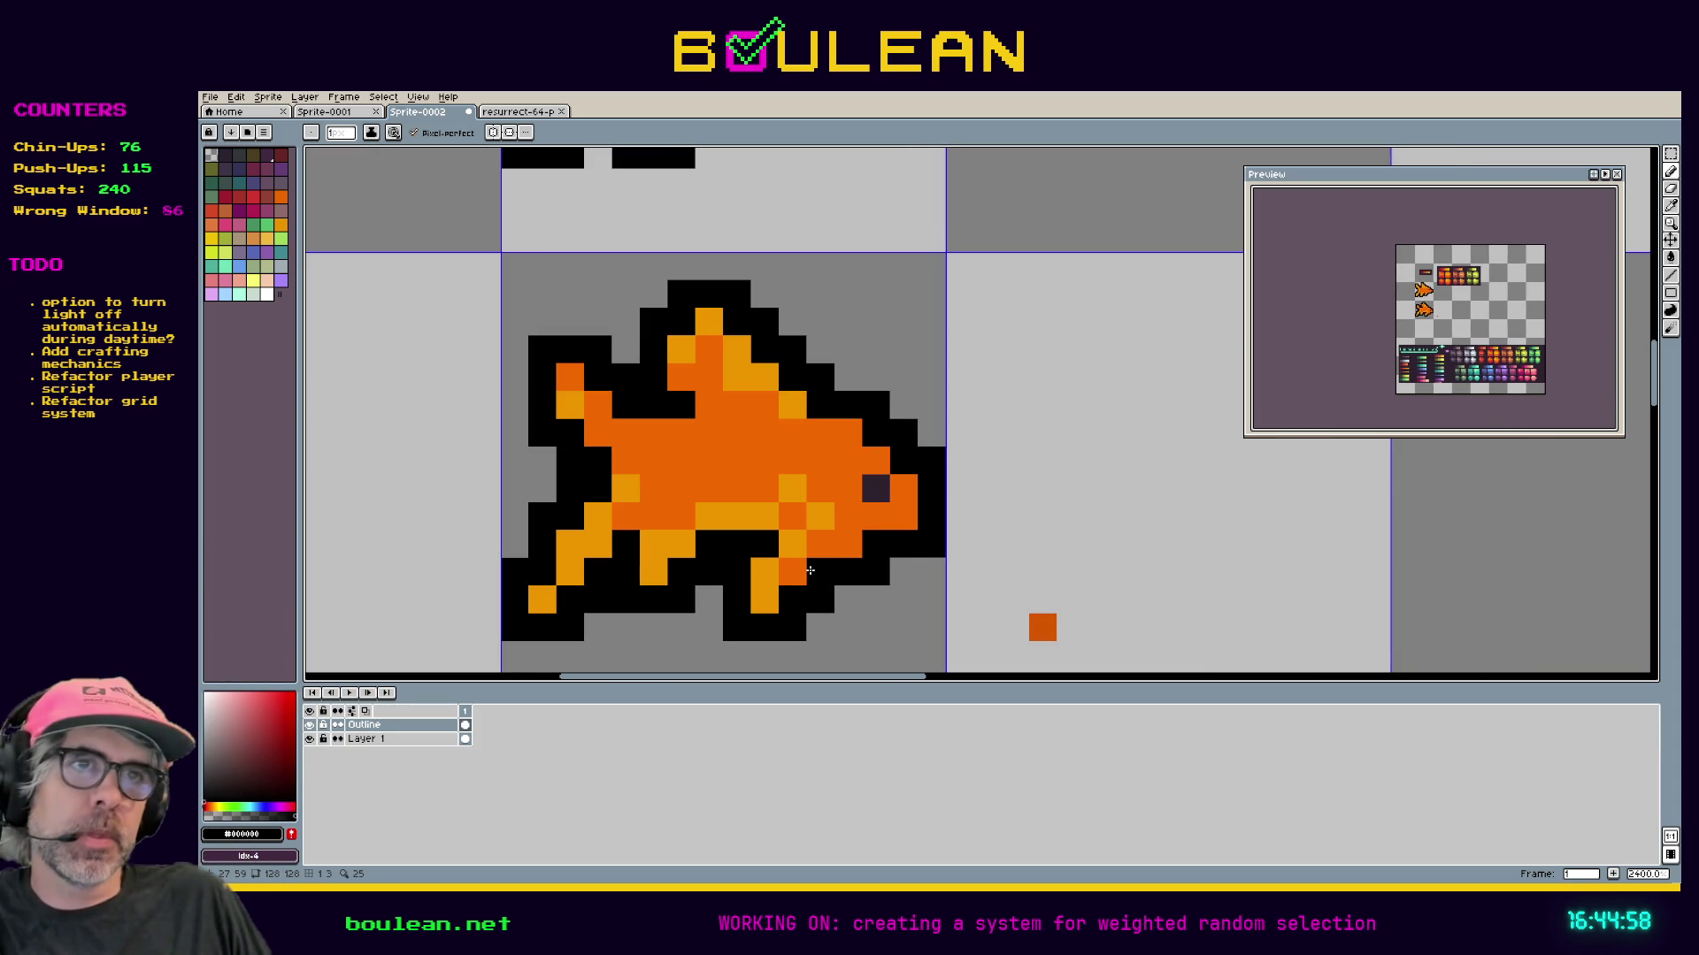
{"action": "scroll", "coordinate": [810, 570], "scroll_direction": "down", "scroll_amount": 2}
{"action": "left_click_drag", "start_coordinate": [772, 581], "coordinate": [811, 531]}
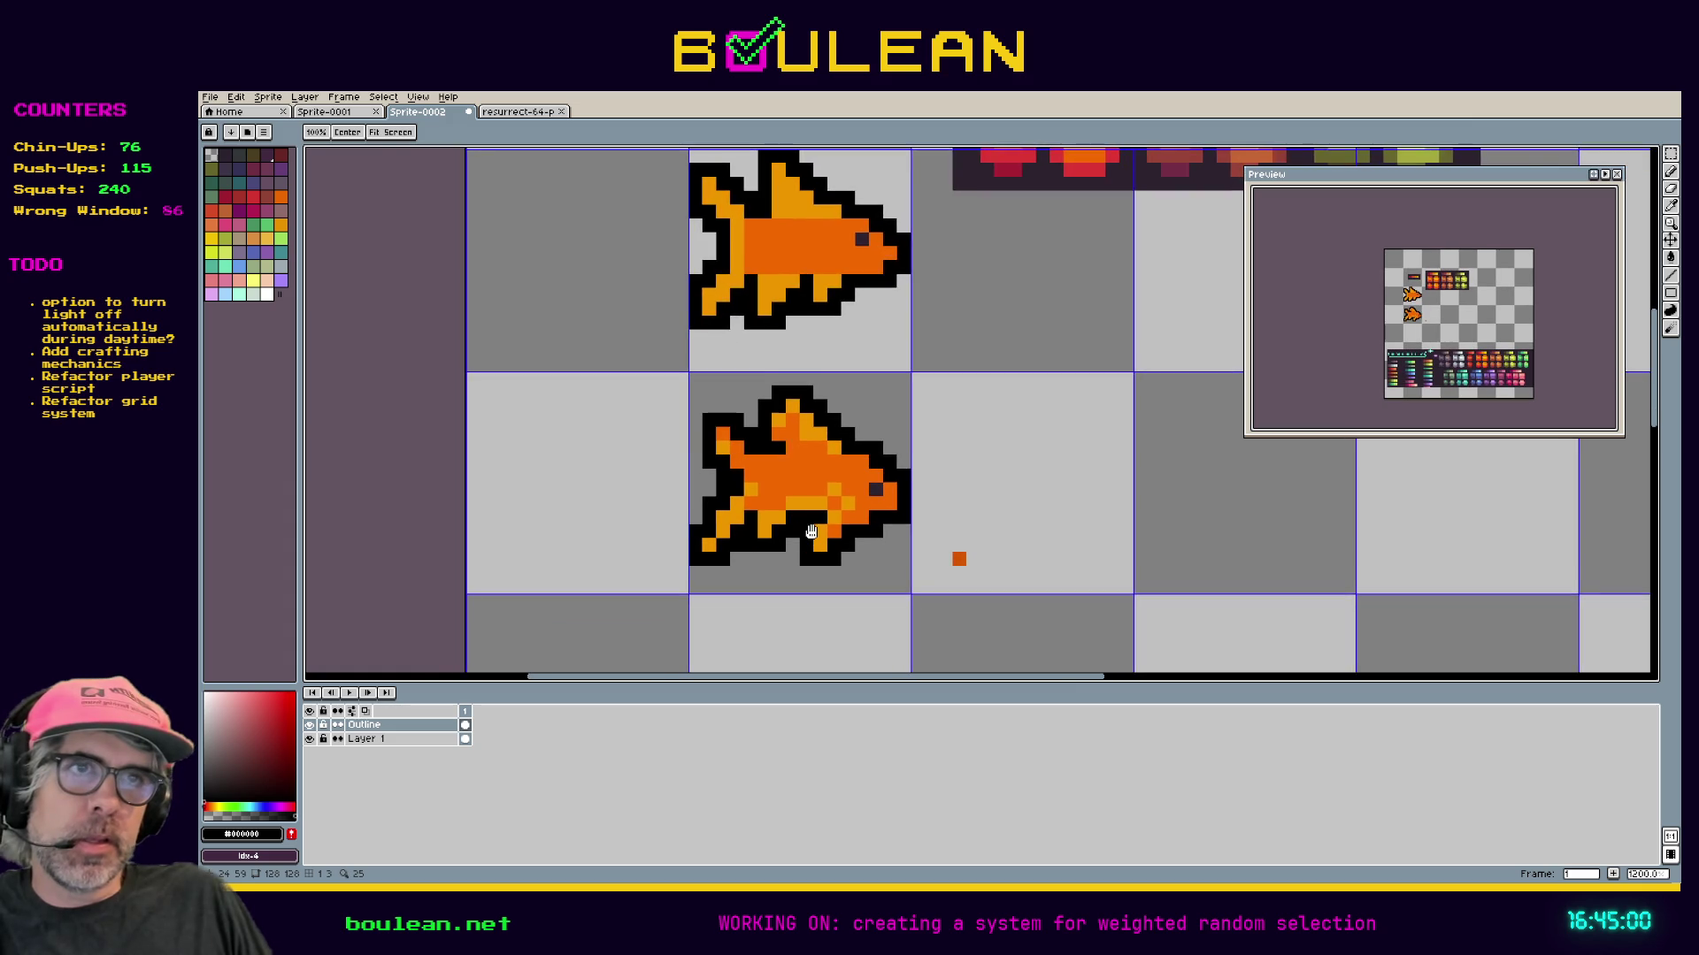
{"action": "scroll", "coordinate": [811, 530], "scroll_direction": "up", "scroll_amount": 1}
{"action": "scroll", "coordinate": [816, 530], "scroll_direction": "up", "scroll_amount": 1}
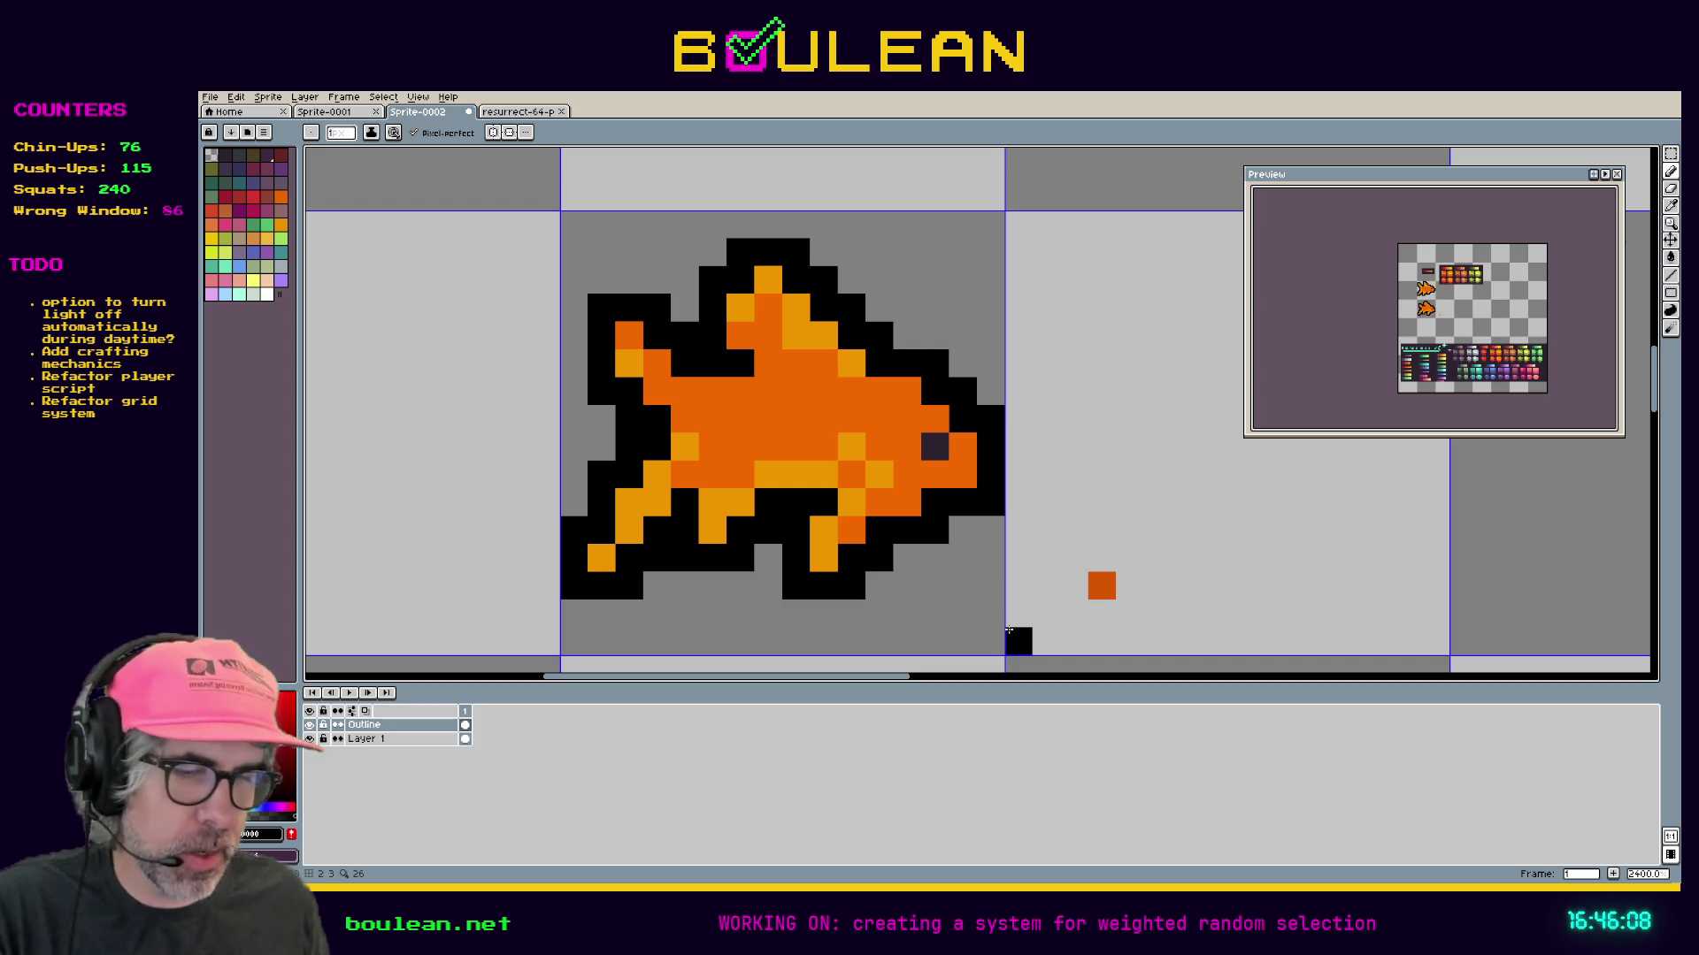
Paint the pixel by the lower-left foot dark orange and centre the tail in view.
{"action": "left_click", "coordinate": [800, 412], "text": "alt"}
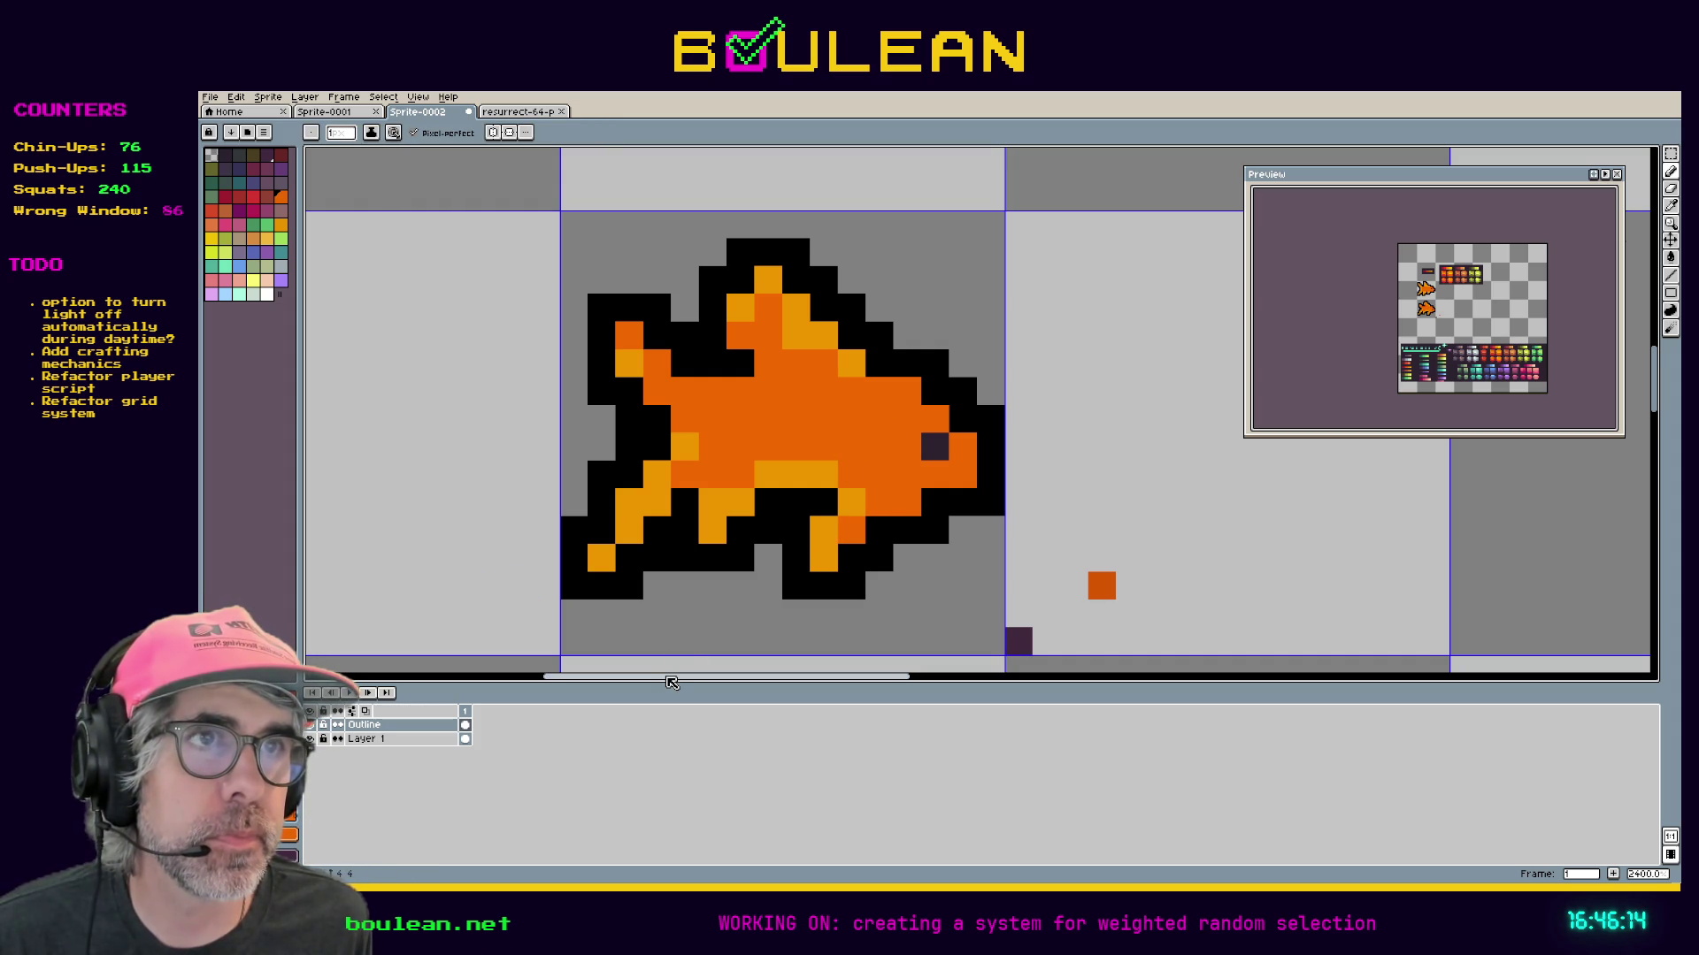
{"action": "left_click", "coordinate": [628, 557]}
{"action": "scroll", "coordinate": [637, 553], "scroll_direction": "down", "scroll_amount": 1}
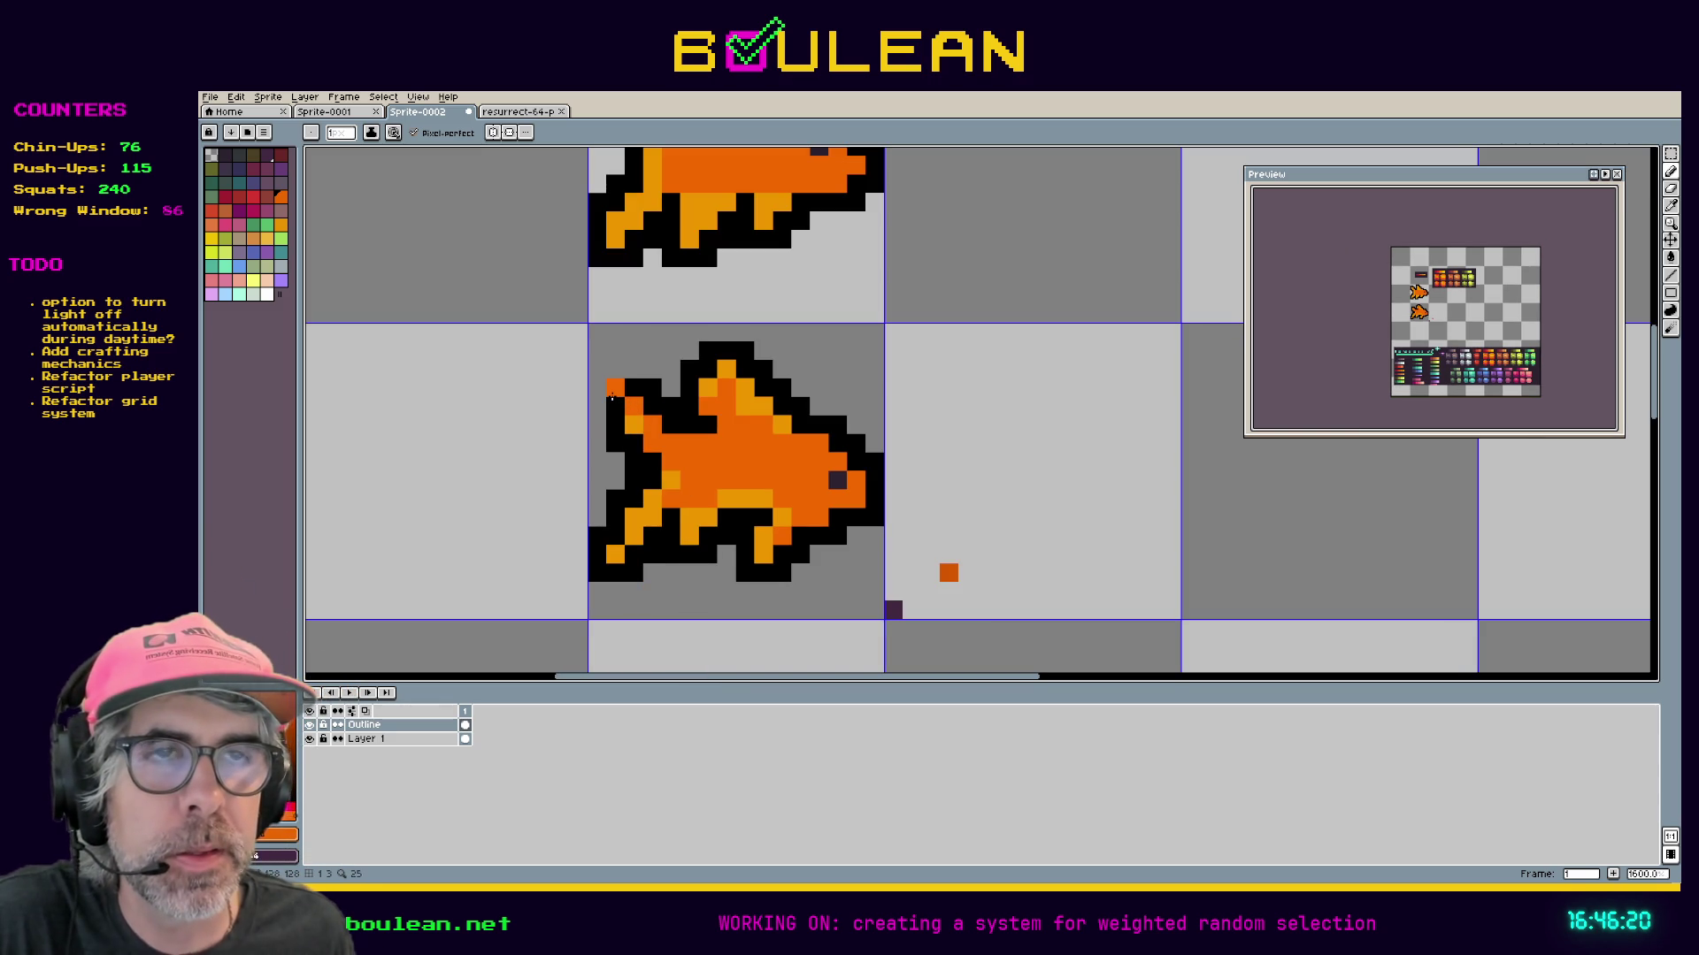
{"action": "scroll", "coordinate": [627, 429], "scroll_direction": "up", "scroll_amount": 1}
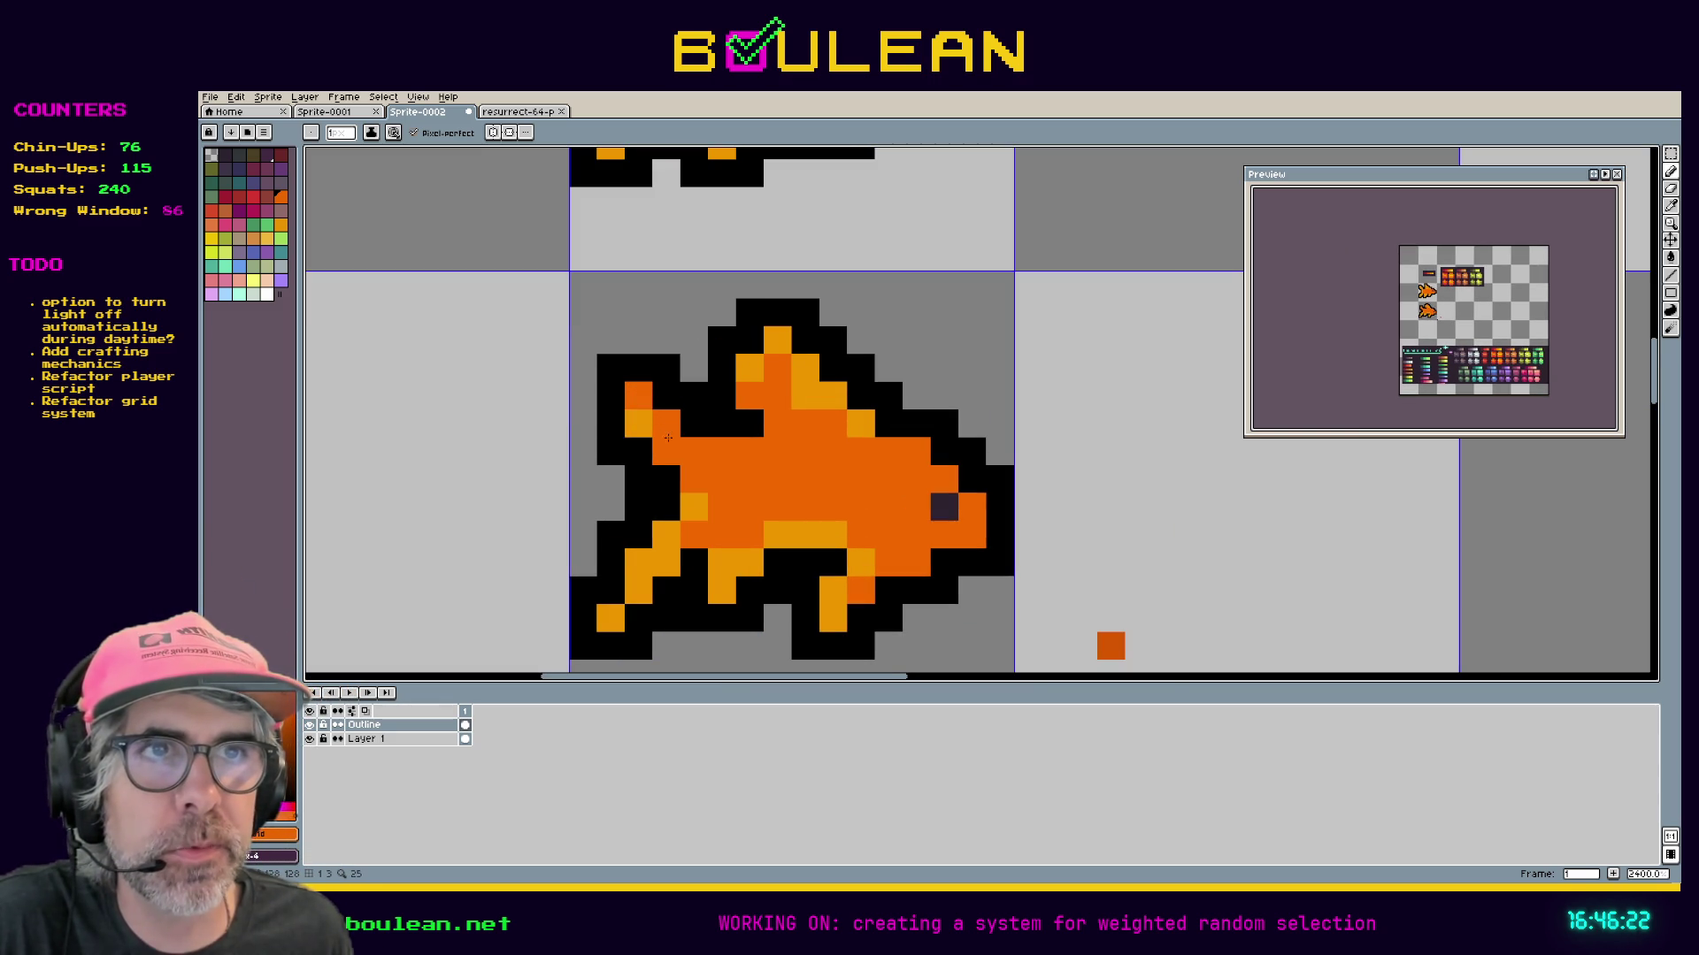
{"action": "key", "text": "space"}
{"action": "left_click_drag", "start_coordinate": [569, 447], "coordinate": [750, 431]}
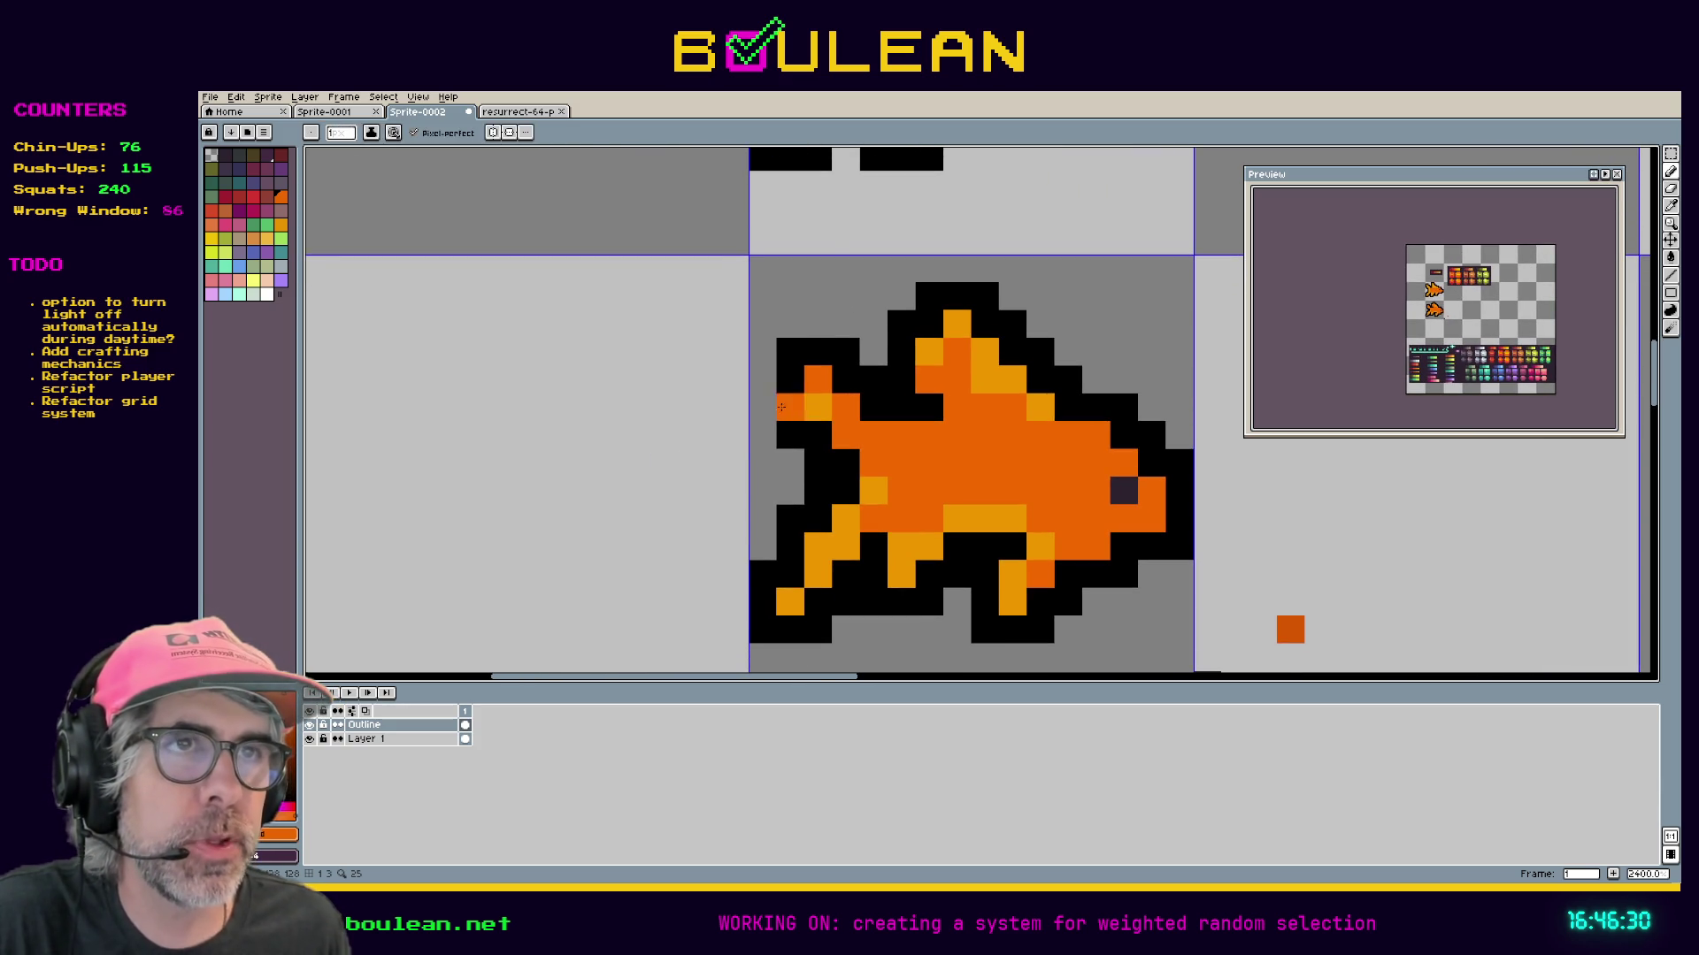
Sample the fish's amber and extend the upper tail tip with an amber pixel.
{"action": "key", "text": "i"}
{"action": "left_click", "coordinate": [809, 404]}
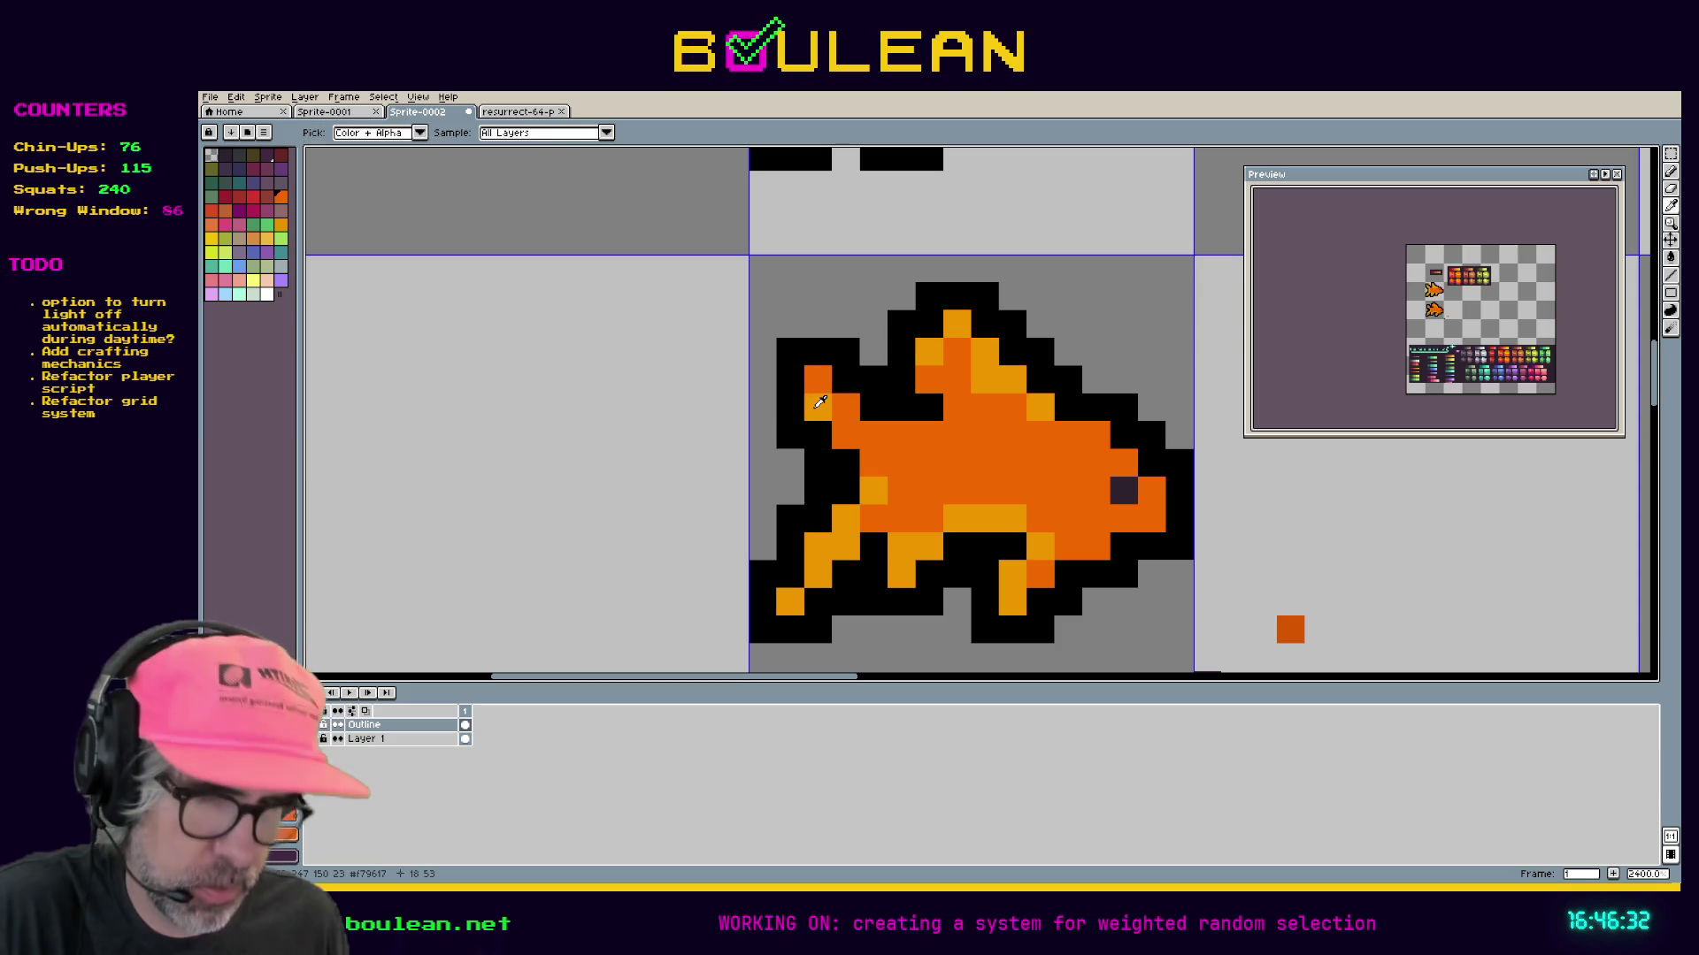
{"action": "left_click", "coordinate": [433, 741]}
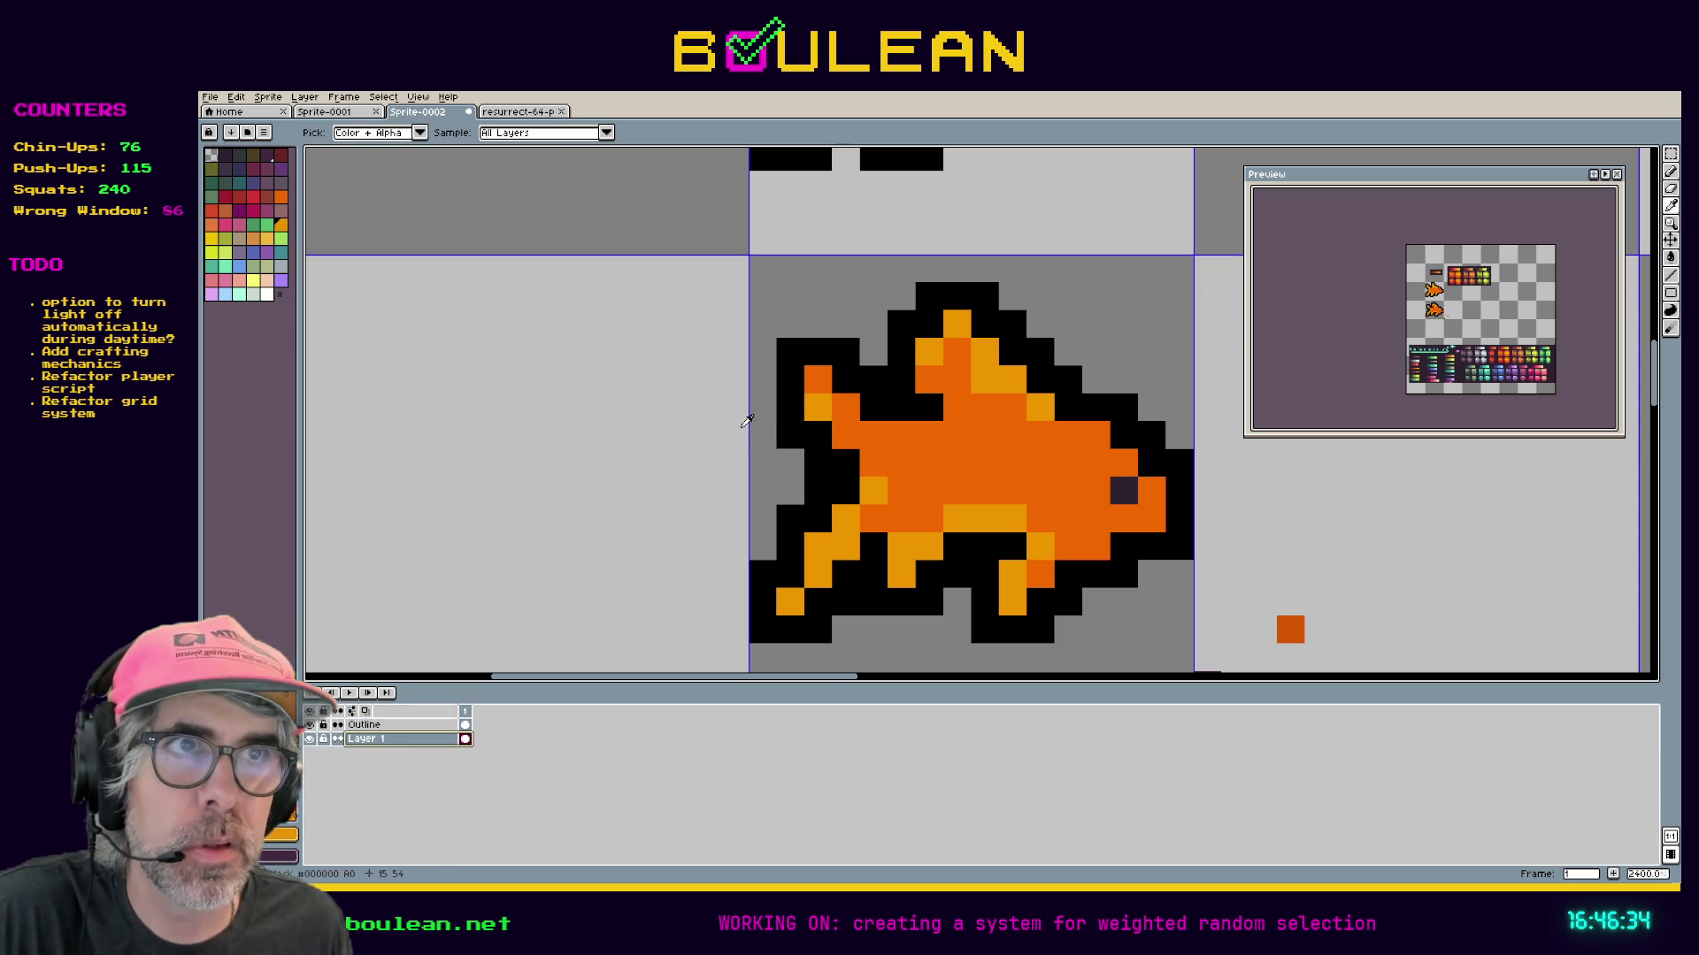
{"action": "key", "text": "b"}
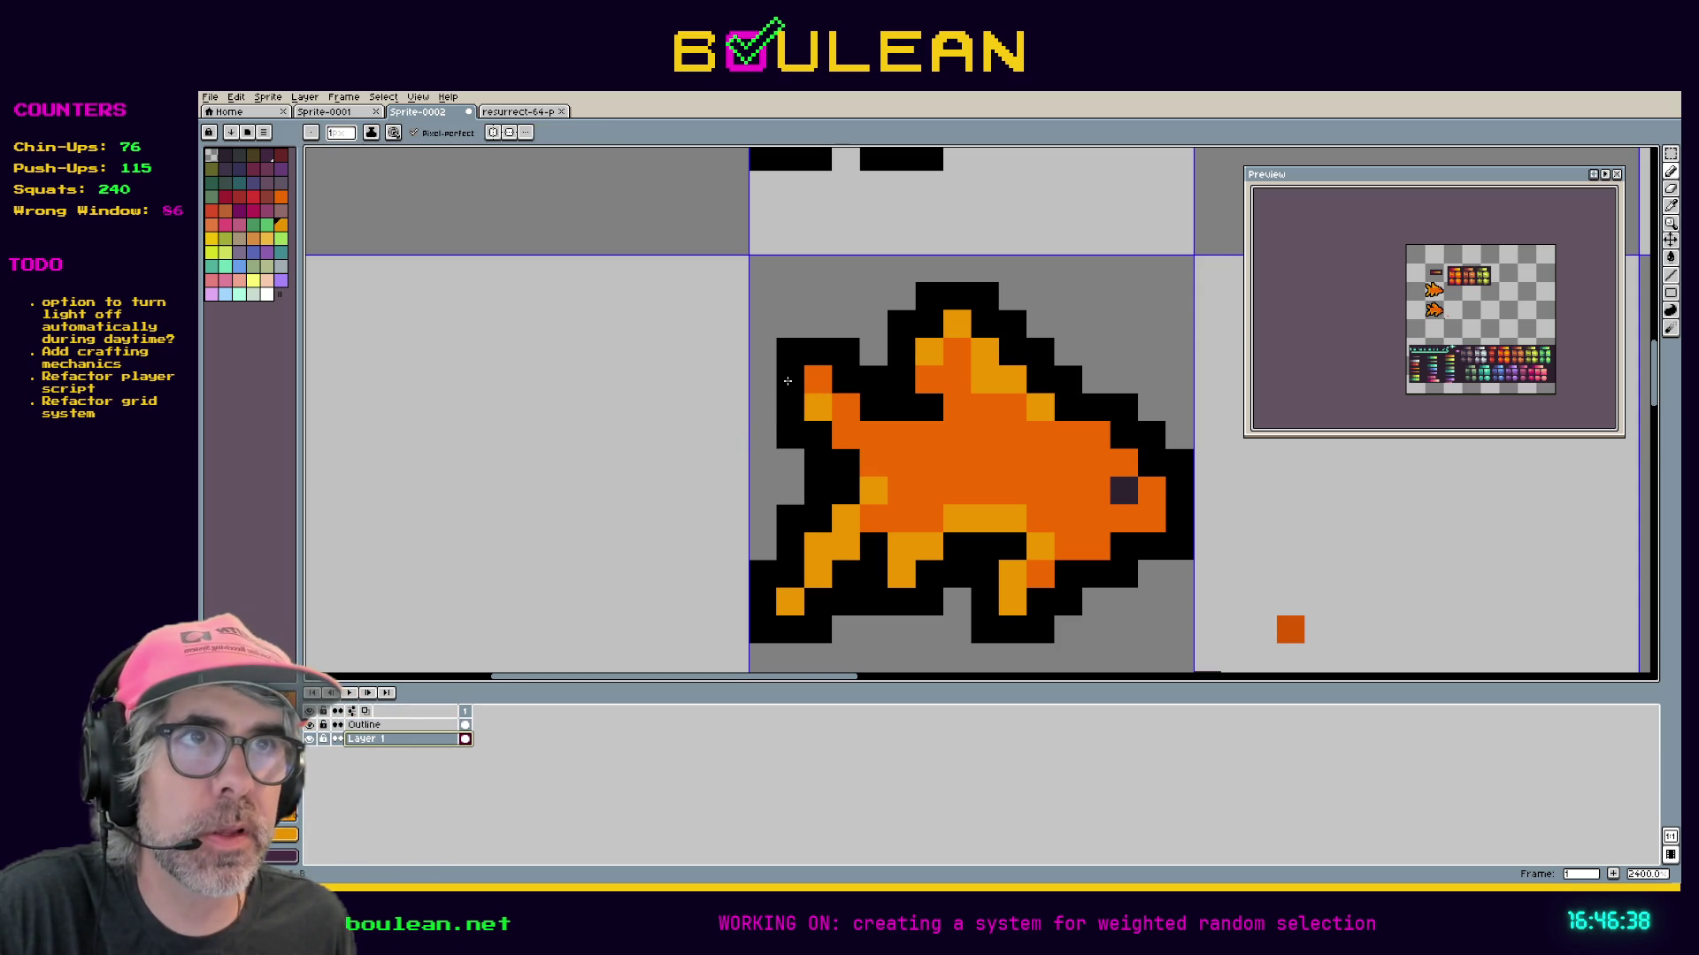
{"action": "key", "text": "Up"}
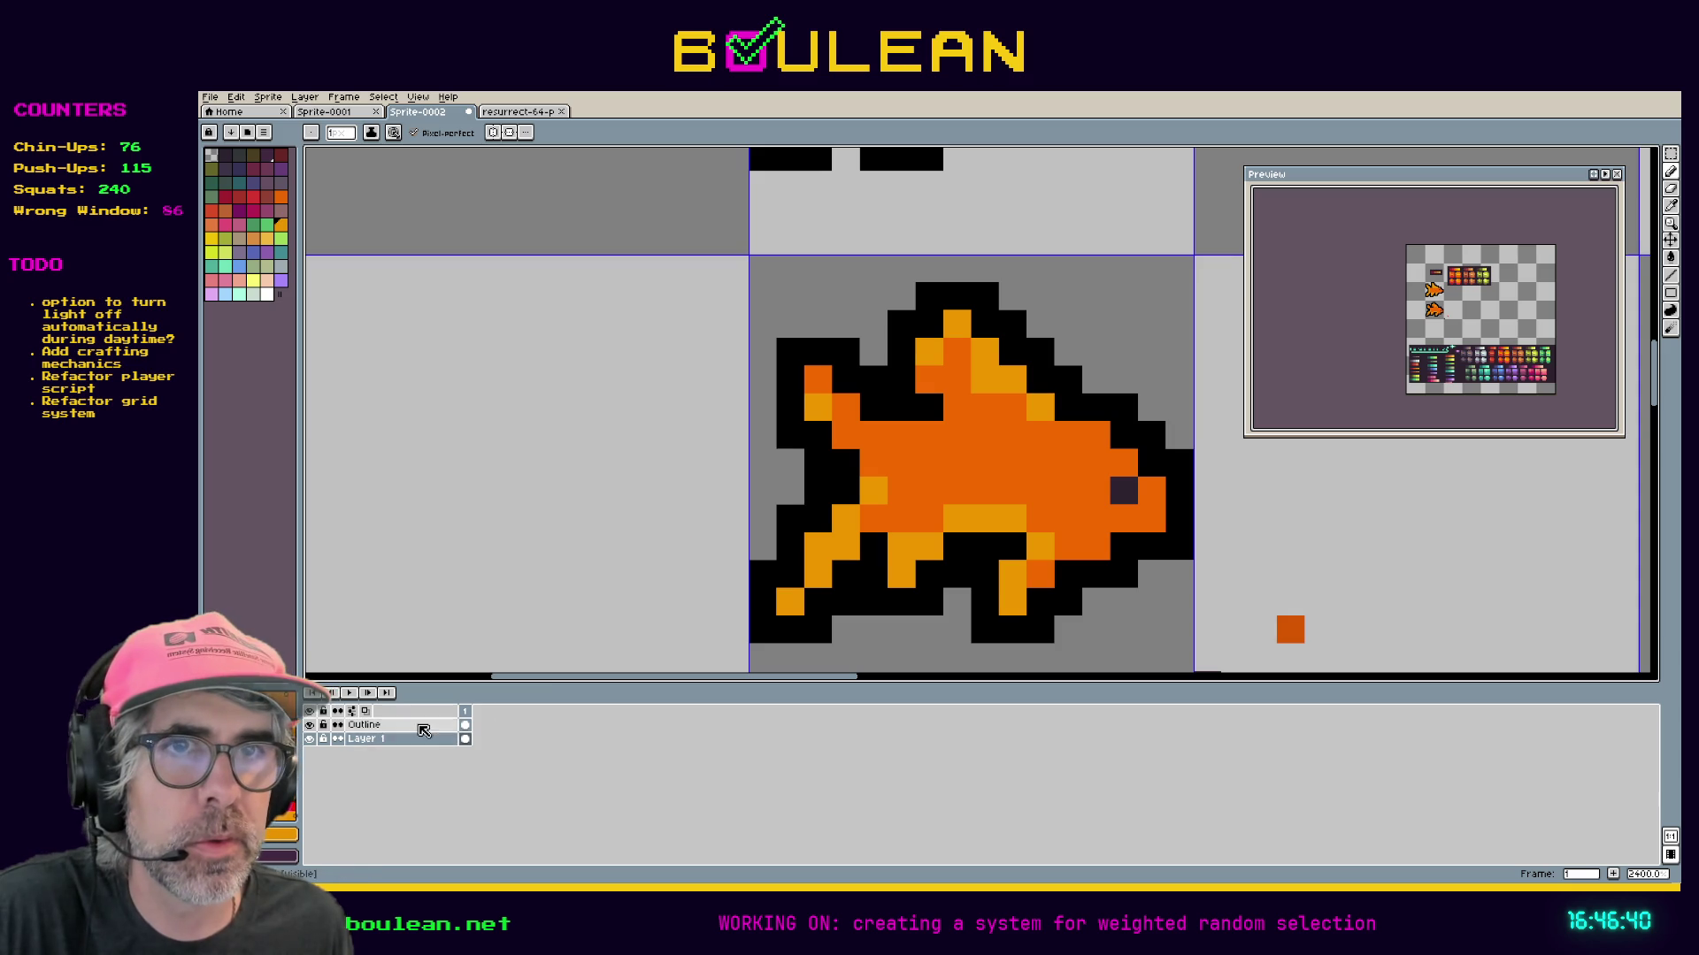
{"action": "left_click", "coordinate": [788, 381]}
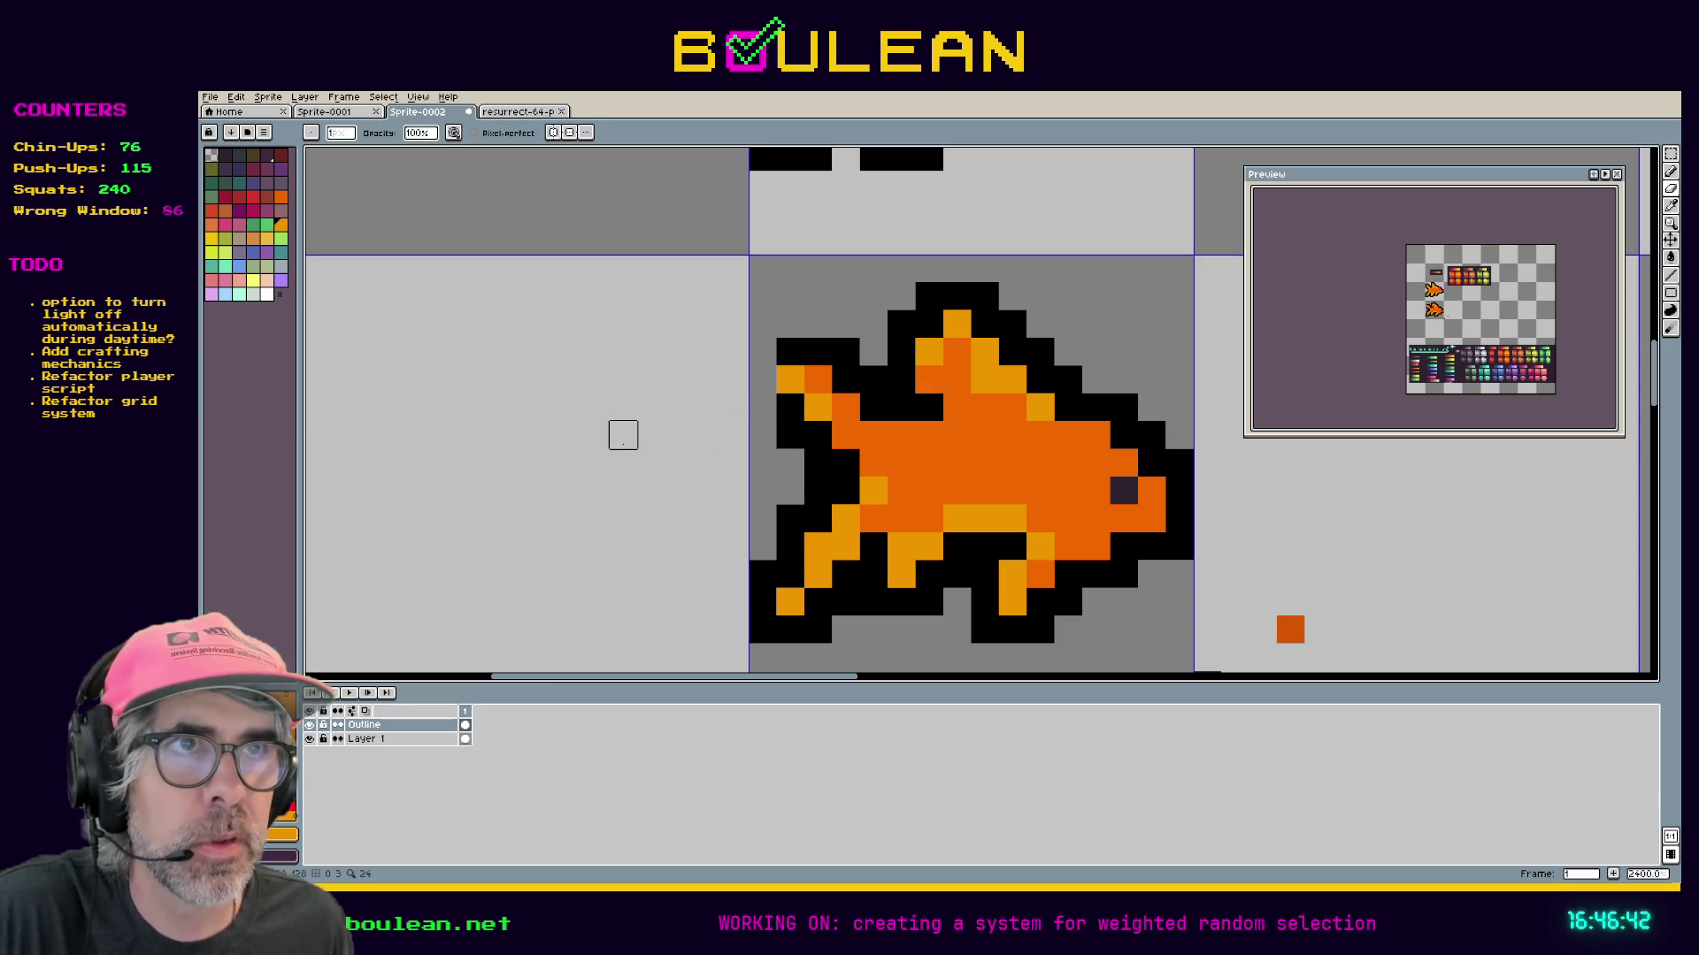
Redraw black outline pixels left of the tail and near its tip.
{"action": "left_click", "coordinate": [790, 350], "text": "alt"}
{"action": "left_click_drag", "start_coordinate": [763, 352], "coordinate": [767, 400]}
{"action": "key", "text": "ctrl+z"}
{"action": "left_click", "coordinate": [836, 513]}
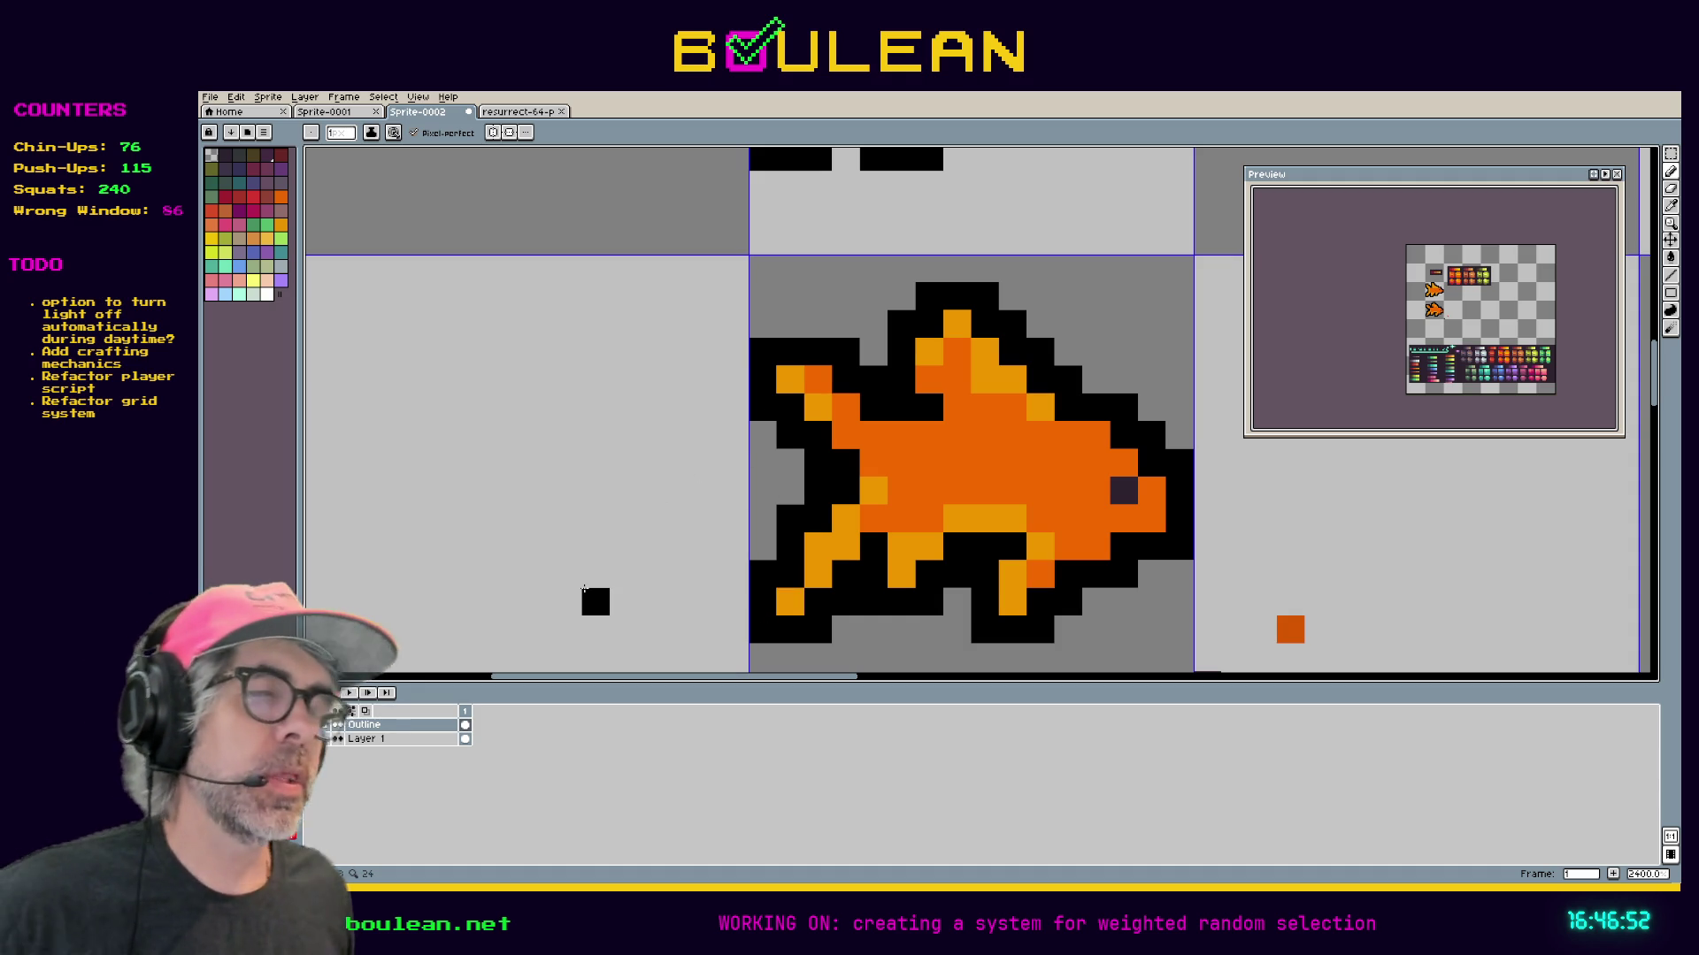
{"action": "scroll", "coordinate": [679, 553], "scroll_direction": "down", "scroll_amount": 1}
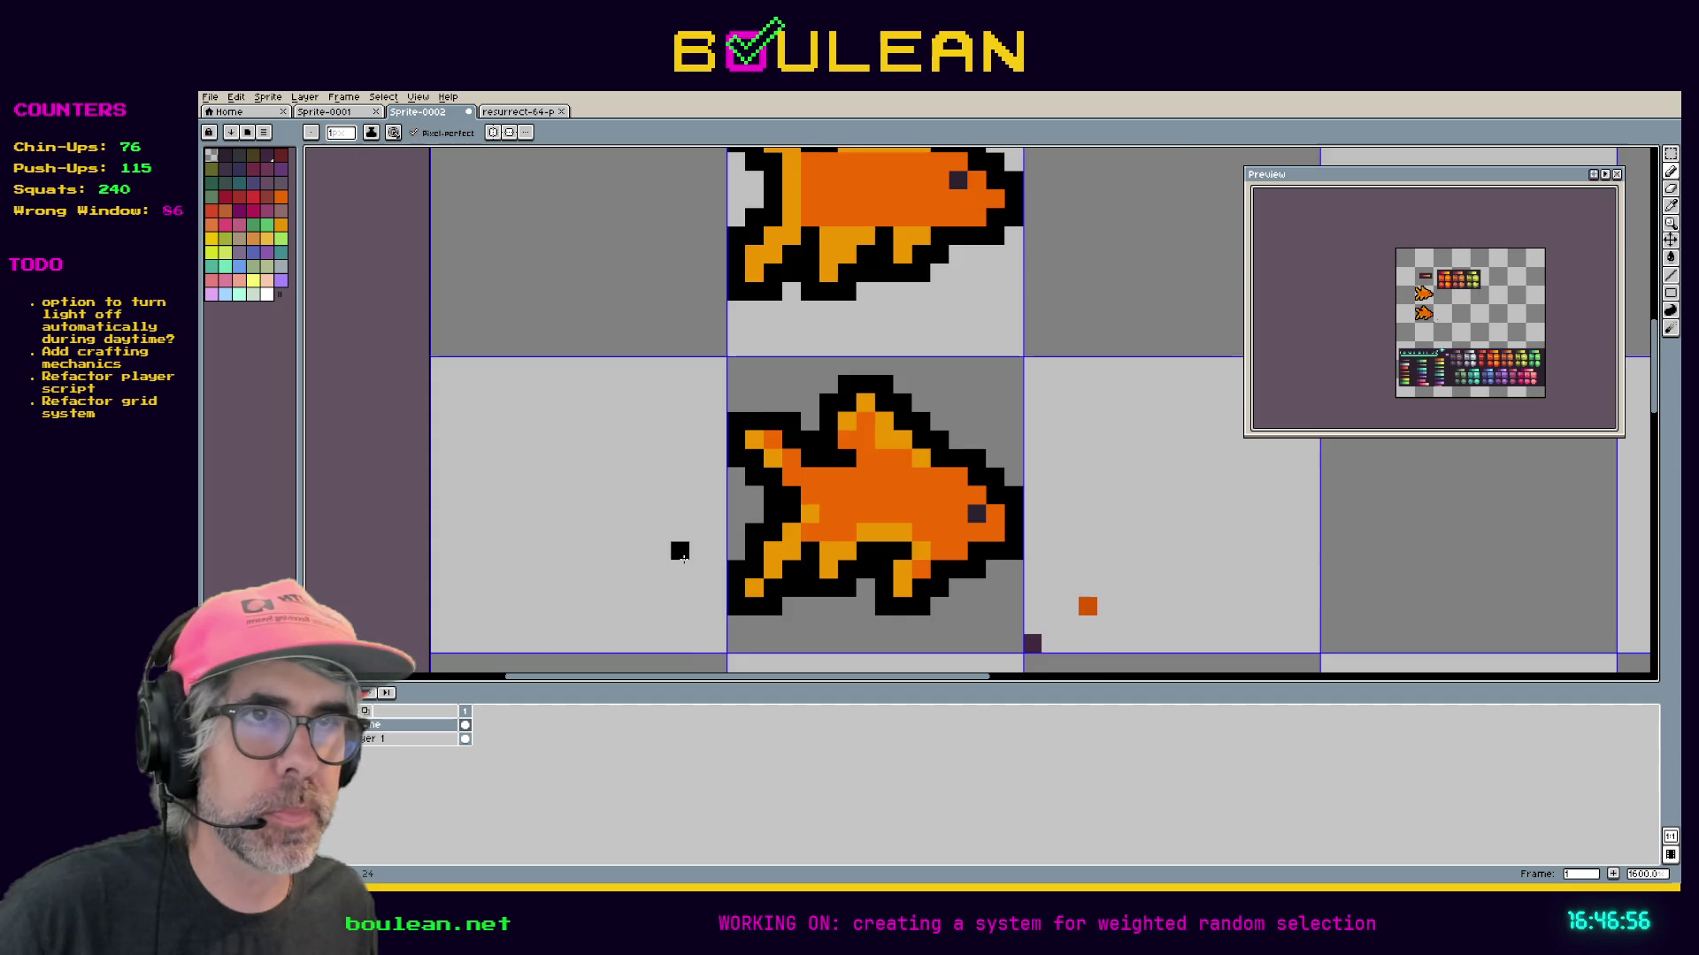
{"action": "scroll", "coordinate": [679, 553], "scroll_direction": "up", "scroll_amount": 1}
Erase the black outline pixel under the tail and try refilling it light orange.
{"action": "key", "text": "e"}
{"action": "left_click", "coordinate": [816, 601]}
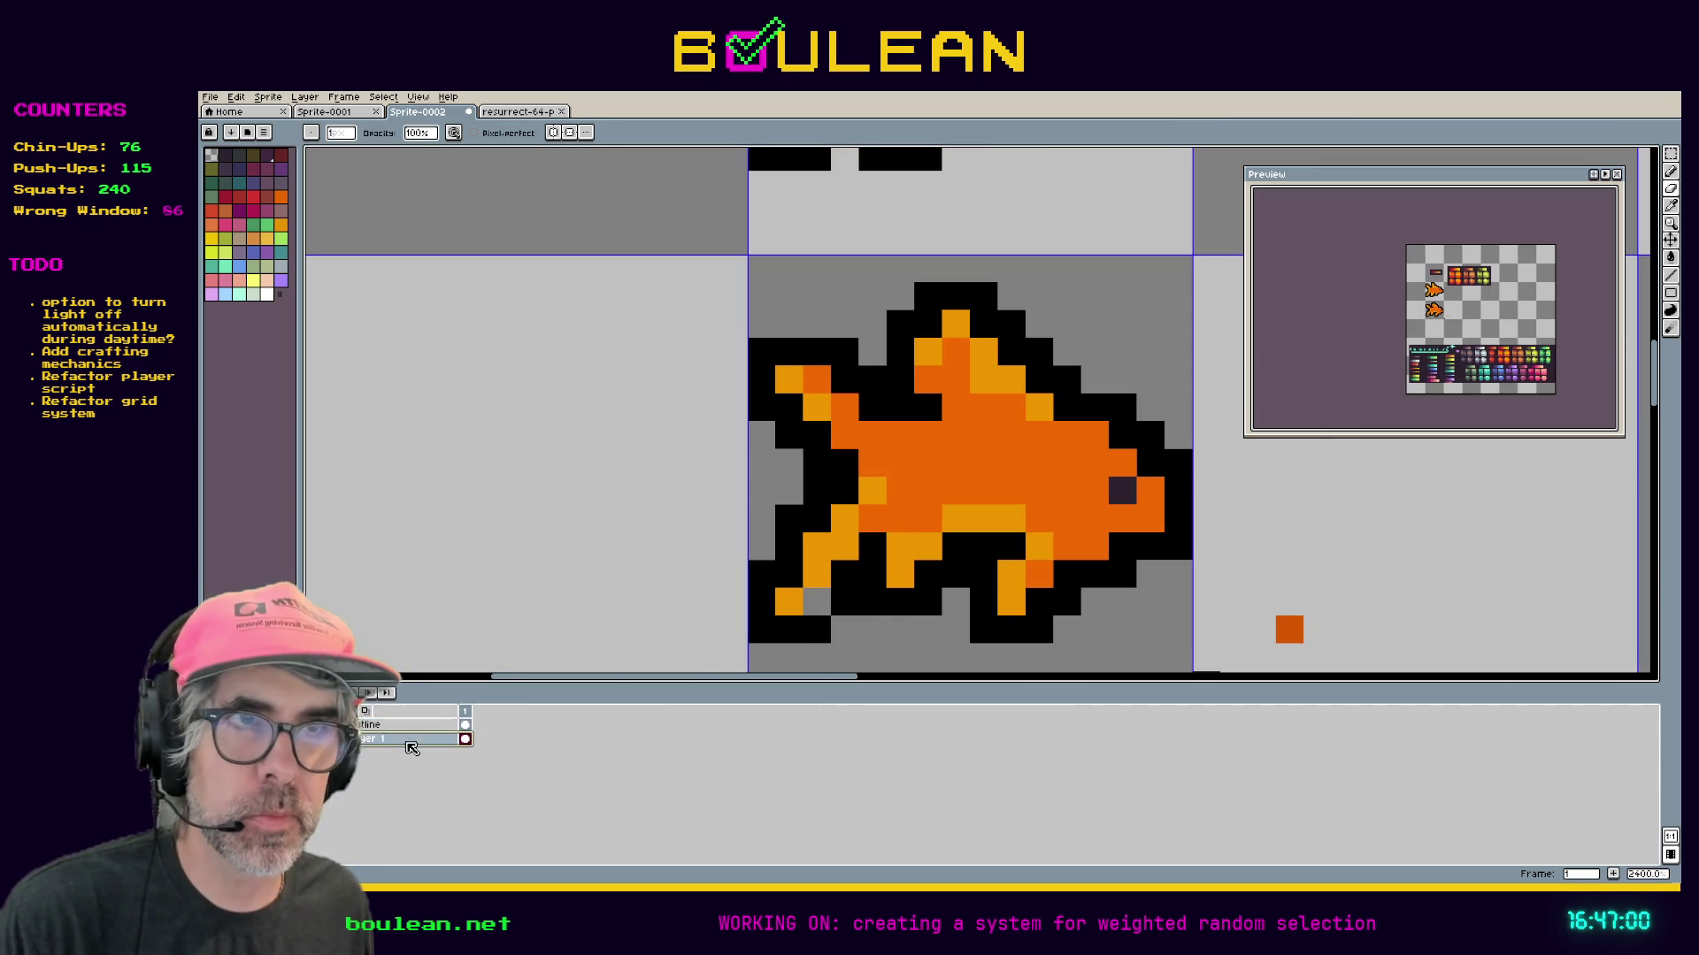
{"action": "key", "text": "i"}
{"action": "key", "text": "b"}
{"action": "left_click", "coordinate": [816, 602]}
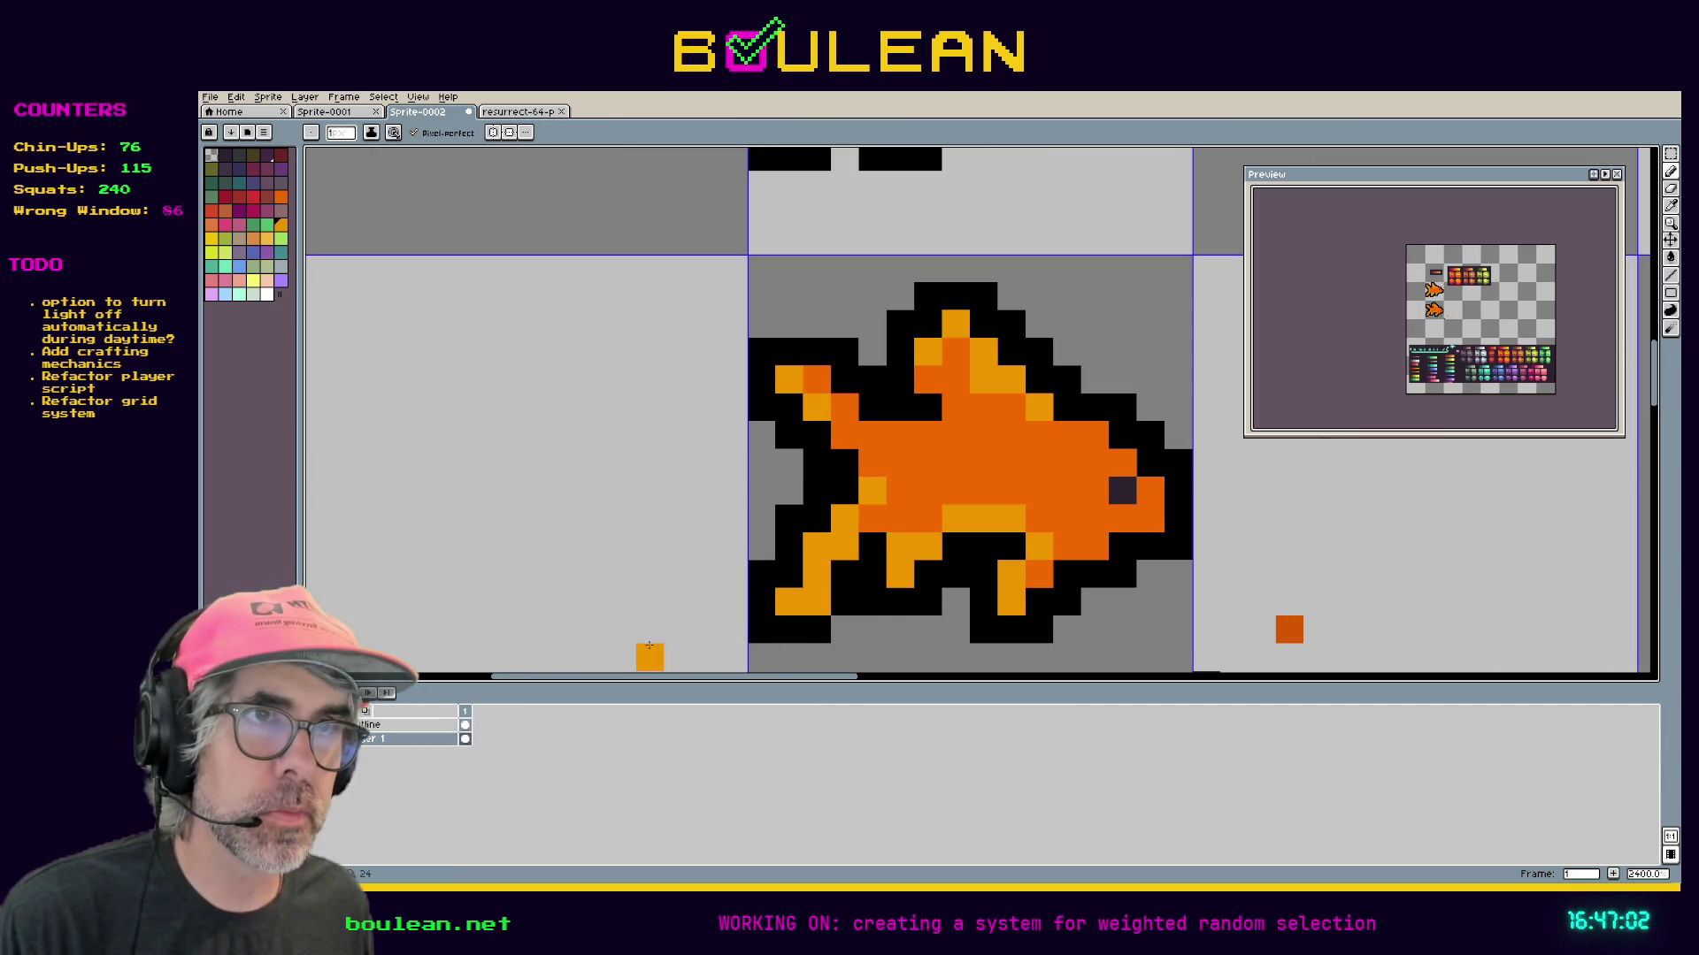
{"action": "key", "text": "e"}
{"action": "left_click", "coordinate": [816, 602]}
{"action": "key", "text": "b"}
{"action": "key", "text": "alt+Up"}
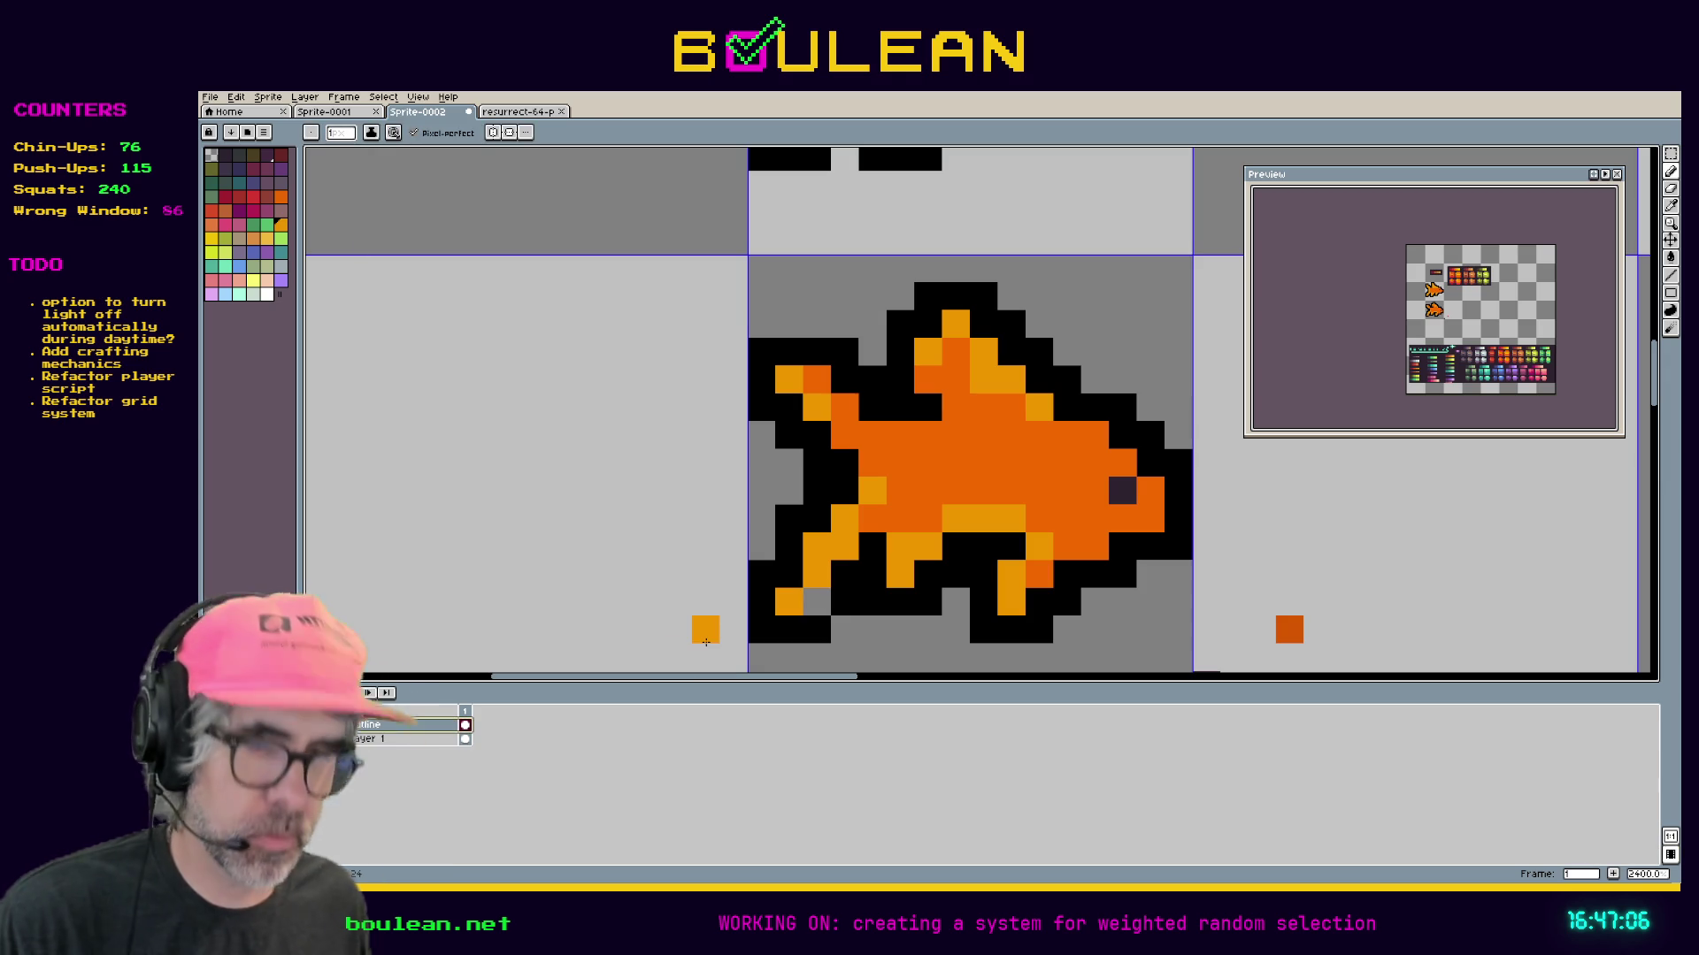
Sample the outline black for the pencil and bring the tiles below the fish into view.
{"action": "key", "text": "i"}
{"action": "left_click", "coordinate": [862, 601]}
{"action": "key", "text": "b"}
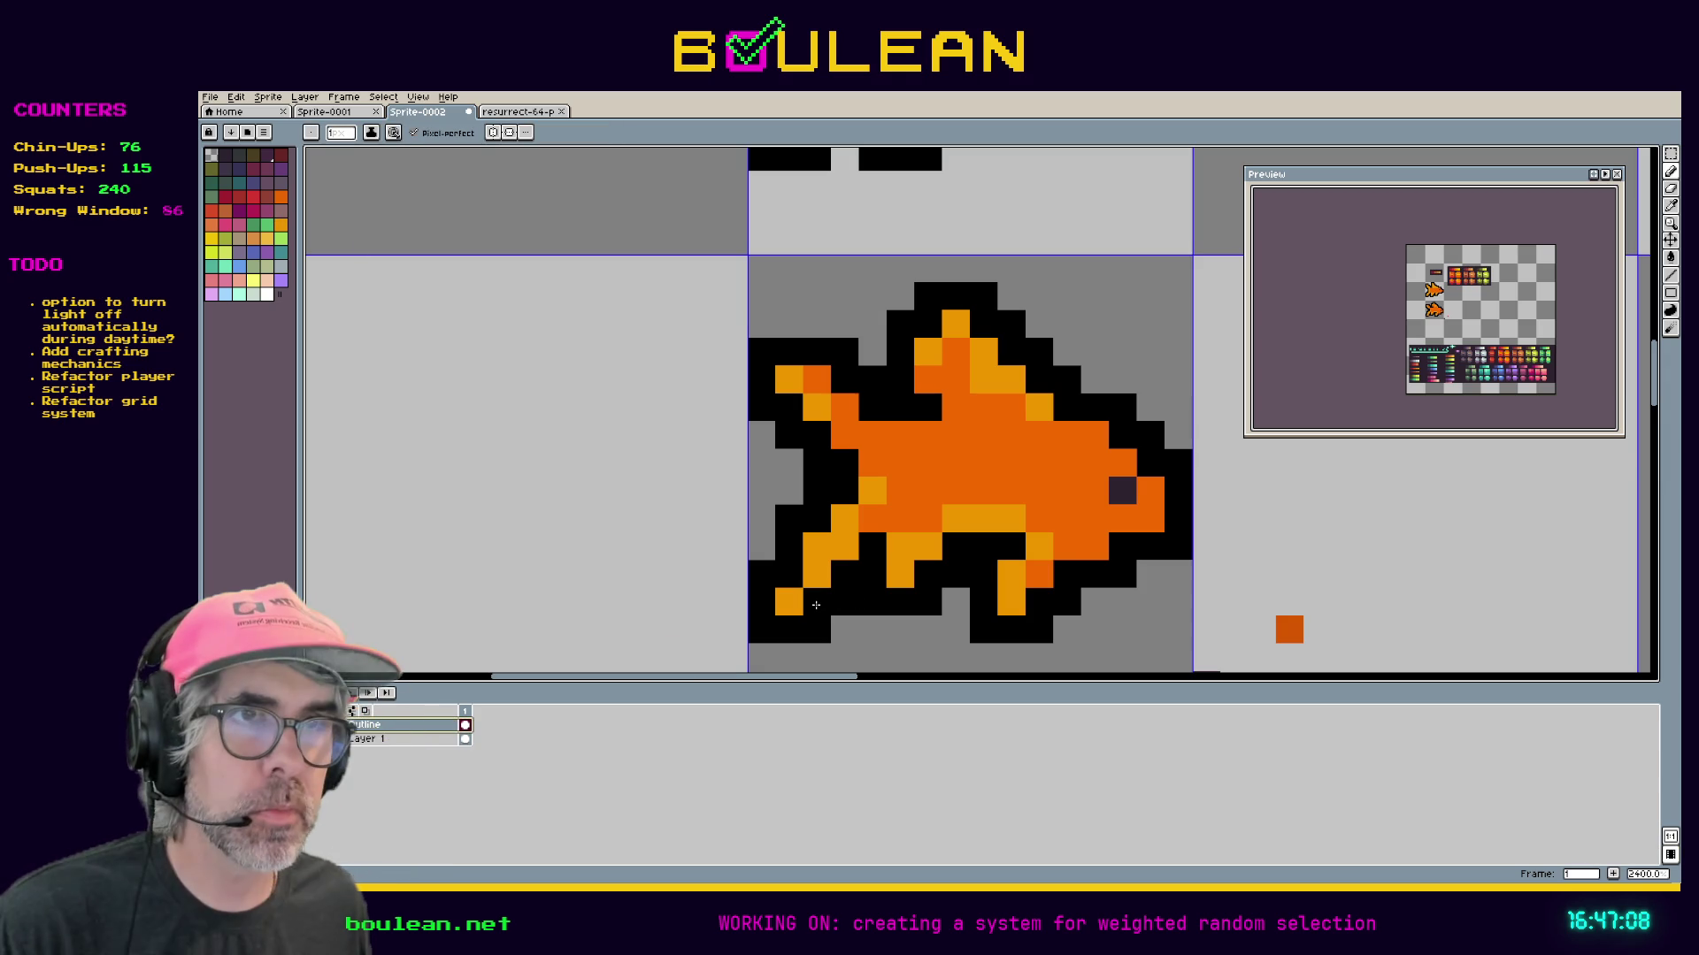
{"action": "scroll", "coordinate": [1008, 584], "scroll_direction": "down", "scroll_amount": 3}
{"action": "left_click_drag", "start_coordinate": [1008, 584], "coordinate": [932, 318]}
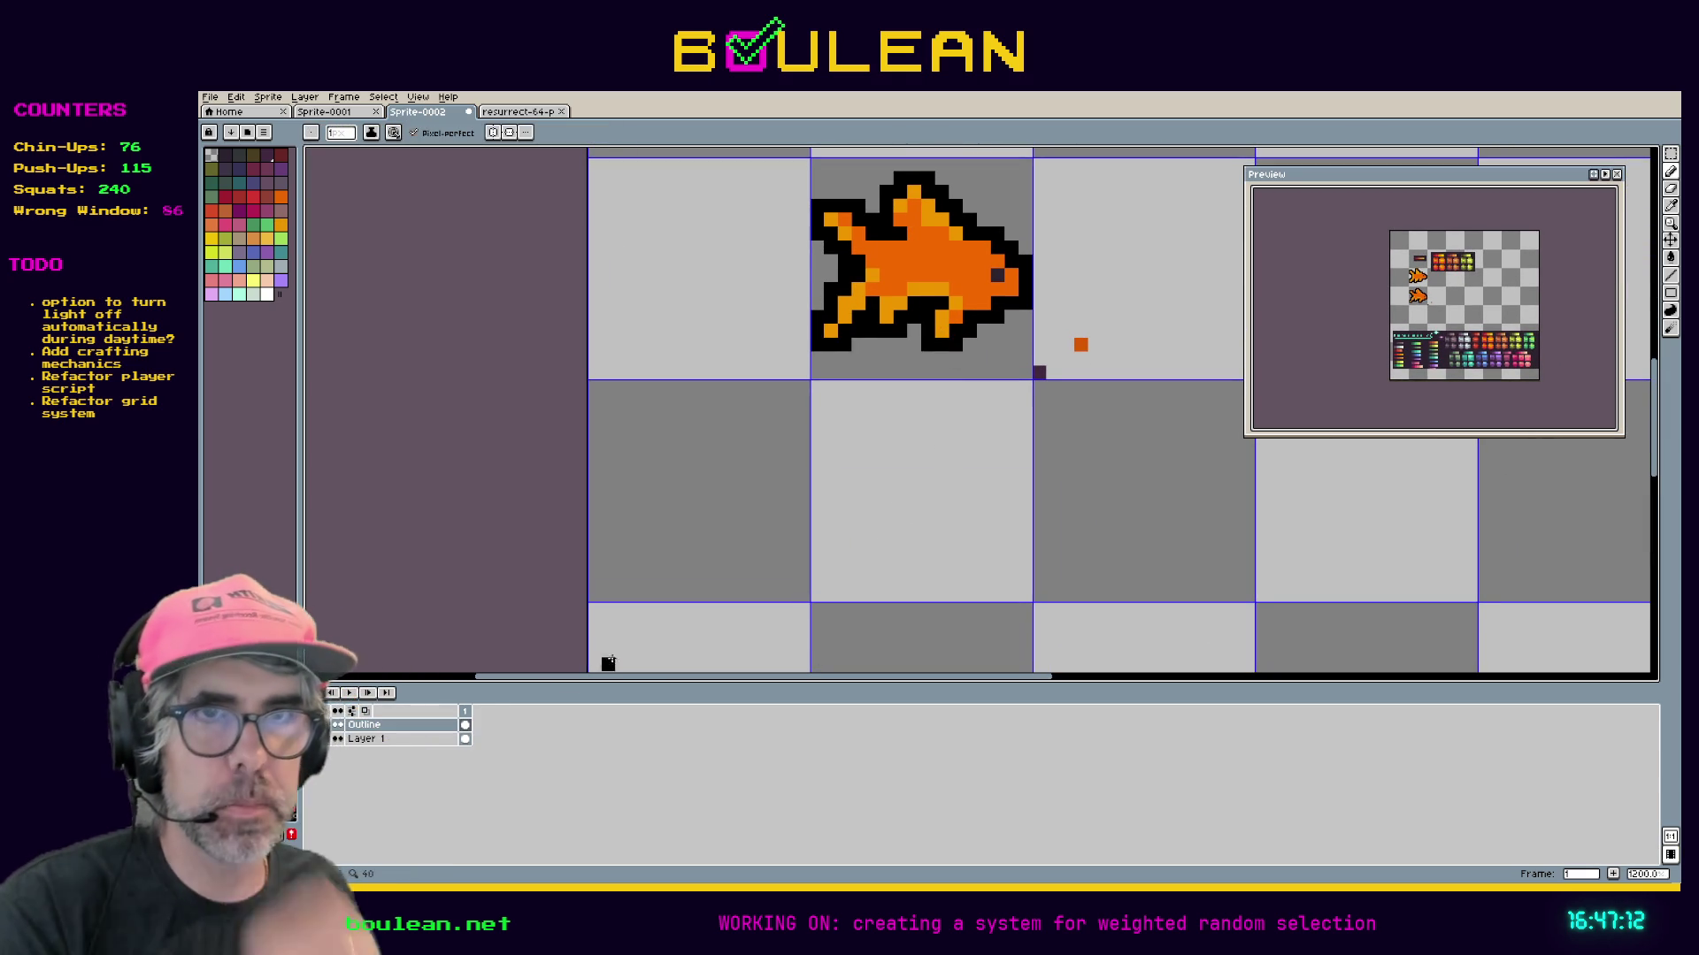
Select the goldfish's orange fill on Layer 1 within its sprite tile.
{"action": "left_click", "coordinate": [399, 739]}
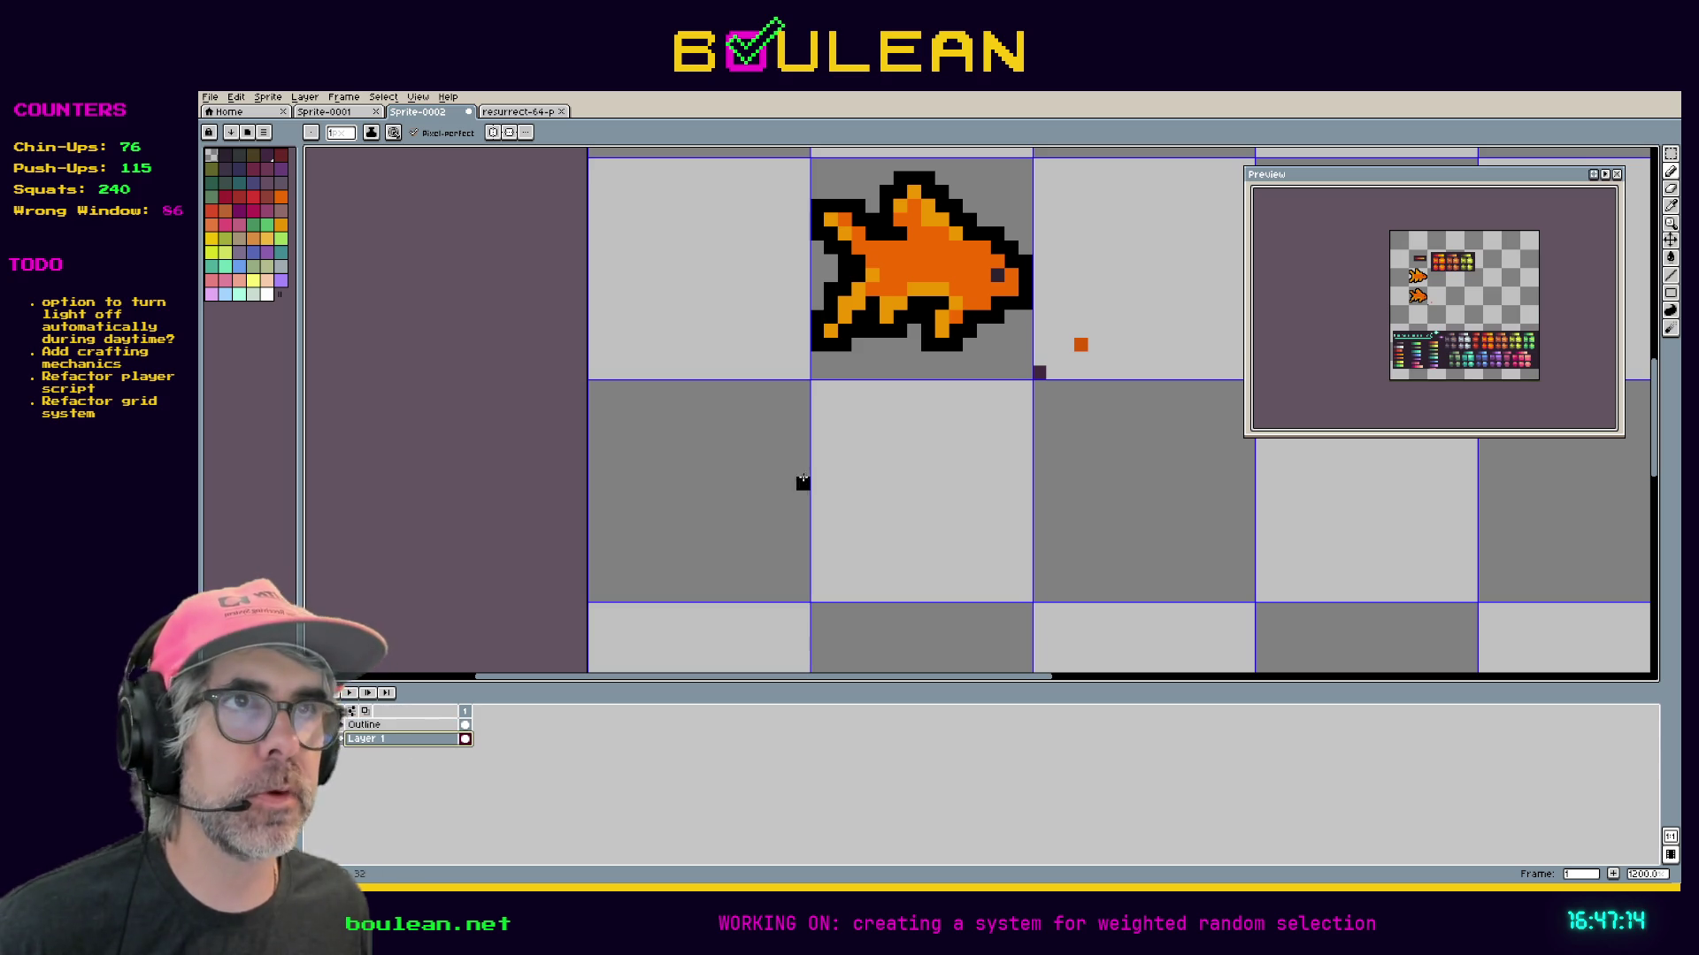
{"action": "key", "text": "space"}
{"action": "left_click_drag", "start_coordinate": [889, 392], "coordinate": [880, 475]}
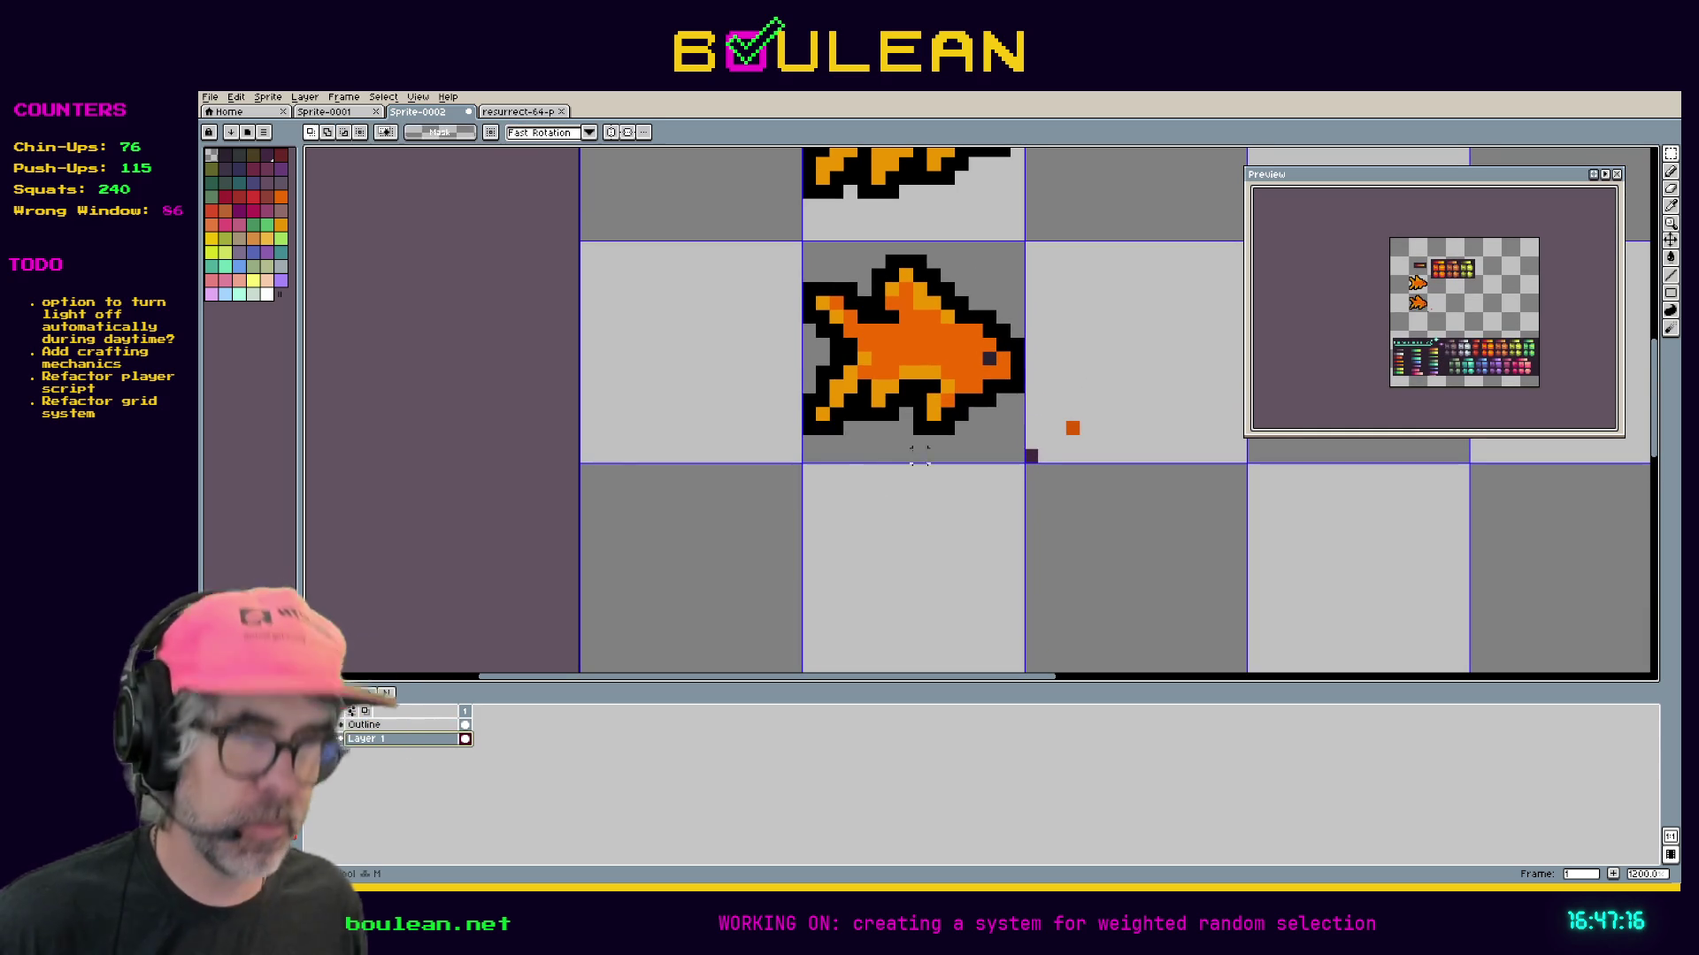
{"action": "left_click_drag", "start_coordinate": [1023, 461], "coordinate": [952, 392]}
{"action": "left_click_drag", "start_coordinate": [1026, 237], "coordinate": [799, 465]}
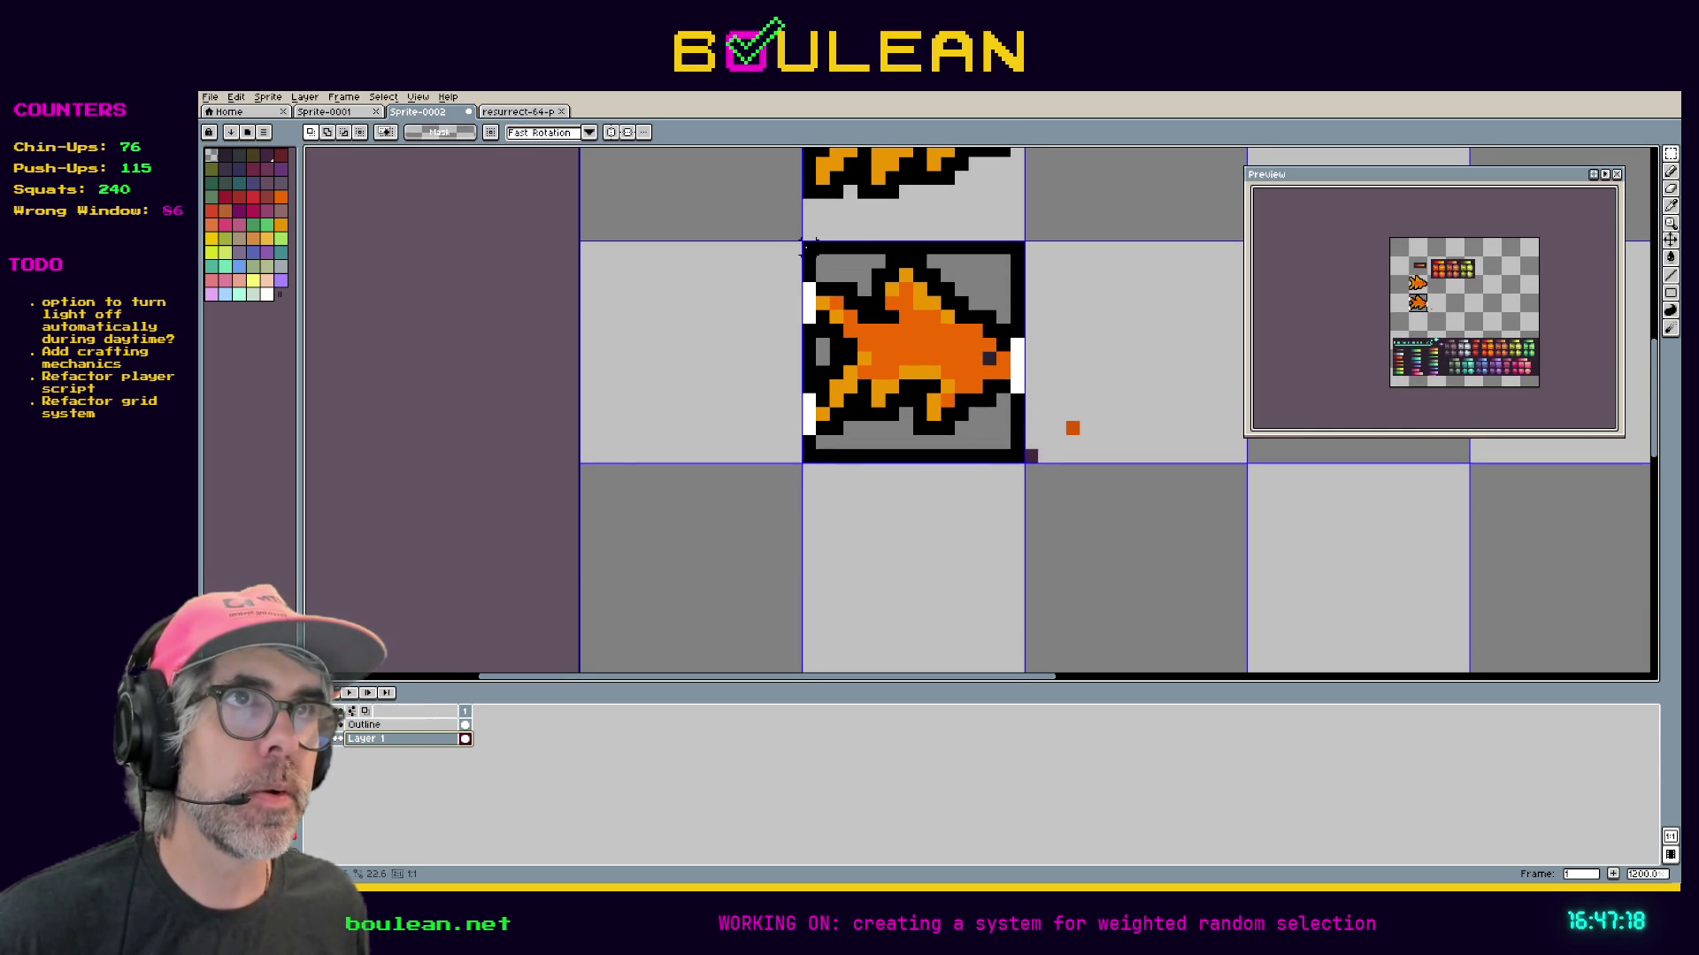
{"action": "key", "text": "ctrl+z"}
Paste the fill-only fish copy into the empty tile below and deselect it.
{"action": "key", "text": "ctrl+v"}
{"action": "left_click_drag", "start_coordinate": [895, 358], "coordinate": [894, 576]}
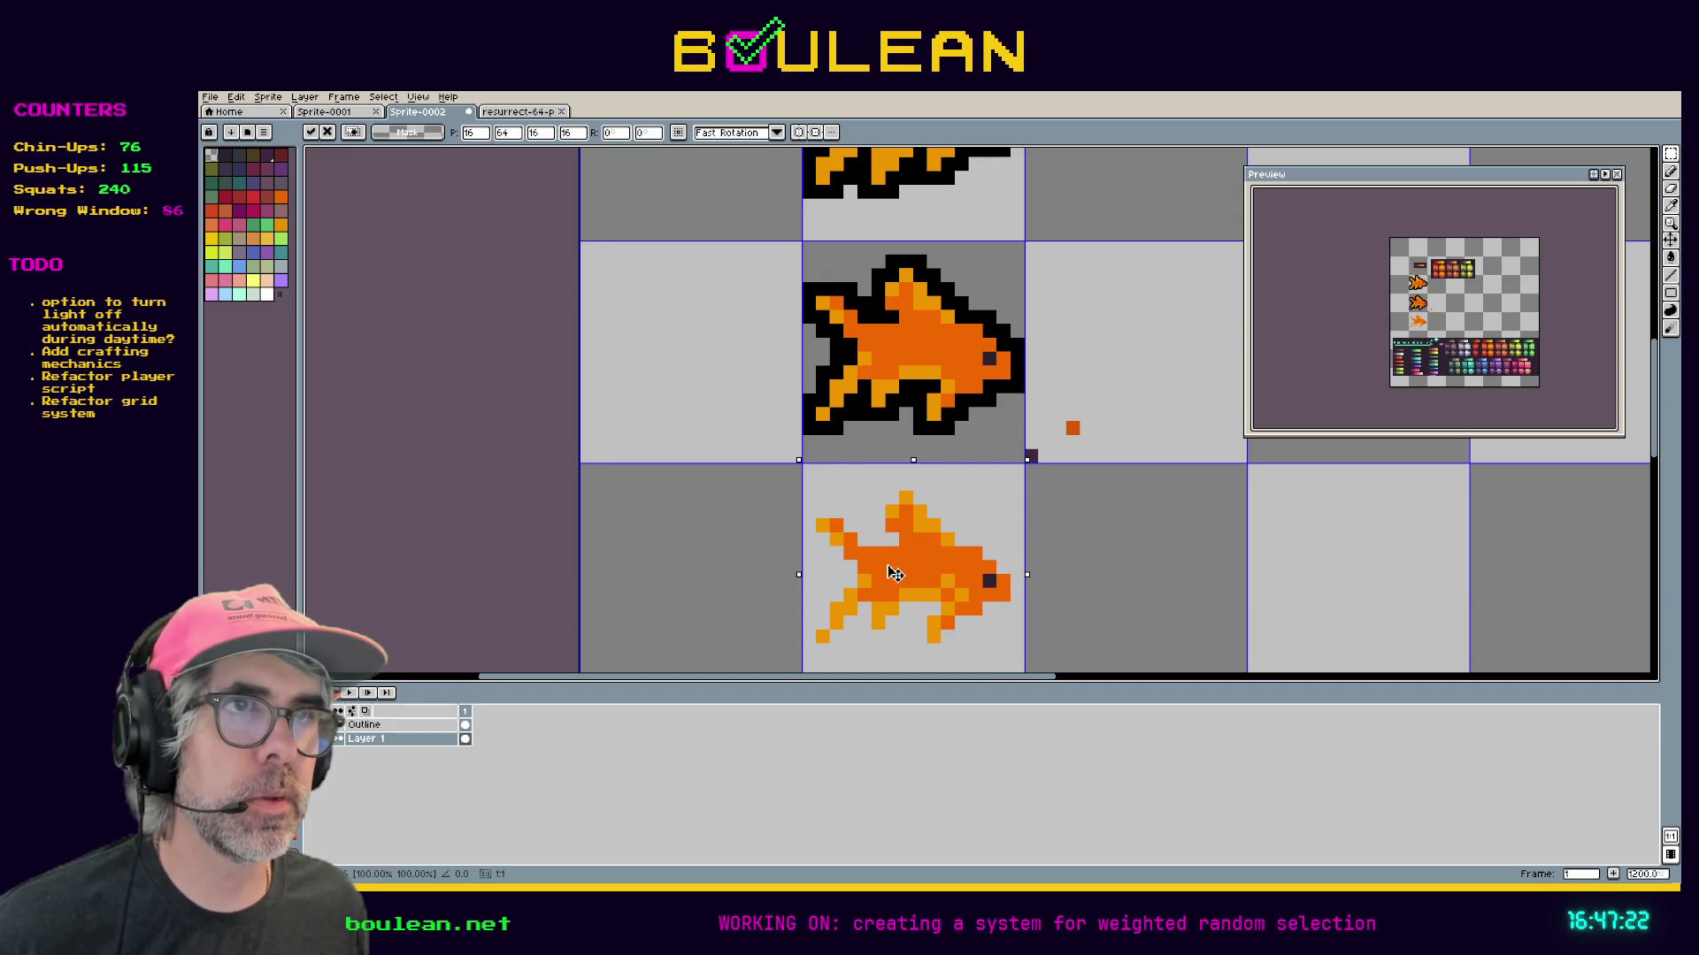
{"action": "key", "text": "Return"}
{"action": "scroll", "coordinate": [1137, 478], "scroll_direction": "down", "scroll_amount": 5}
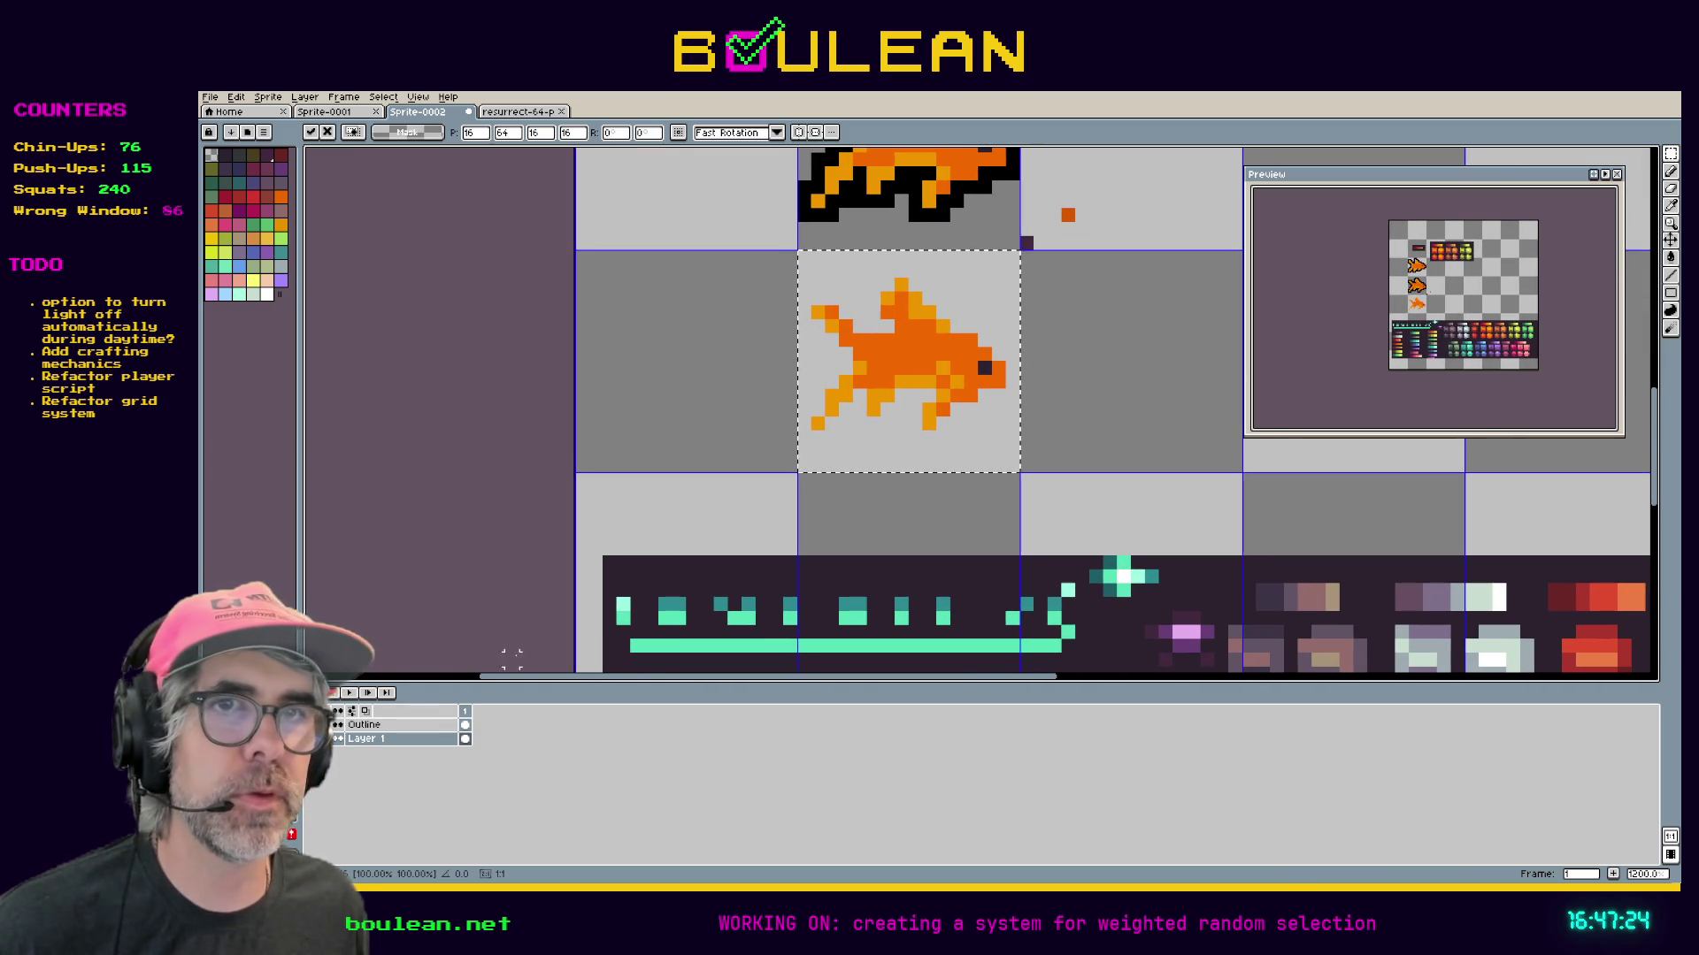
{"action": "key", "text": "alt+Up"}
{"action": "key", "text": "ctrl+d"}
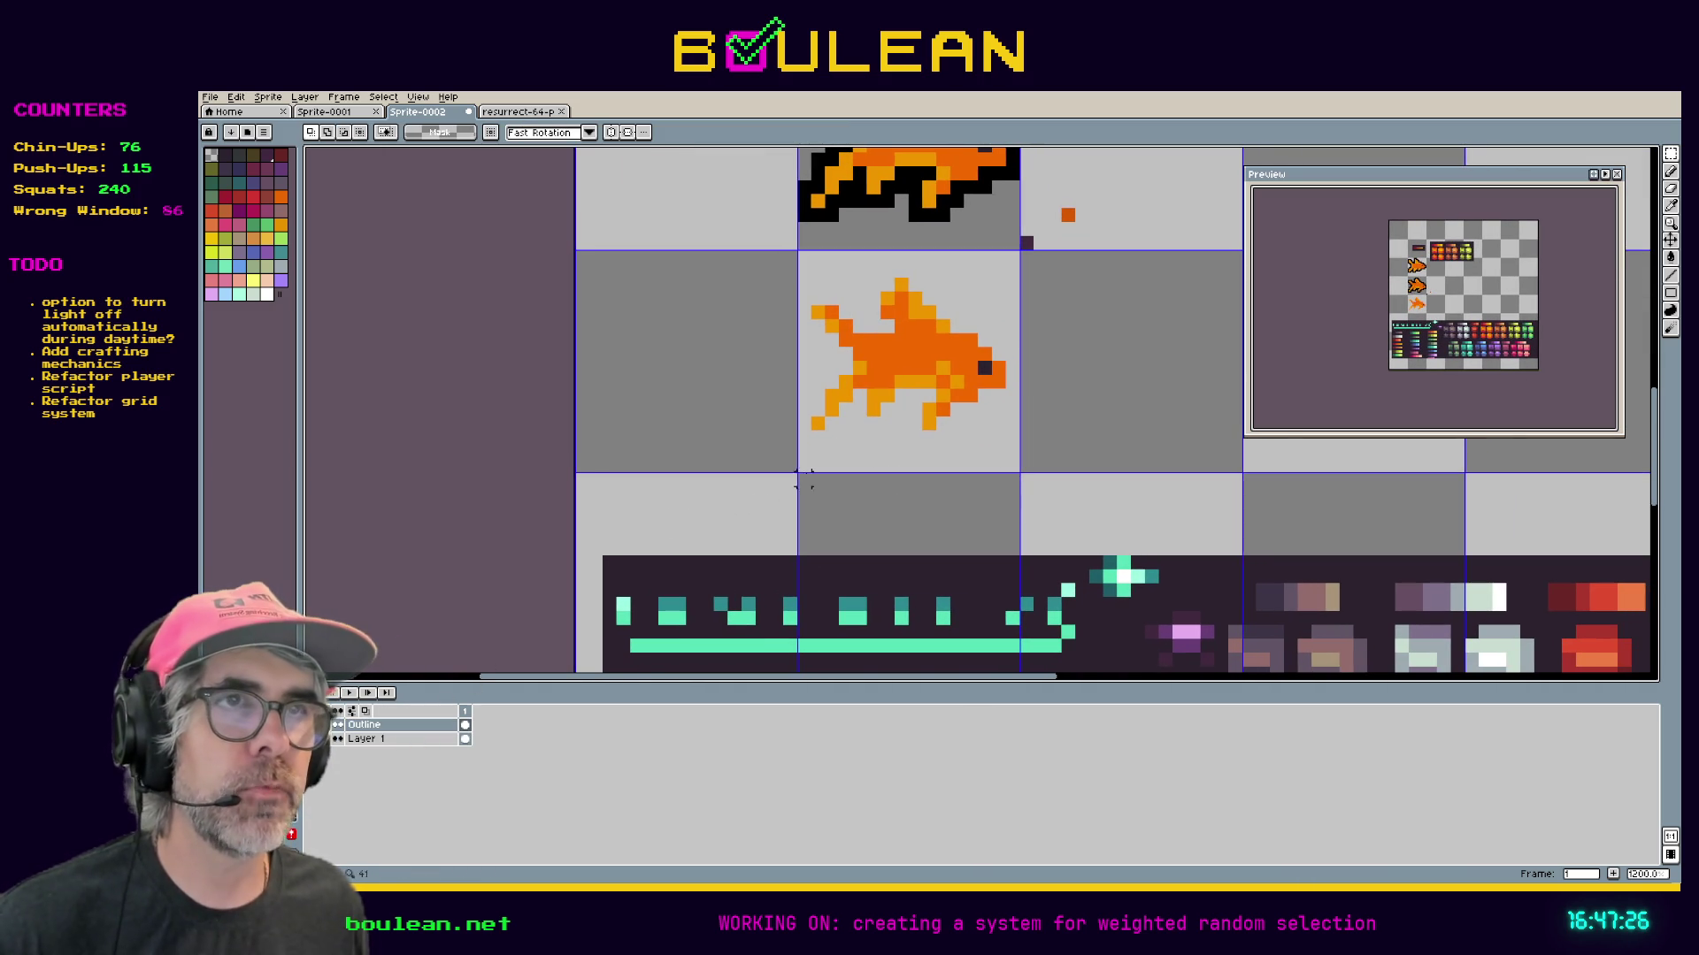
{"action": "scroll", "coordinate": [803, 478], "scroll_direction": "up", "scroll_amount": 3}
{"action": "mouse_move", "coordinate": [911, 403]}
{"action": "left_mouse_down"}
{"action": "mouse_move", "coordinate": [891, 477]}
{"action": "mouse_move", "coordinate": [833, 537]}
{"action": "left_mouse_up"}
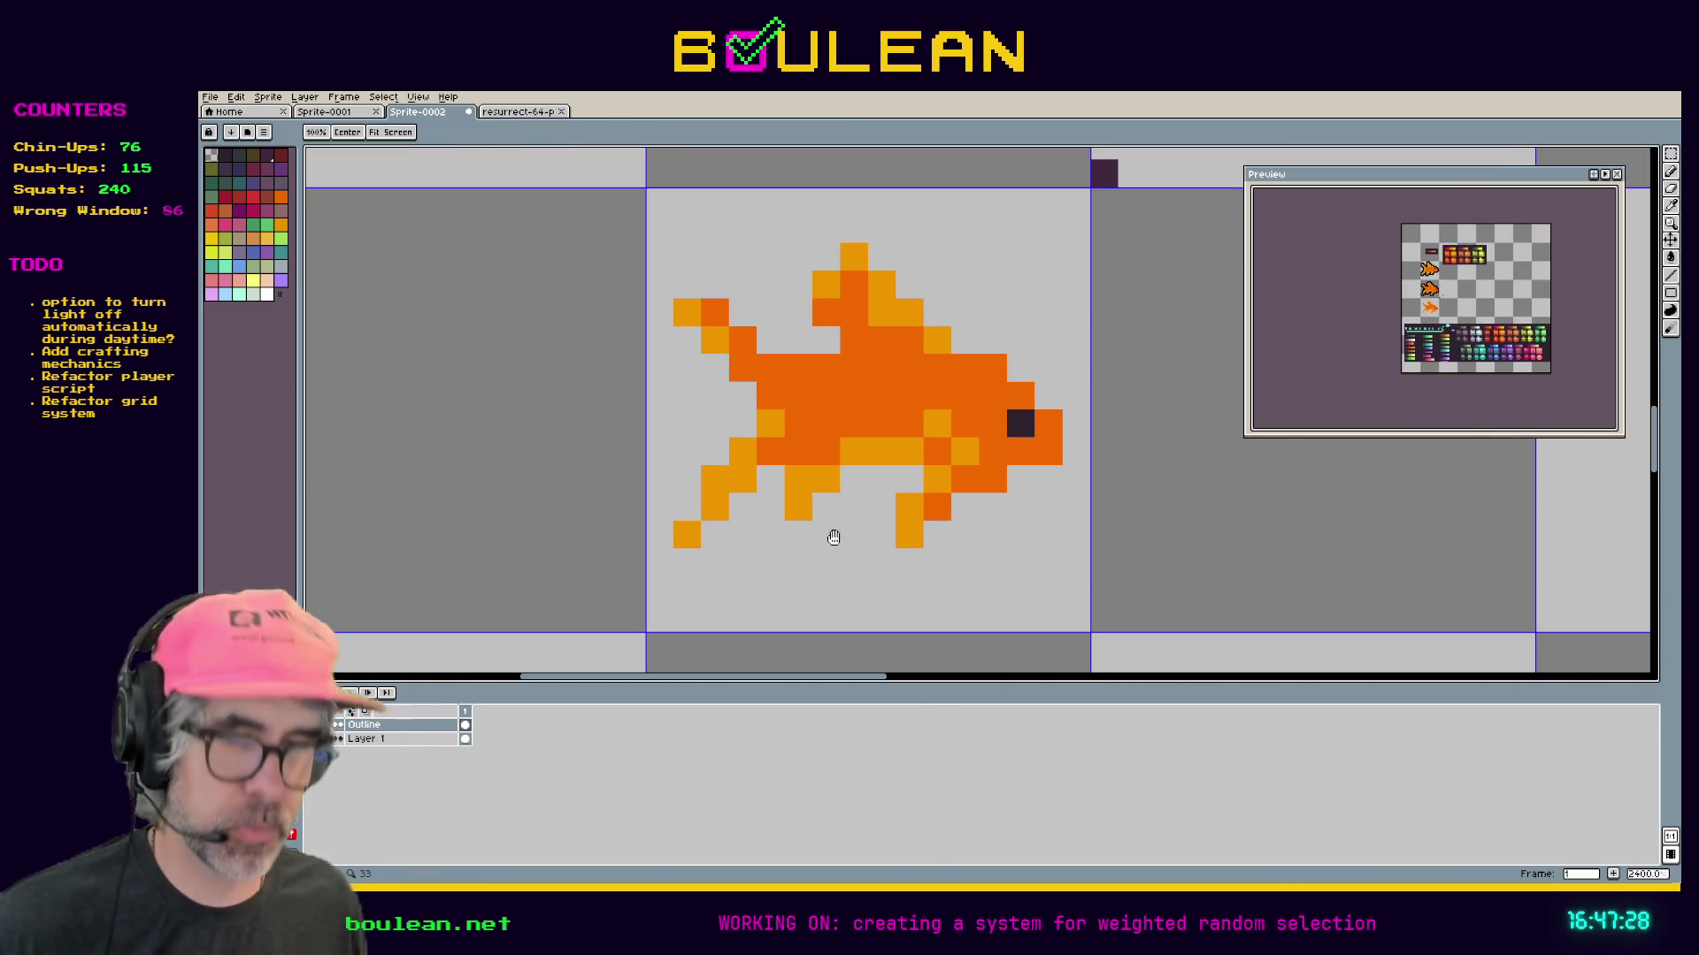
Pick black and outline the copied fish's tail up to the top of its body.
{"action": "key", "text": "i"}
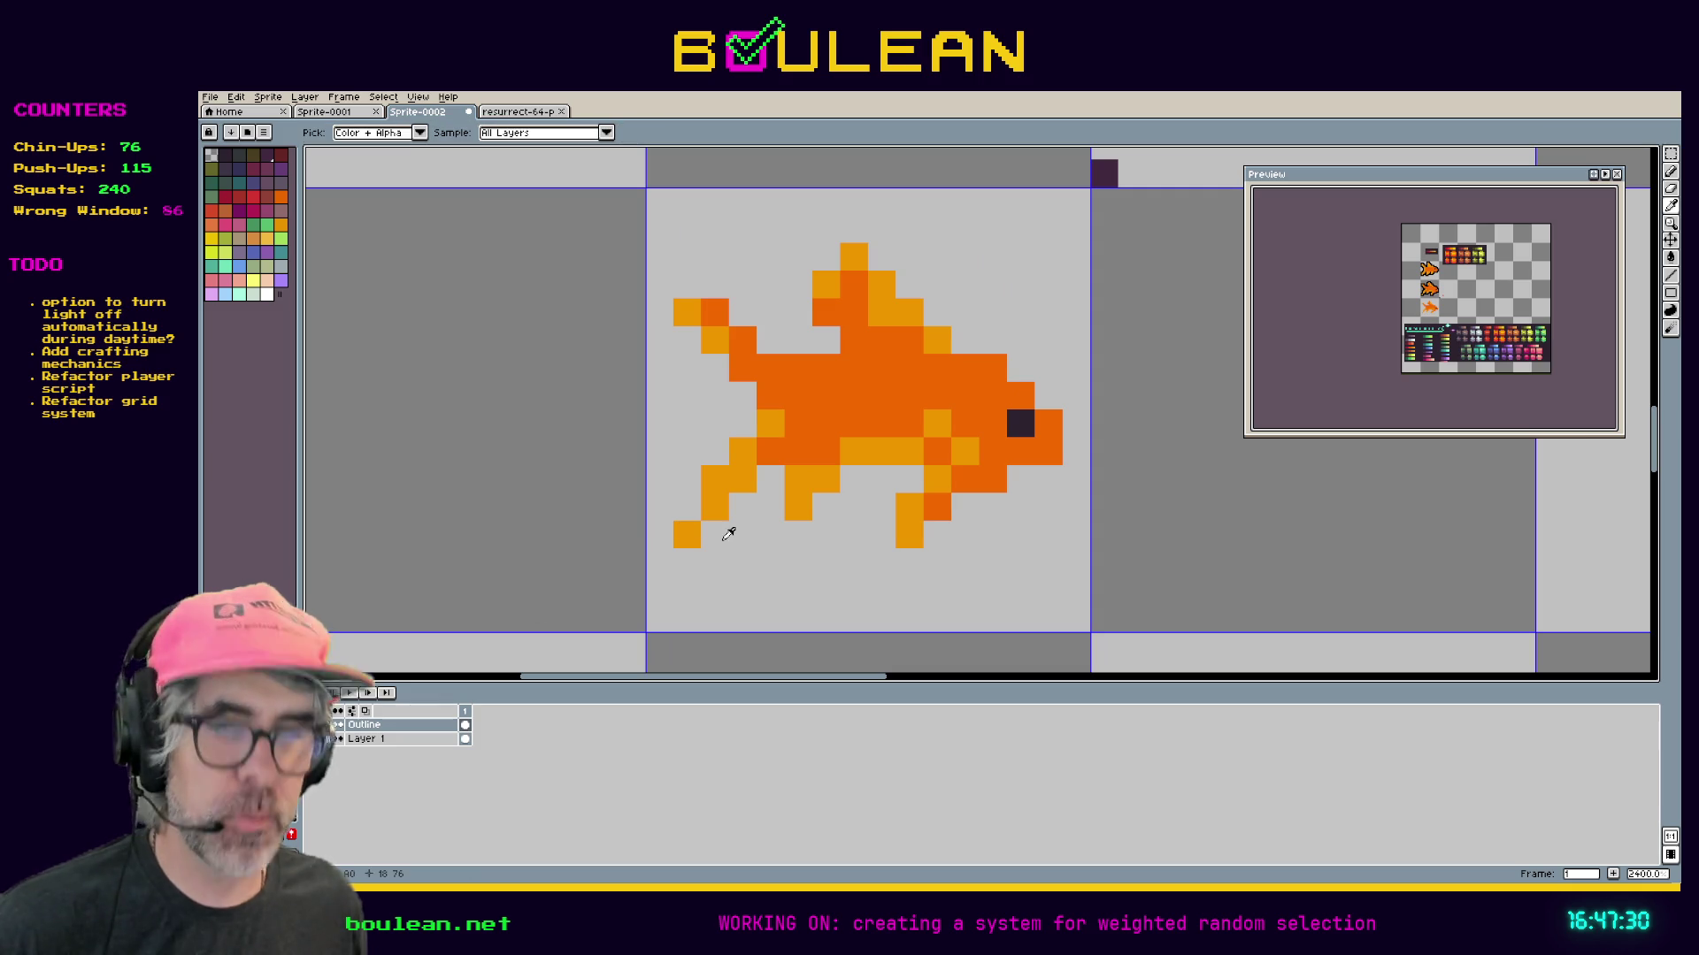
{"action": "key", "text": "b"}
{"action": "left_click", "coordinate": [714, 535]}
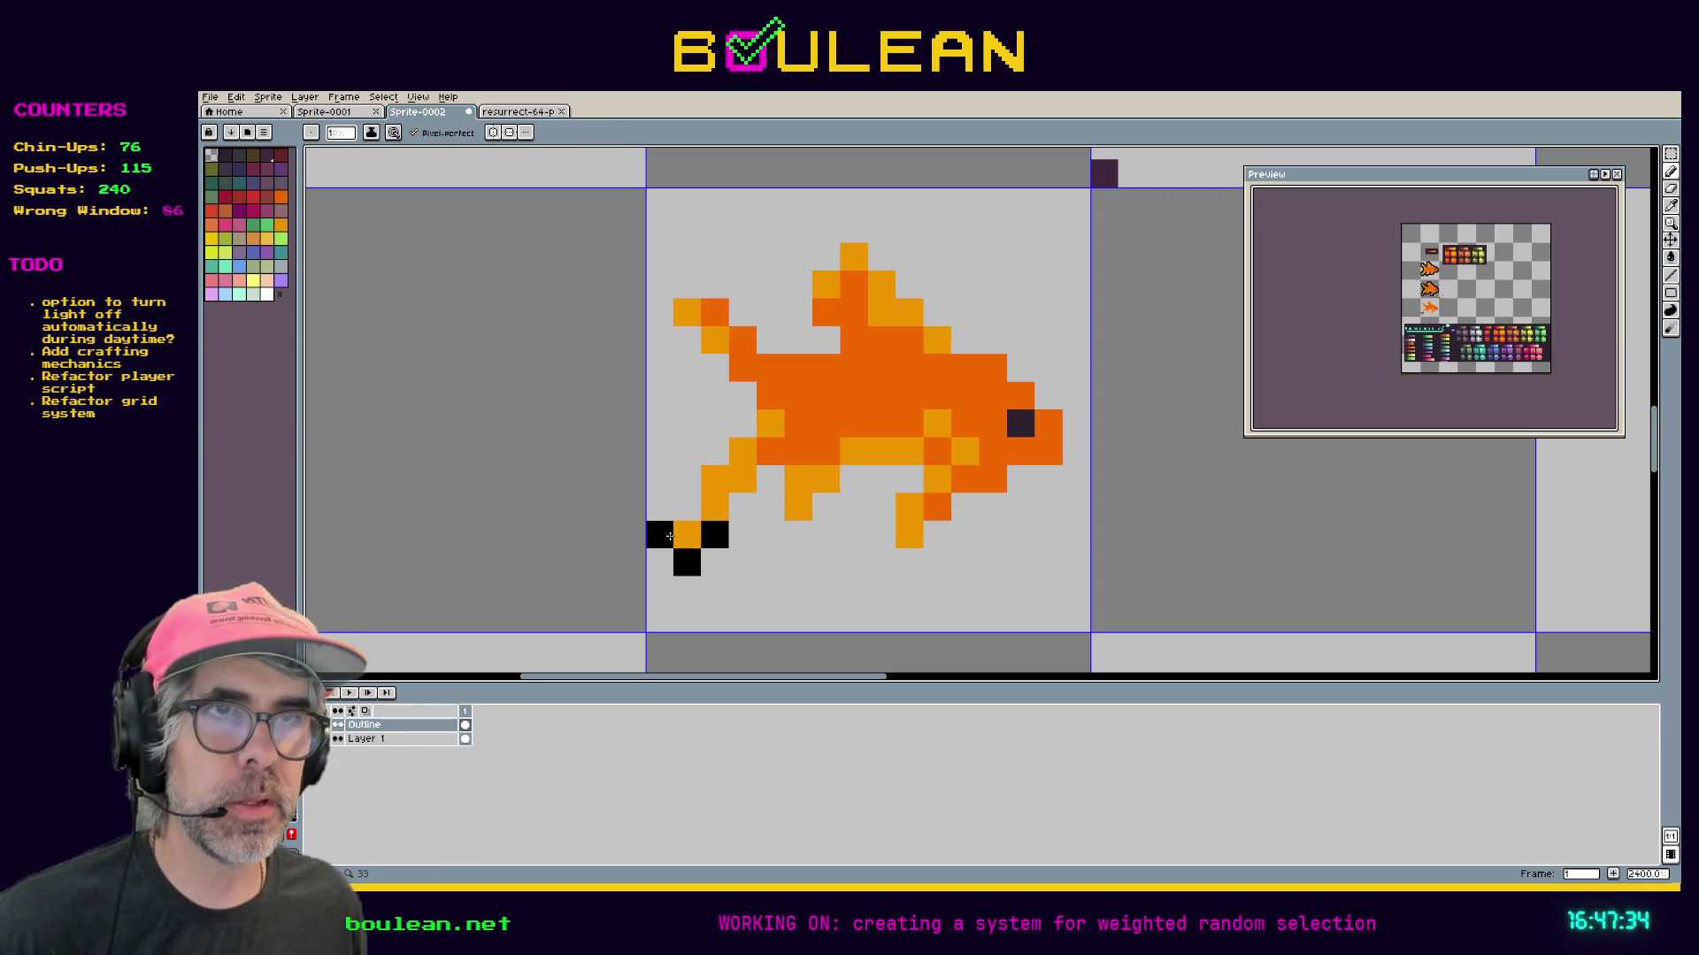
{"action": "left_click", "coordinate": [687, 479]}
{"action": "left_click", "coordinate": [715, 451]}
{"action": "left_click", "coordinate": [744, 425]}
{"action": "left_click", "coordinate": [743, 396]}
{"action": "left_click", "coordinate": [715, 368]}
{"action": "left_click", "coordinate": [676, 338]}
{"action": "left_click", "coordinate": [659, 314]}
{"action": "left_click", "coordinate": [687, 285]}
{"action": "left_click", "coordinate": [706, 296]}
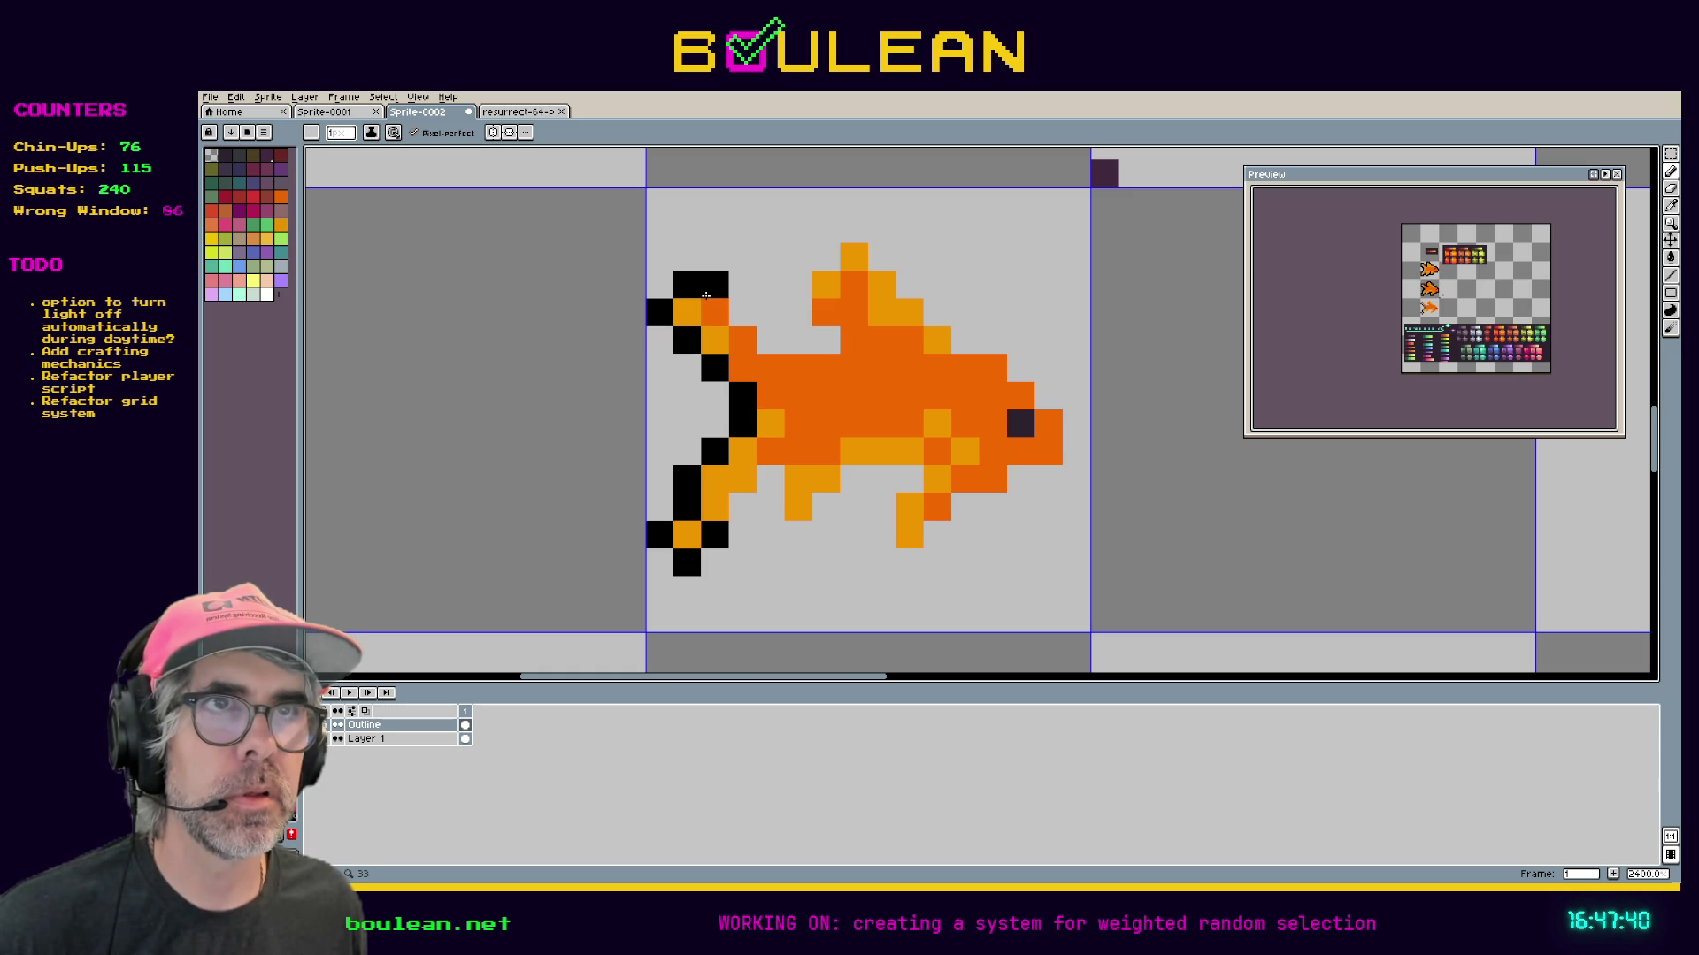
{"action": "left_click", "coordinate": [741, 311]}
{"action": "left_click", "coordinate": [770, 340]}
{"action": "left_click", "coordinate": [797, 341]}
{"action": "left_click", "coordinate": [814, 349]}
Outline the top fin, the back and around the front of the head in black.
{"action": "left_click", "coordinate": [797, 313]}
{"action": "left_click", "coordinate": [797, 285]}
{"action": "left_click", "coordinate": [825, 257]}
{"action": "left_click", "coordinate": [854, 228]}
{"action": "left_click", "coordinate": [881, 257]}
{"action": "left_click", "coordinate": [909, 285]}
{"action": "left_click", "coordinate": [933, 311]}
{"action": "left_click", "coordinate": [964, 340]}
{"action": "left_click", "coordinate": [992, 341]}
{"action": "left_click", "coordinate": [1020, 368]}
{"action": "left_click", "coordinate": [1051, 395]}
{"action": "left_click", "coordinate": [1076, 423]}
{"action": "left_click", "coordinate": [1076, 451]}
{"action": "left_click", "coordinate": [1048, 477]}
{"action": "left_click", "coordinate": [1020, 478]}
Outline the belly and the front and rear lower fins in black.
{"action": "left_click", "coordinate": [992, 507]}
{"action": "left_click", "coordinate": [965, 506]}
{"action": "left_click", "coordinate": [935, 535]}
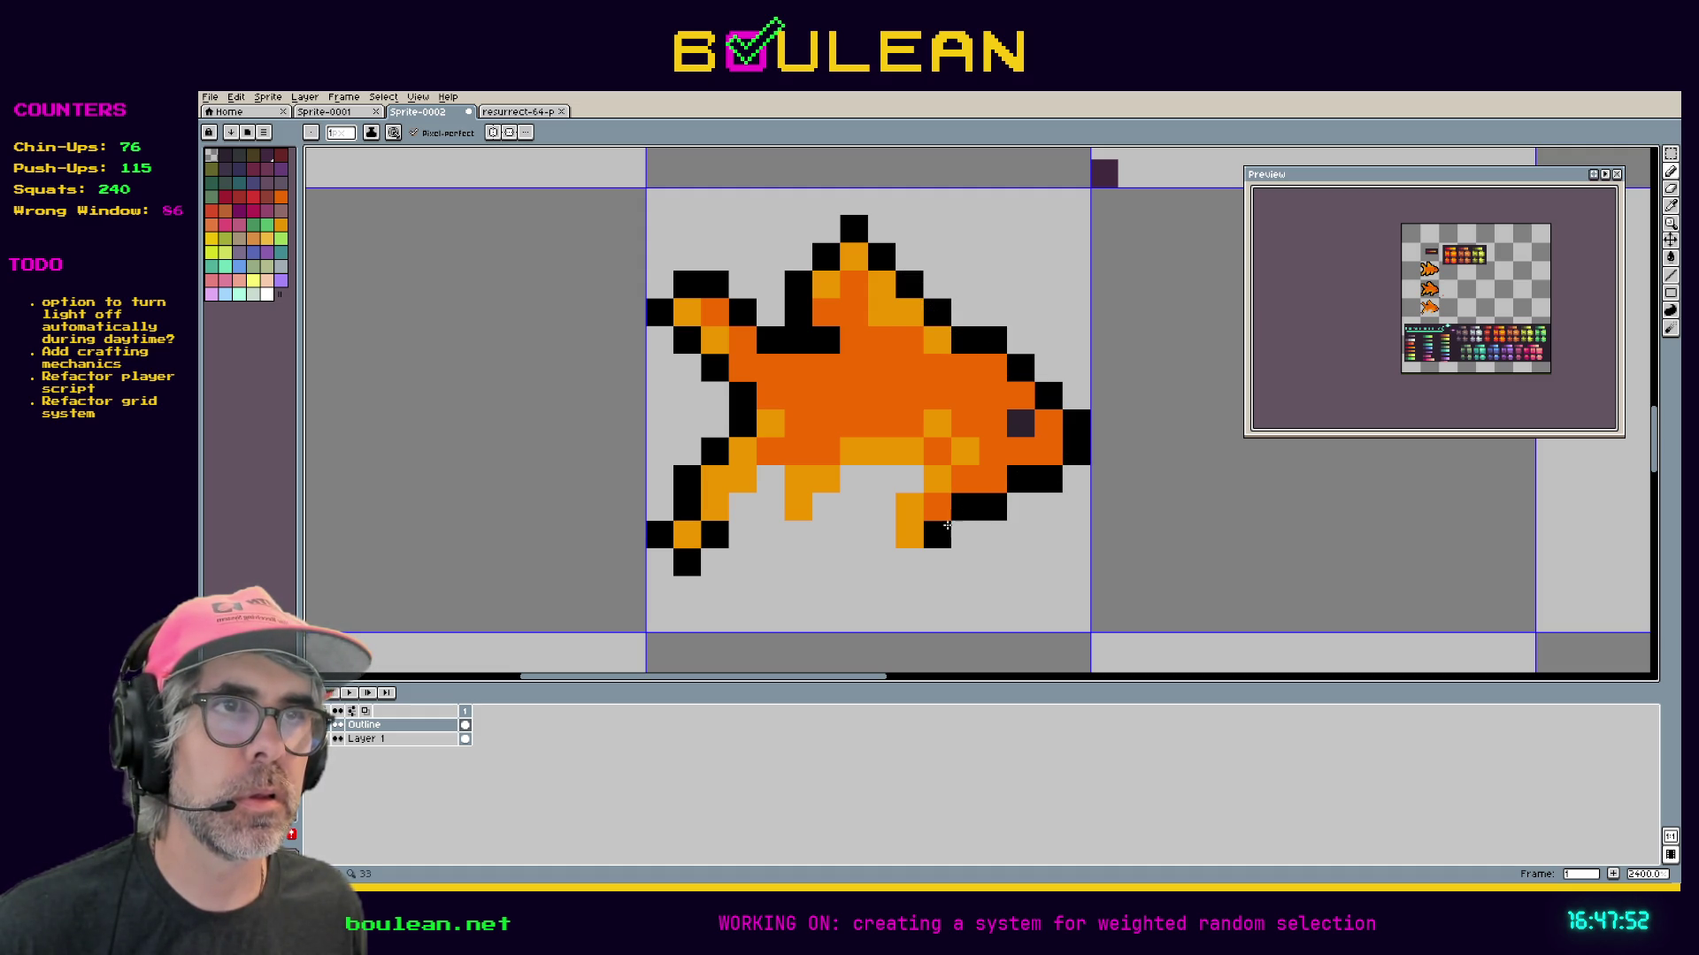
{"action": "left_click", "coordinate": [909, 563]}
{"action": "left_click", "coordinate": [882, 534]}
{"action": "left_click", "coordinate": [882, 506]}
{"action": "left_click", "coordinate": [909, 478]}
{"action": "left_click", "coordinate": [882, 478]}
{"action": "left_click", "coordinate": [855, 479]}
{"action": "left_click", "coordinate": [826, 506]}
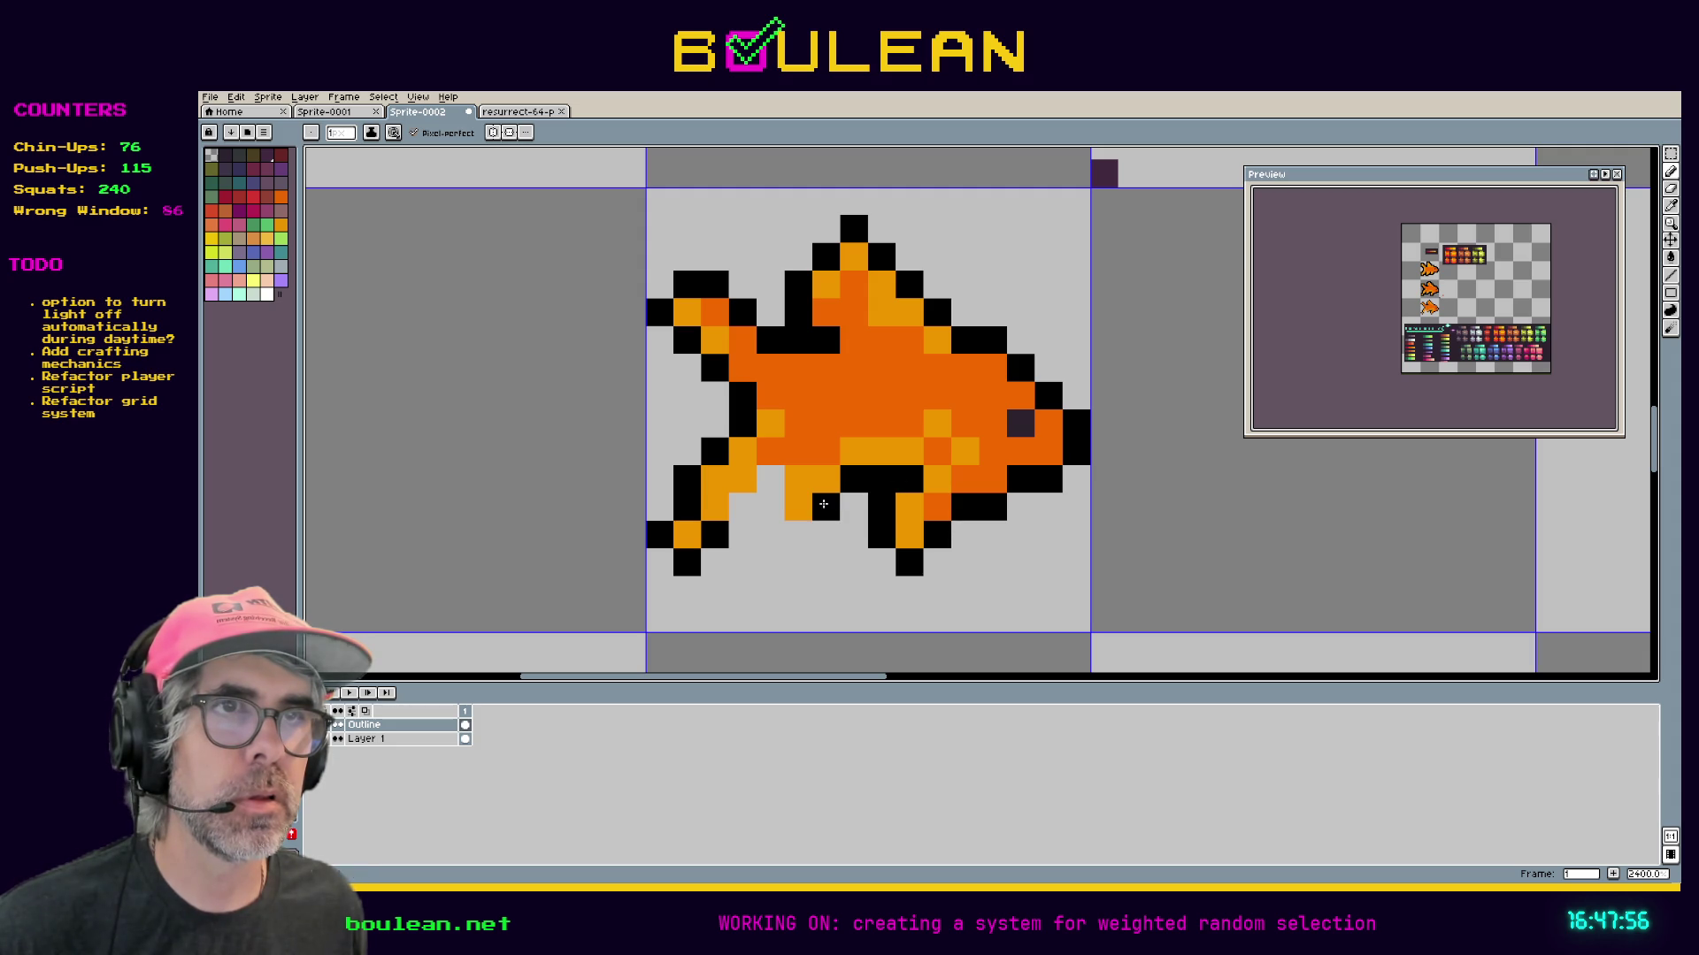
{"action": "left_click", "coordinate": [798, 534]}
{"action": "left_click", "coordinate": [770, 506]}
{"action": "left_click", "coordinate": [770, 479]}
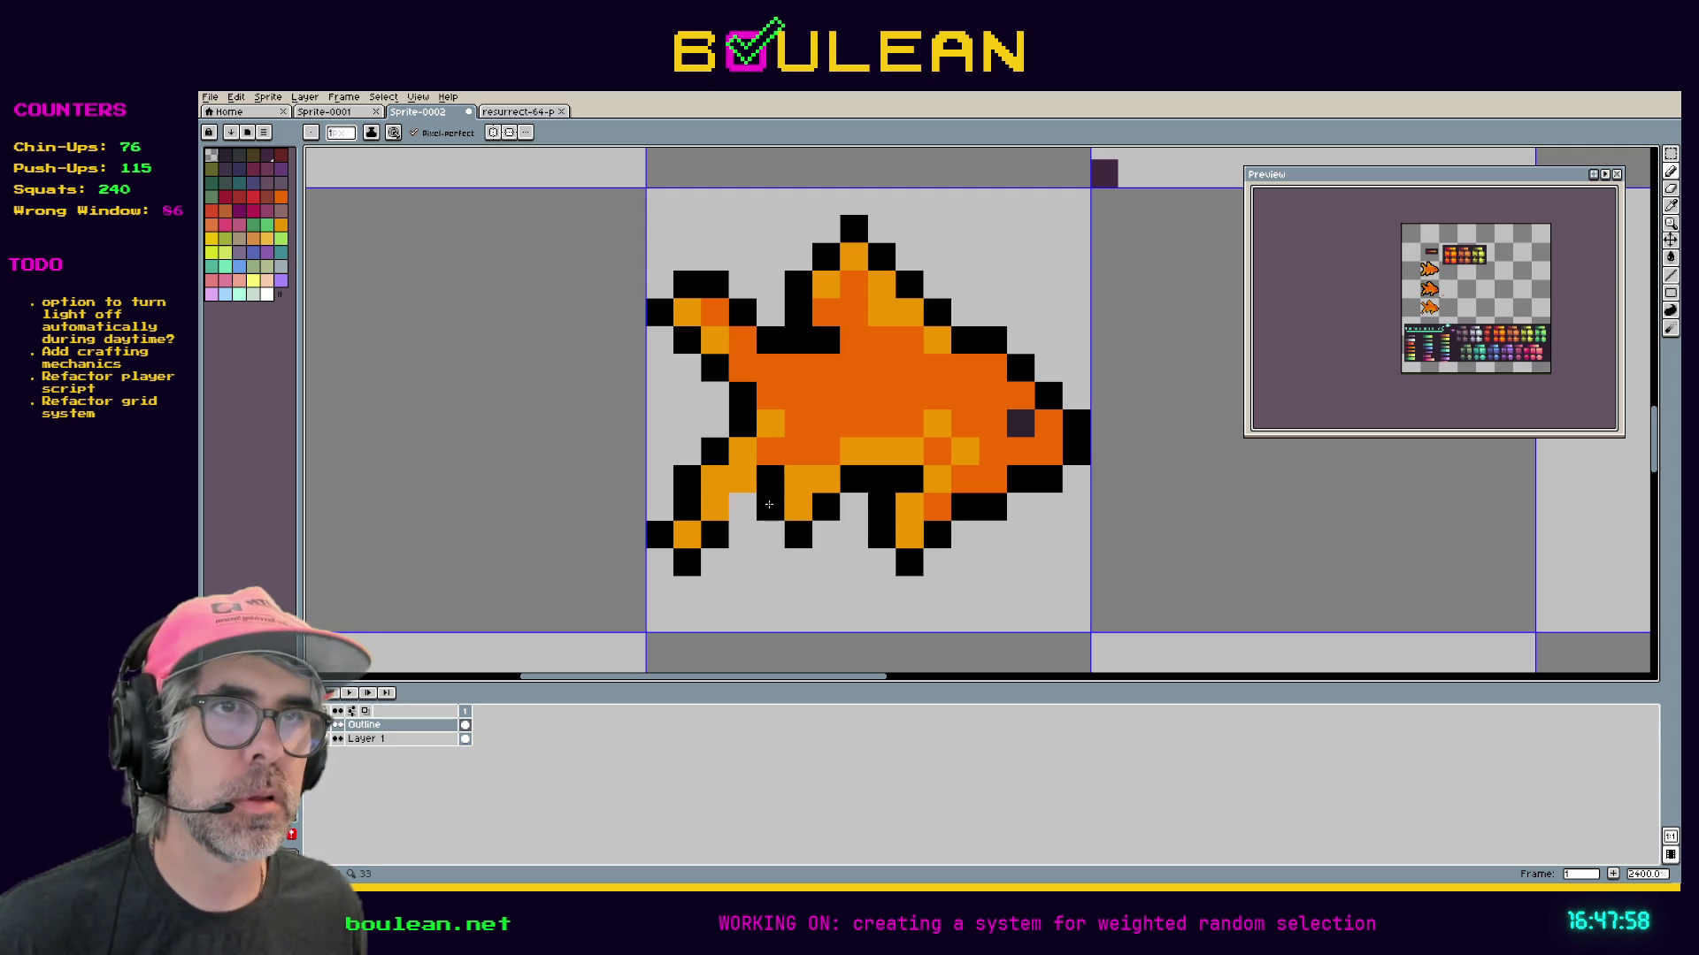
{"action": "scroll", "coordinate": [1102, 502], "scroll_direction": "down", "scroll_amount": 1}
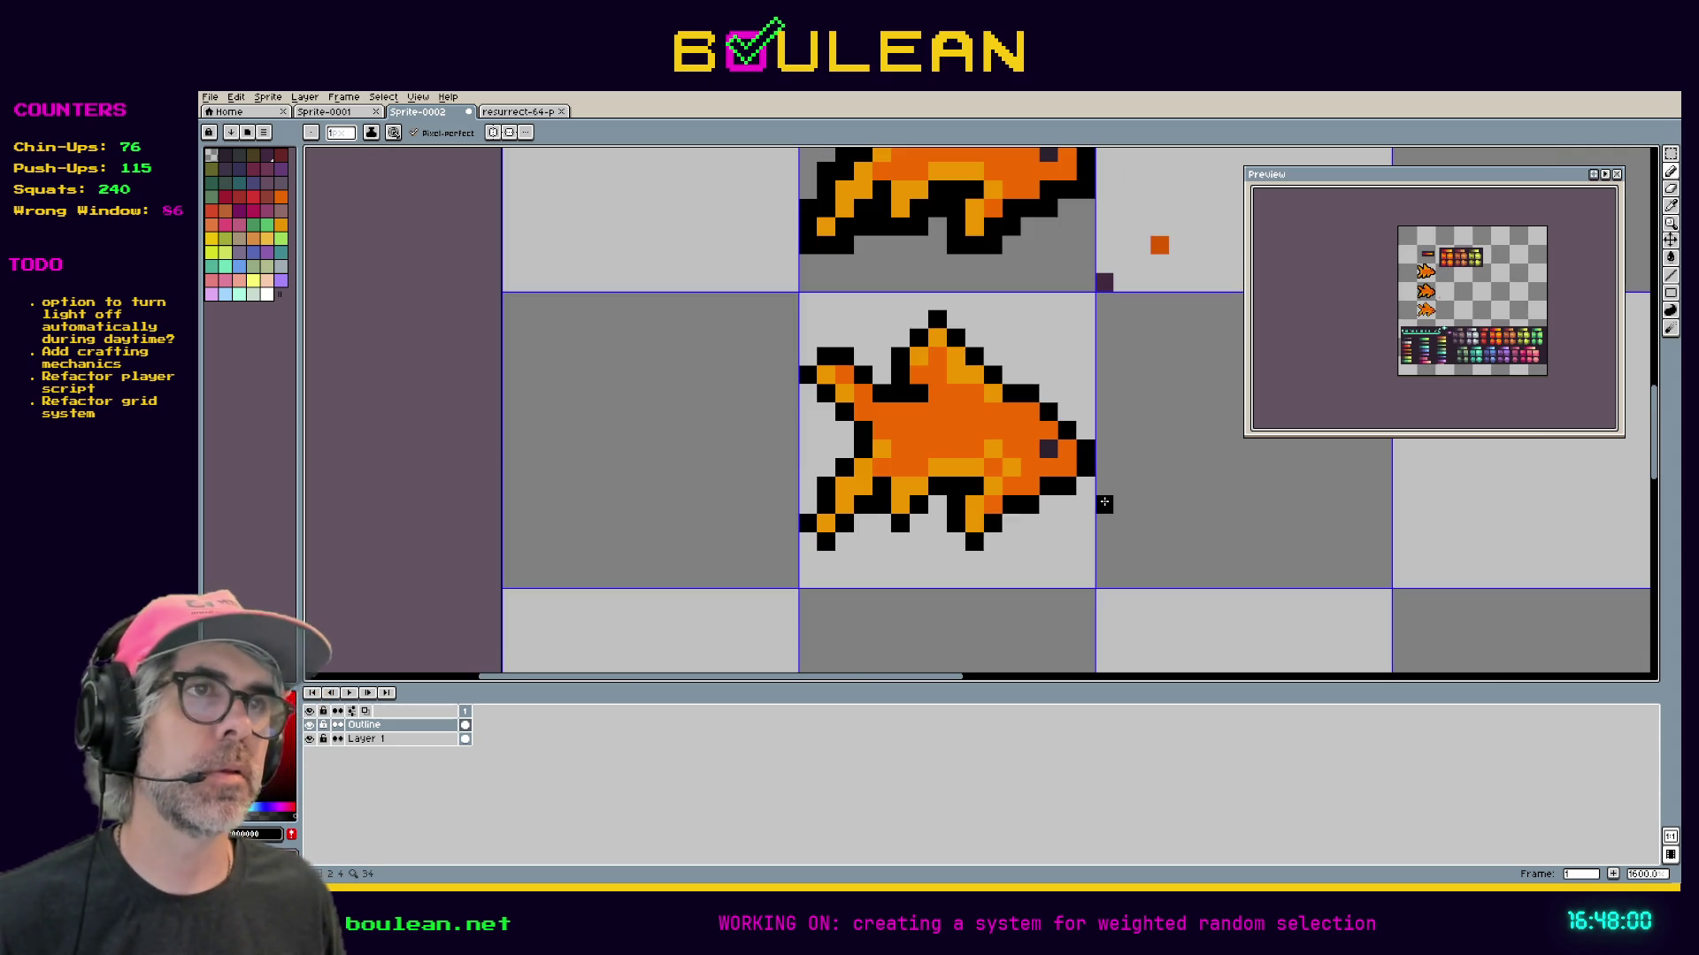
Erase the stray outline pixel on the lower fish's right edge.
{"action": "left_click_drag", "start_coordinate": [1130, 405], "coordinate": [992, 435]}
{"action": "right_click", "coordinate": [949, 458]}
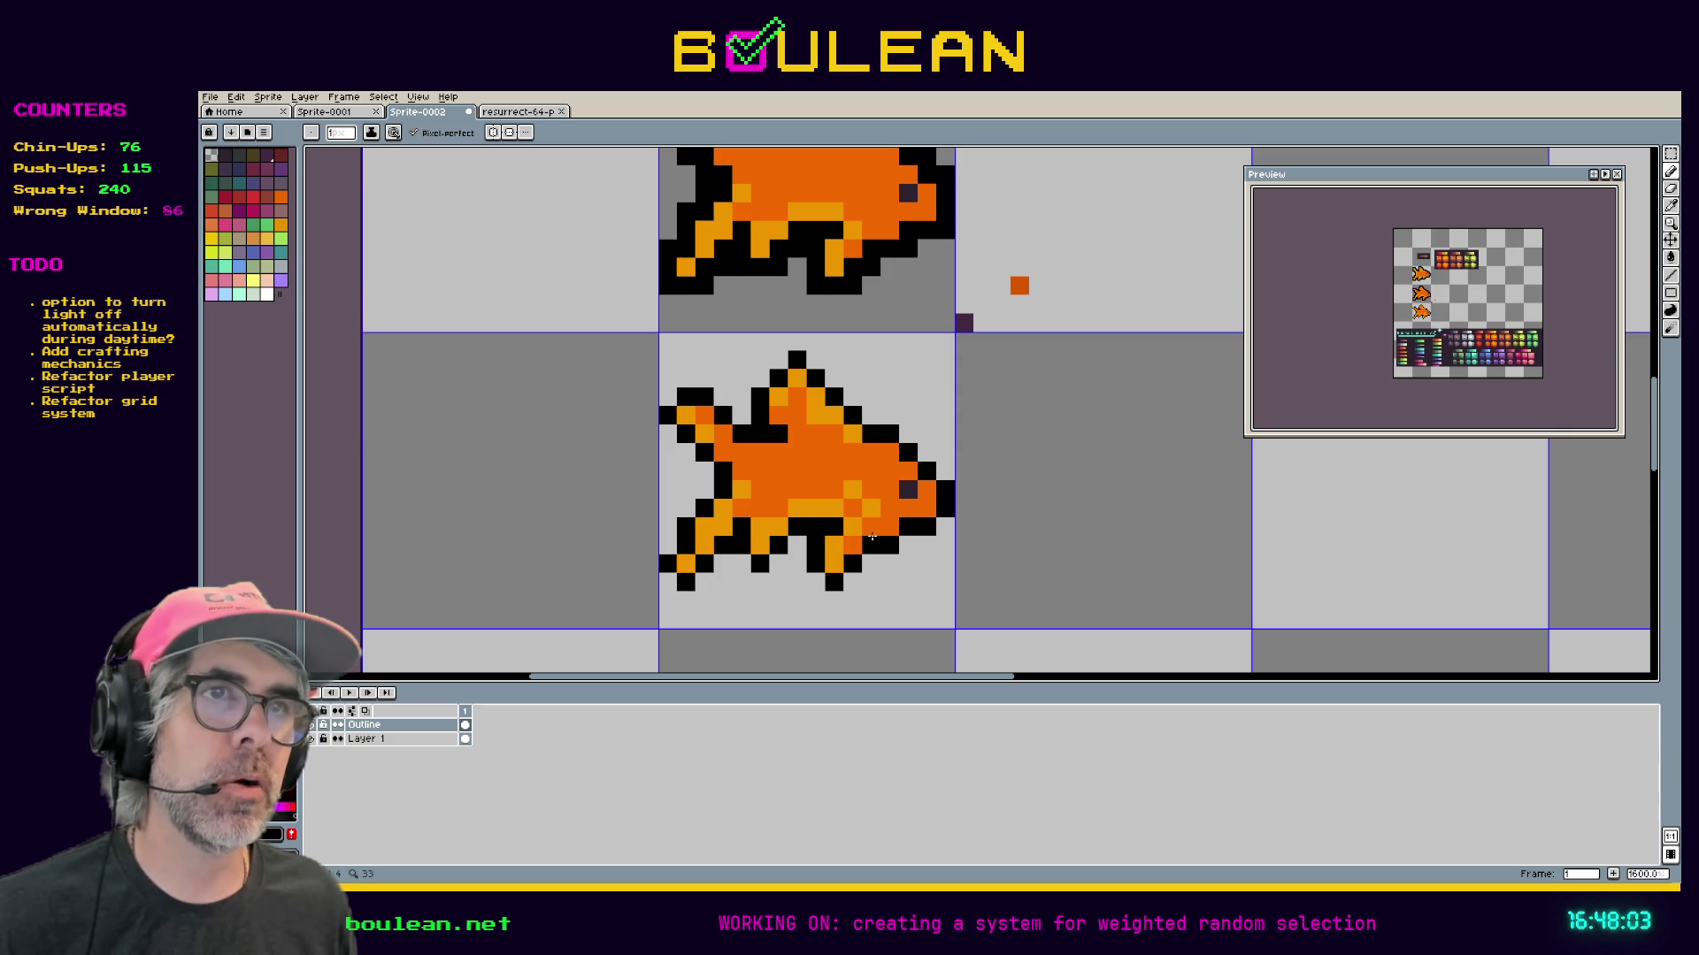
{"action": "left_click", "coordinate": [781, 560]}
{"action": "right_click", "coordinate": [781, 560]}
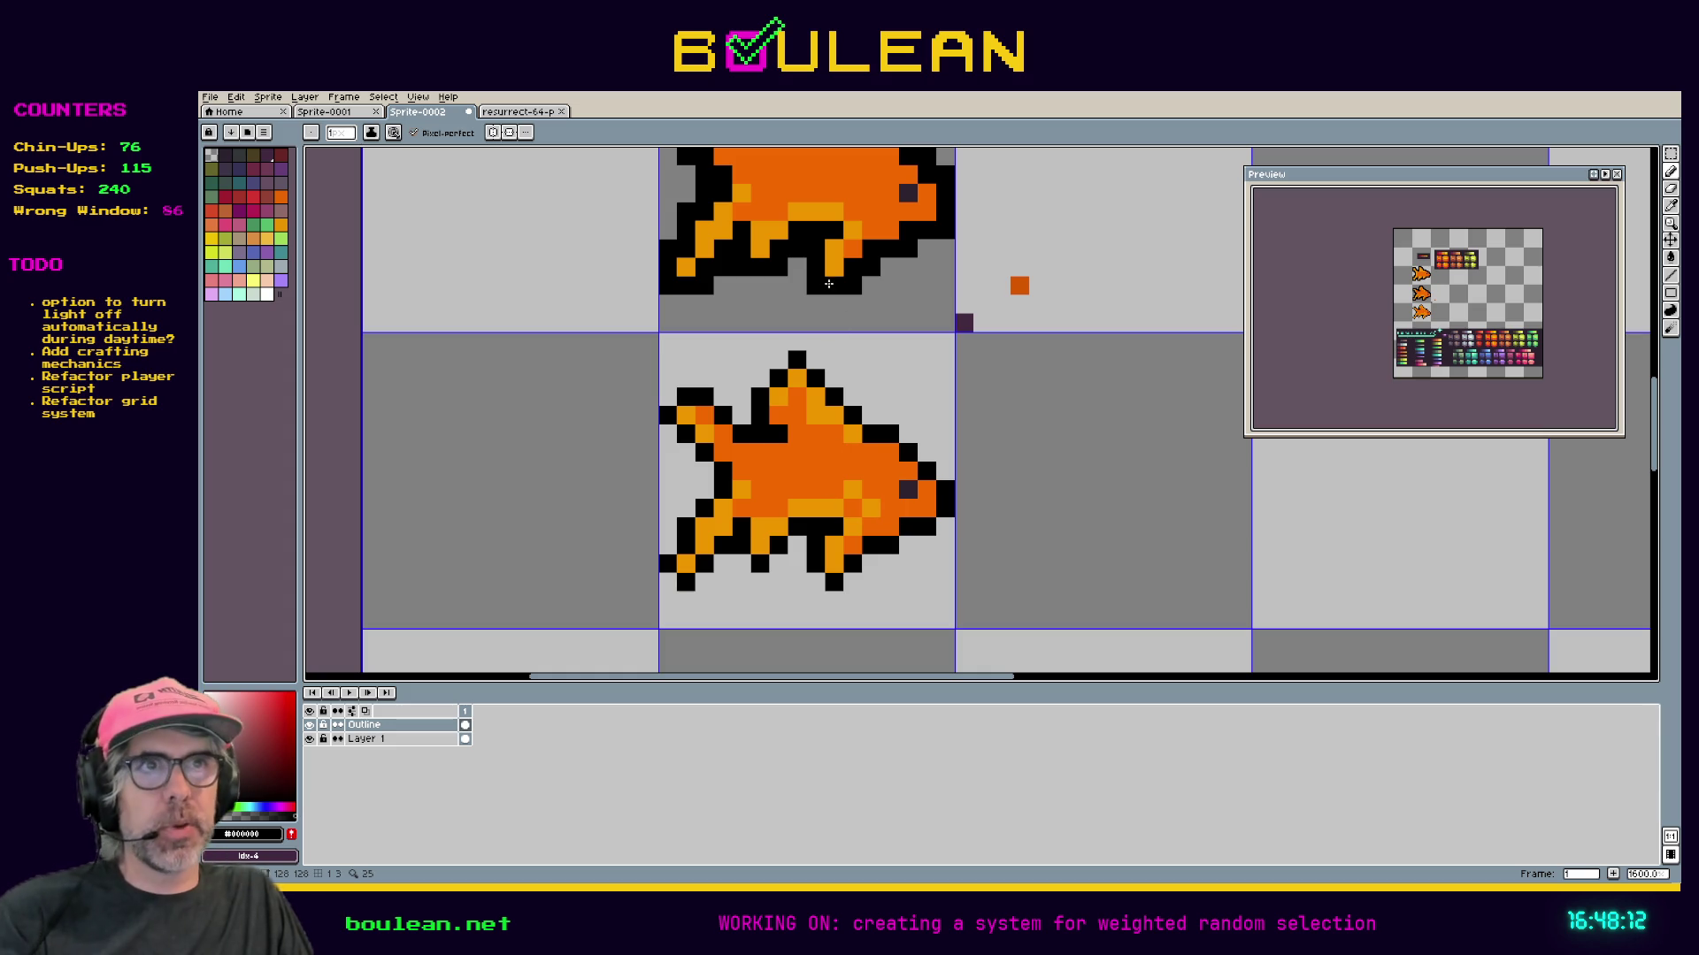
Add a black outline pixel at the lower fish's bottom edge.
{"action": "left_click_drag", "start_coordinate": [790, 357], "coordinate": [777, 463]}
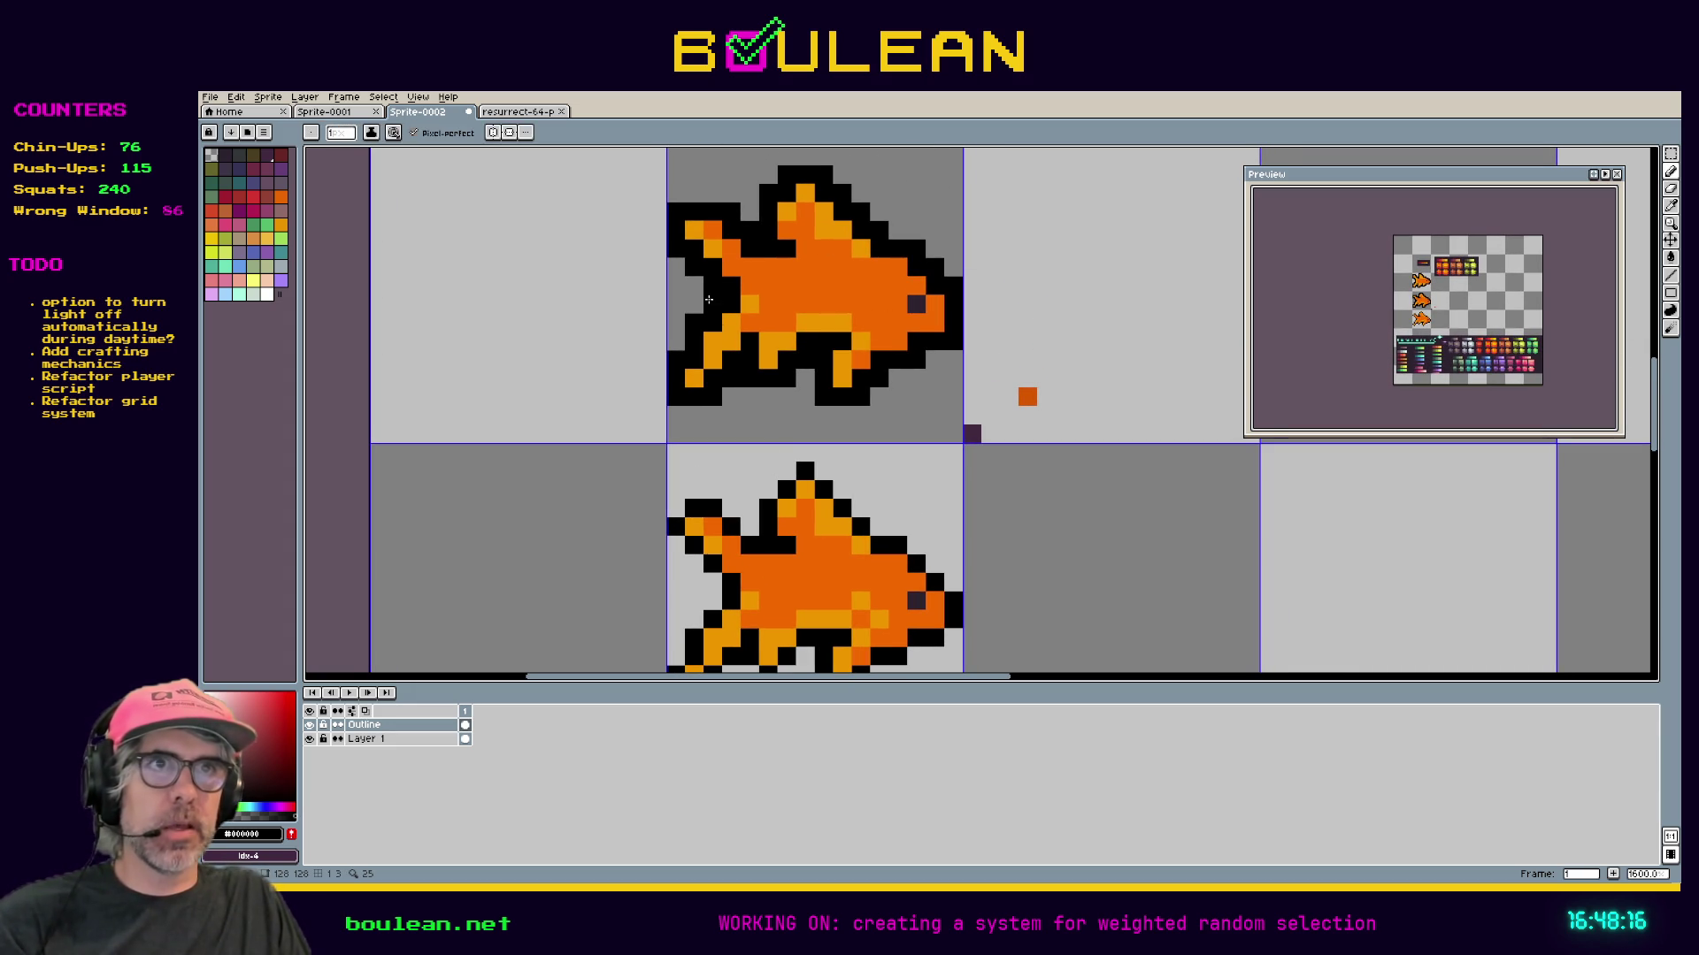
{"action": "scroll", "coordinate": [717, 354], "scroll_direction": "down", "scroll_amount": 3}
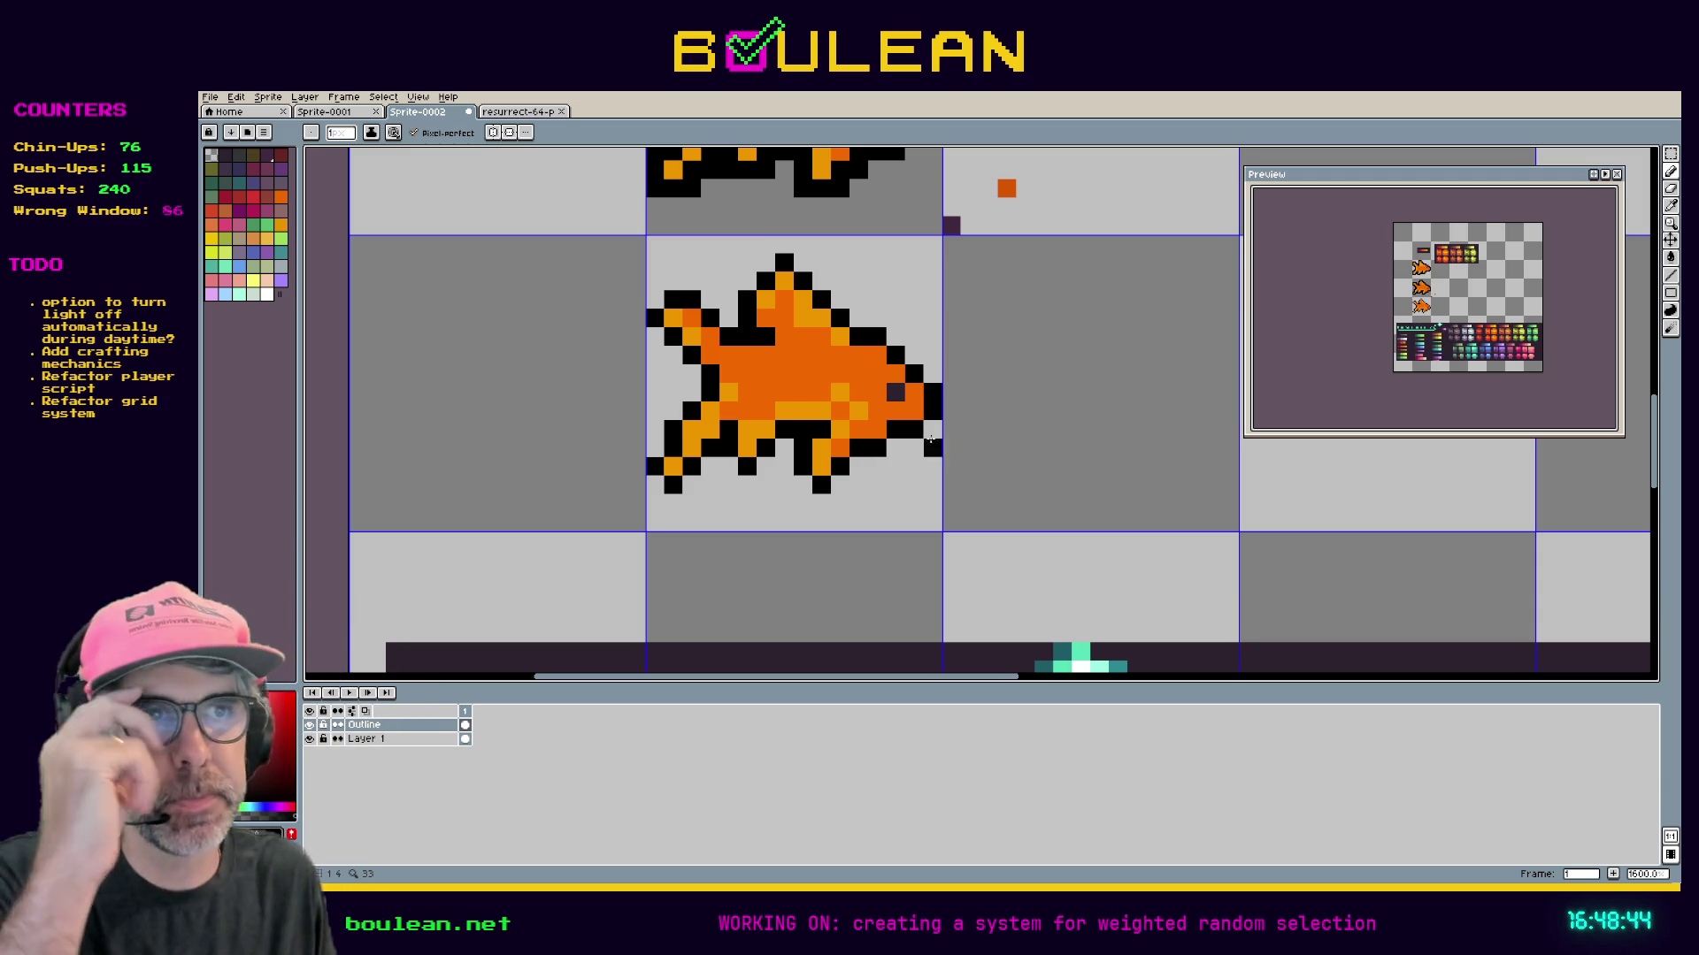
{"action": "key", "text": "space"}
{"action": "mouse_move", "coordinate": [1046, 329]}
{"action": "left_mouse_down"}
{"action": "mouse_move", "coordinate": [1008, 501]}
{"action": "mouse_move", "coordinate": [952, 414]}
{"action": "left_mouse_up"}
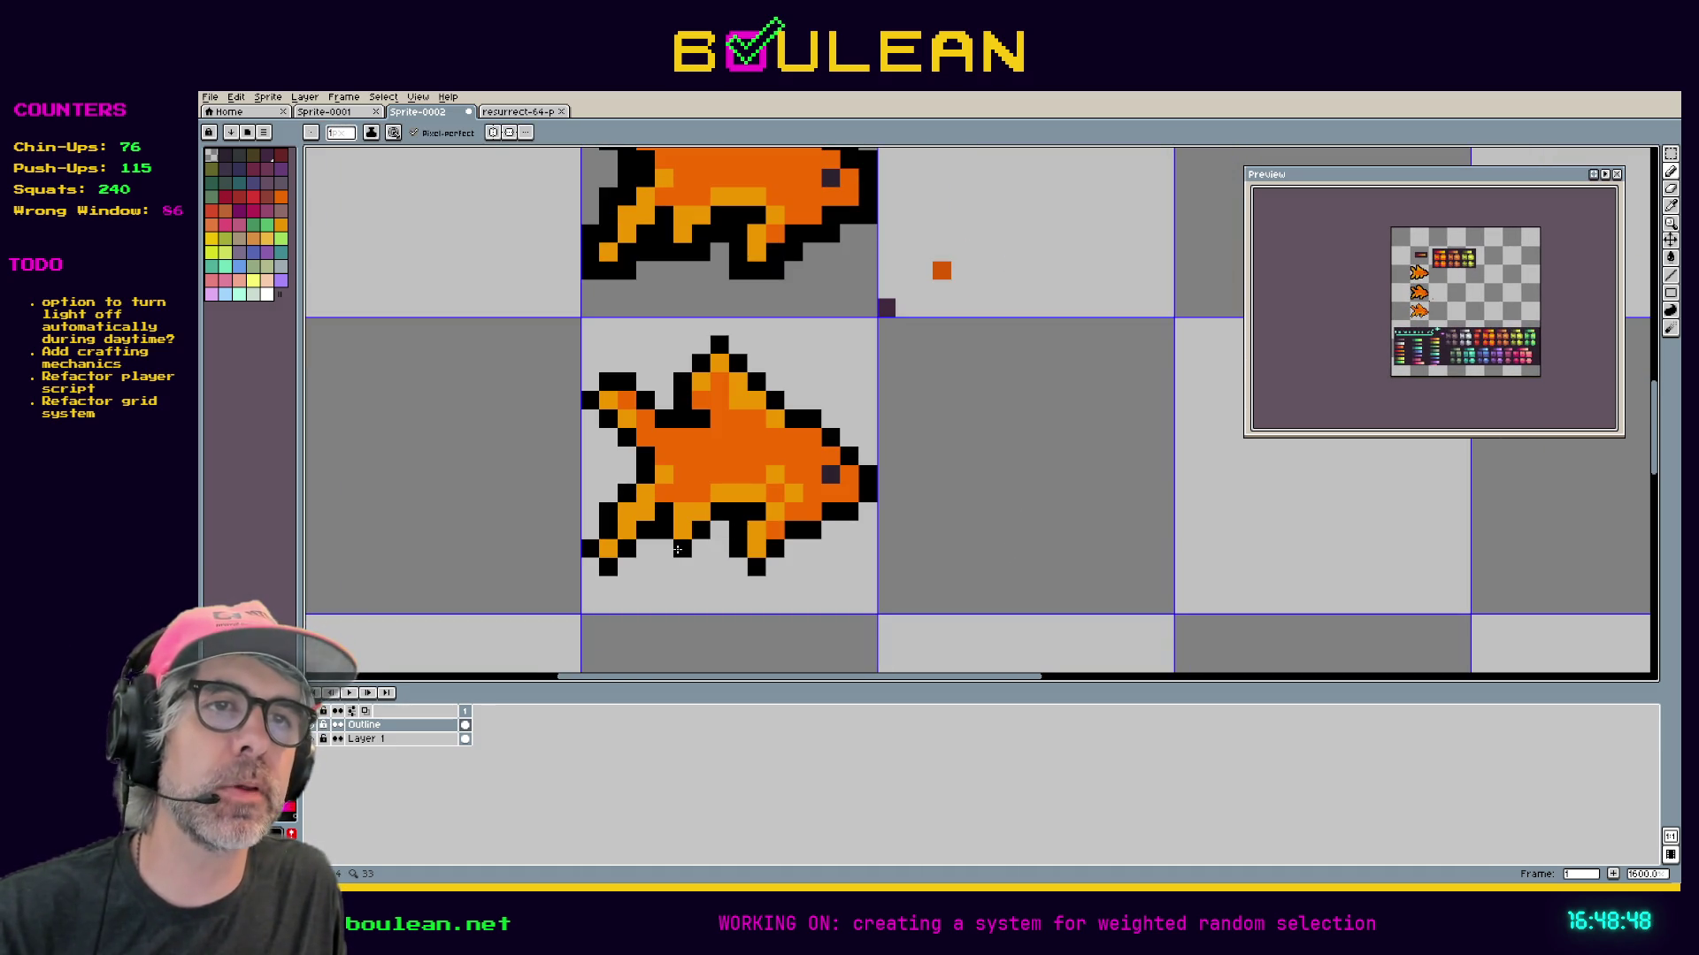
{"action": "left_click", "coordinate": [653, 567]}
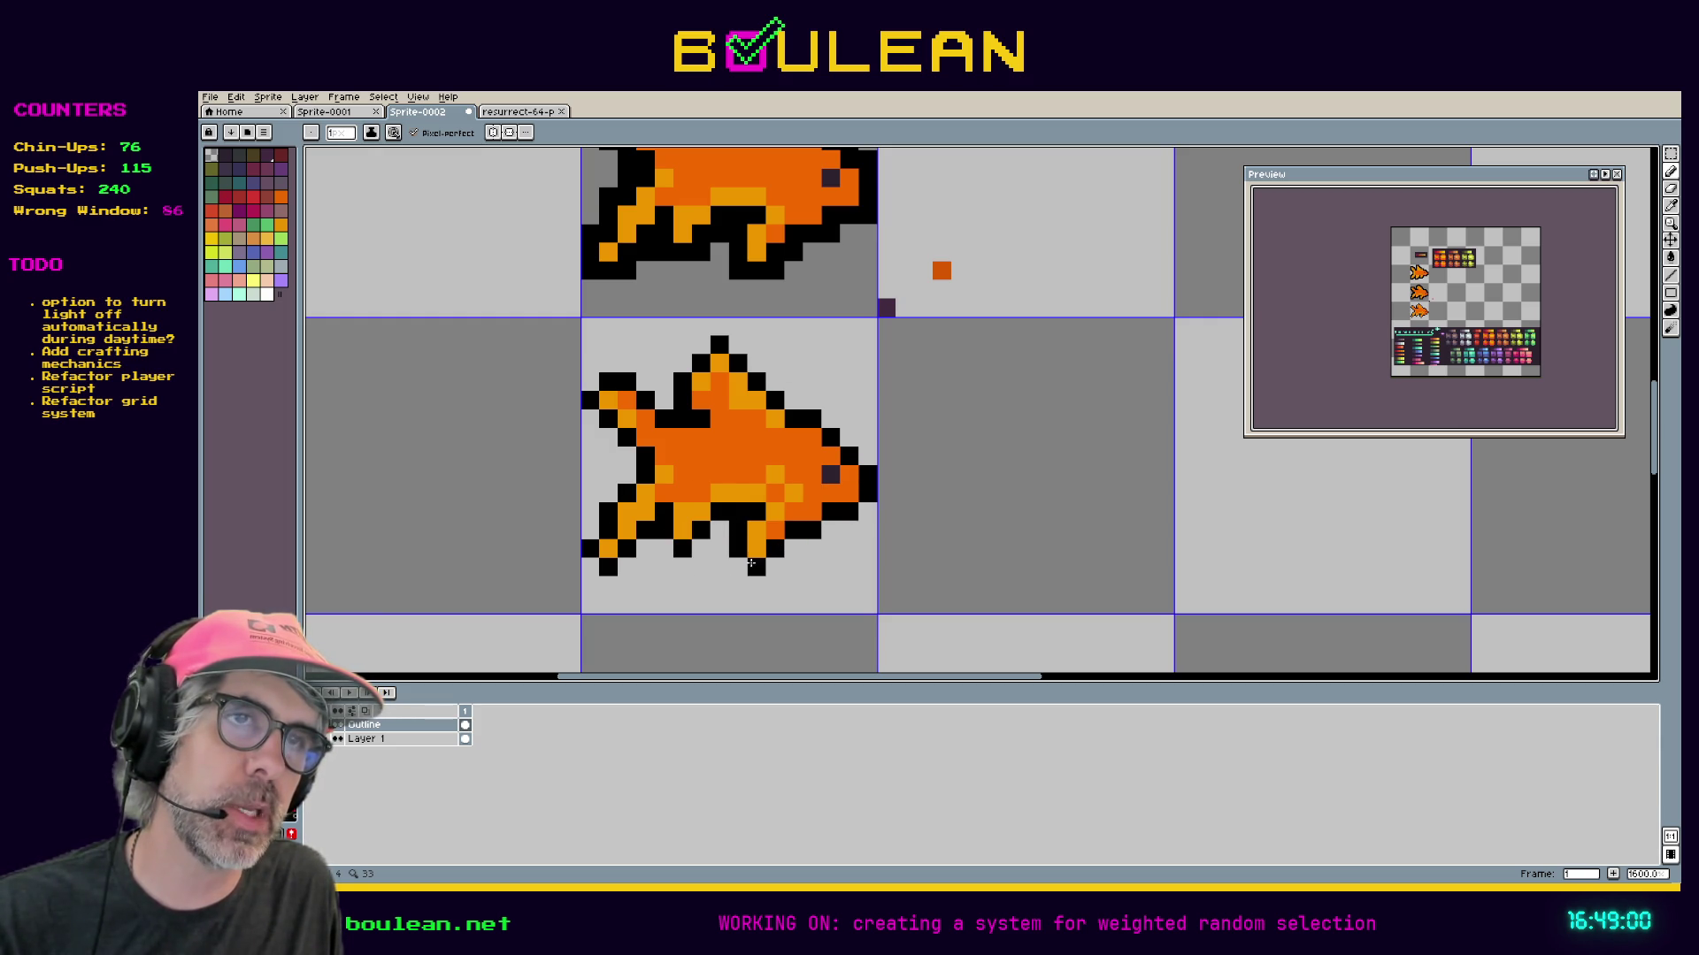
{"action": "key", "text": "space"}
{"action": "left_click_drag", "start_coordinate": [838, 338], "coordinate": [772, 449]}
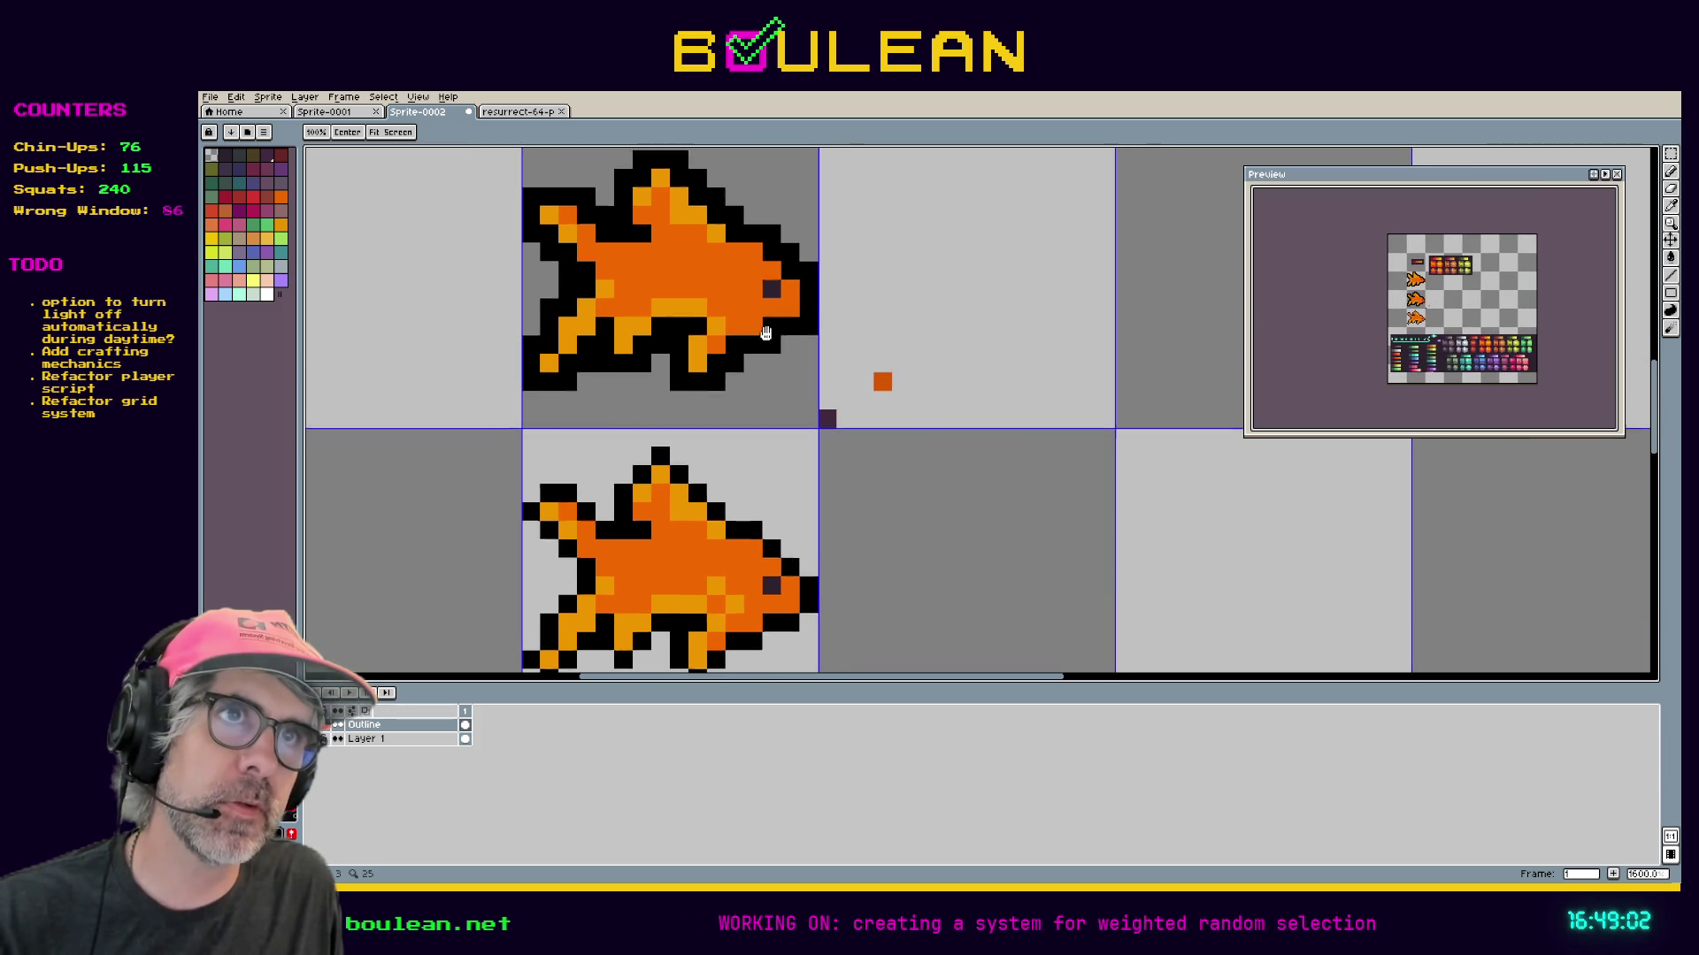
{"action": "left_click_drag", "start_coordinate": [766, 333], "coordinate": [777, 408]}
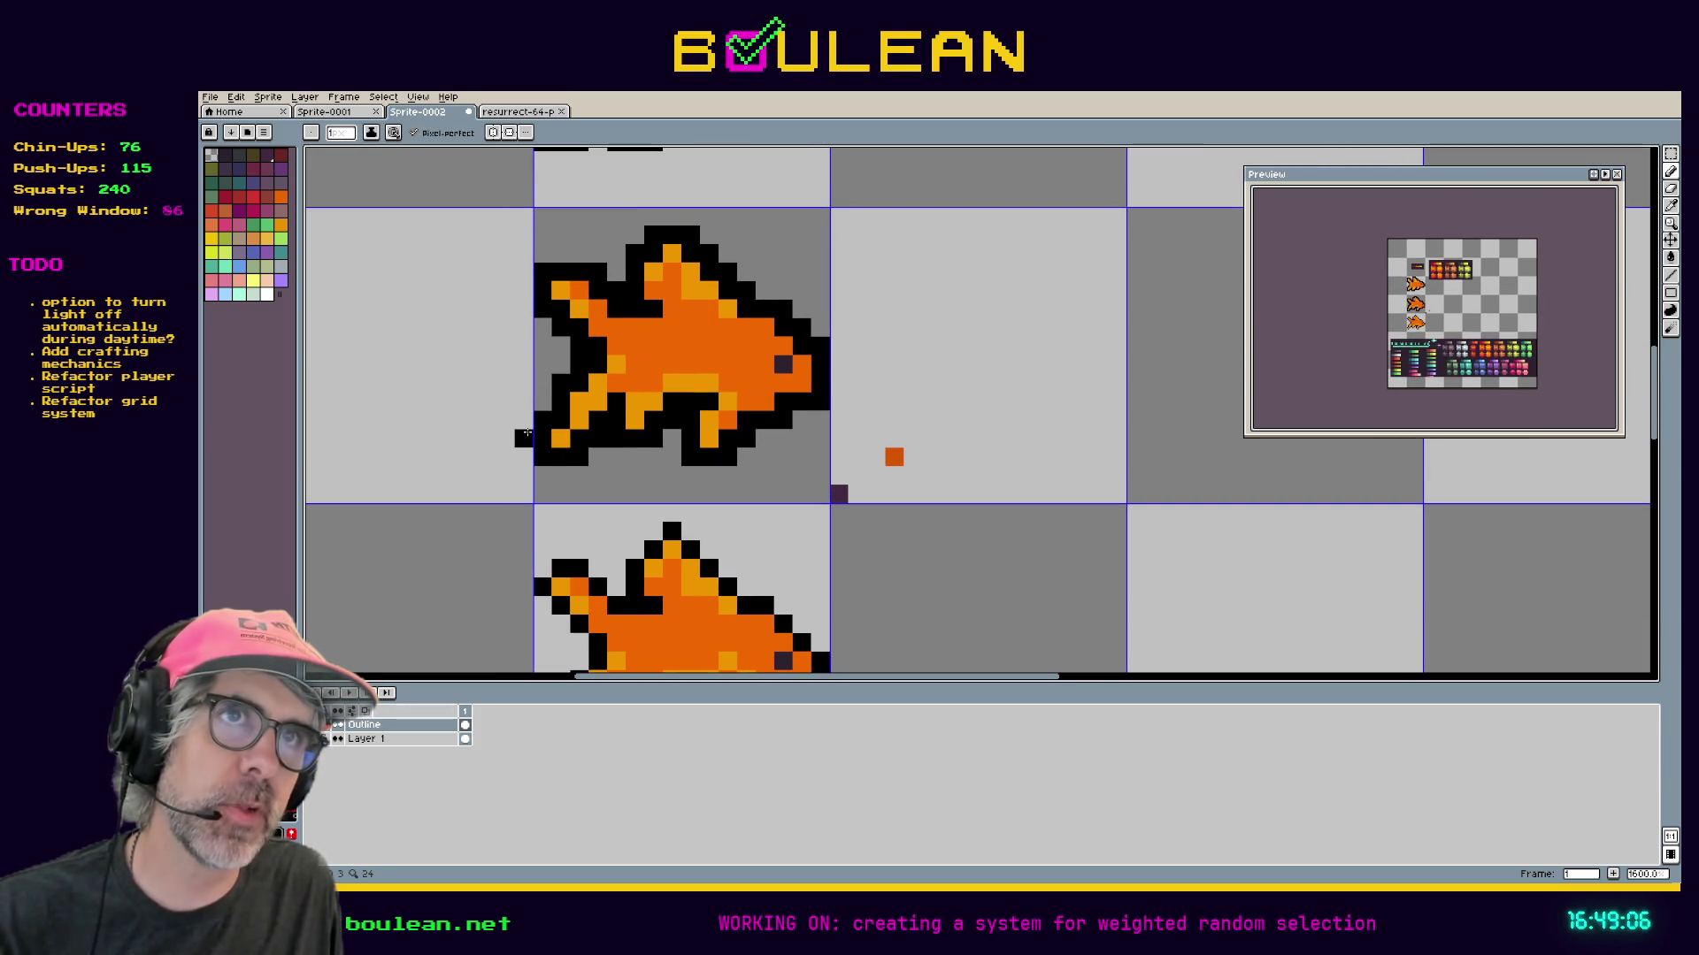
{"action": "left_click_drag", "start_coordinate": [522, 435], "coordinate": [548, 465]}
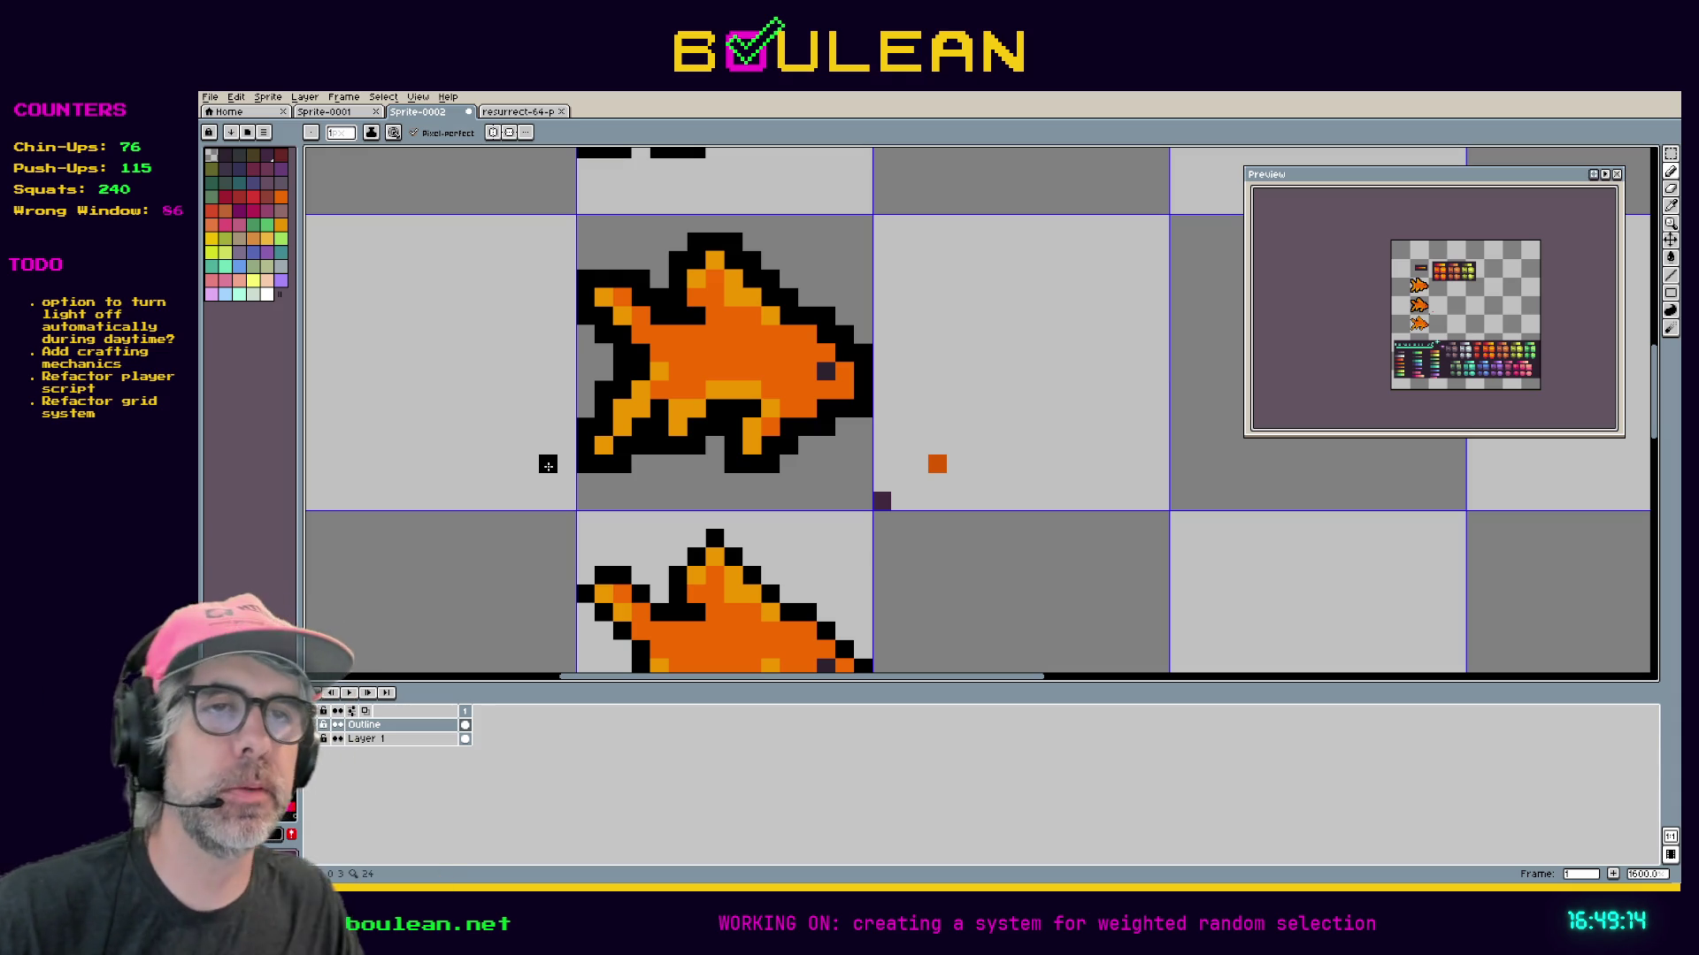
{"action": "key", "text": "space"}
{"action": "left_click_drag", "start_coordinate": [548, 467], "coordinate": [597, 341]}
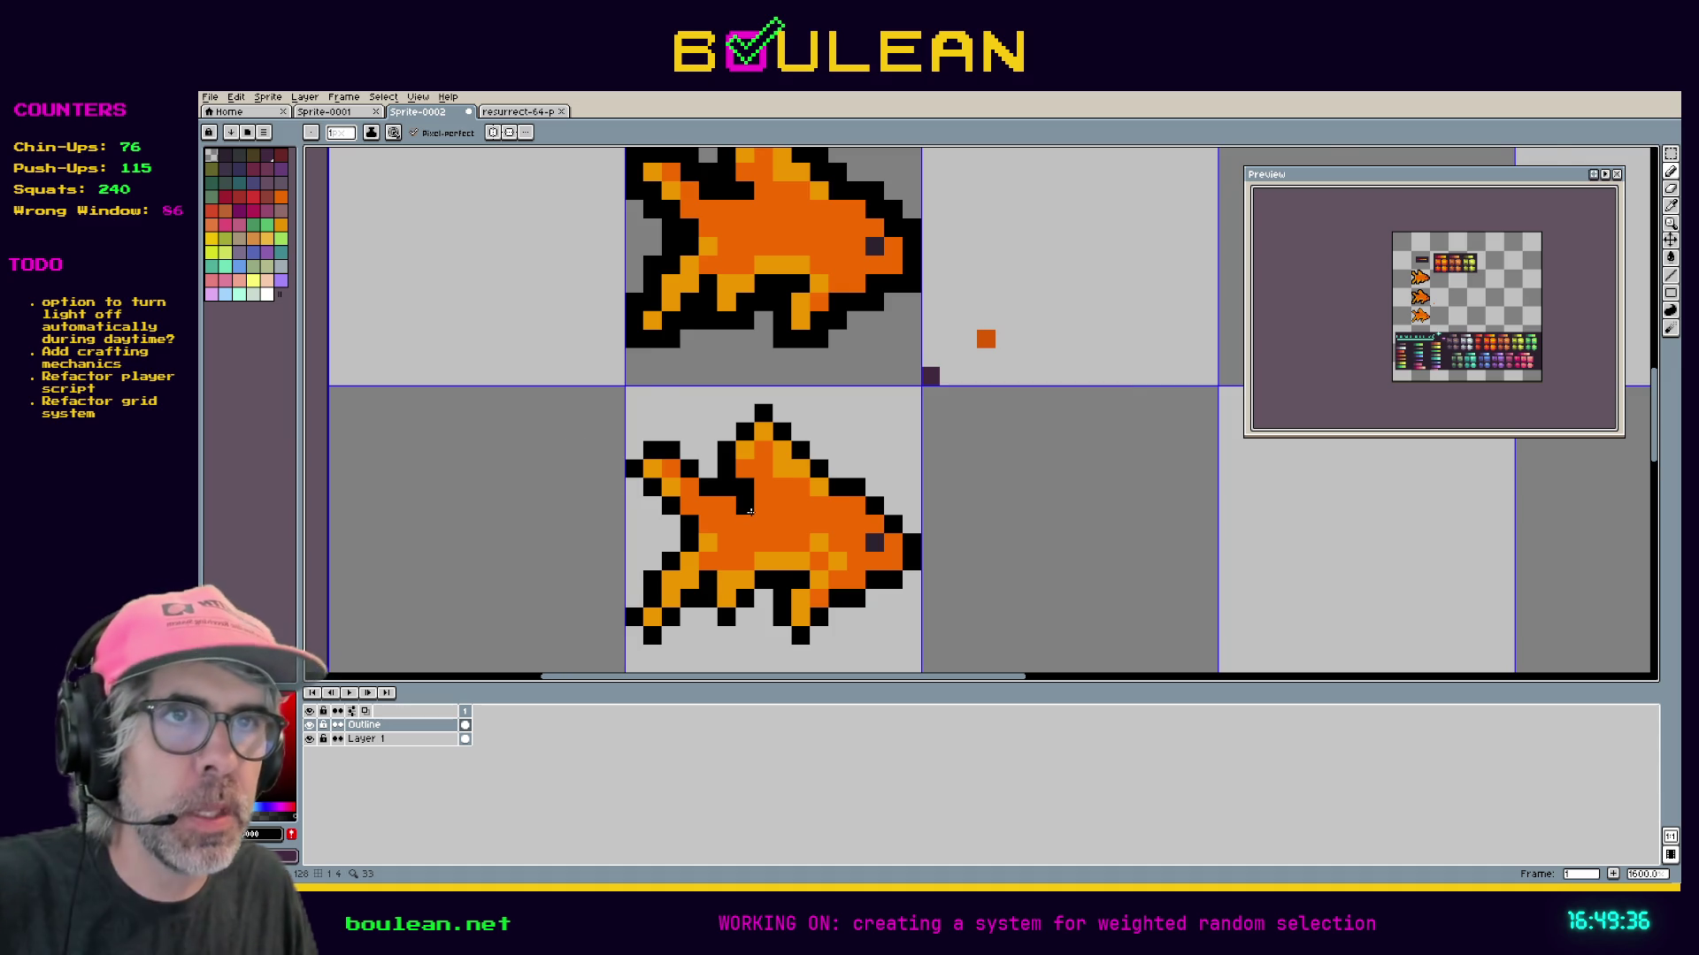
{"action": "scroll", "coordinate": [793, 460], "scroll_direction": "down", "scroll_amount": 1}
{"action": "key", "text": "space"}
{"action": "mouse_move", "coordinate": [952, 285]}
{"action": "left_mouse_down"}
{"action": "mouse_move", "coordinate": [967, 300]}
{"action": "mouse_move", "coordinate": [921, 341]}
{"action": "mouse_move", "coordinate": [929, 318]}
{"action": "left_mouse_up"}
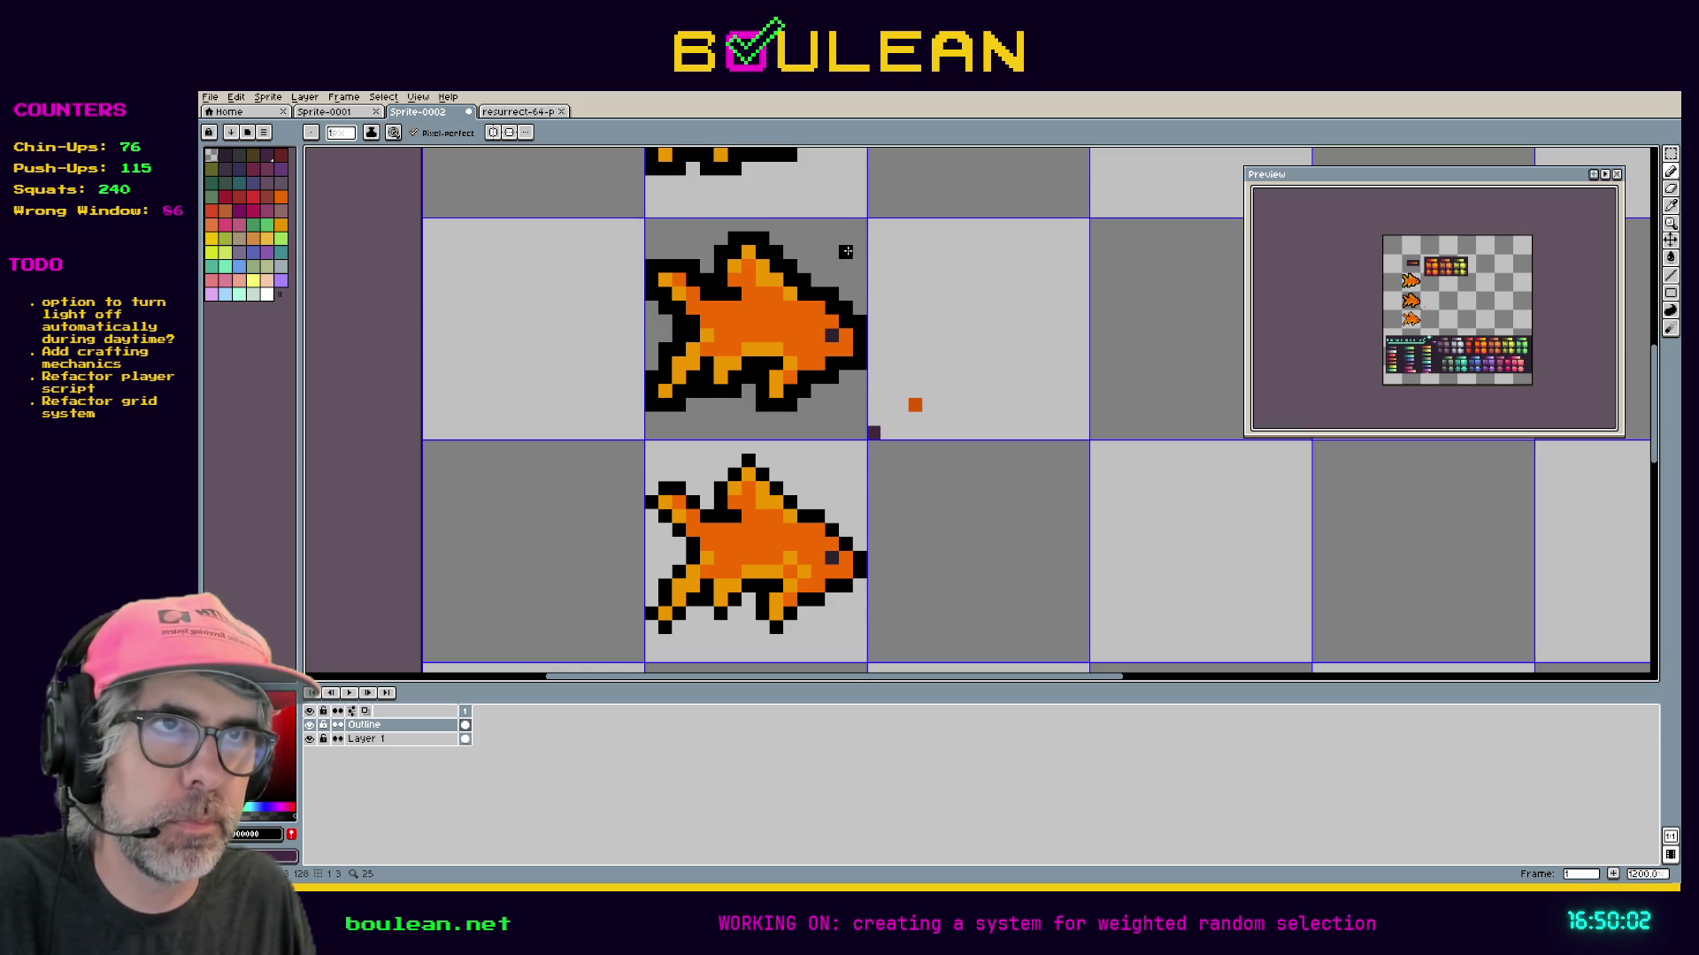
{"action": "scroll", "coordinate": [779, 373], "scroll_direction": "up", "scroll_amount": 3}
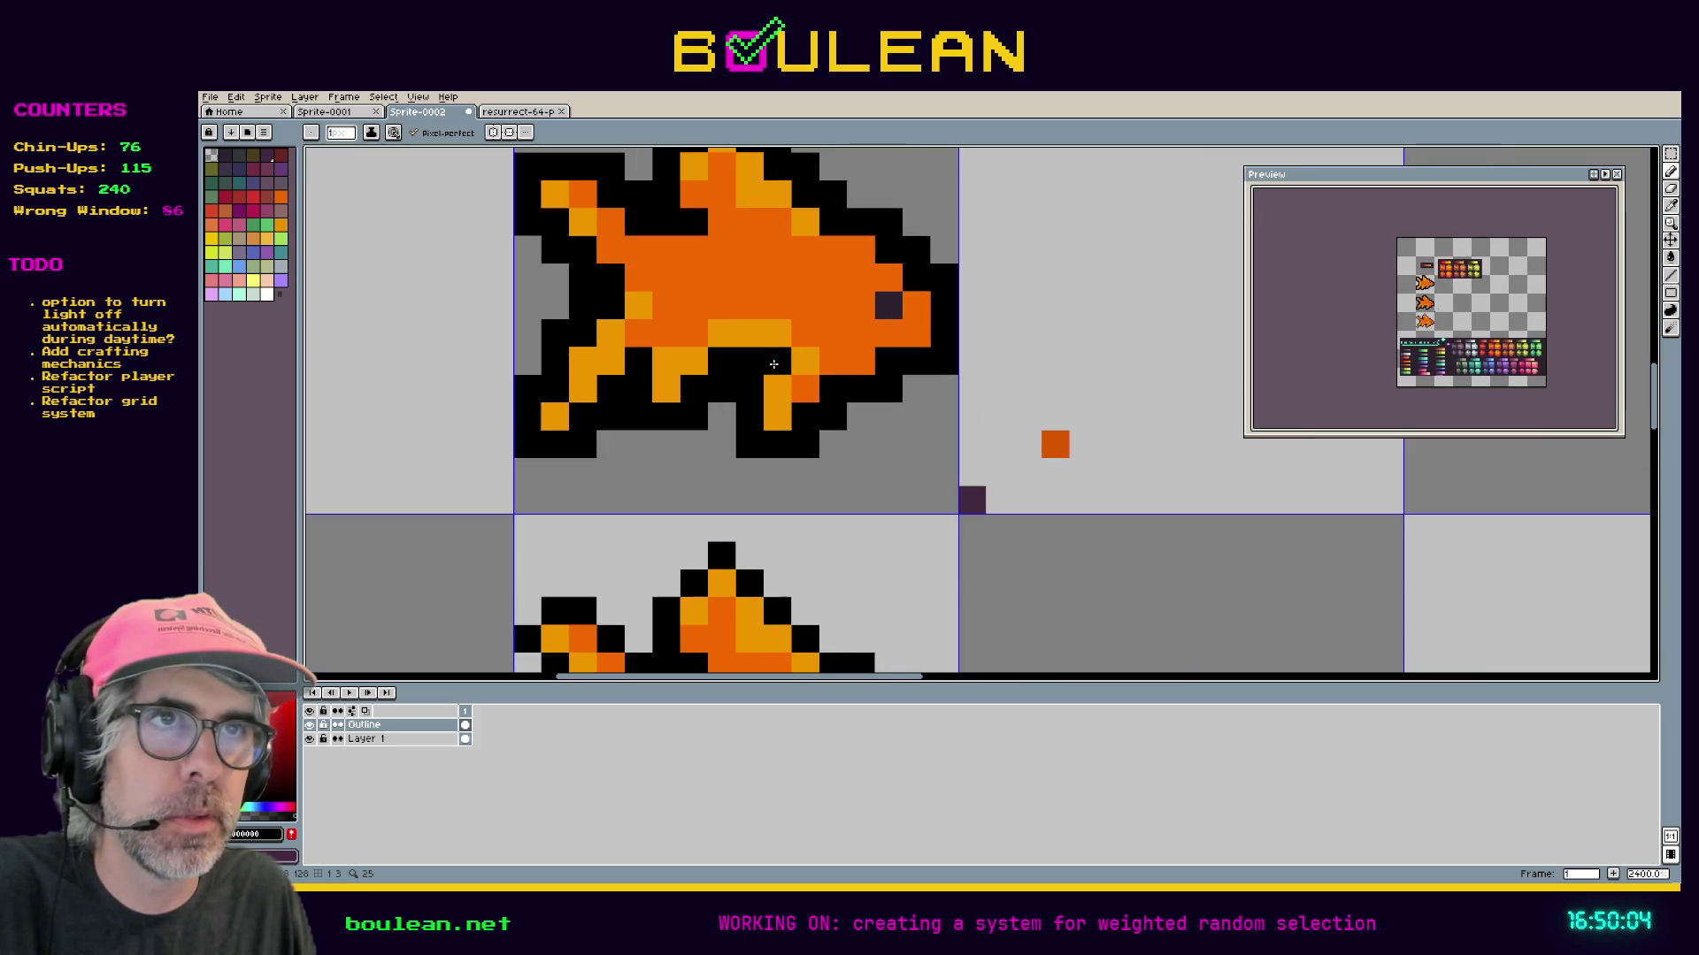
Undo the erased pixel on the upper goldfish's top fin and sample its orange colour.
{"action": "left_click", "coordinate": [428, 741]}
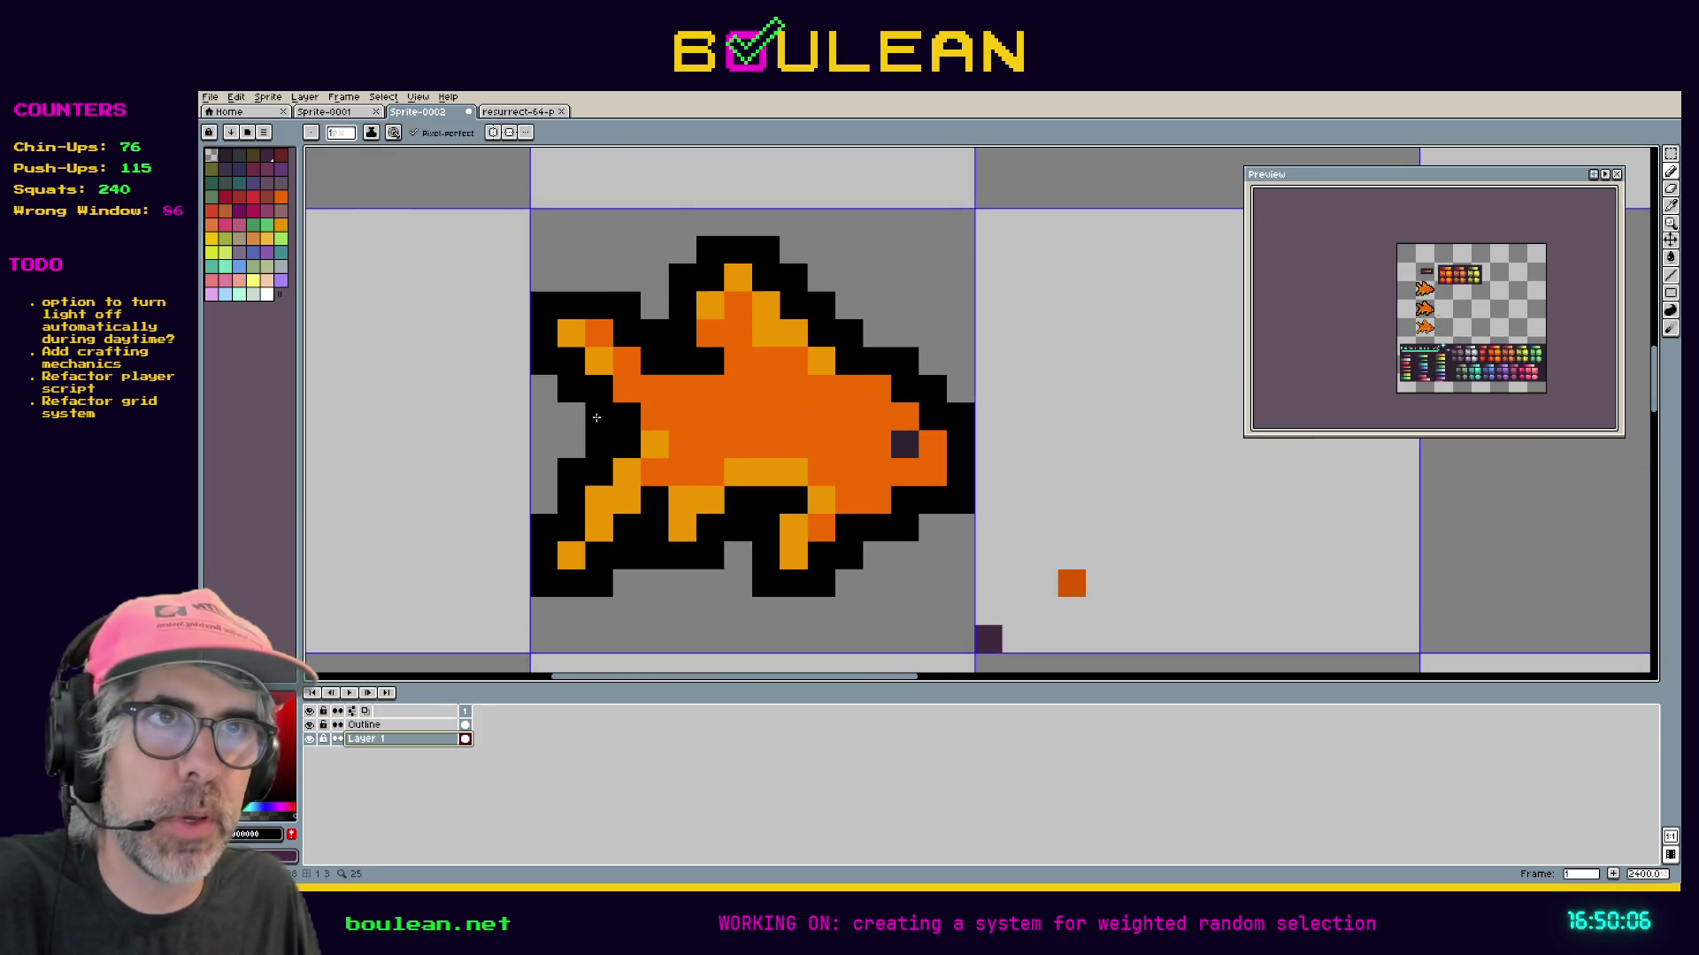
{"action": "key", "text": "e"}
{"action": "left_click", "coordinate": [710, 332]}
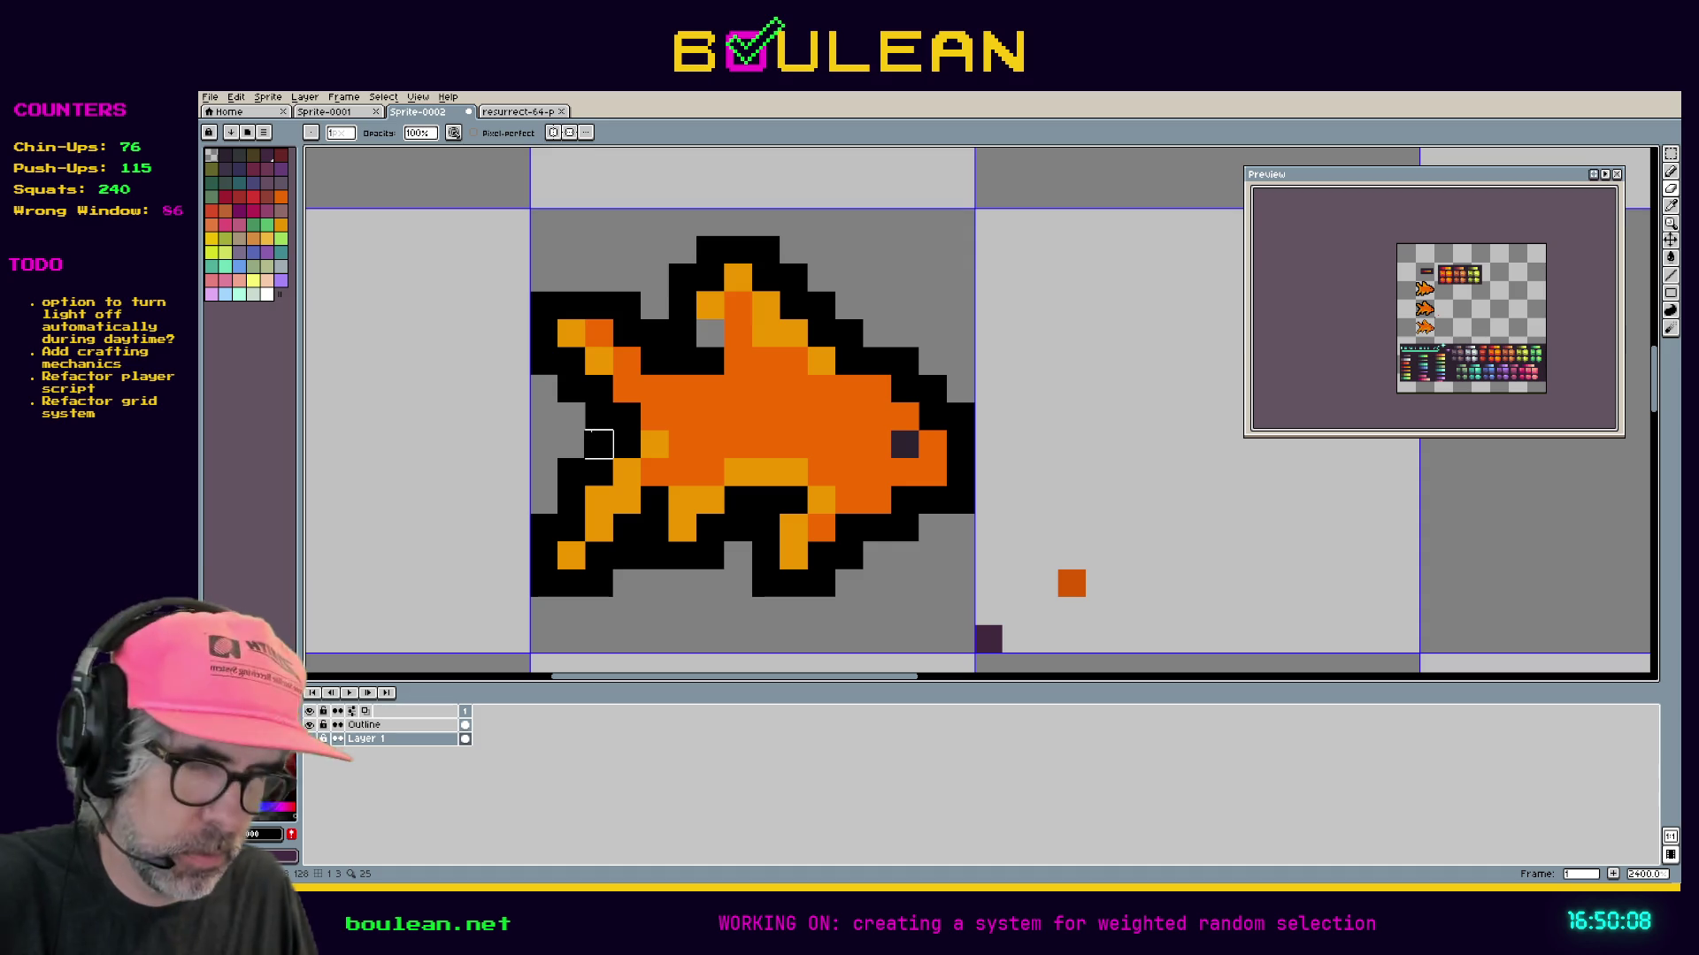
{"action": "left_click", "coordinate": [407, 725]}
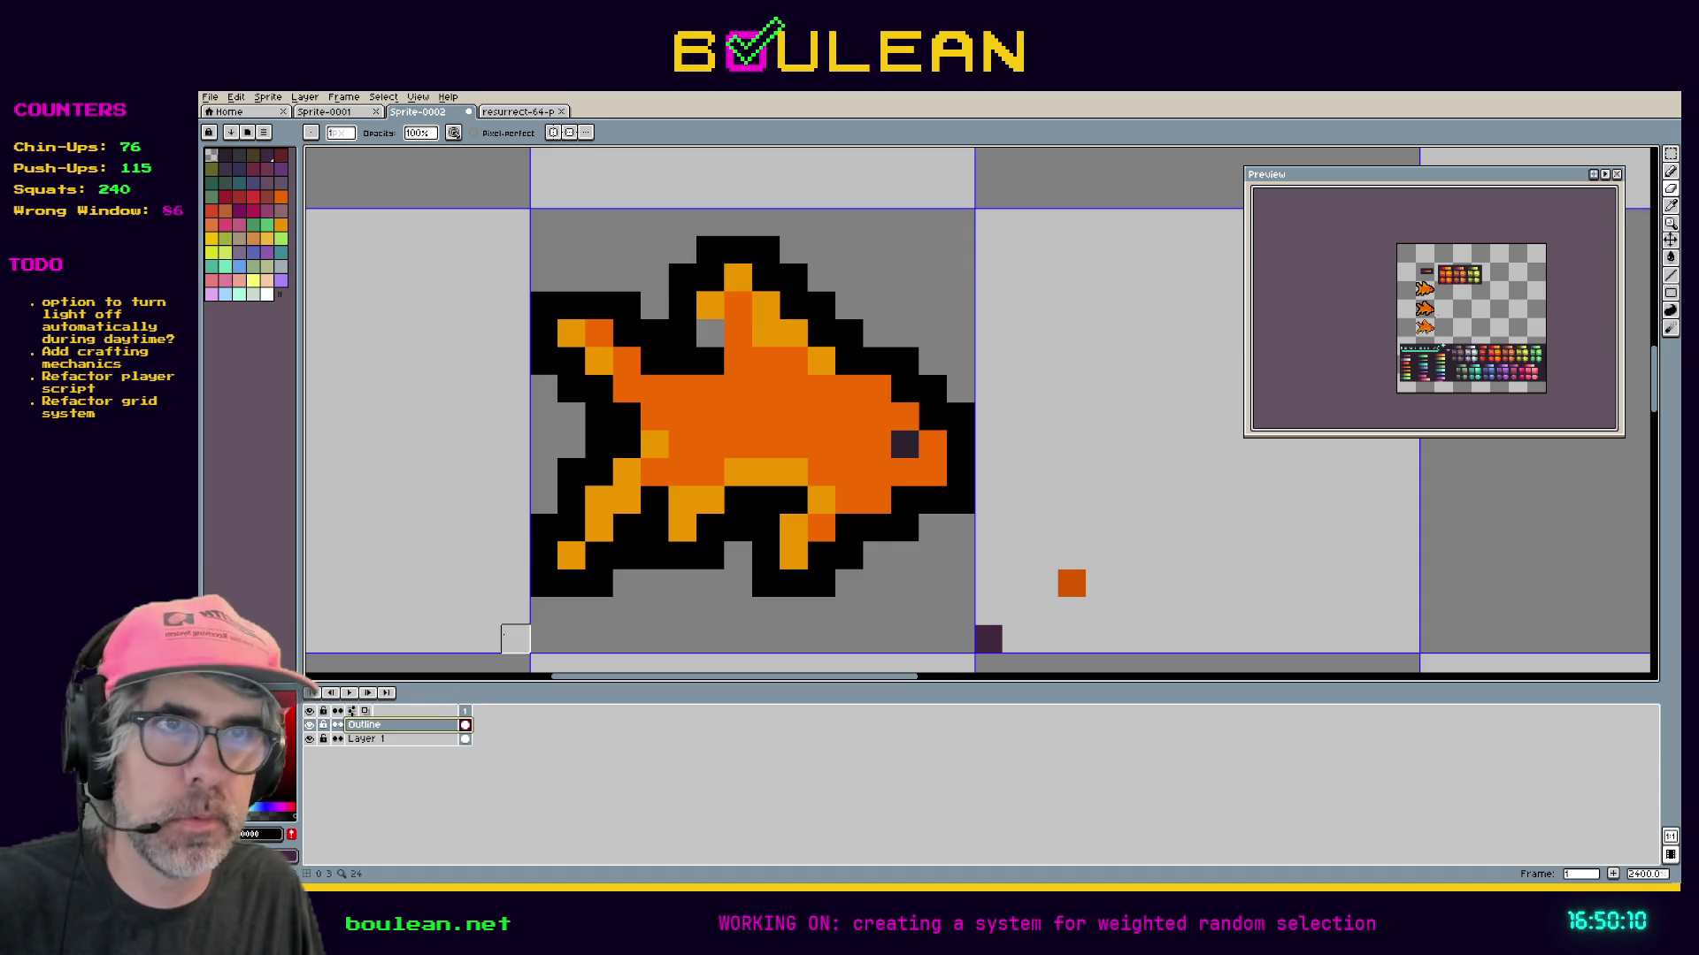
{"action": "key", "text": "i"}
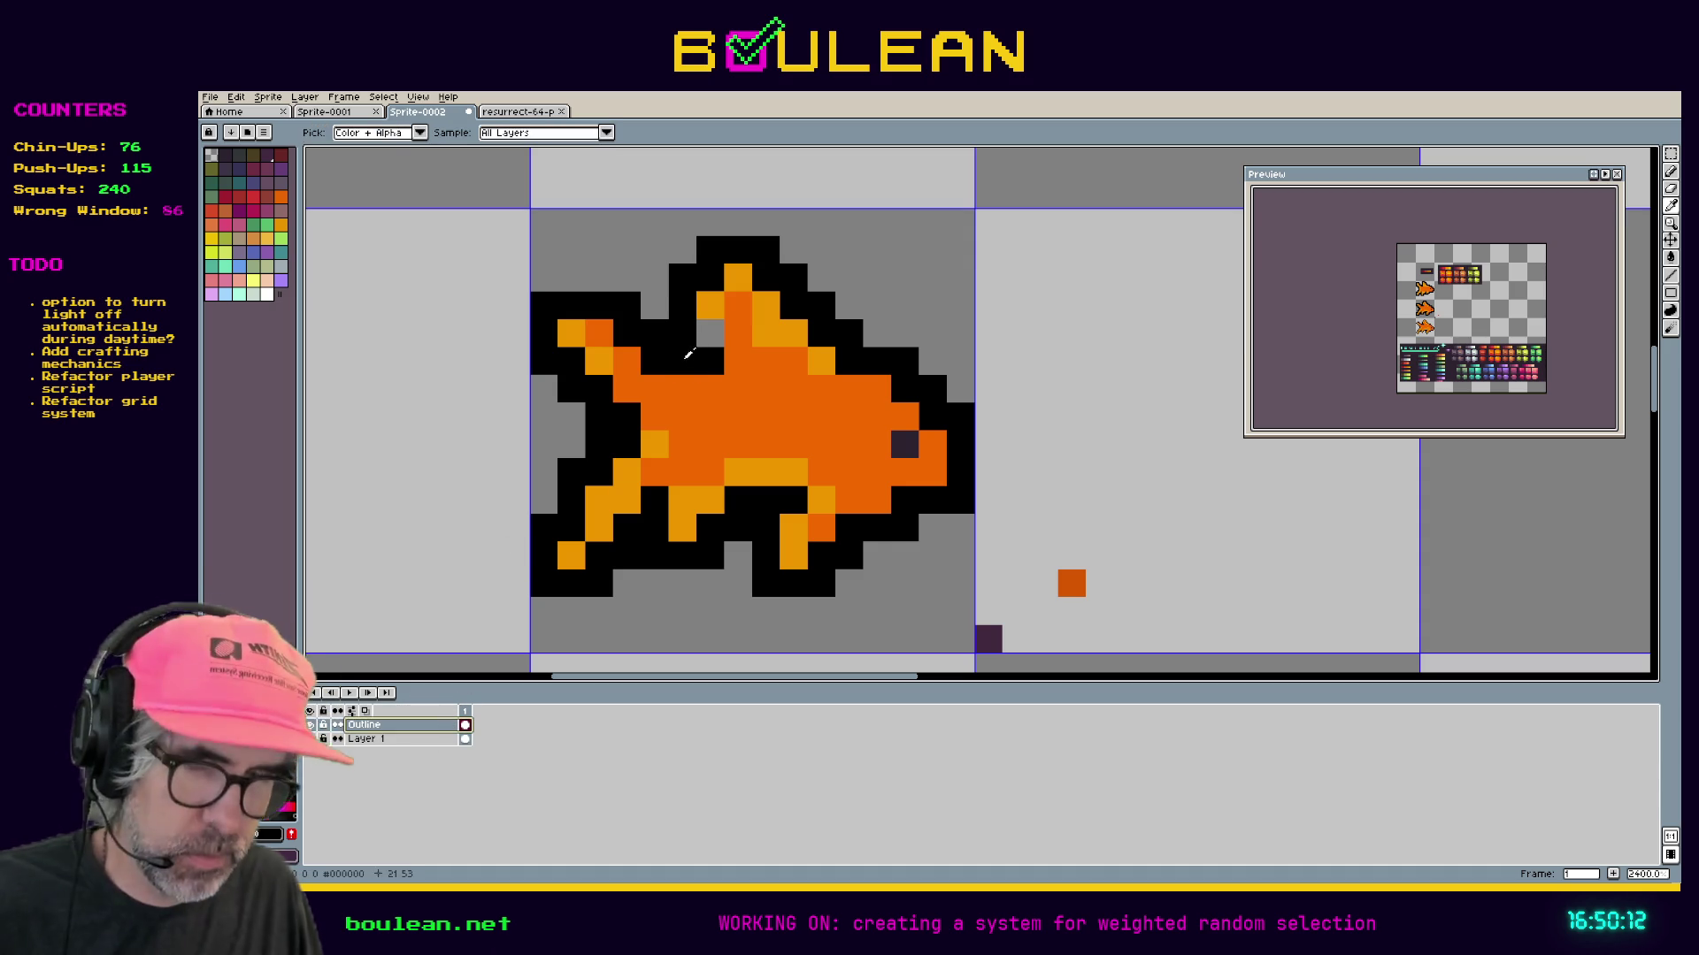
{"action": "key", "text": "b"}
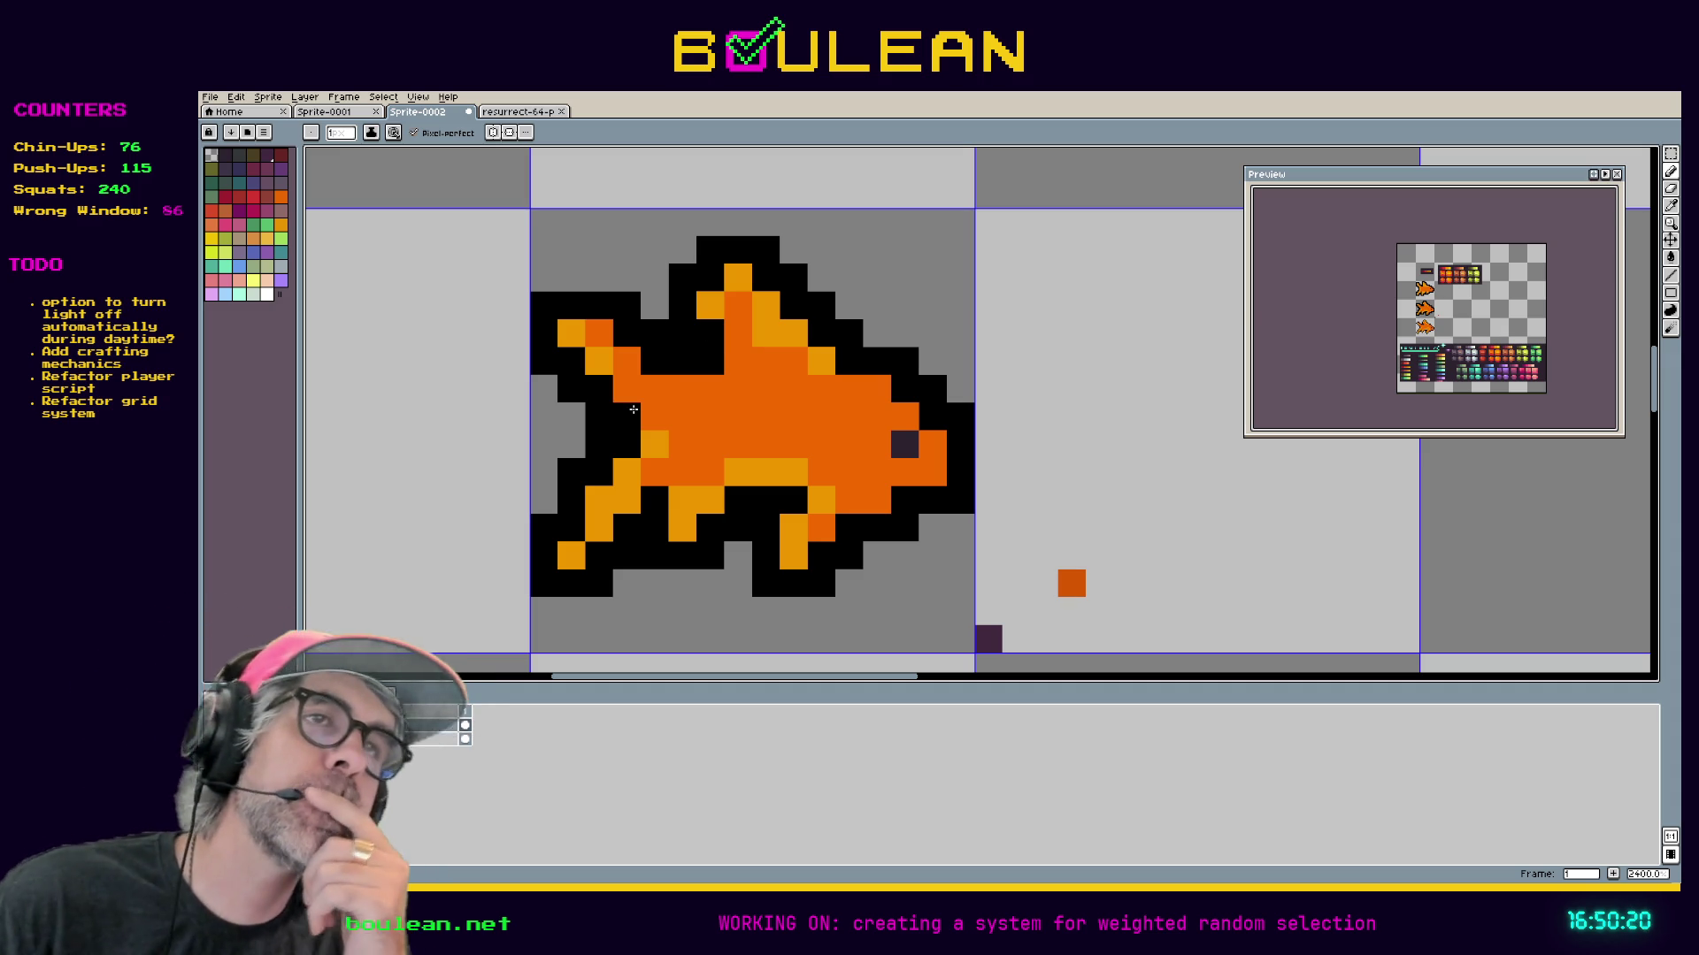
{"action": "key", "text": "v"}
{"action": "key", "text": "ctrl+z"}
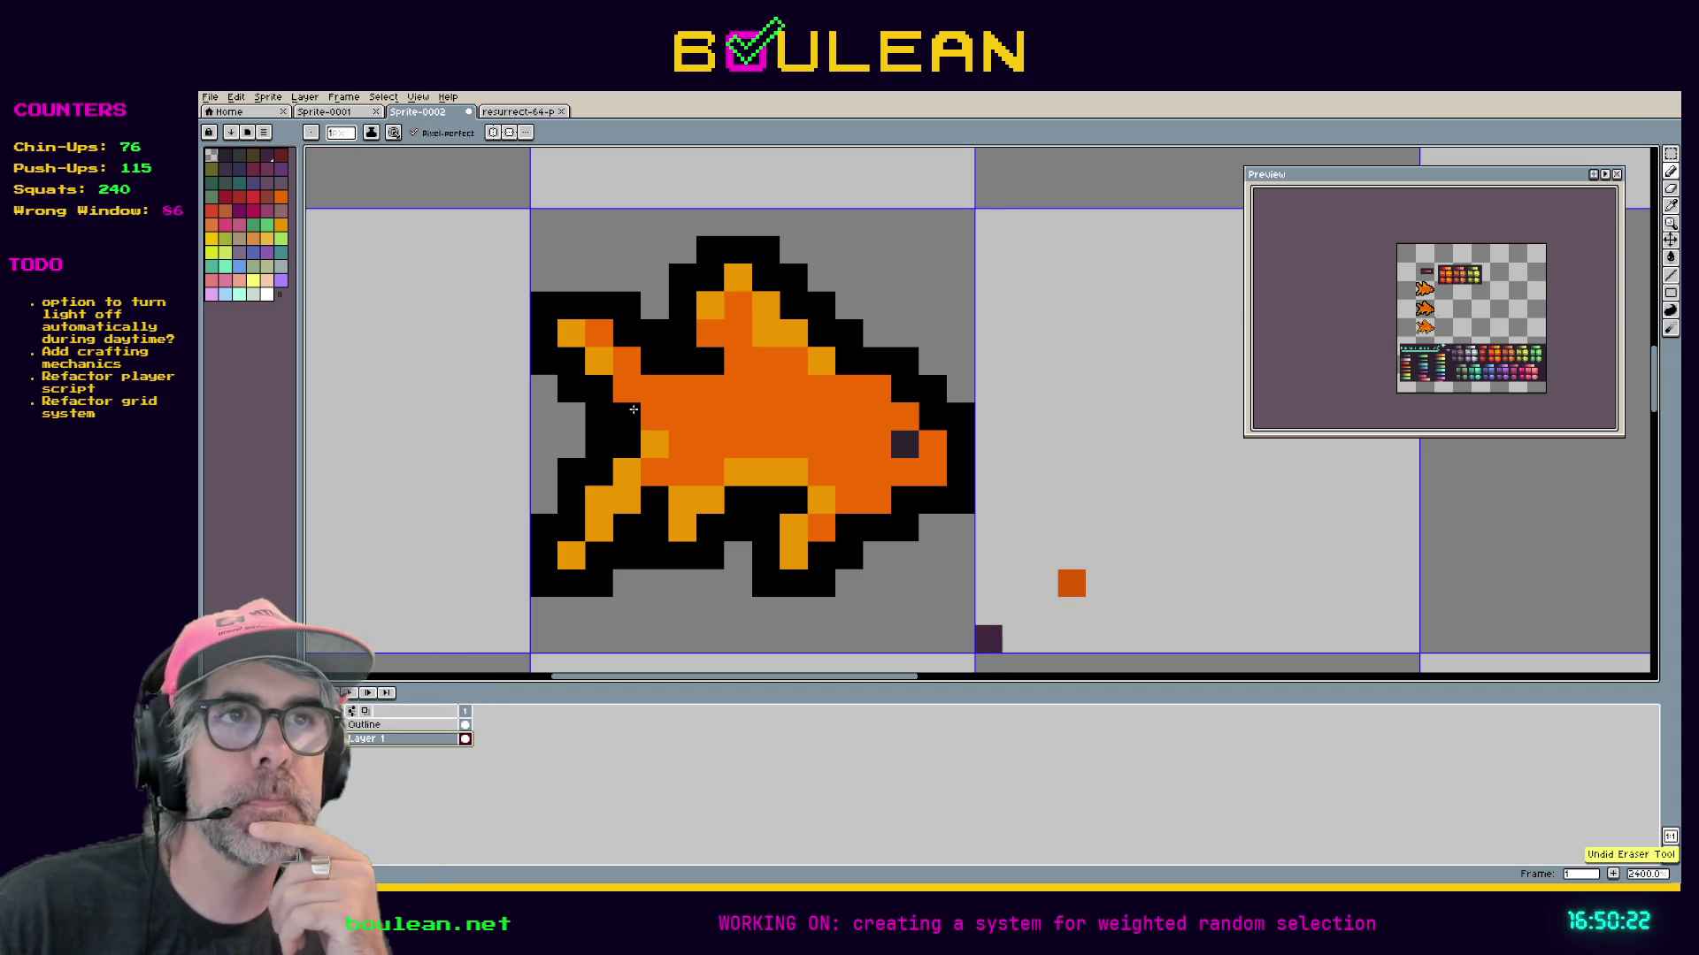
{"action": "key", "text": "i"}
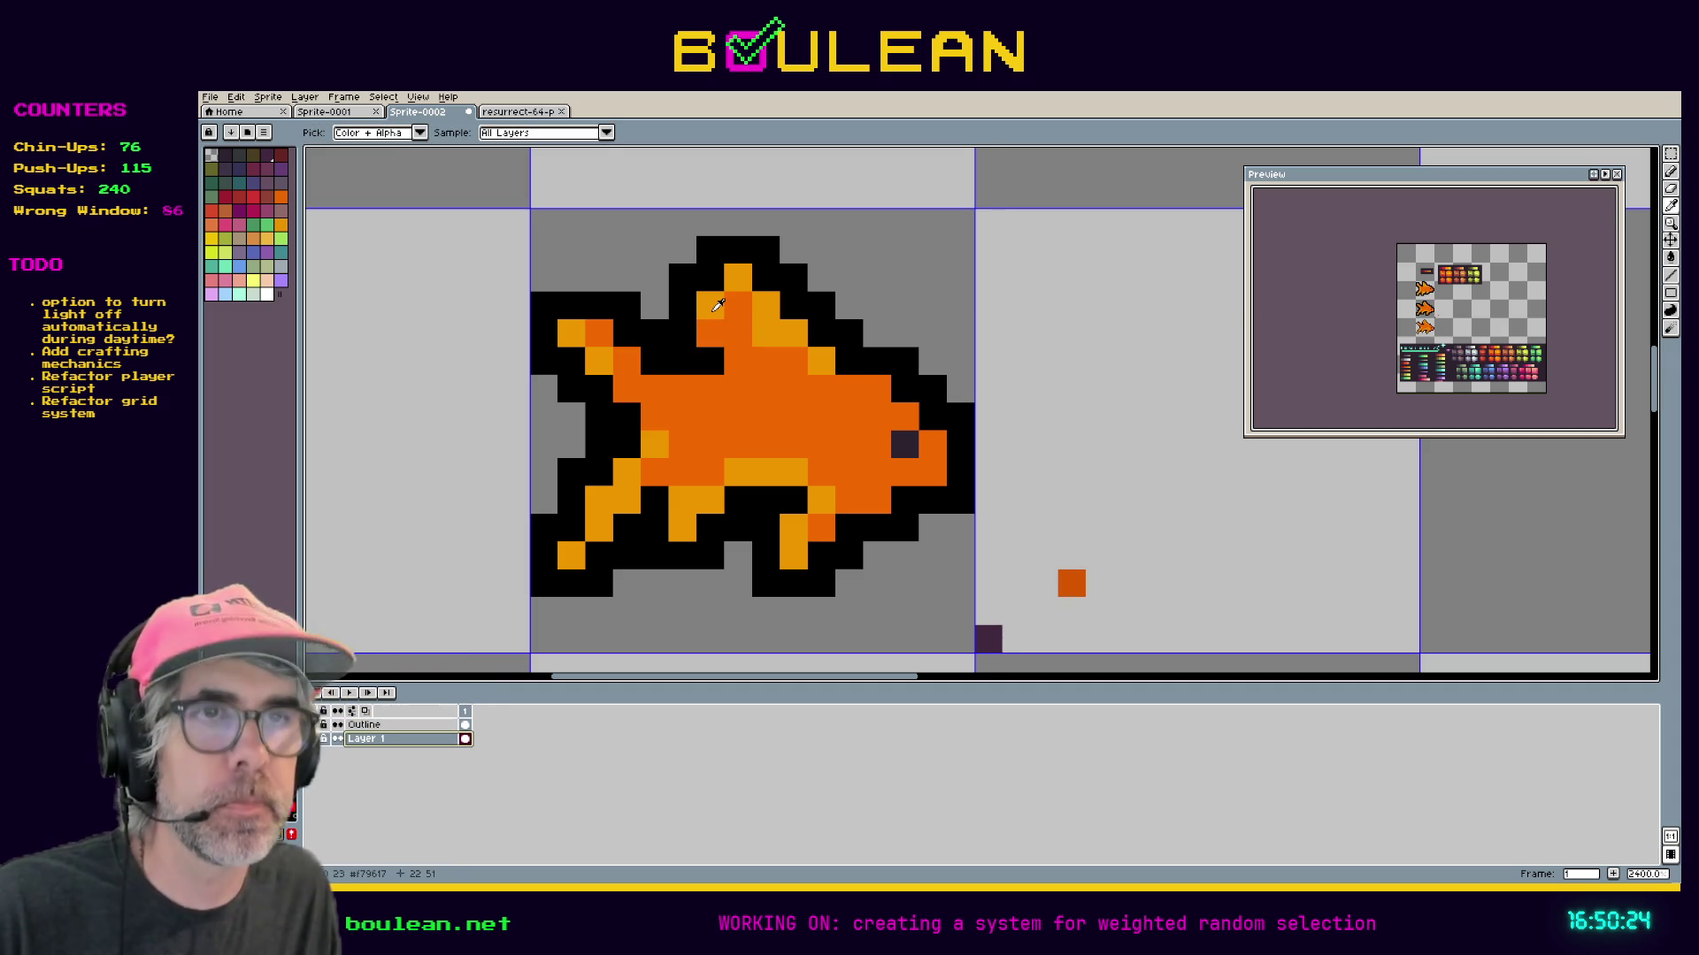
{"action": "key", "text": "b"}
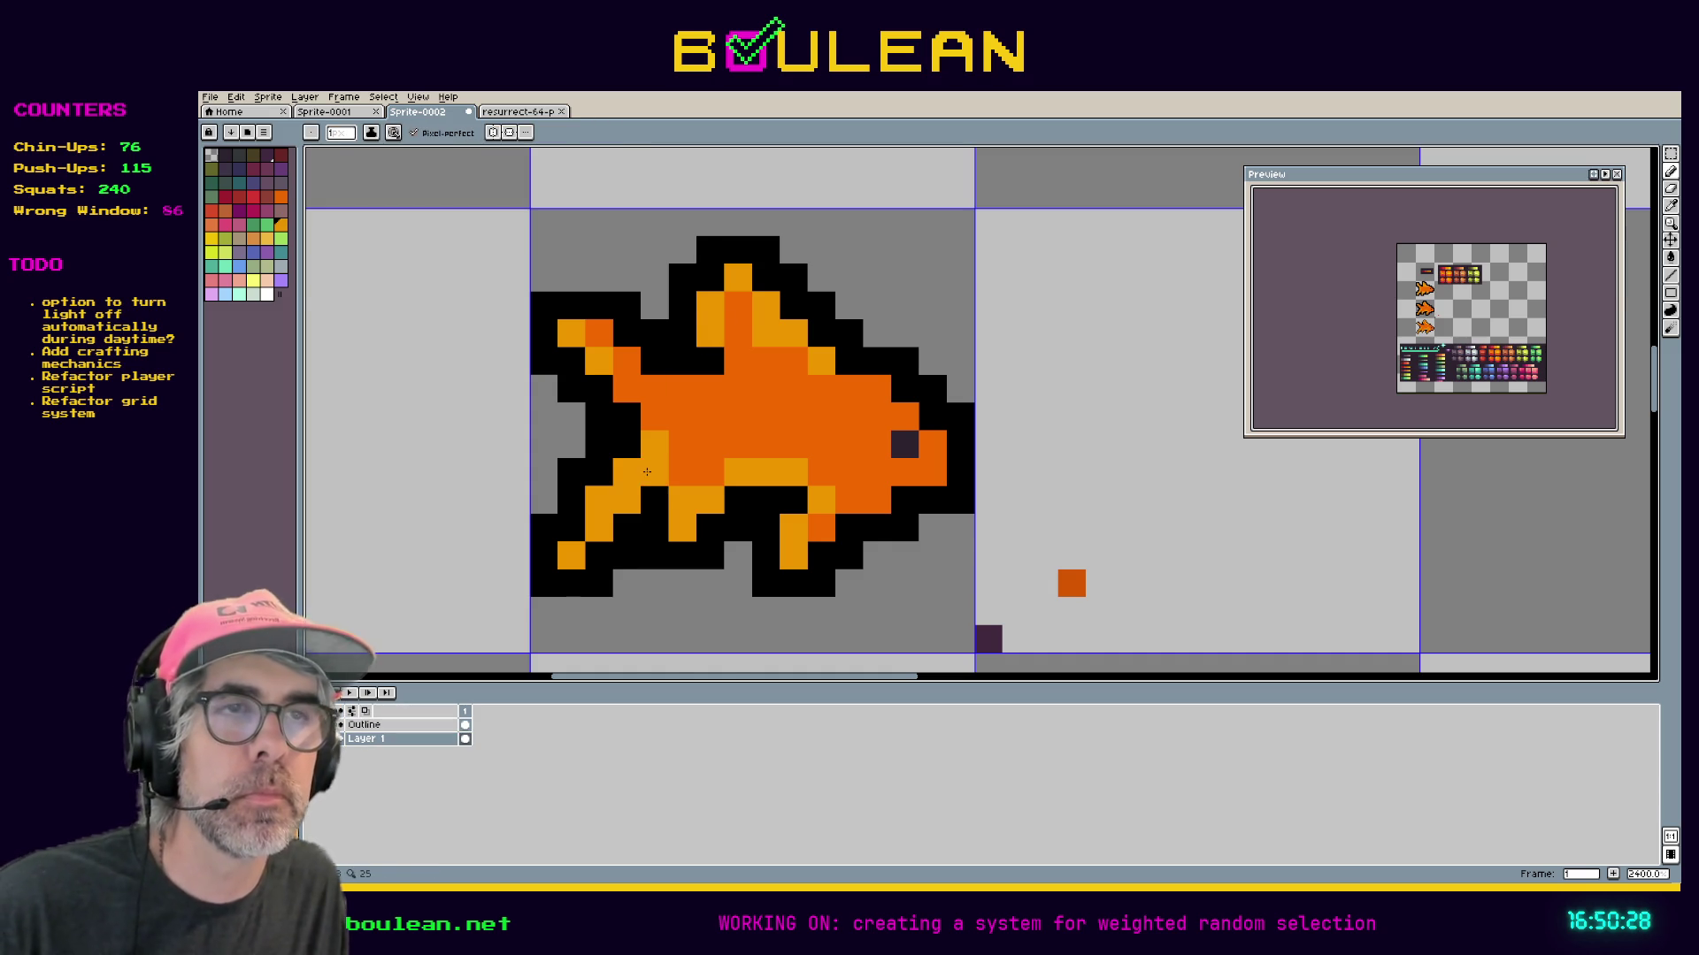
{"action": "scroll", "coordinate": [647, 471], "scroll_direction": "down", "scroll_amount": 2}
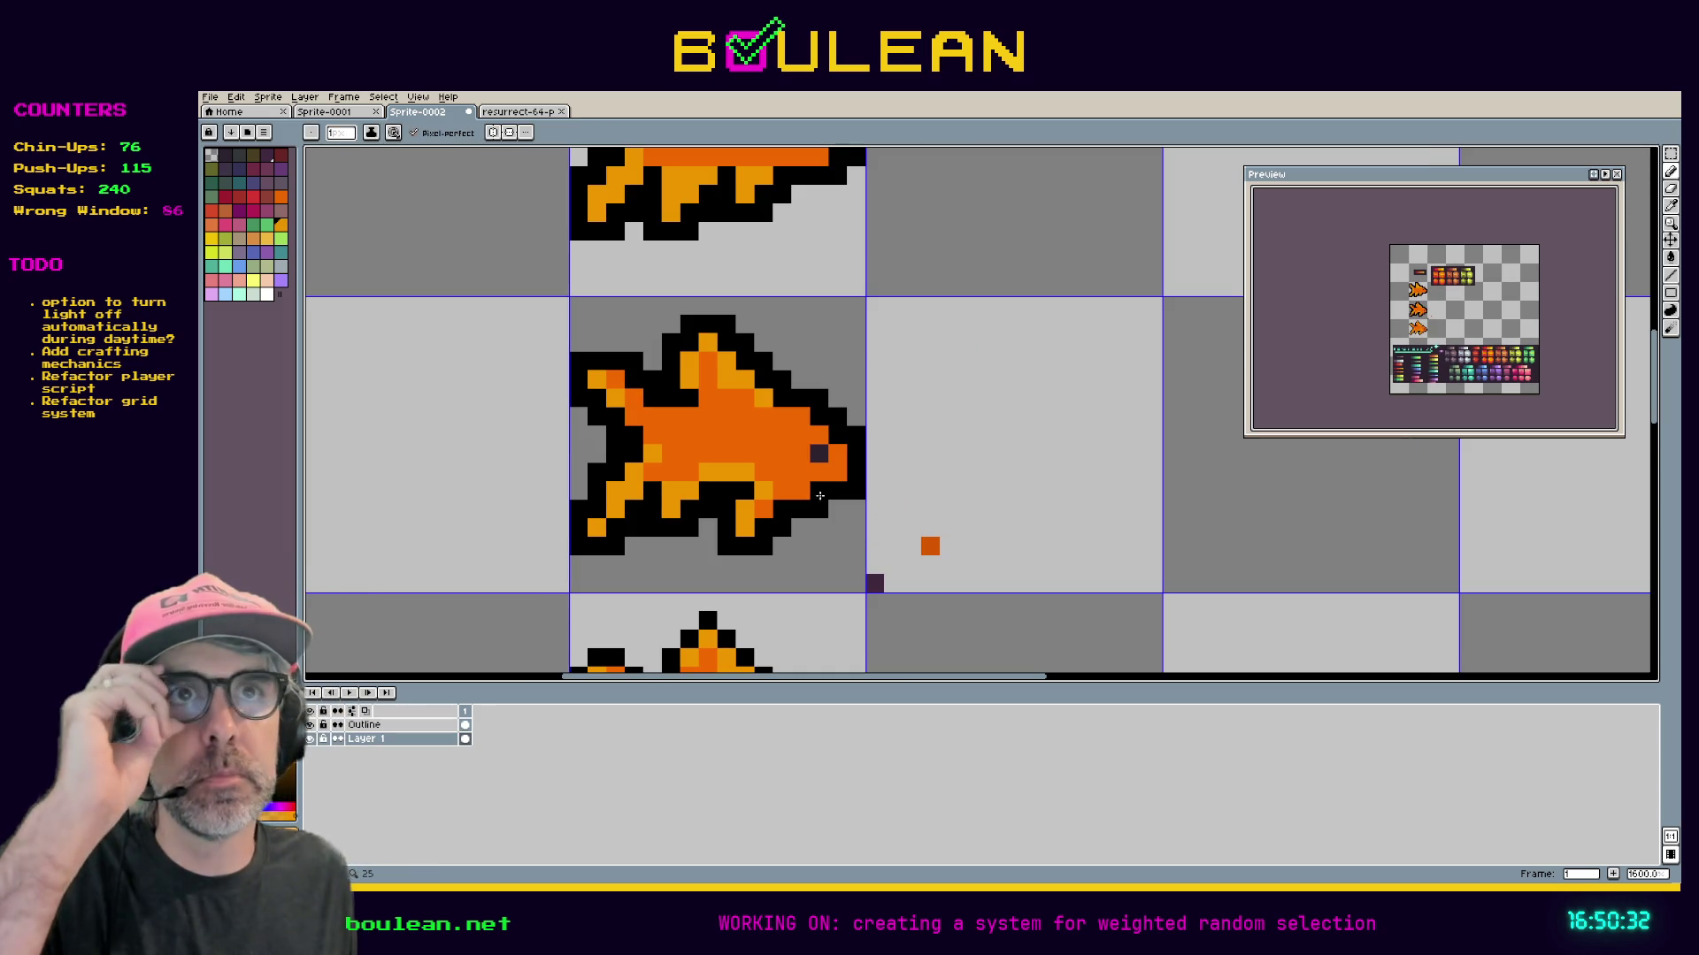
Bring up the File menu with its Save As option for the goldfish sketch.
{"action": "left_click", "coordinate": [211, 98]}
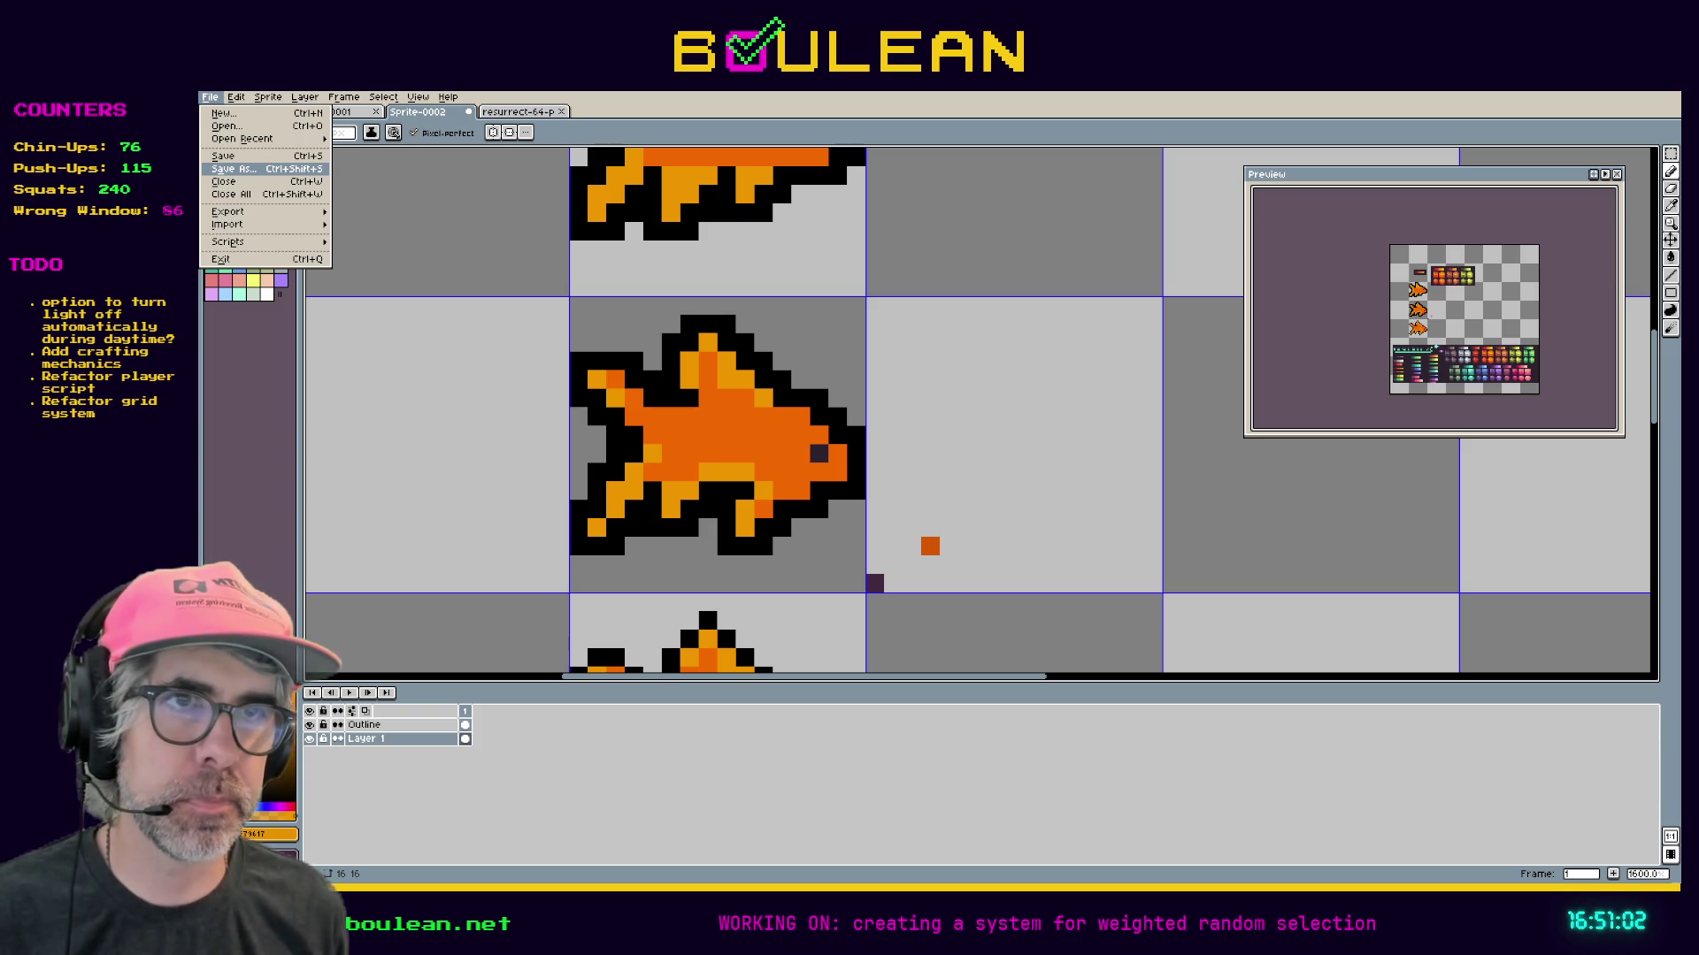
Save the sheet as goldfish_sketch and create a new blank 16x16 sprite.
{"action": "left_click", "coordinate": [235, 169]}
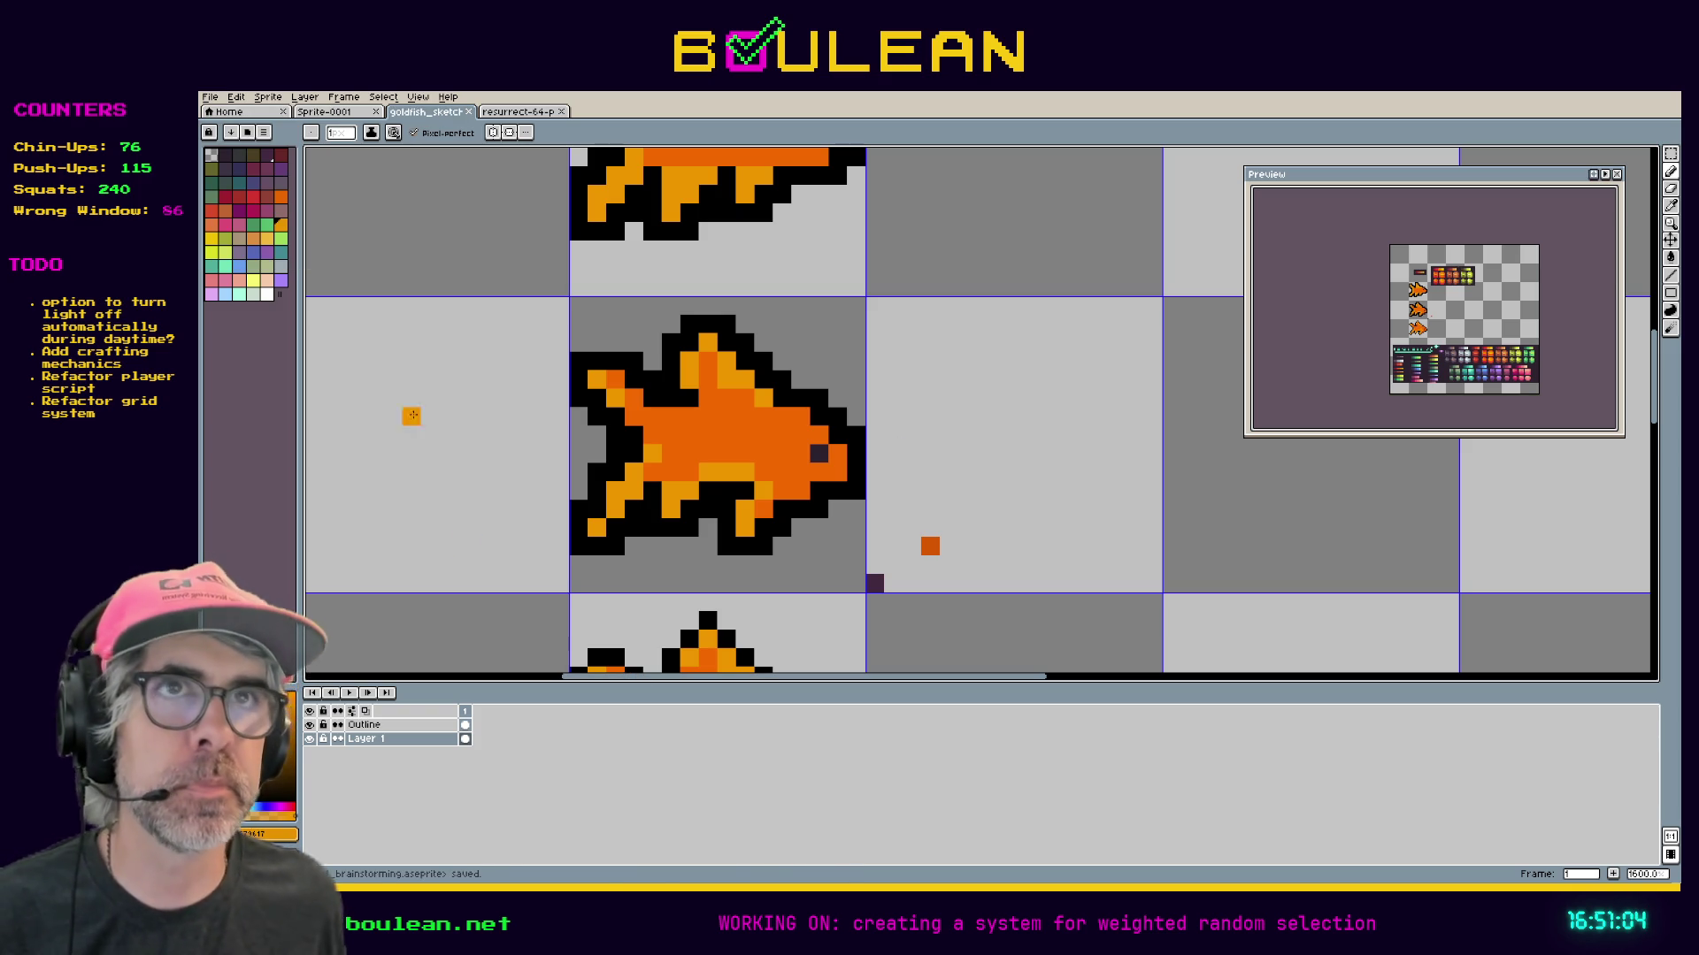
{"action": "left_click", "coordinate": [210, 97]}
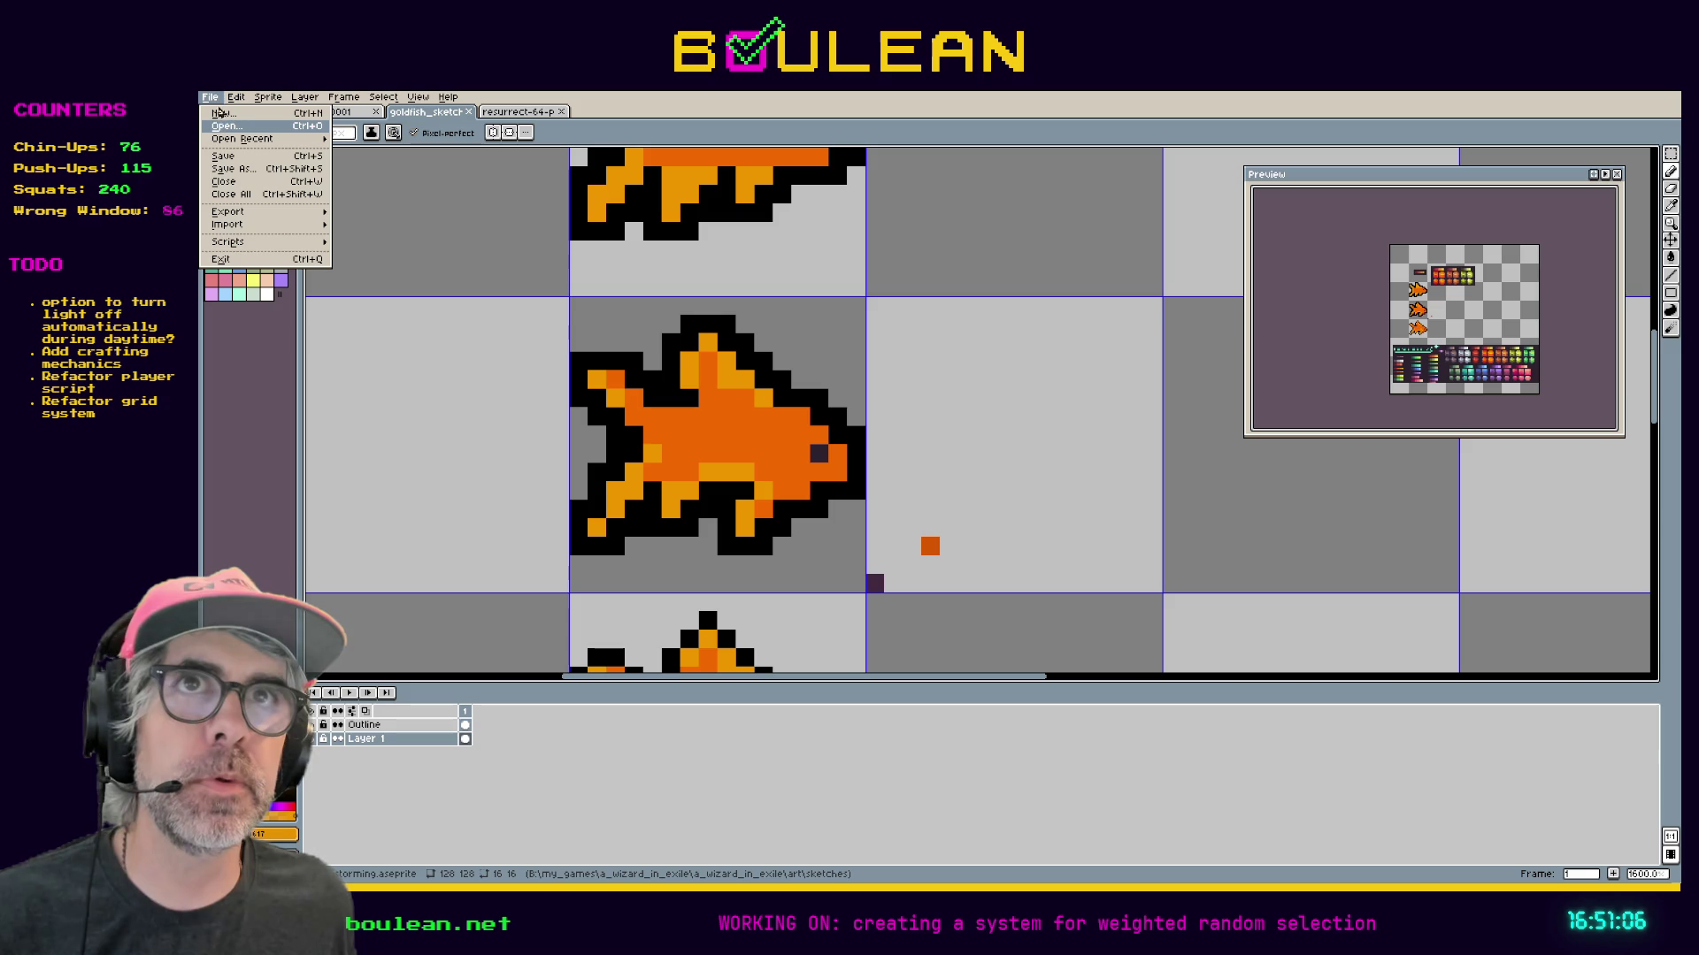
{"action": "left_click", "coordinate": [211, 98]}
{"action": "left_click", "coordinate": [210, 98]}
{"action": "left_click", "coordinate": [224, 113]}
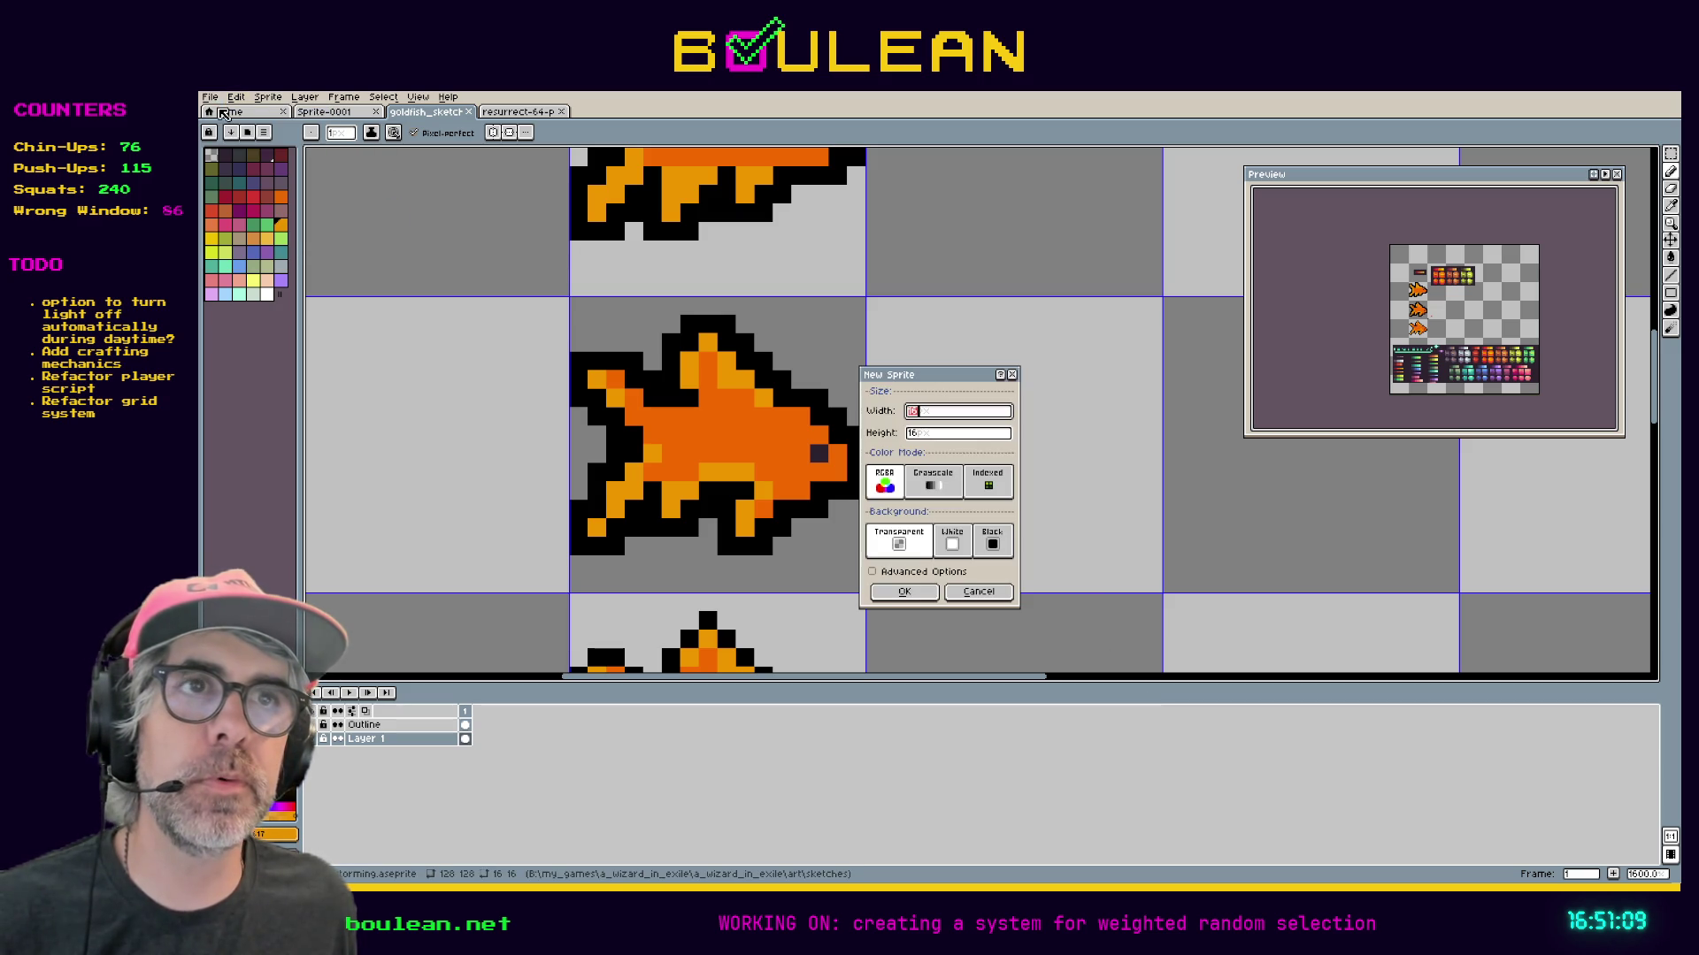
{"action": "left_click", "coordinate": [904, 591]}
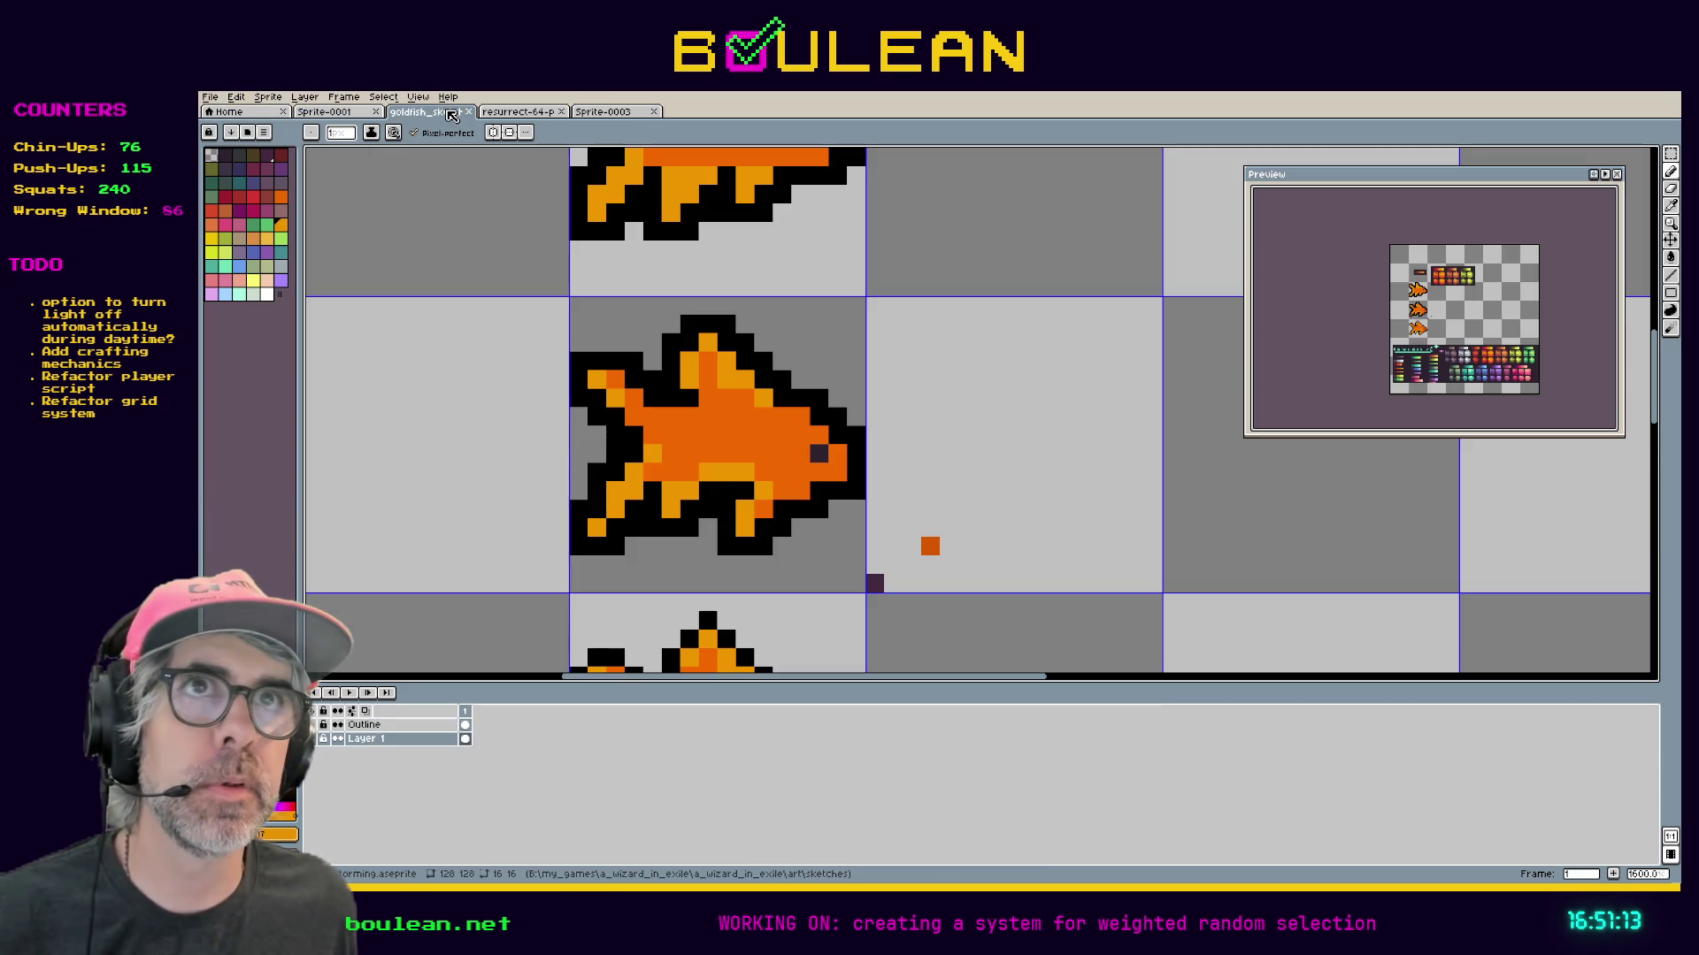
Select the upper goldfish's cell in goldfish_sketch and paste it into Sprite-0003.
{"action": "left_click", "coordinate": [449, 112]}
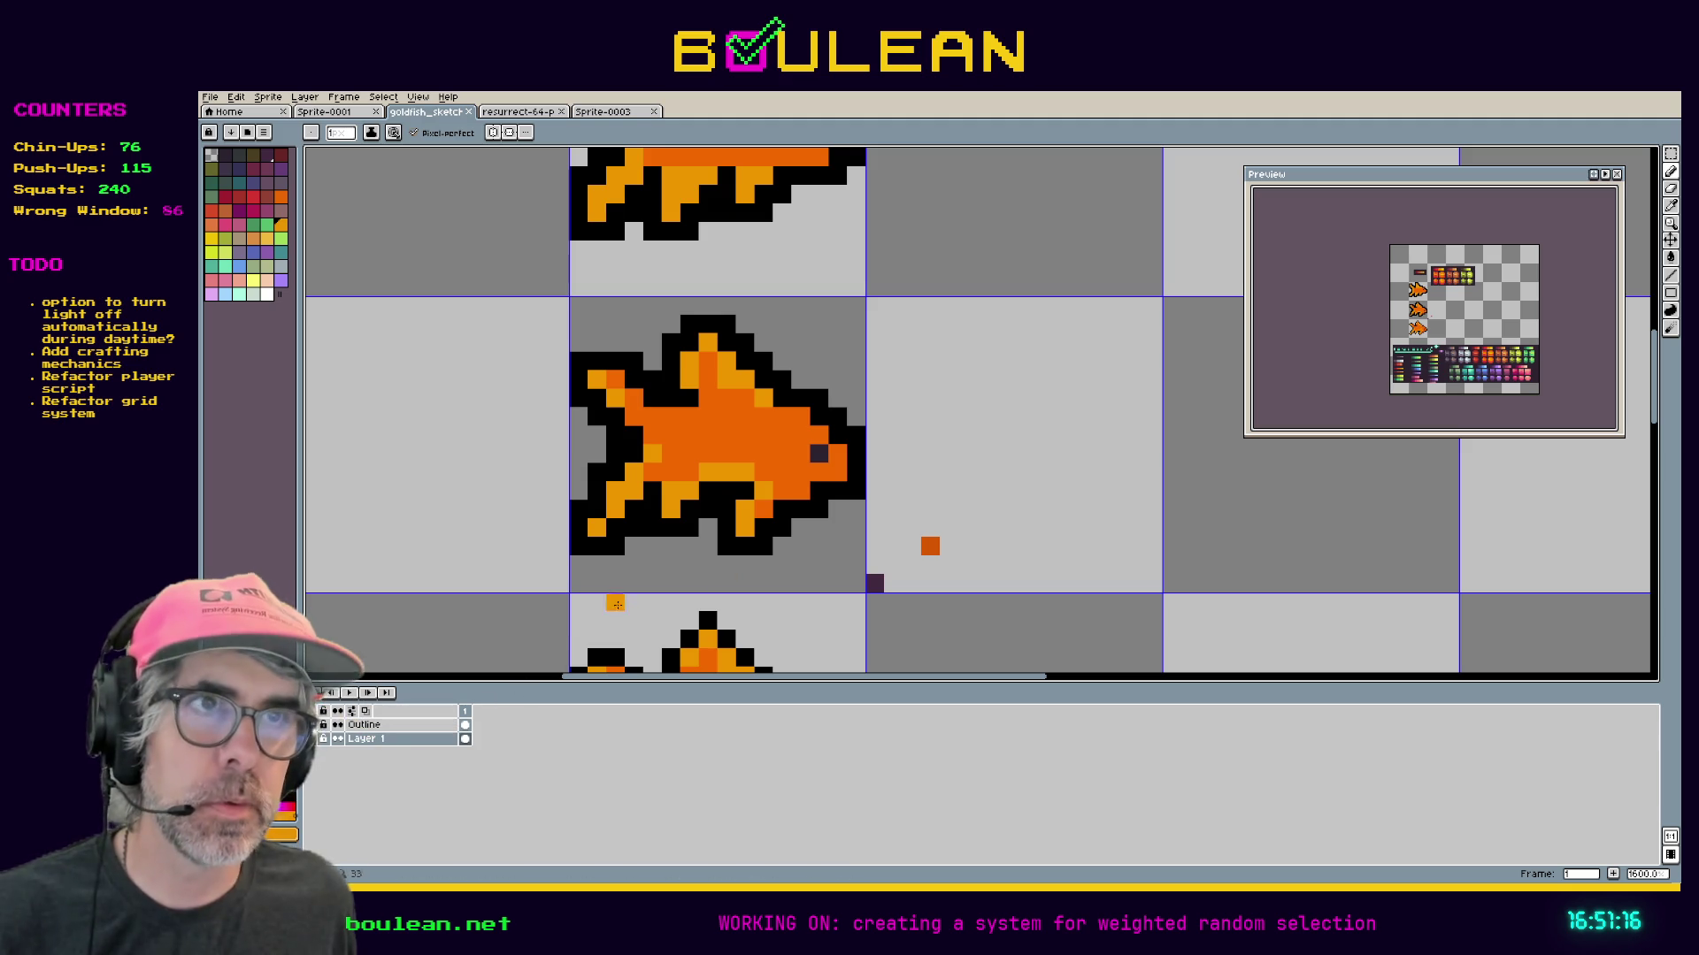
{"action": "key", "text": "m"}
{"action": "left_click_drag", "start_coordinate": [863, 586], "coordinate": [583, 321]}
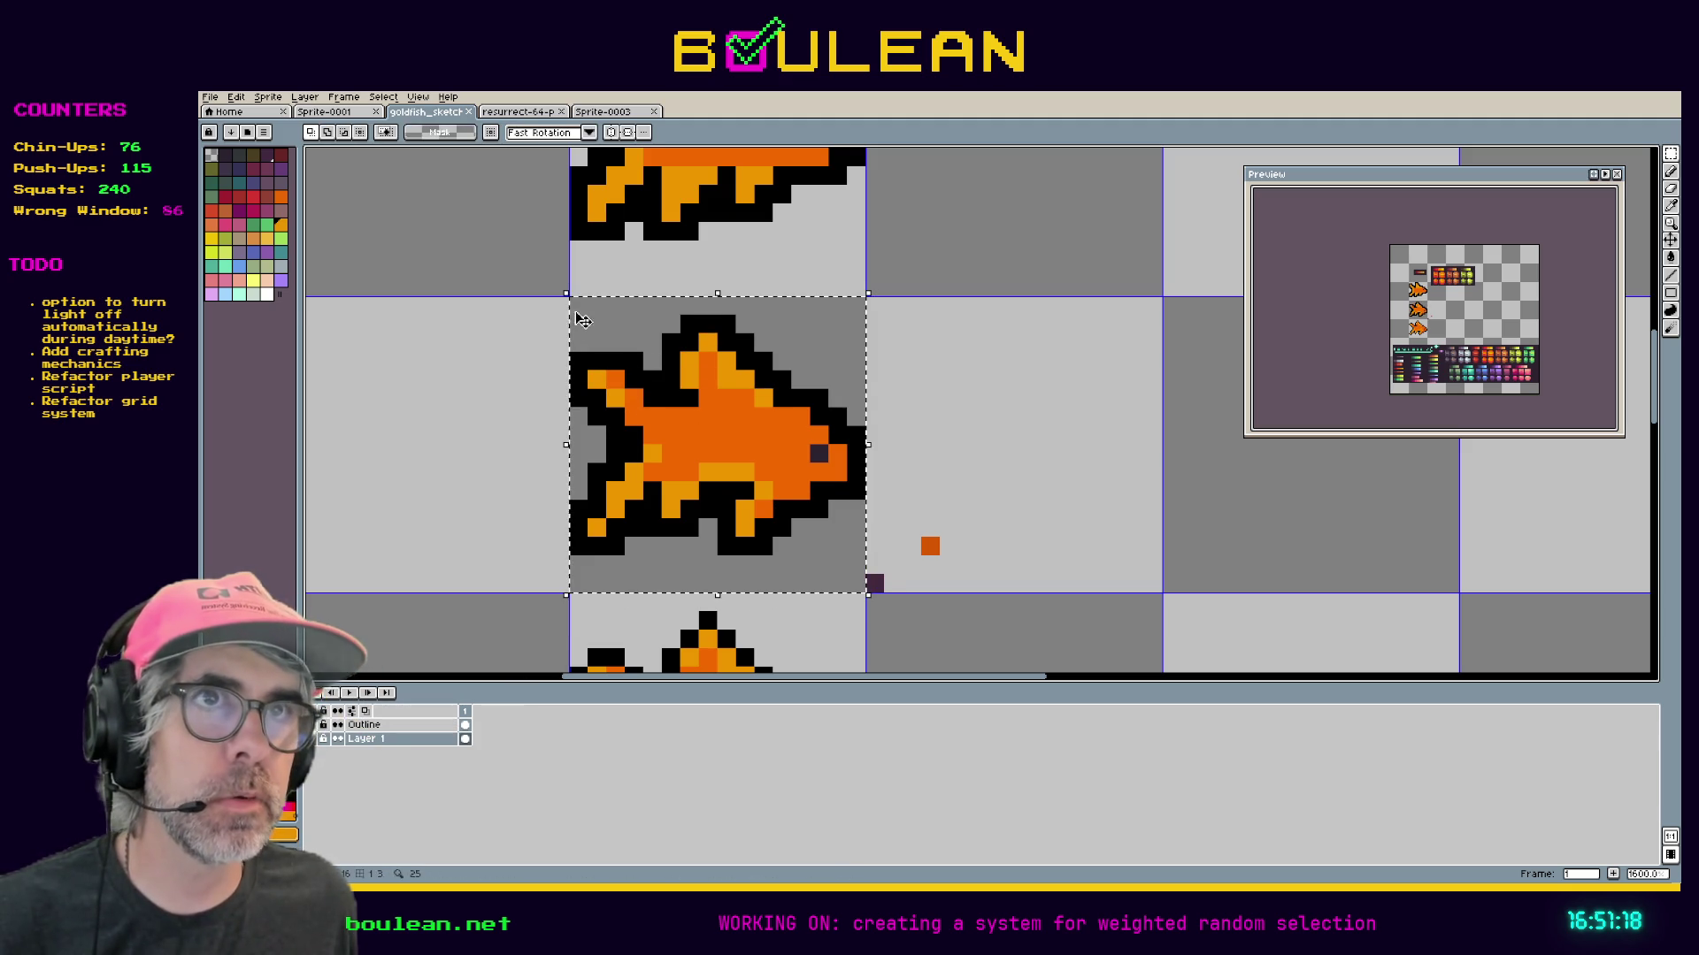
{"action": "left_click", "coordinate": [603, 112]}
{"action": "scroll", "coordinate": [993, 382], "scroll_direction": "up", "scroll_amount": 5}
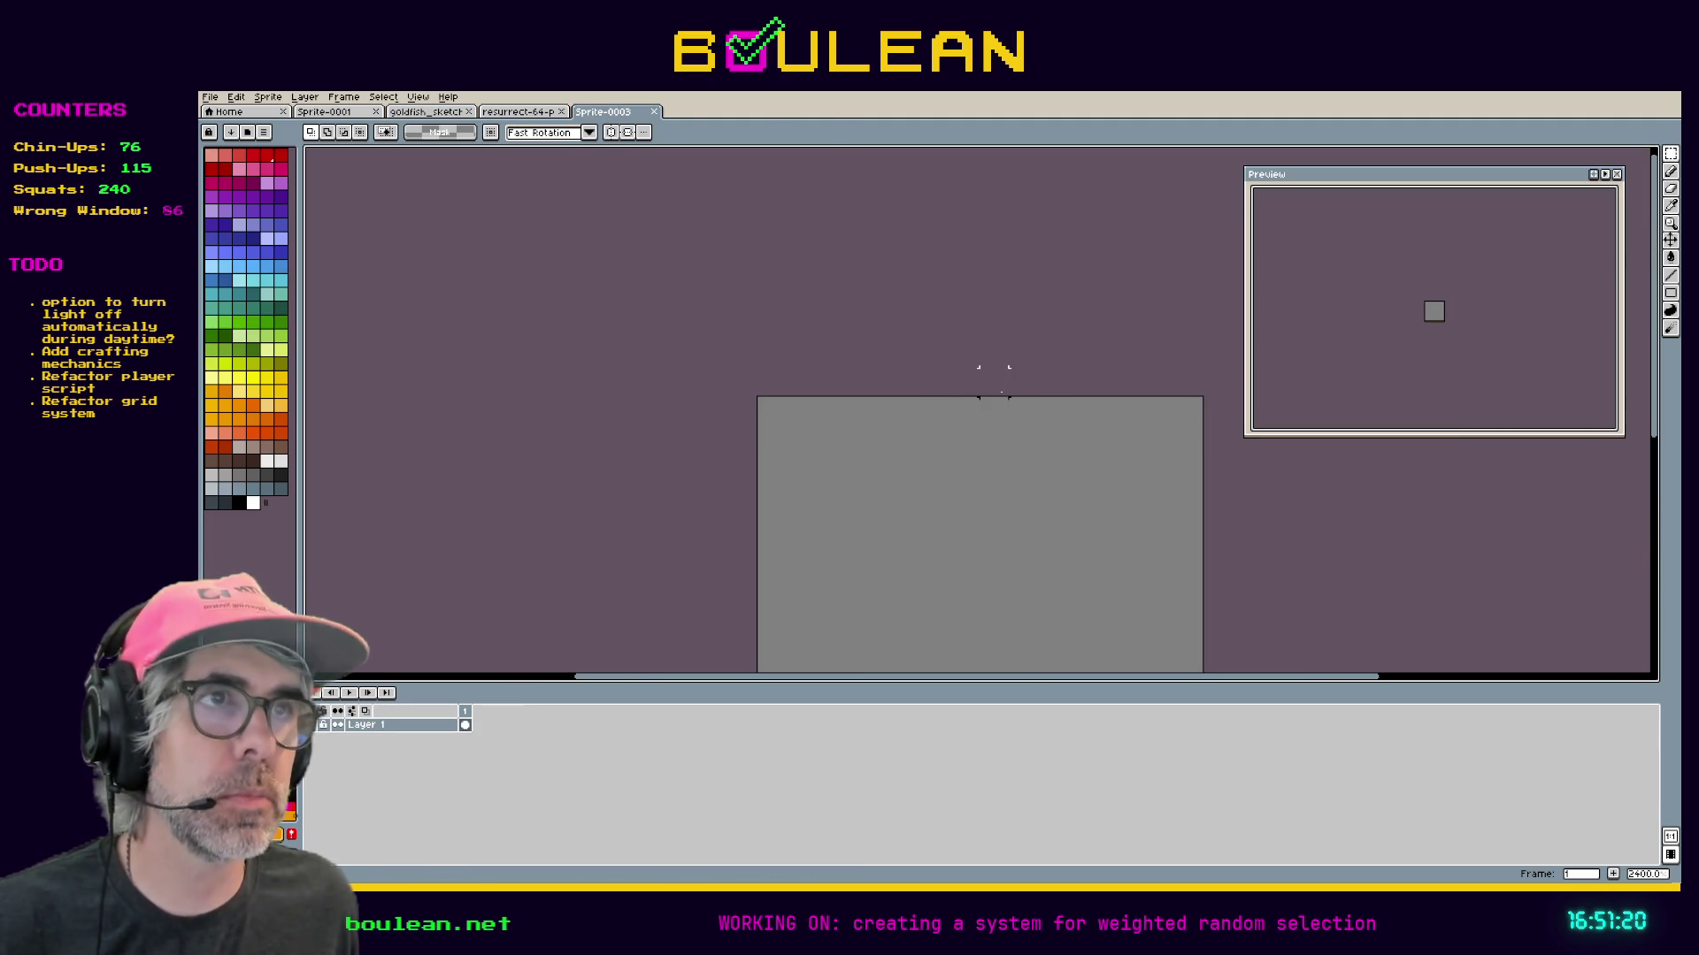
{"action": "key", "text": "ctrl+v"}
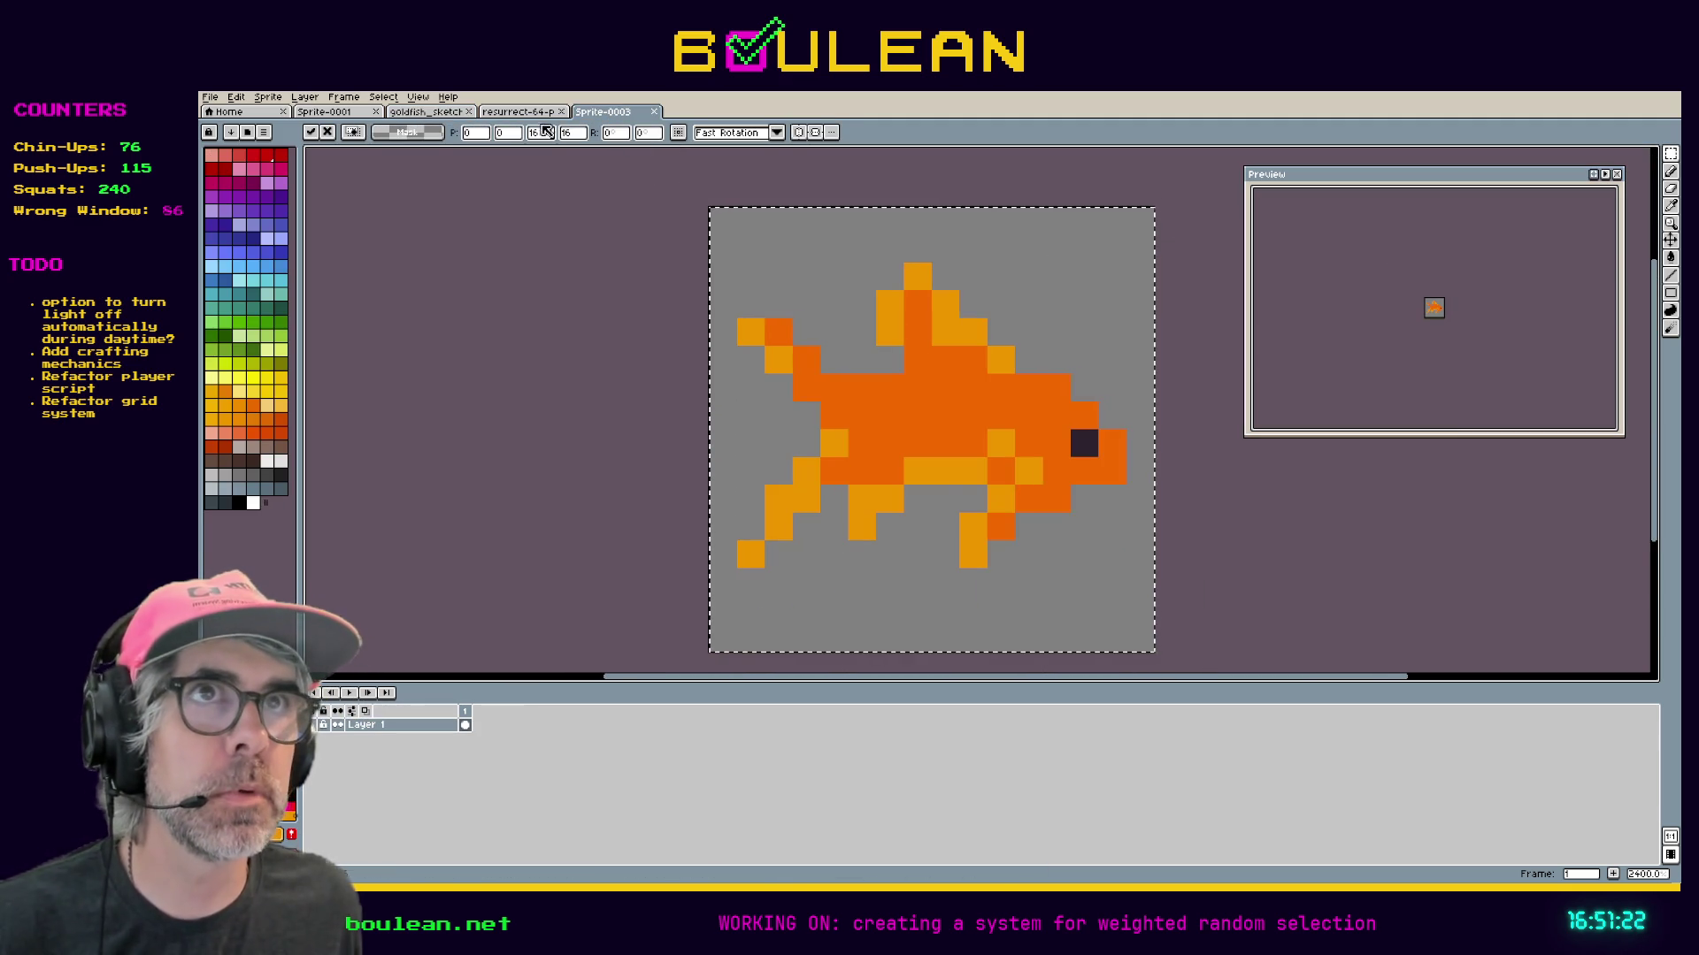
Copy the sketch's Outline layer and paste it into Sprite-0003 on a new layer.
{"action": "left_click", "coordinate": [434, 113]}
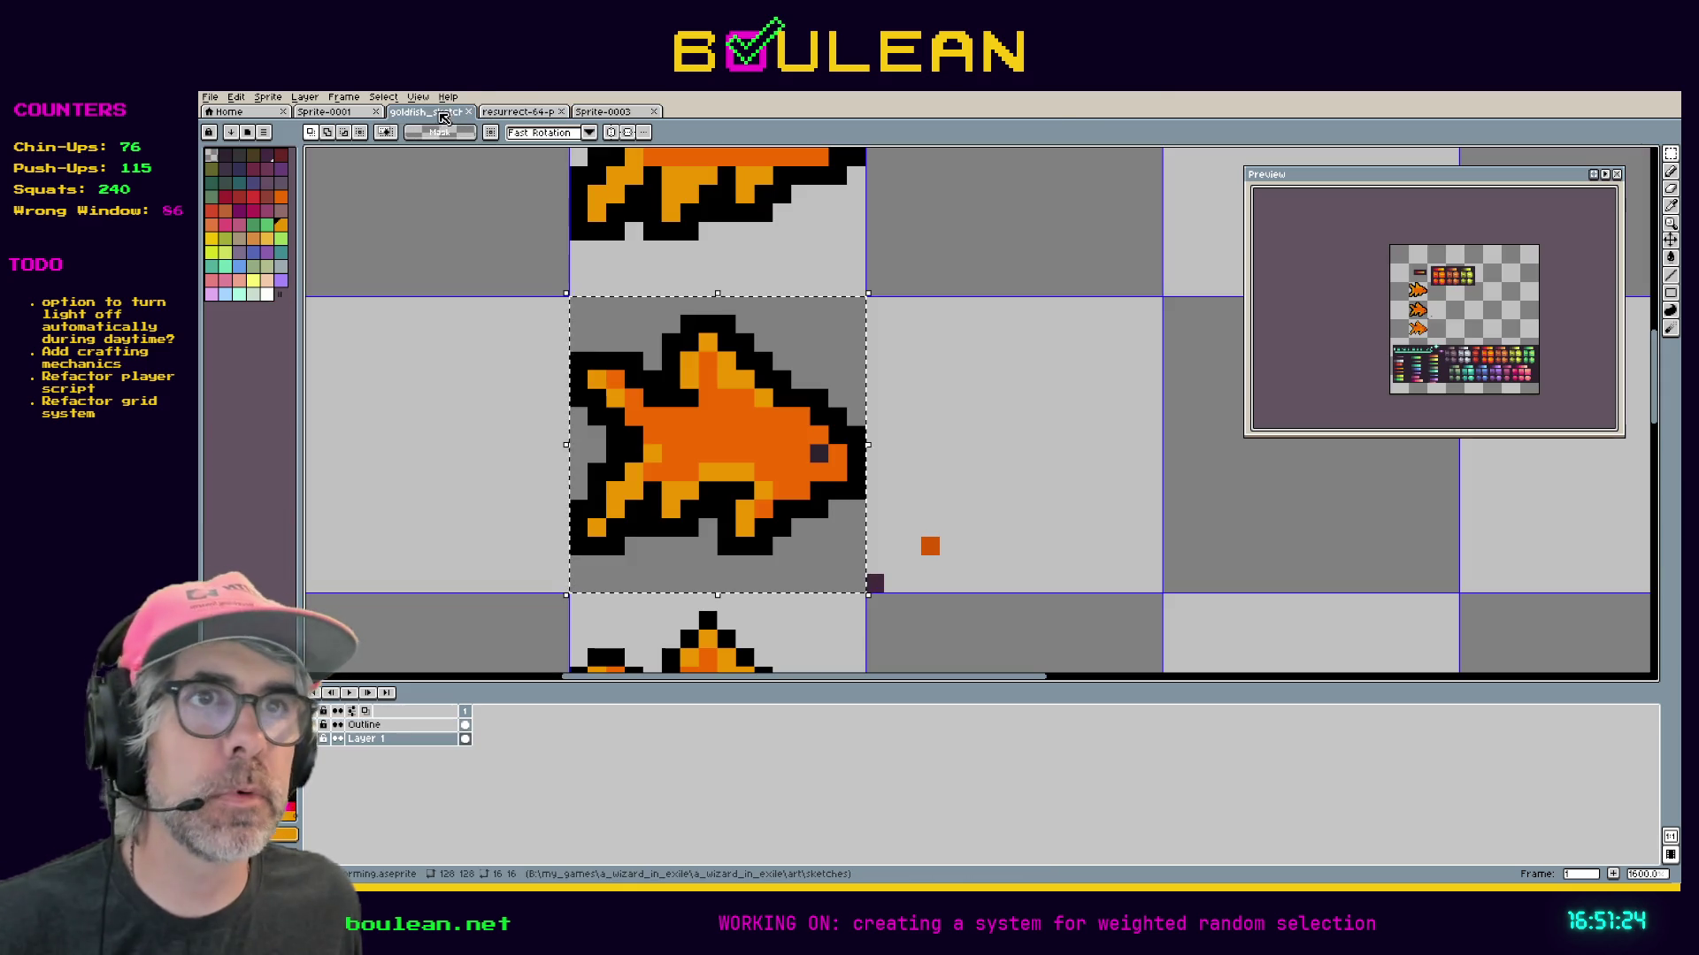
{"action": "left_click", "coordinate": [394, 725]}
{"action": "key", "text": "ctrl+c"}
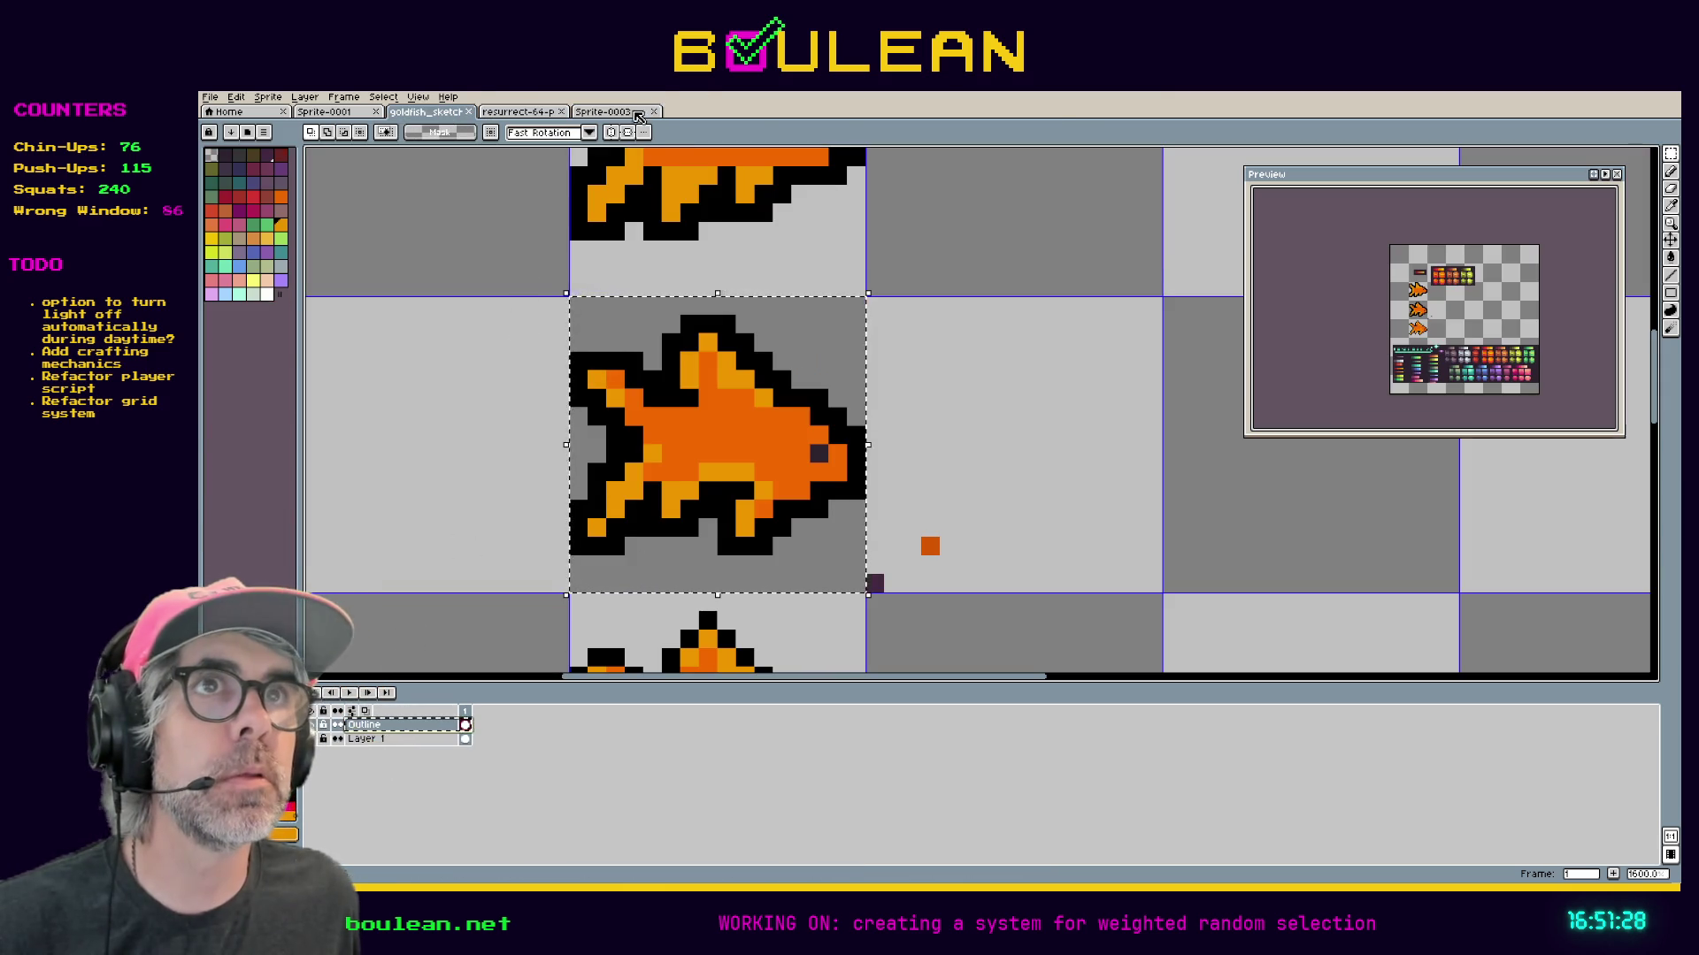
{"action": "left_click", "coordinate": [637, 112]}
{"action": "key", "text": "ctrl+v"}
{"action": "right_click", "coordinate": [409, 731]}
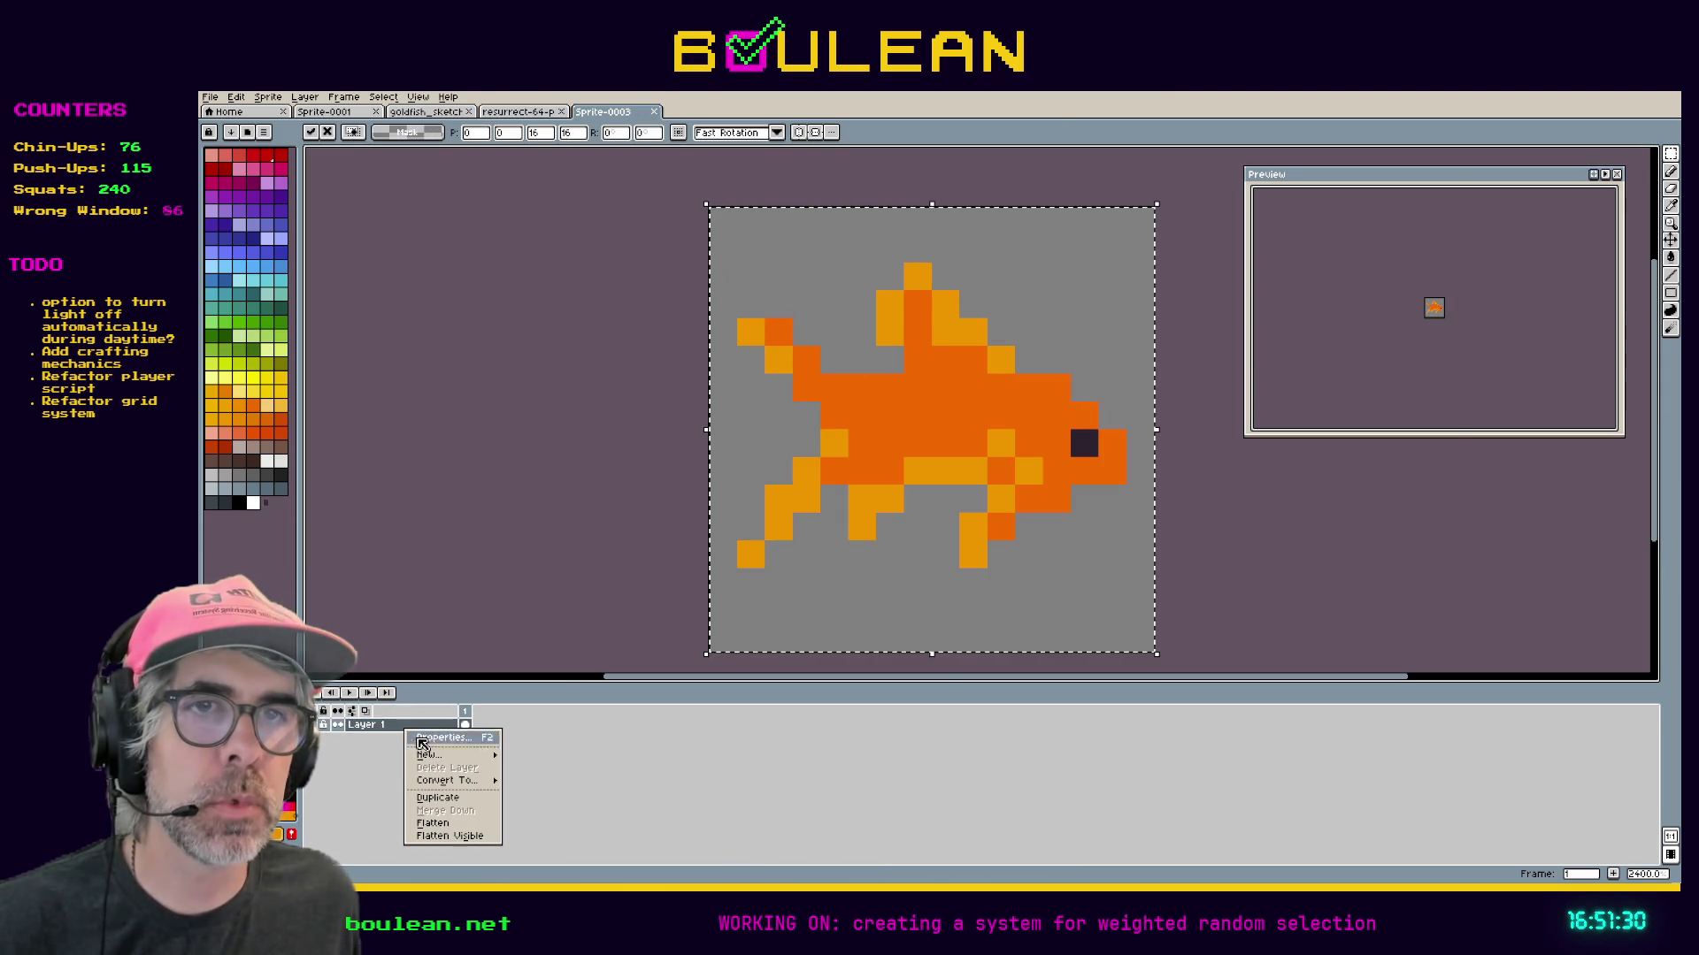
{"action": "mouse_move", "coordinate": [429, 755]}
{"action": "left_click", "coordinate": [517, 753]}
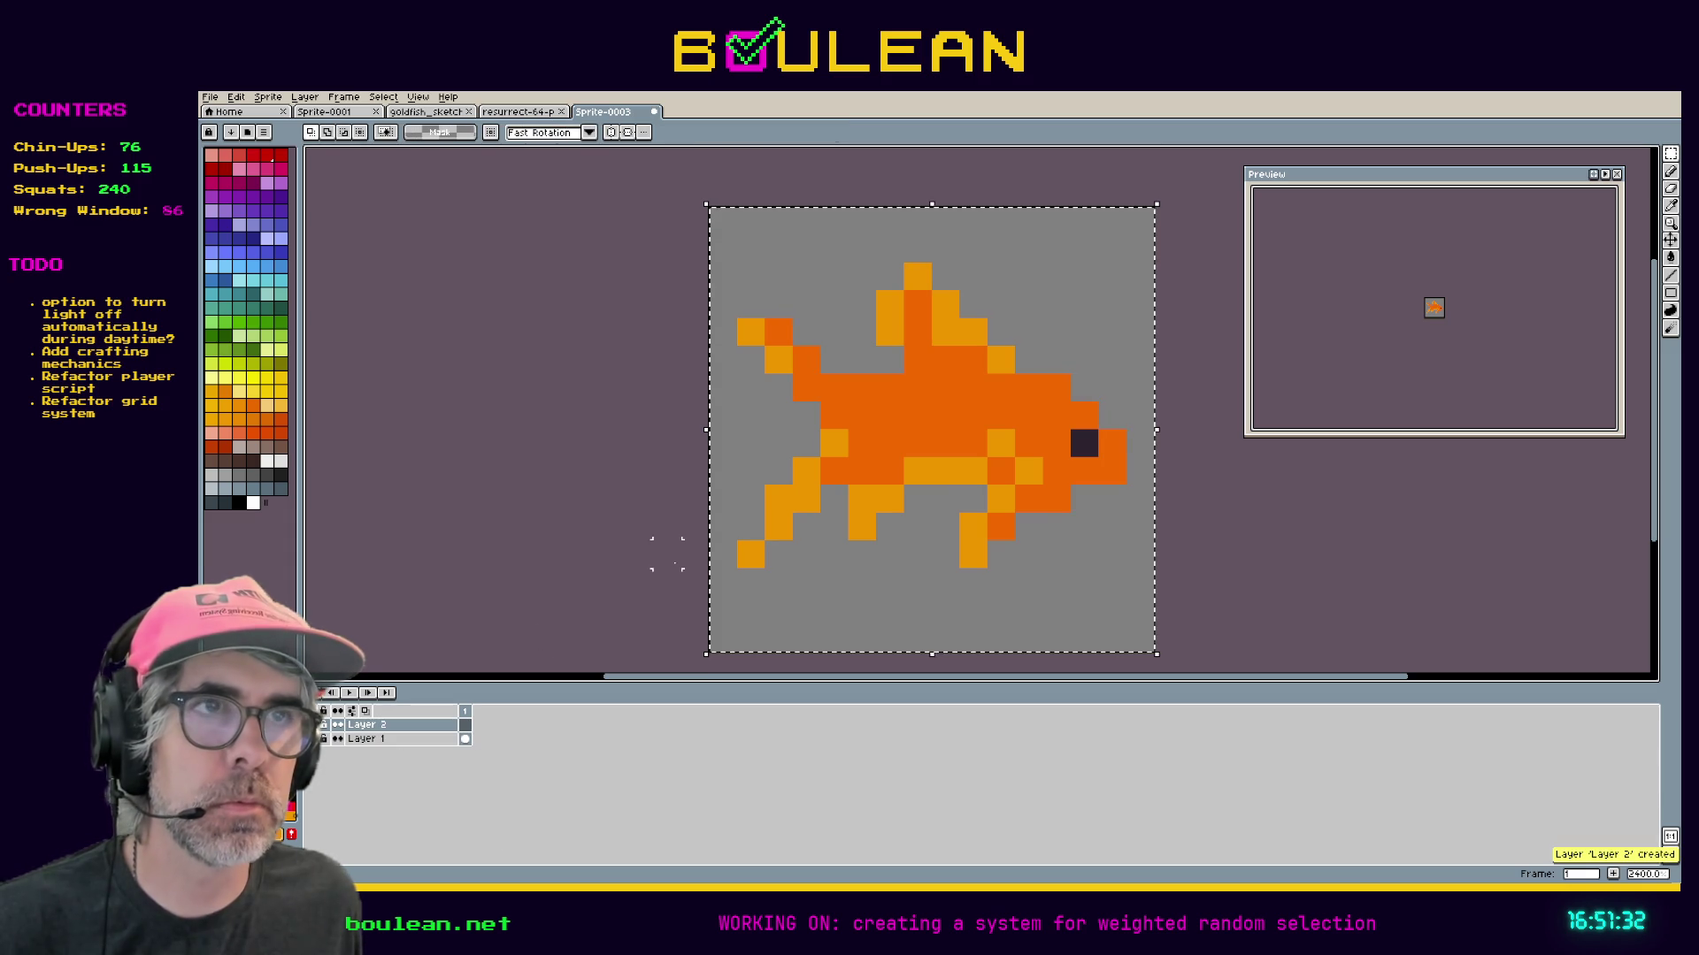
{"action": "key", "text": "ctrl+v"}
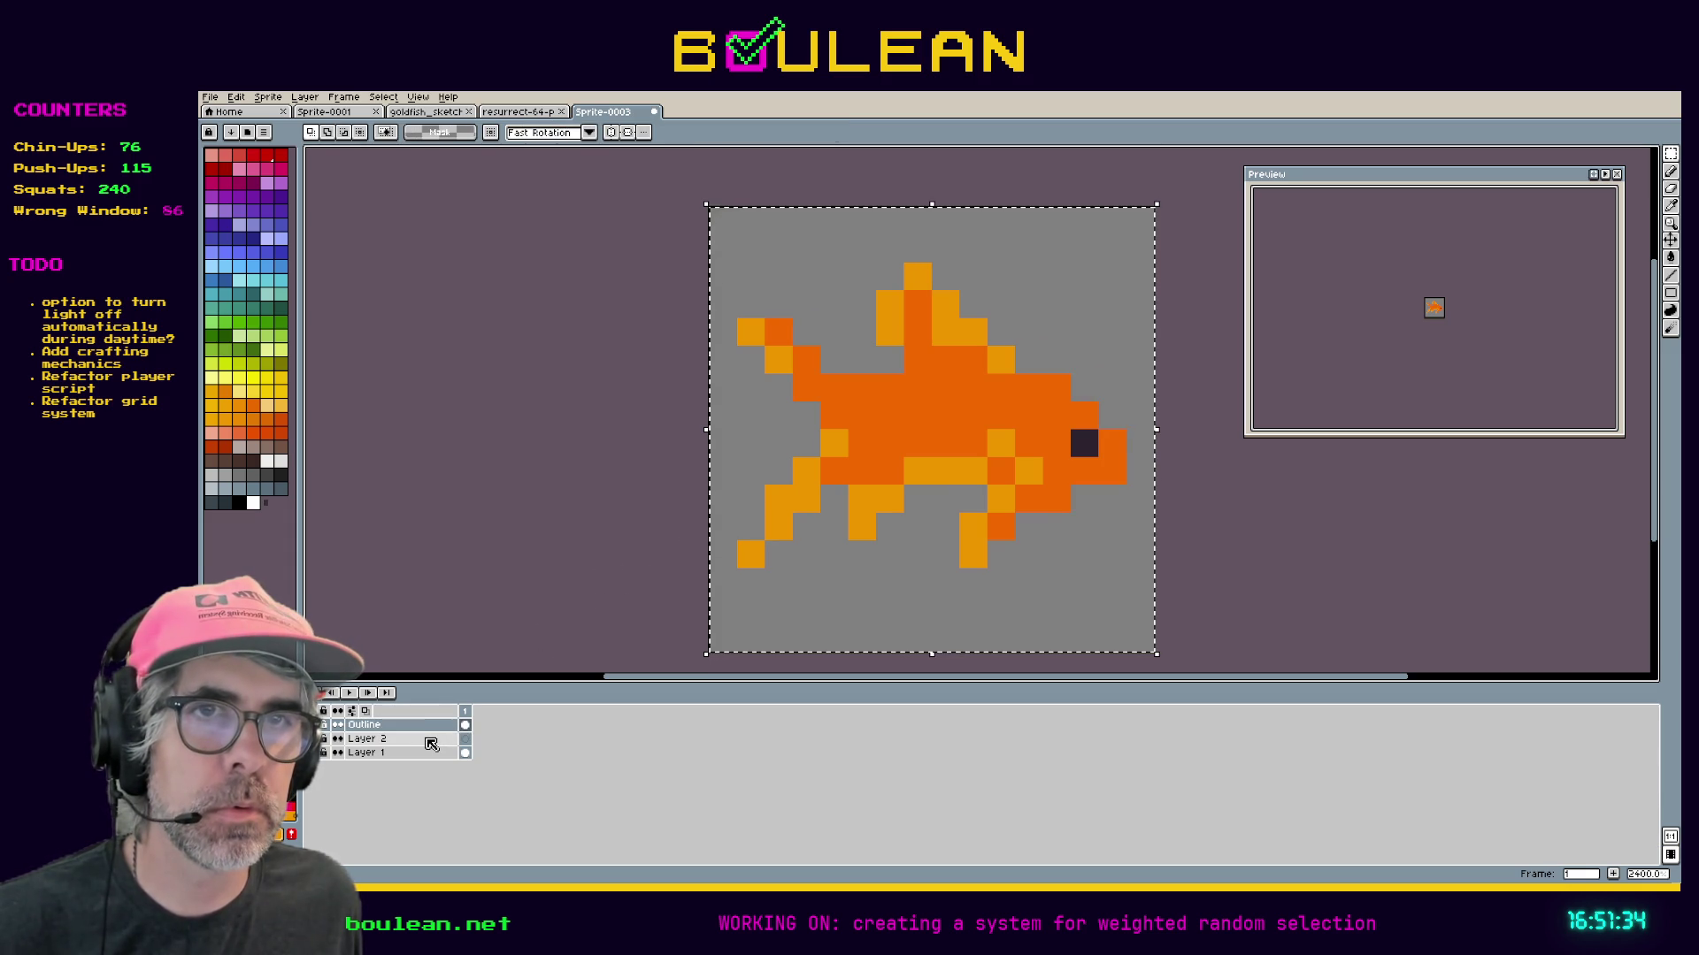
{"action": "left_click", "coordinate": [431, 742]}
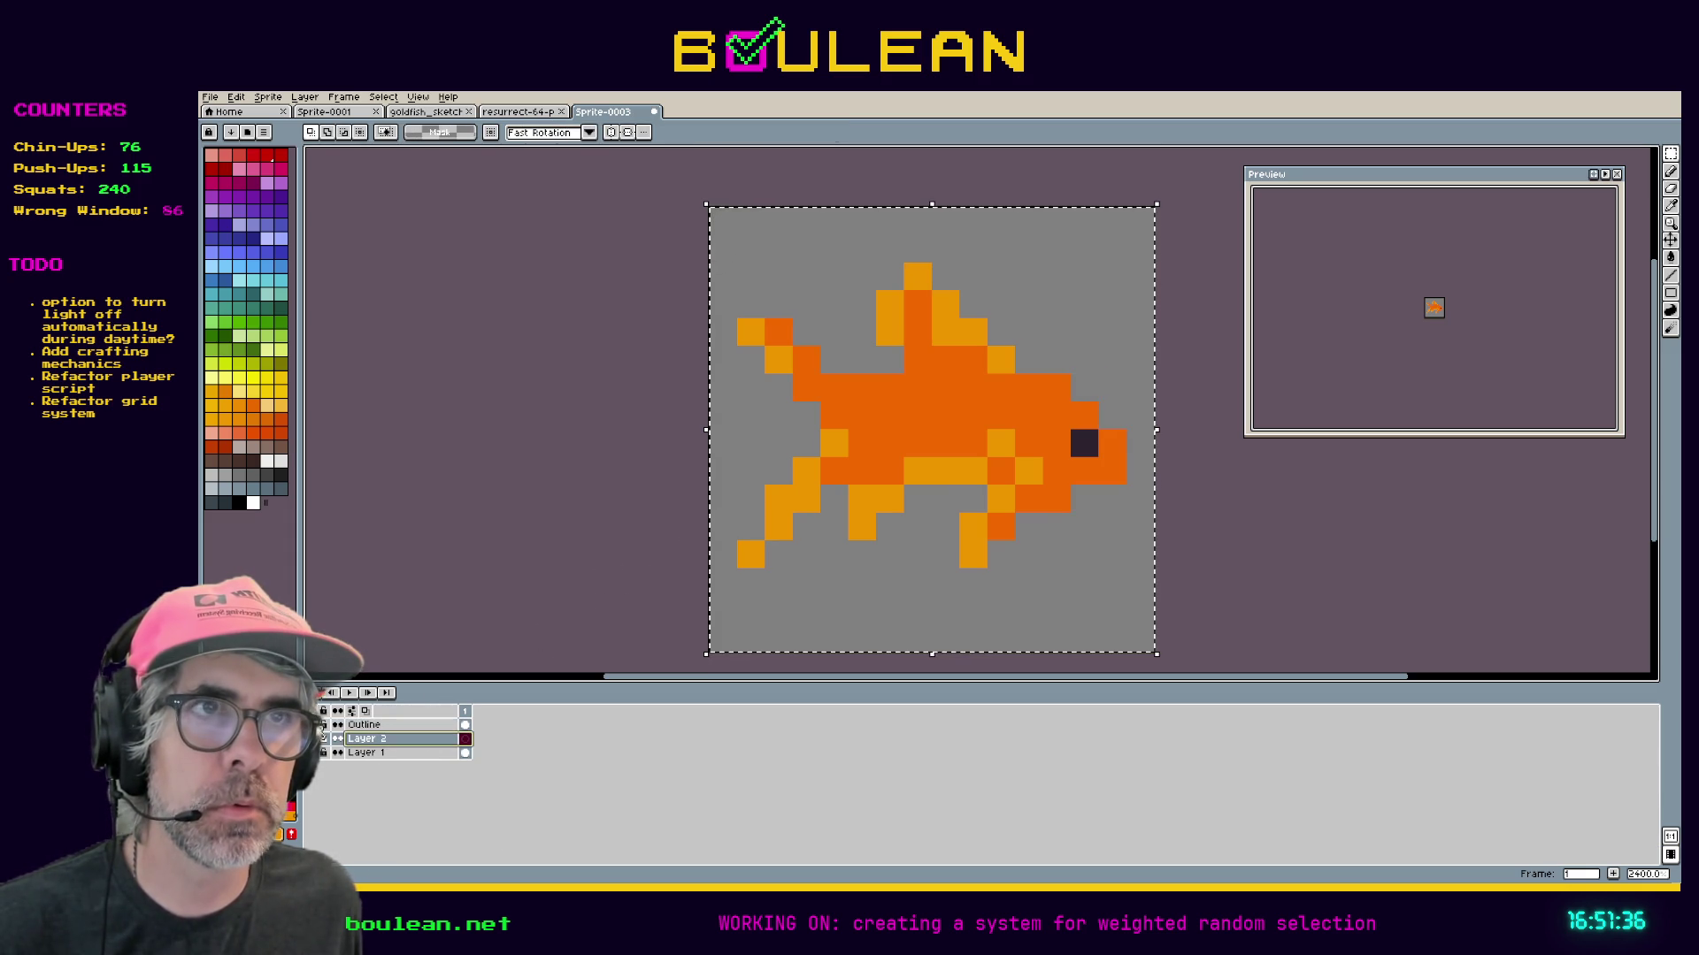
{"action": "left_click", "coordinate": [694, 527]}
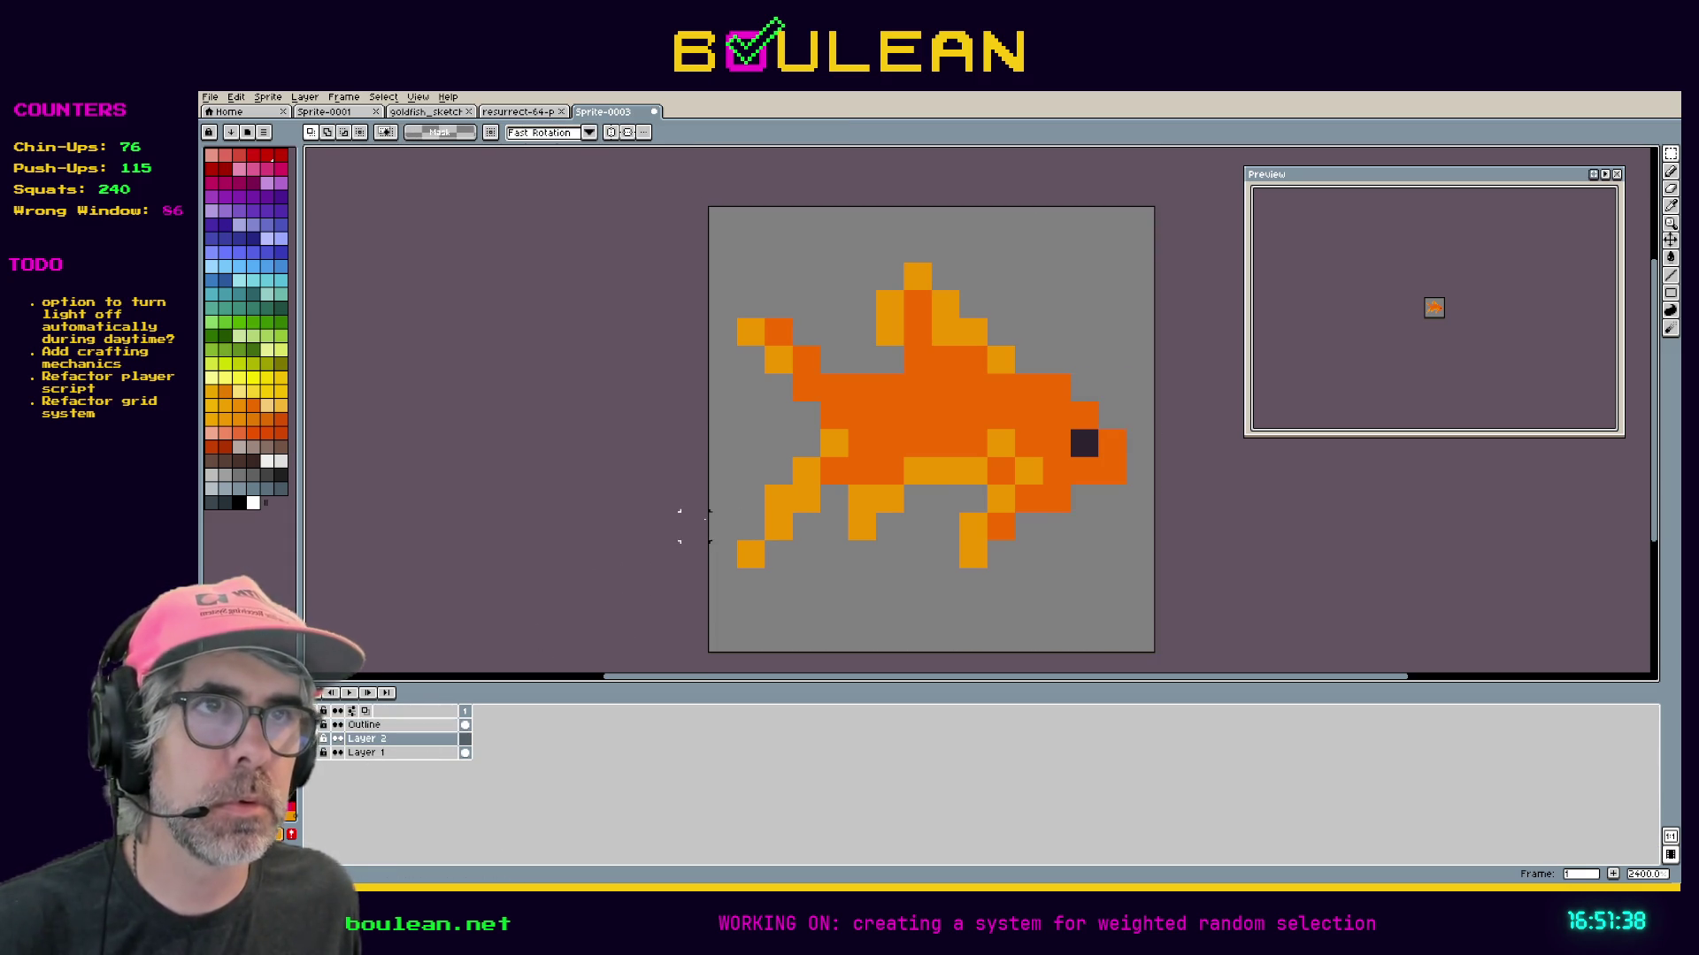
{"action": "key", "text": "ctrl+v"}
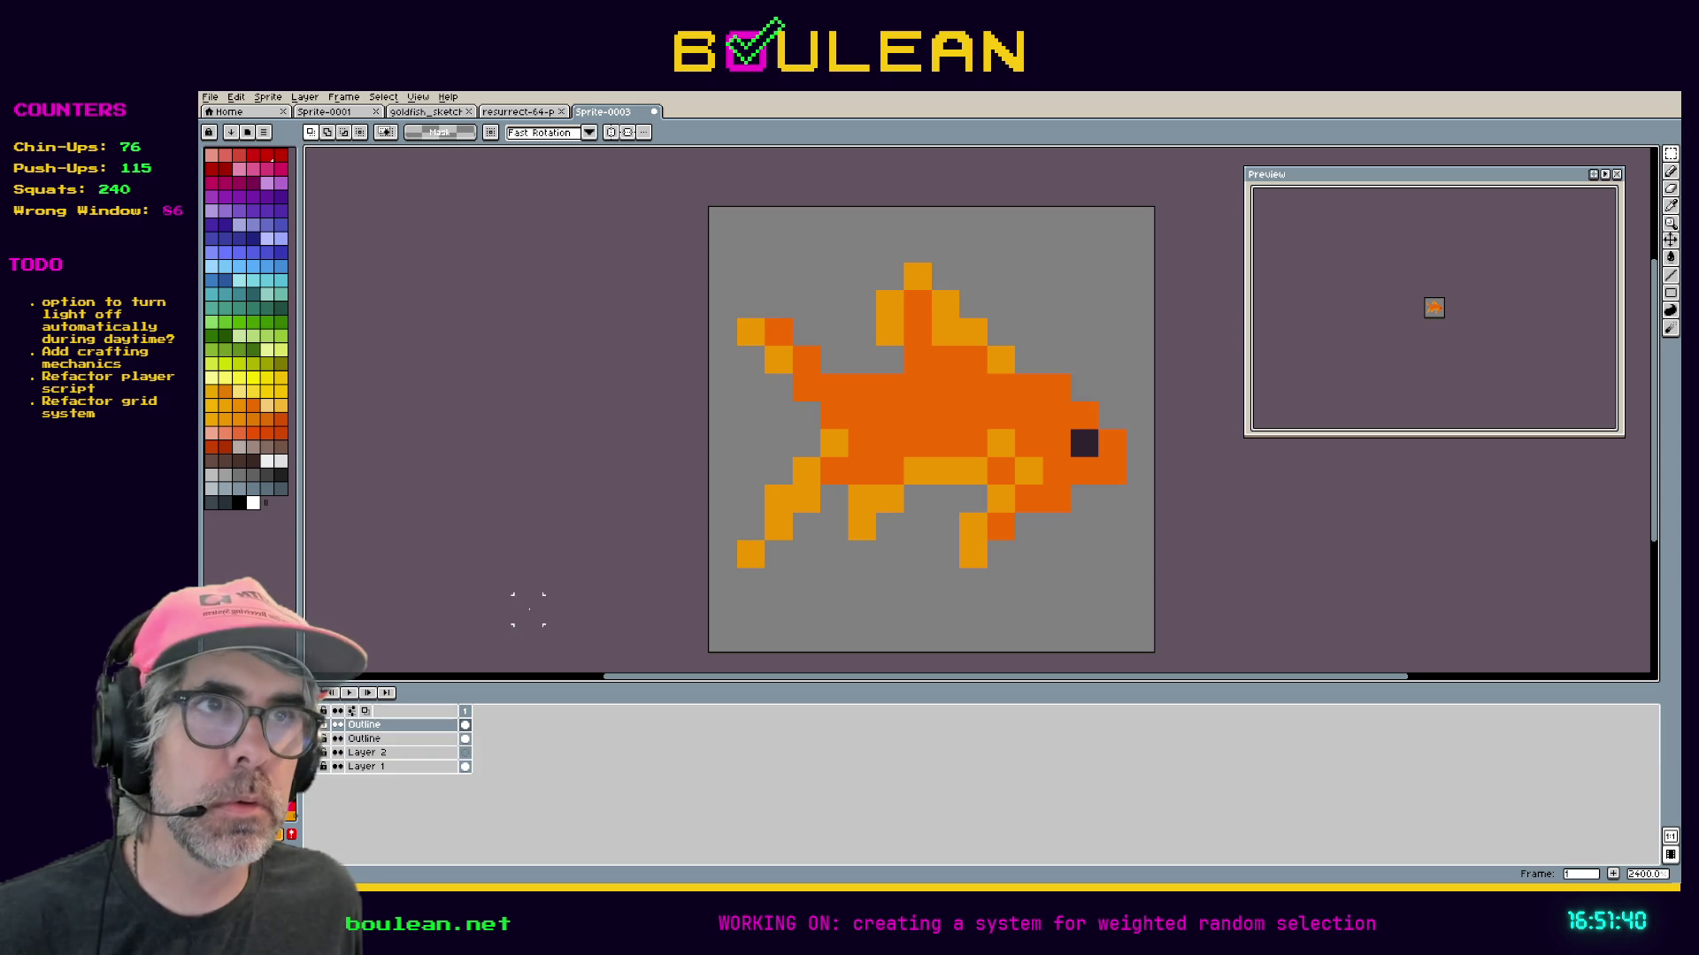
Reselect the sketch's outline and paste it around the fish in Sprite-0003.
{"action": "left_click", "coordinate": [438, 112]}
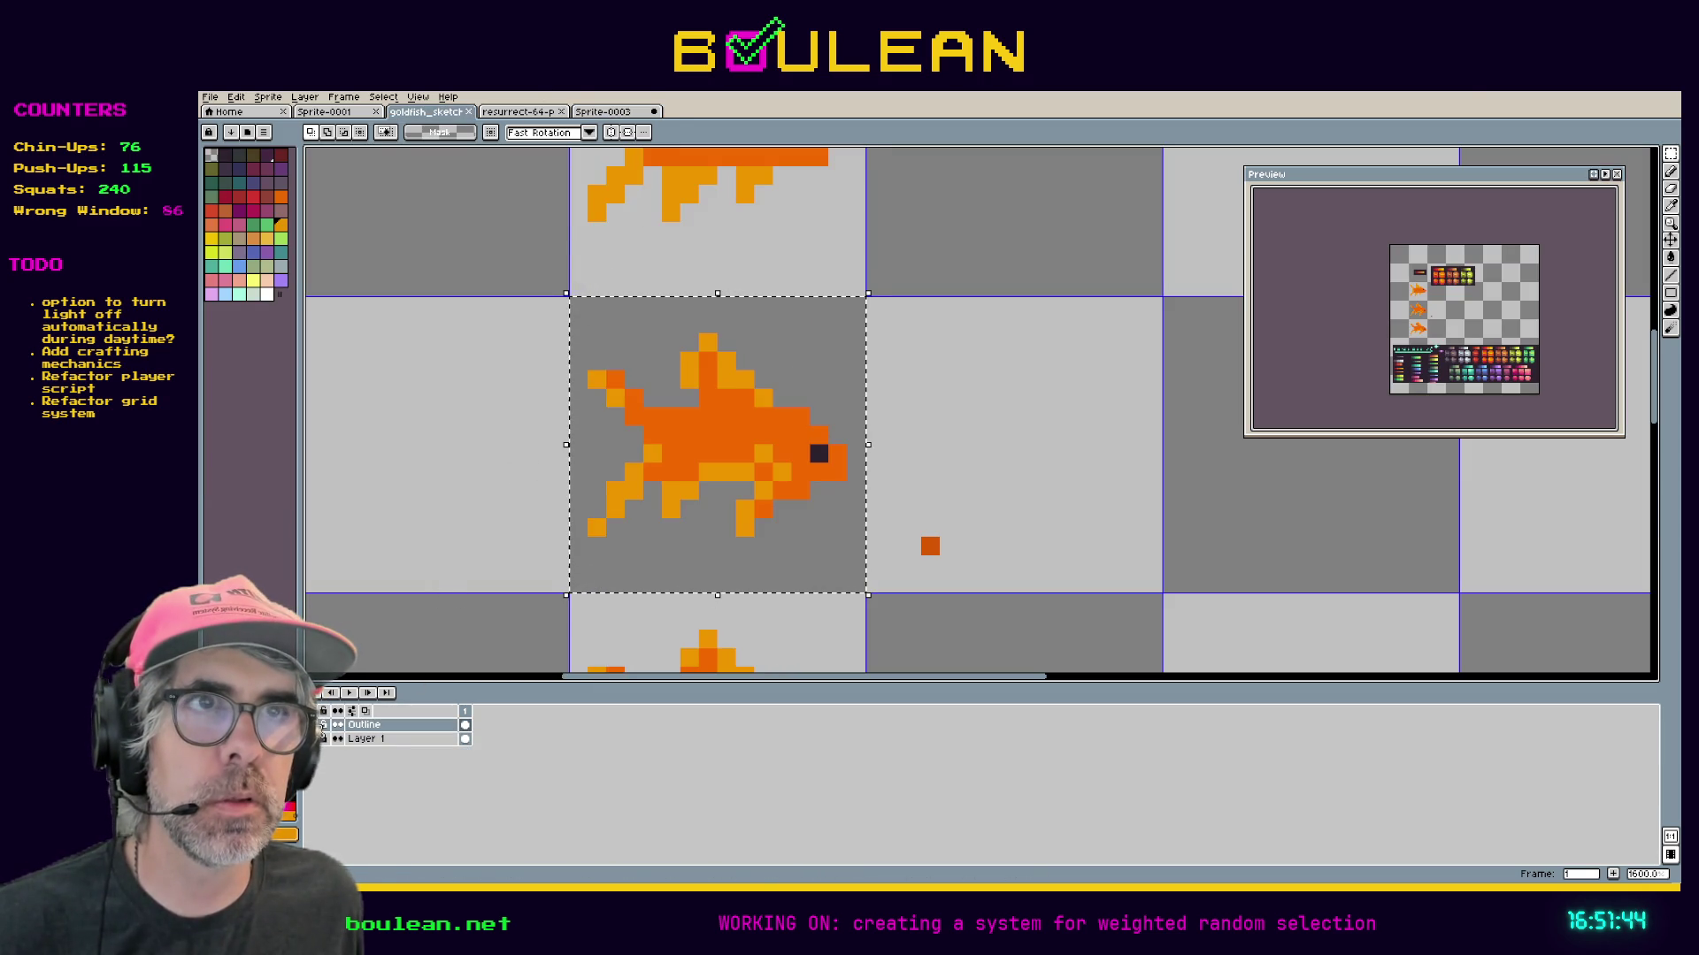
{"action": "left_click", "coordinate": [363, 741]}
{"action": "left_click", "coordinate": [364, 725]}
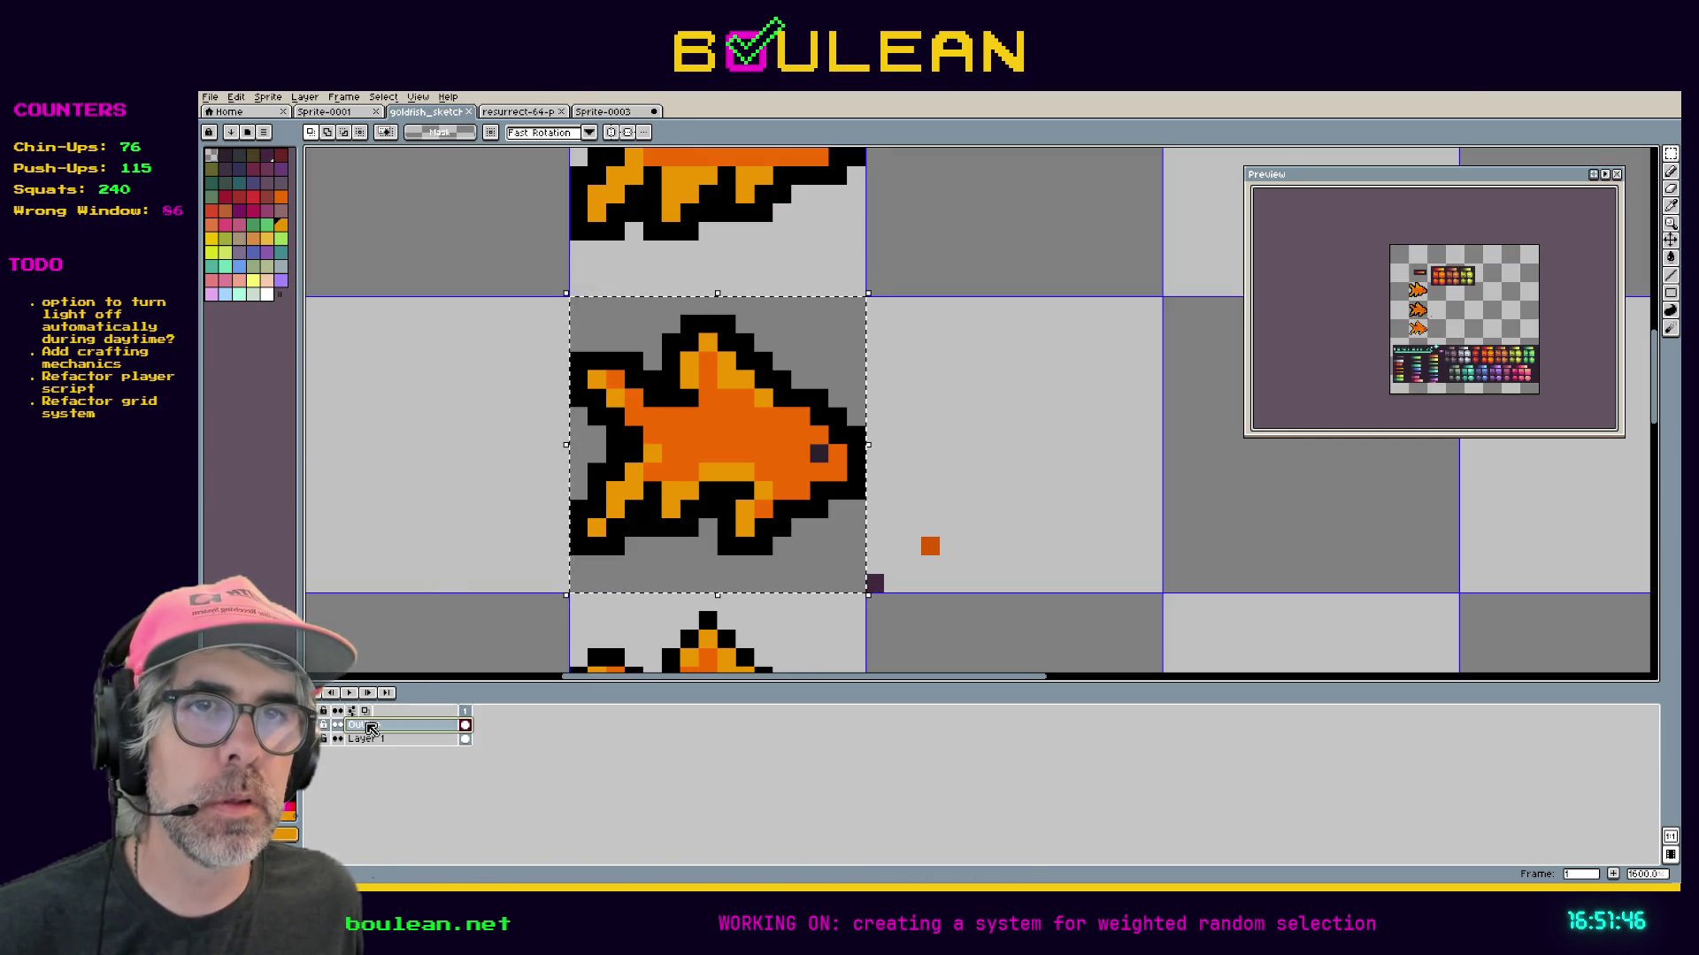
{"action": "left_click", "coordinate": [641, 426]}
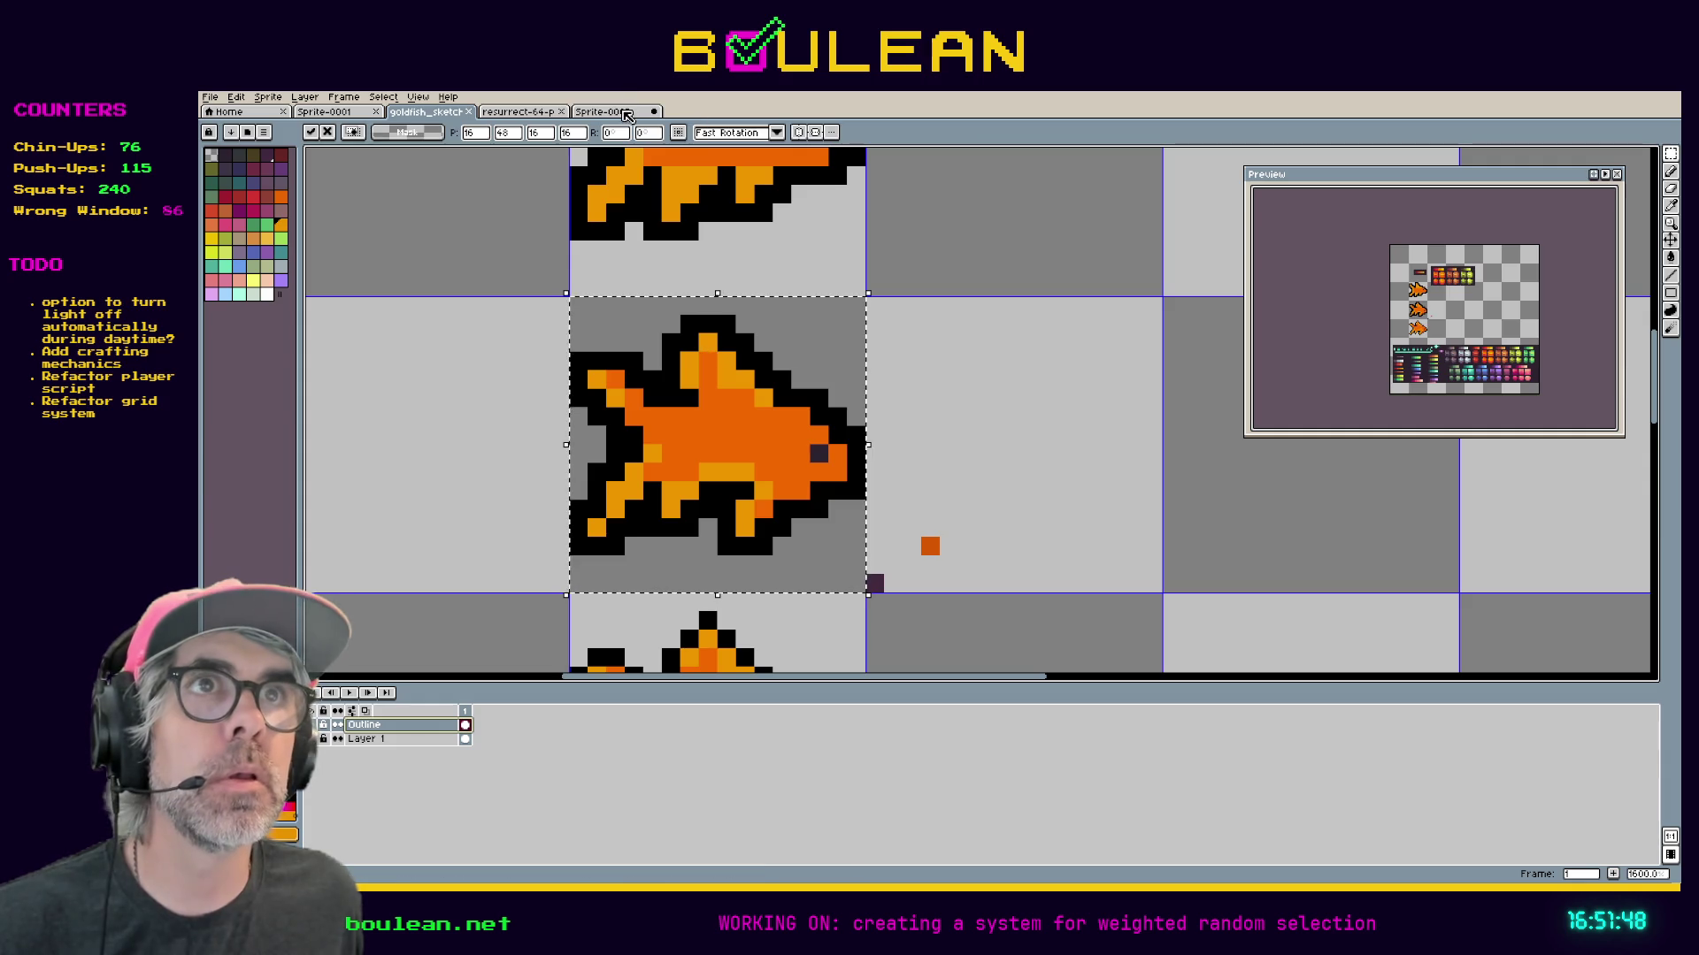
{"action": "left_click", "coordinate": [606, 112]}
{"action": "key", "text": "ctrl+v"}
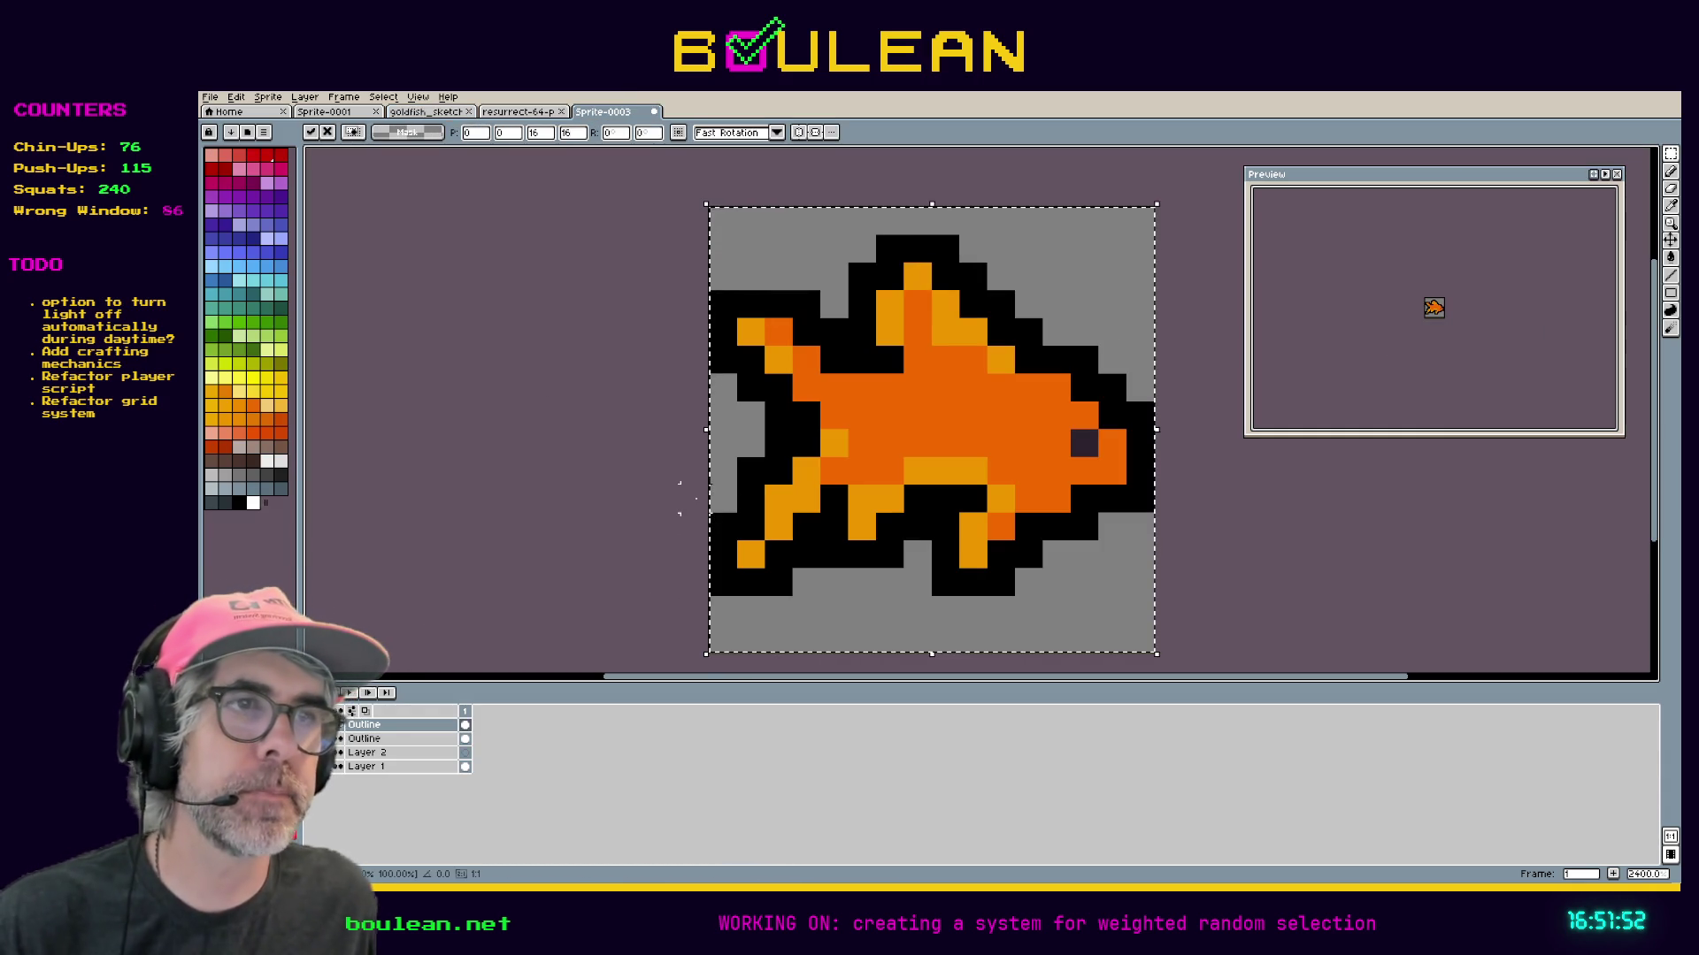
Commit the pasted outline and delete the duplicate Outline layer and Layer 2.
{"action": "left_click", "coordinate": [696, 498]}
{"action": "scroll", "coordinate": [696, 498], "scroll_direction": "down", "scroll_amount": 2}
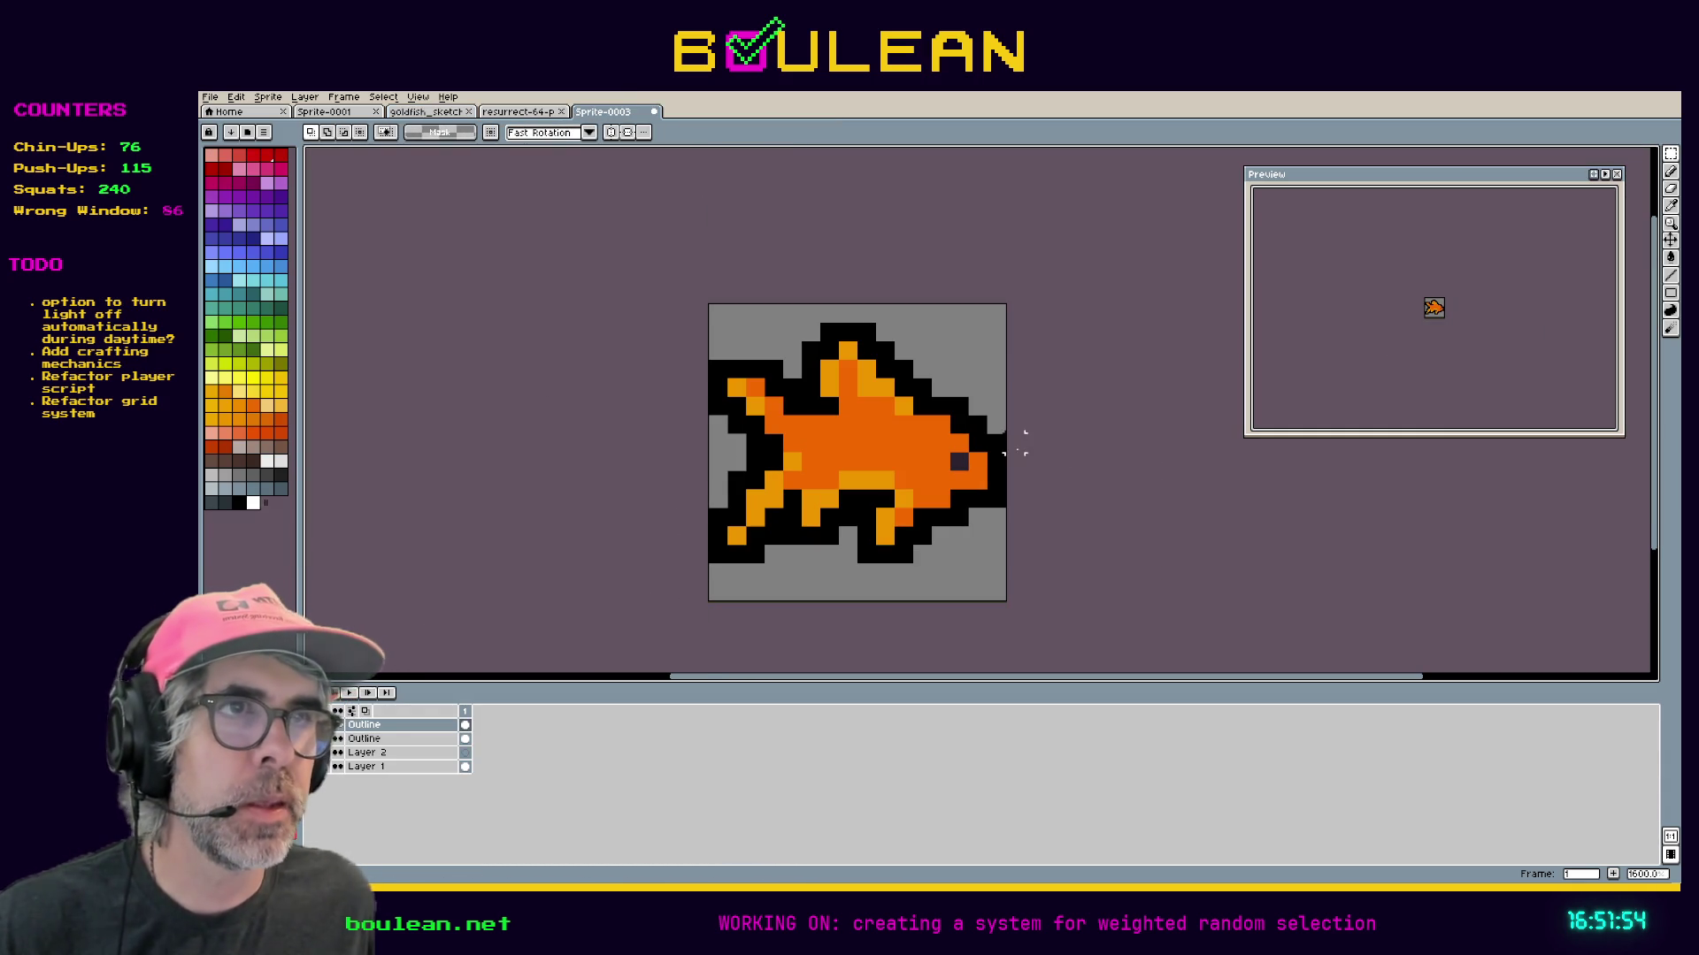
{"action": "right_click", "coordinate": [363, 740]}
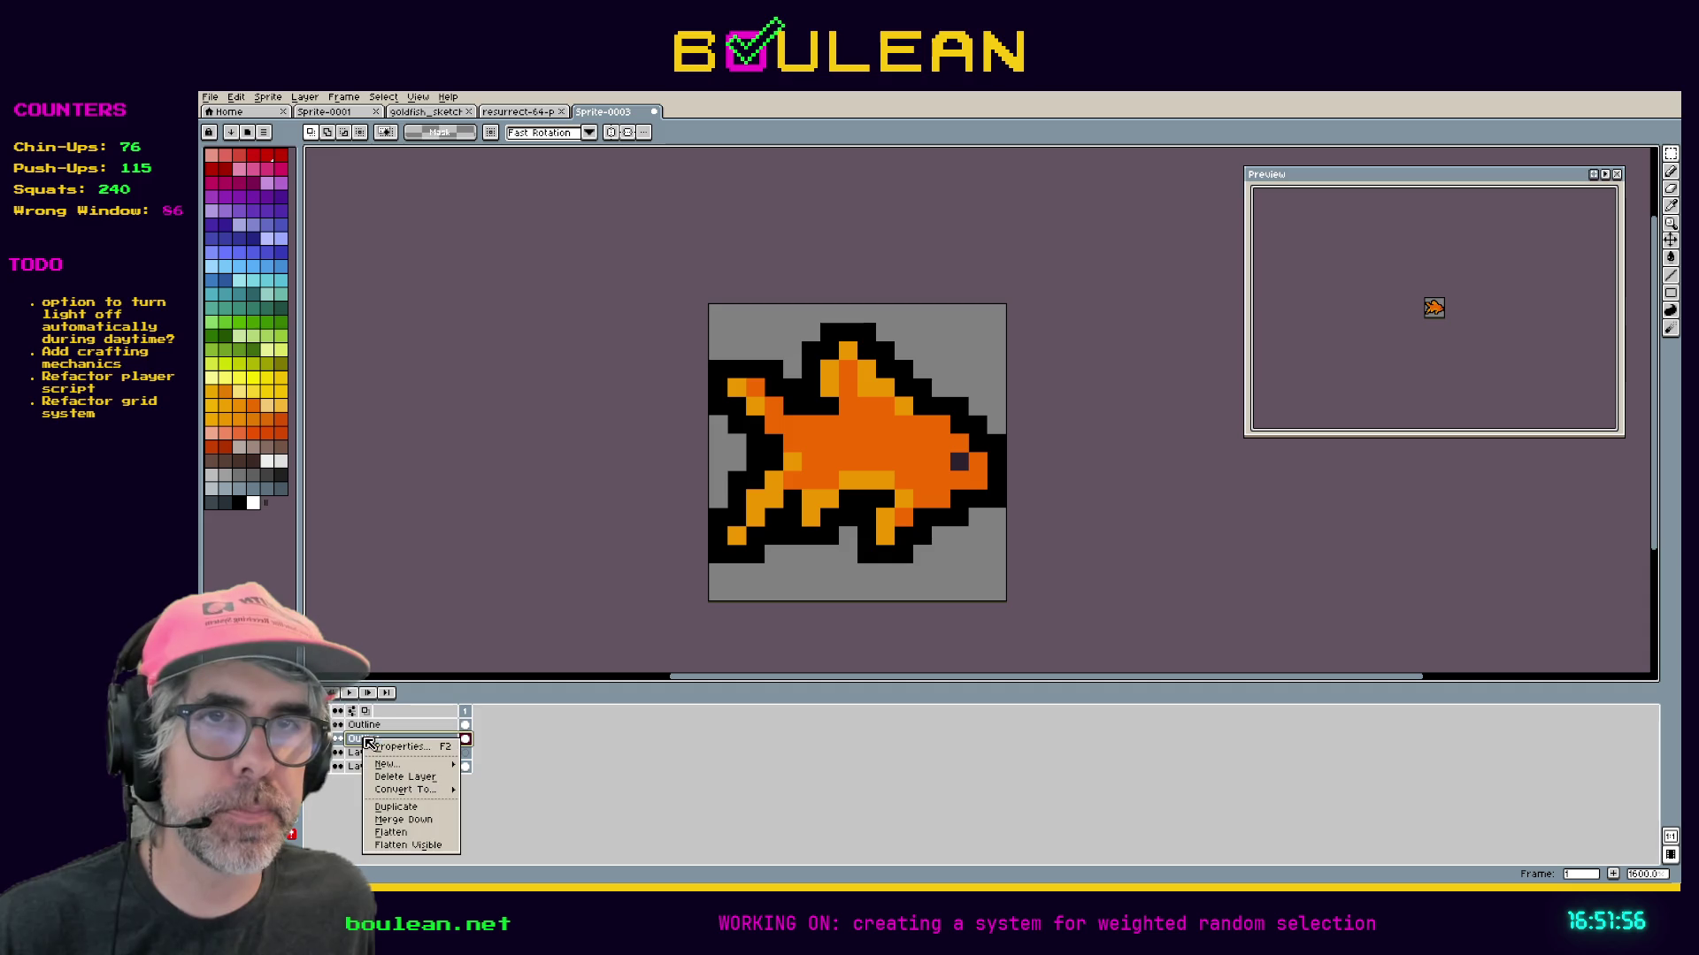
{"action": "left_click", "coordinate": [428, 778]}
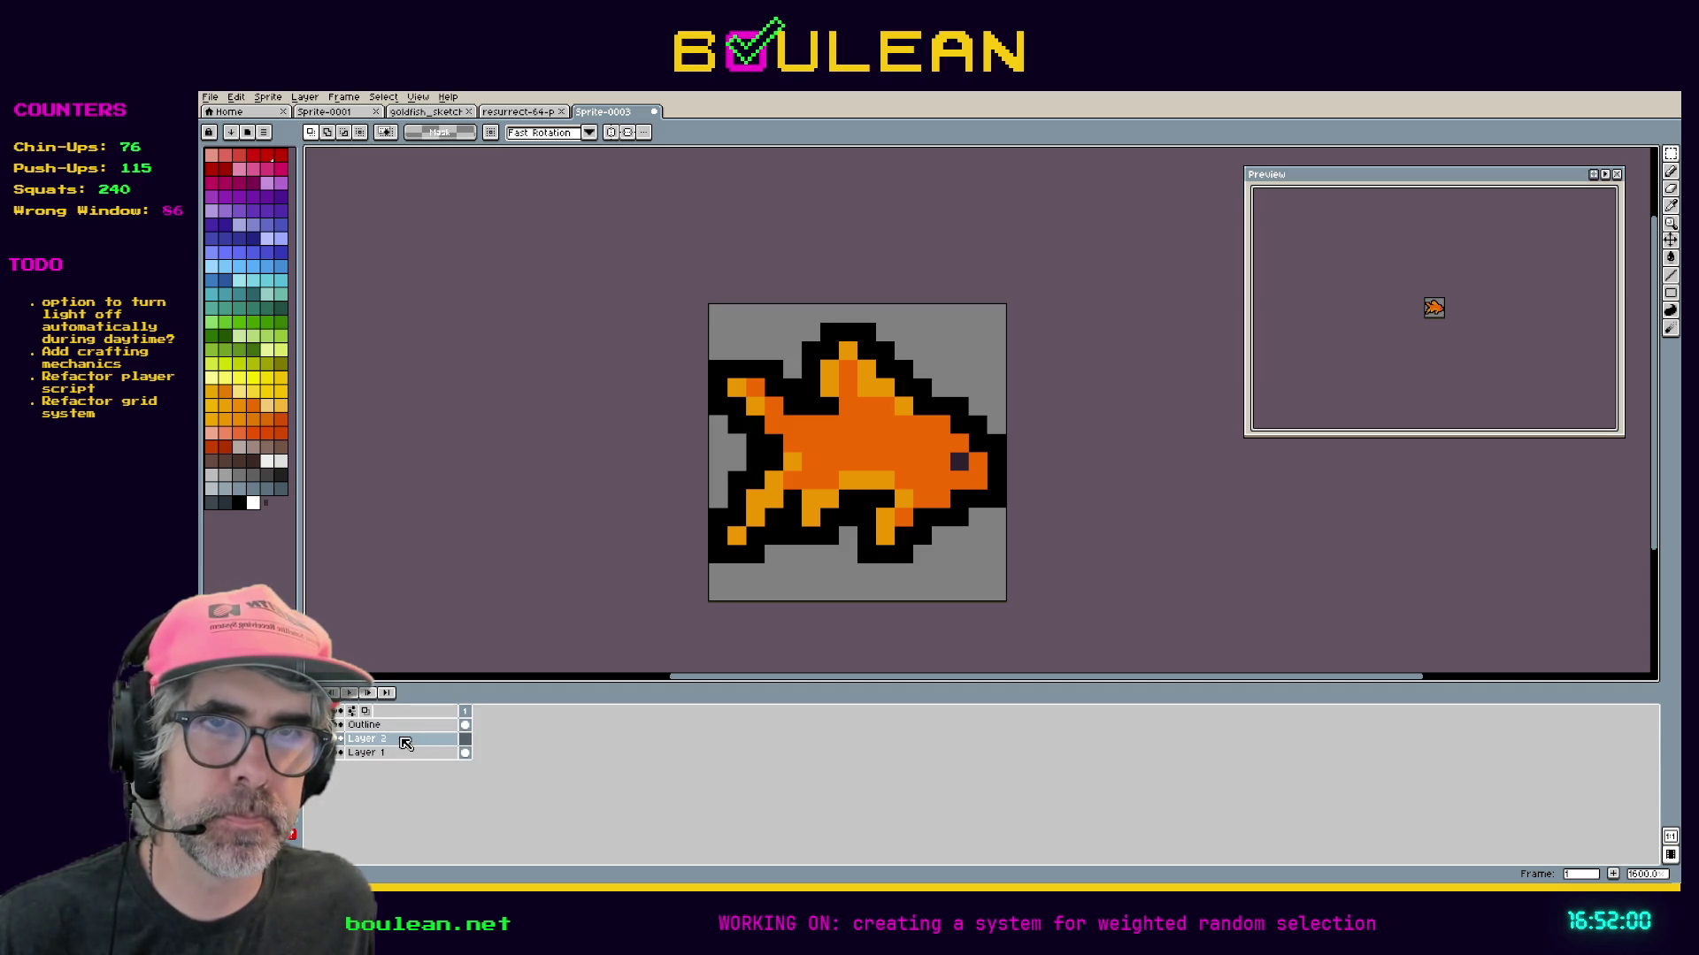
{"action": "right_click", "coordinate": [409, 743]}
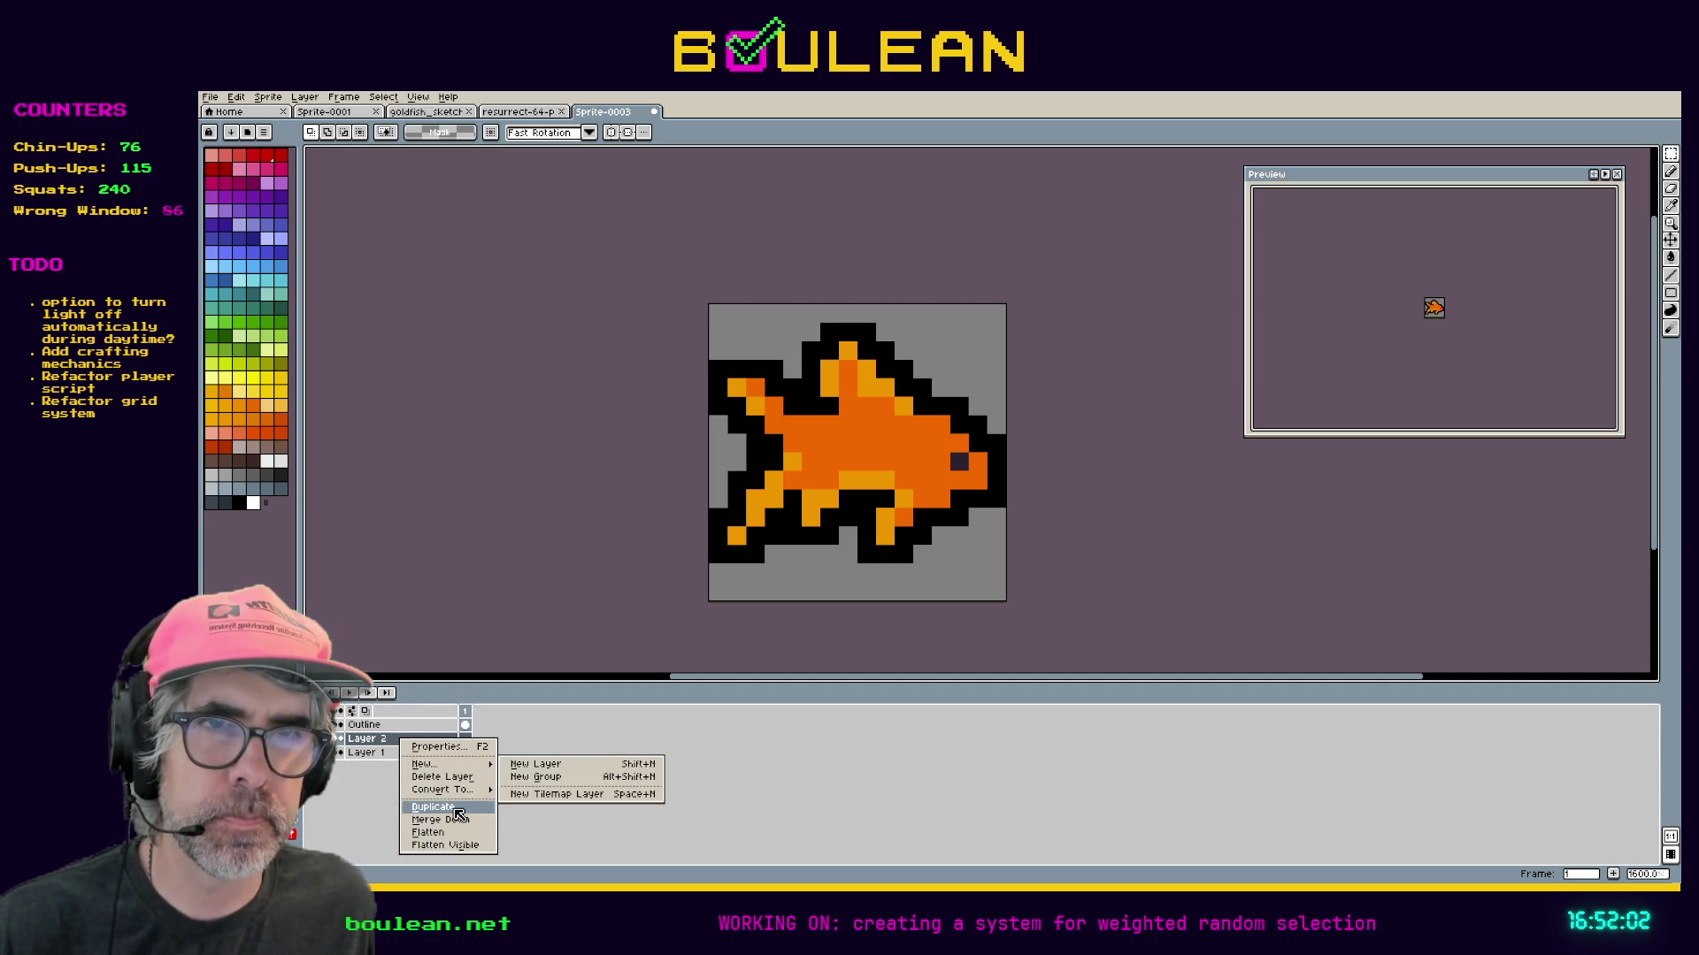
{"action": "left_click", "coordinate": [456, 779]}
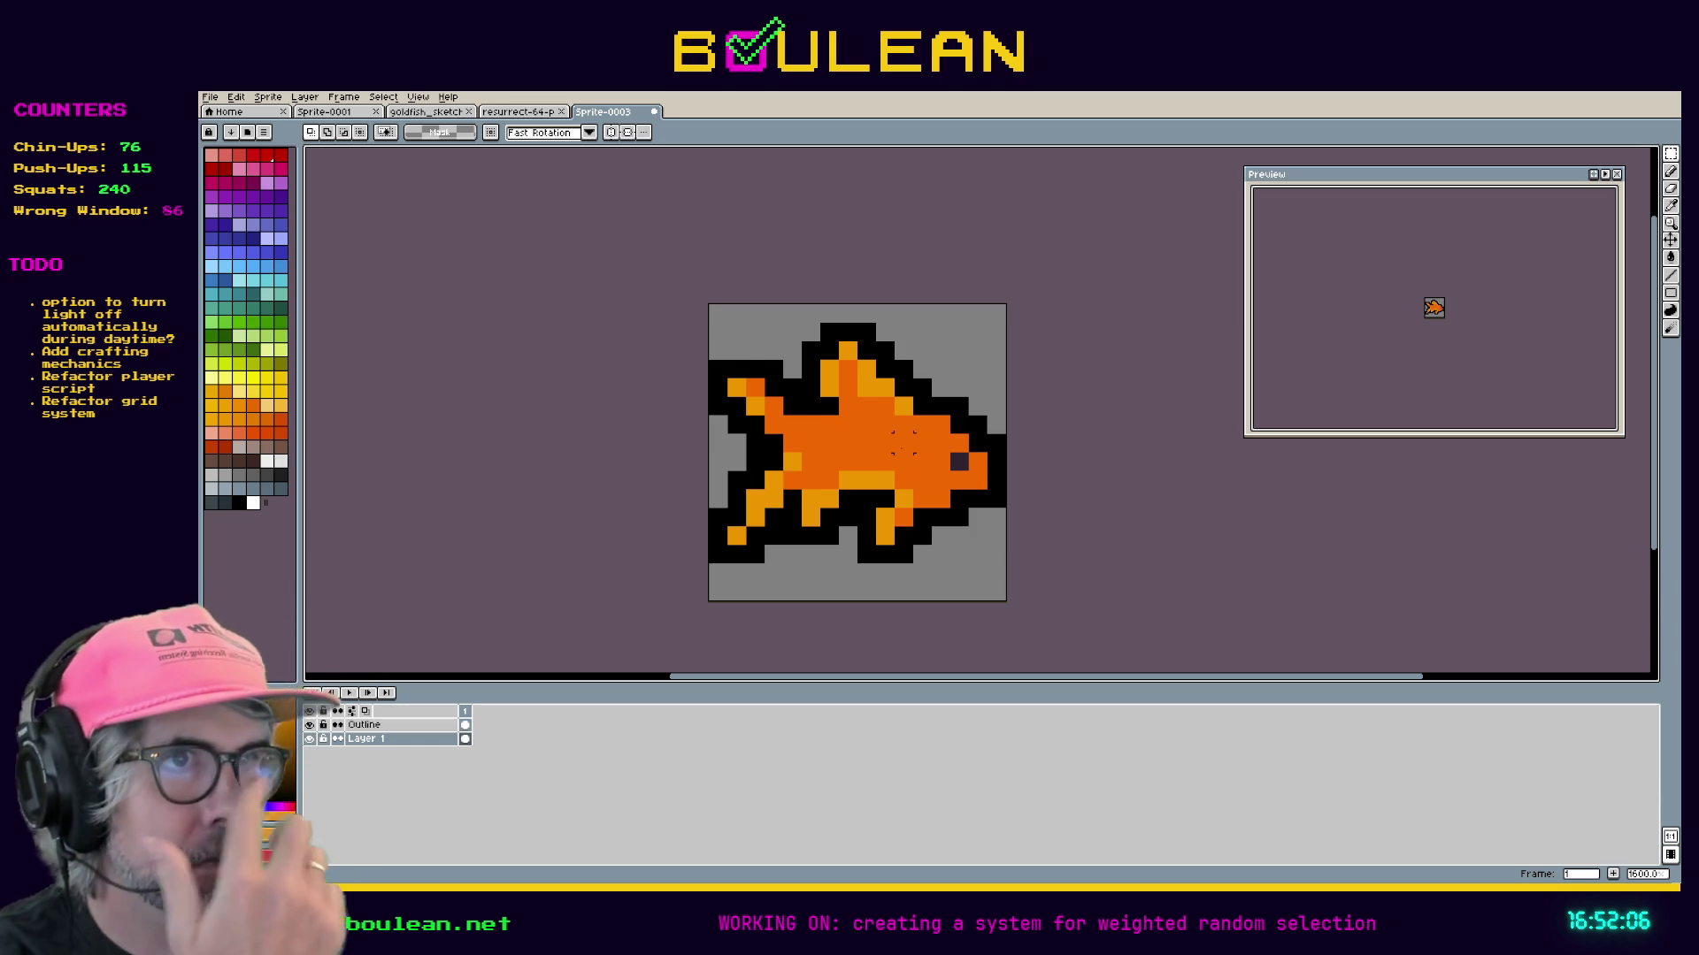
{"action": "scroll", "coordinate": [900, 463], "scroll_direction": "up", "scroll_amount": 2}
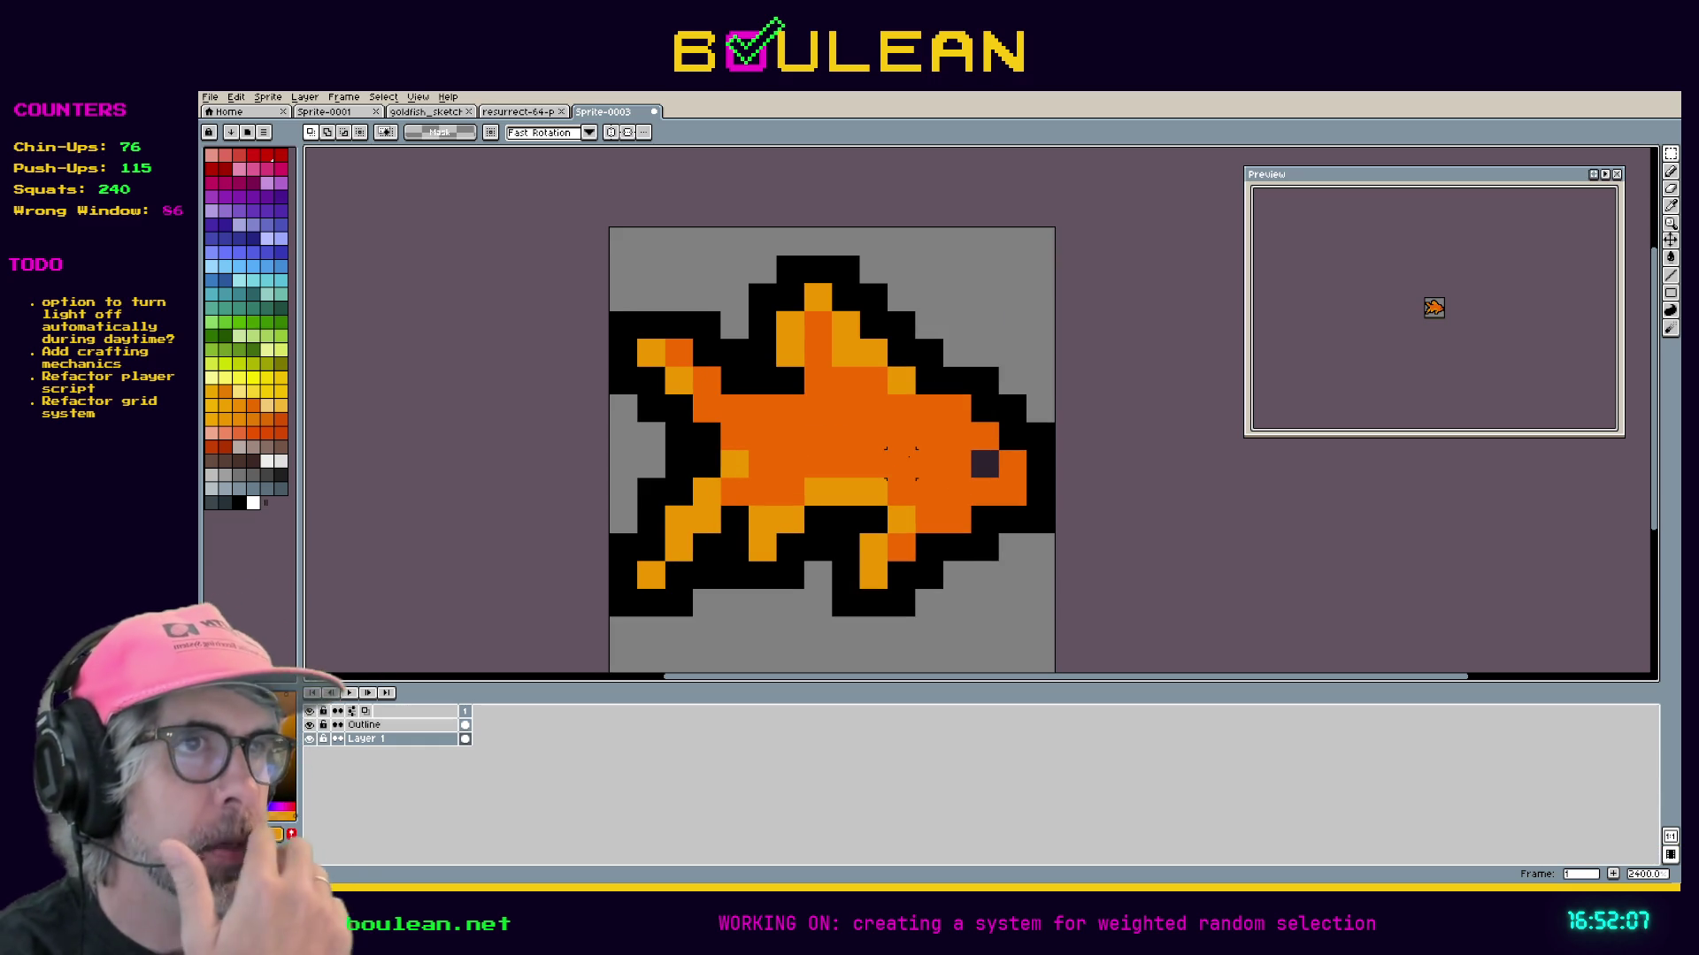
Rename Layer 1 to 'Fish'.
{"action": "double_click", "coordinate": [392, 748]}
{"action": "type", "text": "Fish"}
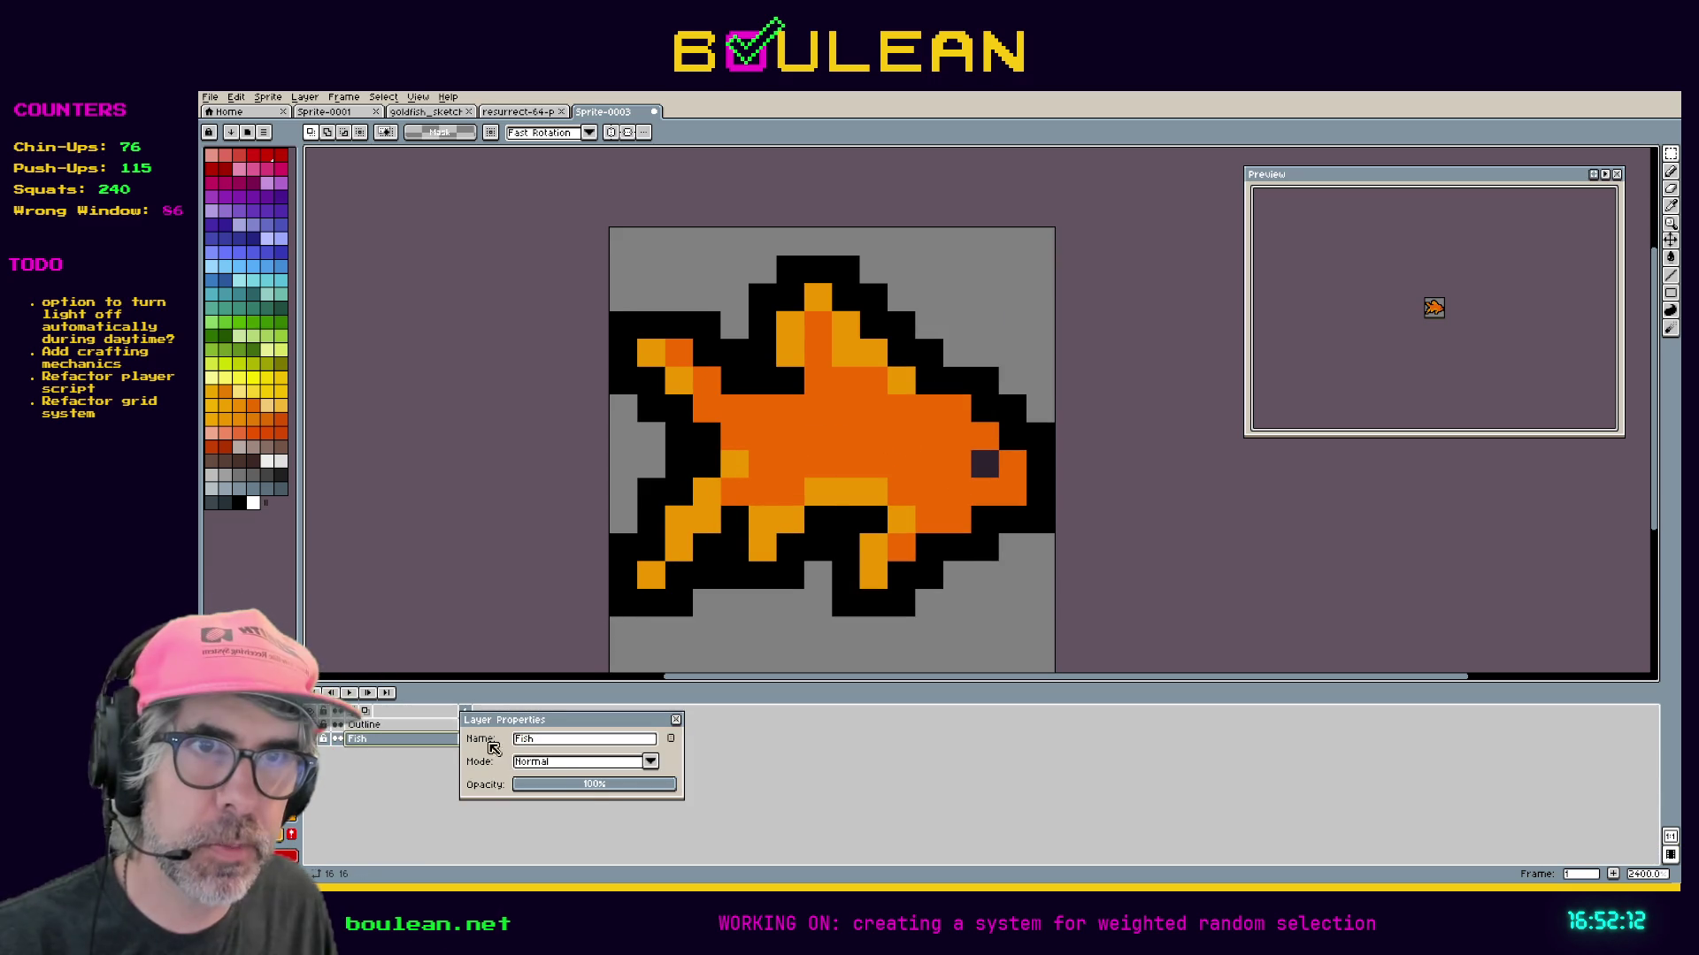
{"action": "left_click", "coordinate": [677, 721]}
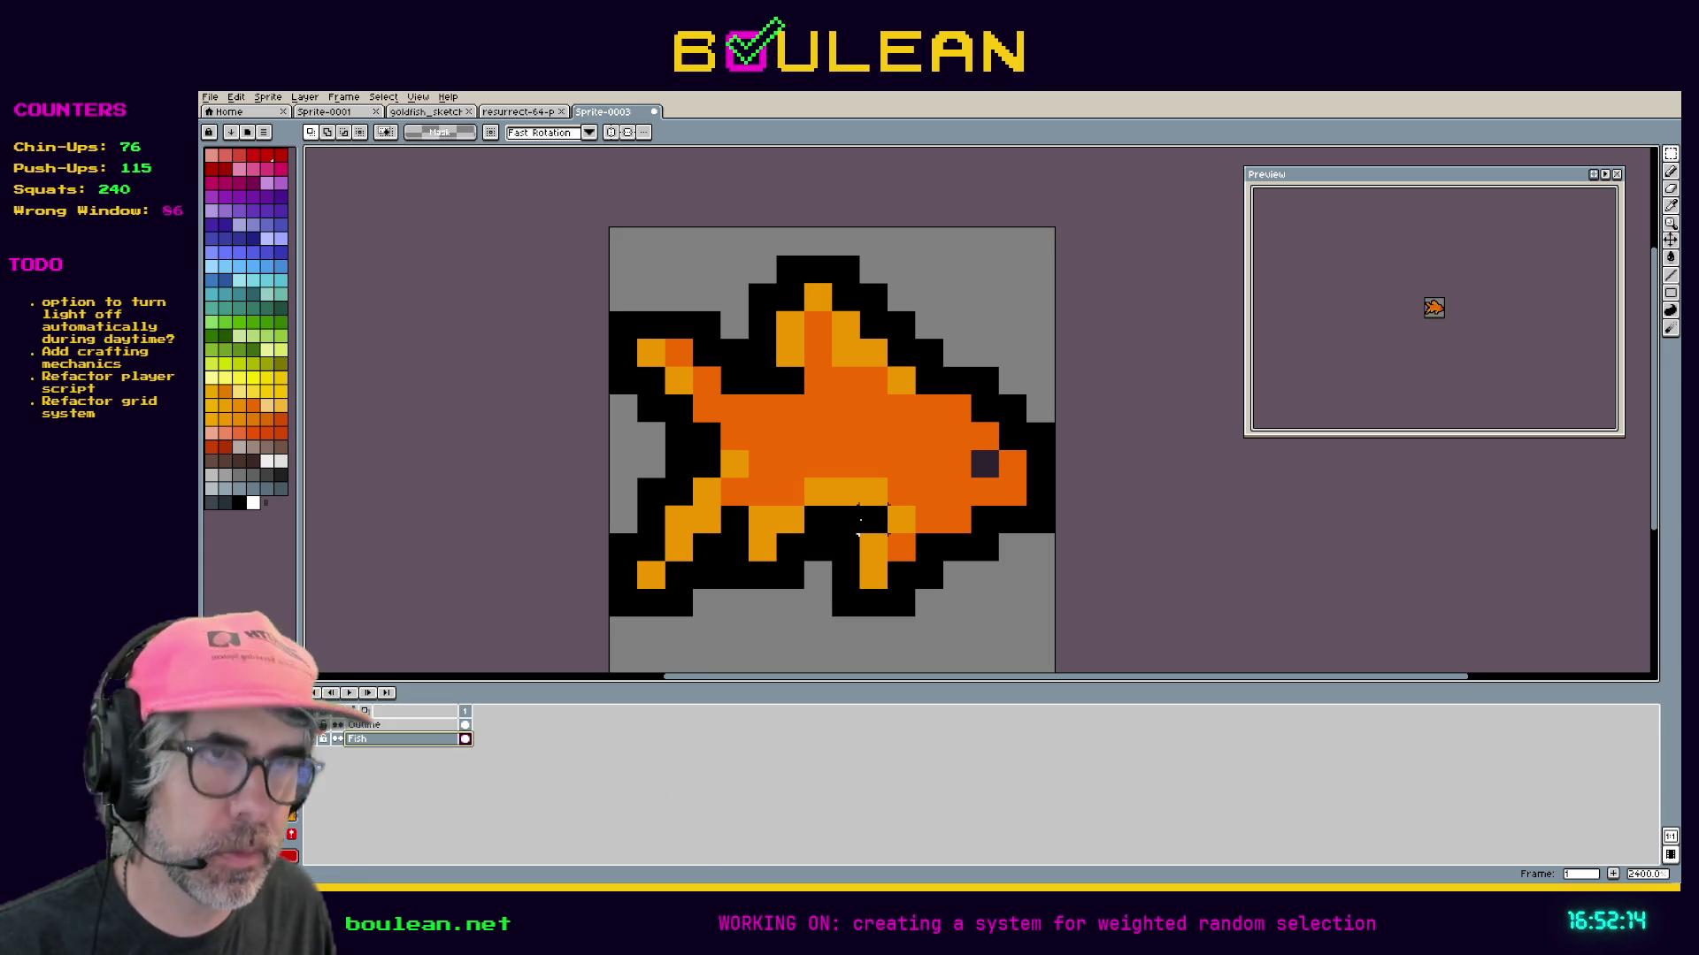
Paint a dark reference pixel in the top-right corner and shift the fish's eye back and up.
{"action": "key", "text": "i"}
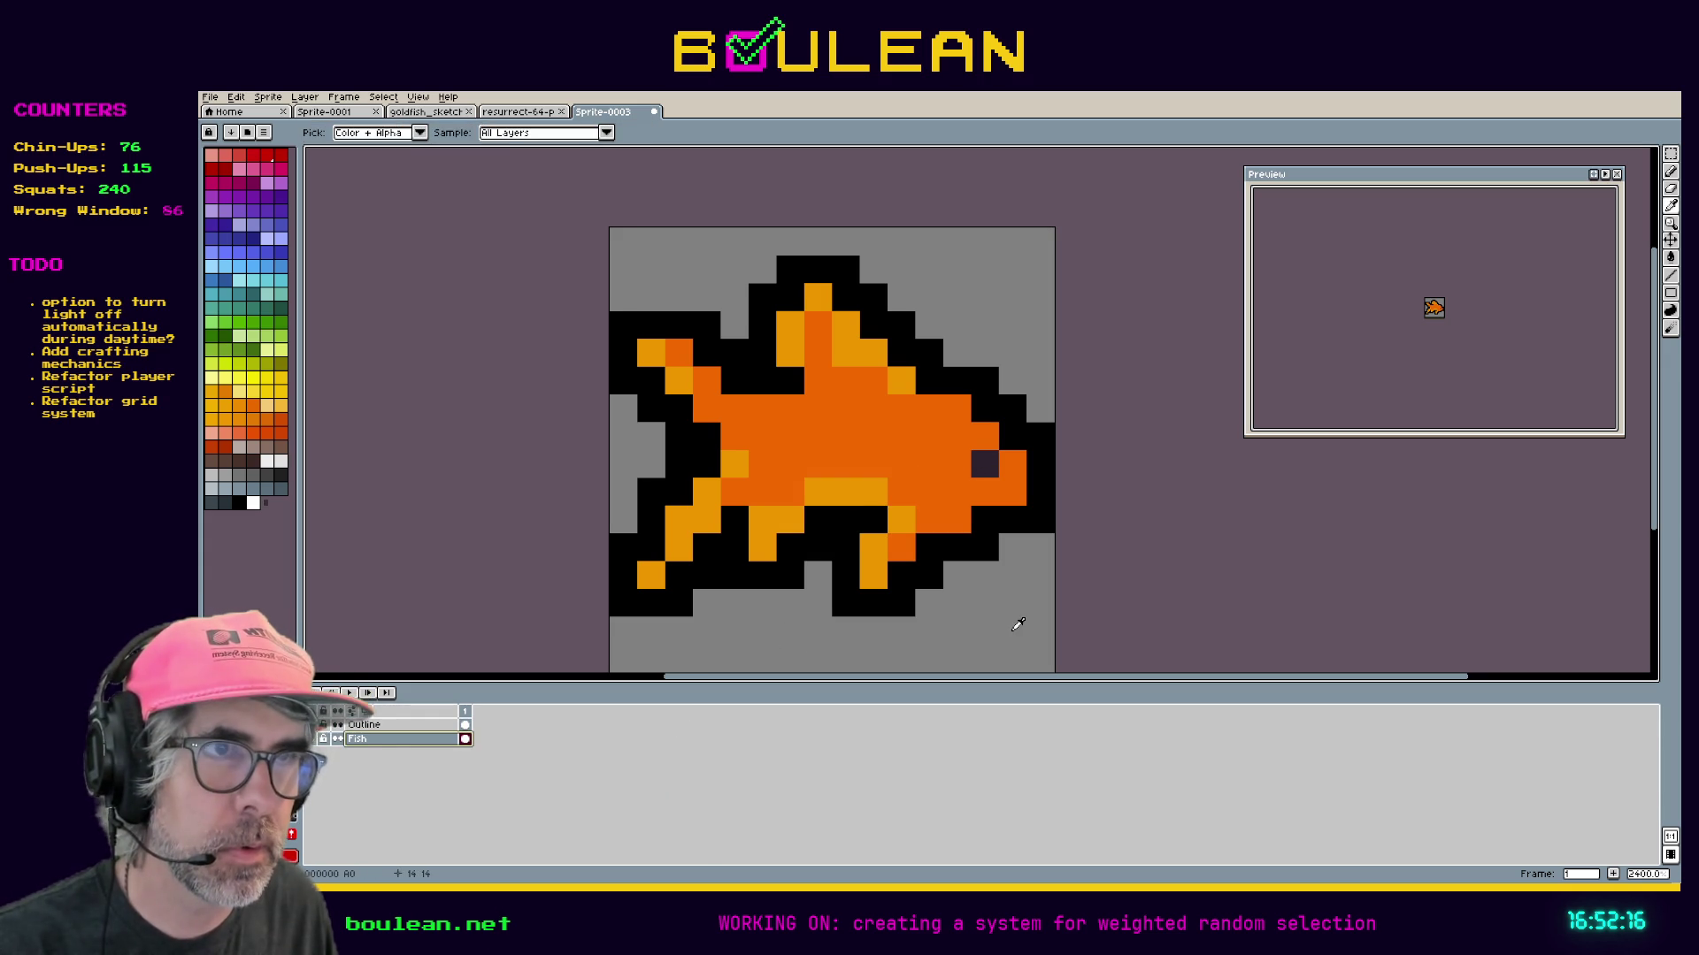
{"action": "left_click", "coordinate": [1013, 269]}
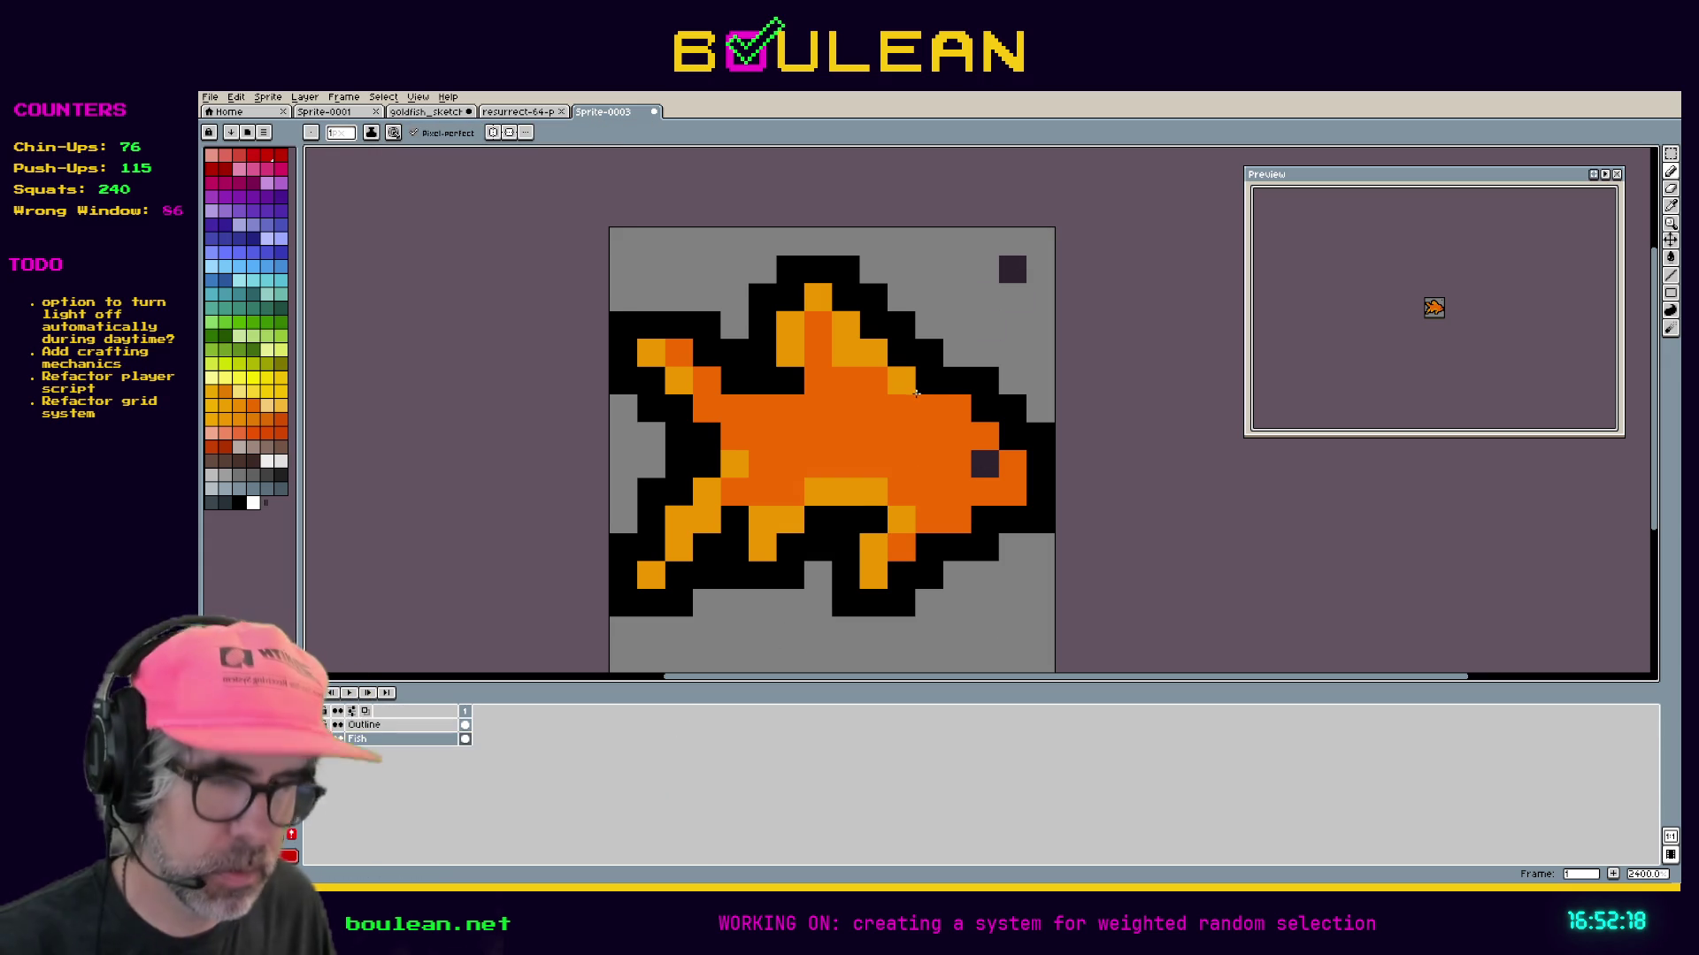
{"action": "left_click", "coordinate": [951, 478]}
{"action": "key", "text": "b"}
{"action": "left_click", "coordinate": [985, 463]}
{"action": "left_click", "coordinate": [1012, 269], "text": "alt"}
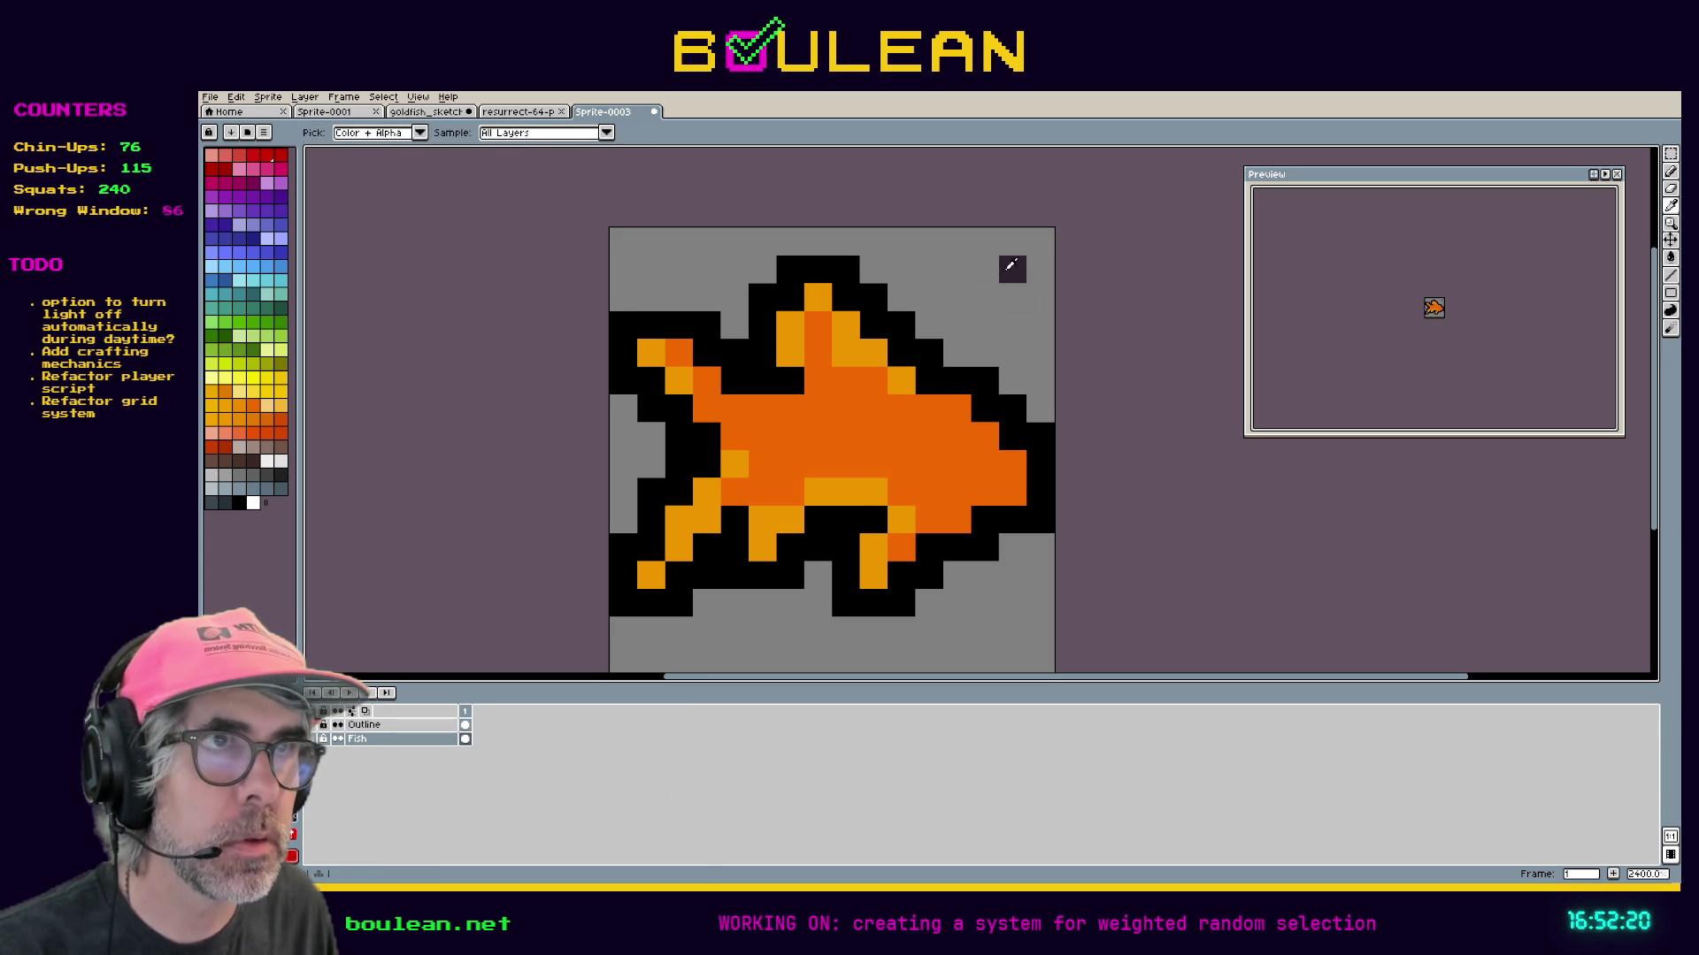
{"action": "left_click", "coordinate": [929, 435]}
Nudge the eye one pixel at a time: down, toward the head, back and up.
{"action": "right_click", "coordinate": [940, 446]}
{"action": "left_click", "coordinate": [940, 457]}
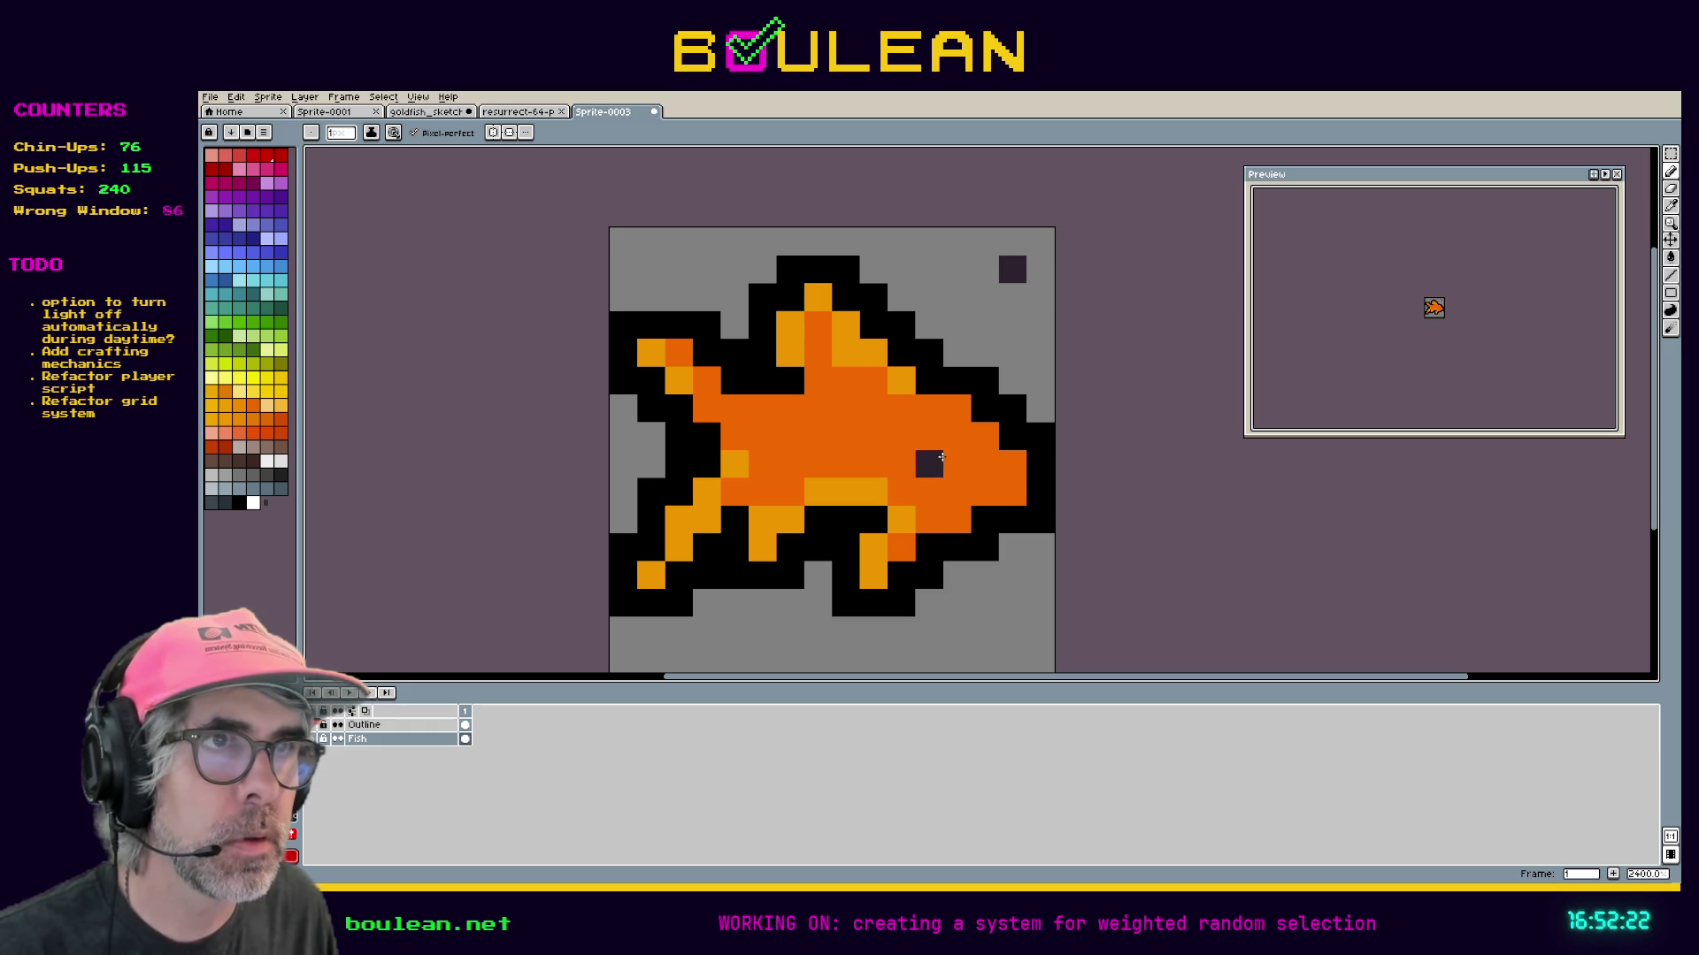
{"action": "right_click", "coordinate": [941, 456]}
{"action": "left_click", "coordinate": [945, 457]}
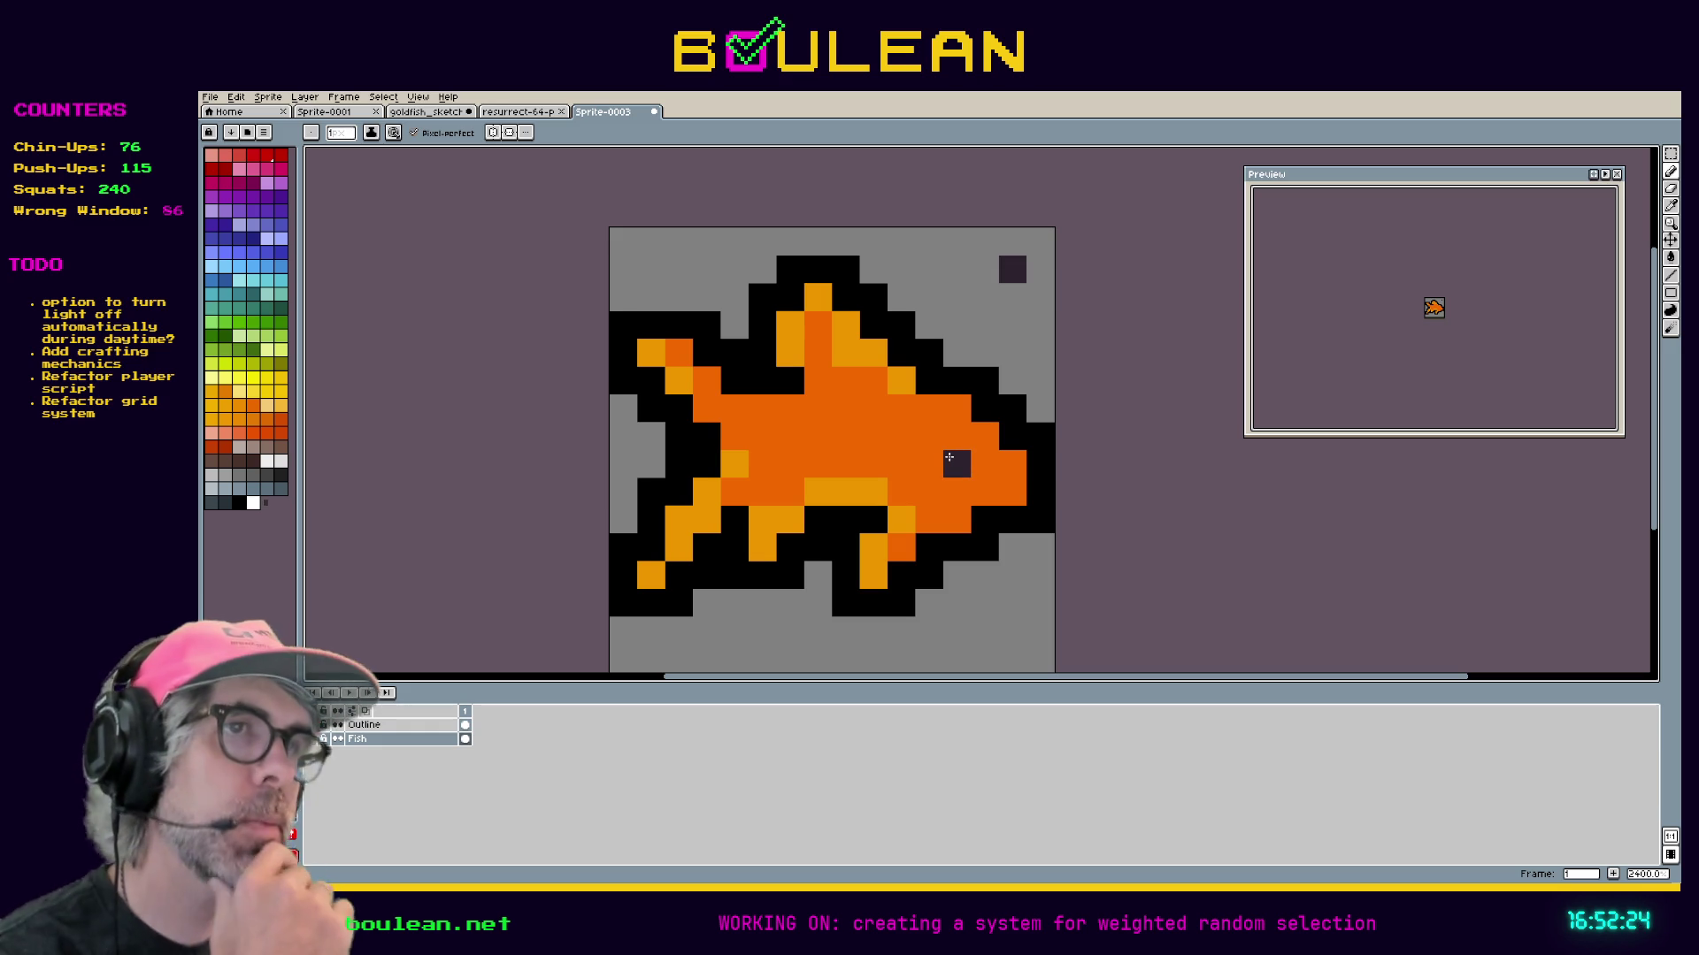
{"action": "right_click", "coordinate": [948, 457]}
{"action": "left_click", "coordinate": [938, 454]}
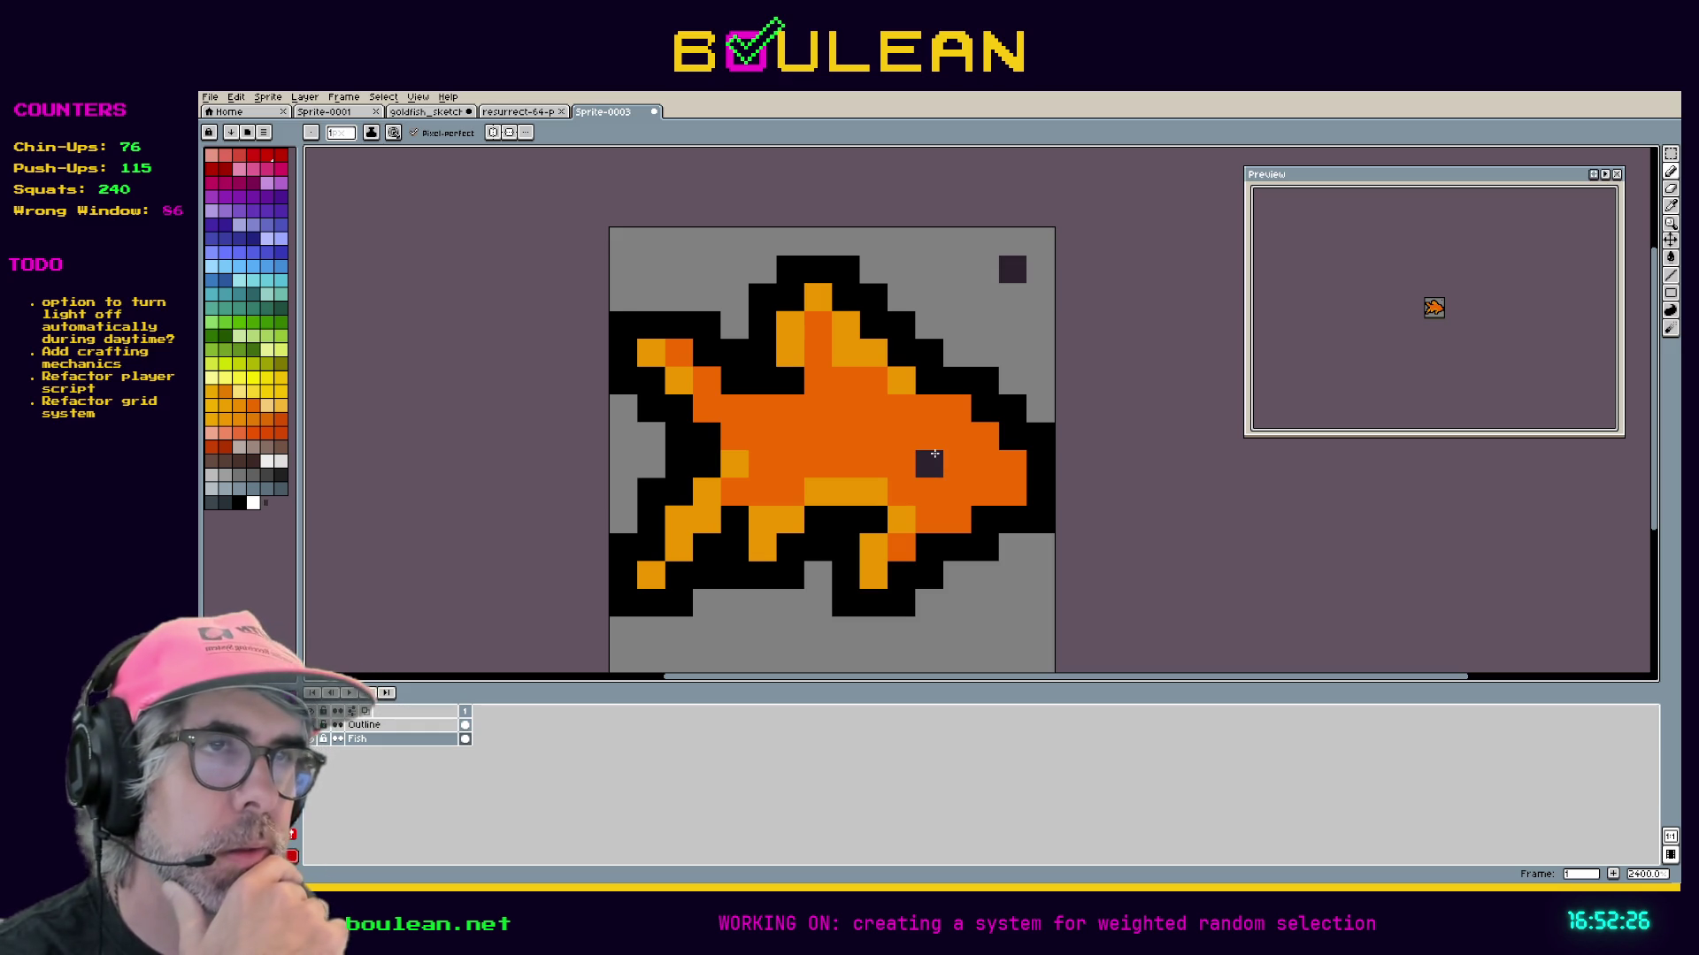
{"action": "right_click", "coordinate": [935, 453]}
{"action": "left_click", "coordinate": [927, 430]}
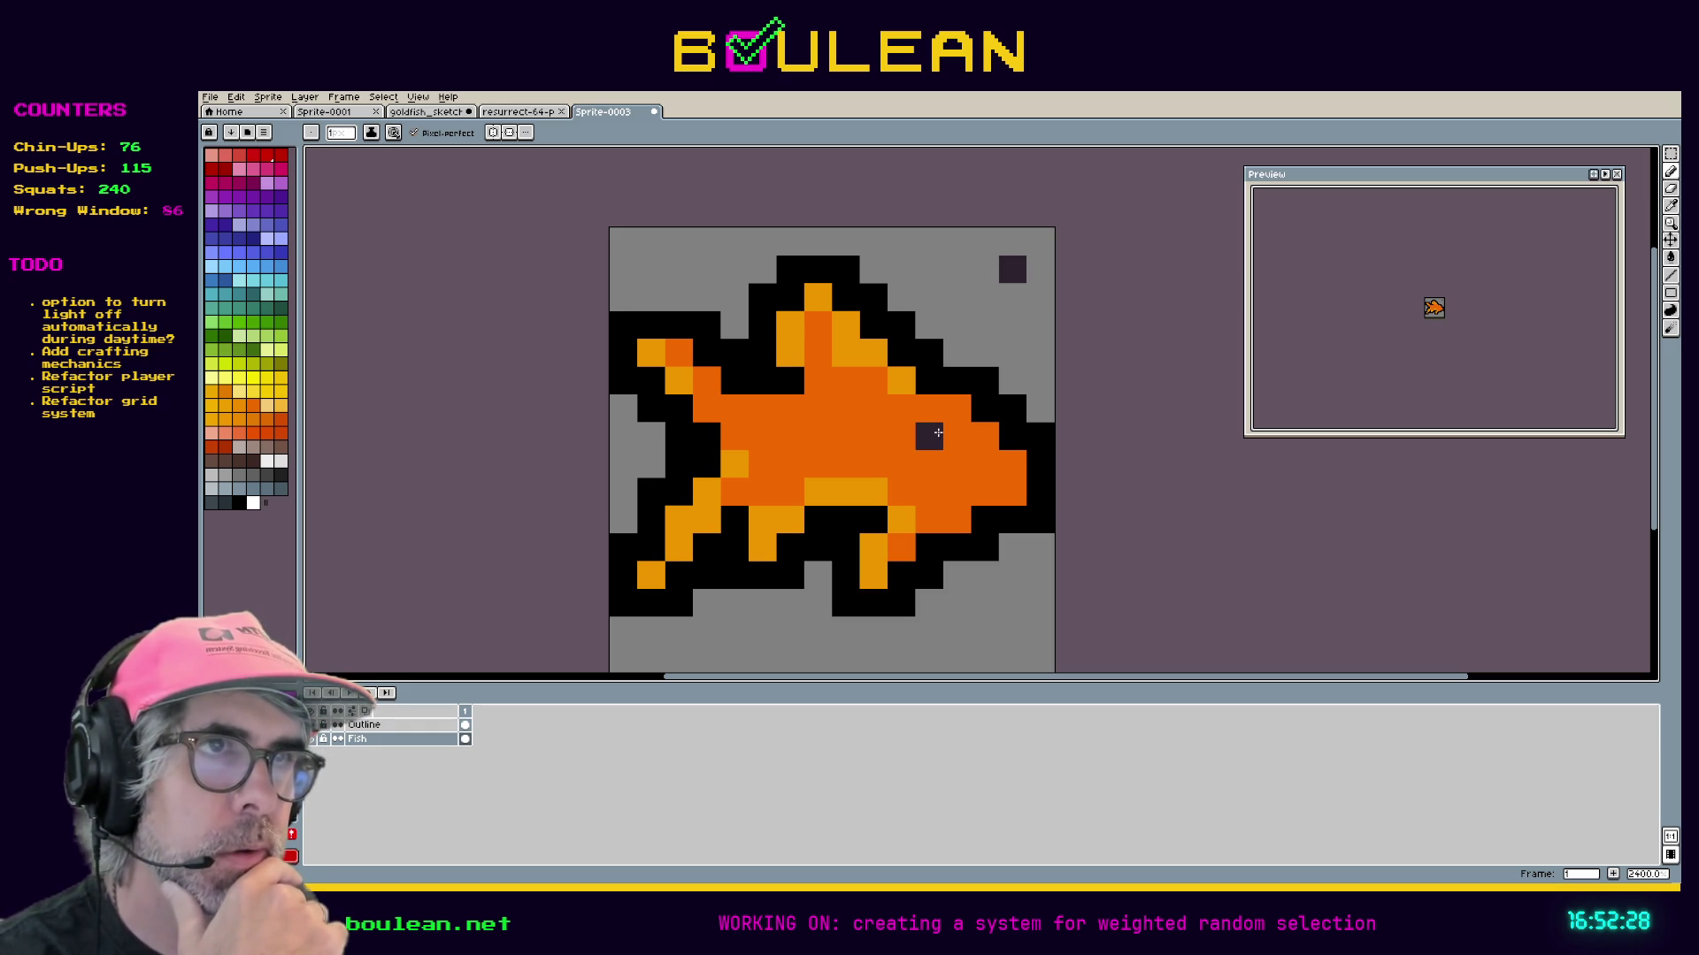
Try other eye positions and settle the eye one pixel lower.
{"action": "right_click", "coordinate": [938, 433]}
{"action": "left_click", "coordinate": [947, 434]}
{"action": "right_click", "coordinate": [953, 436]}
{"action": "left_click", "coordinate": [982, 435]}
{"action": "right_click", "coordinate": [982, 435]}
{"action": "left_click", "coordinate": [956, 436]}
{"action": "right_click", "coordinate": [955, 437]}
{"action": "left_click", "coordinate": [956, 459]}
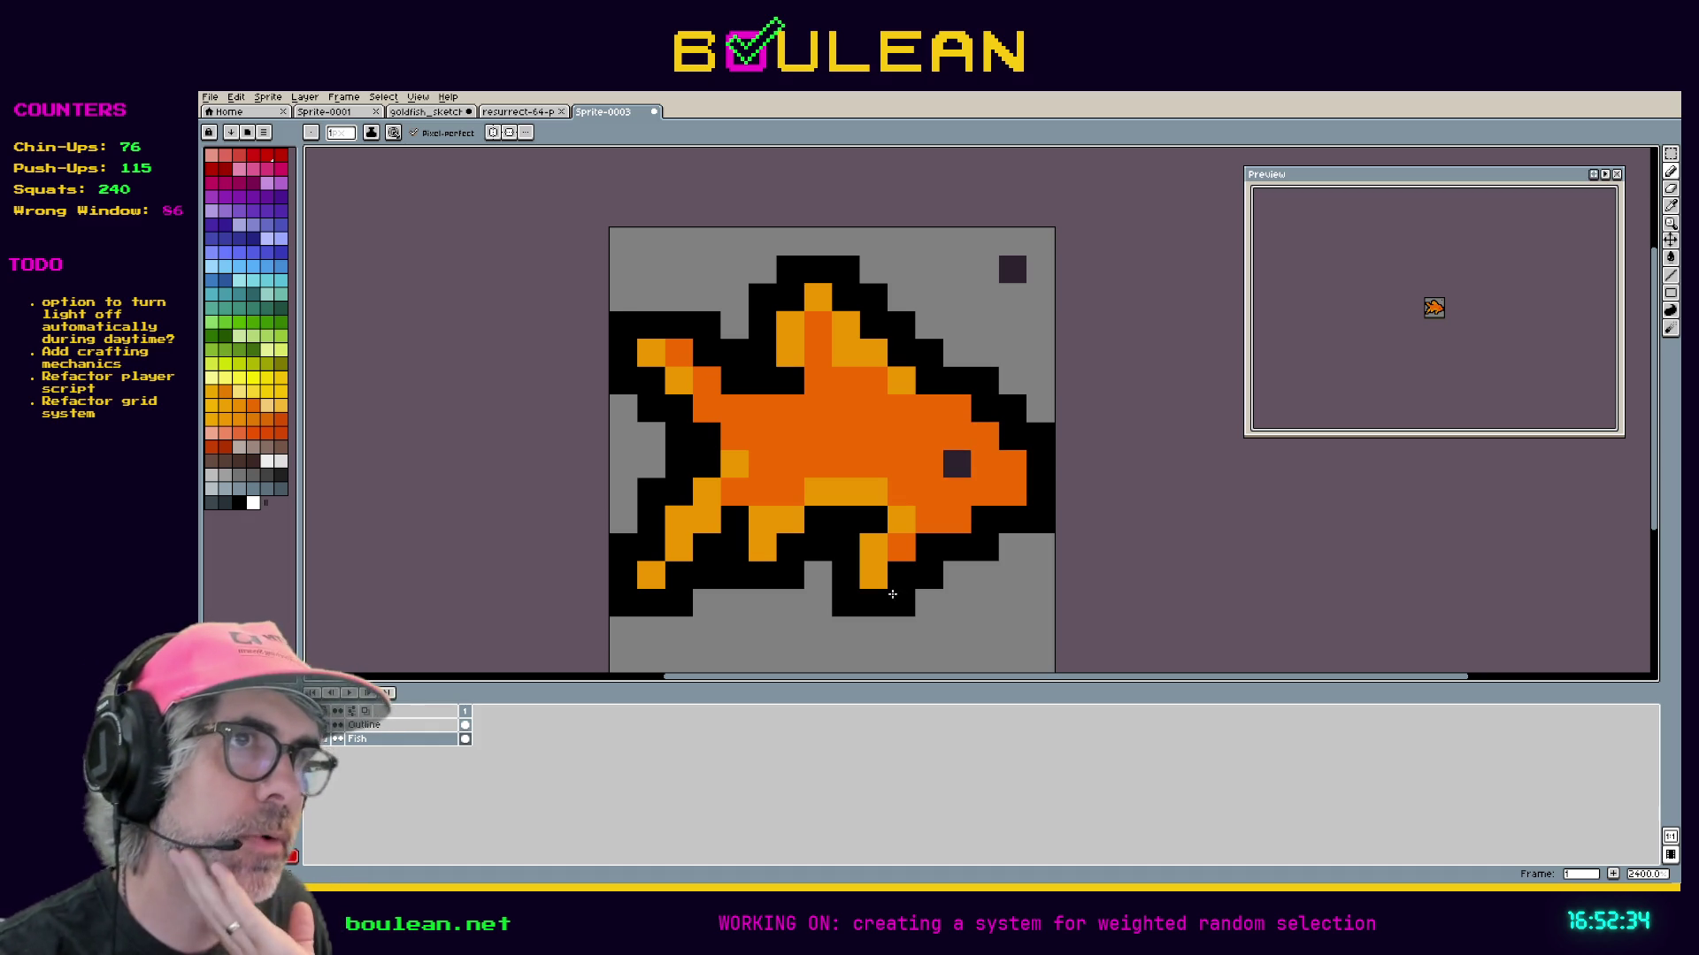
Sample the body's light orange and paint highlights beside the eye and on the lower fin.
{"action": "left_click", "coordinate": [903, 607], "text": "alt"}
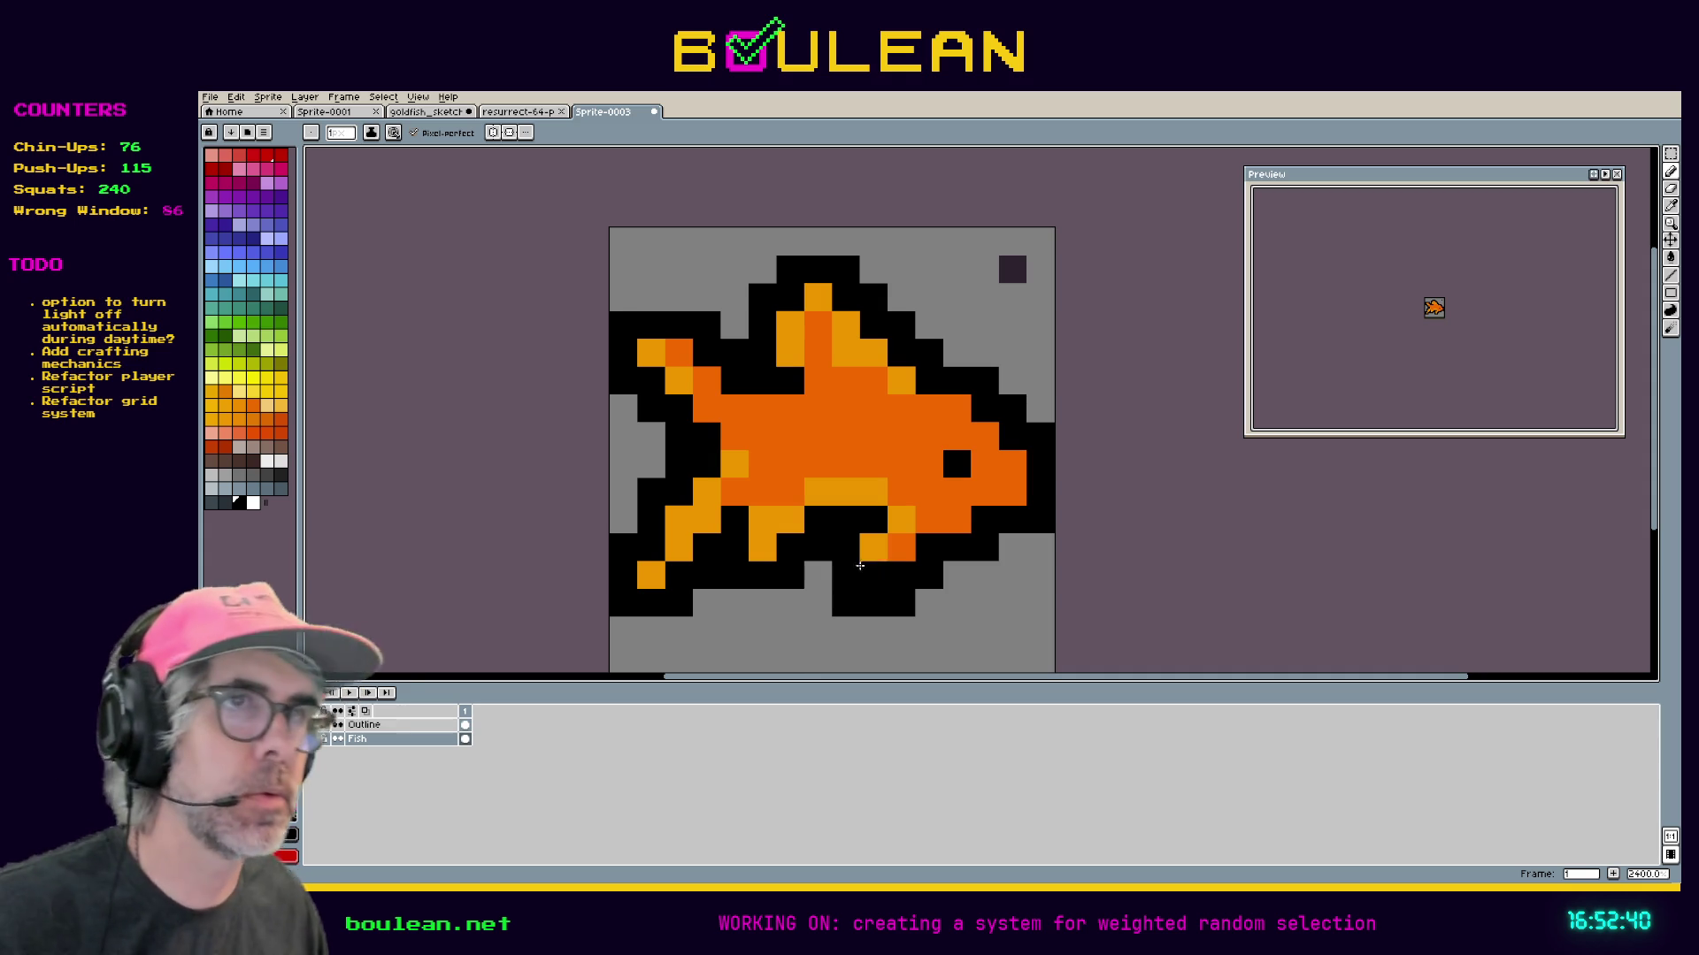
{"action": "left_click", "coordinate": [873, 491], "text": "alt"}
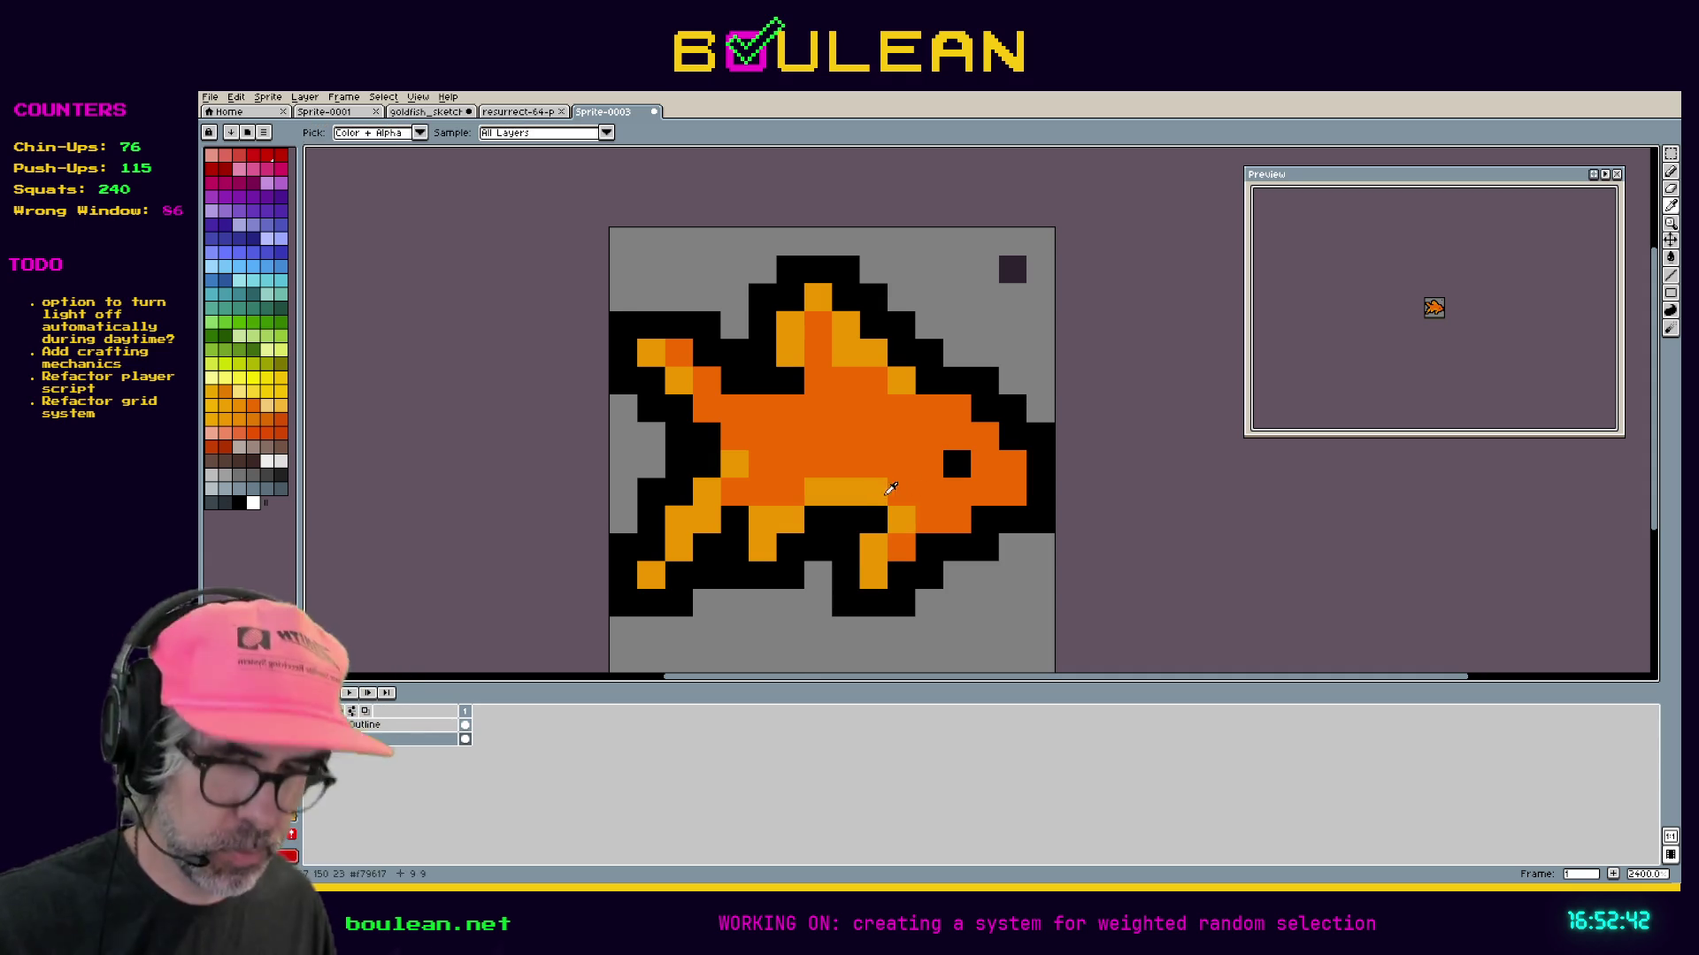
{"action": "left_click", "coordinate": [929, 465]}
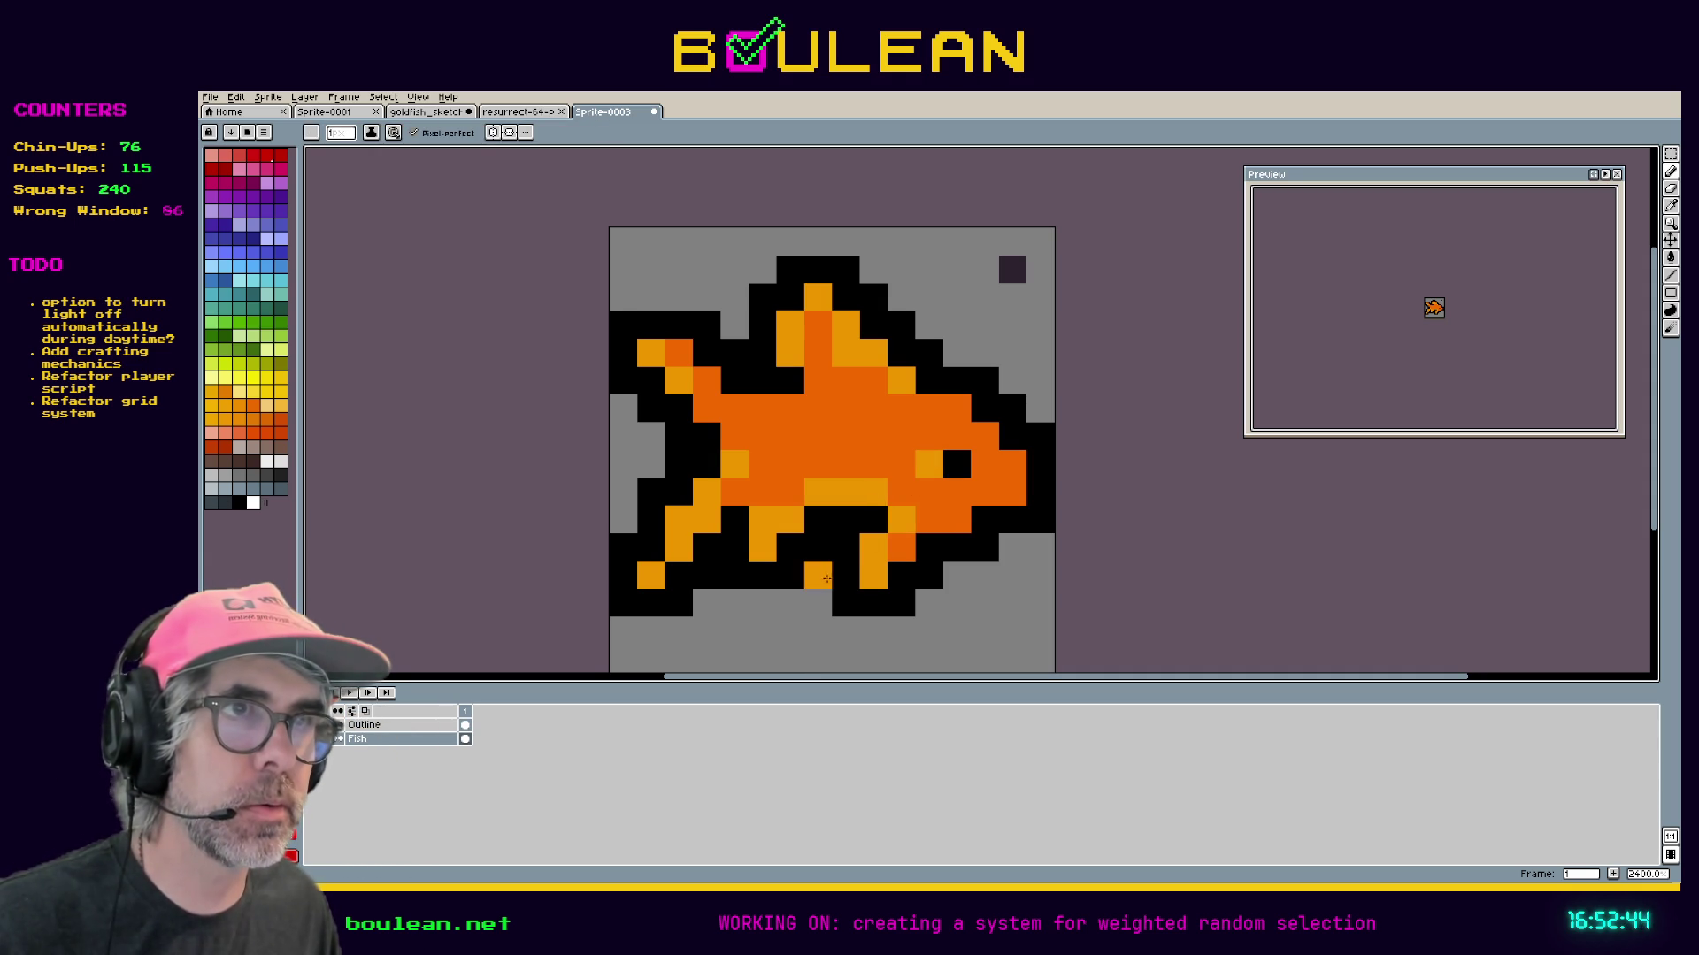
{"action": "left_click", "coordinate": [898, 450]}
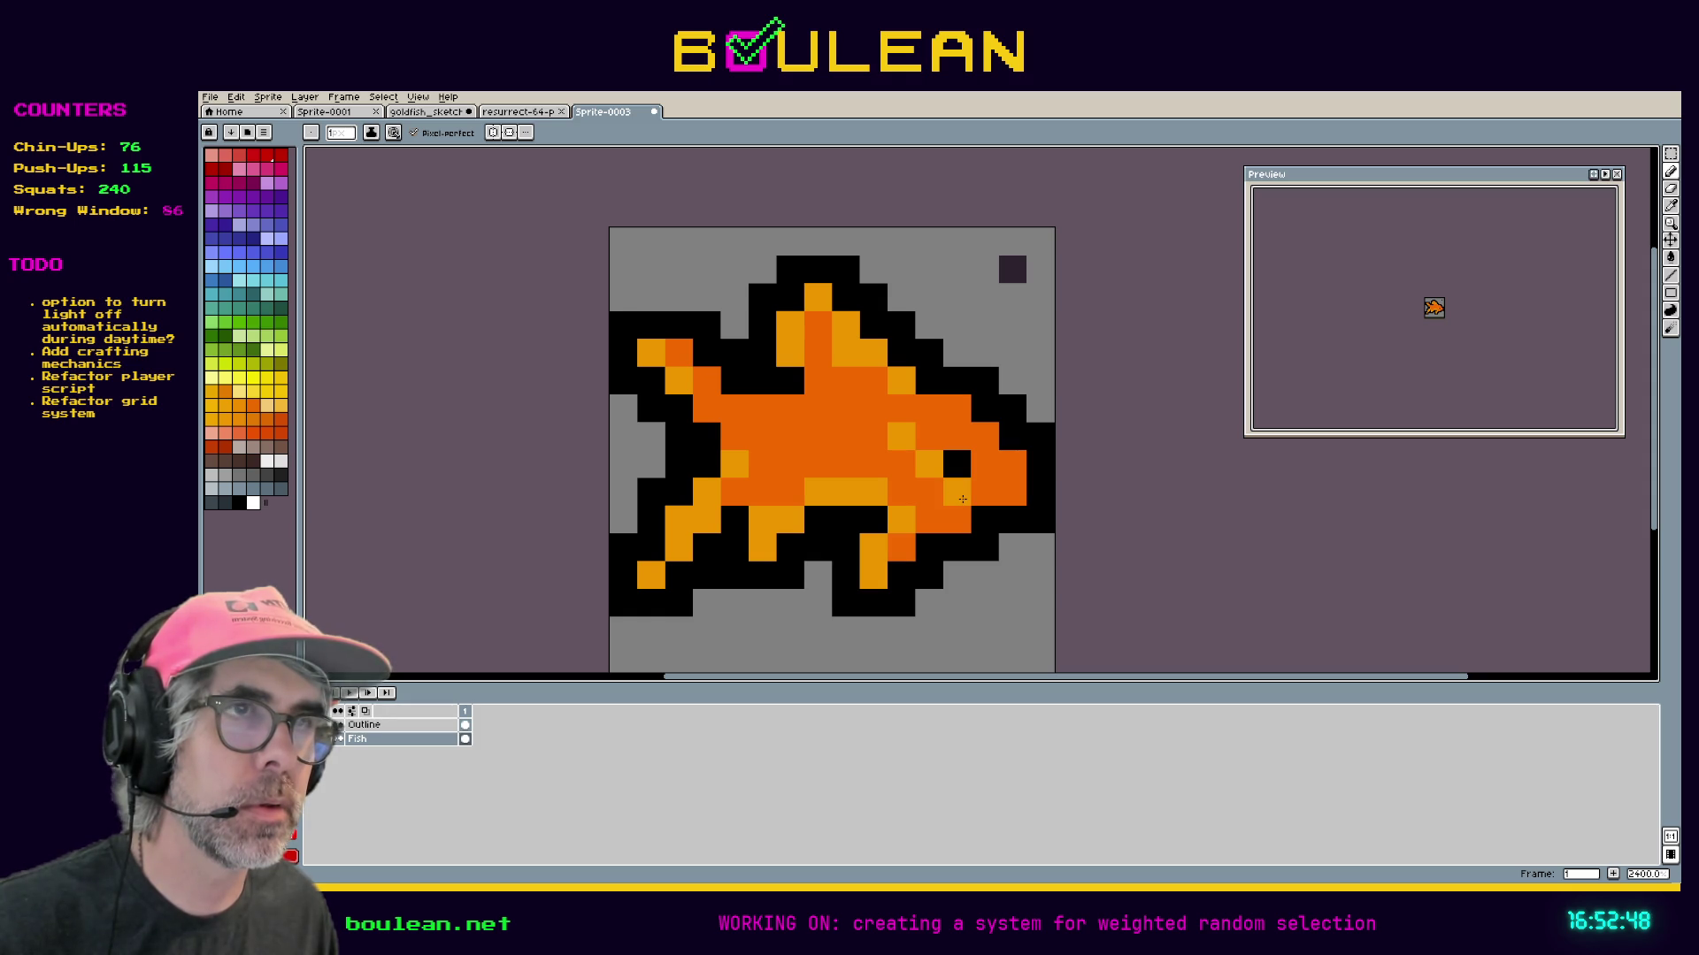
{"action": "scroll", "coordinate": [747, 550], "scroll_direction": "down", "scroll_amount": 3}
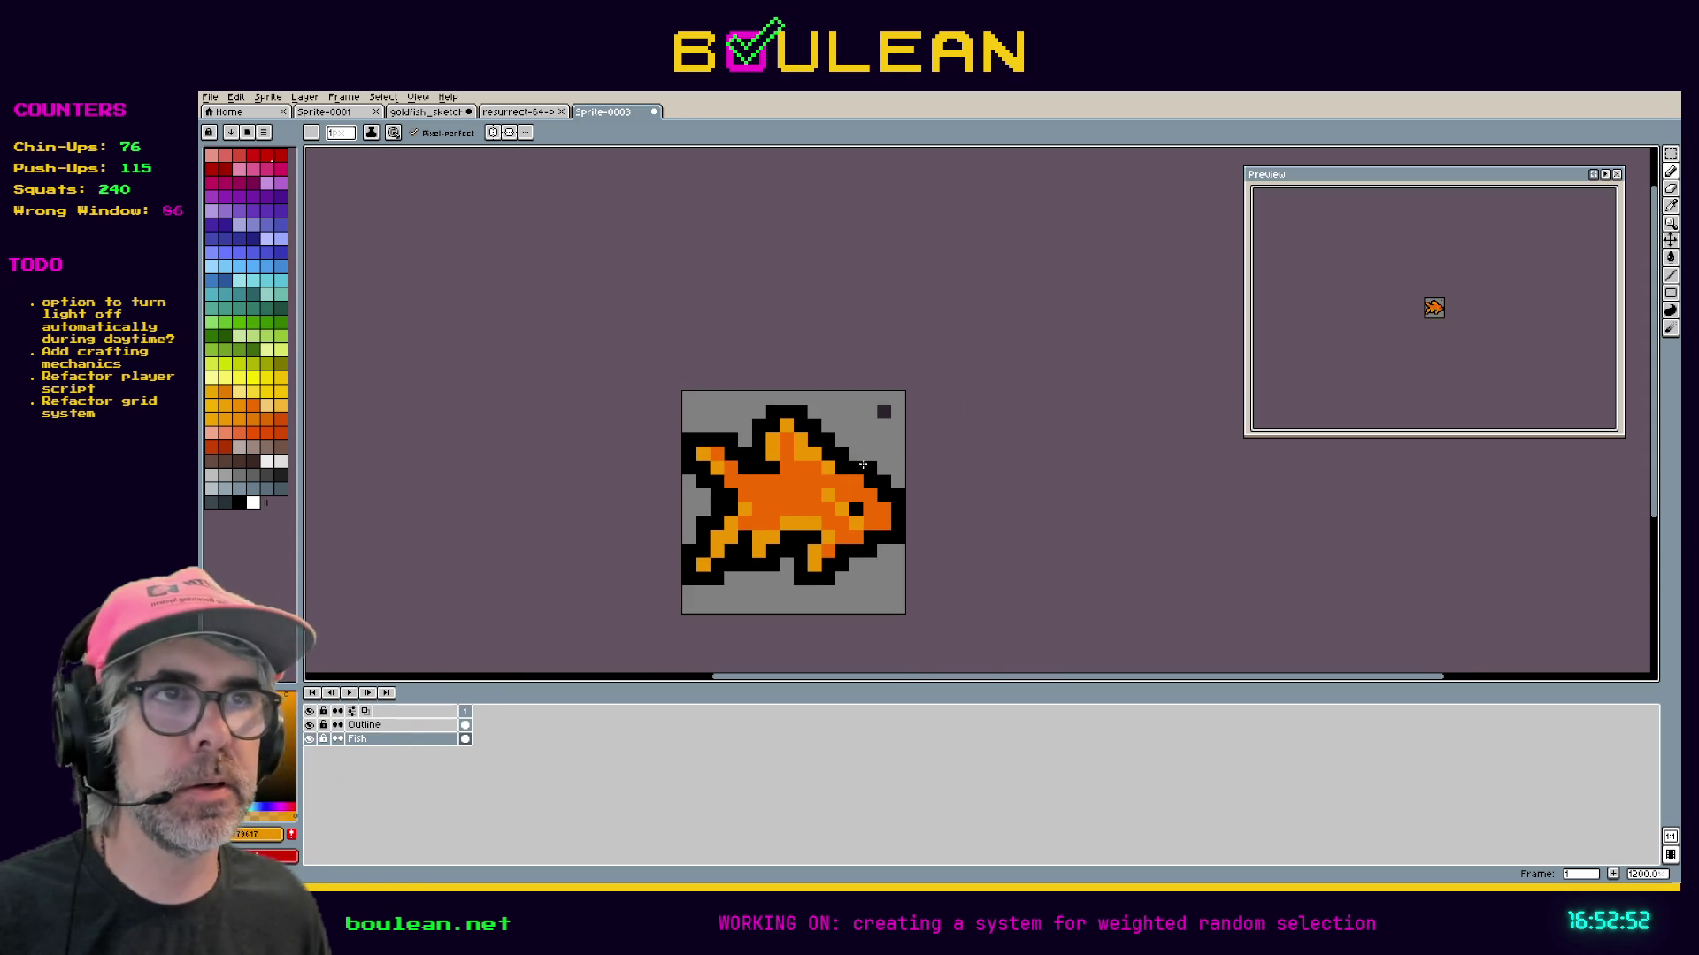
Erase the stray dark pixel in the top-right corner, then bring up the File menu.
{"action": "key", "text": "e"}
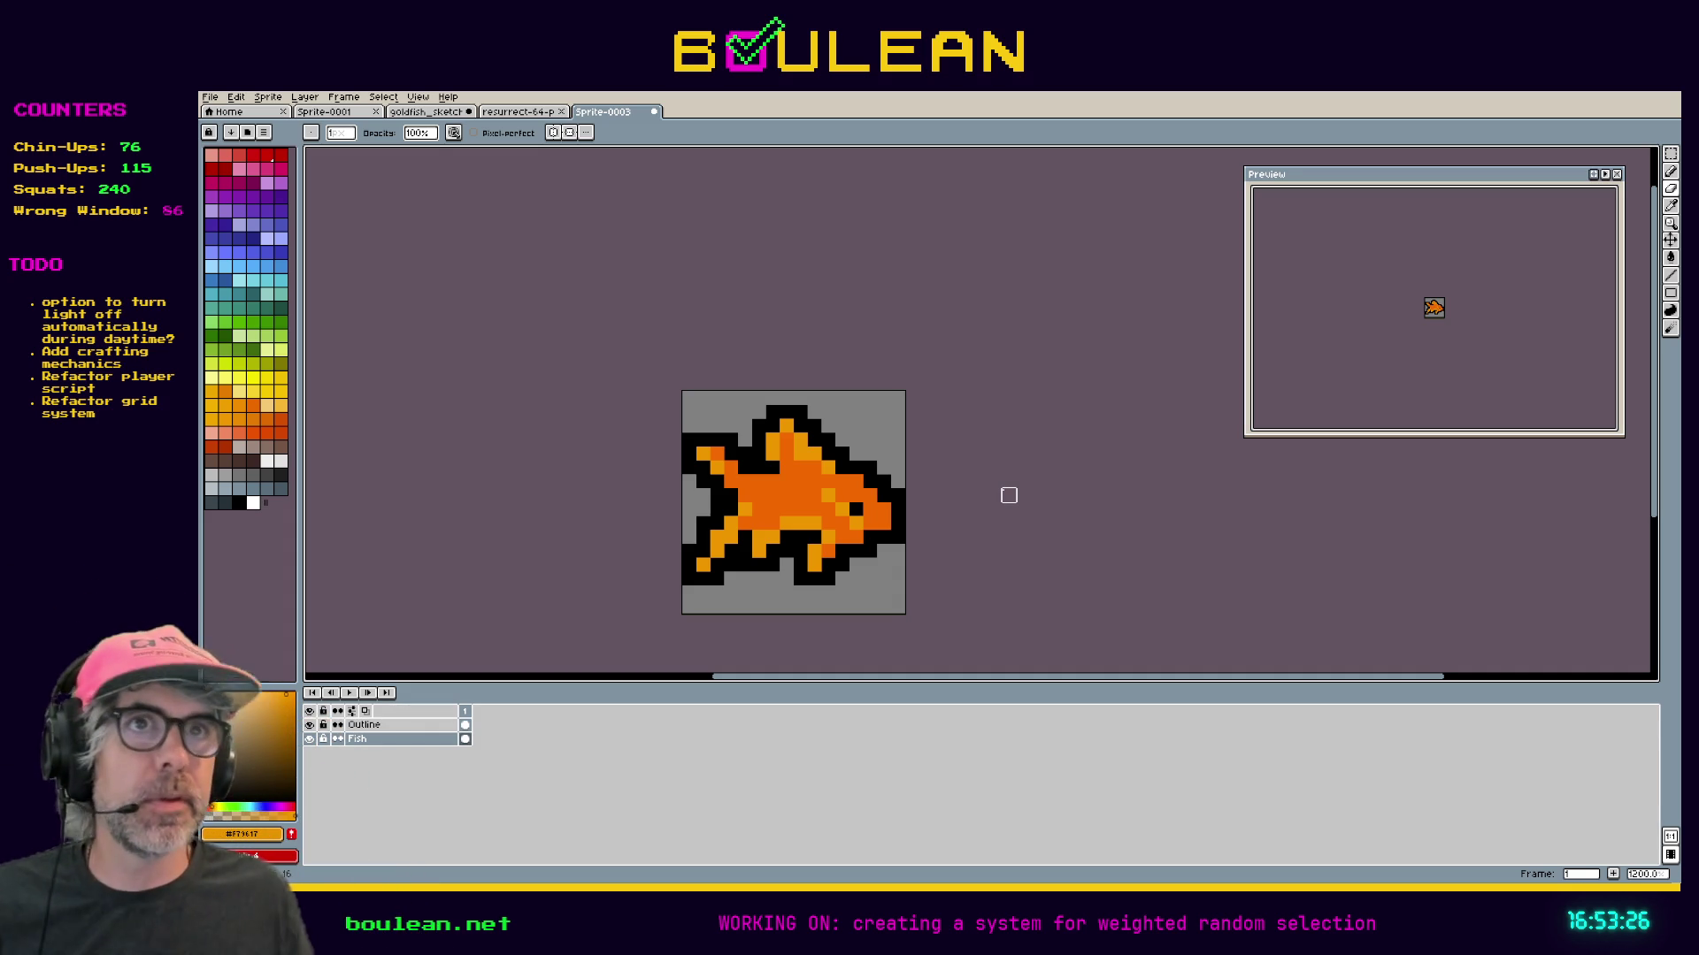
{"action": "left_click", "coordinate": [210, 98]}
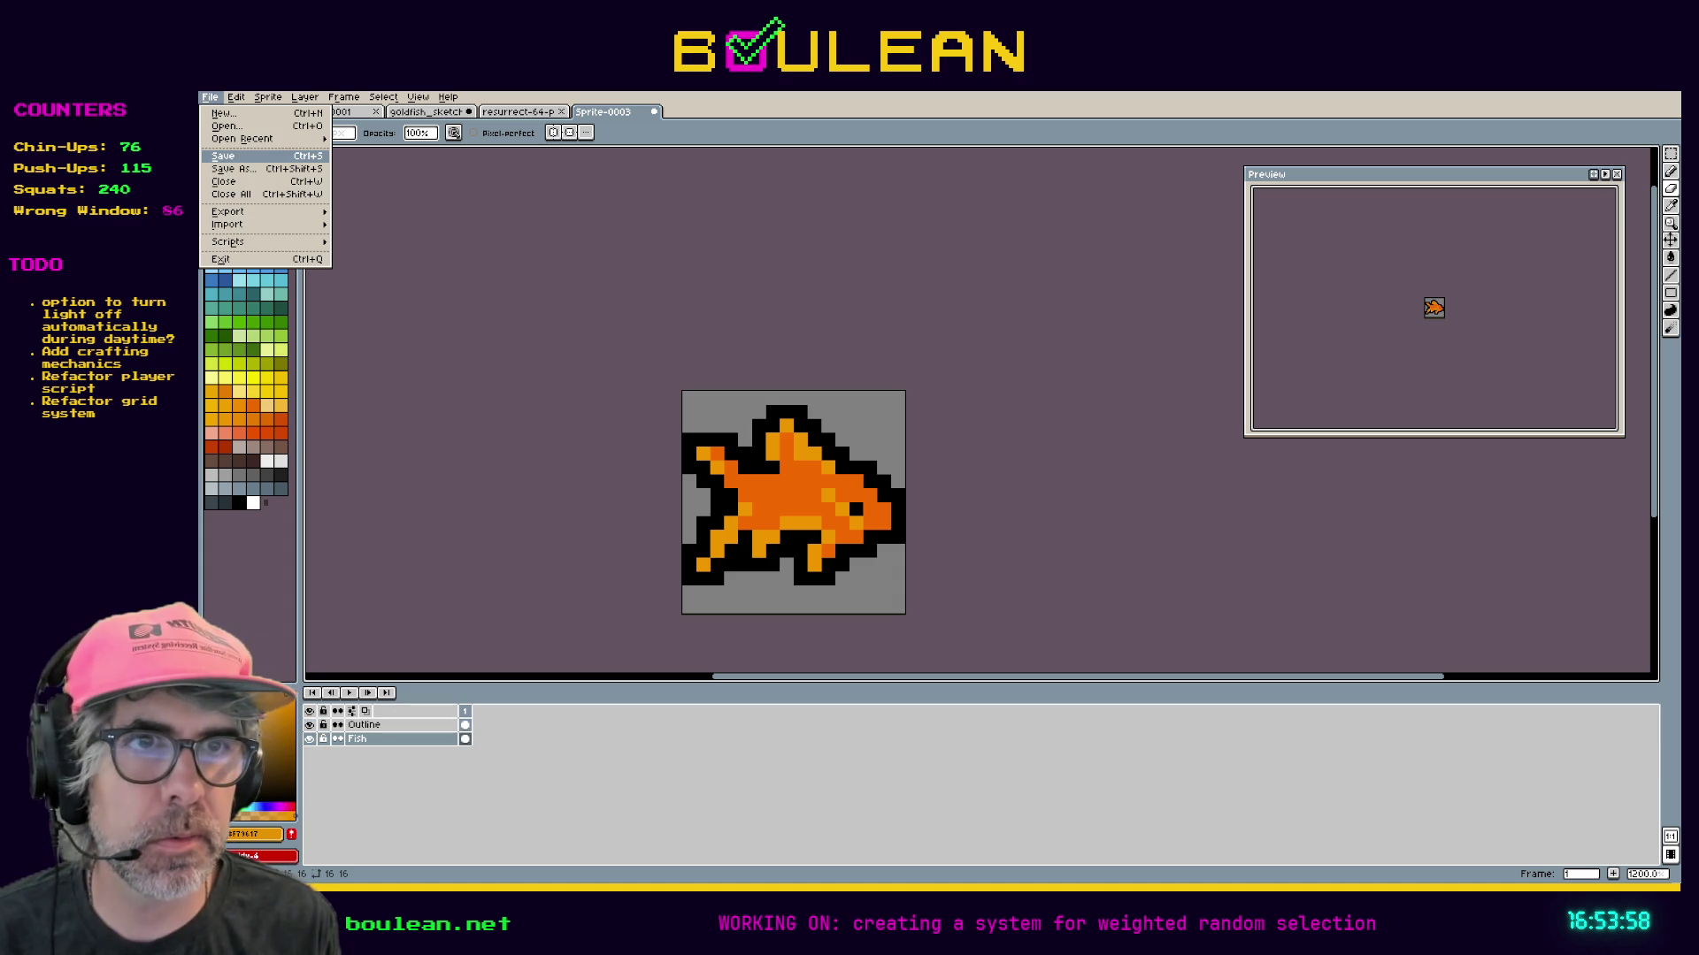
Save the goldfish sprite and bring up Export As for a PNG copy.
{"action": "left_click", "coordinate": [223, 155]}
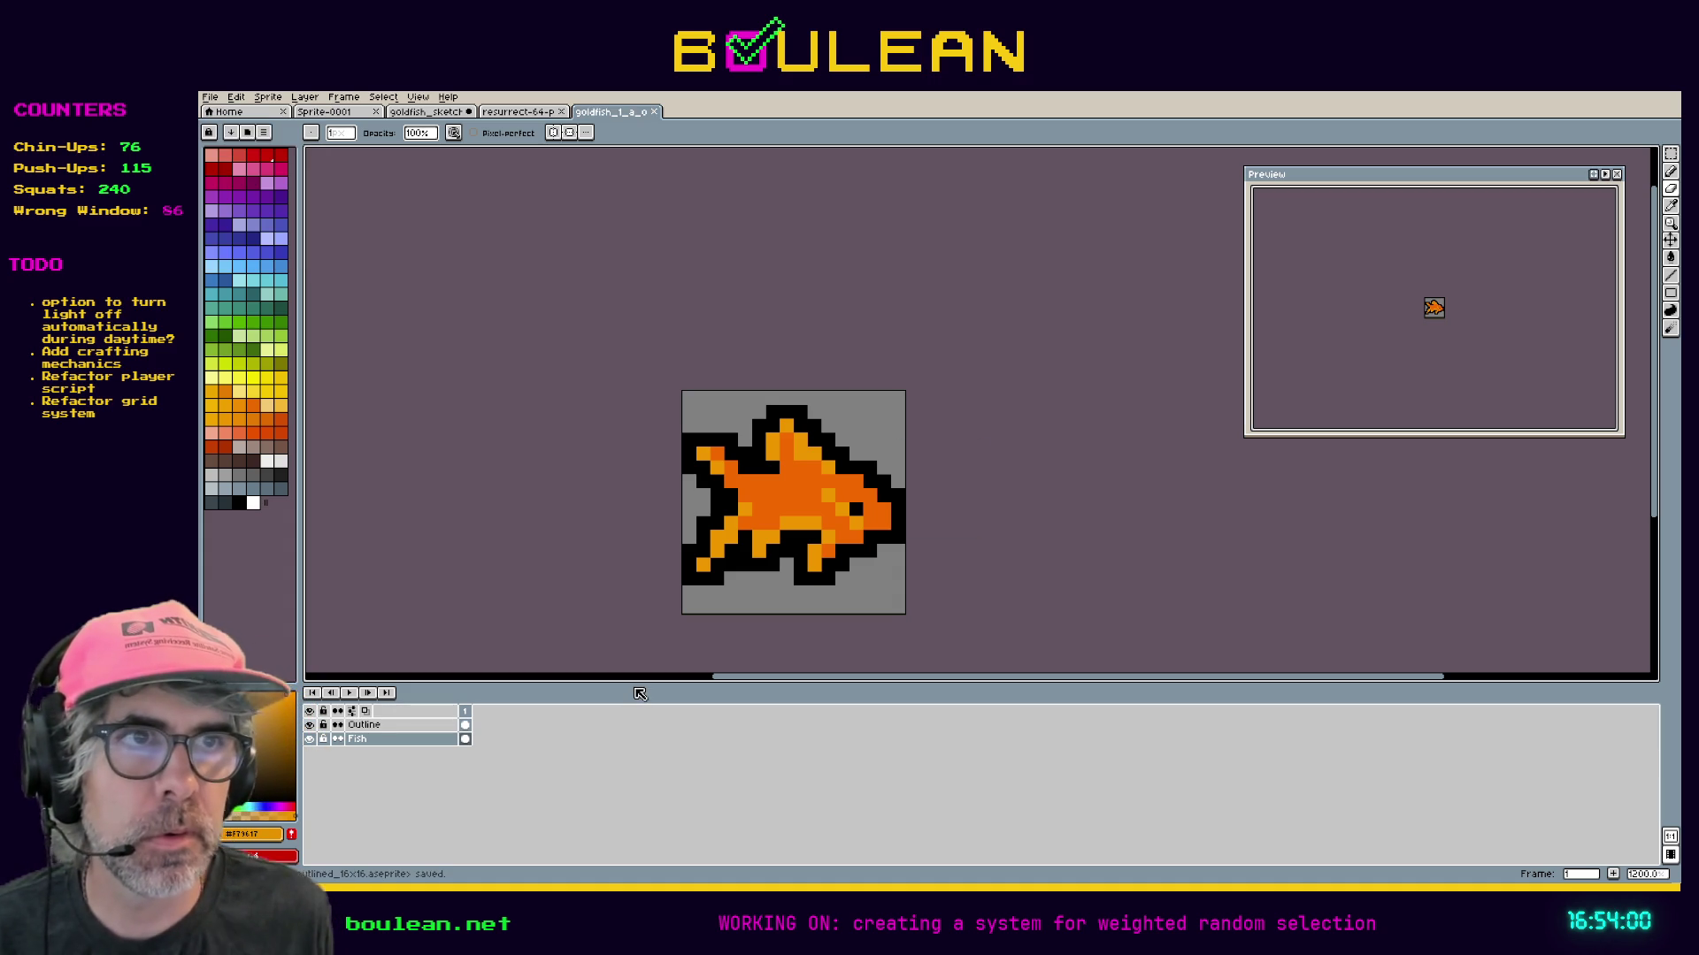
{"action": "left_click", "coordinate": [209, 97]}
{"action": "mouse_move", "coordinate": [255, 213]}
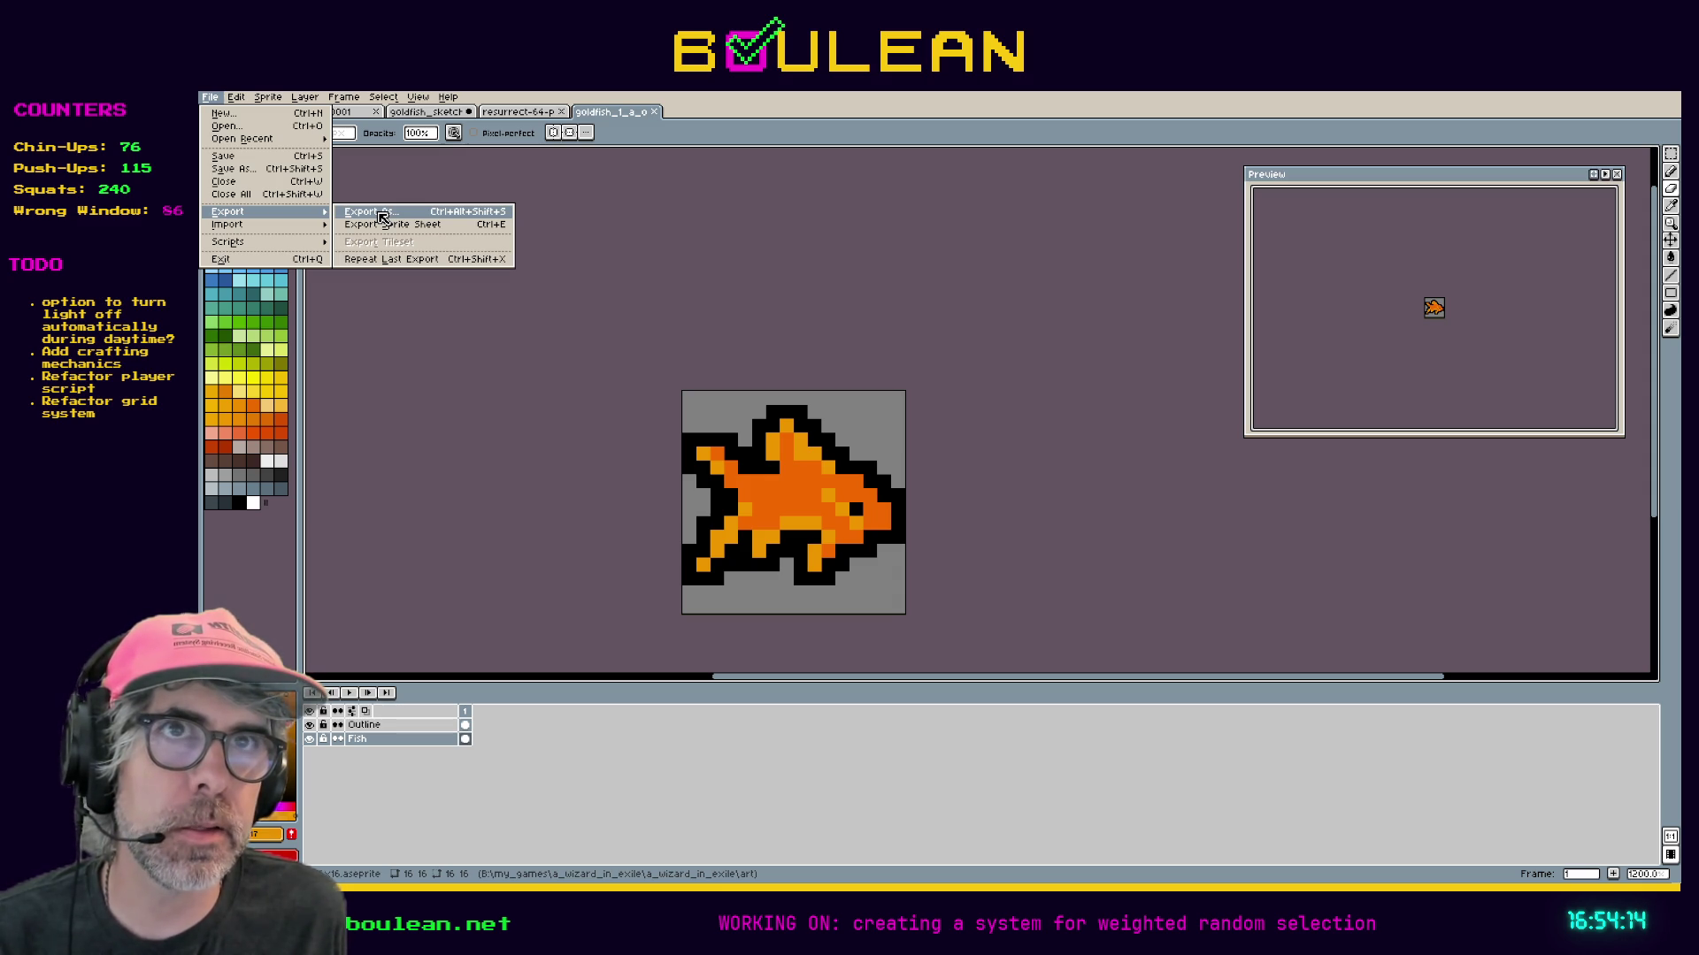
{"action": "left_click", "coordinate": [383, 215]}
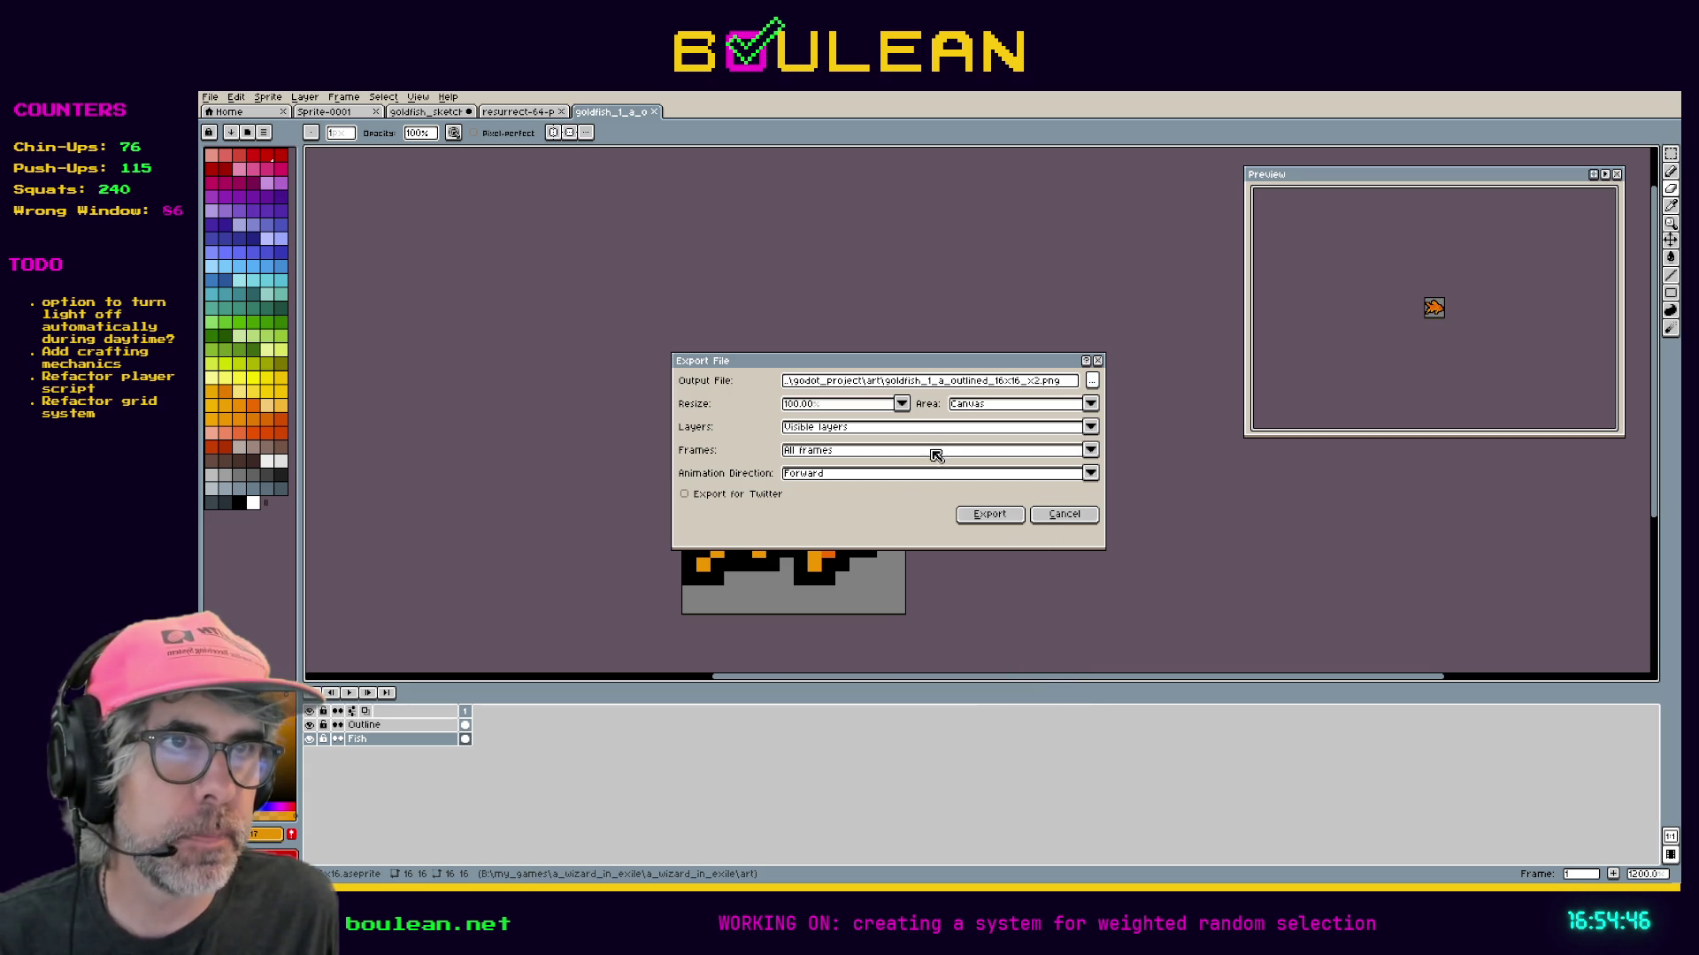
Export goldfish_1_a_outlined_16x16_x2.png at 200%, then save the player scene and run the game.
{"action": "left_click", "coordinate": [902, 404]}
{"action": "left_click", "coordinate": [796, 453]}
{"action": "left_click", "coordinate": [989, 514]}
{"action": "left_click", "coordinate": [931, 540]}
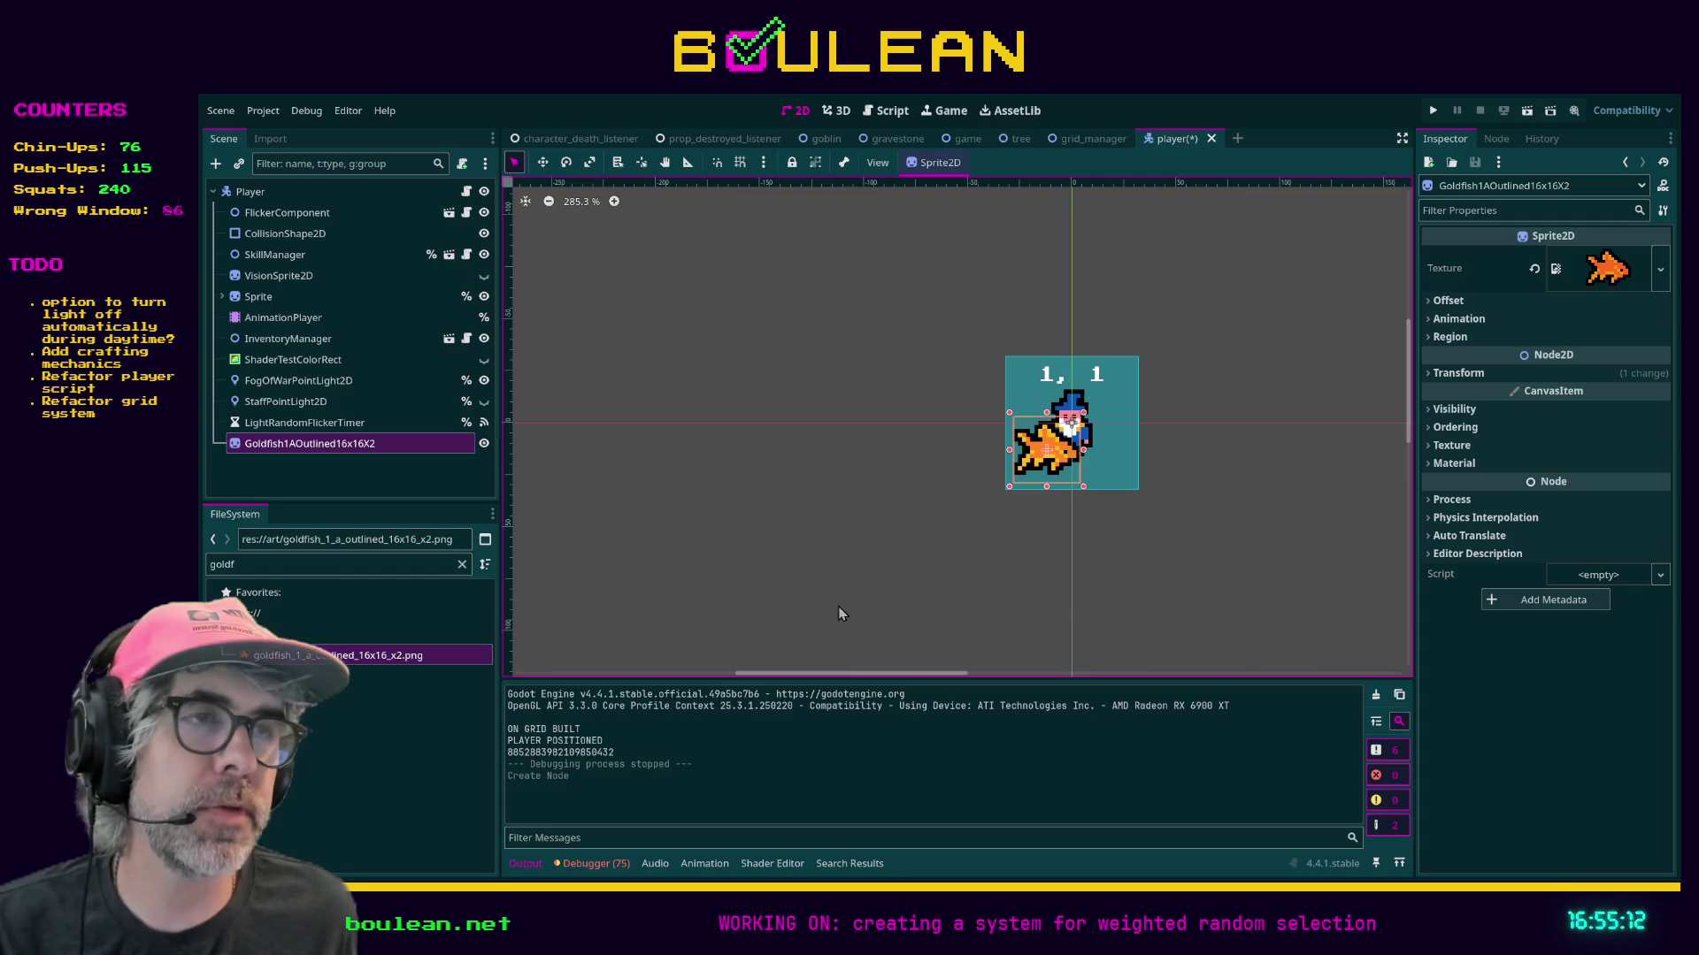
{"action": "key", "text": "F5"}
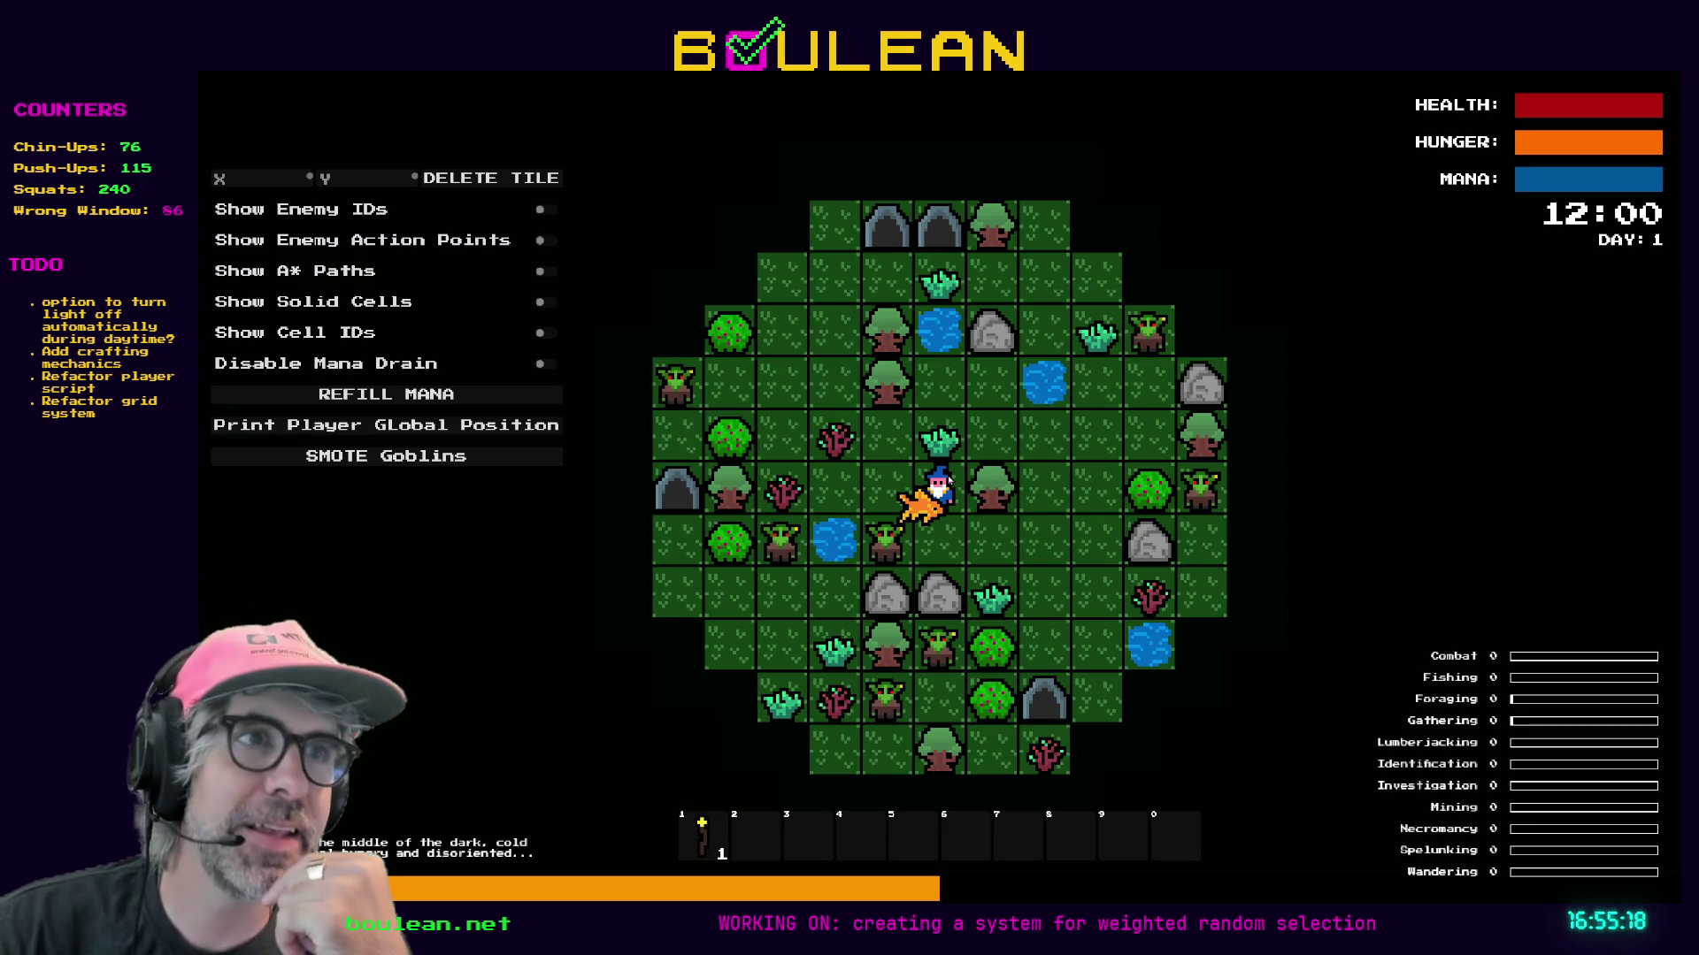
Move the wizard down one tile to view the goldfish, then quit back to the editor.
{"action": "key", "text": "Down"}
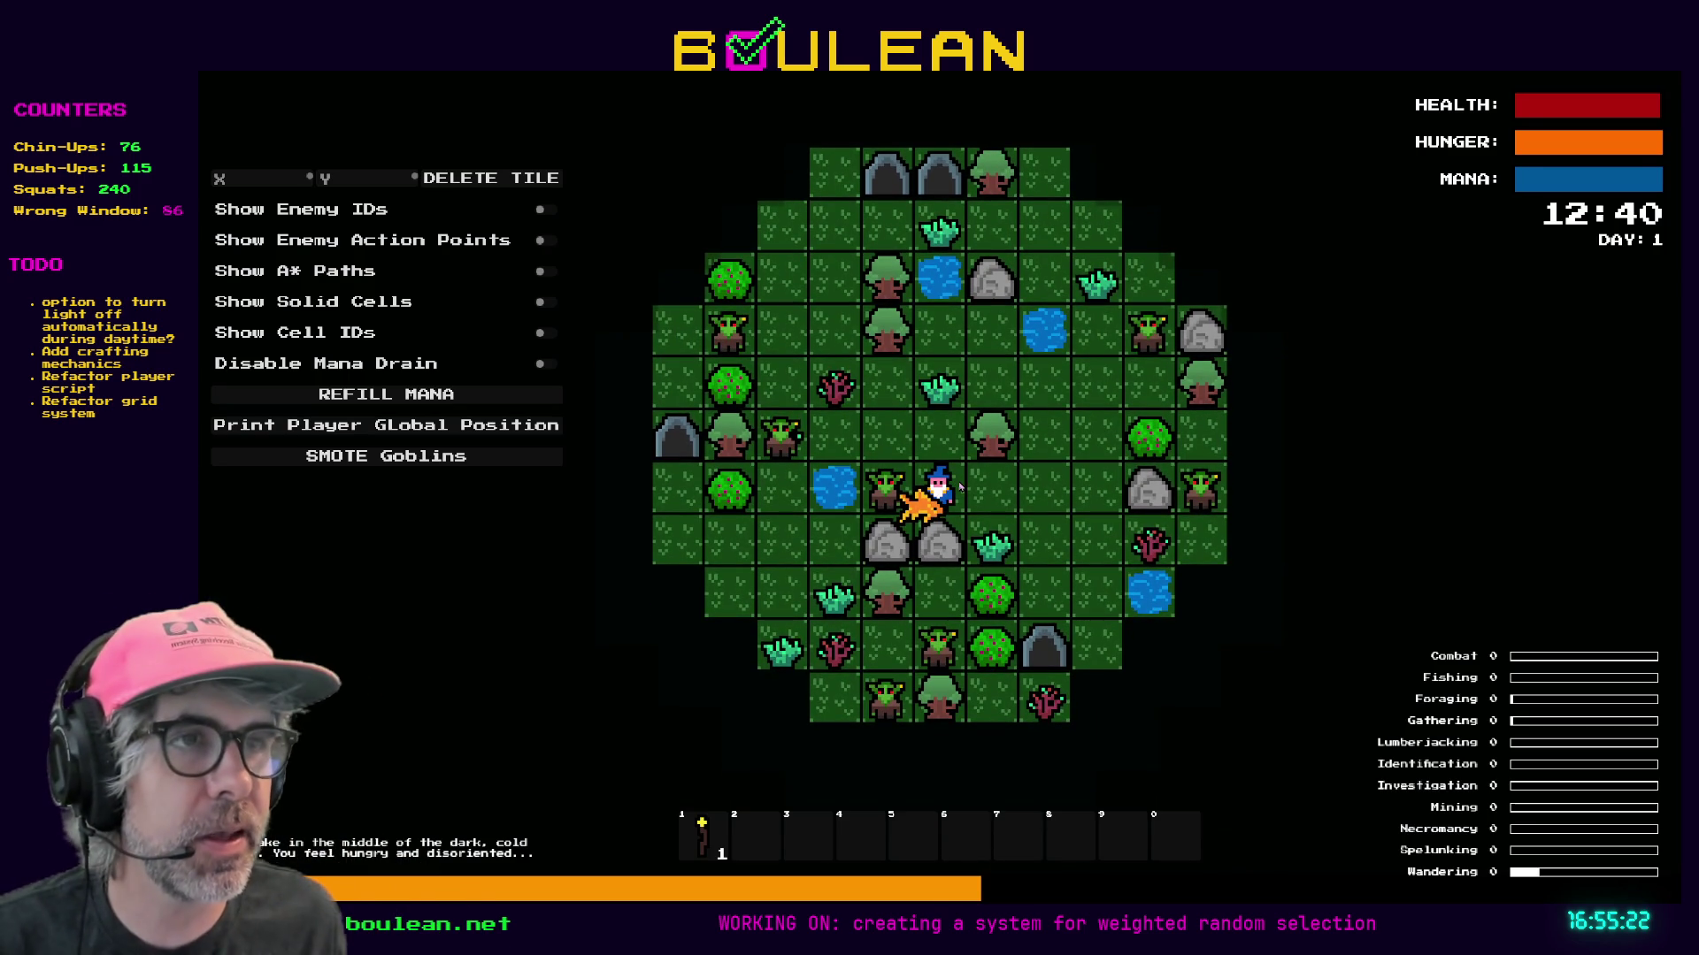
{"action": "key", "text": "Escape"}
Drag the goldfish sprite to (1, -19) above the wizard, save, and rerun the game.
{"action": "mouse_move", "coordinate": [1031, 461]}
{"action": "left_mouse_down"}
{"action": "mouse_move", "coordinate": [1066, 382]}
{"action": "mouse_move", "coordinate": [1057, 395]}
{"action": "left_mouse_up"}
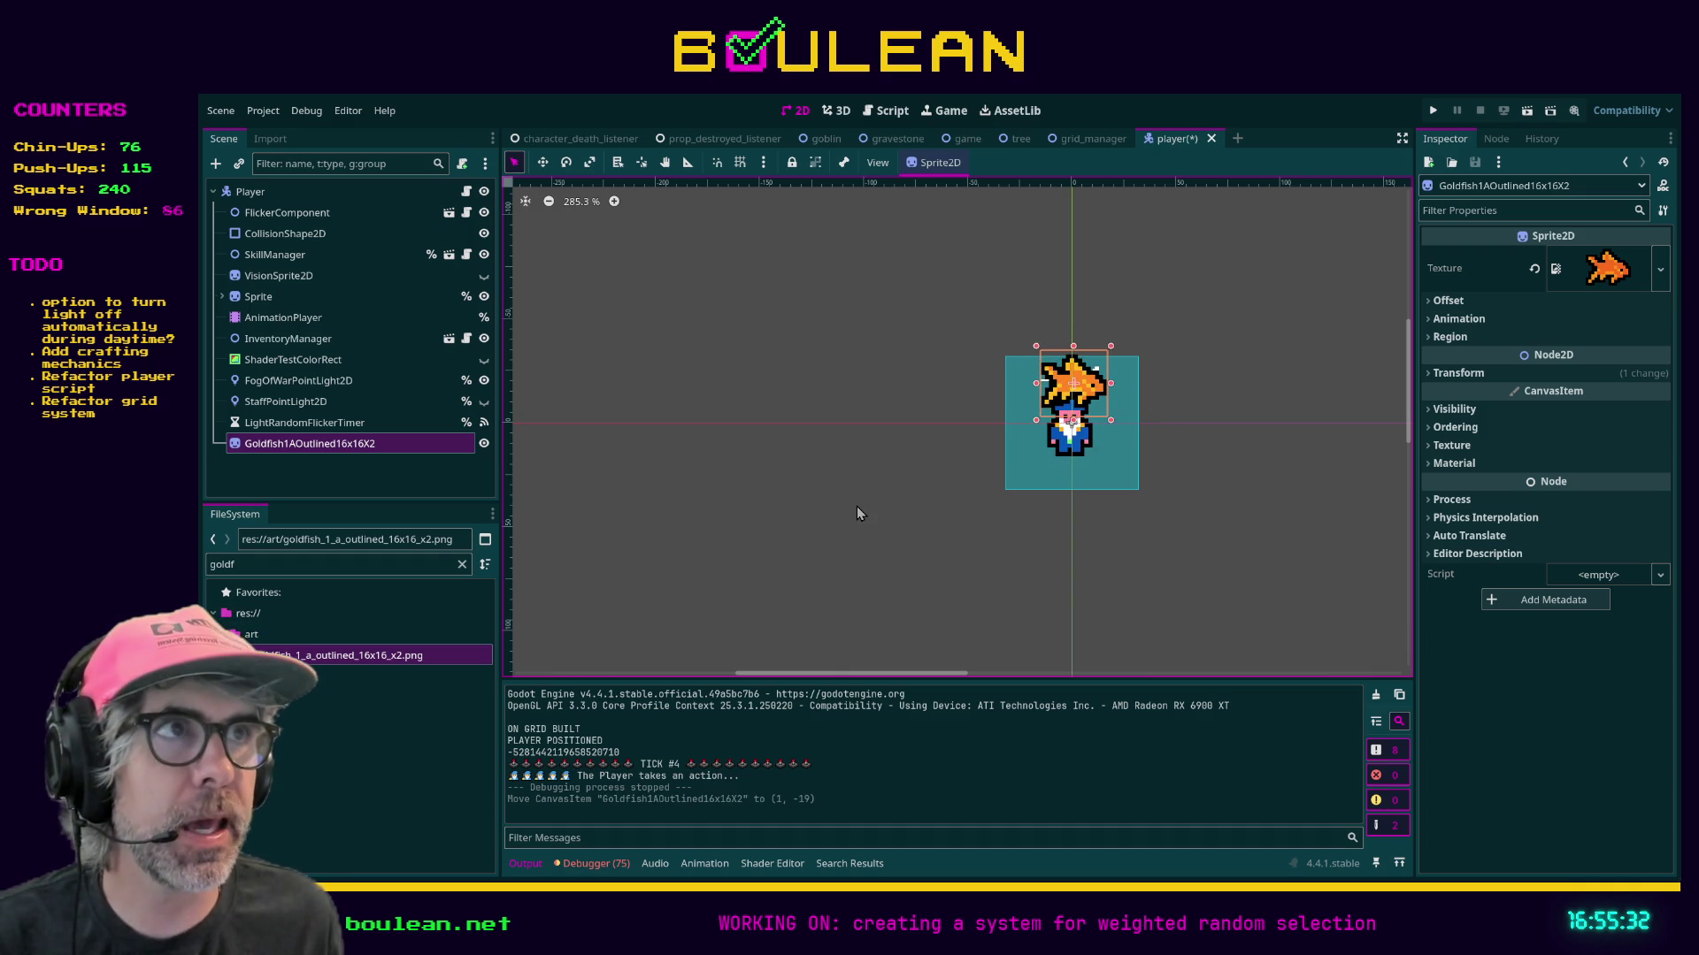
{"action": "key", "text": "ctrl+s"}
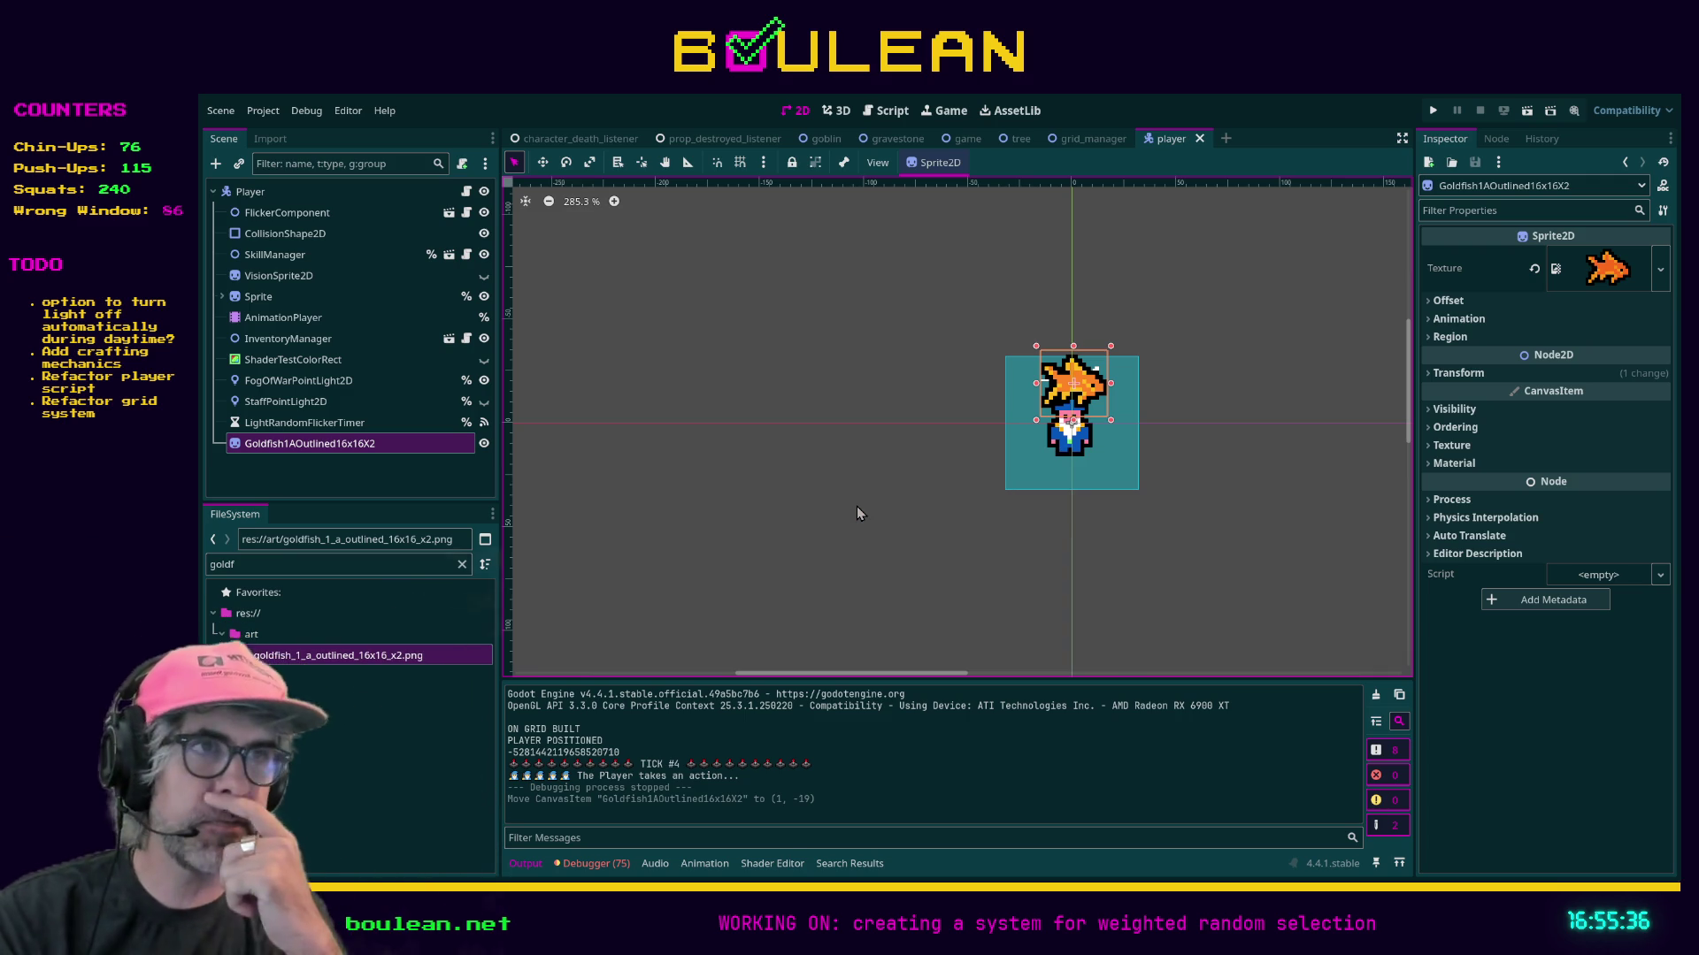
{"action": "key", "text": "F5"}
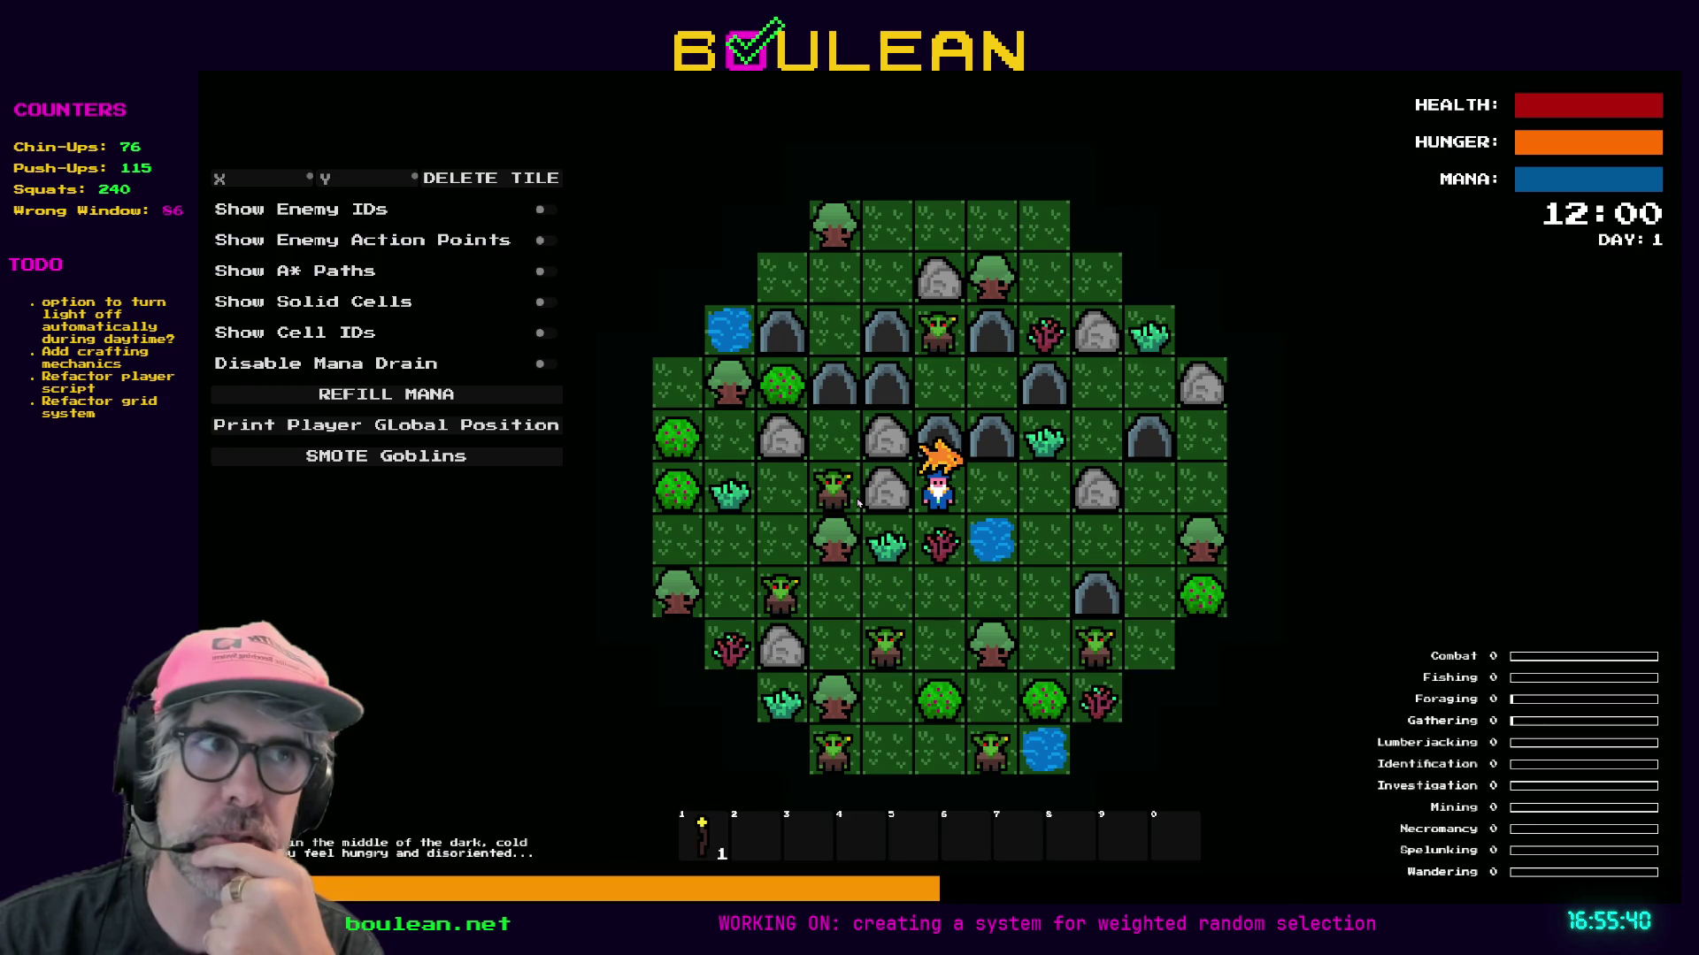
Walk the wizard two tiles right and one left, then zoom in on the floating goldfish.
{"action": "key", "text": "d"}
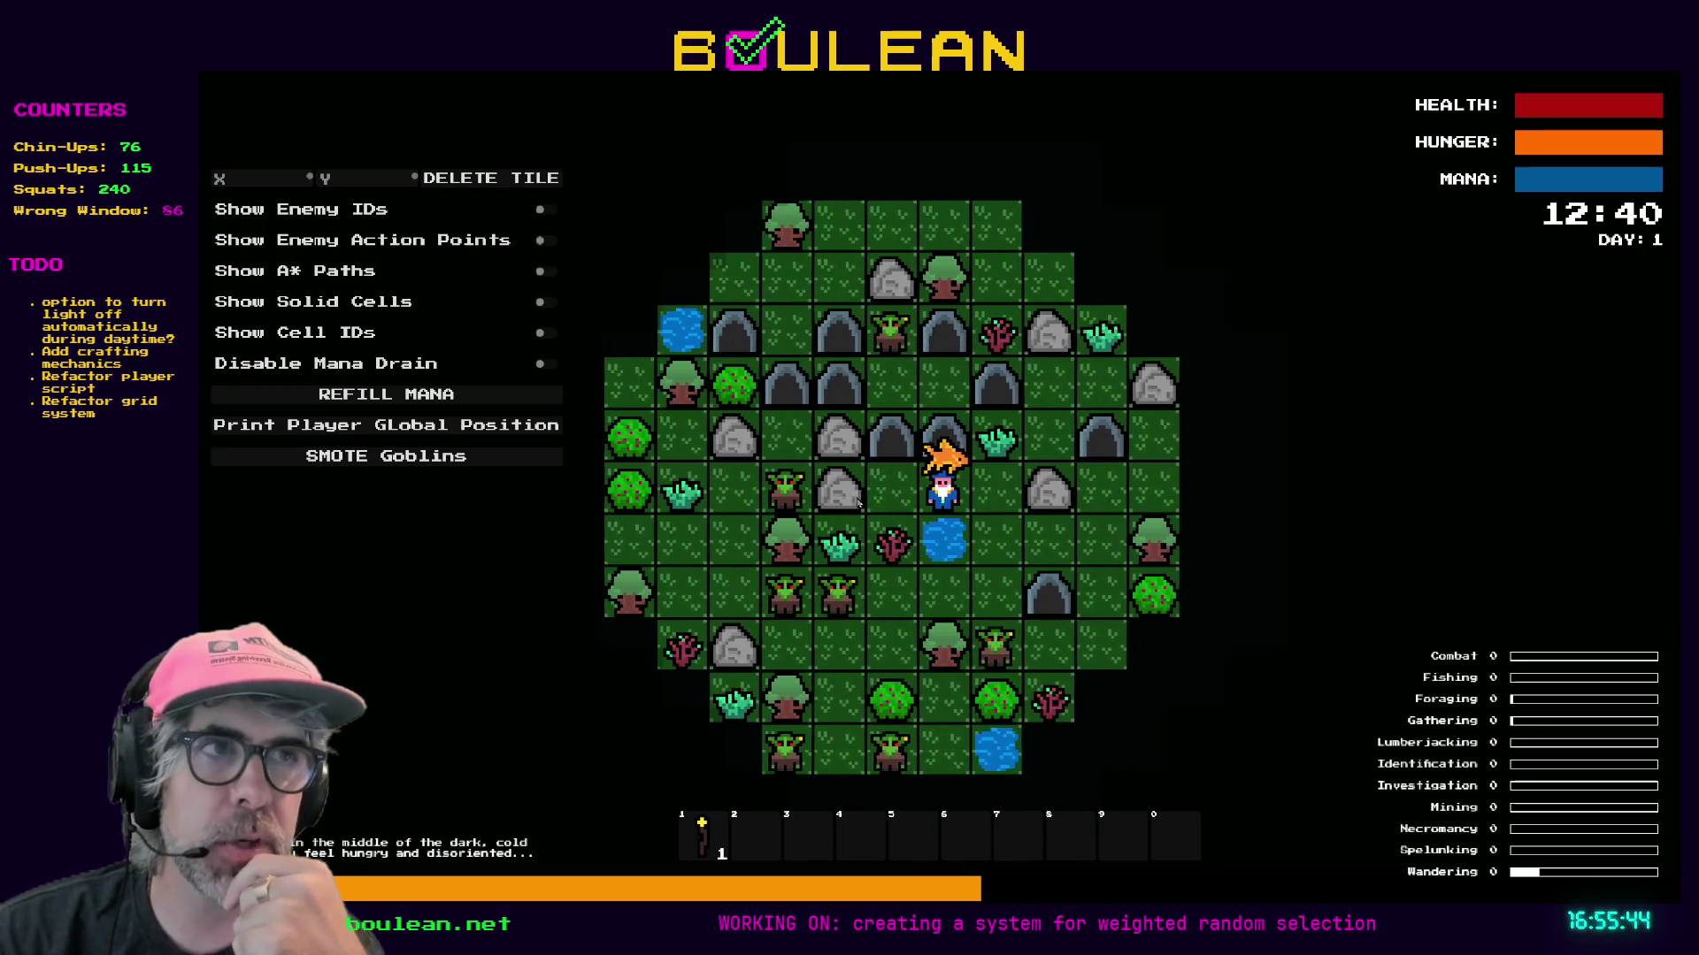
{"action": "key", "text": "d"}
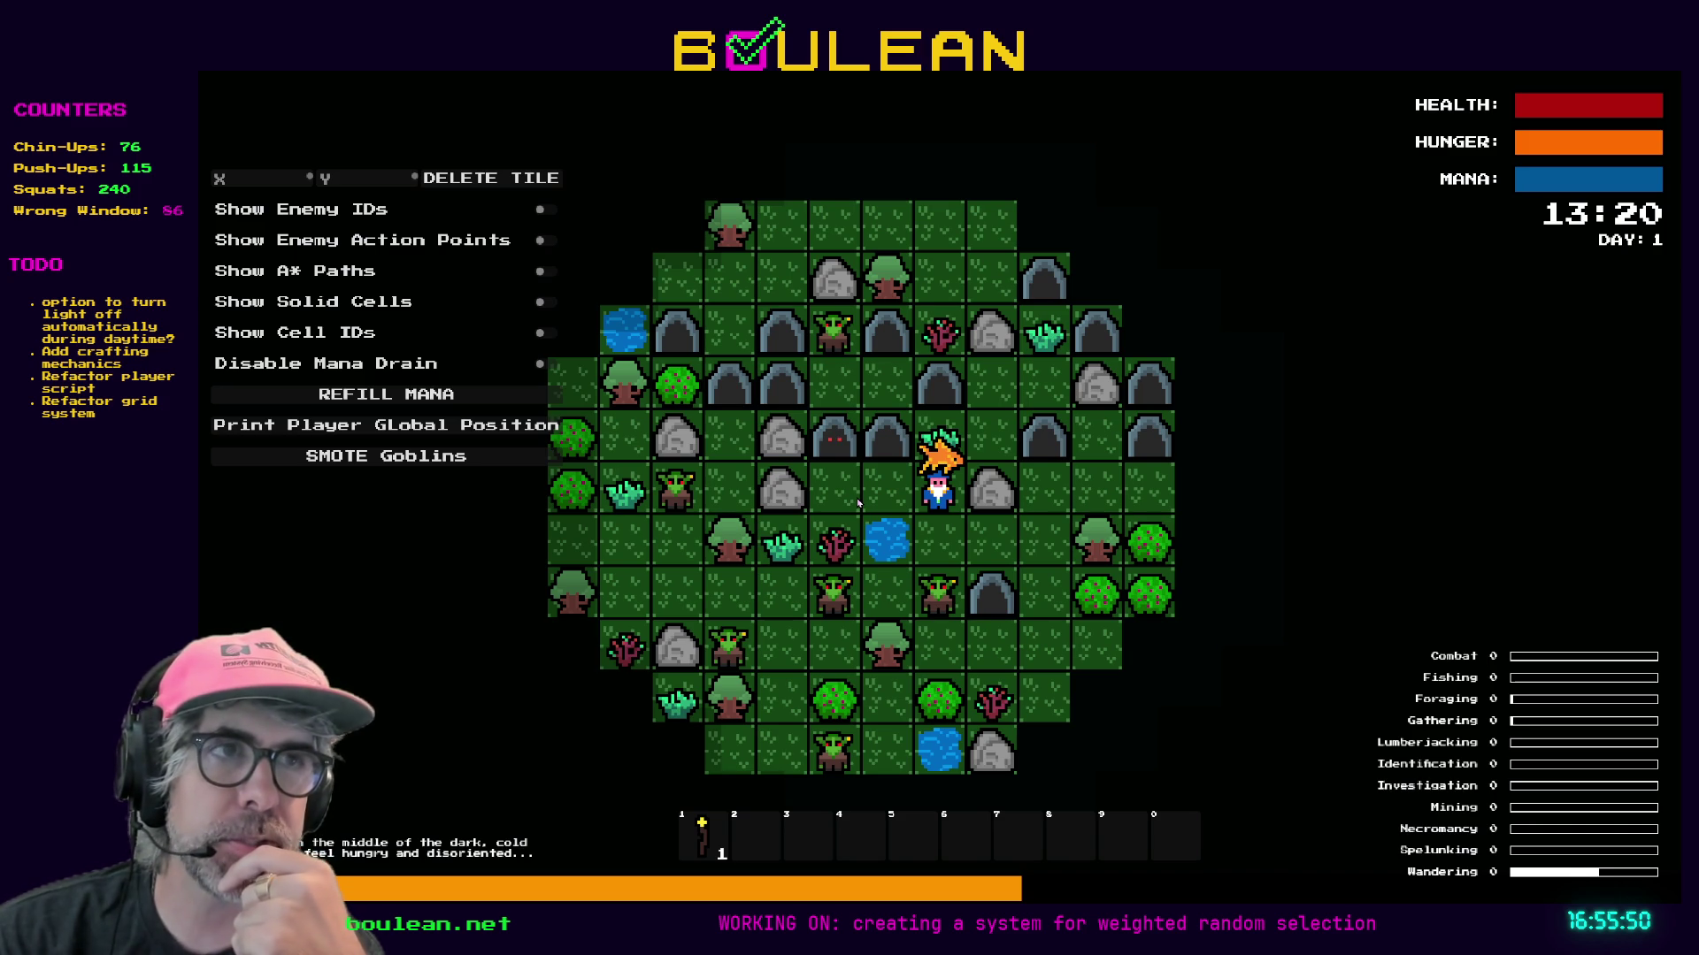
{"action": "key", "text": "a"}
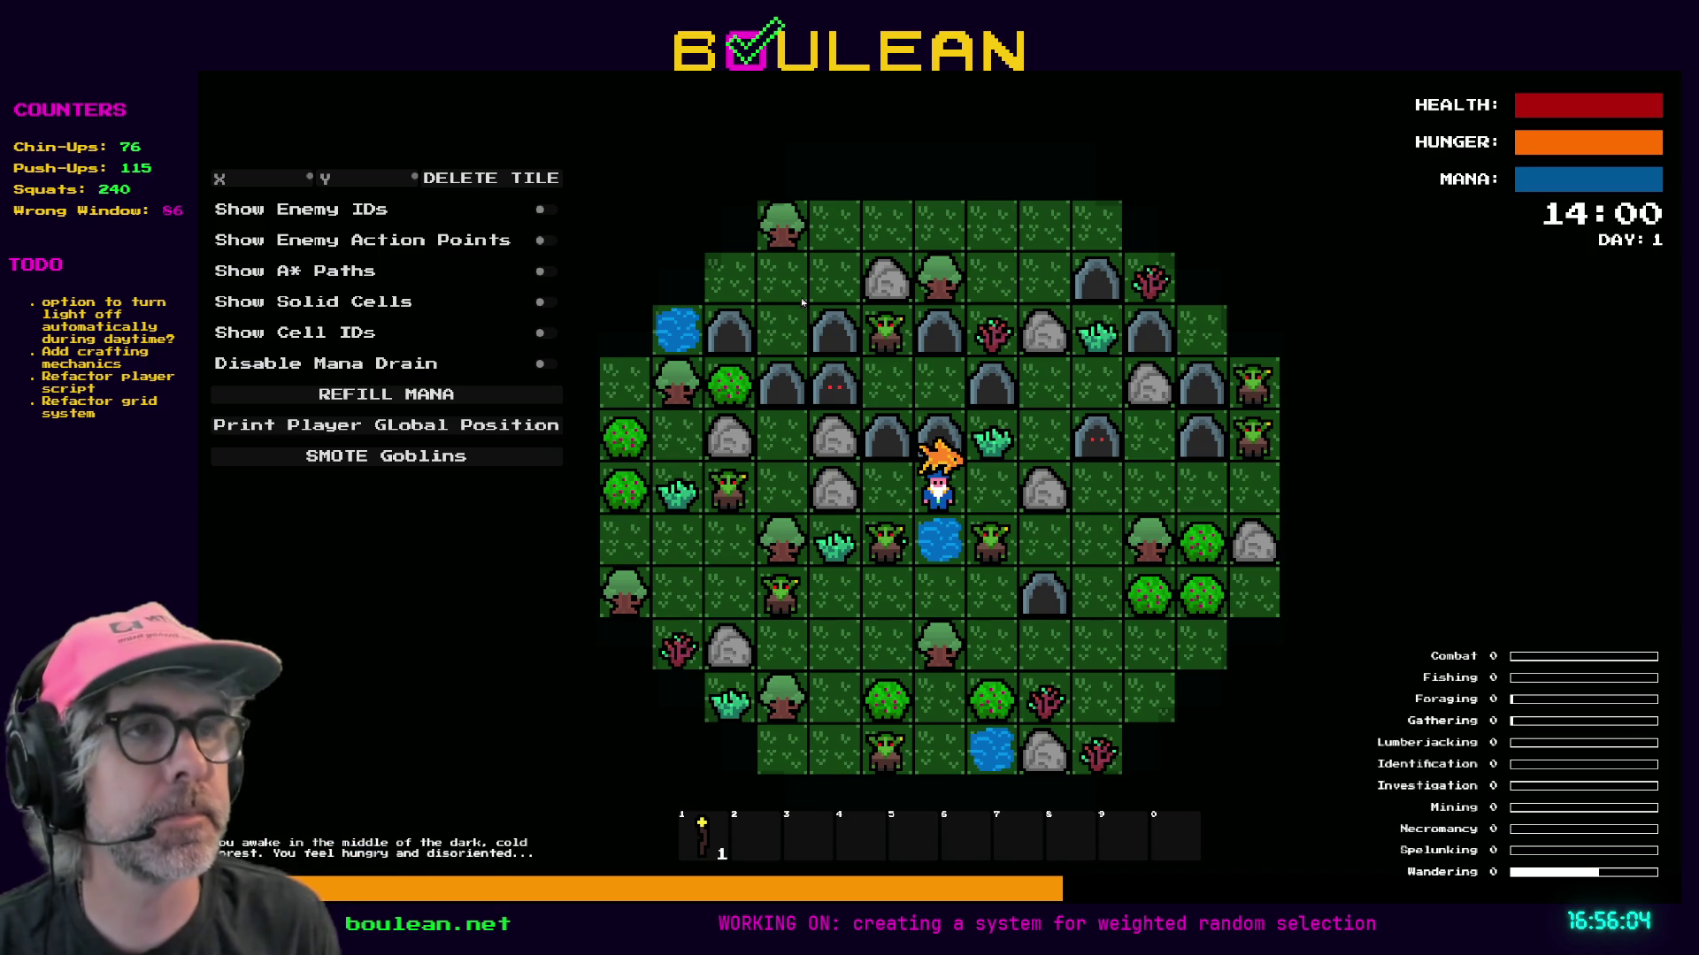
{"action": "scroll", "coordinate": [857, 503], "scroll_direction": "up", "scroll_amount": 5}
{"action": "scroll", "coordinate": [942, 466], "scroll_direction": "up", "scroll_amount": 2}
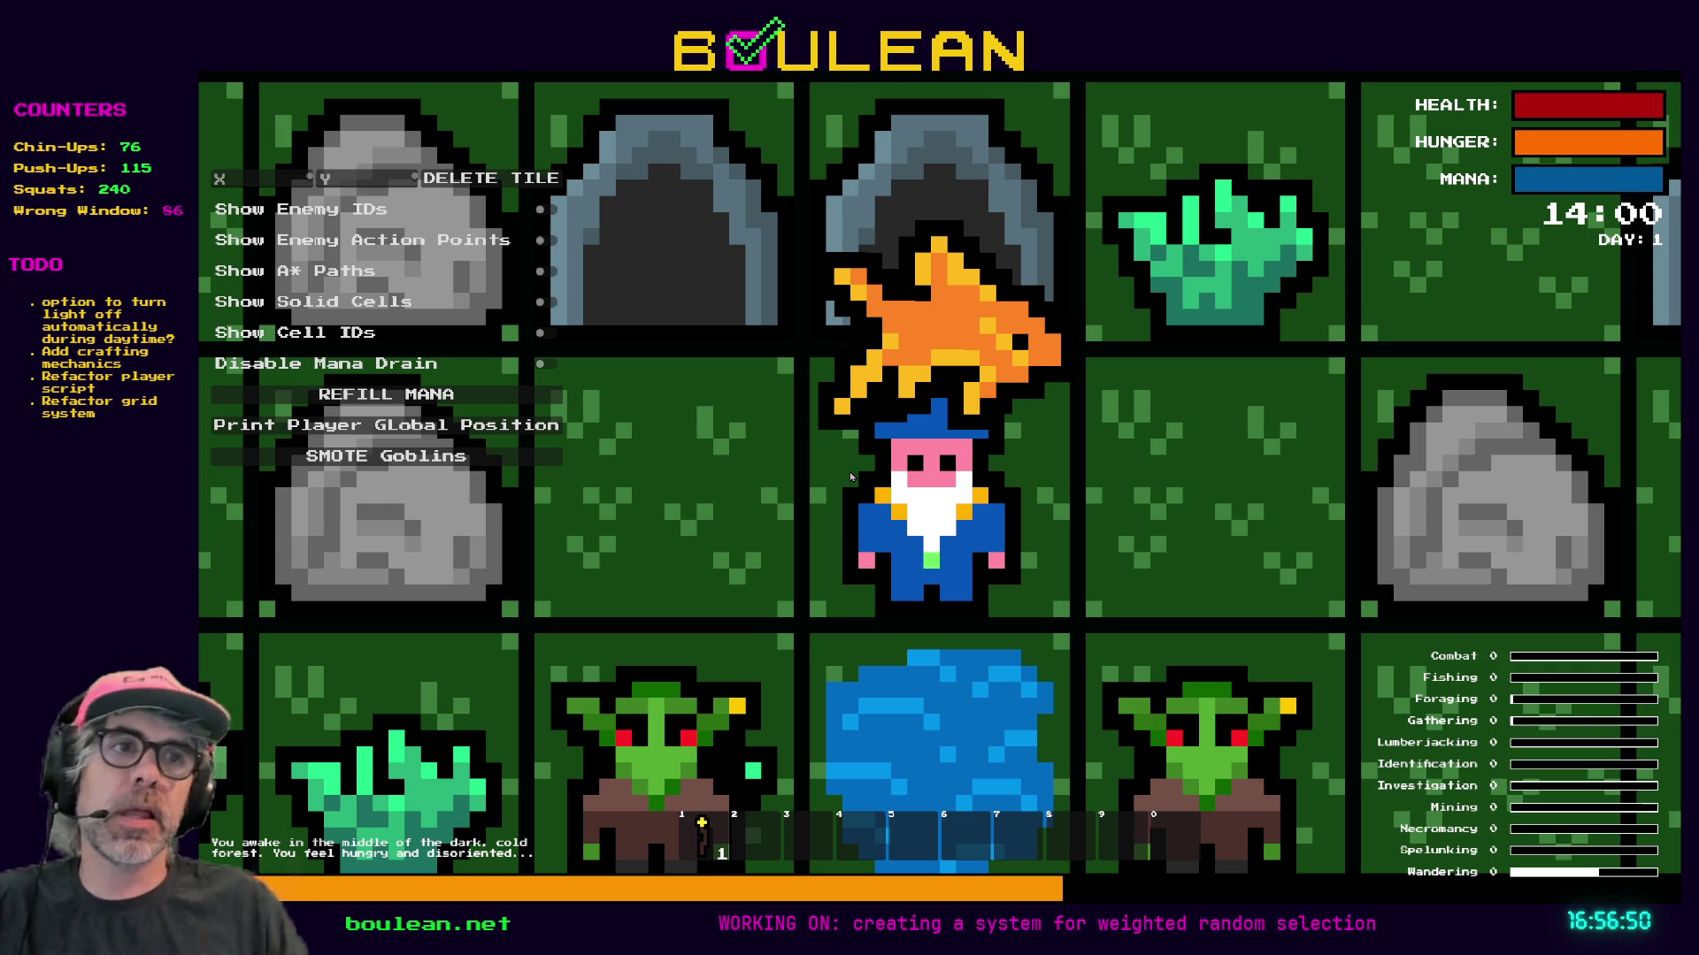
Step right, attack the goblin below, and clear all goblins with SMOTE Goblins.
{"action": "scroll", "coordinate": [851, 477], "scroll_direction": "down", "scroll_amount": 3}
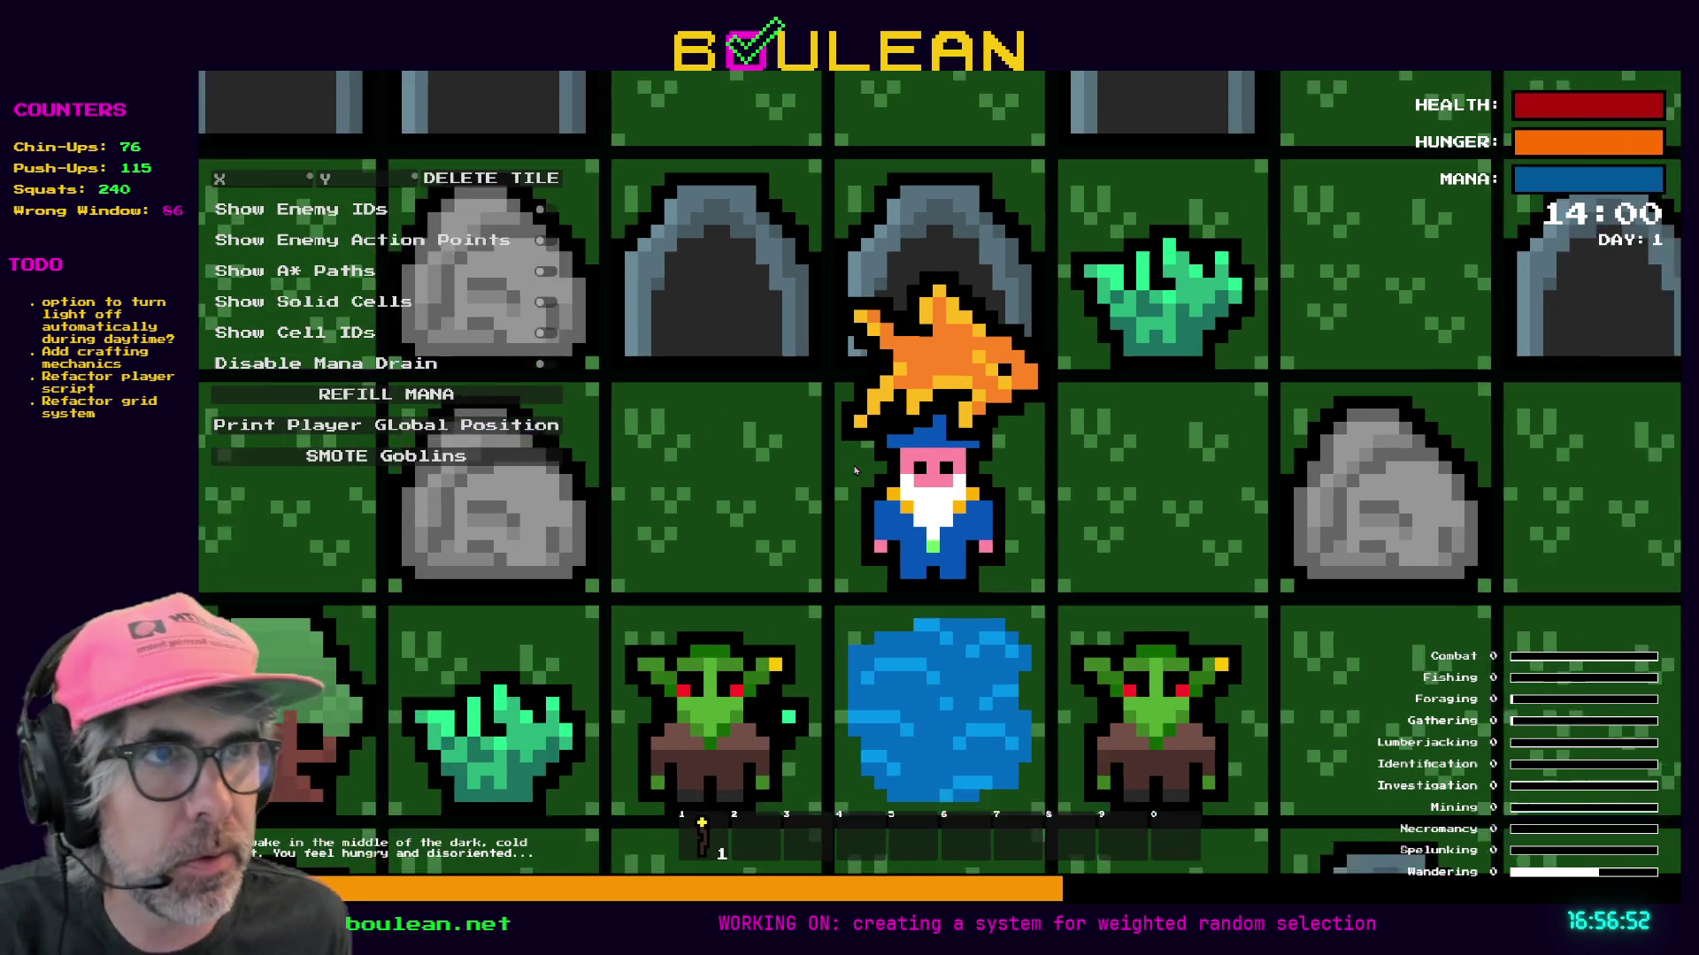
{"action": "scroll", "coordinate": [852, 468], "scroll_direction": "down", "scroll_amount": 1}
{"action": "key", "text": "d"}
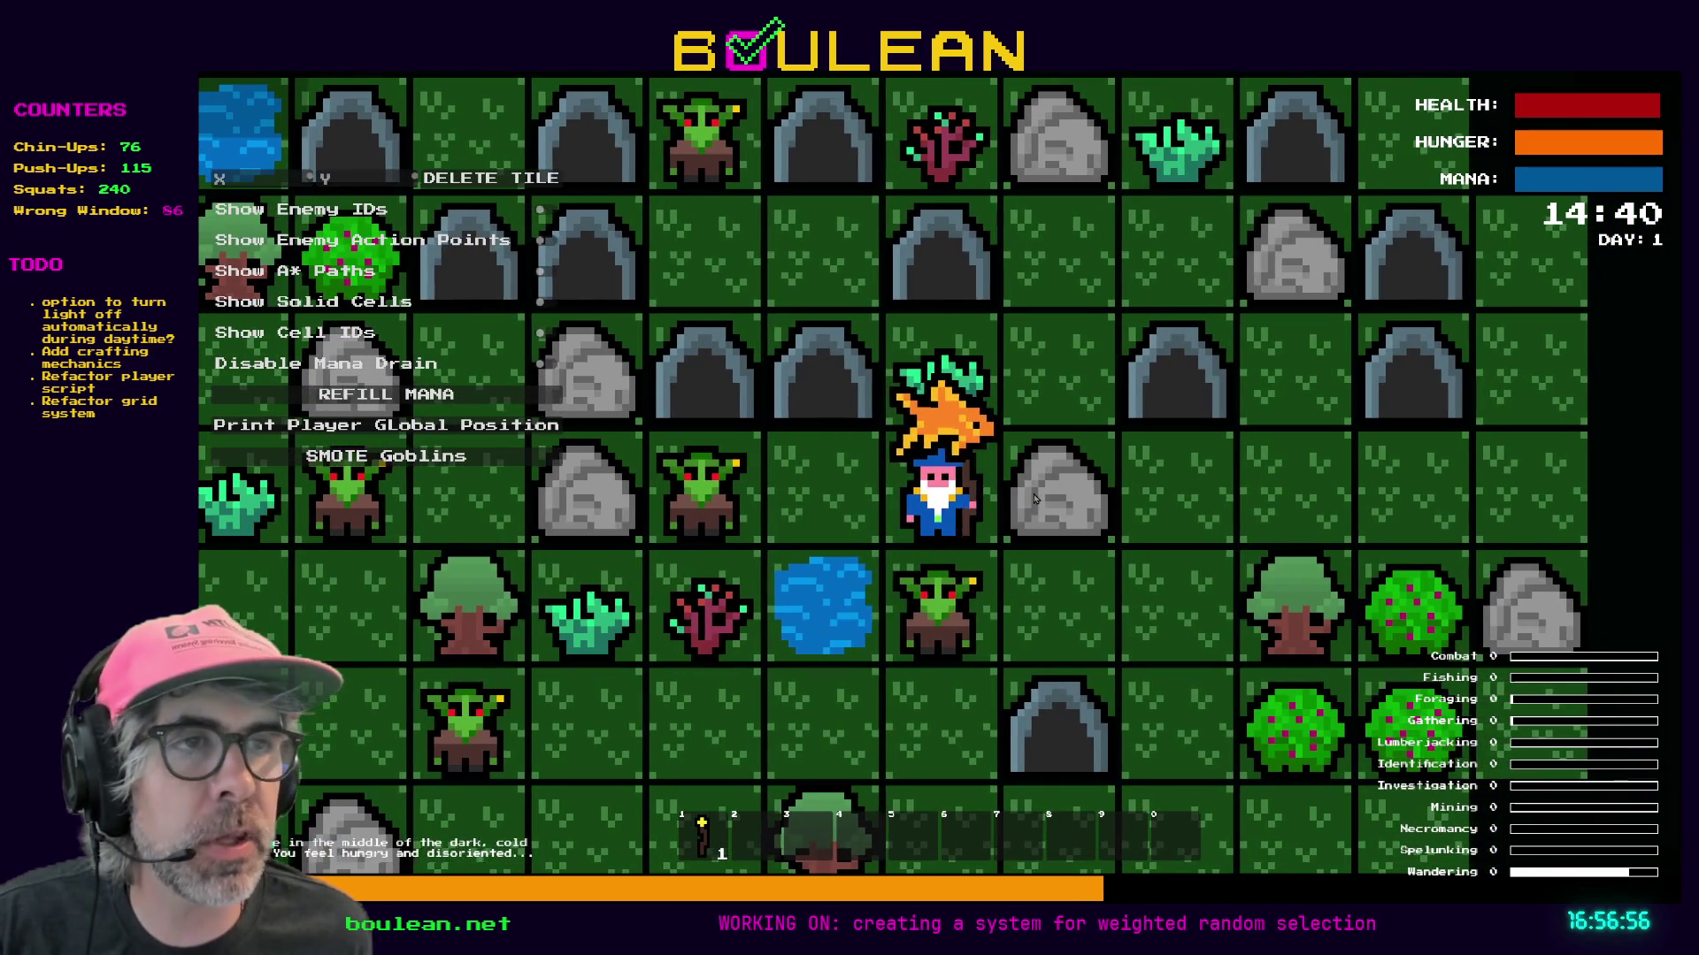
{"action": "key", "text": "s"}
{"action": "key", "text": "s"}
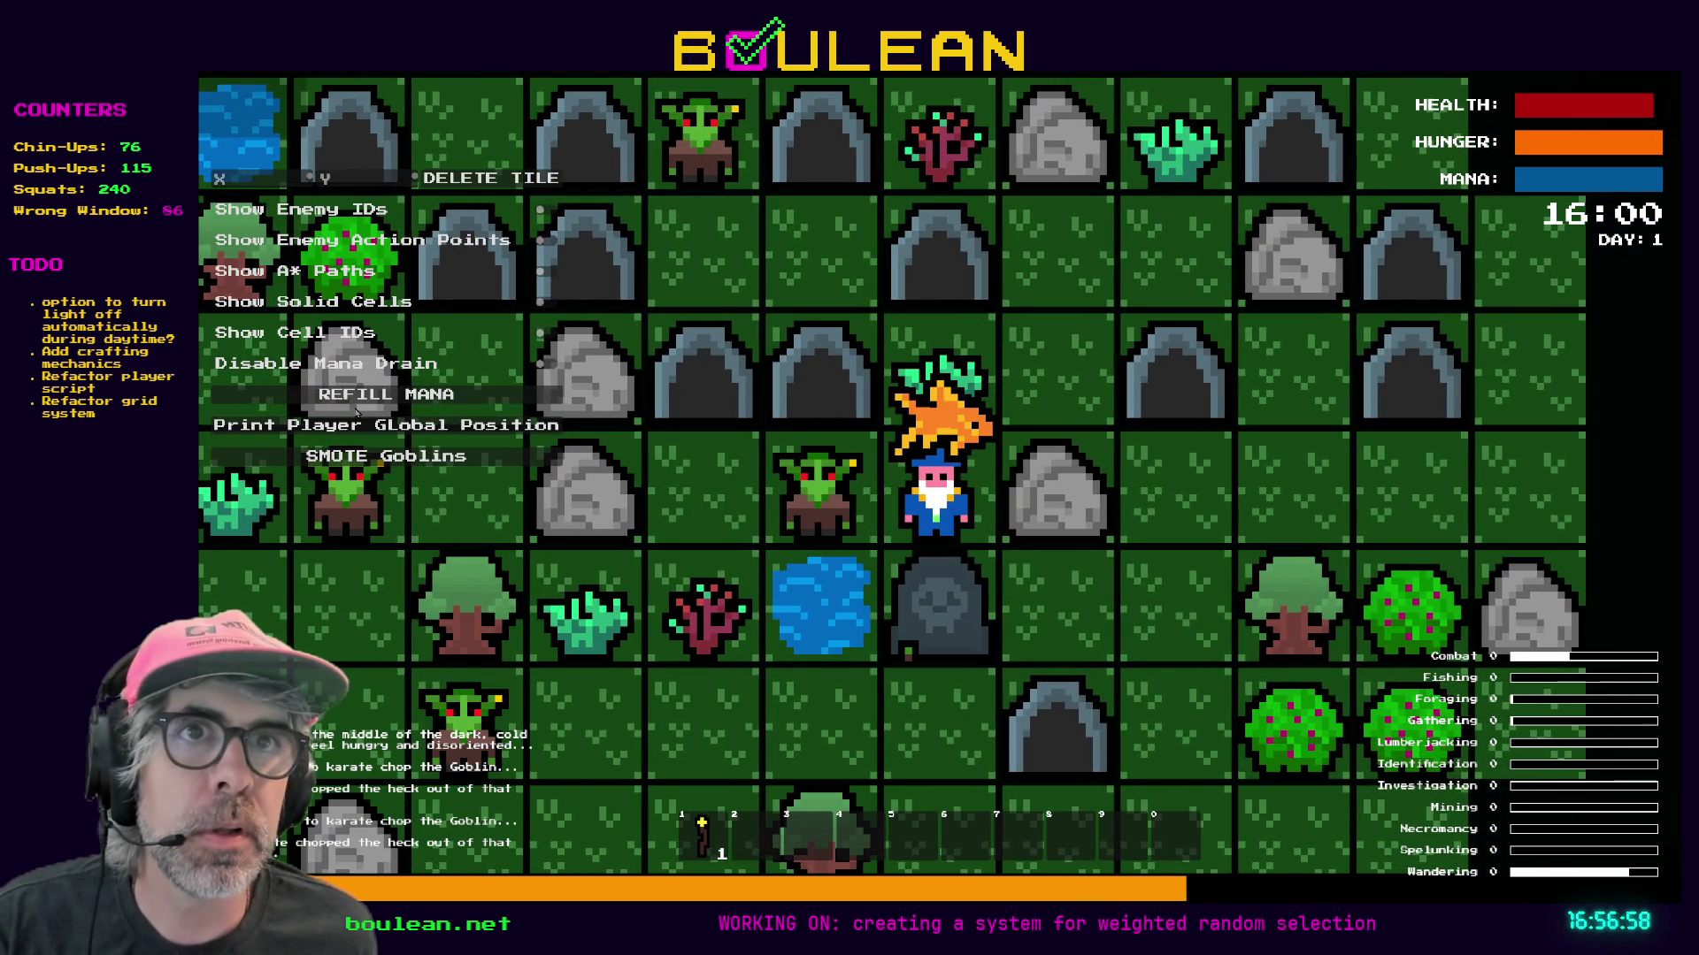
{"action": "left_click", "coordinate": [376, 456]}
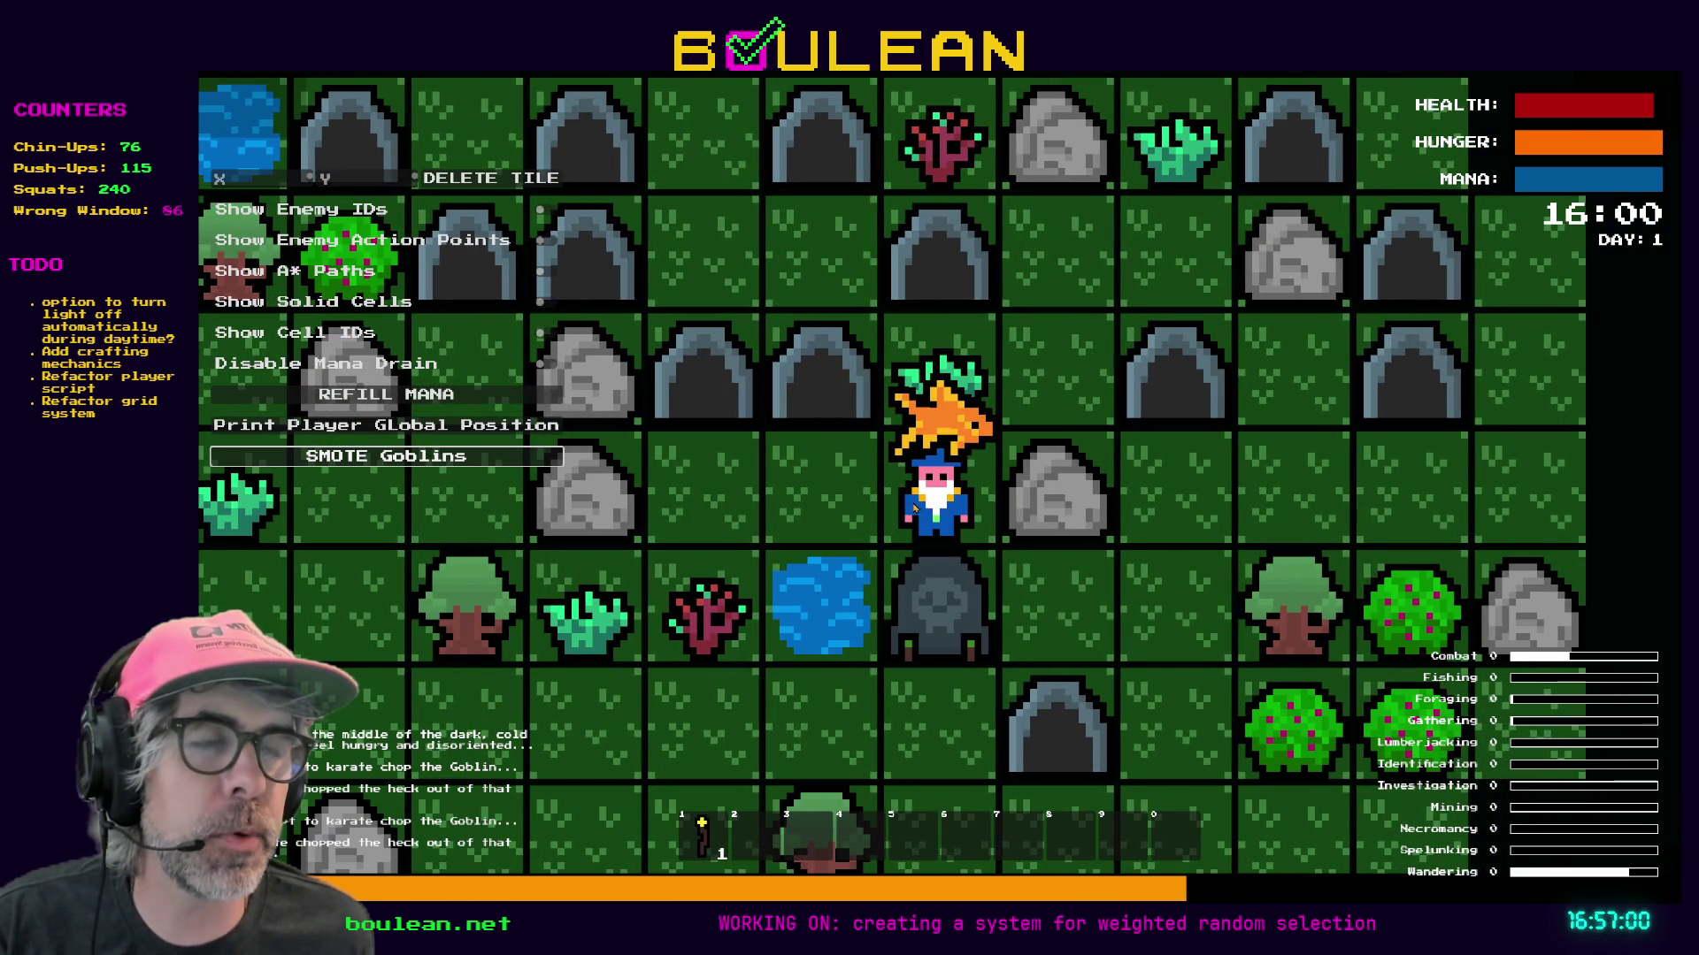
Chop the adjacent gravestone and step down onto its soul to collect it.
{"action": "key", "text": "s"}
{"action": "key", "text": "s"}
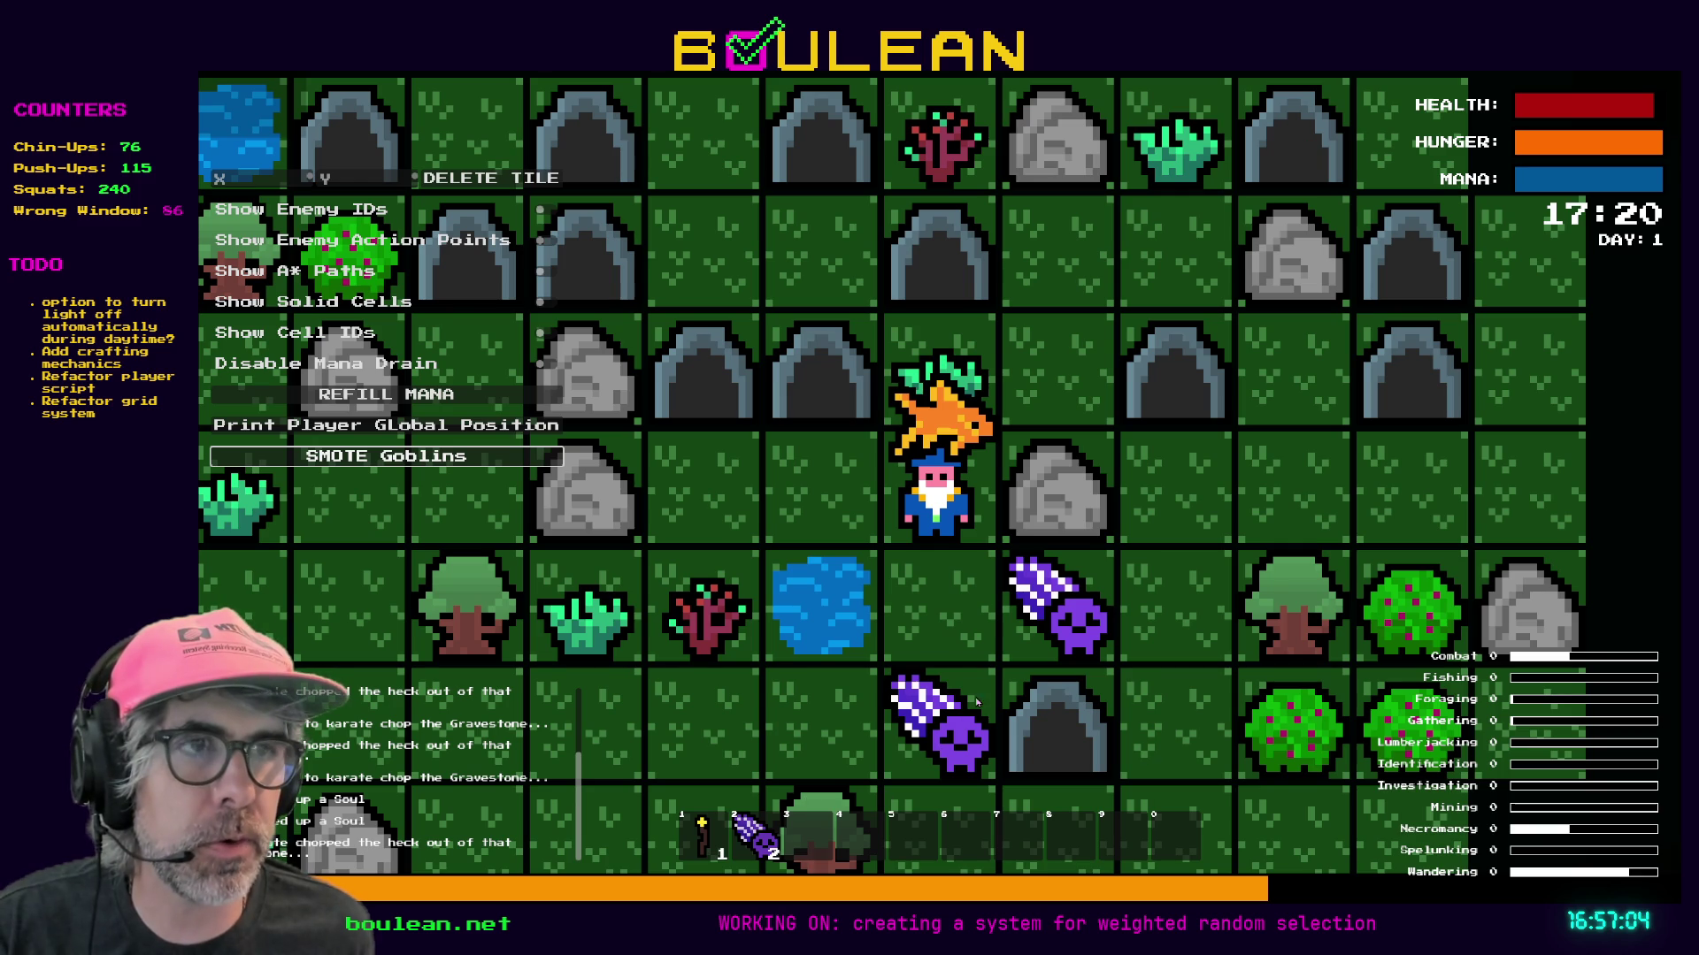
{"action": "key", "text": "s"}
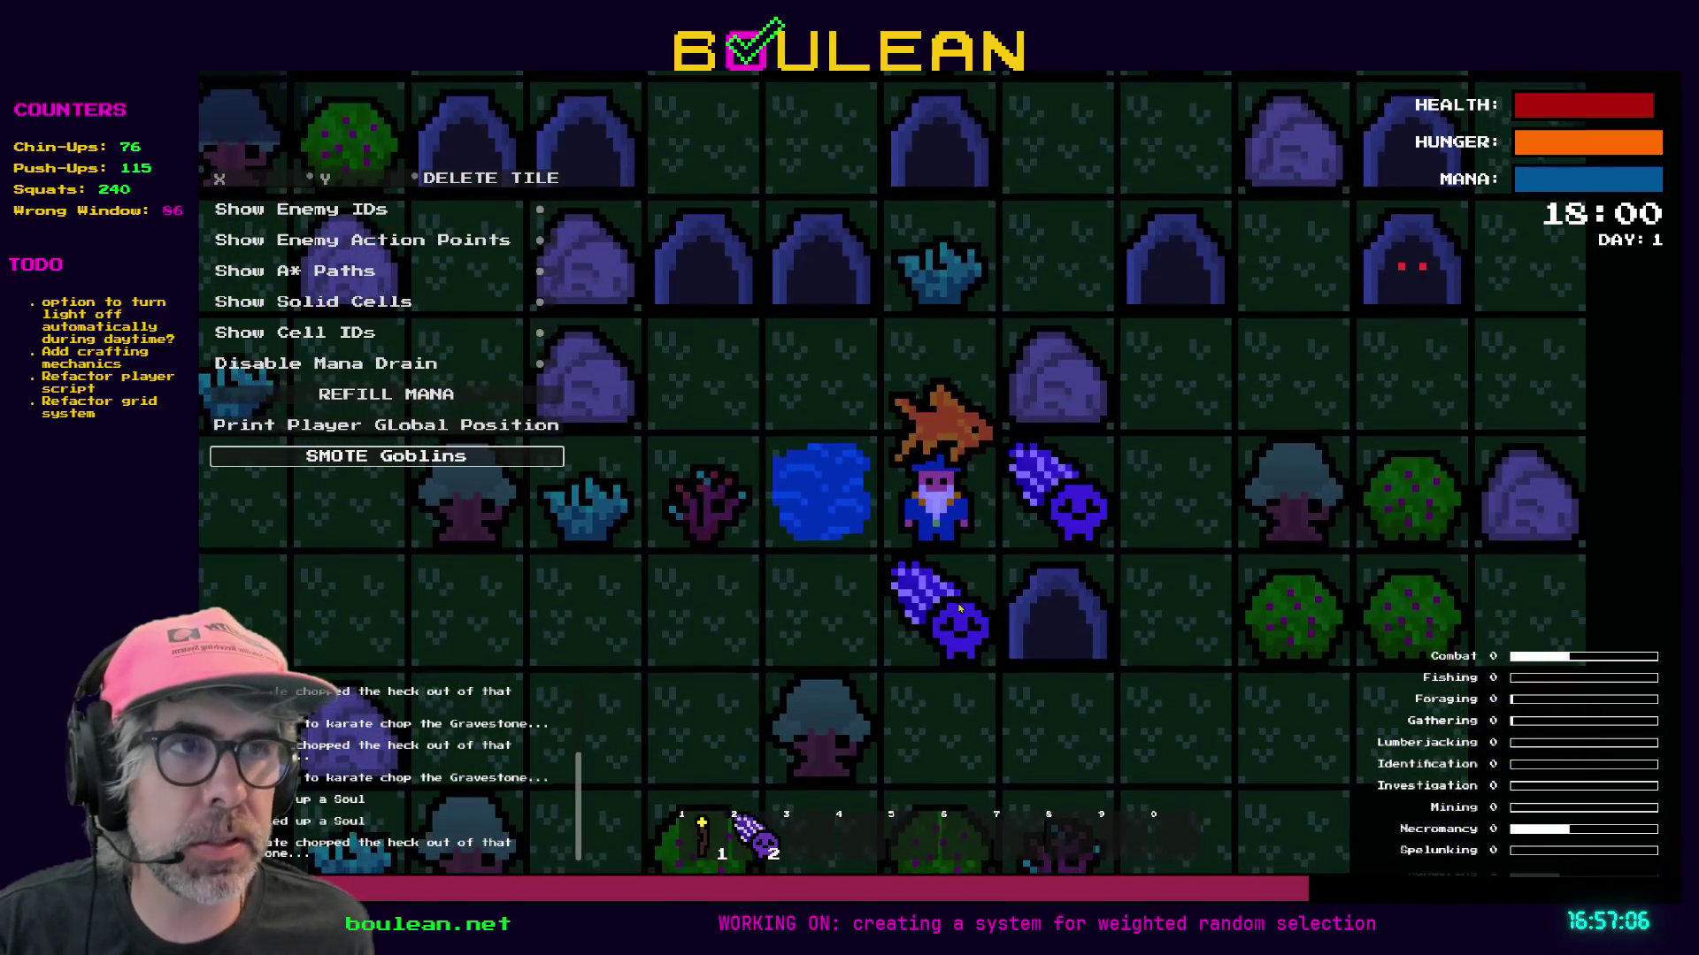
{"action": "key", "text": "s"}
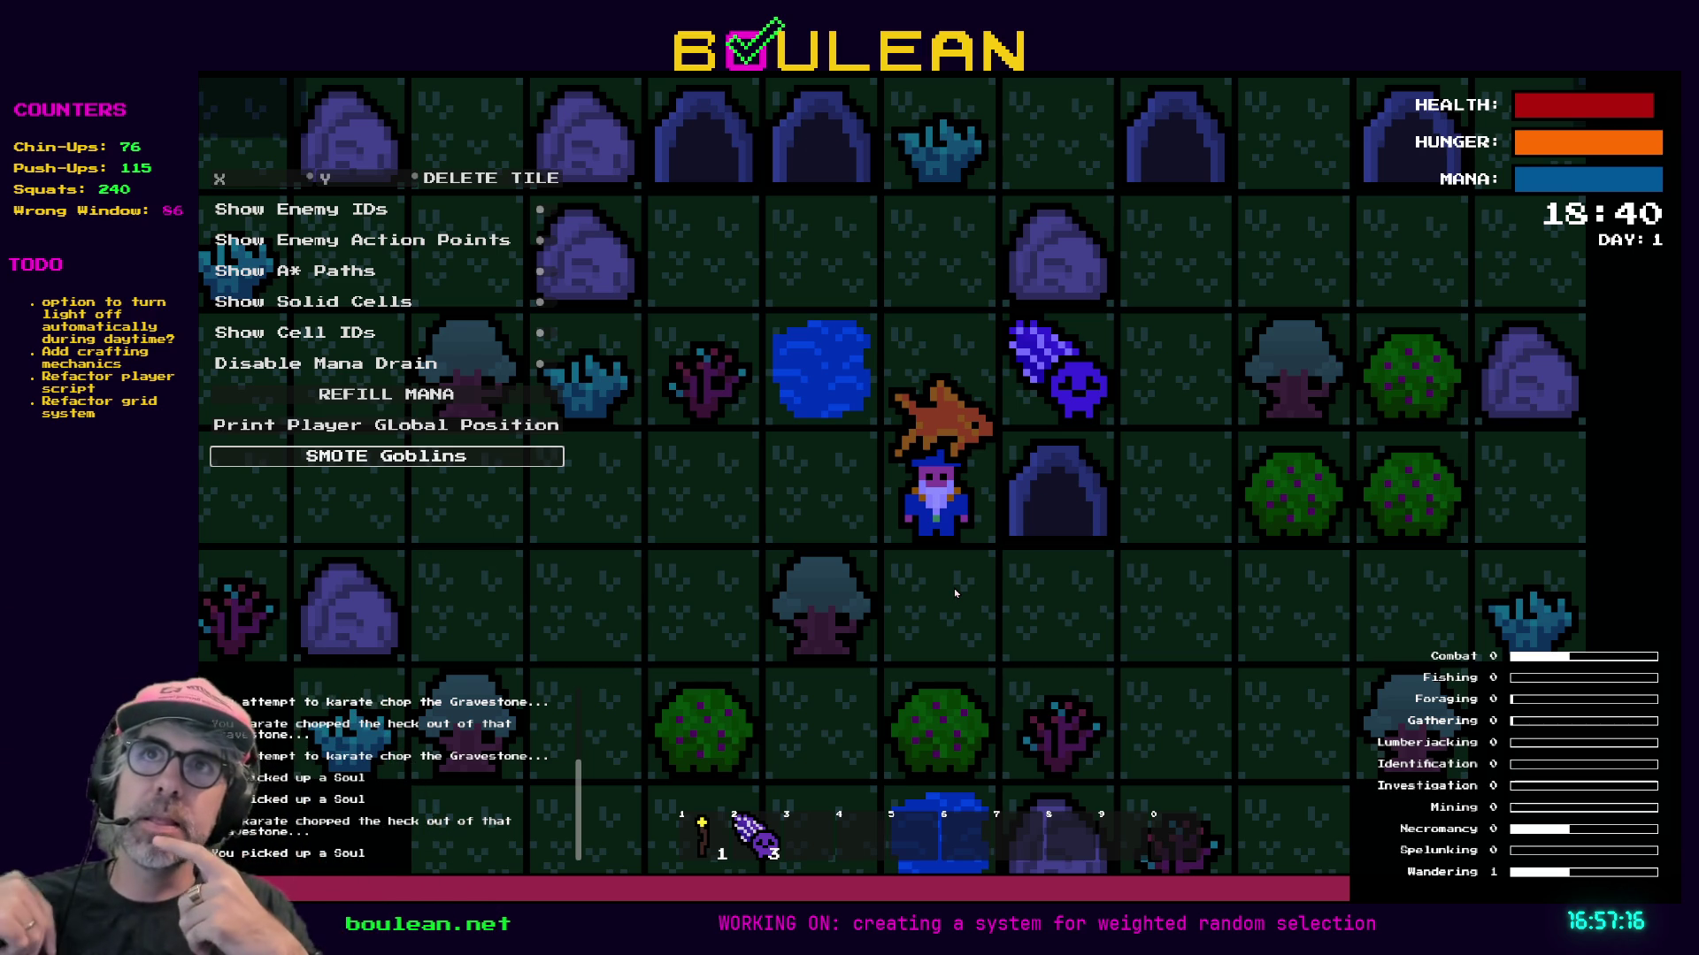
{"action": "scroll", "coordinate": [953, 587], "scroll_direction": "up", "scroll_amount": 1}
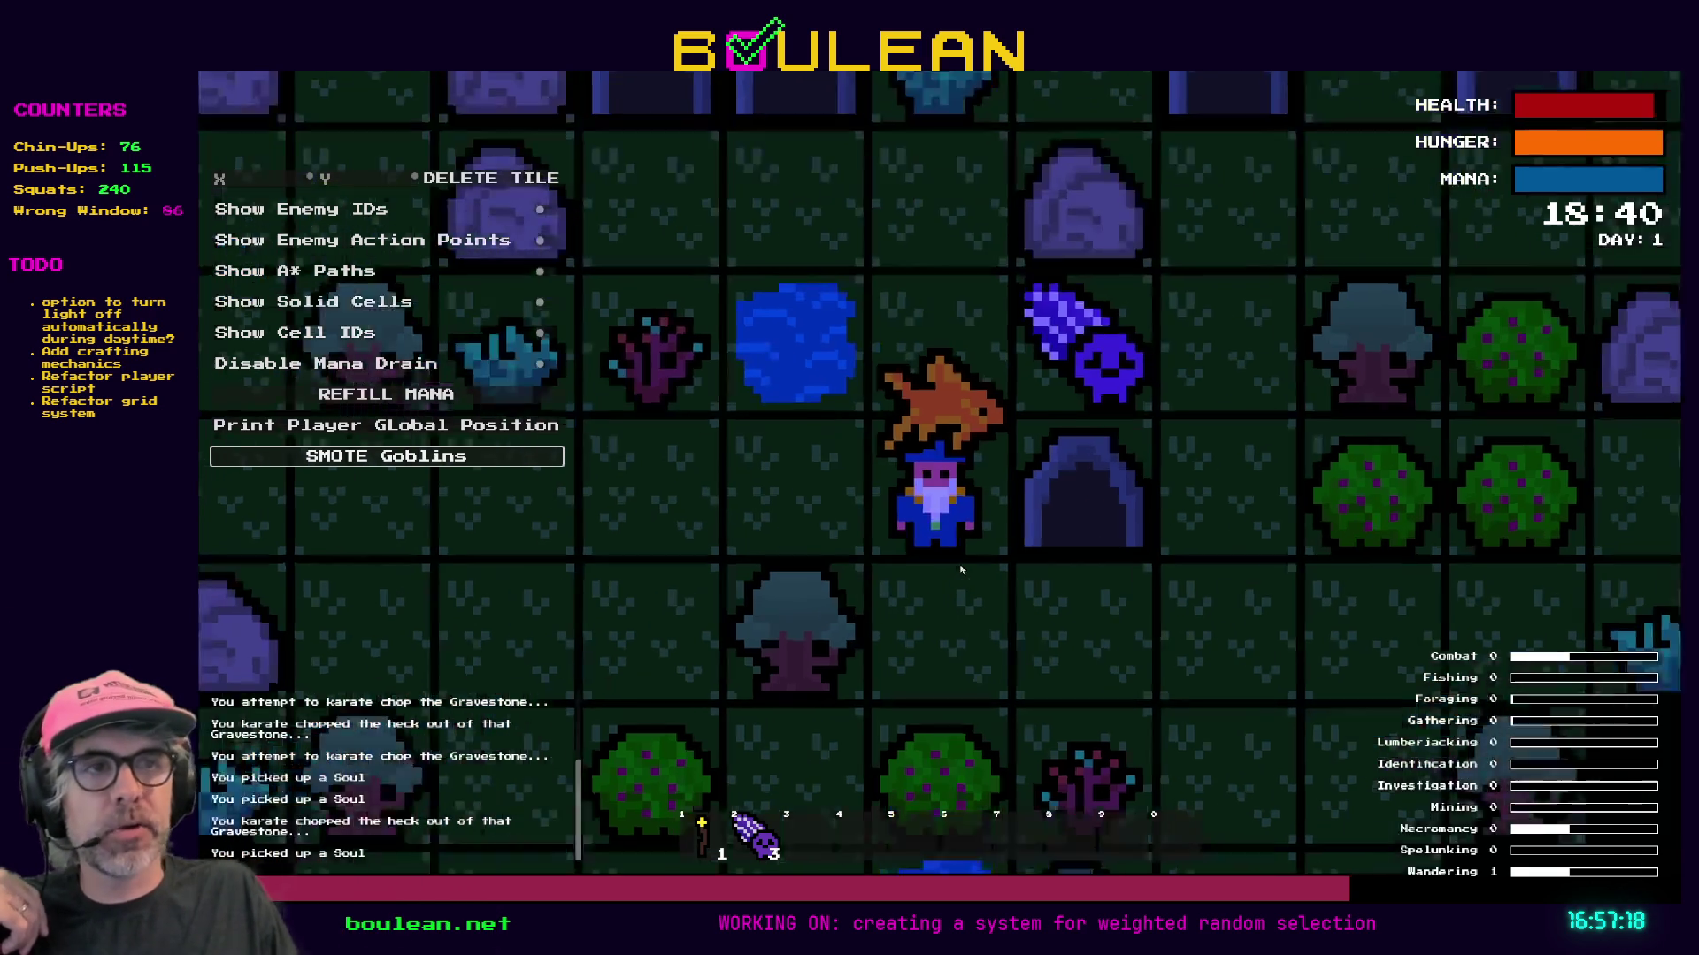
{"action": "scroll", "coordinate": [961, 569], "scroll_direction": "up", "scroll_amount": 1}
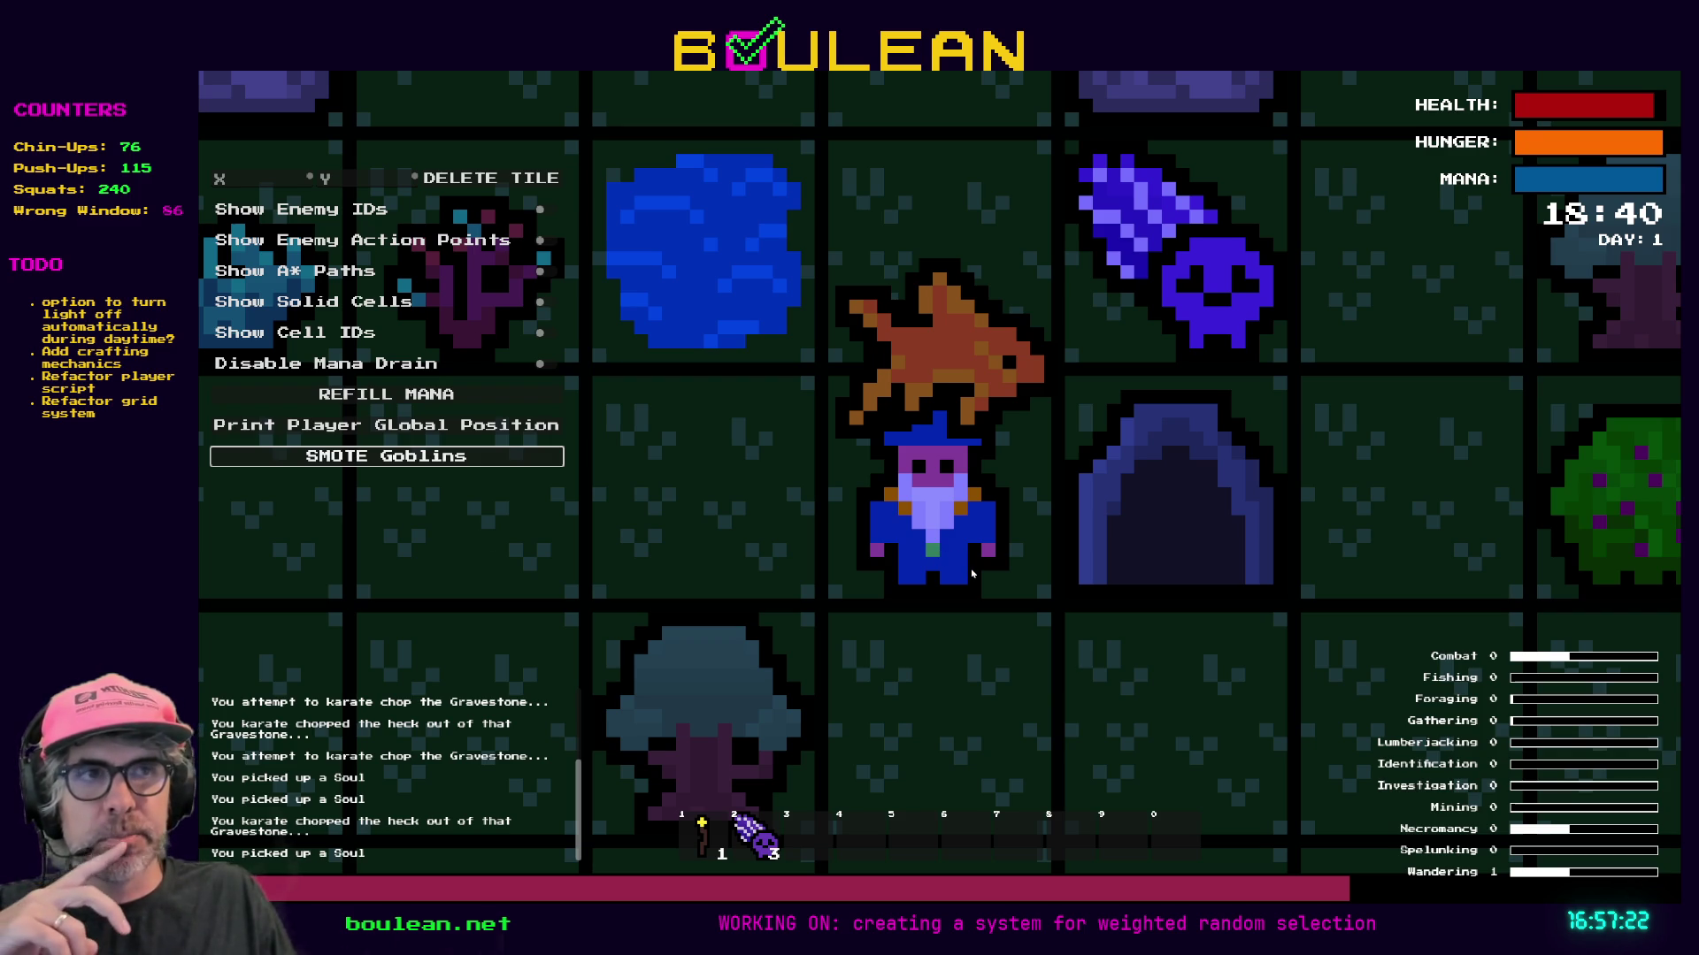
{"action": "scroll", "coordinate": [967, 502], "scroll_direction": "up", "scroll_amount": 1}
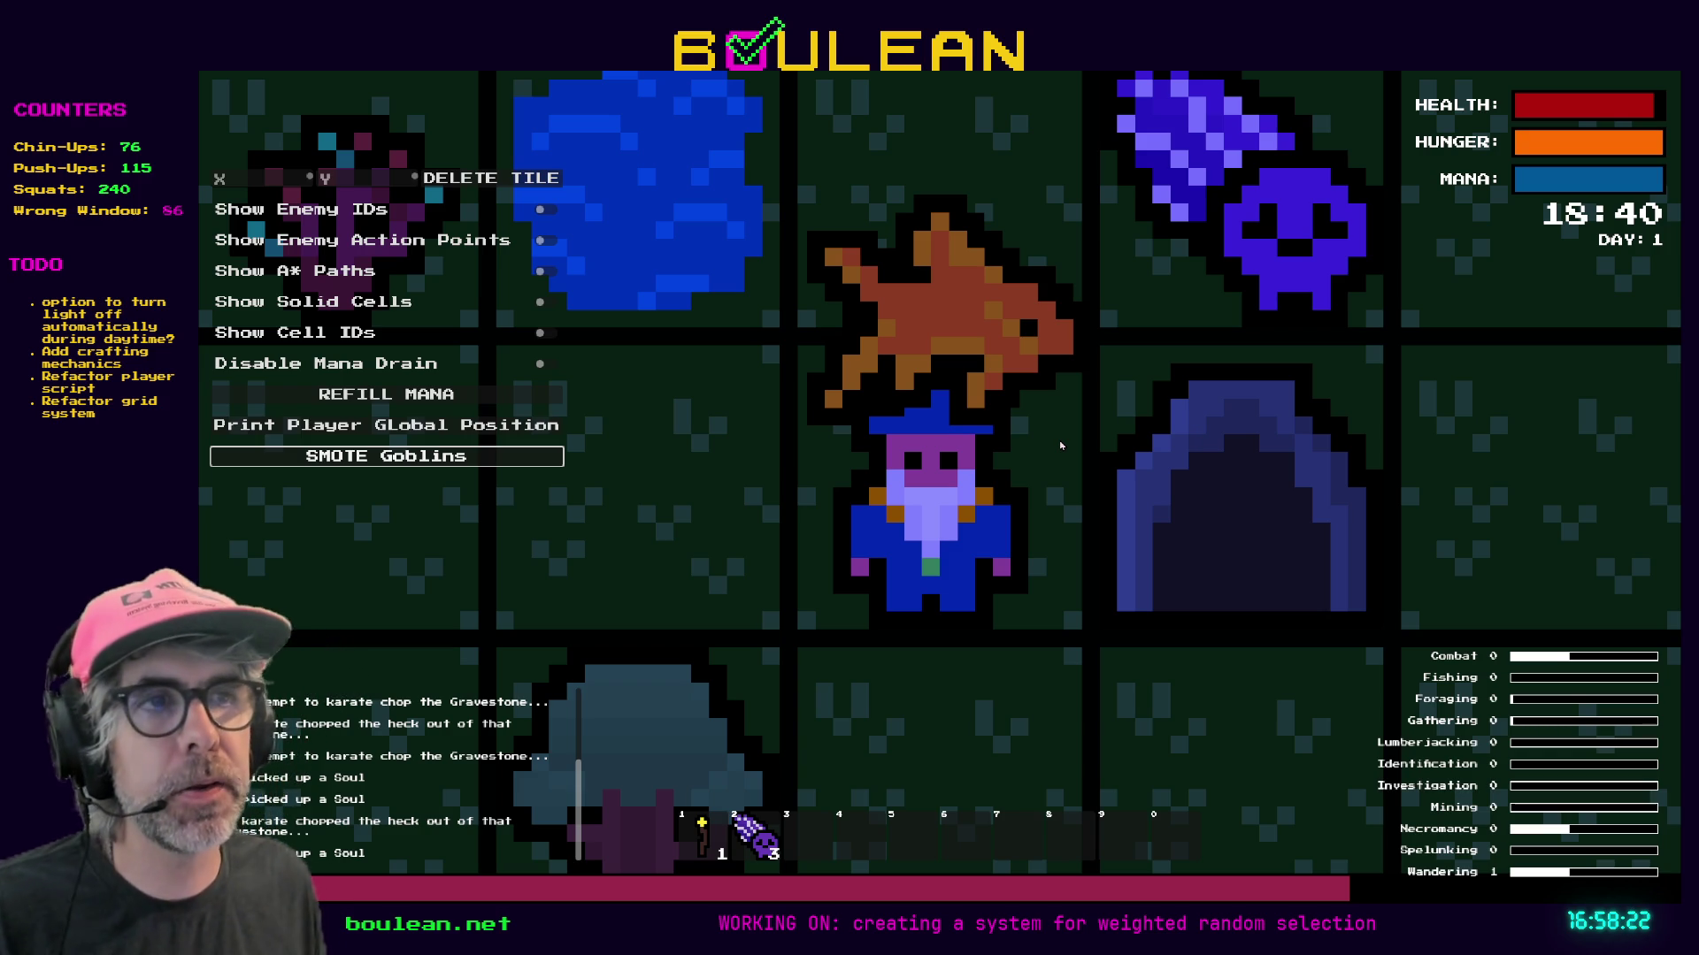
{"action": "scroll", "coordinate": [1061, 445], "scroll_direction": "down", "scroll_amount": 5}
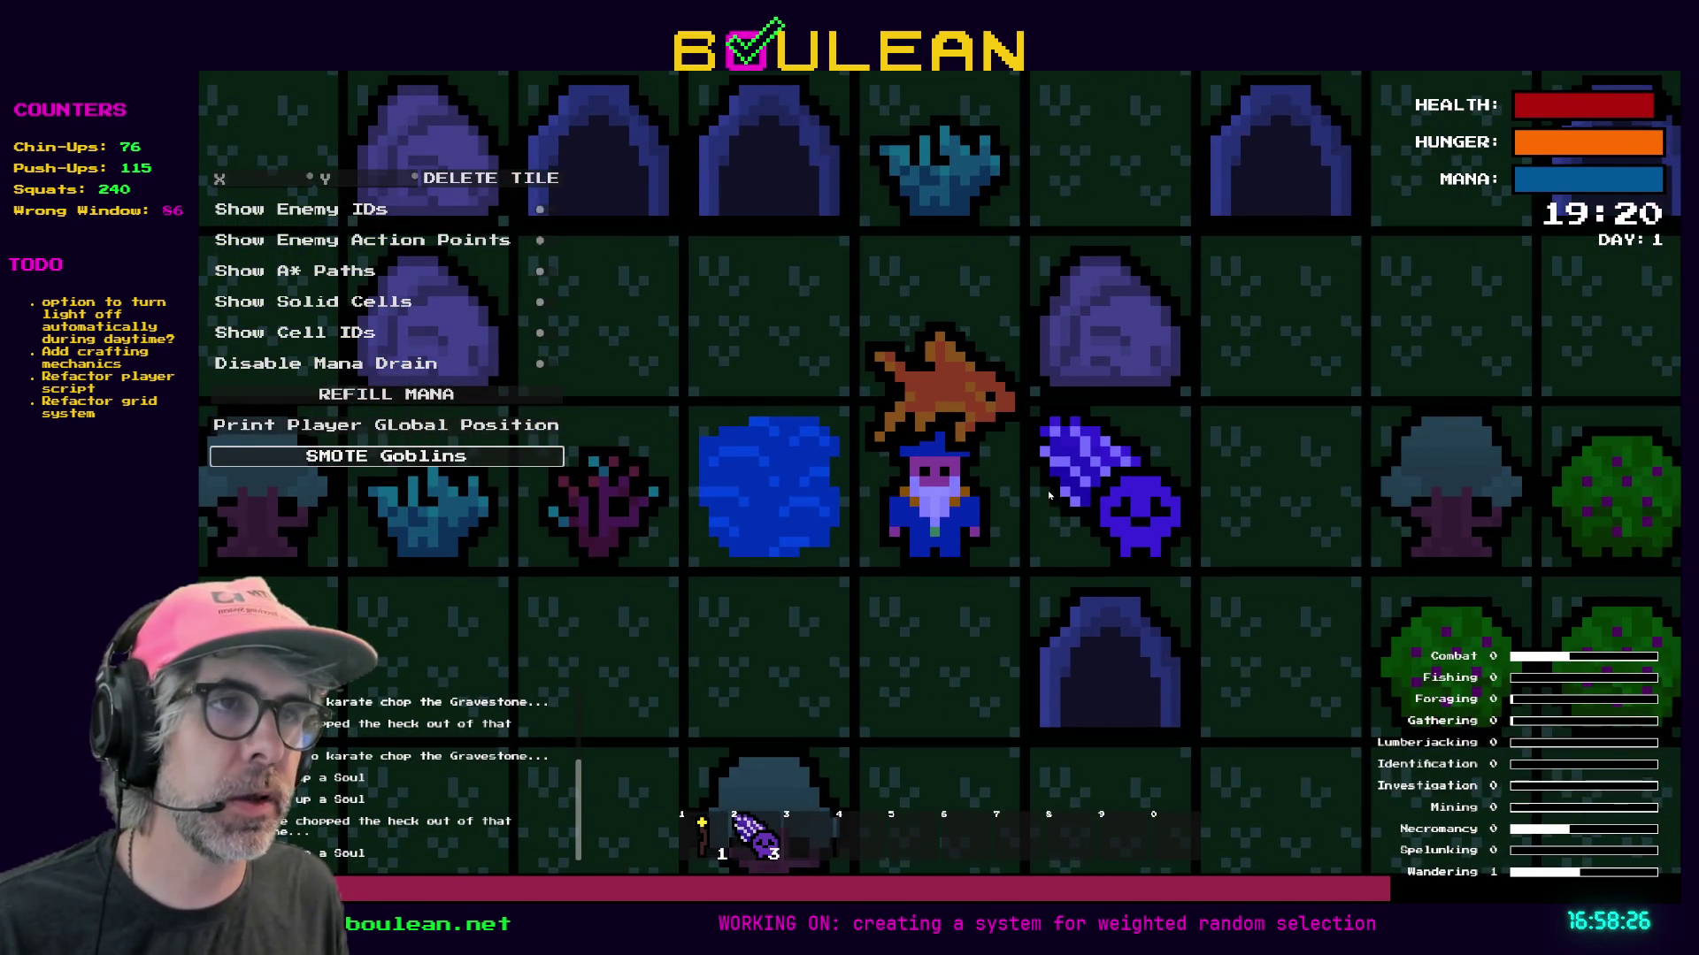
{"action": "scroll", "coordinate": [822, 500], "scroll_direction": "down", "scroll_amount": 1}
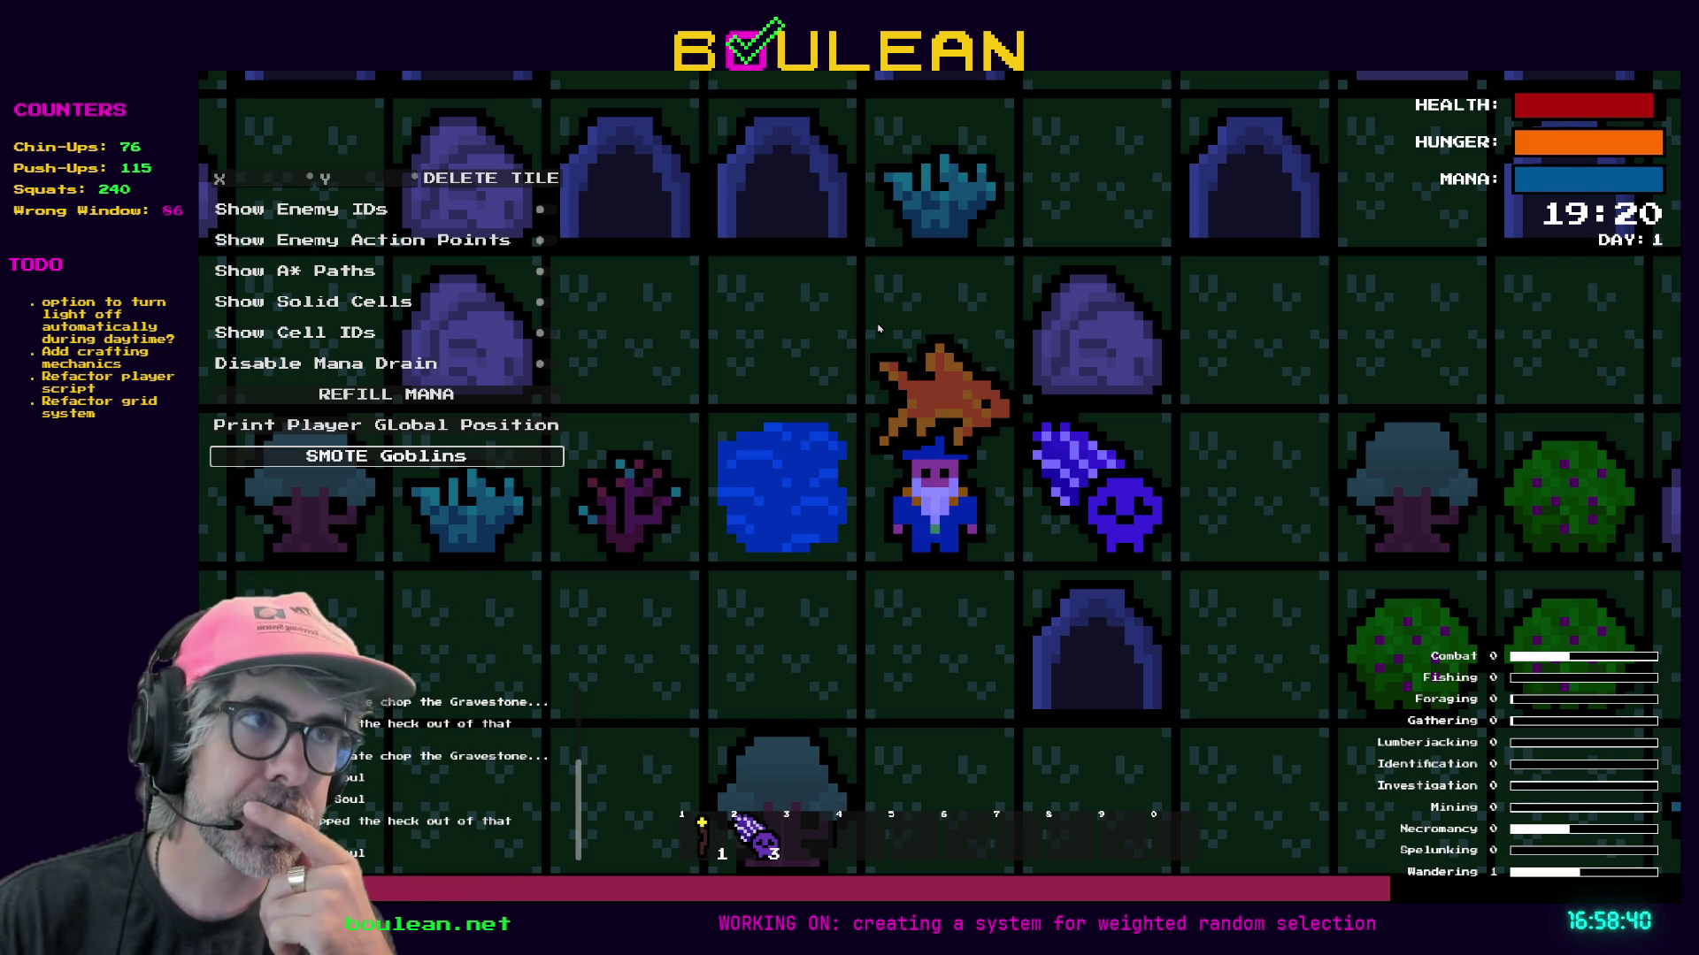
Walk the wizard right across the map, chopping the tree beside him for logs.
{"action": "key", "text": "Right"}
{"action": "key", "text": "Right"}
{"action": "key", "text": "Right"}
{"action": "key", "text": "Right"}
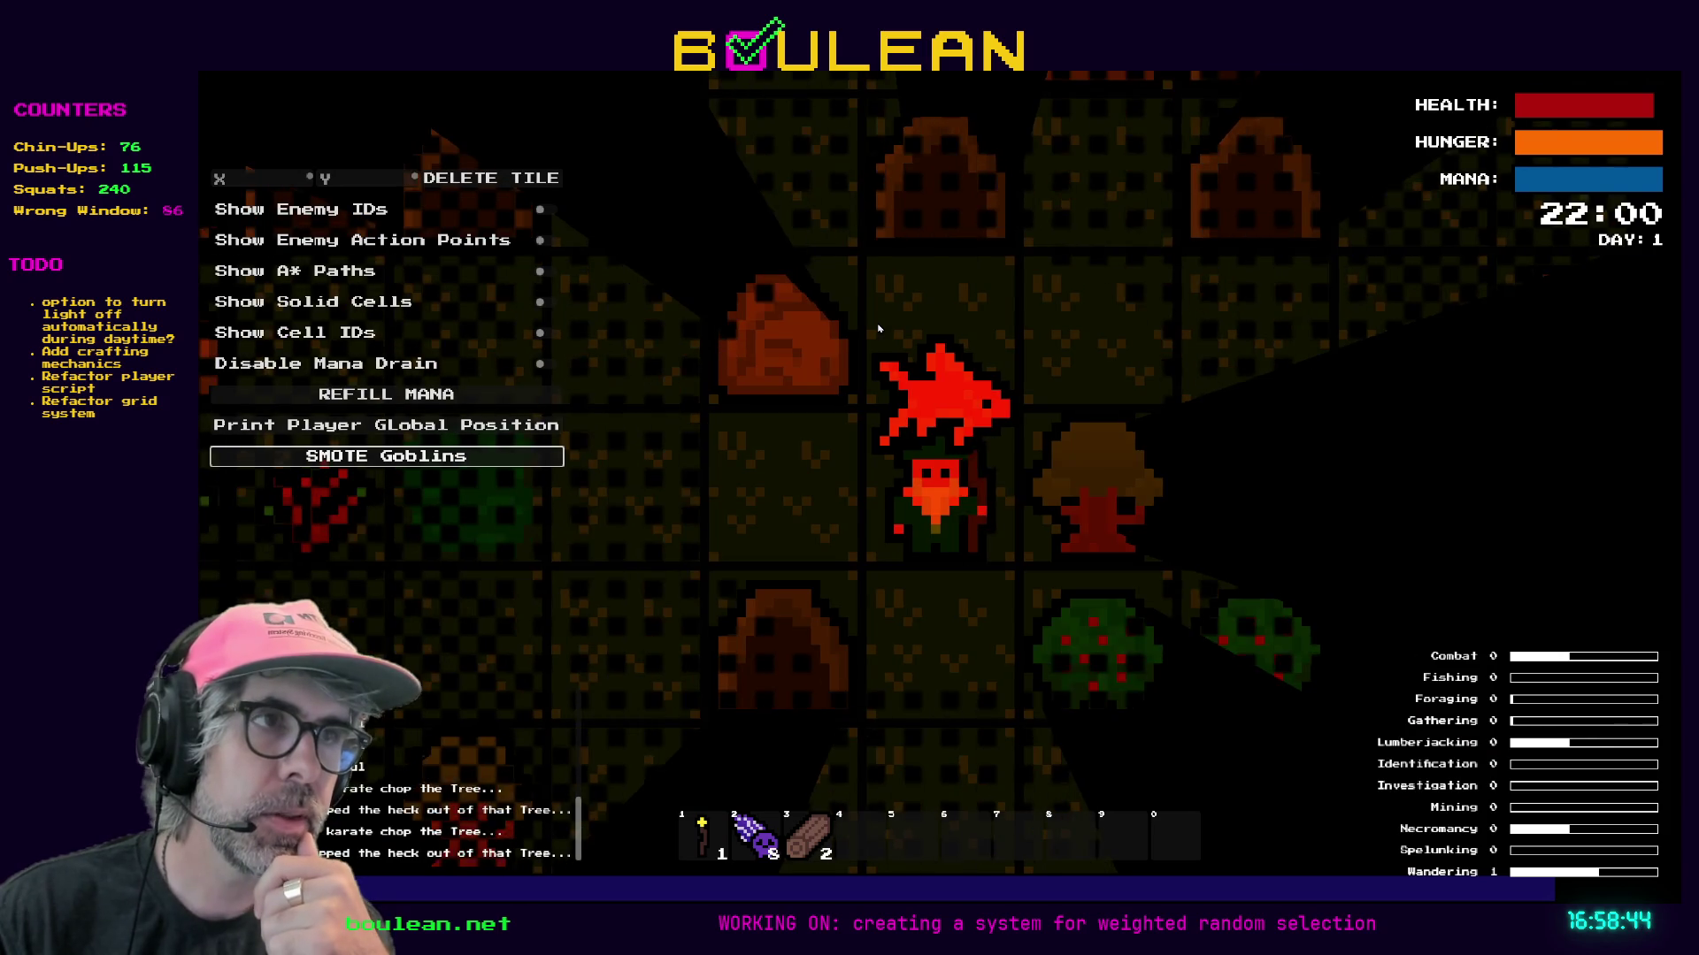
{"action": "key", "text": "Right"}
{"action": "key", "text": "Right"}
{"action": "key", "text": "Right"}
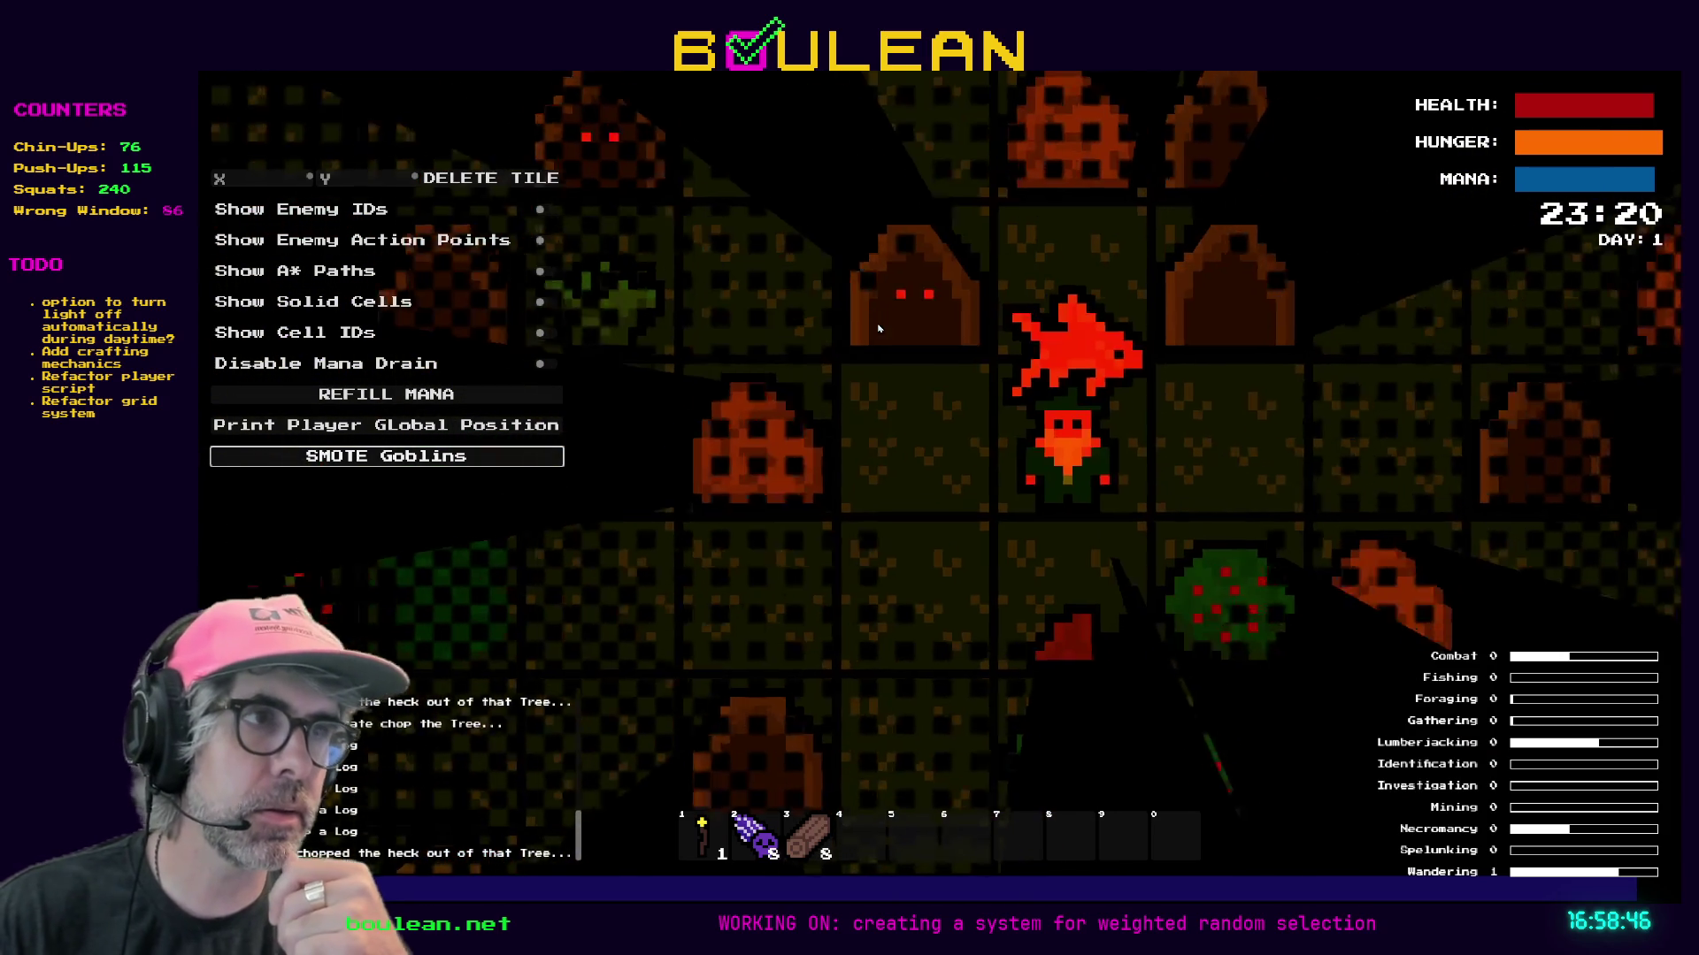
{"action": "key", "text": "Right"}
{"action": "key", "text": "Right"}
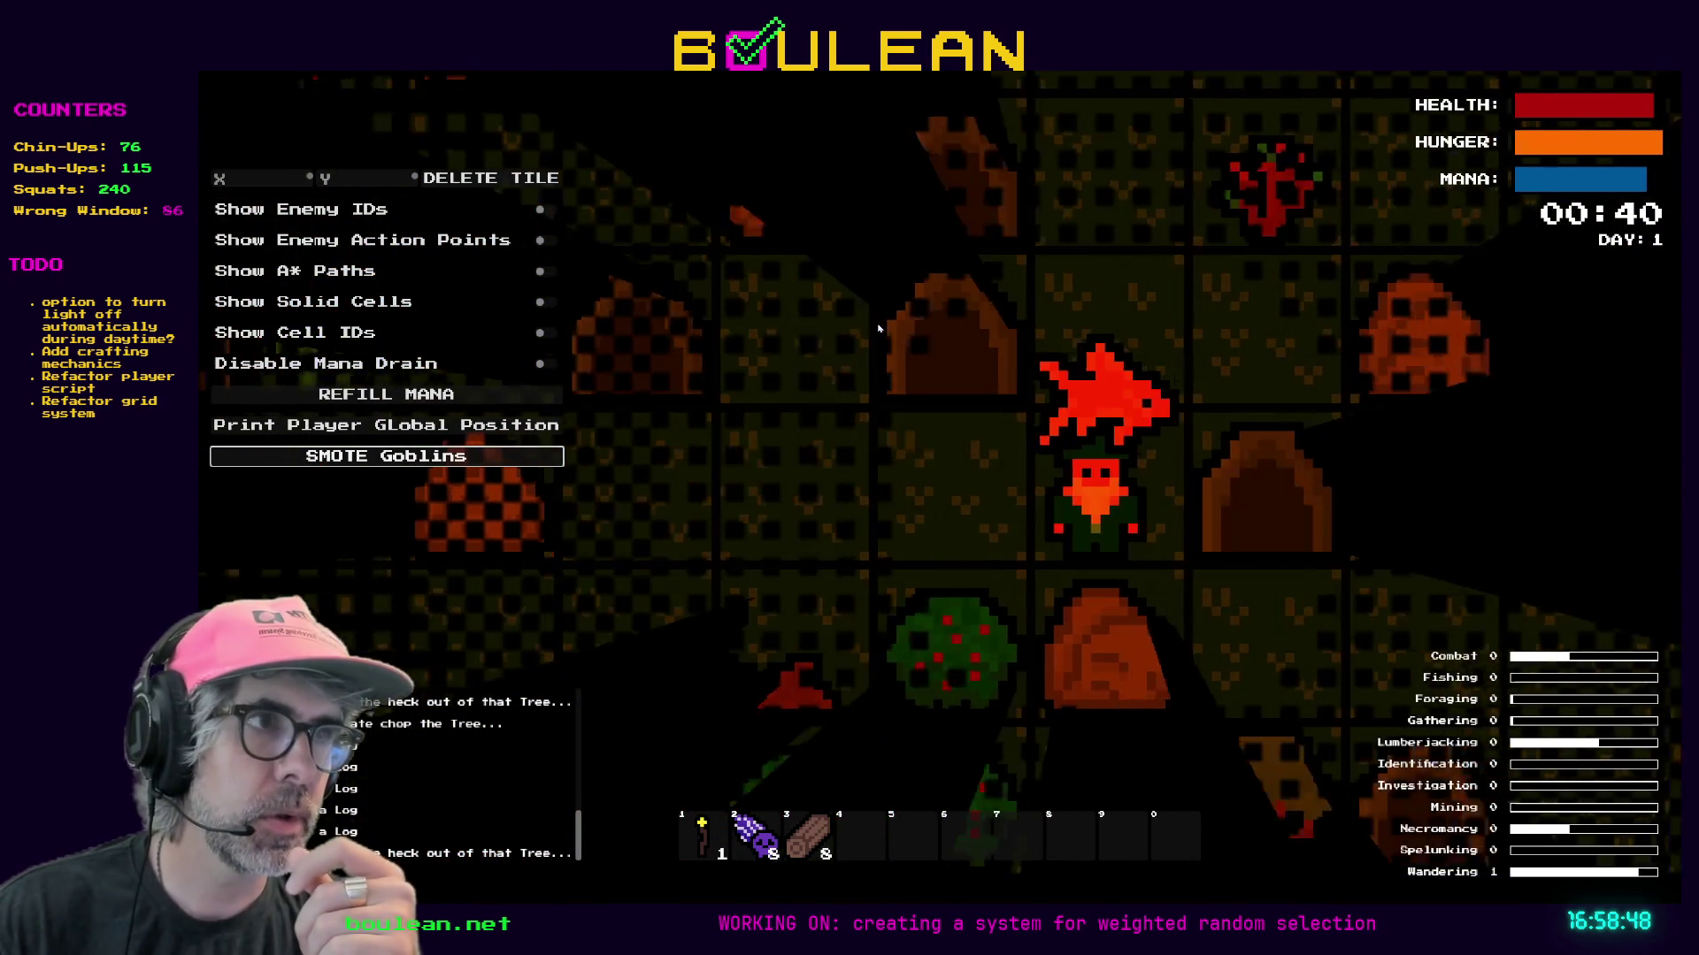
{"action": "key", "text": "Right"}
{"action": "key", "text": "Right"}
{"action": "key", "text": "Right"}
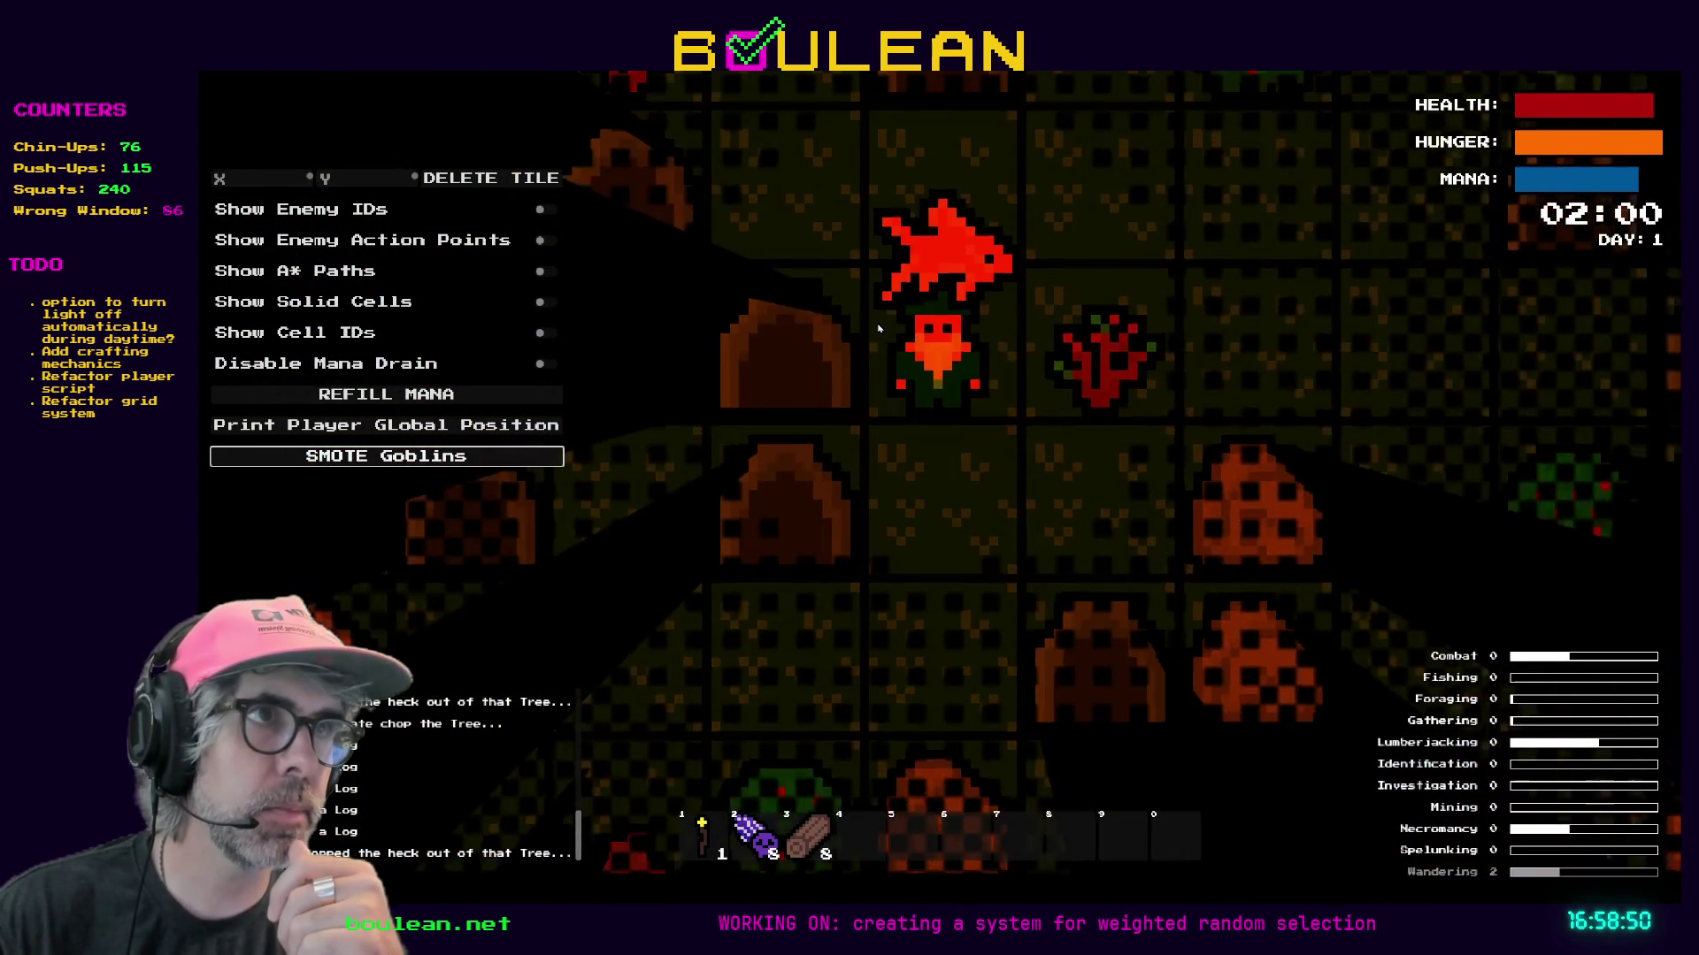
Head up and right, chop another tree, and collect the dropped log.
{"action": "key", "text": "Right"}
{"action": "key", "text": "Up"}
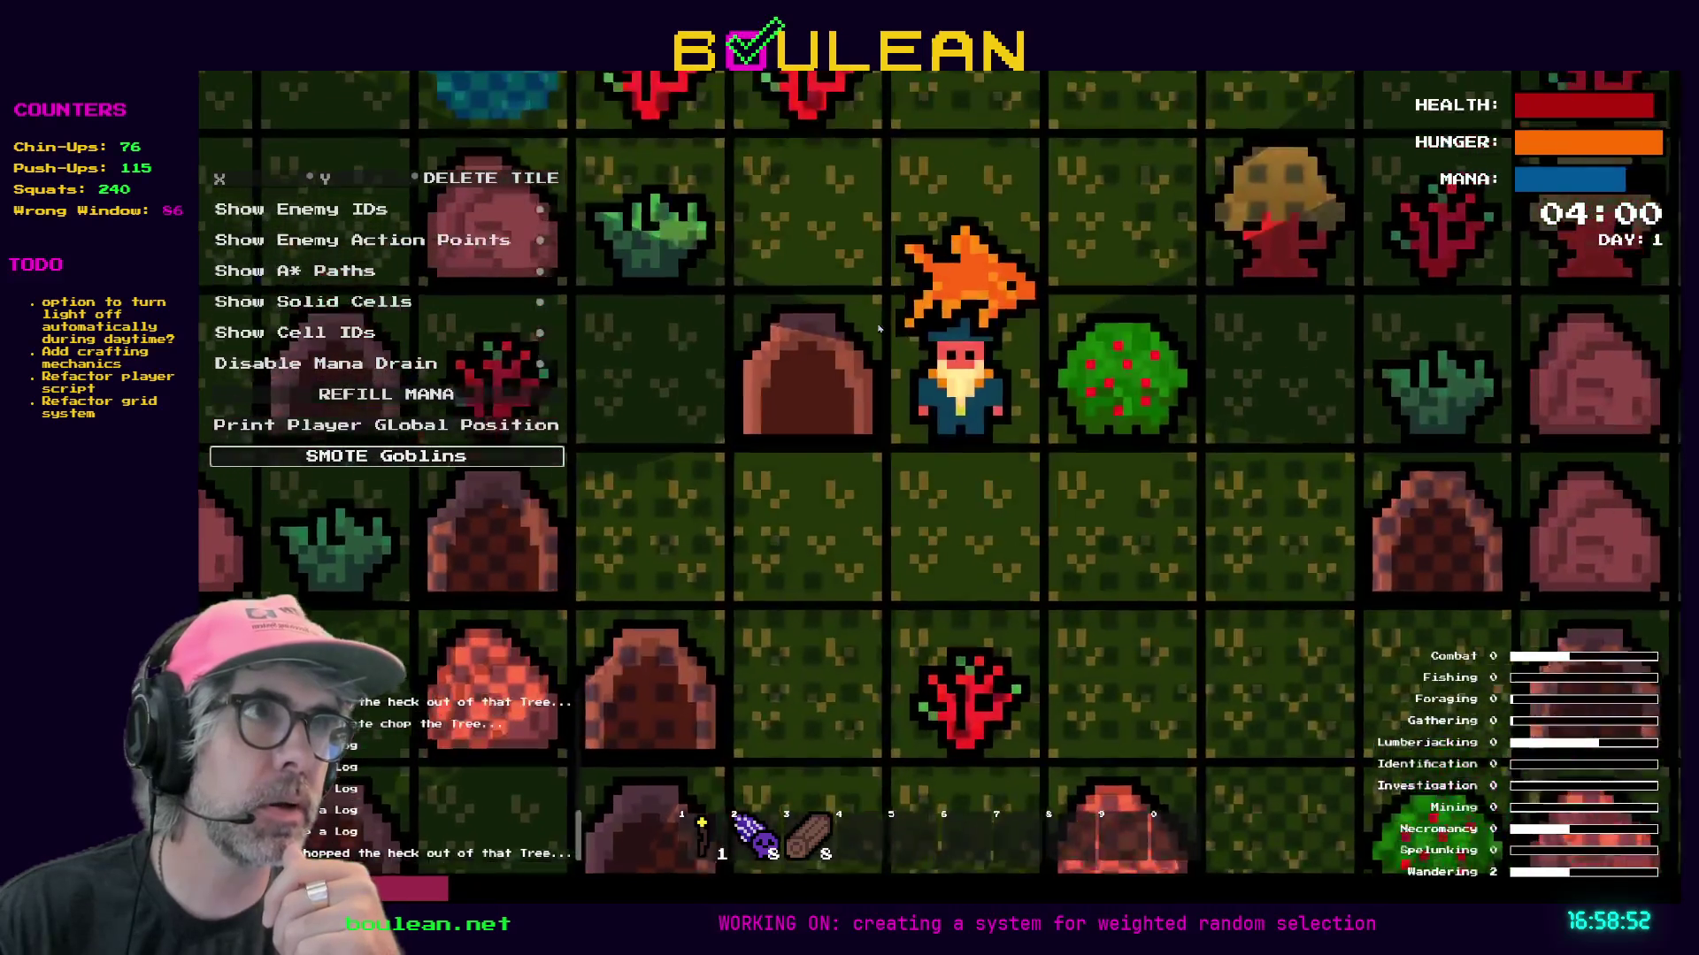
{"action": "key", "text": "Up"}
{"action": "key", "text": "Right"}
{"action": "key", "text": "Right"}
{"action": "key", "text": "Right"}
{"action": "key", "text": "Right"}
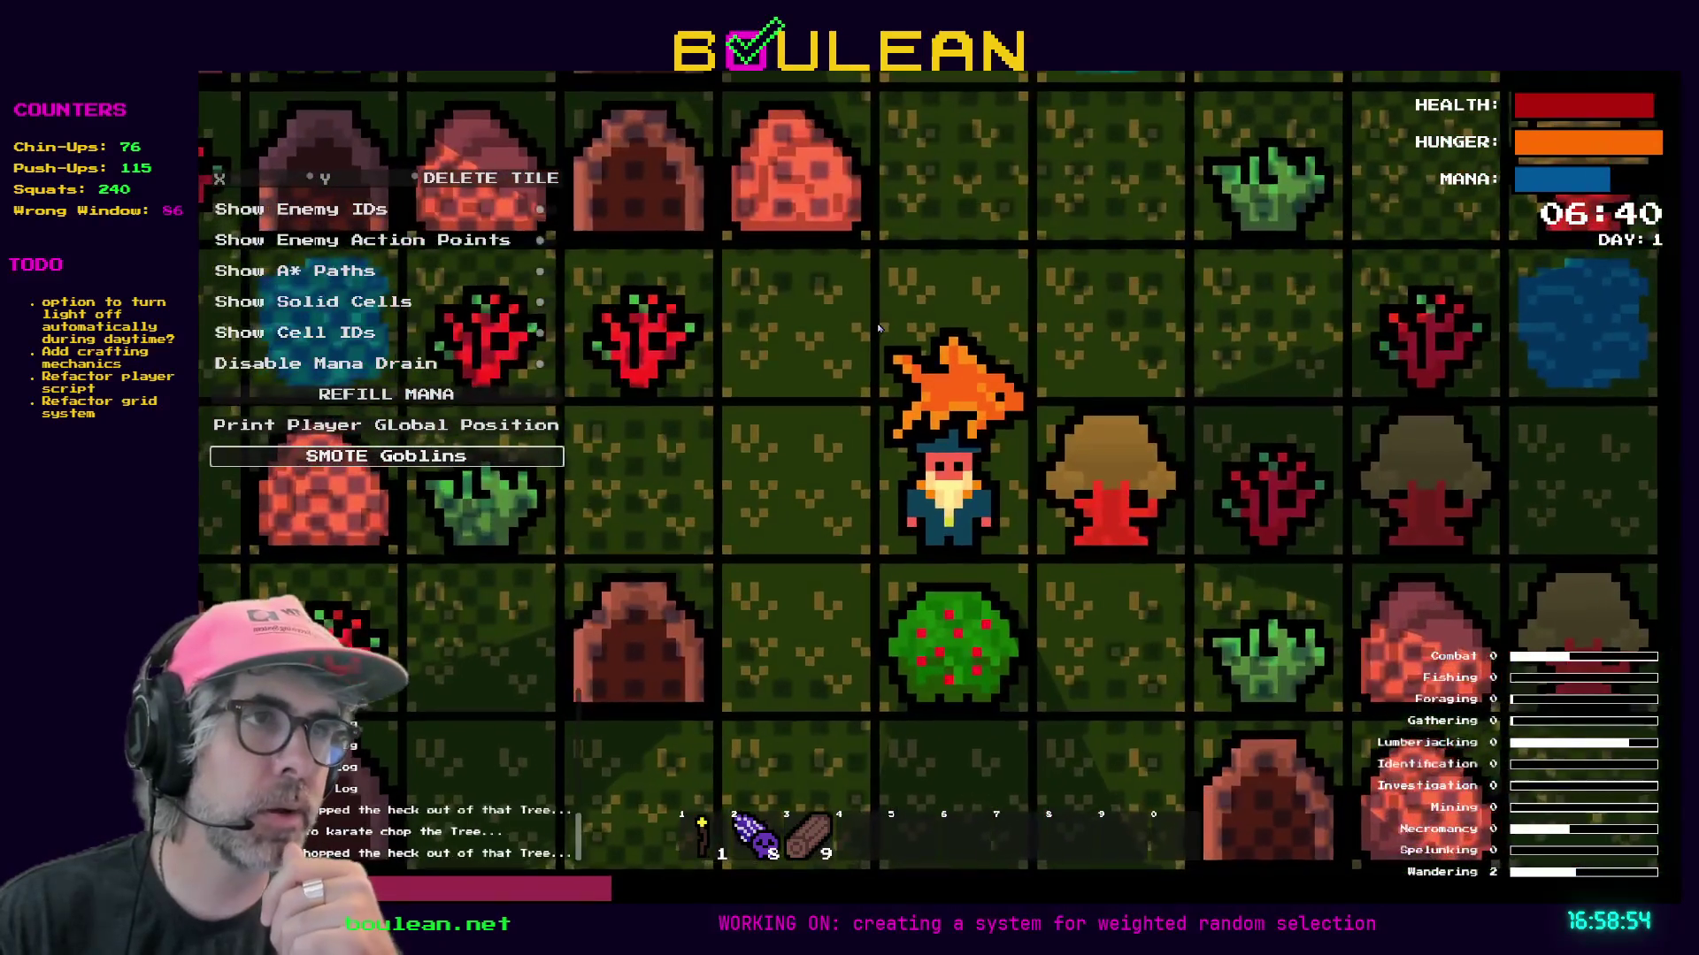
{"action": "key", "text": "Right"}
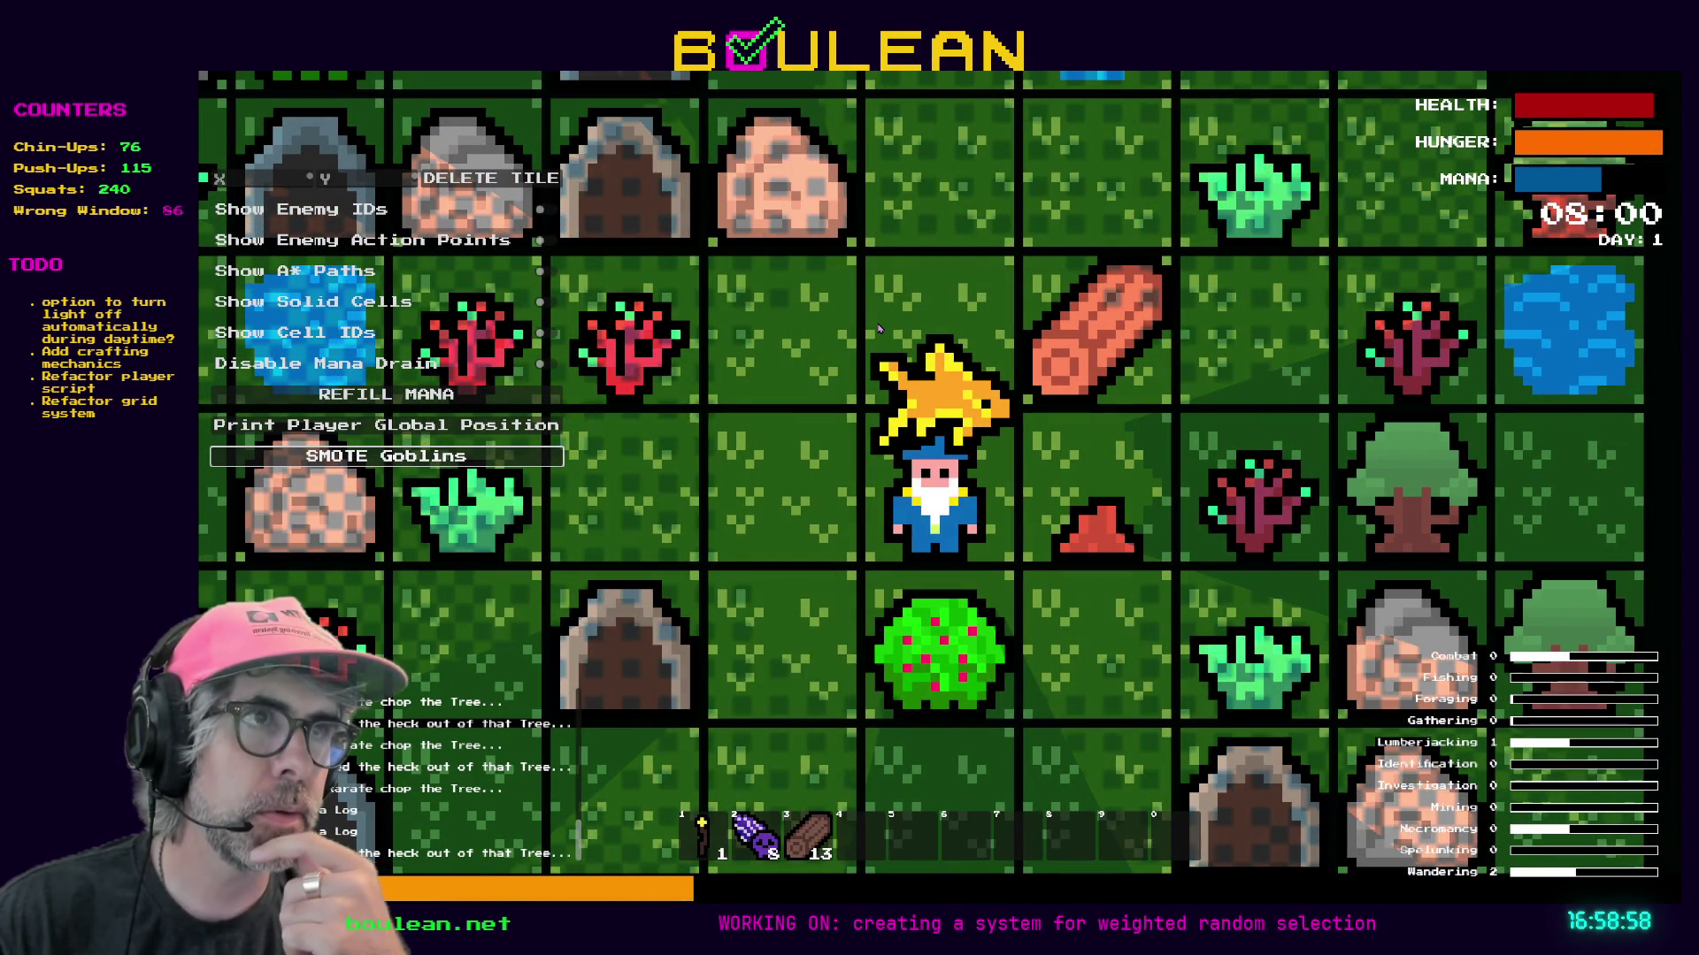
{"action": "key", "text": "Up"}
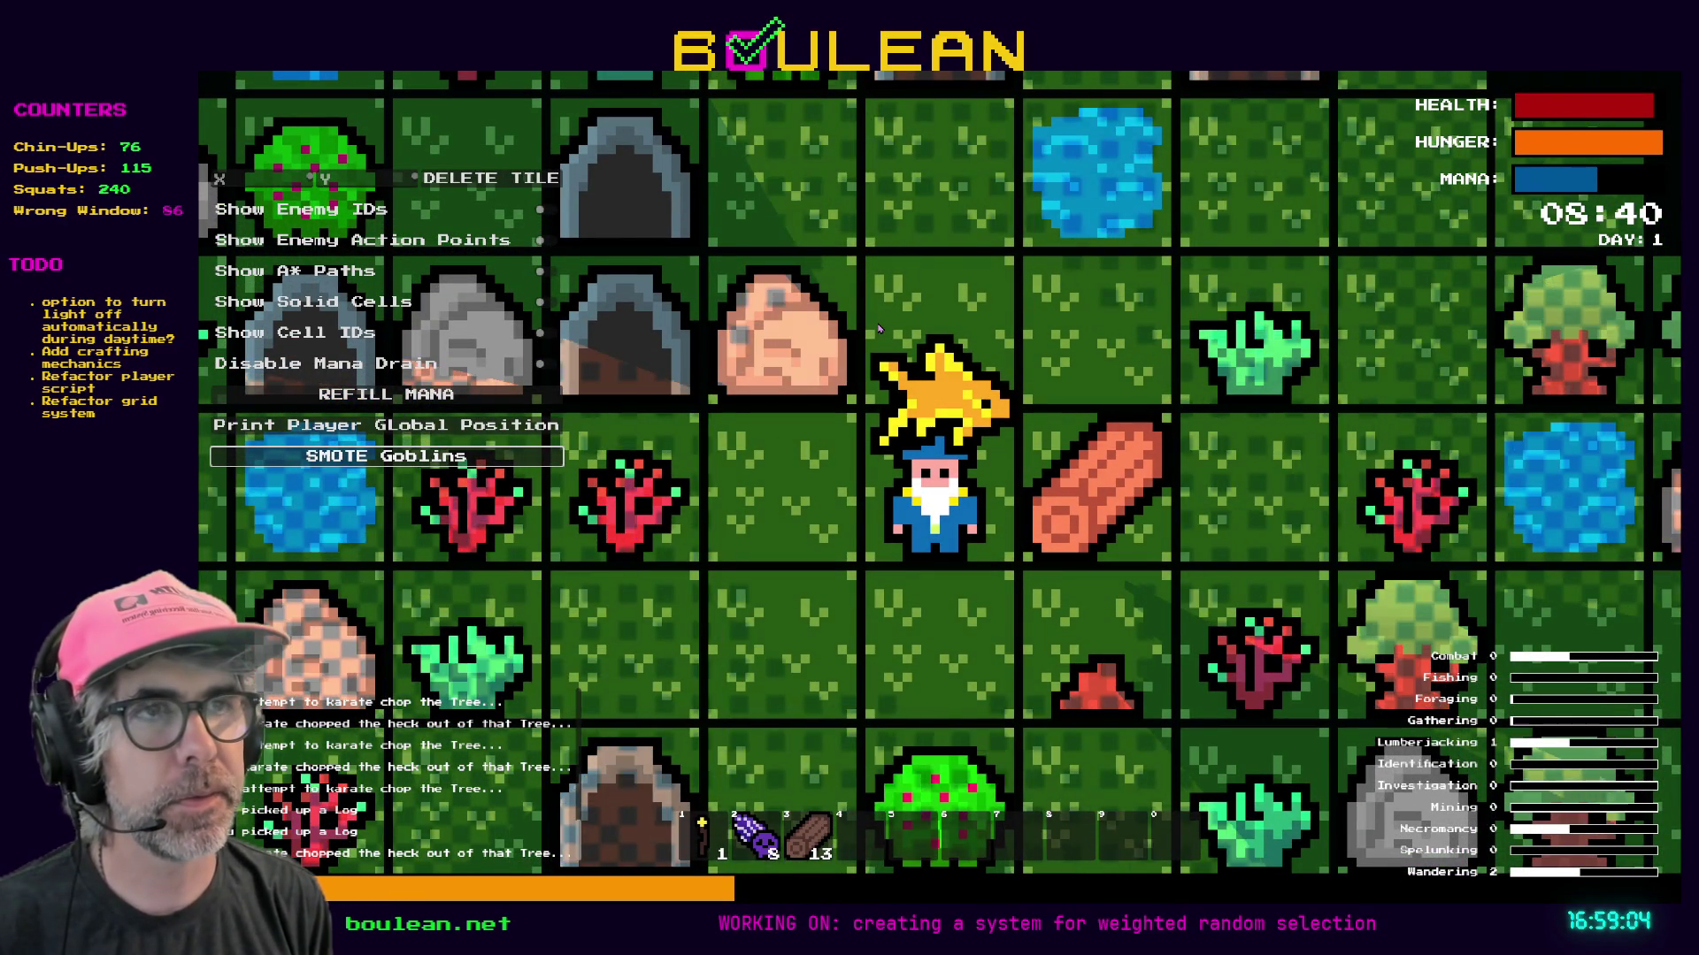
{"action": "key", "text": "Right"}
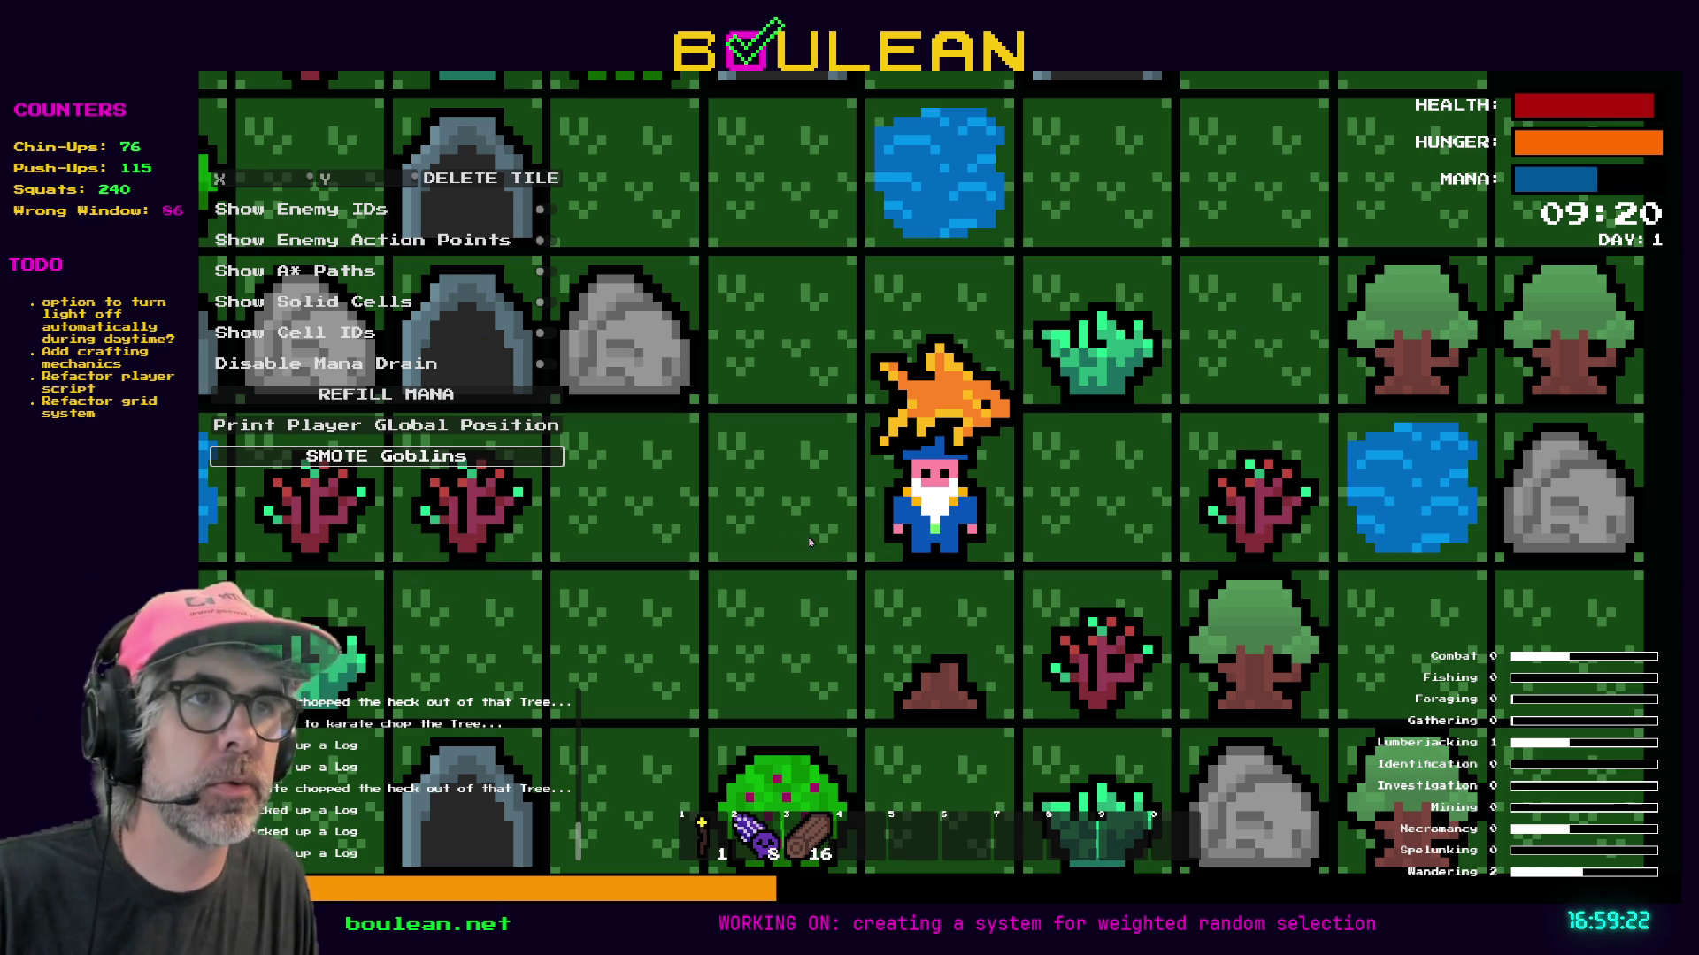
Stop the game with F8 and reselect the goldfish sprite node in the Scene dock.
{"action": "key", "text": "F8"}
{"action": "scroll", "coordinate": [1193, 359], "scroll_direction": "up", "scroll_amount": 3}
{"action": "left_click", "coordinate": [1136, 400]}
{"action": "left_click", "coordinate": [1028, 410]}
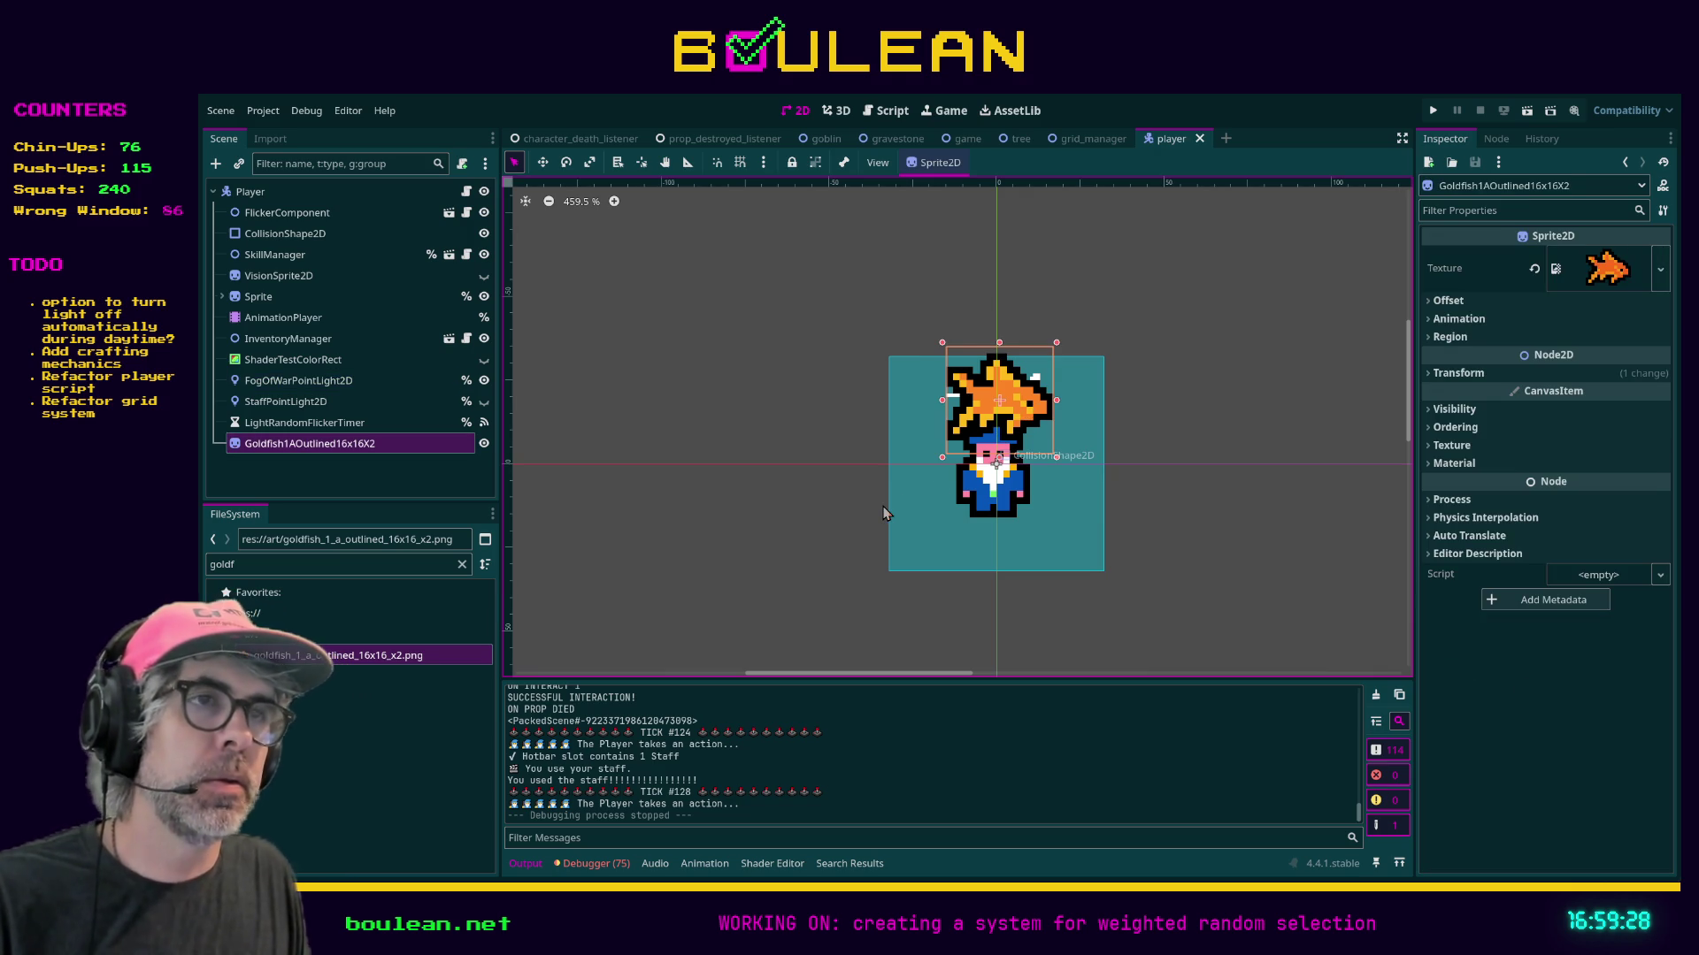
Delete the Goldfish node, save the Player scene, and switch to the player.gd script.
{"action": "key", "text": "Delete"}
{"action": "left_click_drag", "start_coordinate": [735, 490], "coordinate": [805, 481]}
{"action": "key", "text": "ctrl+s"}
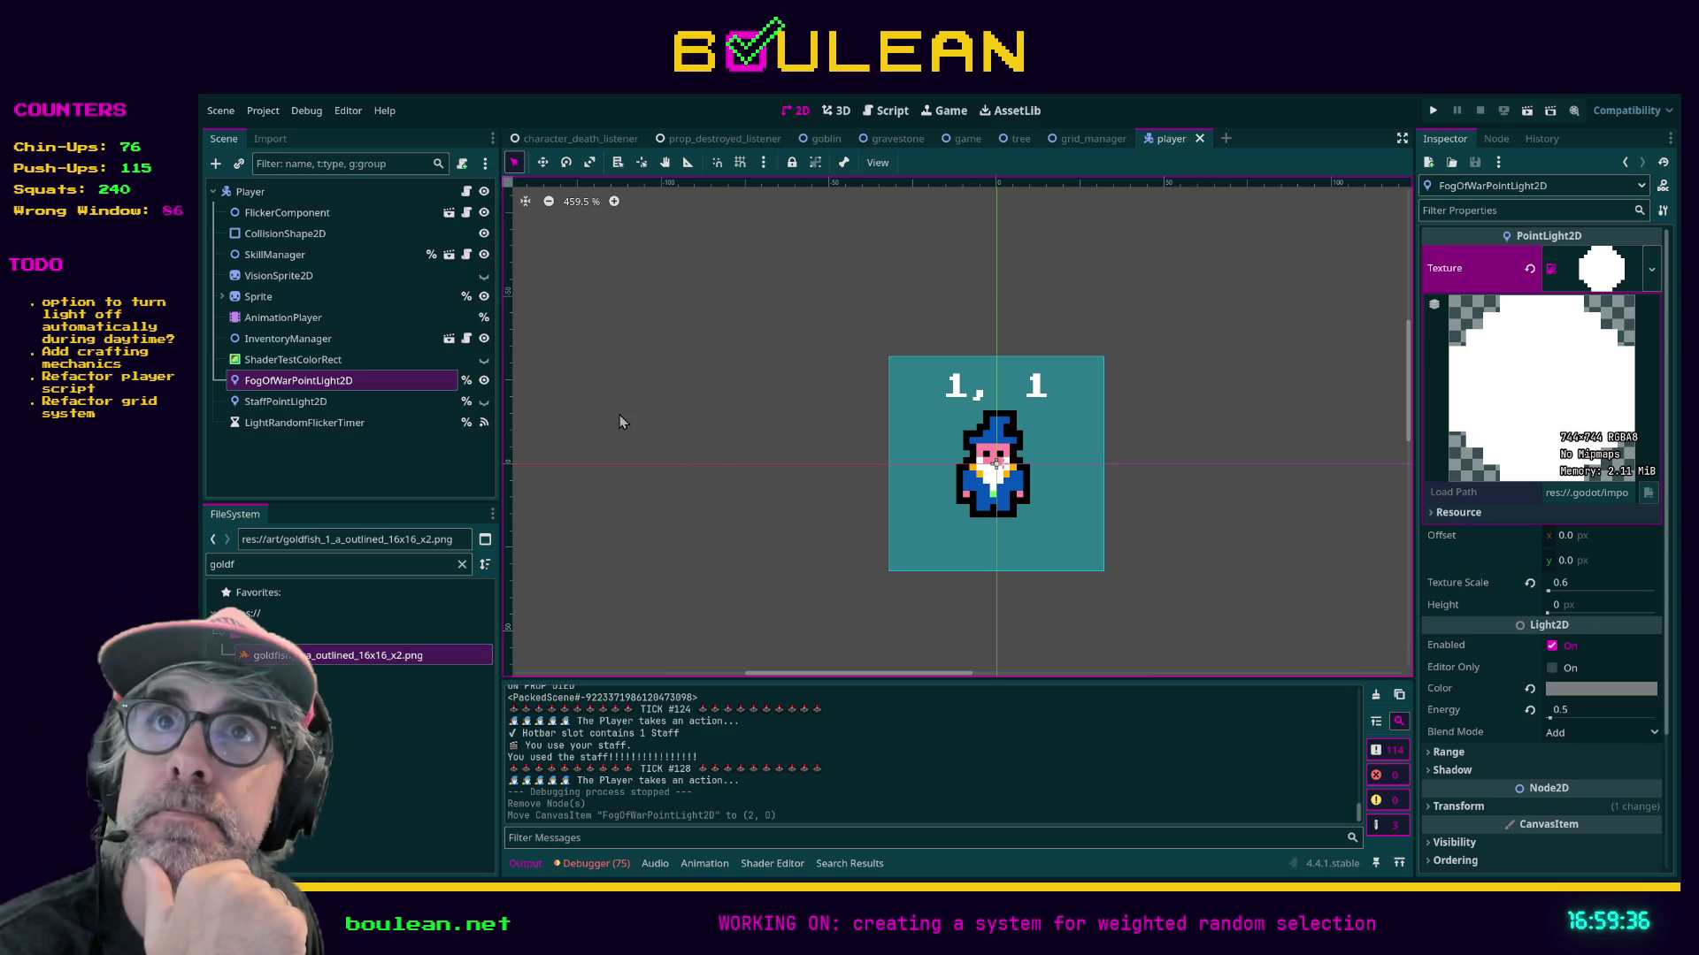
{"action": "scroll", "coordinate": [676, 412], "scroll_direction": "up", "scroll_amount": 1}
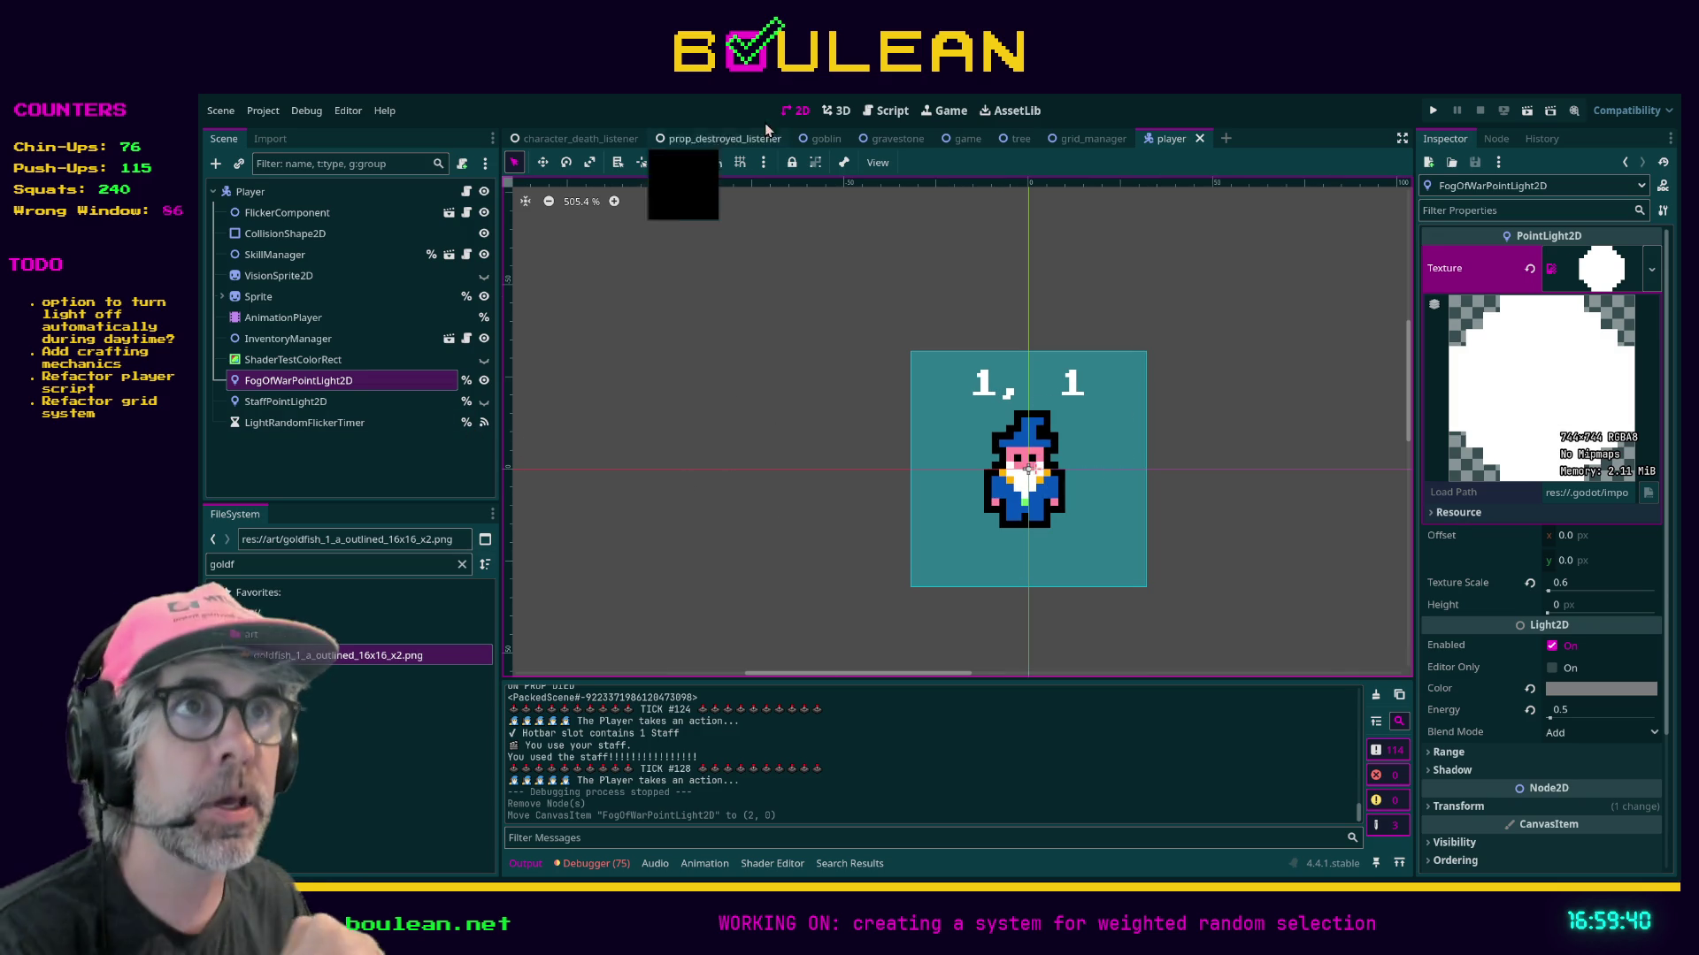
{"action": "left_click", "coordinate": [862, 115]}
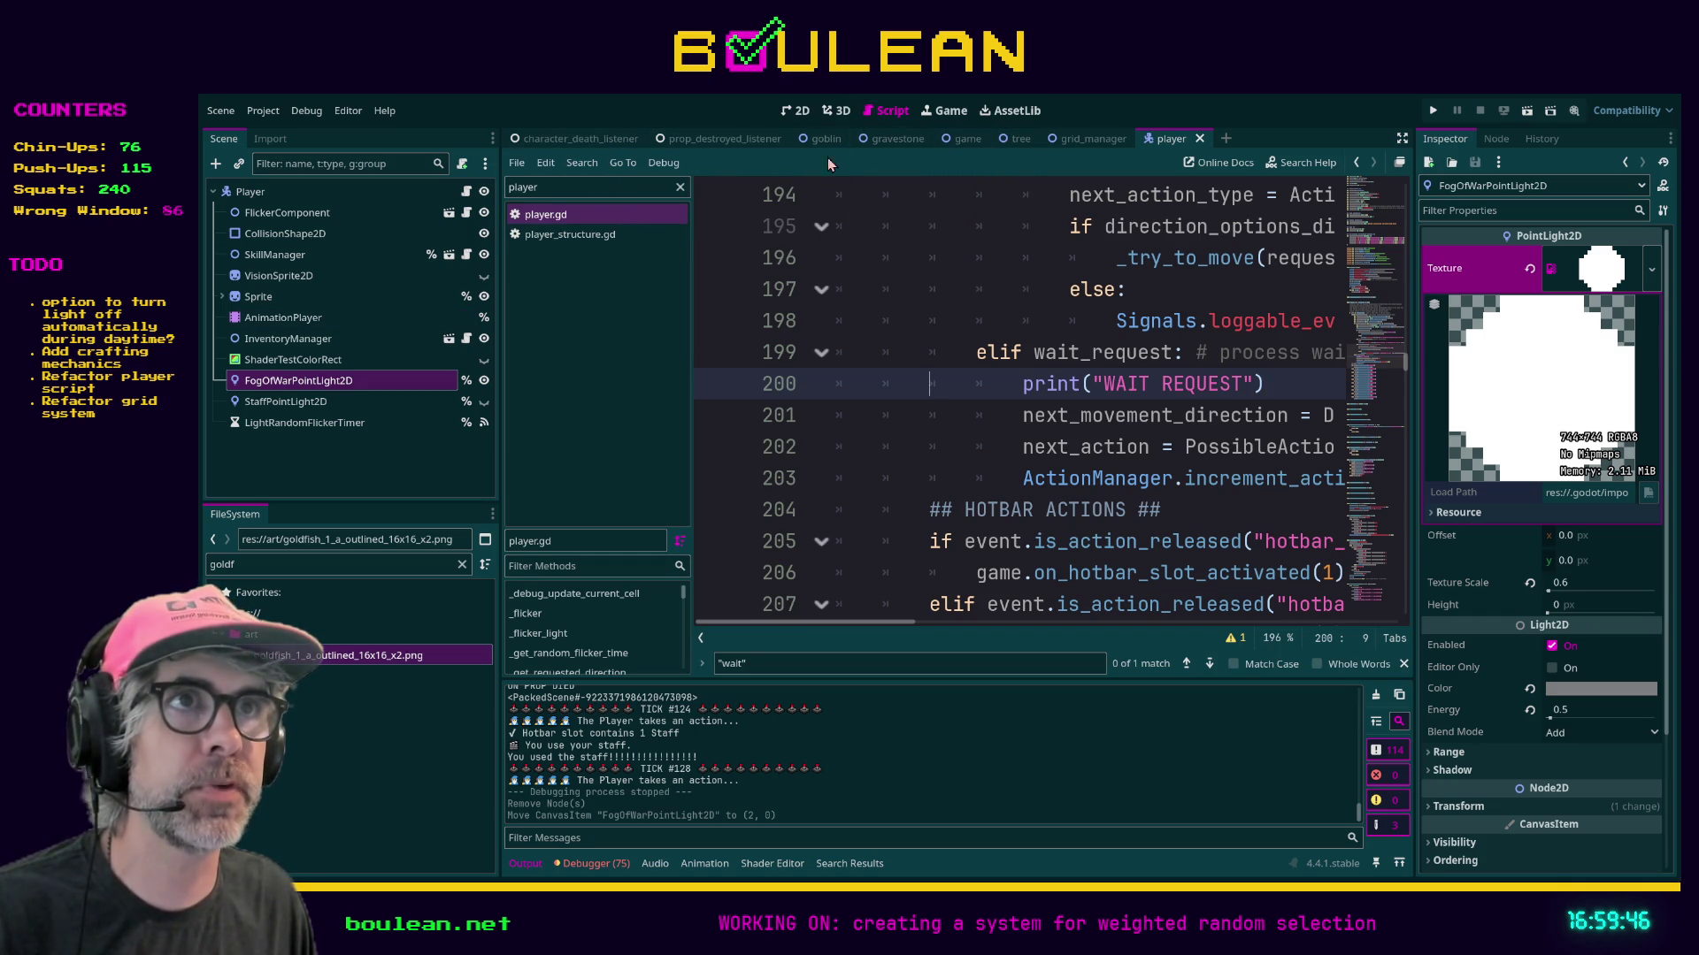
Filter the FileSystem dock for 'water' and open water_tile.tscn.
{"action": "left_click", "coordinate": [332, 568]}
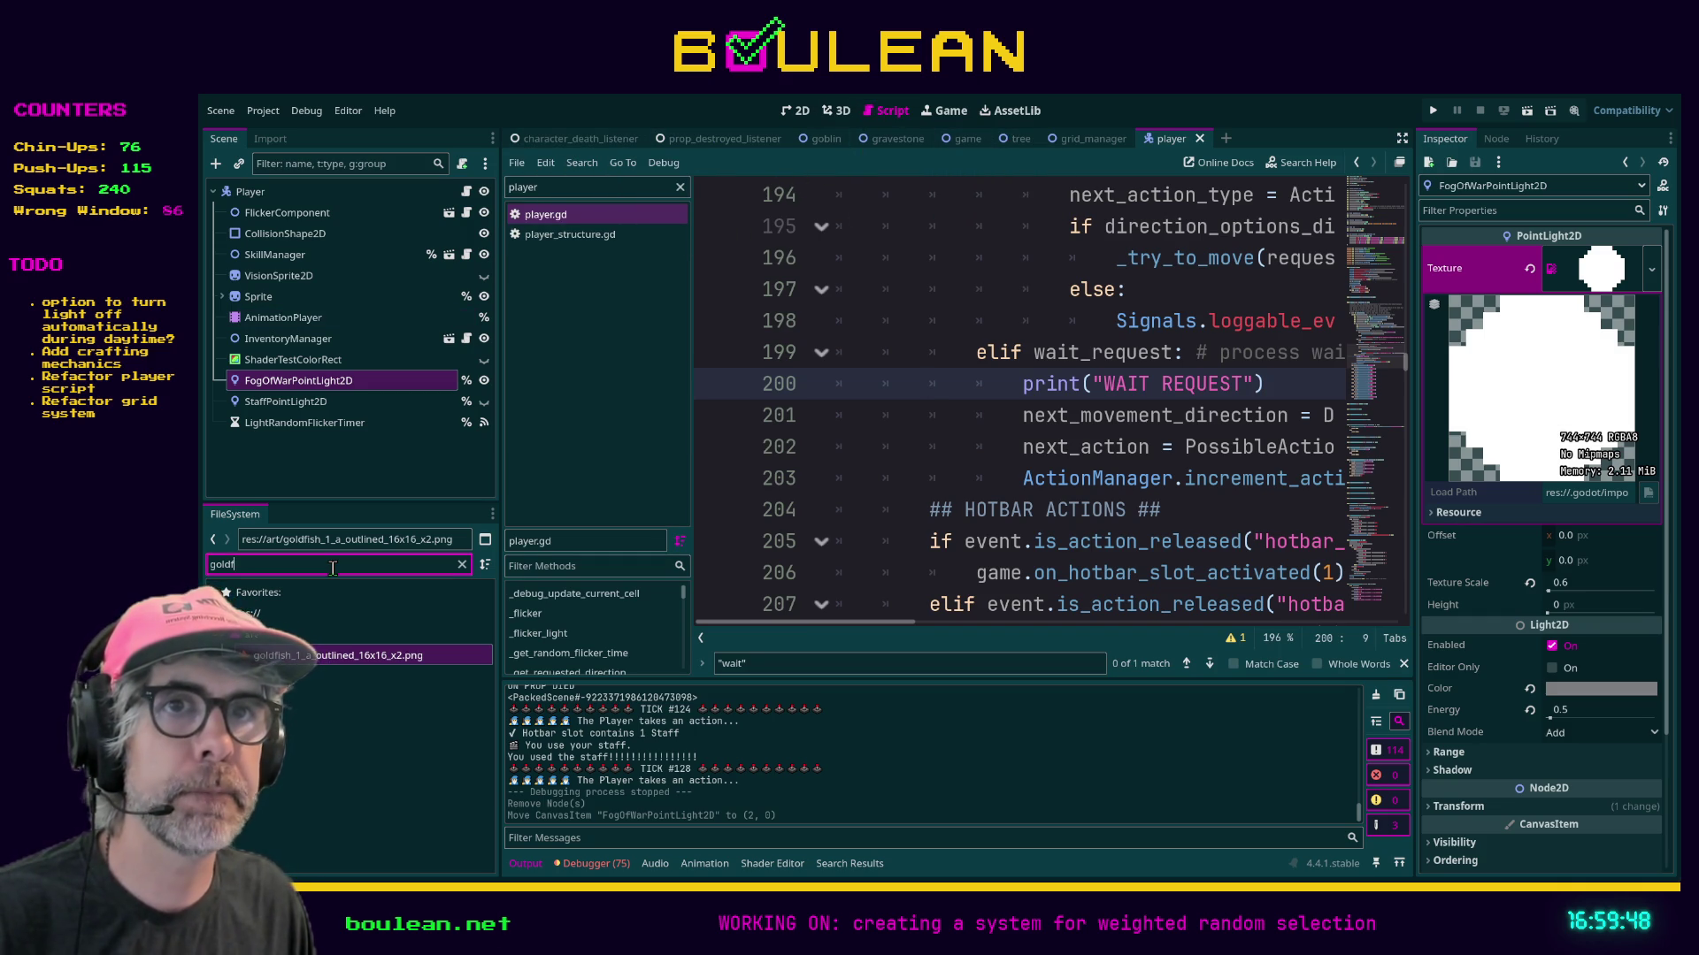
{"action": "type", "text": "water"}
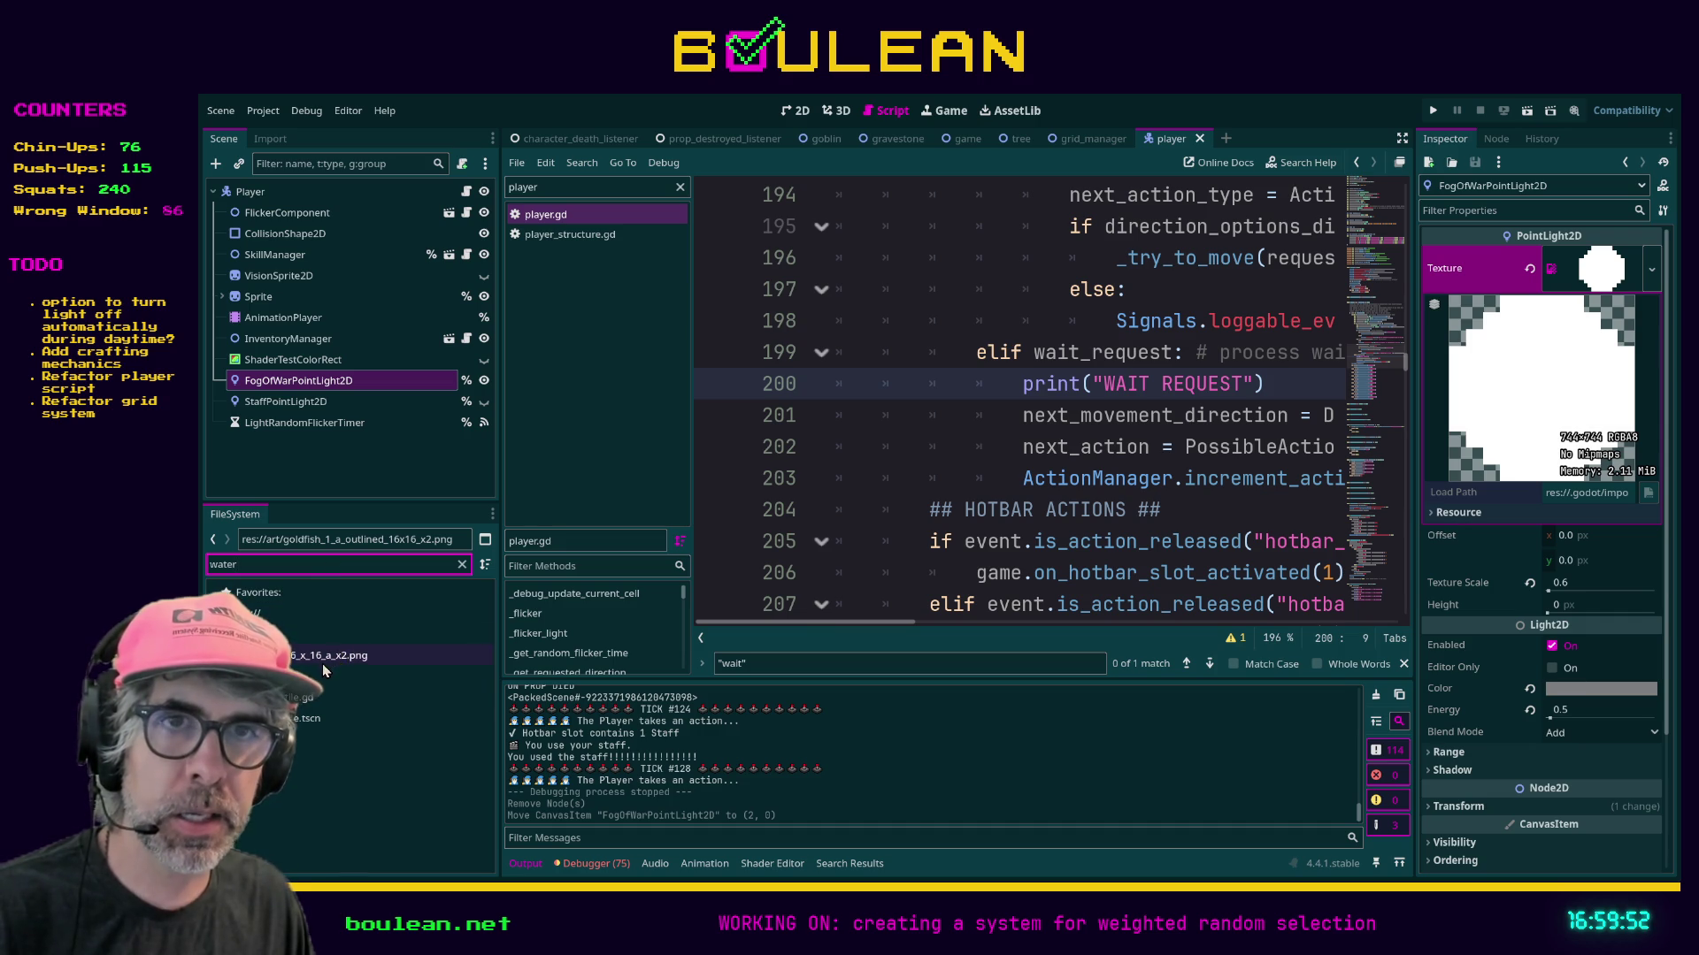
{"action": "double_click", "coordinate": [312, 719]}
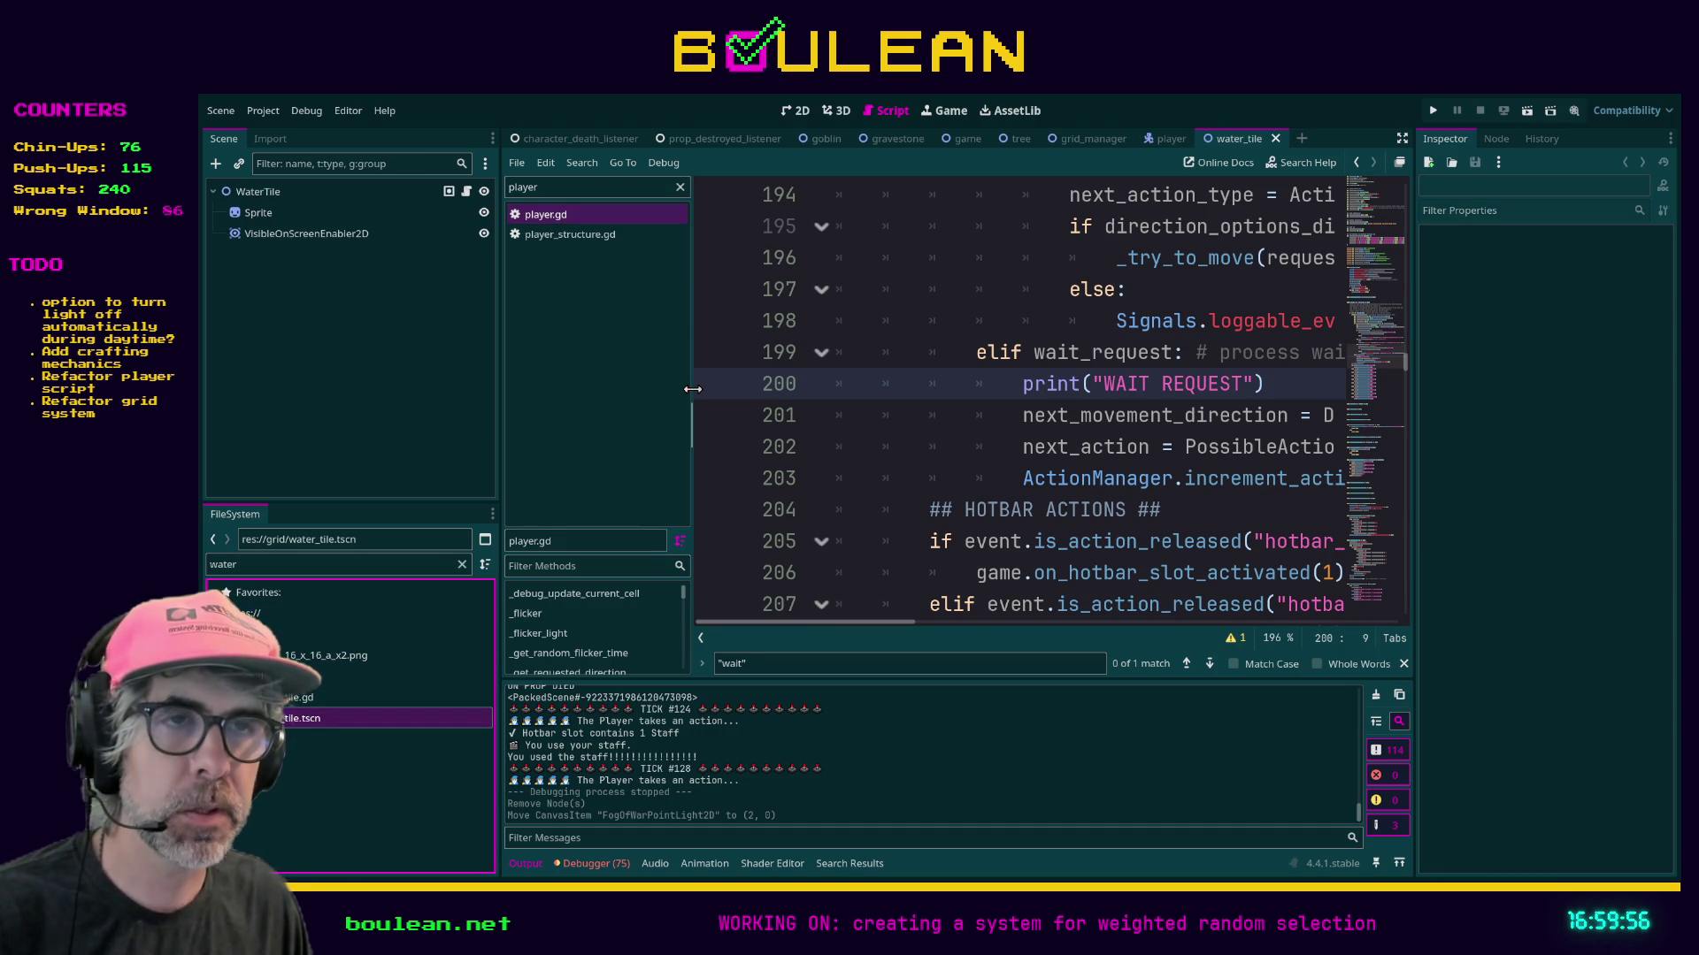
Resize the script list, toggle distraction-free mode, and clear the script filter.
{"action": "left_click_drag", "start_coordinate": [691, 390], "coordinate": [682, 396]}
{"action": "left_click", "coordinate": [1199, 487]}
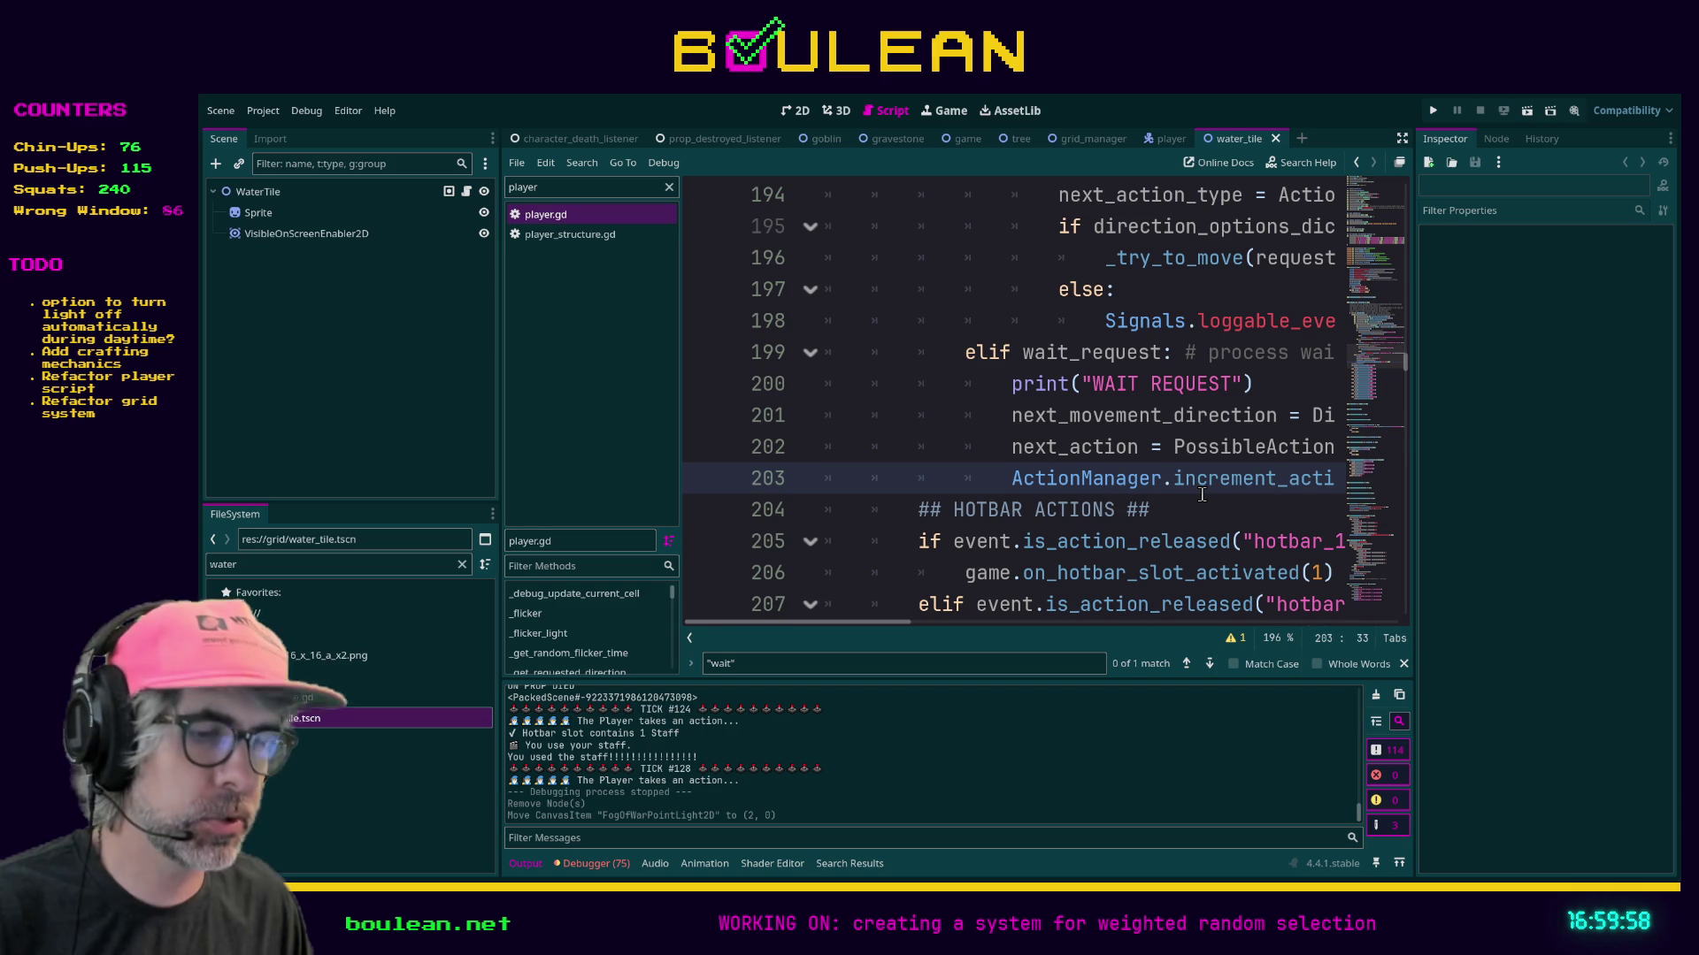
{"action": "key", "text": "ctrl+shift+F11"}
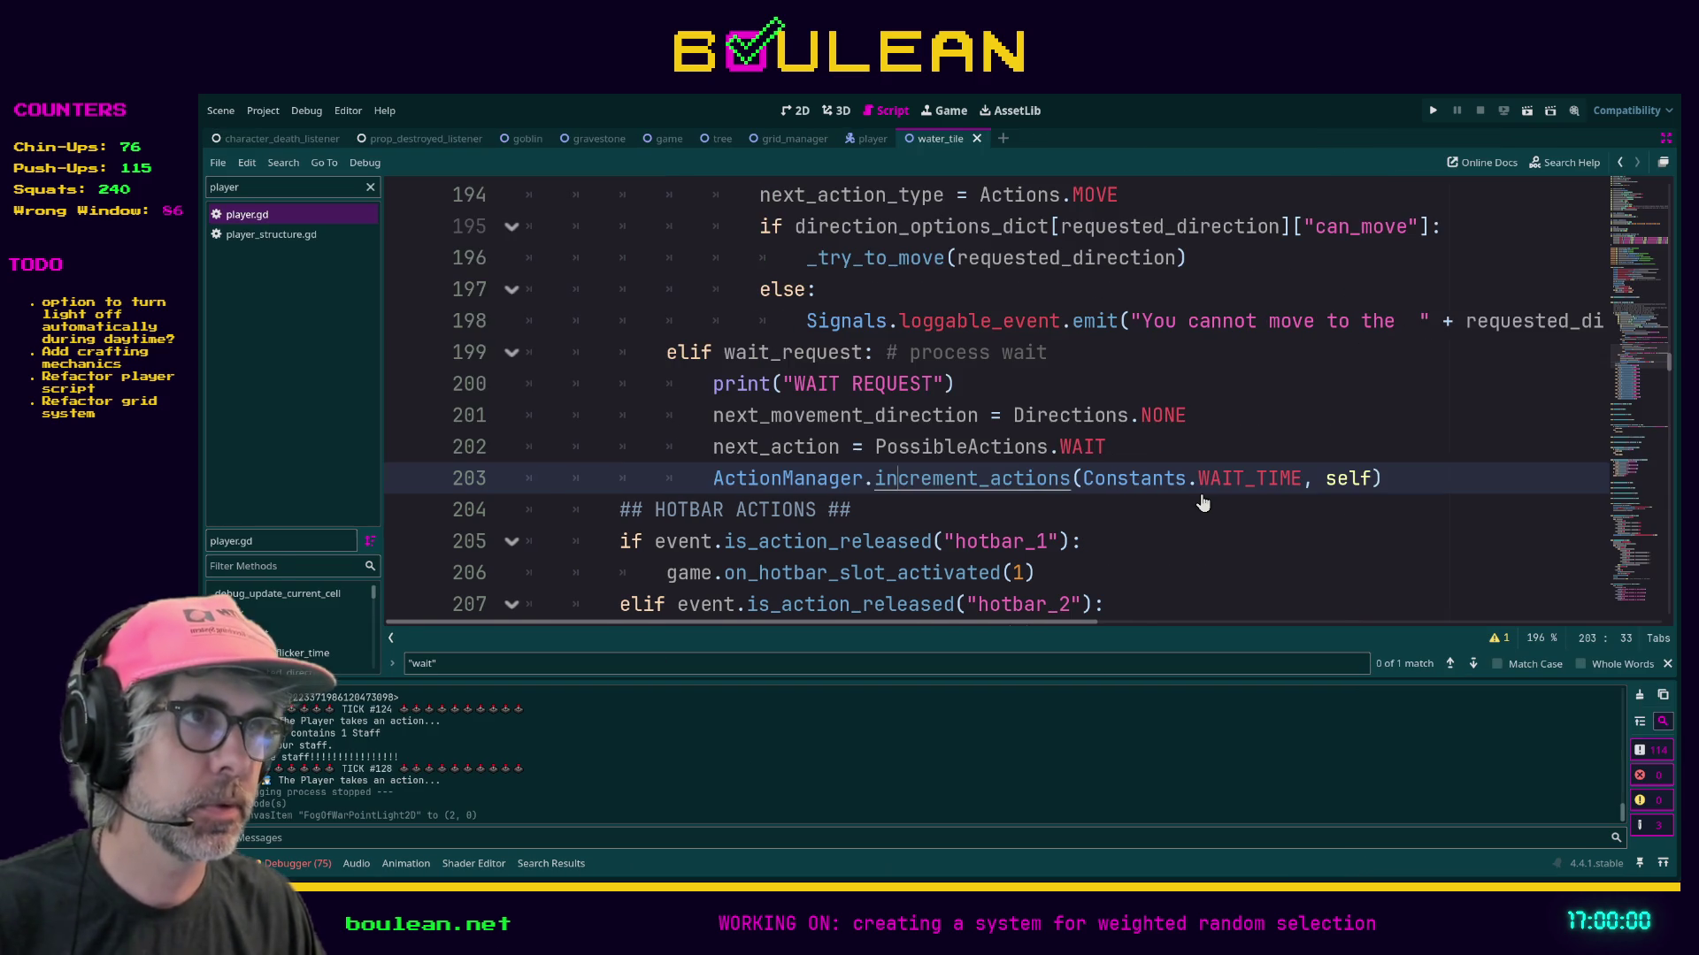
{"action": "scroll", "coordinate": [1088, 422], "scroll_direction": "up", "scroll_amount": 2}
{"action": "scroll", "coordinate": [1088, 422], "scroll_direction": "down", "scroll_amount": 2}
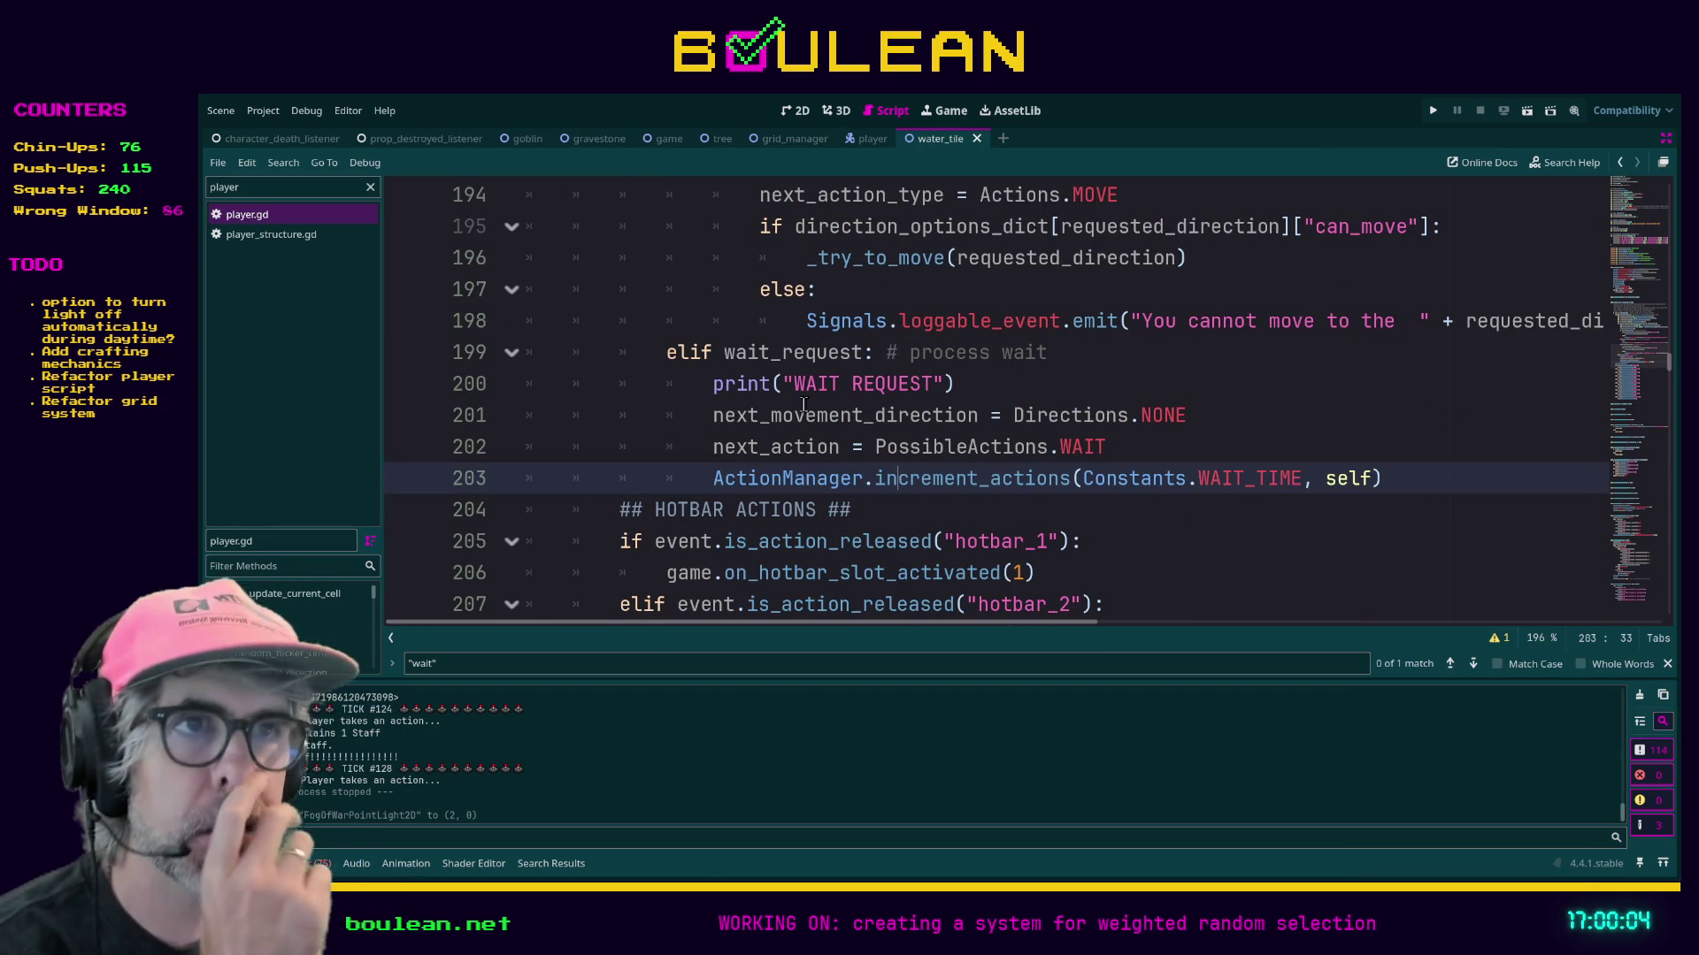
{"action": "left_click_drag", "start_coordinate": [382, 427], "coordinate": [391, 427]}
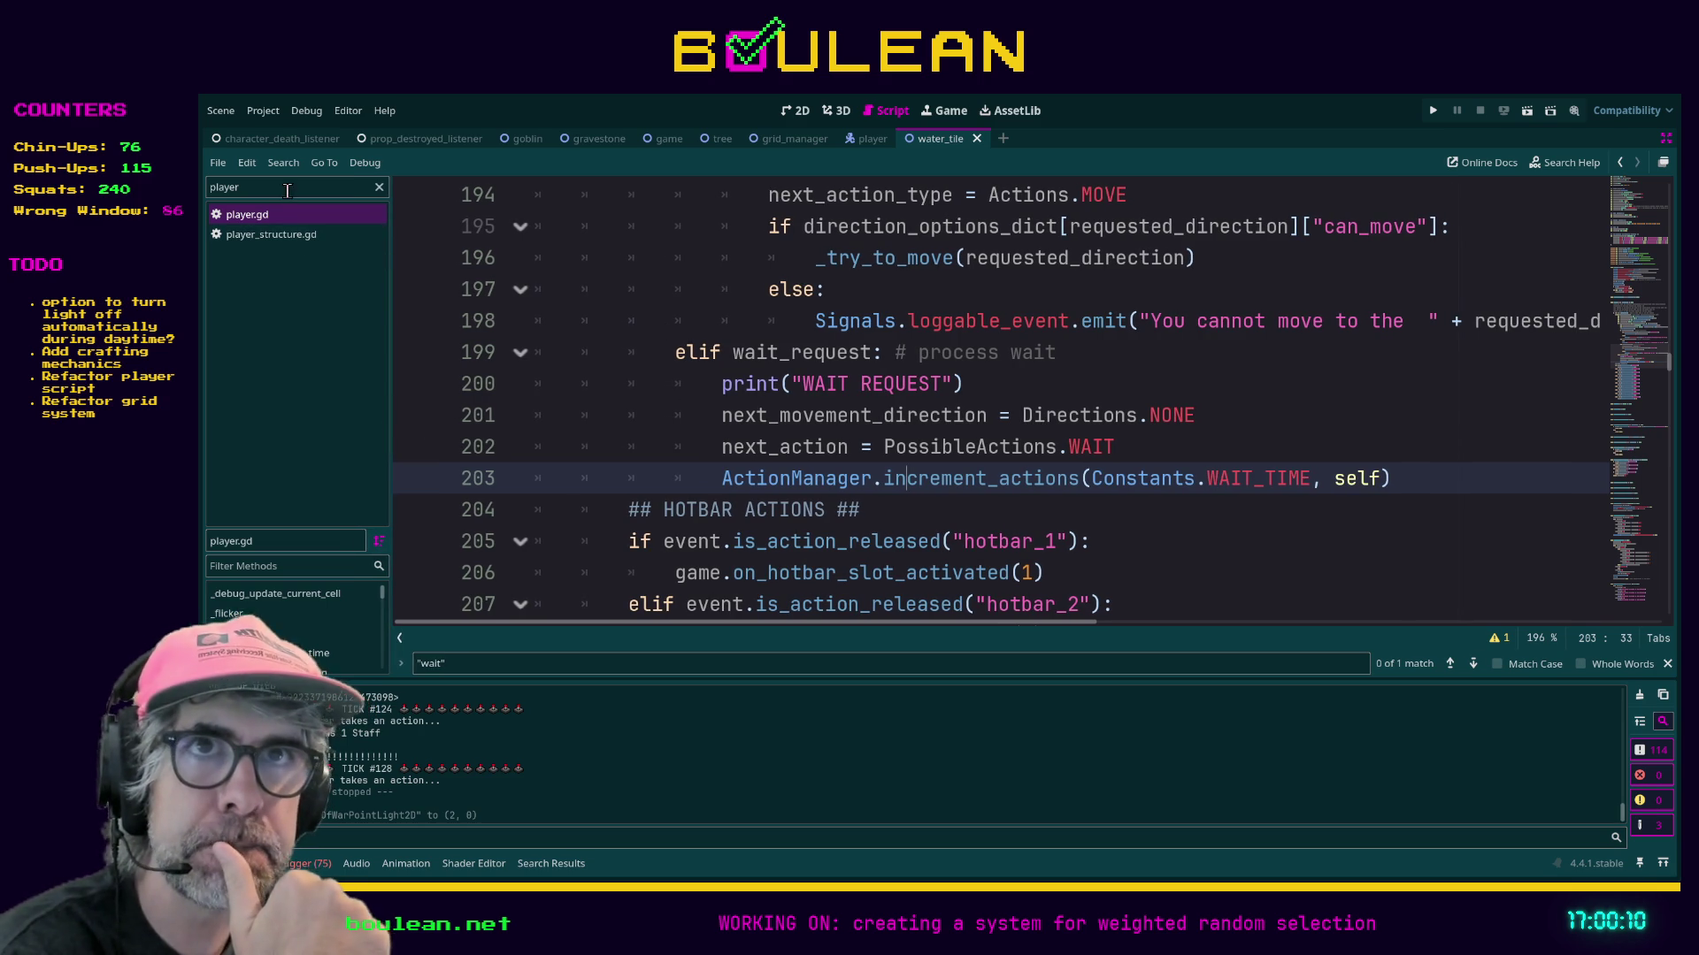
{"action": "left_click", "coordinate": [378, 186]}
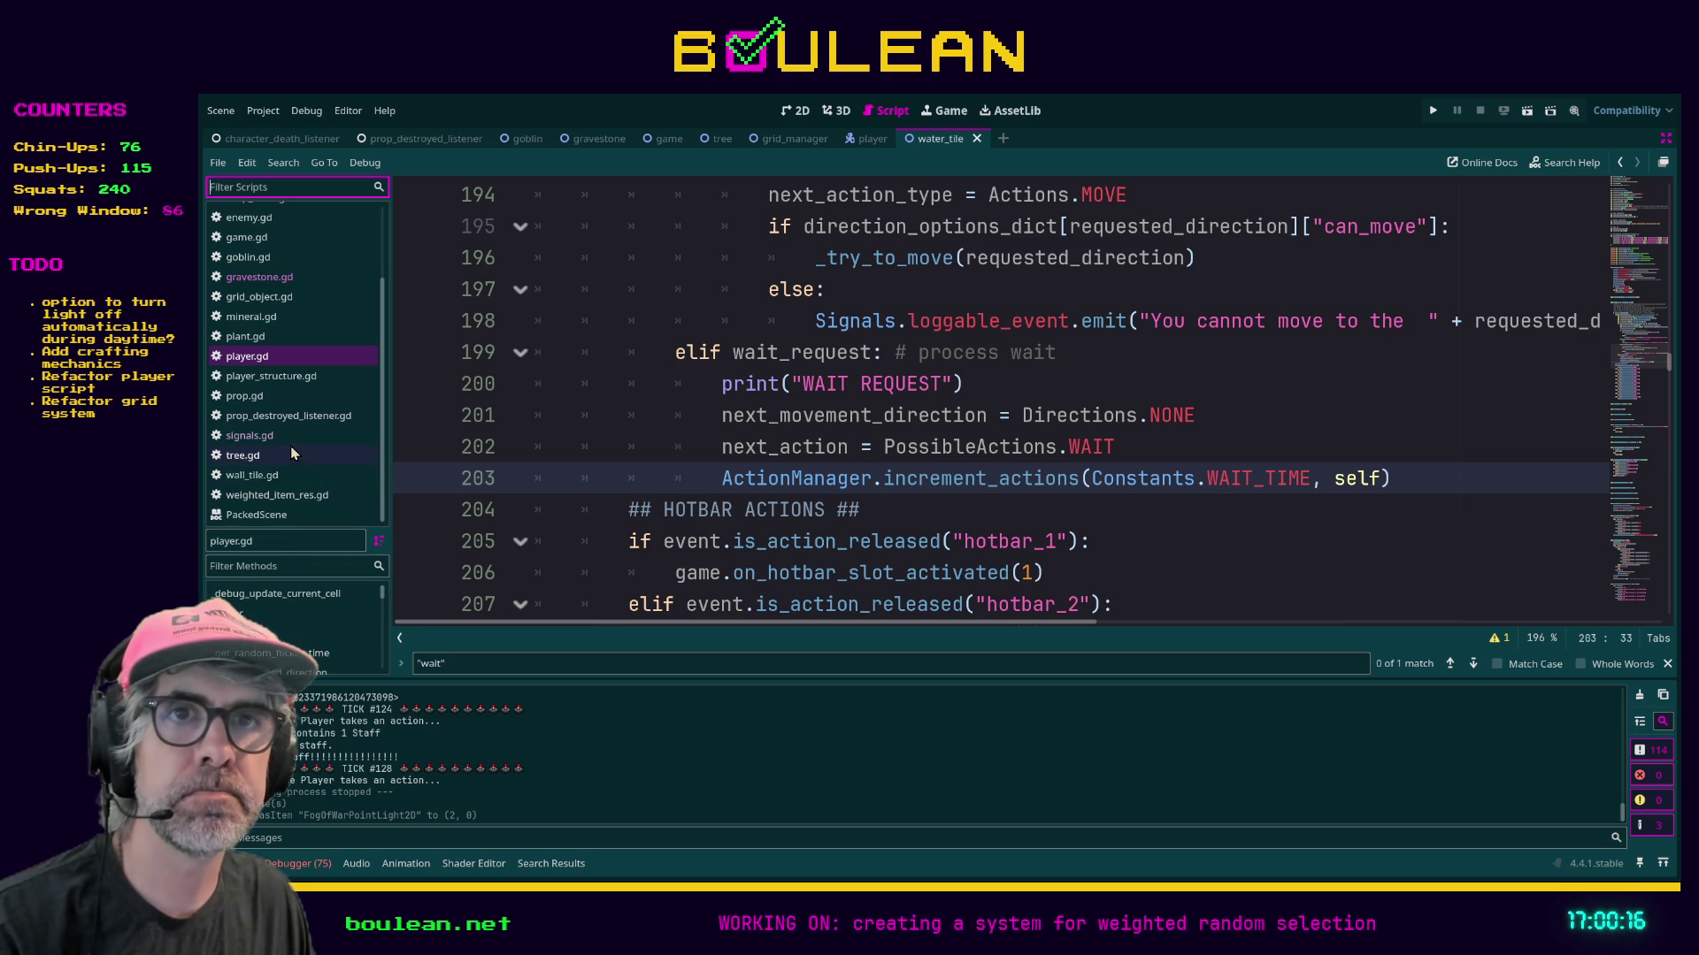
{"action": "left_click", "coordinate": [282, 564]}
{"action": "key", "text": "ctrl+shift+F11"}
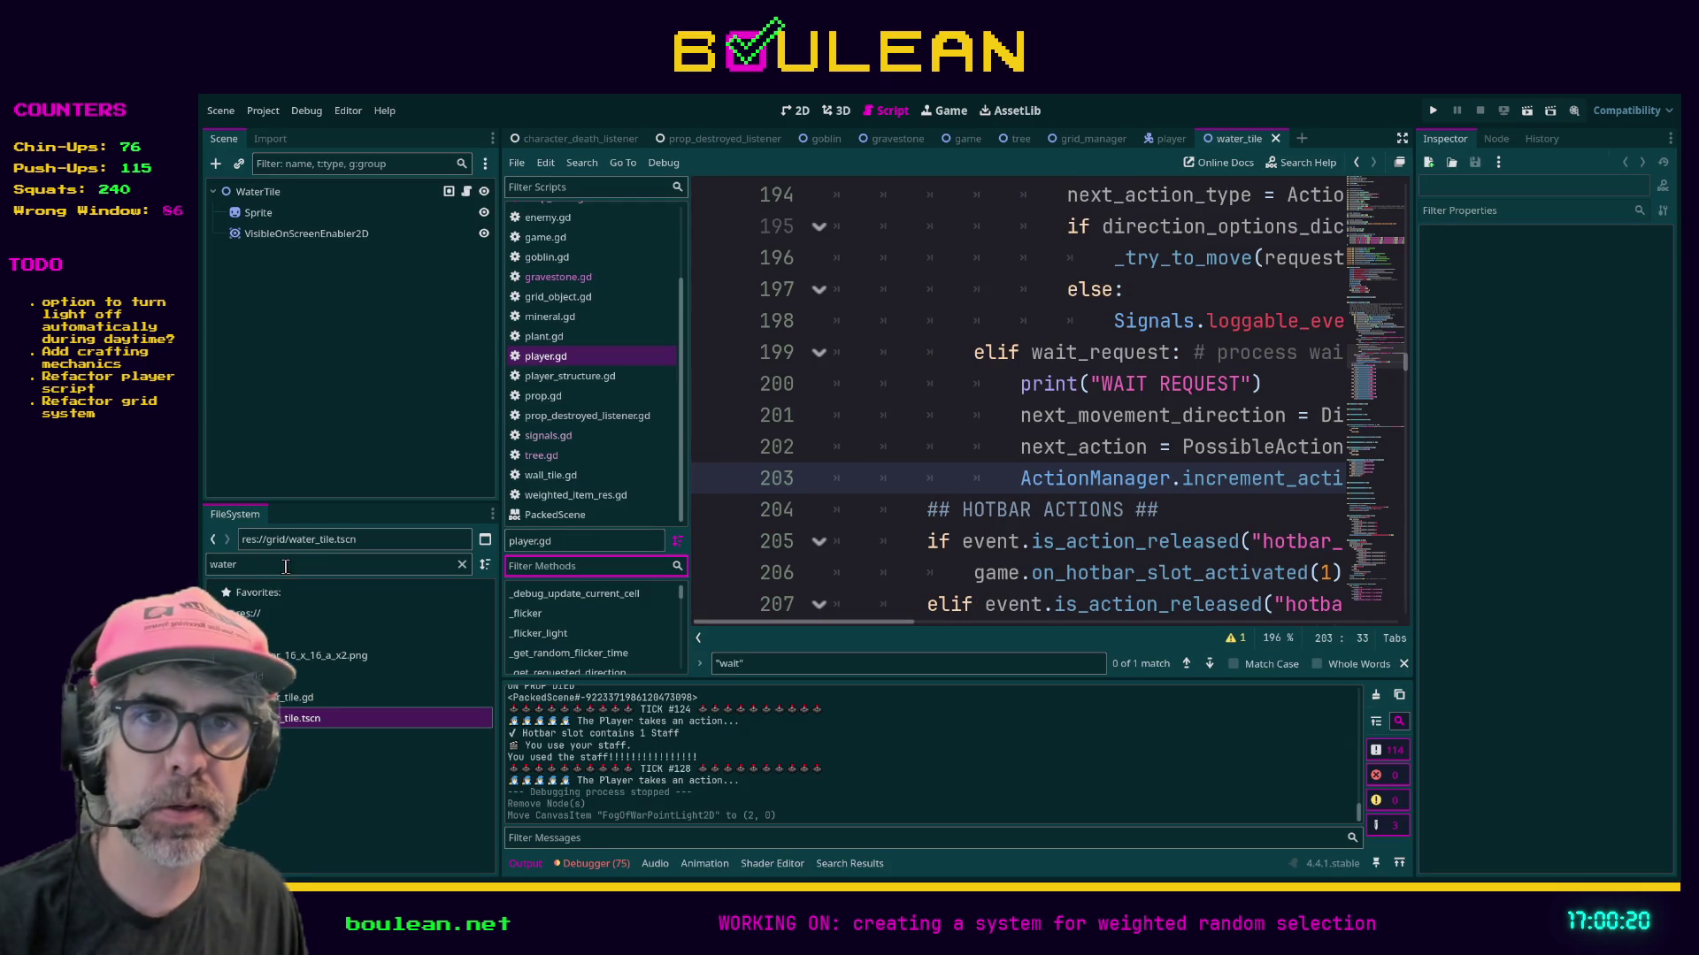
Open water_tile.gd and append a new viewer name after the last entry in the names list.
{"action": "double_click", "coordinate": [300, 698]}
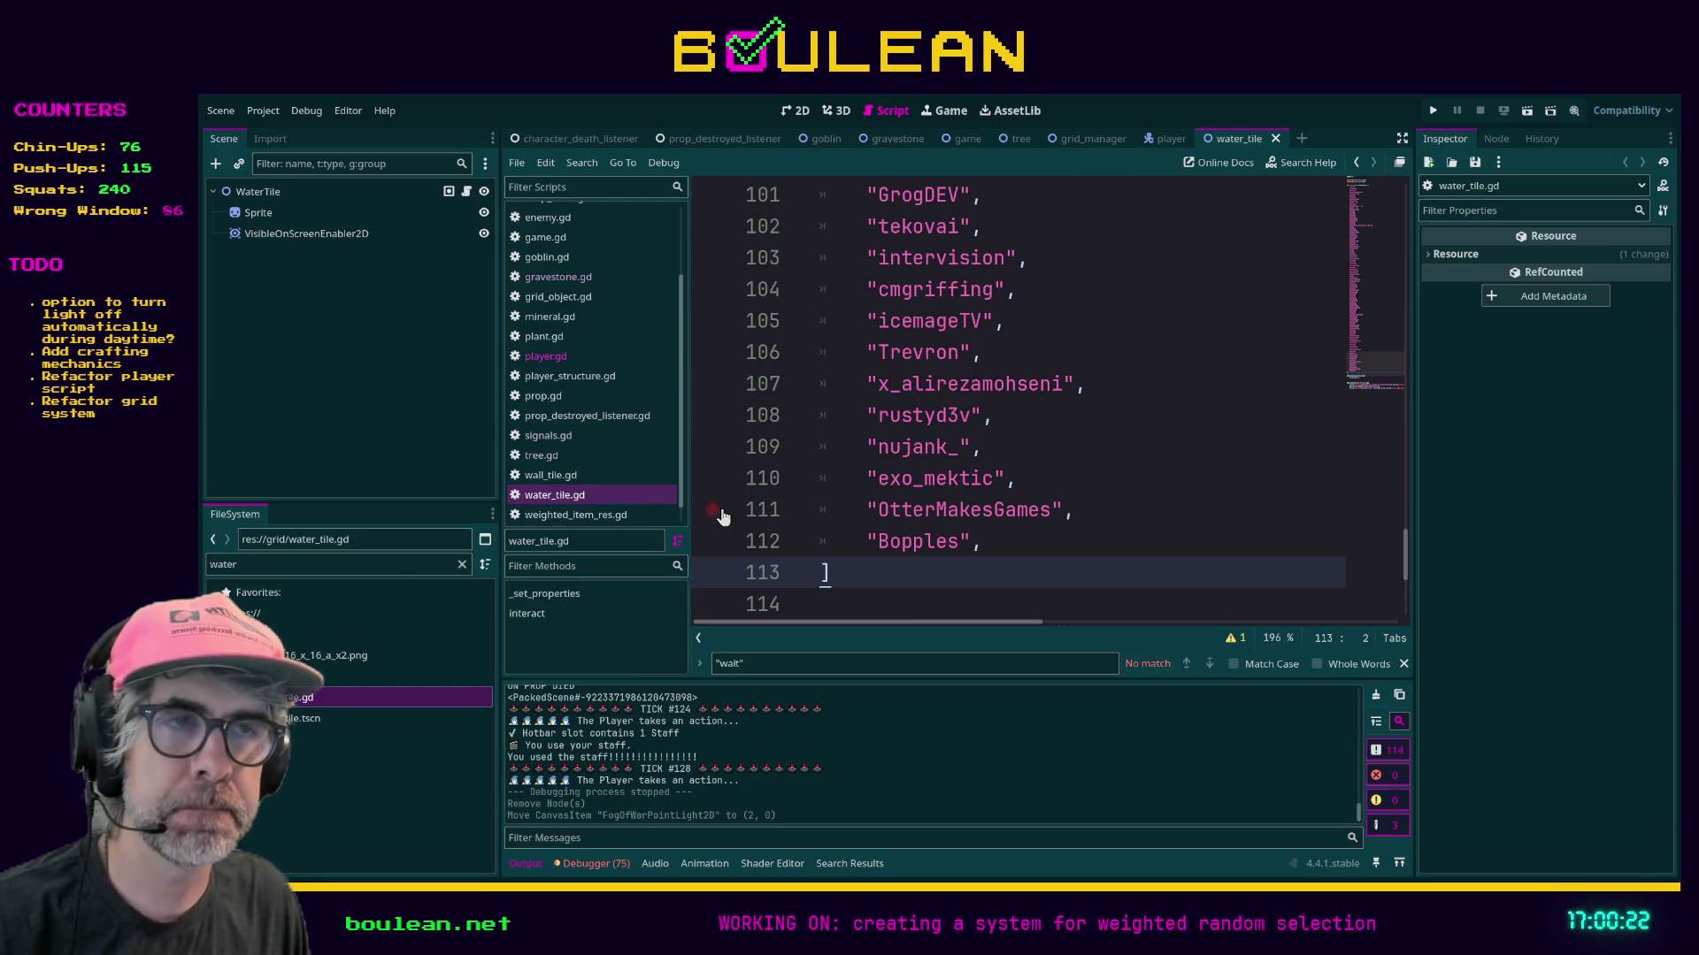
{"action": "left_click", "coordinate": [1014, 540]}
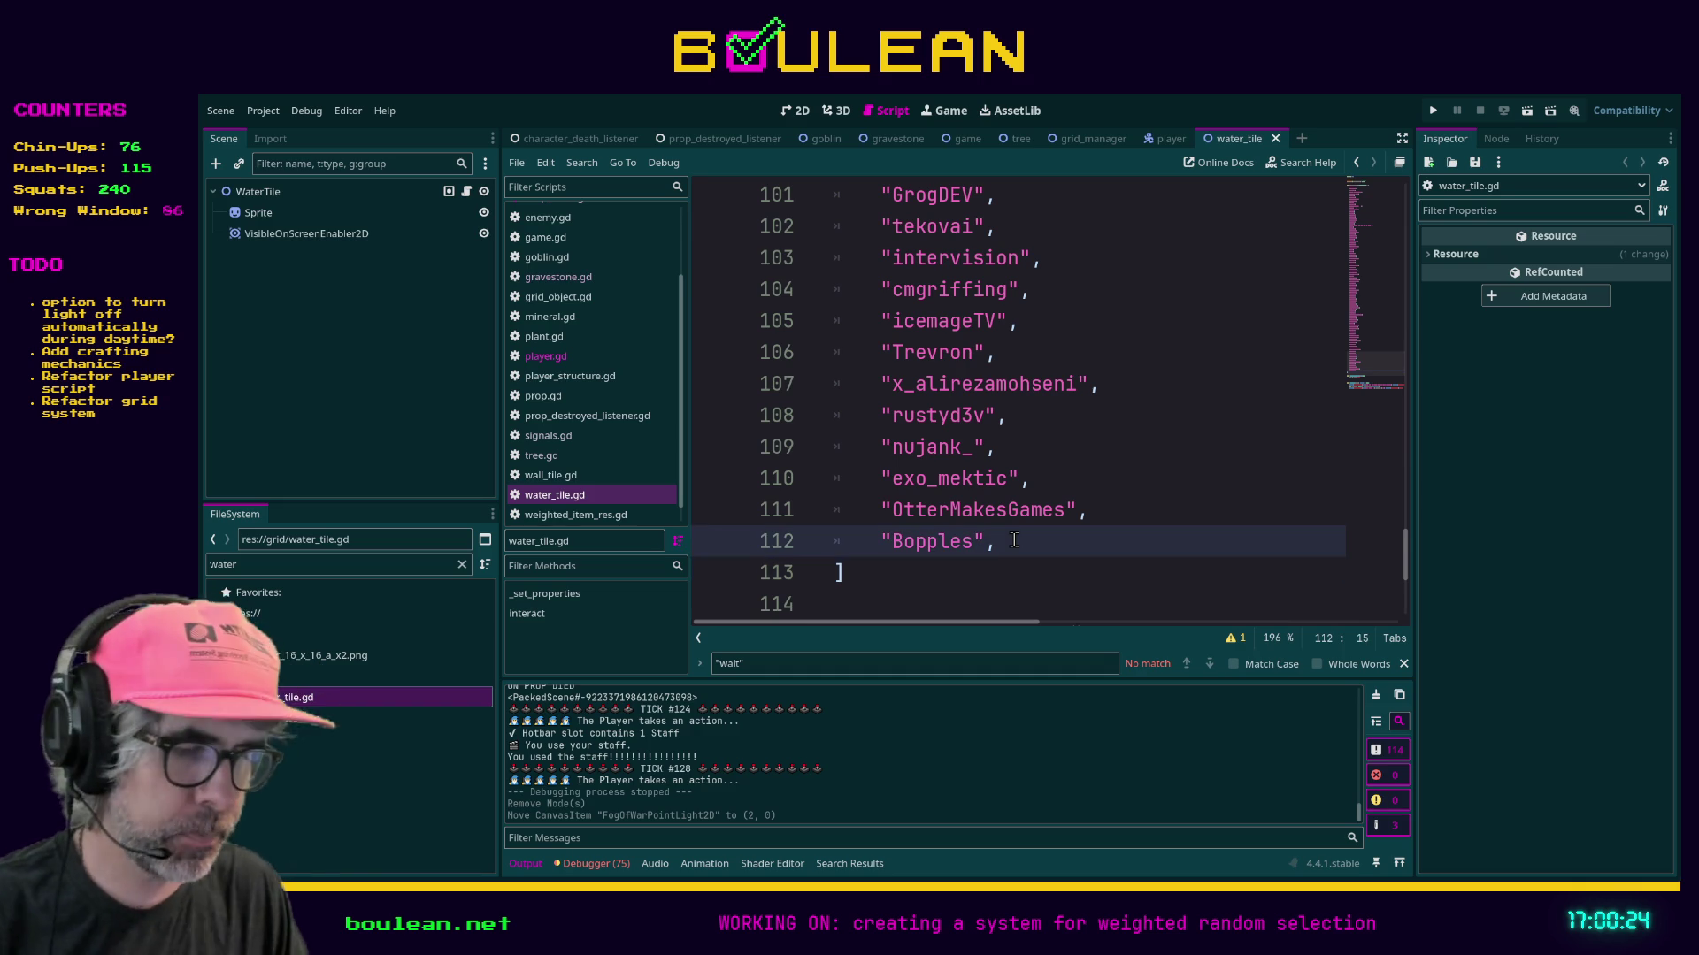
{"action": "key", "text": "Return"}
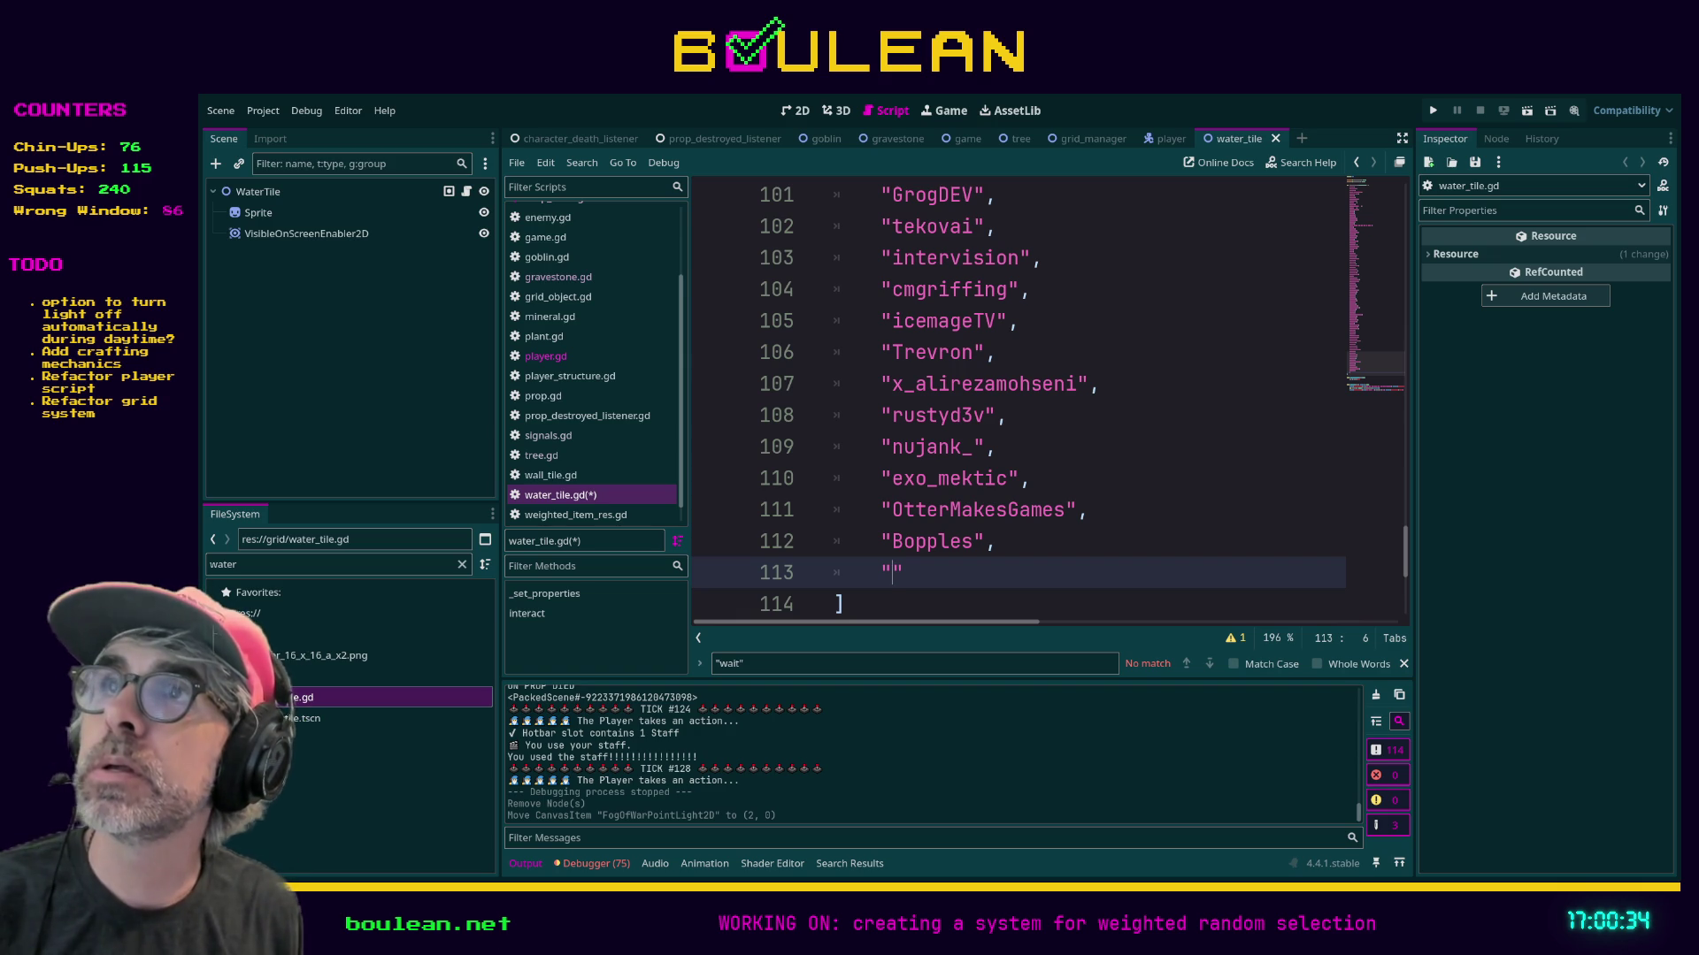
{"action": "type", "text": "\""}
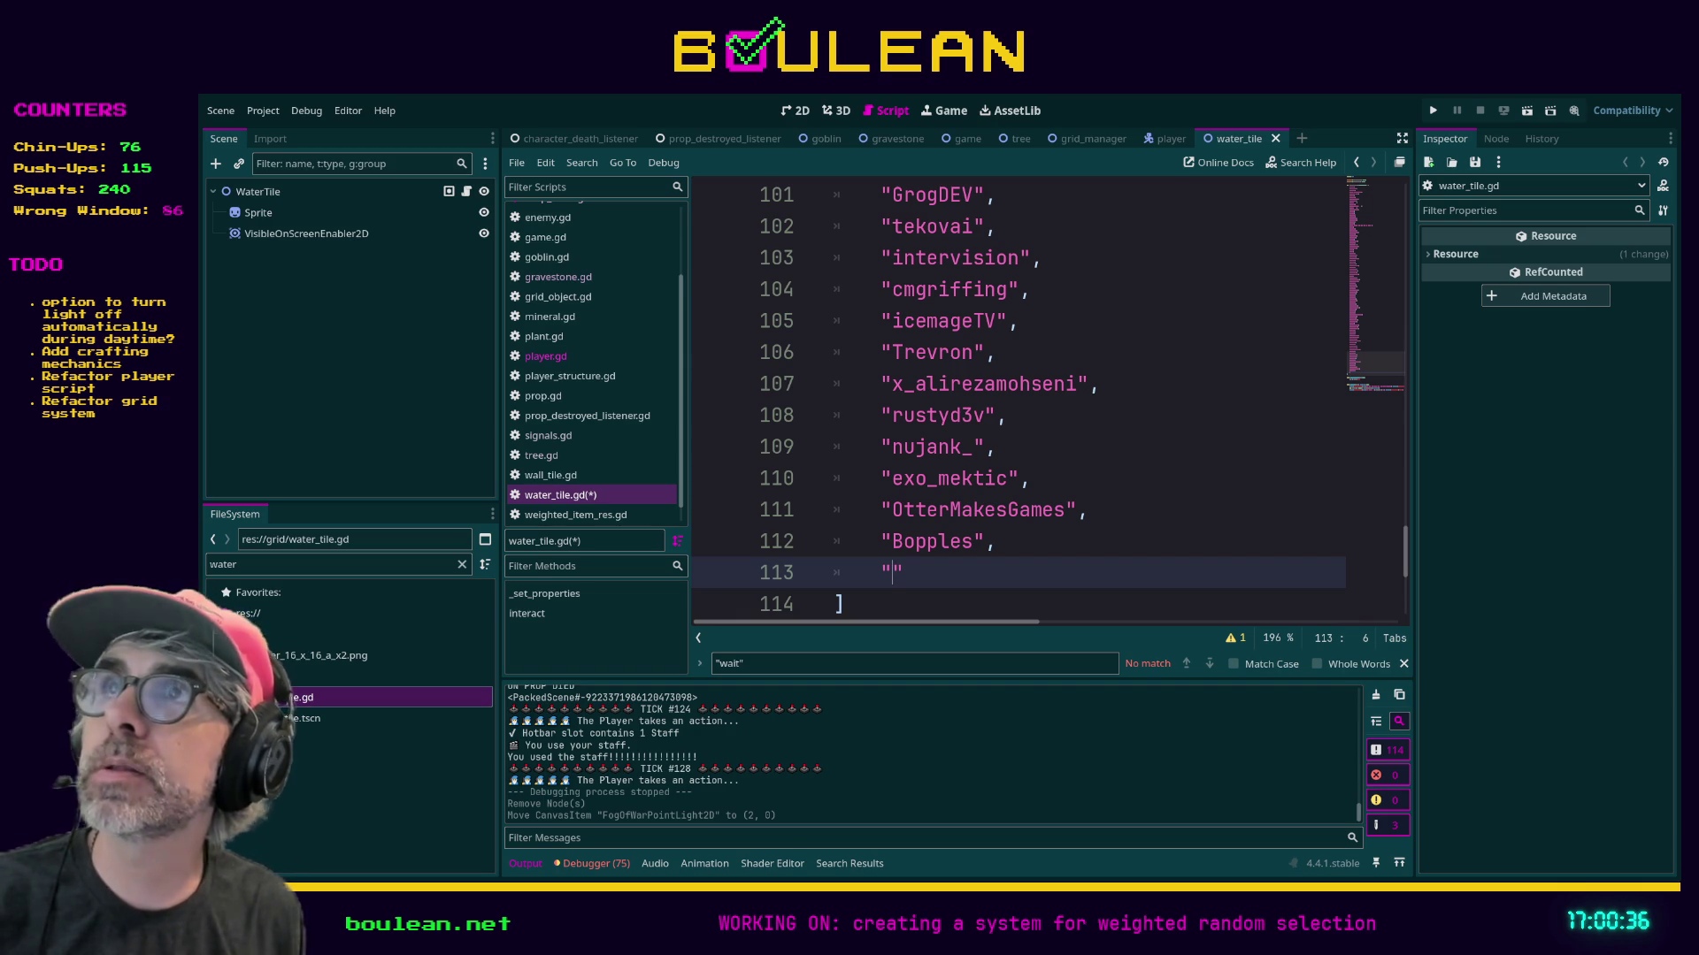
{"action": "type", "text": "MadC"}
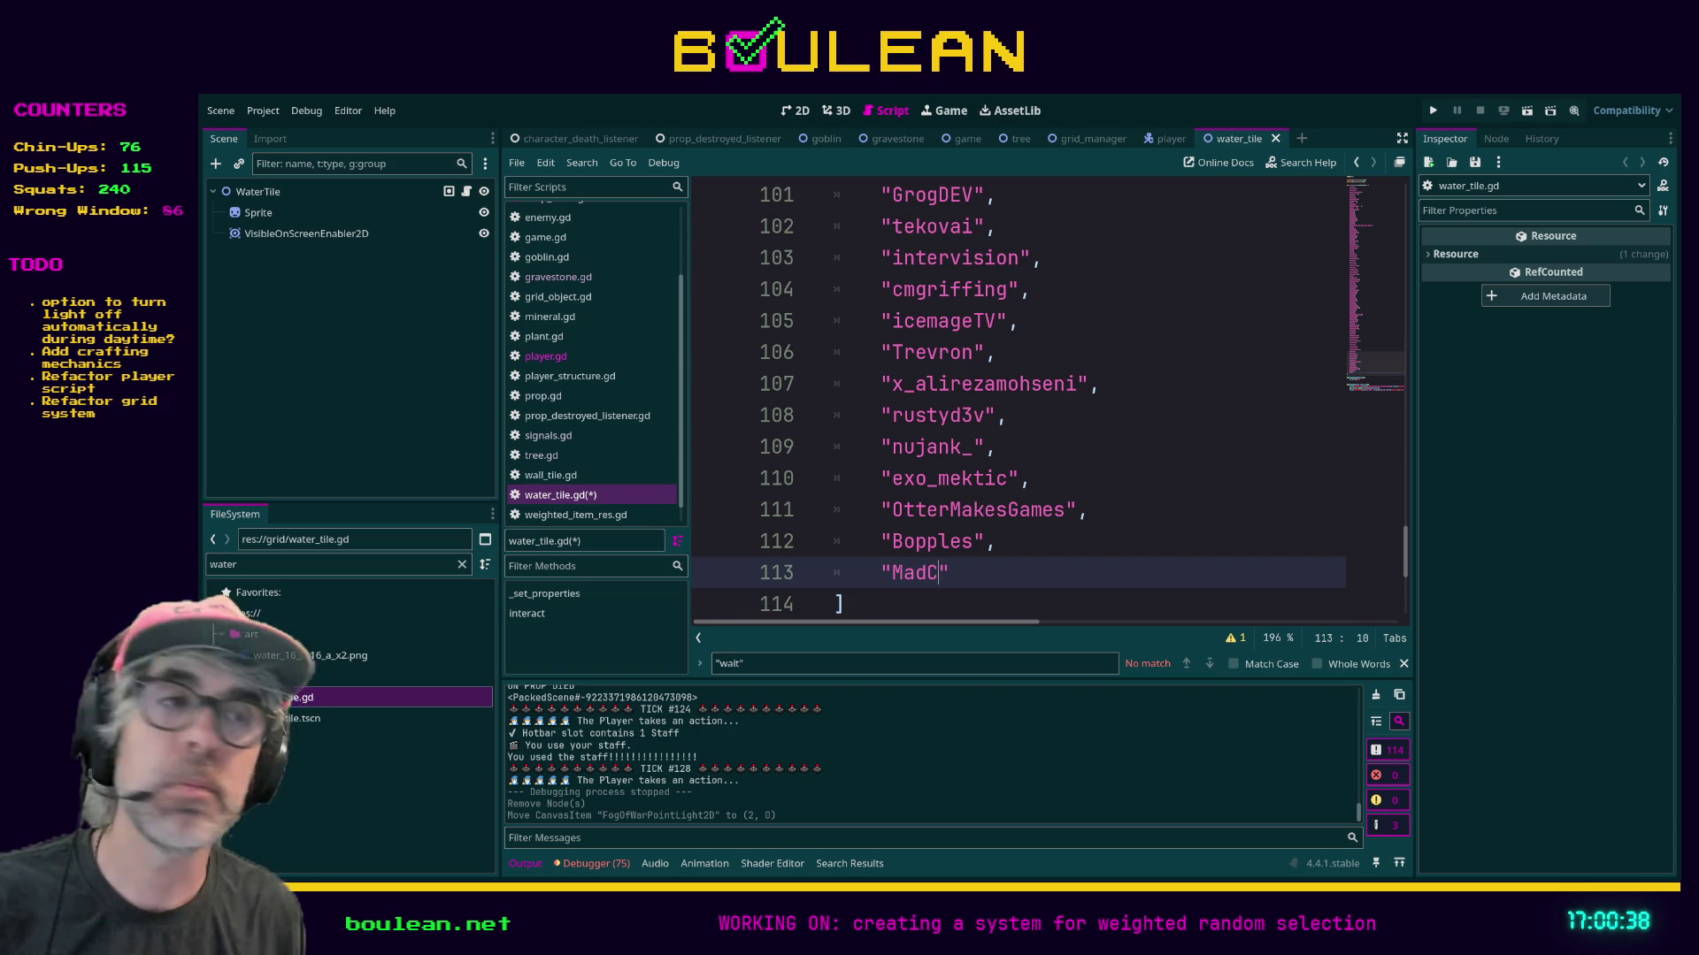
{"action": "type", "text": "hirpy\","}
{"action": "key", "text": "Return"}
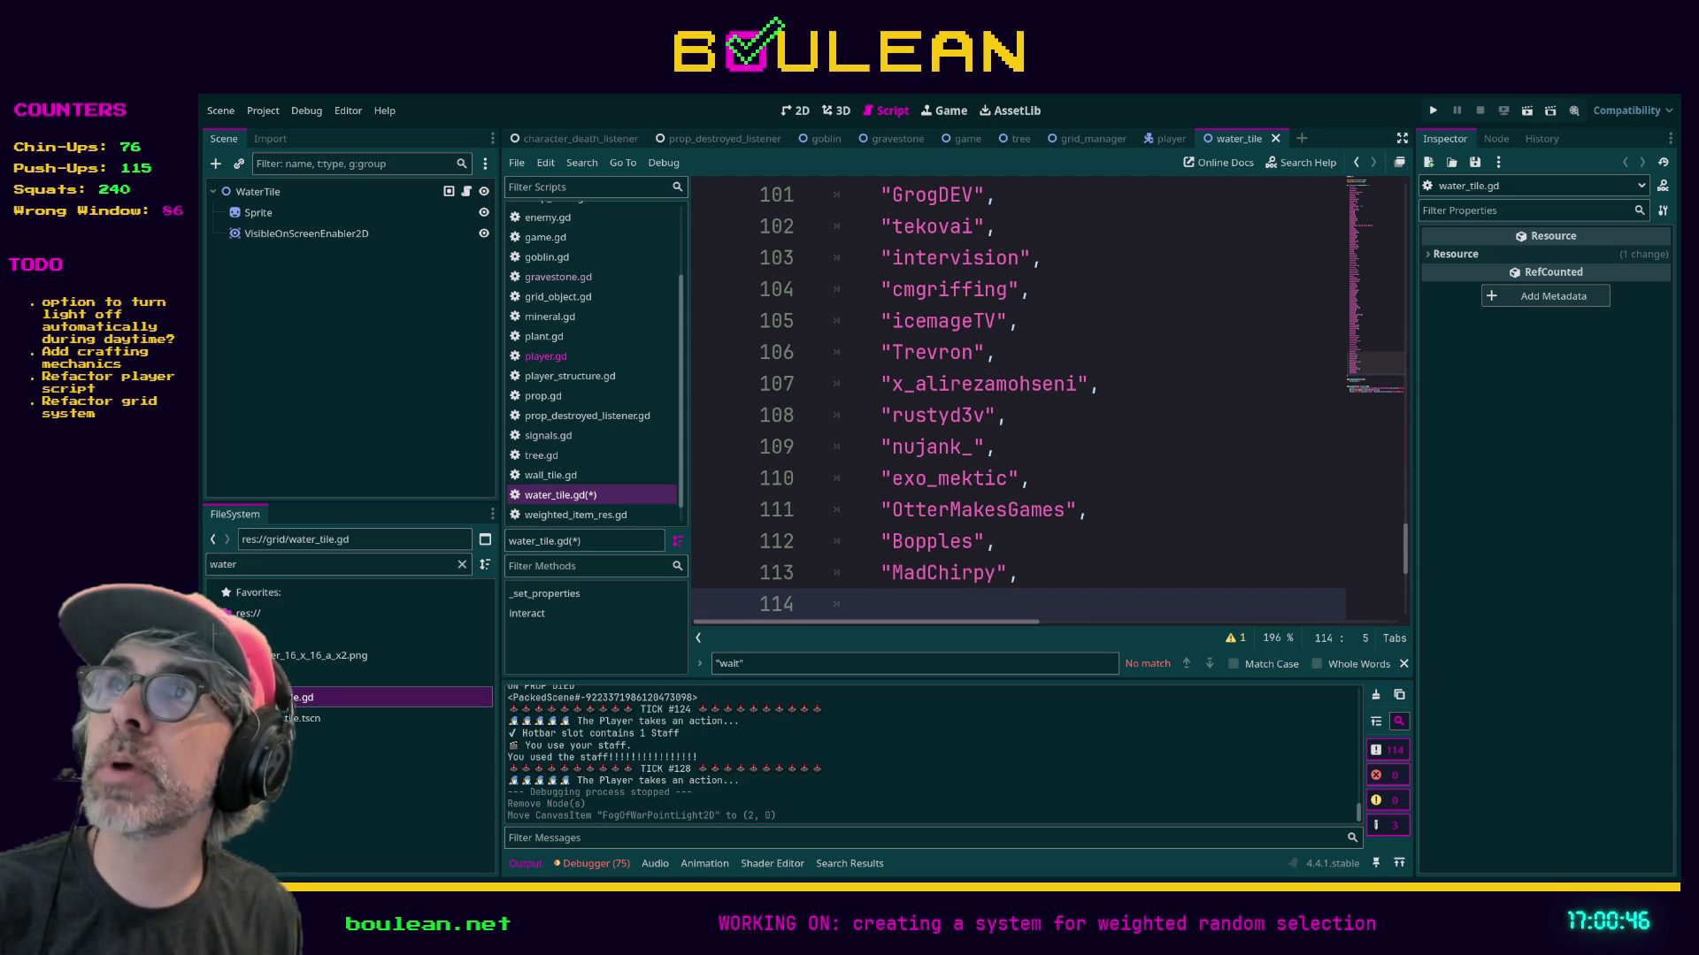
Append three more quoted viewer names to the list, each on its own line.
{"action": "type", "text": "\"RedCabinGames\","}
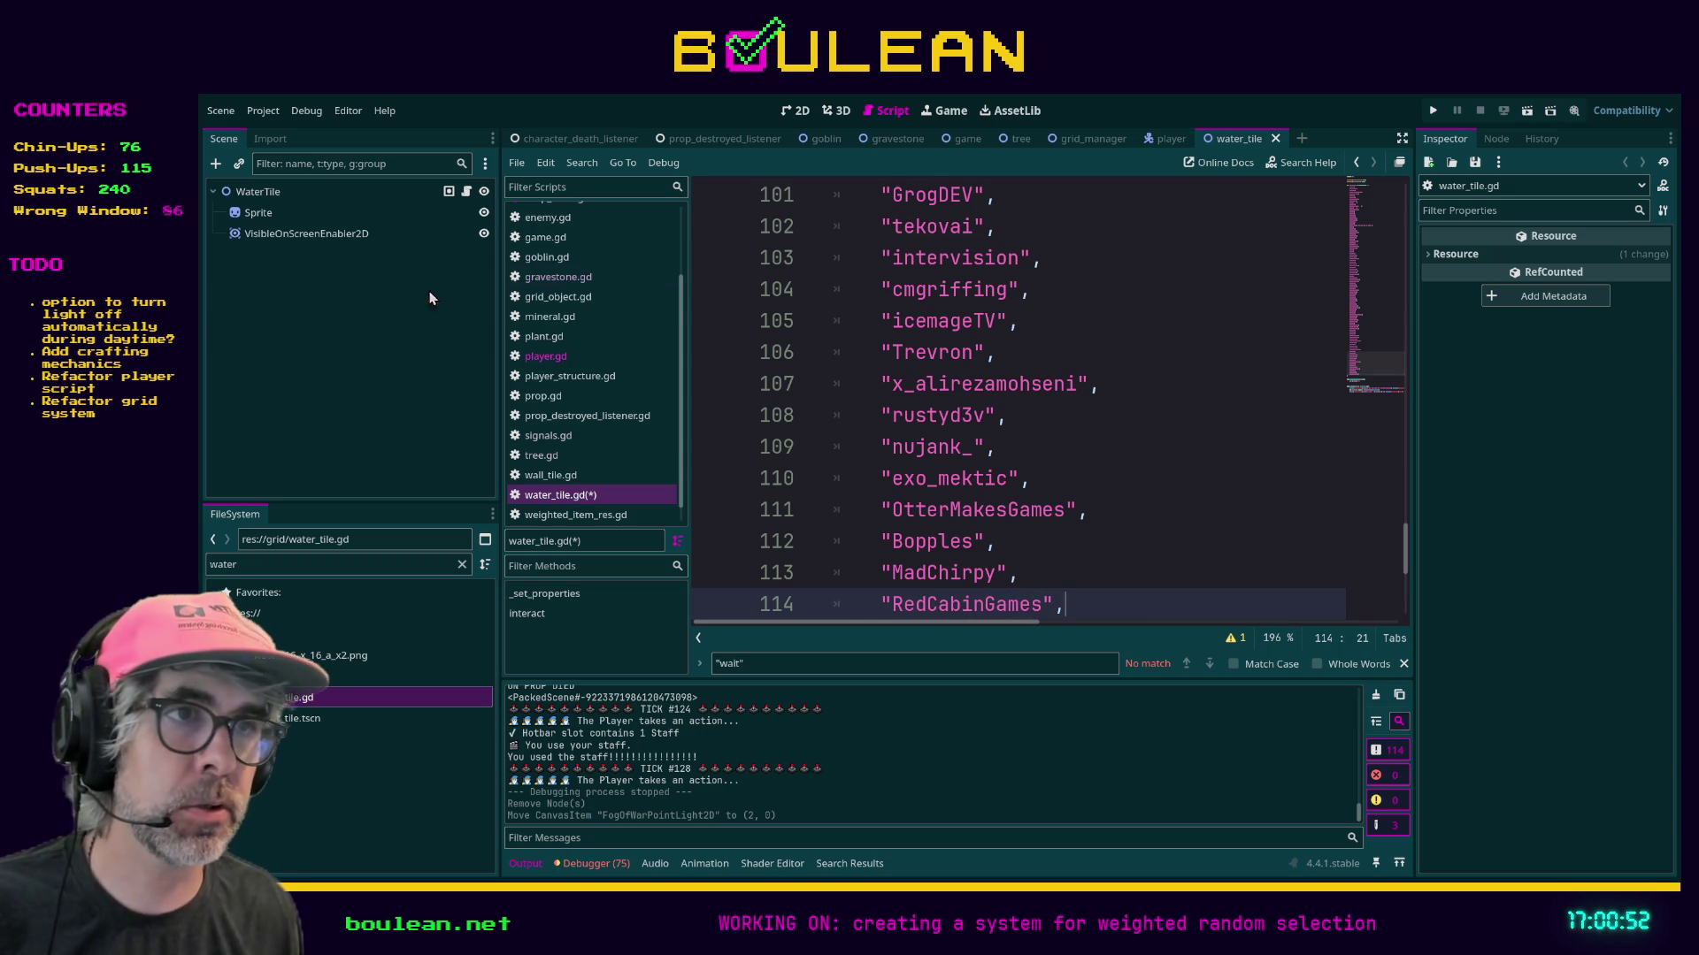
{"action": "key", "text": "Return"}
{"action": "type", "text": "\""}
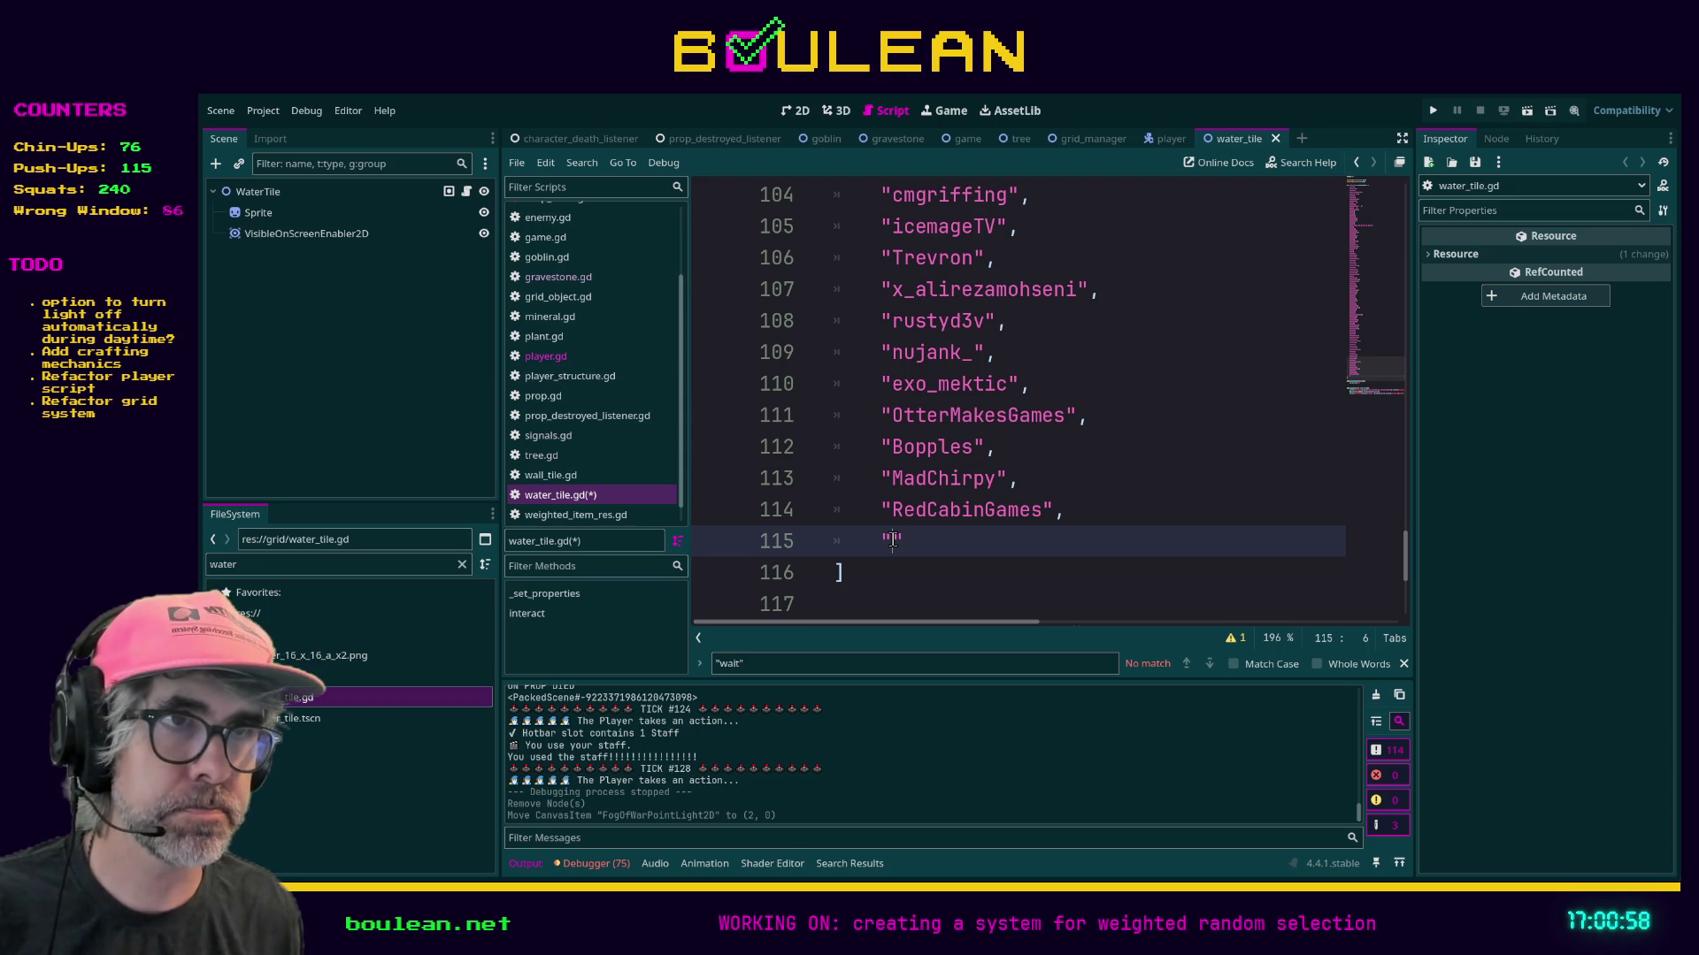
{"action": "type", "text": "emaudio"}
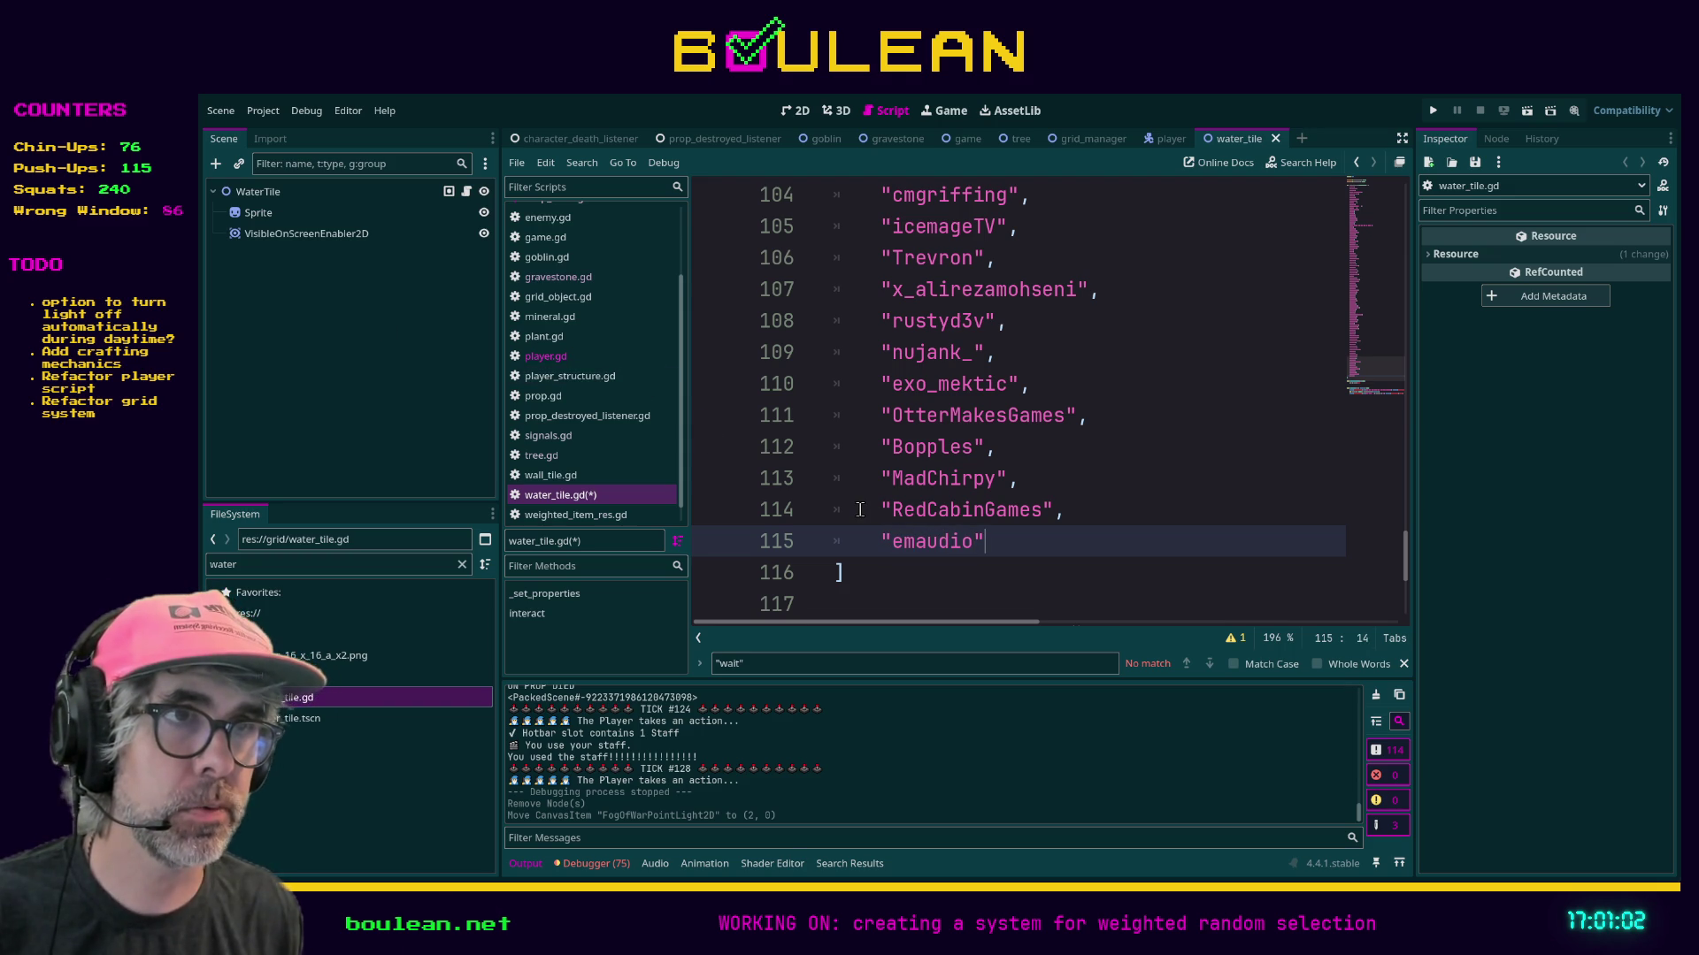
{"action": "type", "text": ","}
{"action": "key", "text": "Return"}
{"action": "type", "text": "\""}
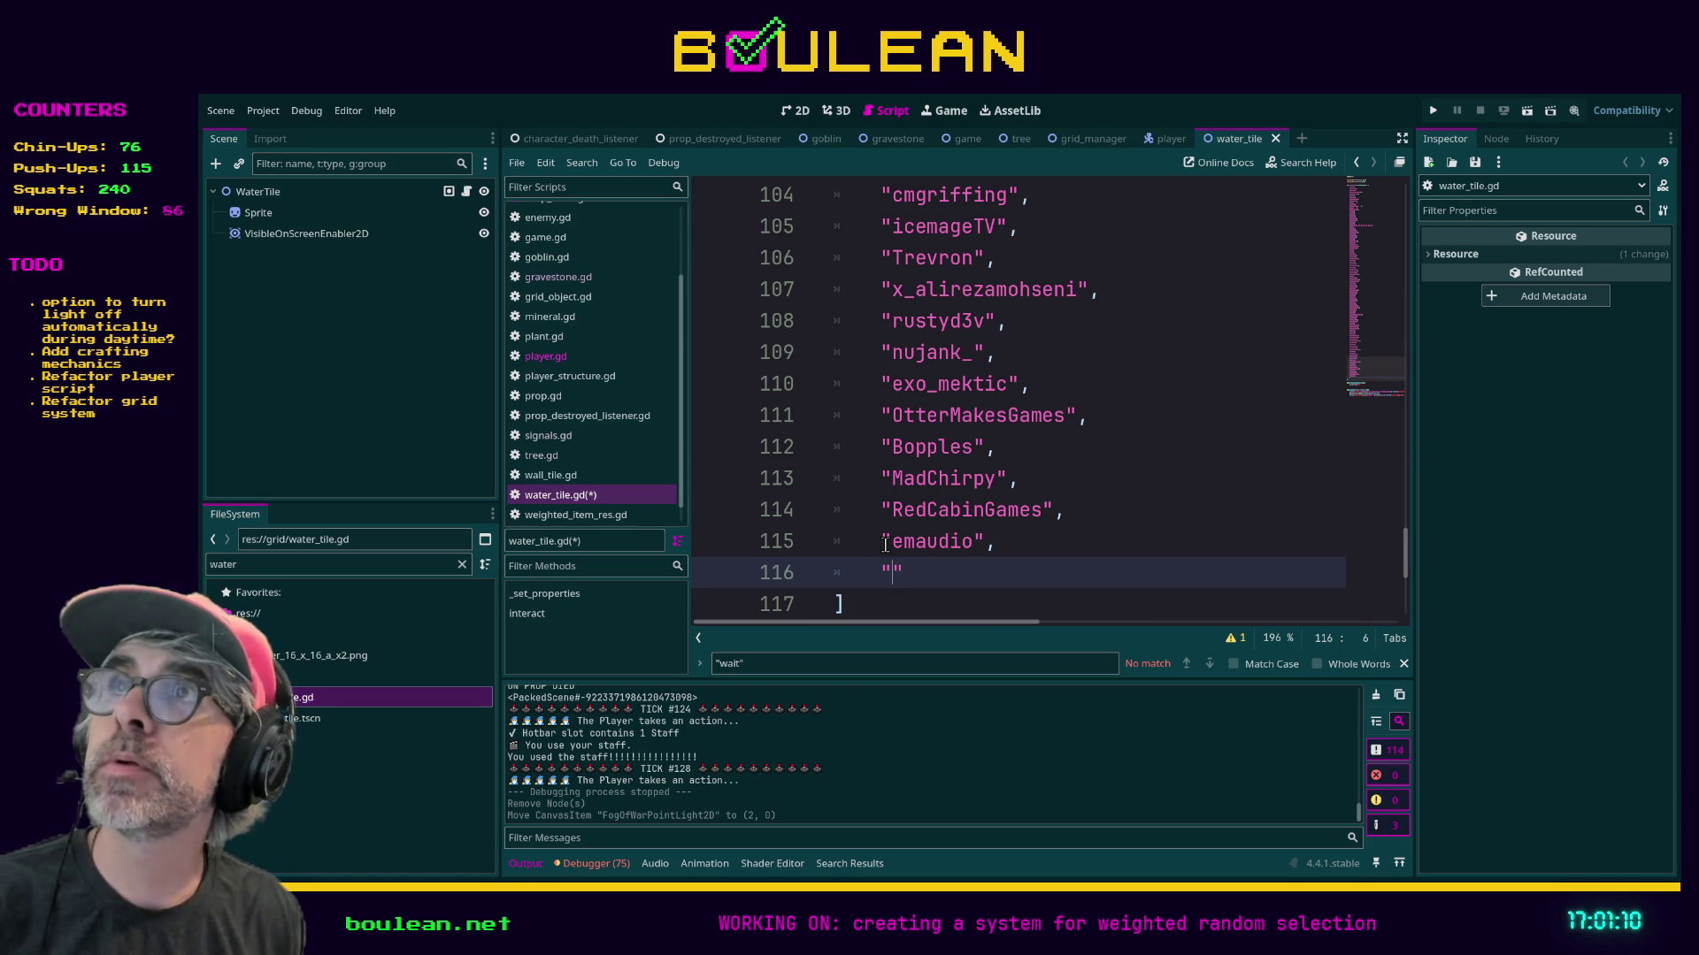
{"action": "type", "text": "The"}
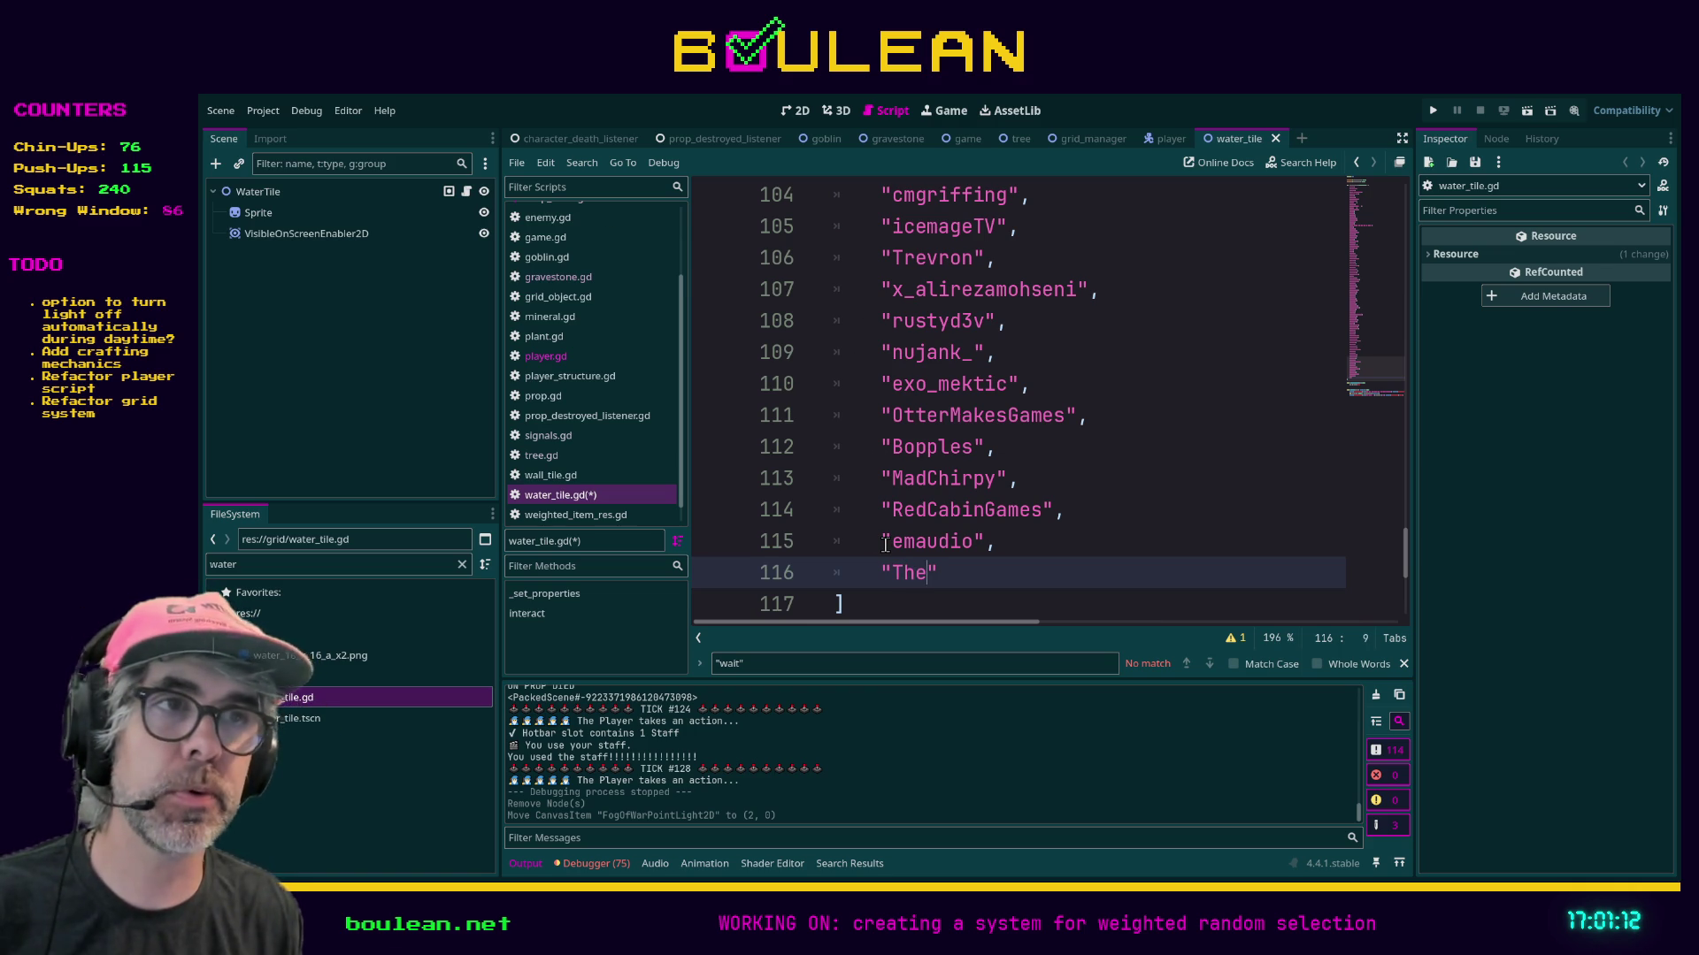
{"action": "type", "text": "Capt"}
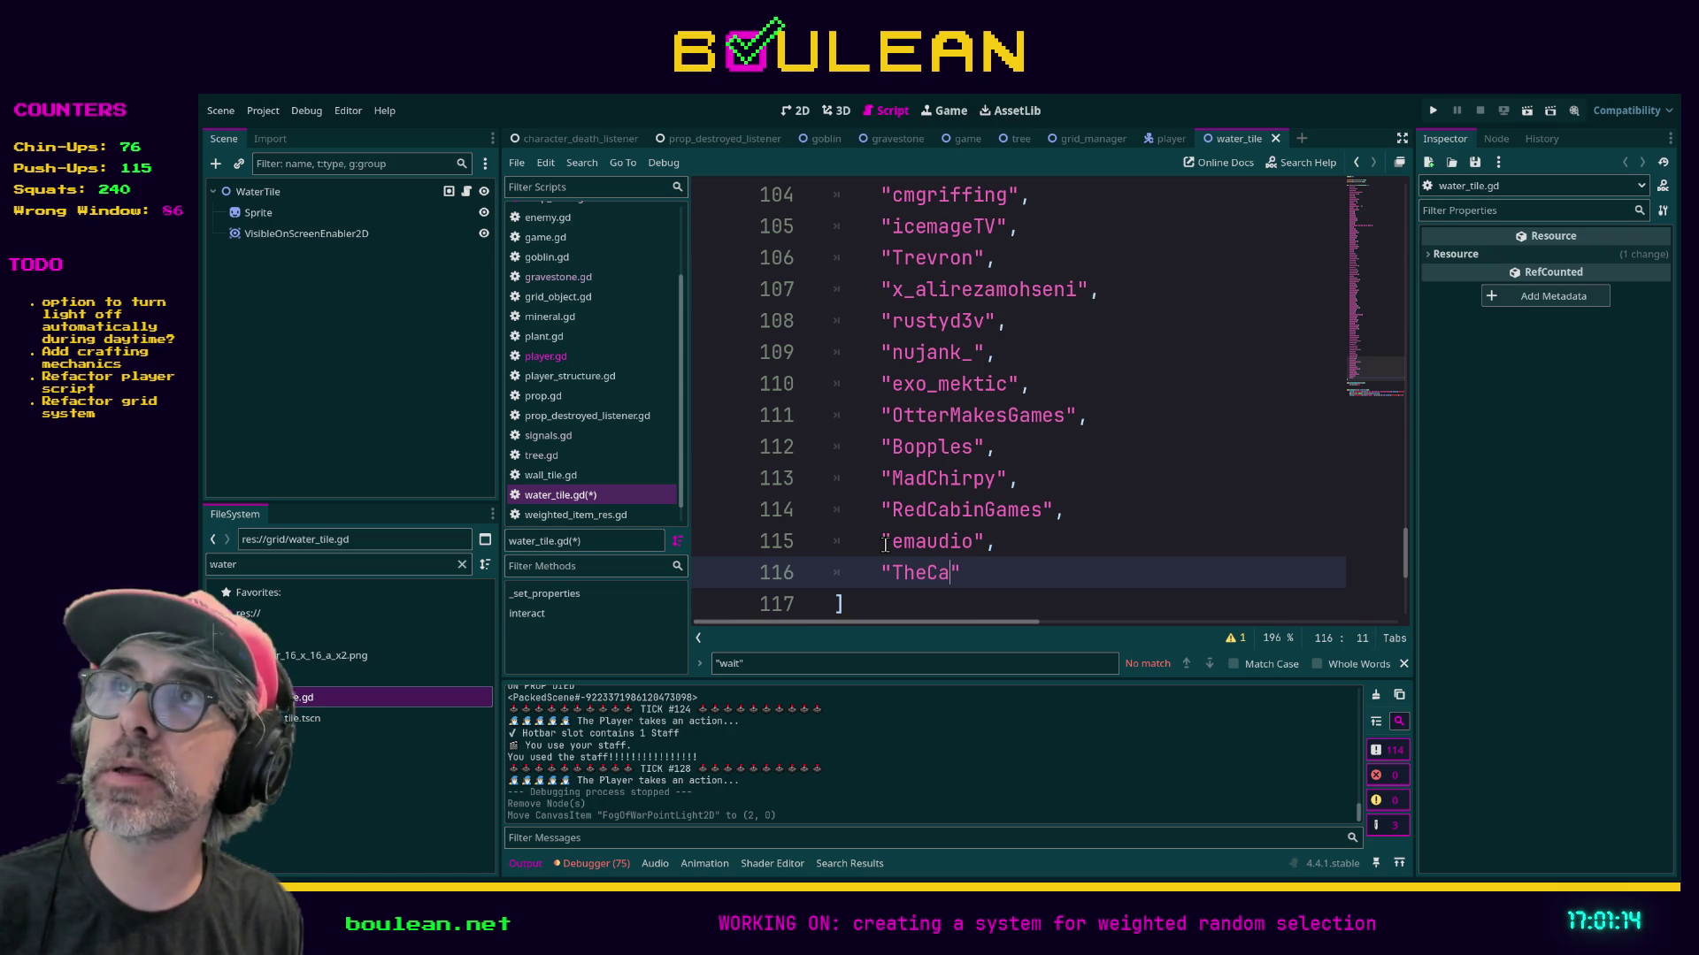
{"action": "type", "text": "ainCoder\","}
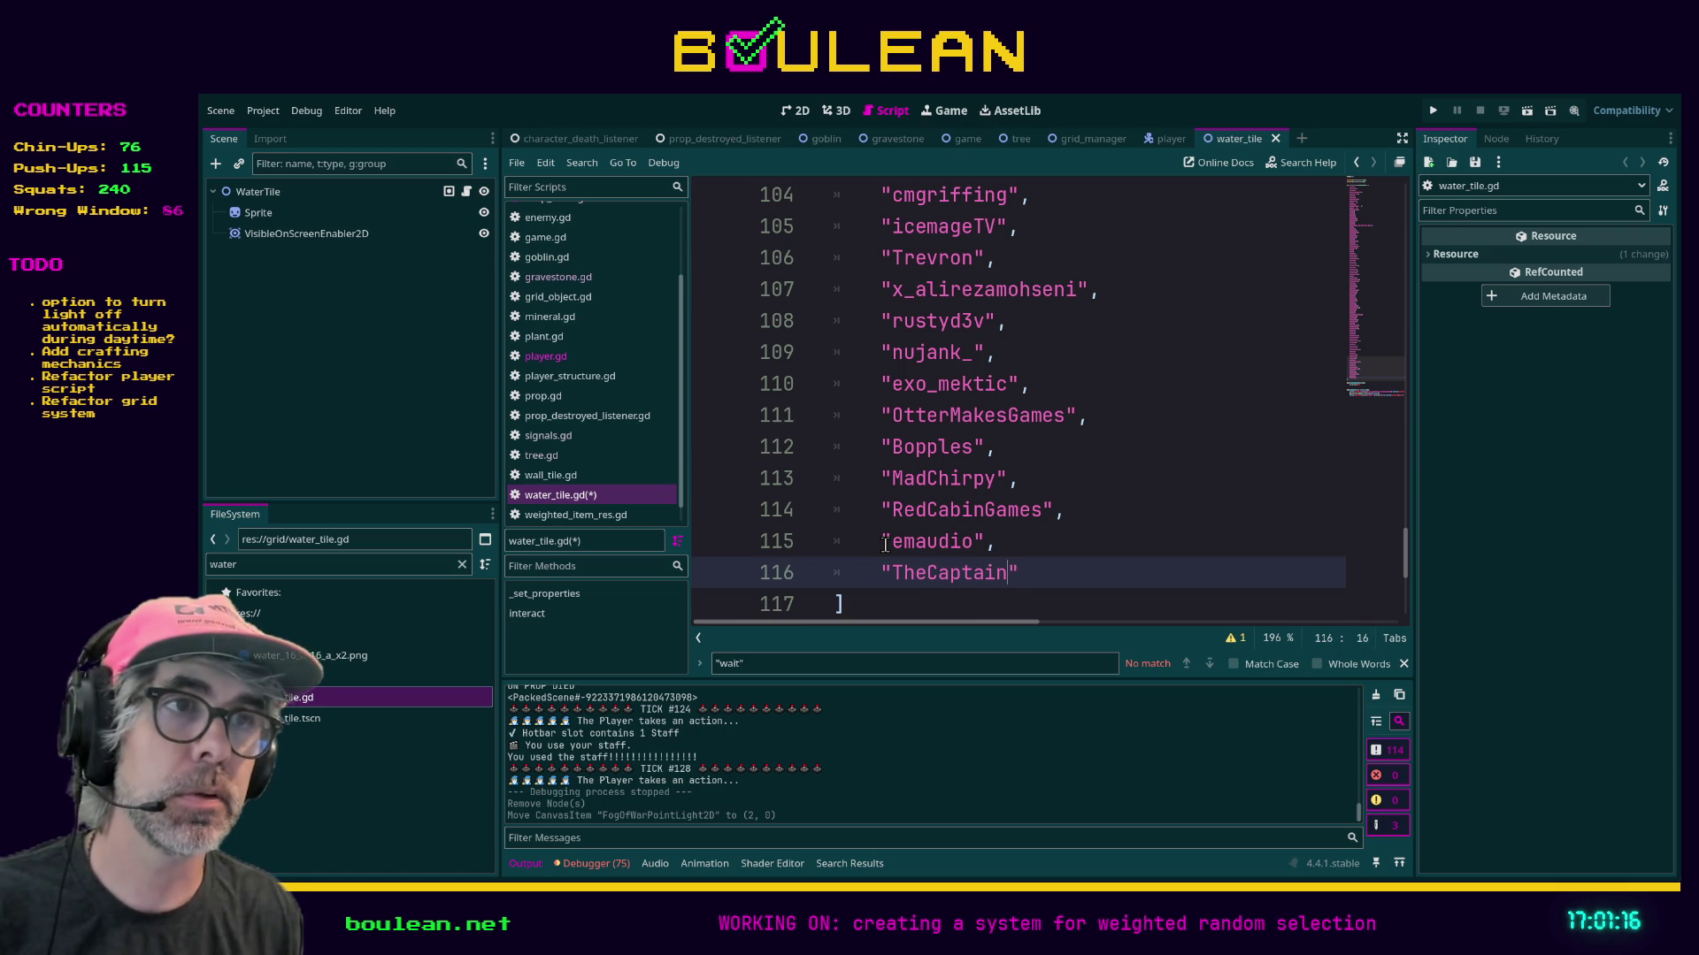
{"action": "key", "text": "Return"}
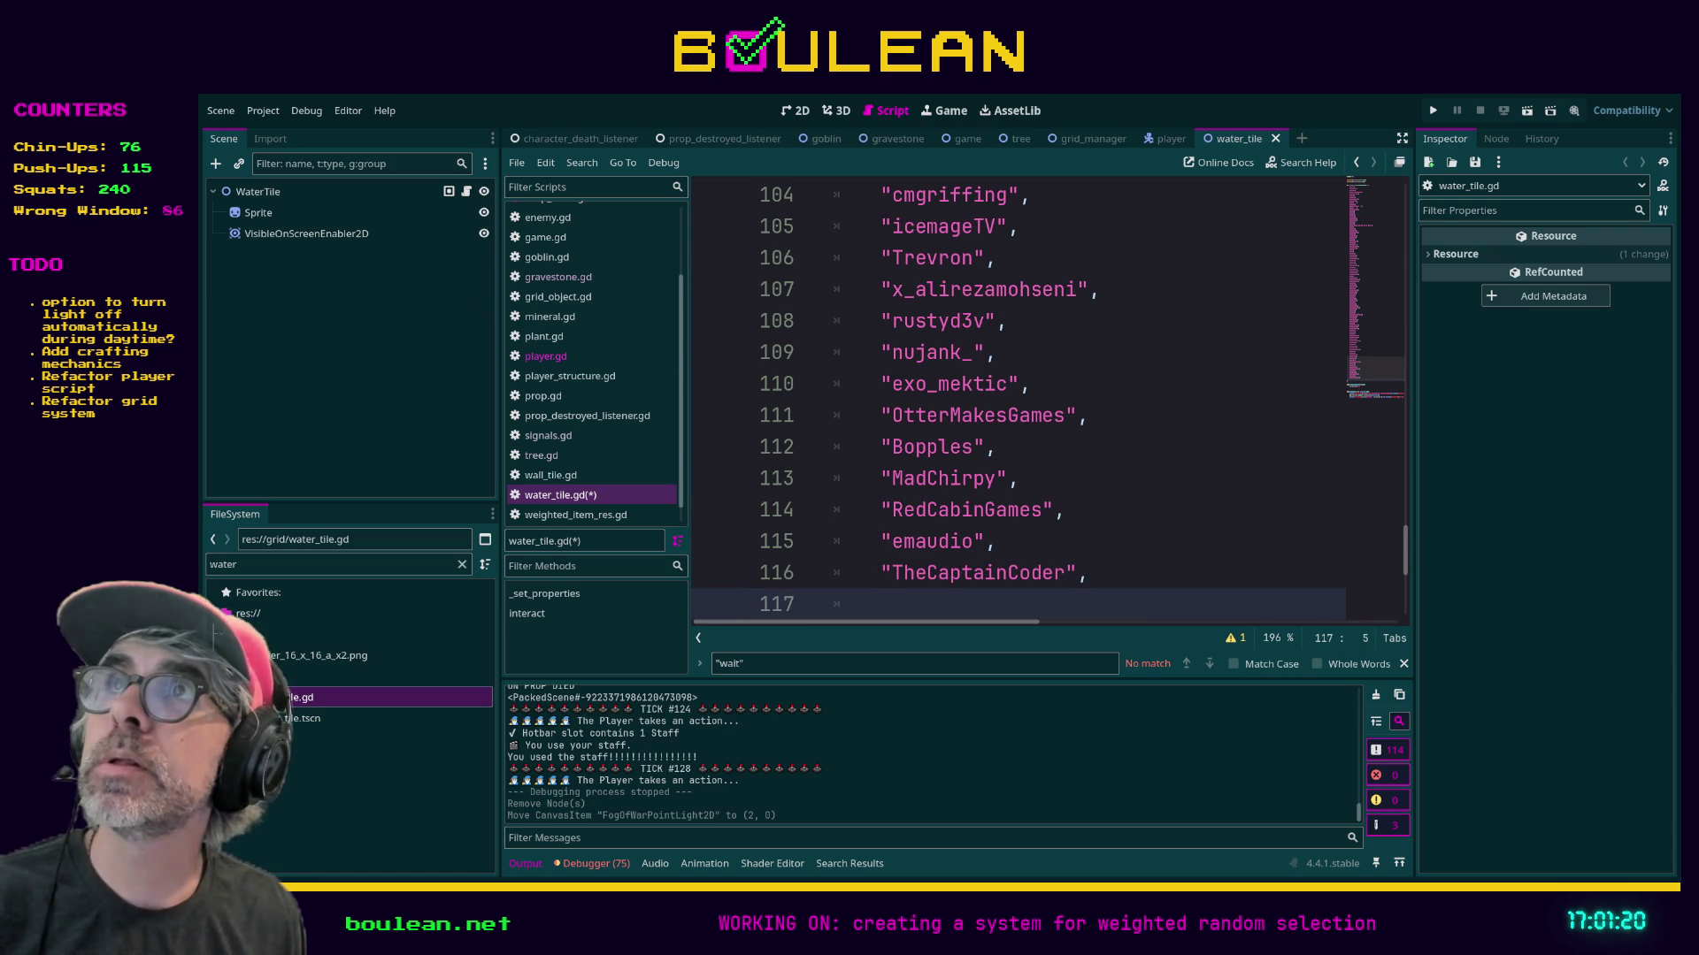
Add two more quoted viewer names on lines 117–118 and begin a third on line 119.
{"action": "scroll", "coordinate": [1132, 430], "scroll_direction": "down", "scroll_amount": 1}
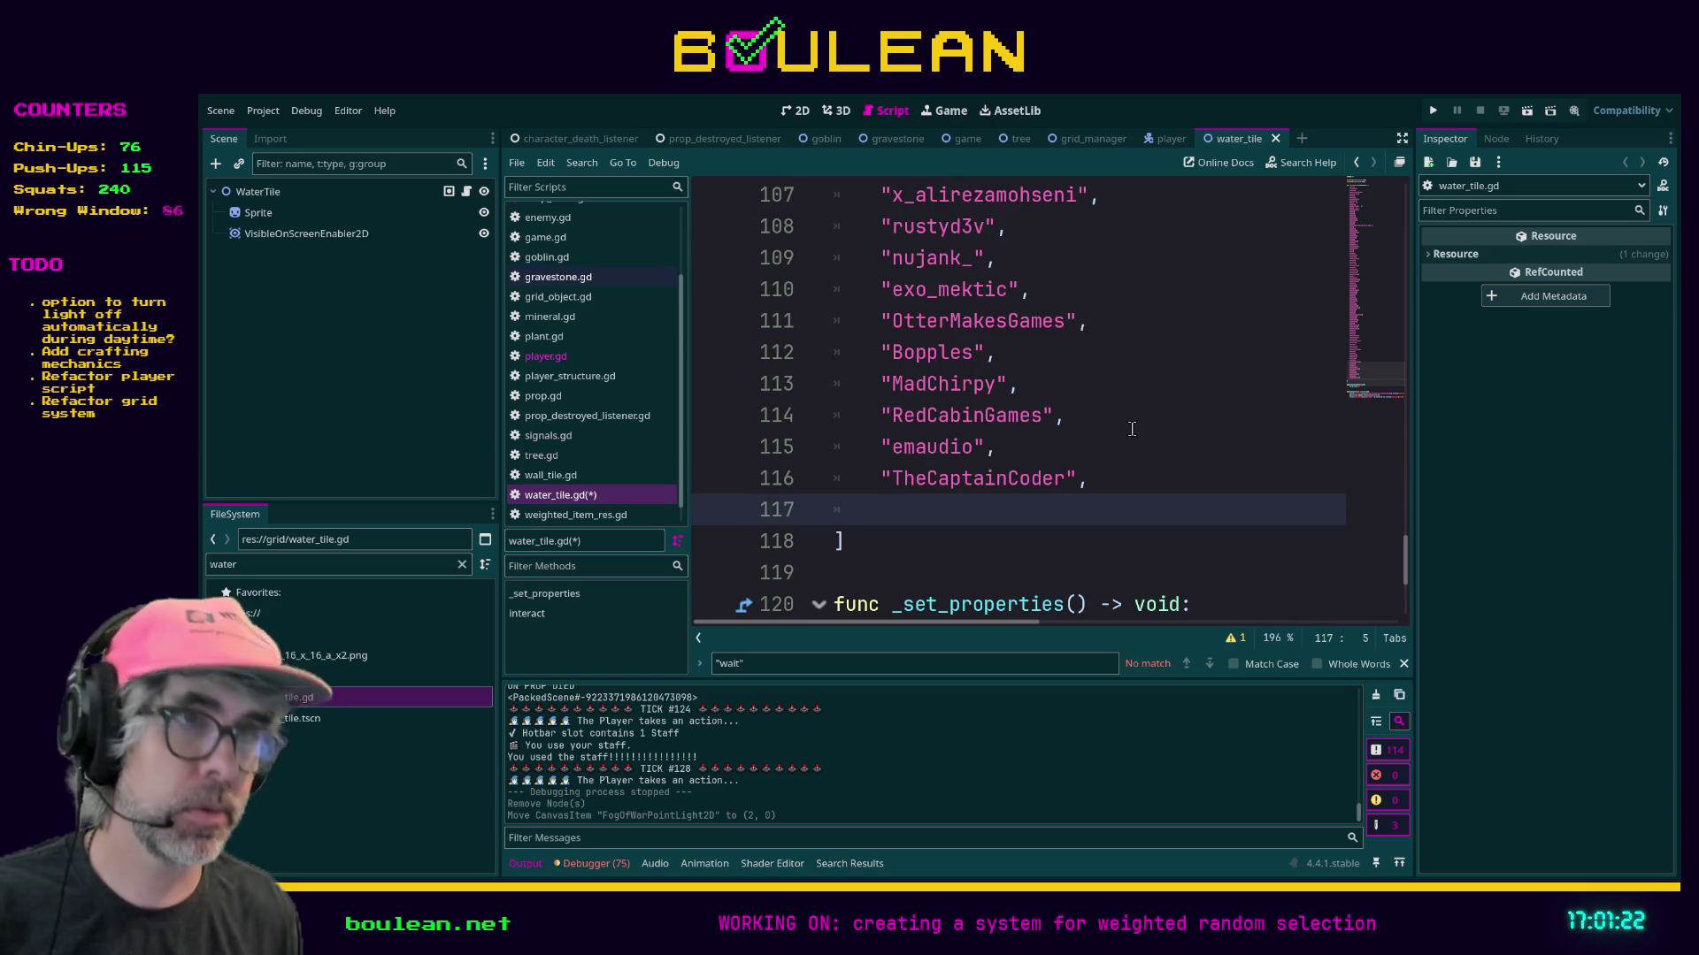
{"action": "type", "text": "\"tapir"}
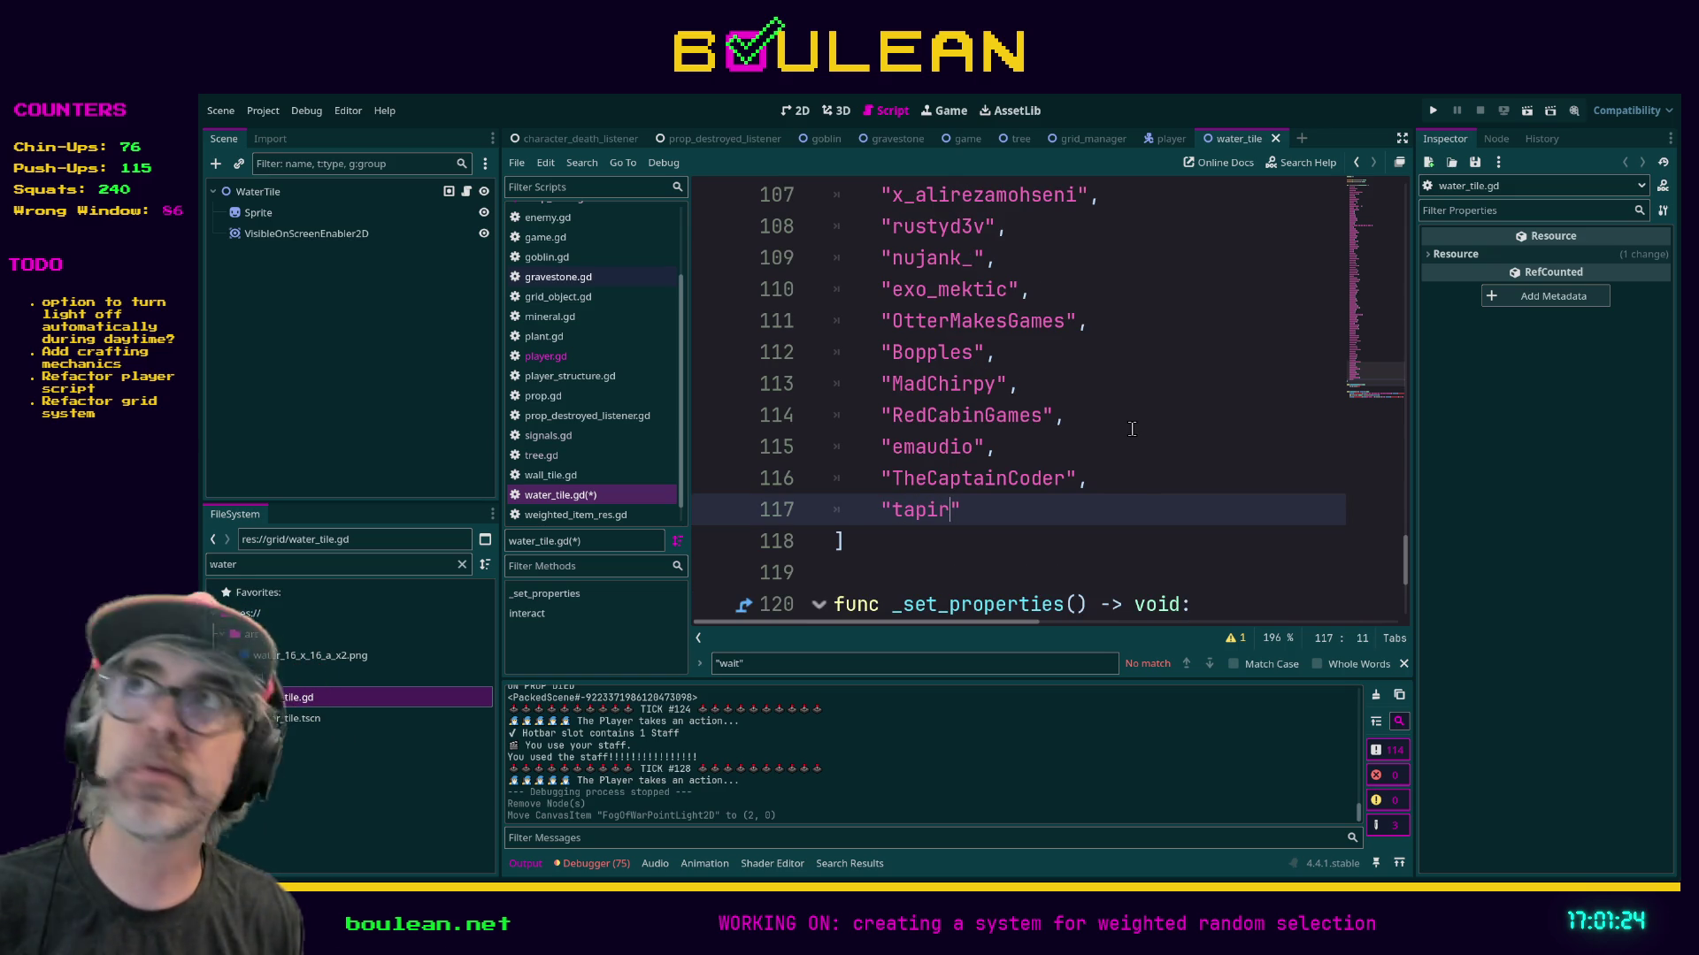
{"action": "type", "text": "2342\""}
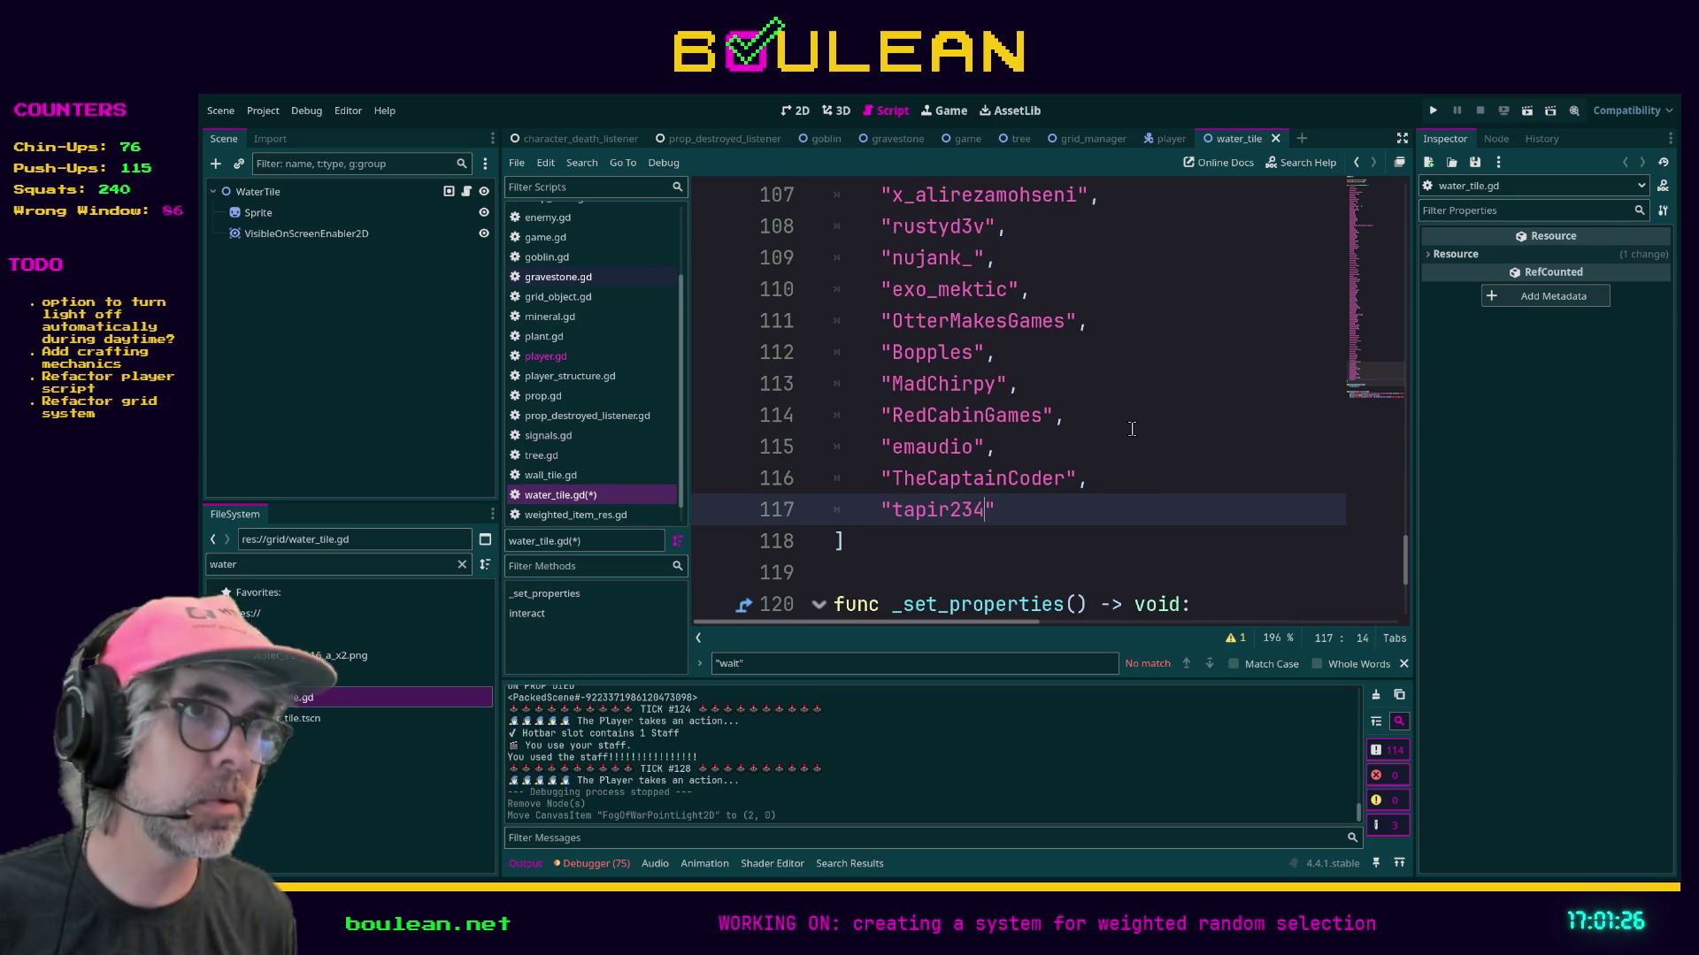
{"action": "type", "text": ","}
{"action": "key", "text": "Return"}
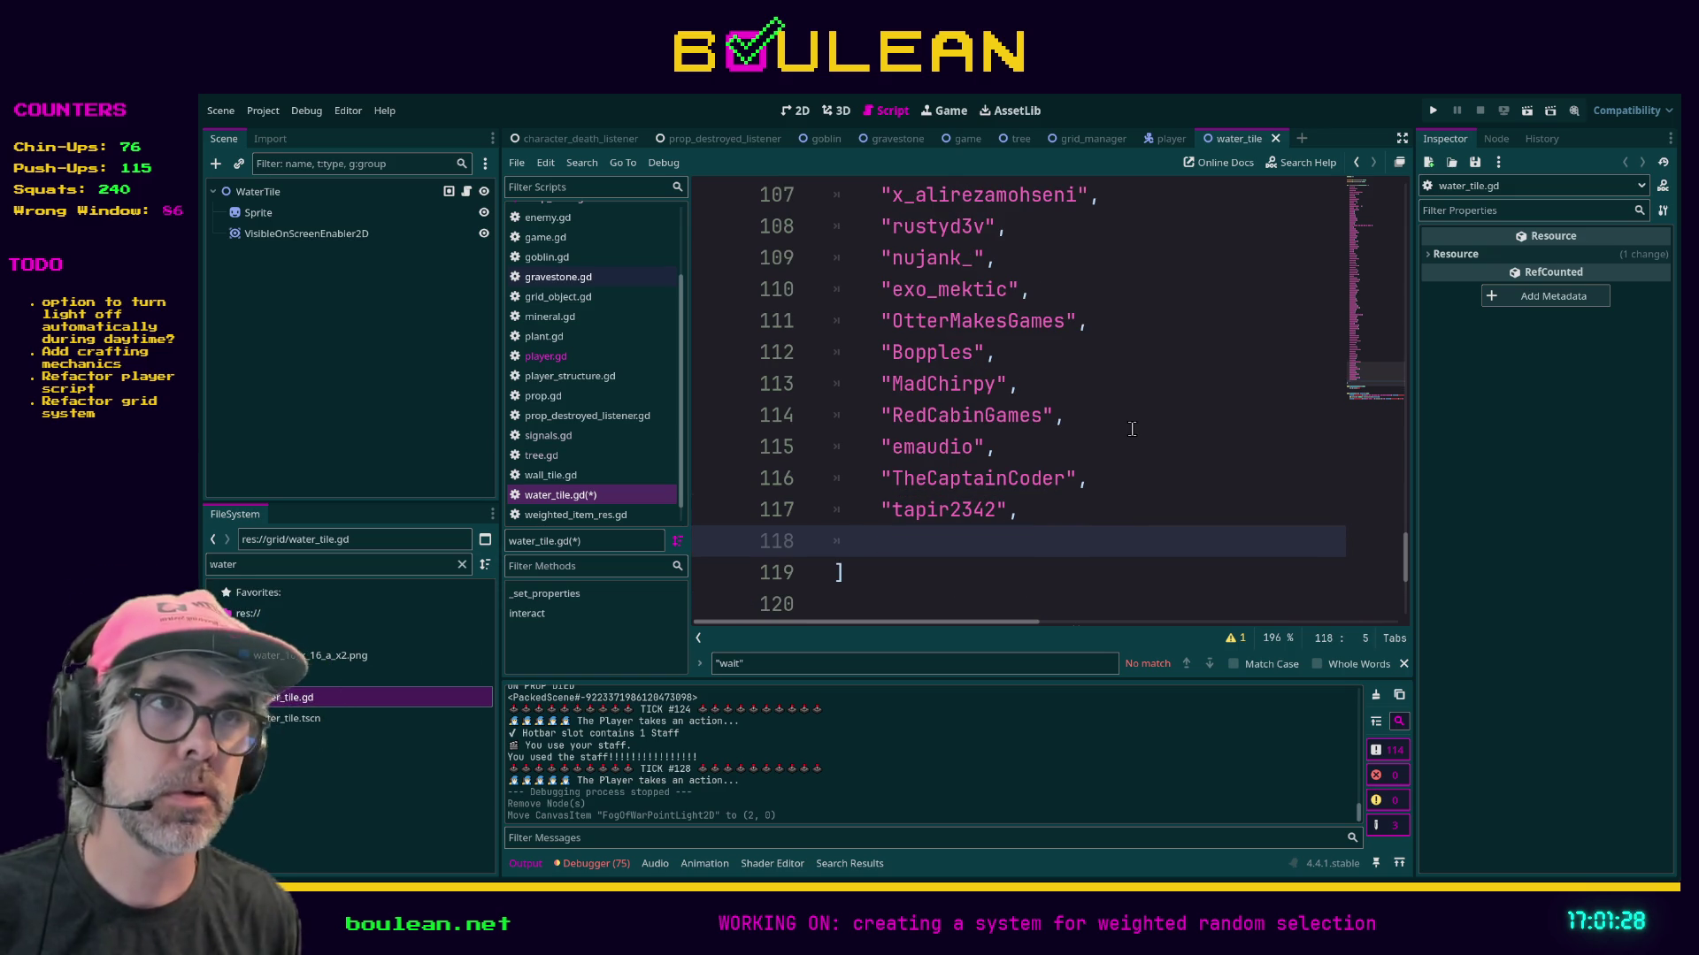
{"action": "type", "text": "\""}
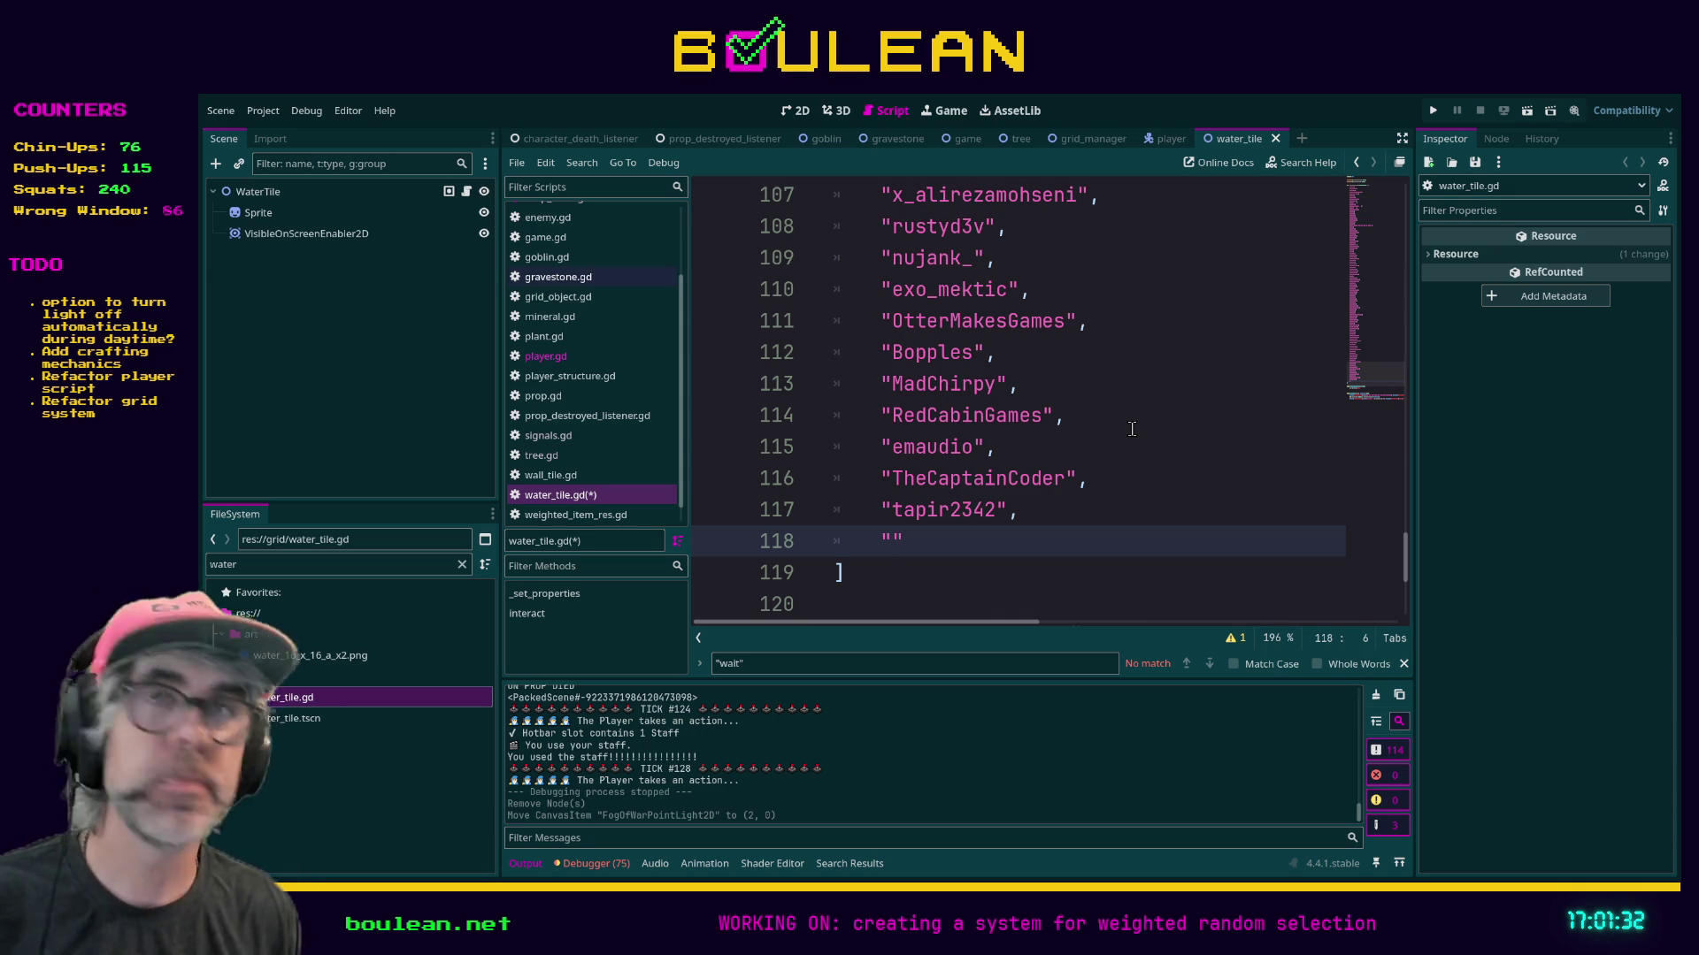
{"action": "type", "text": "el"}
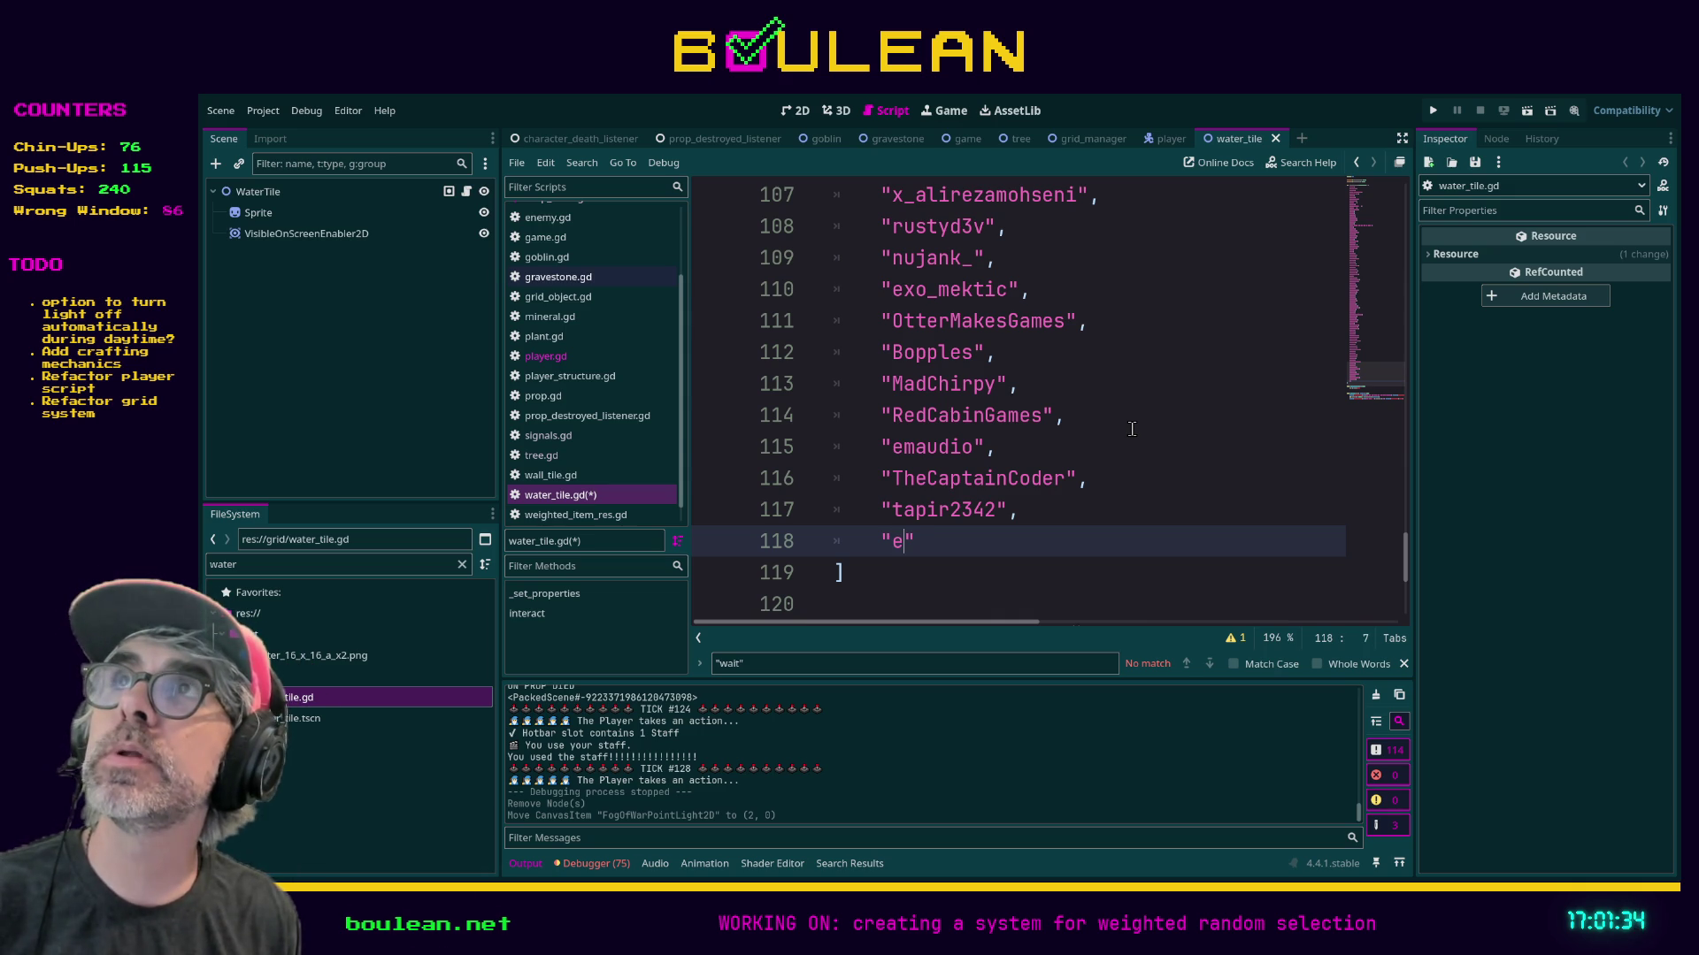
{"action": "type", "text": "eenrood\""}
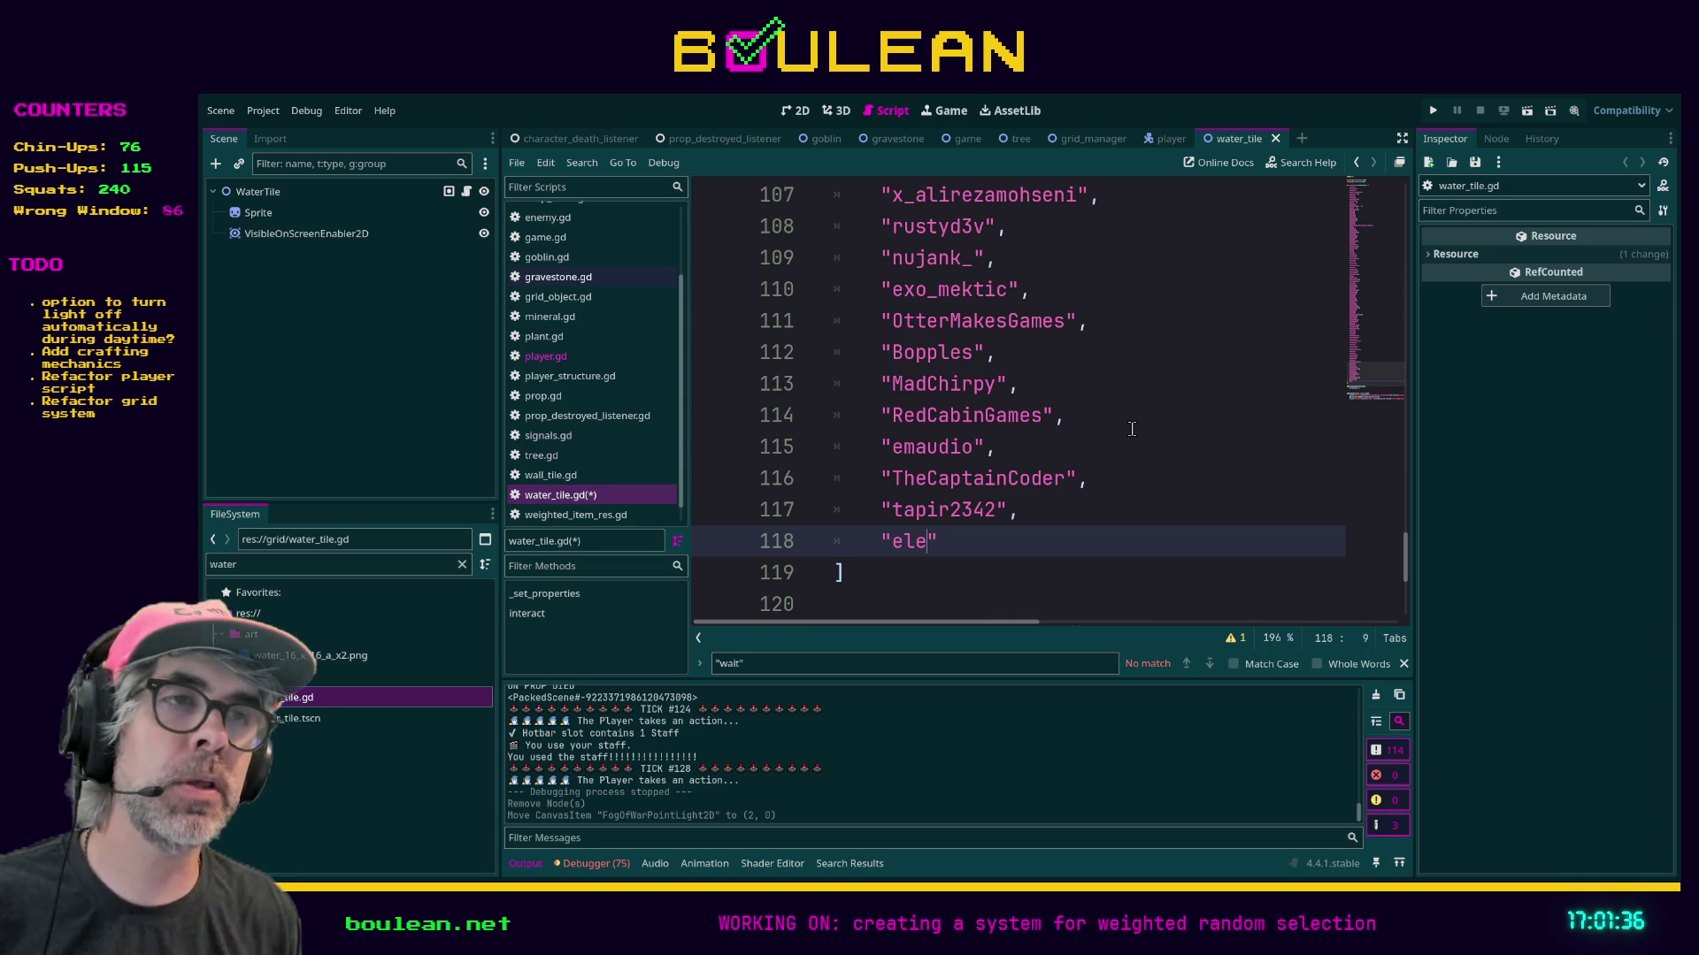
{"action": "type", "text": ","}
{"action": "key", "text": "Return"}
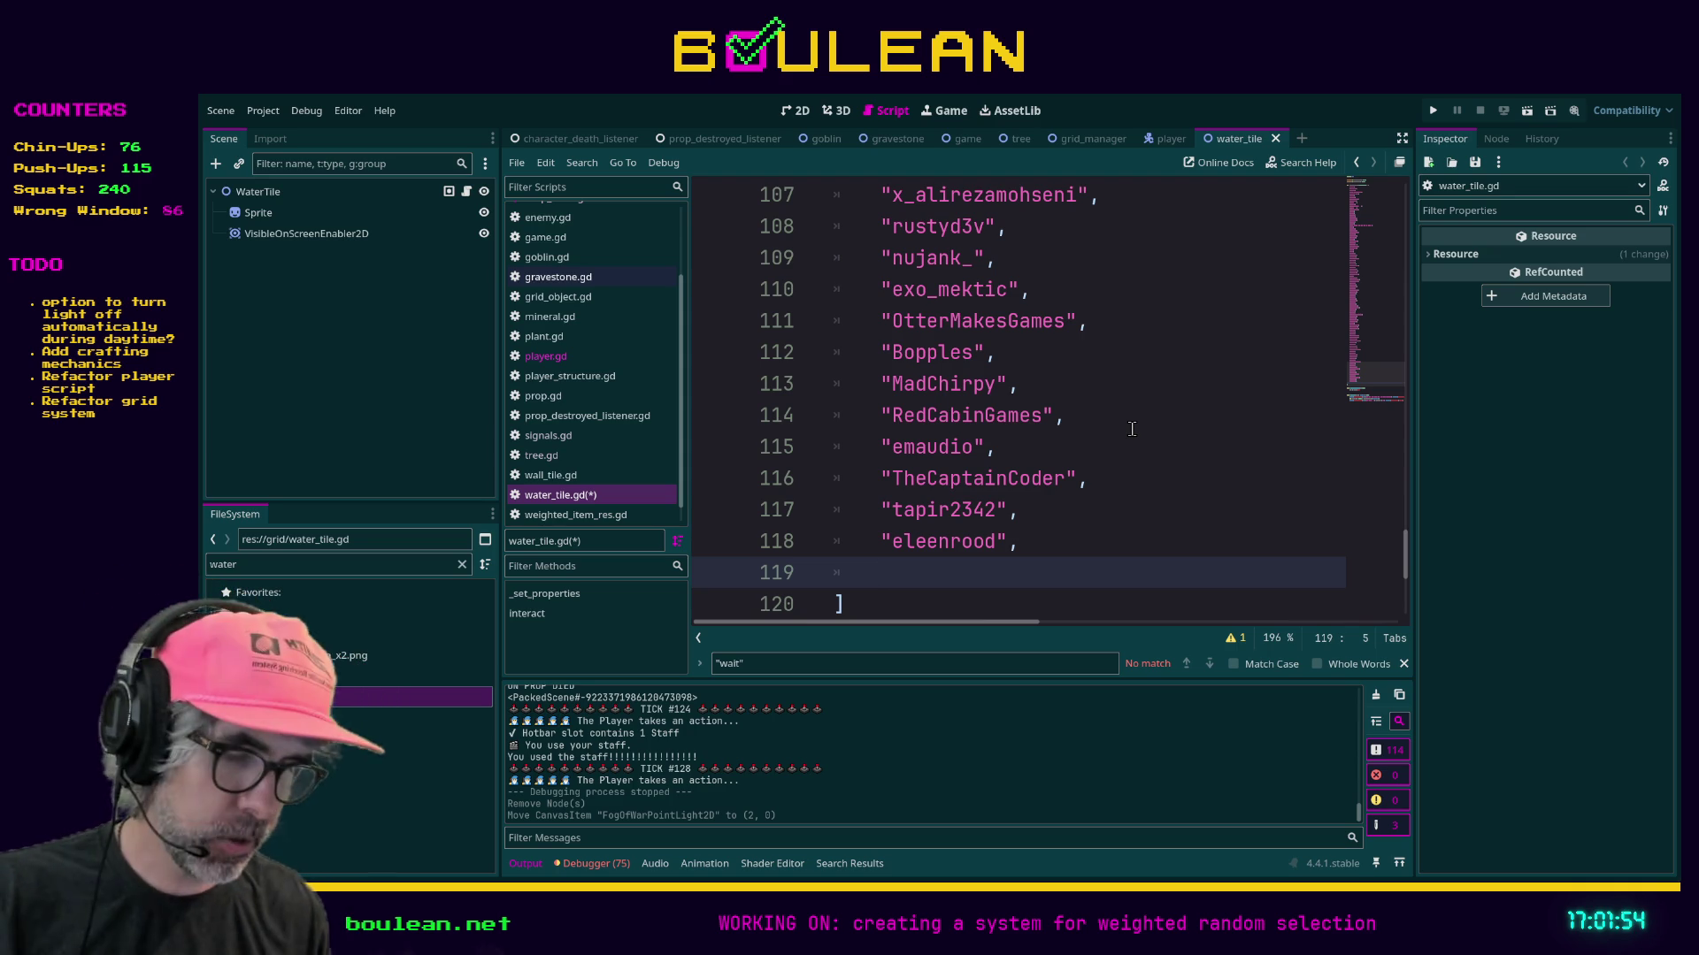
{"action": "type", "text": "\"Huy"}
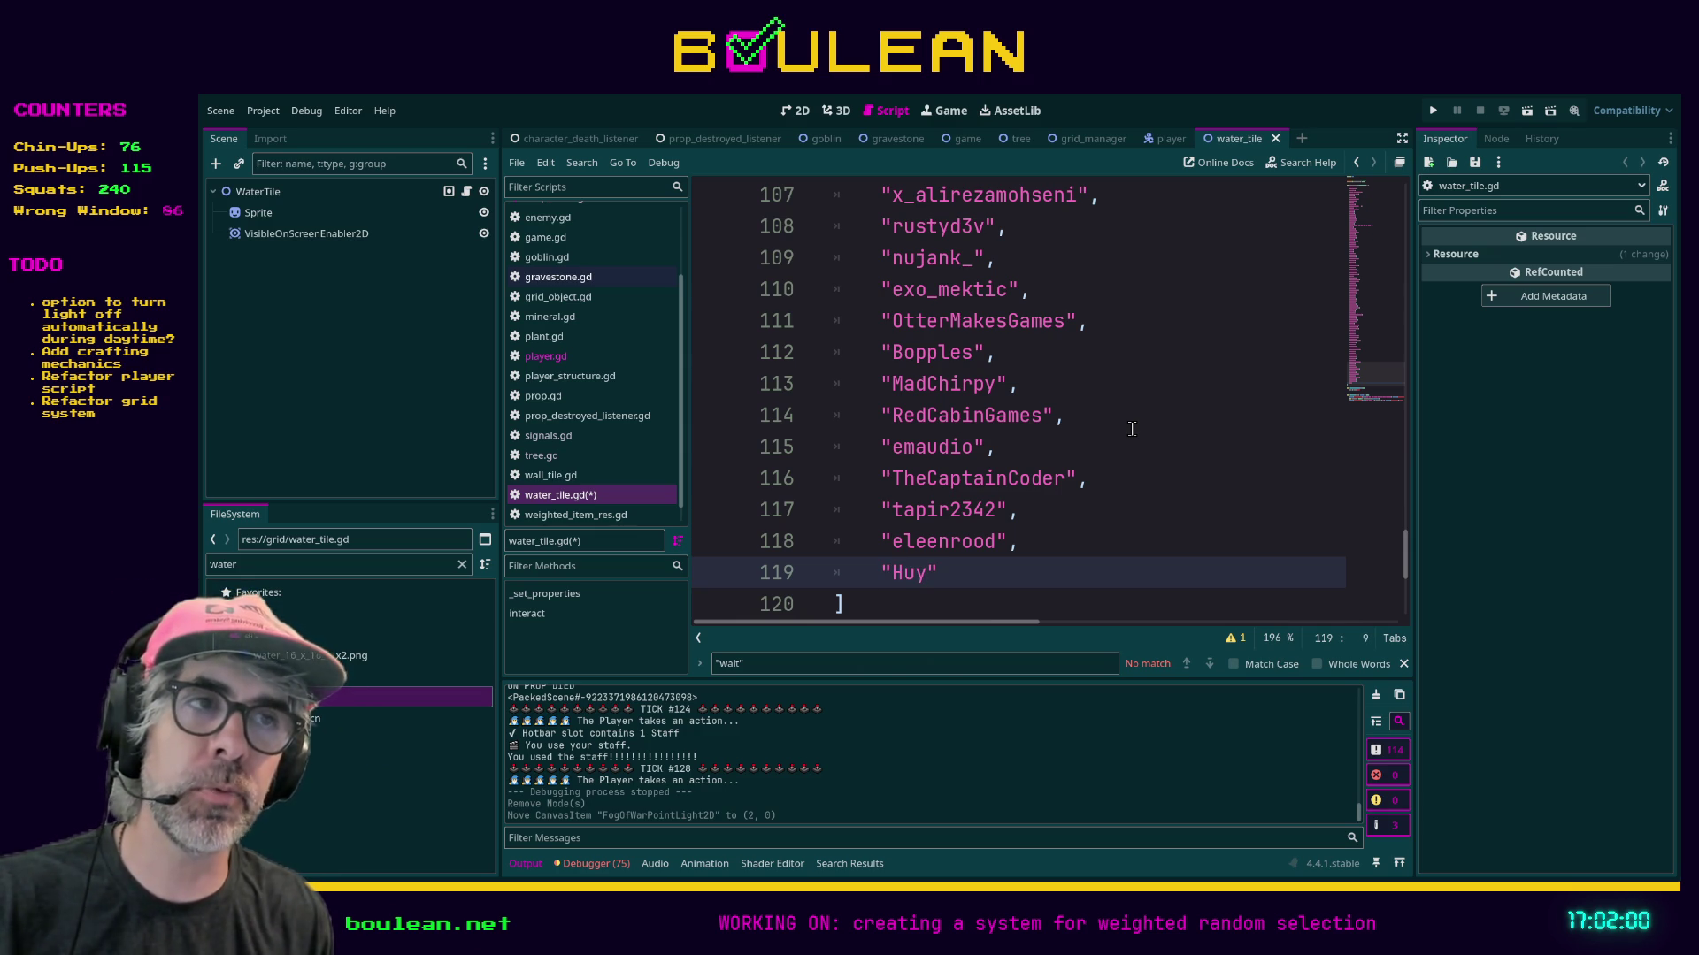
{"action": "type", "text": "Tuanrang"}
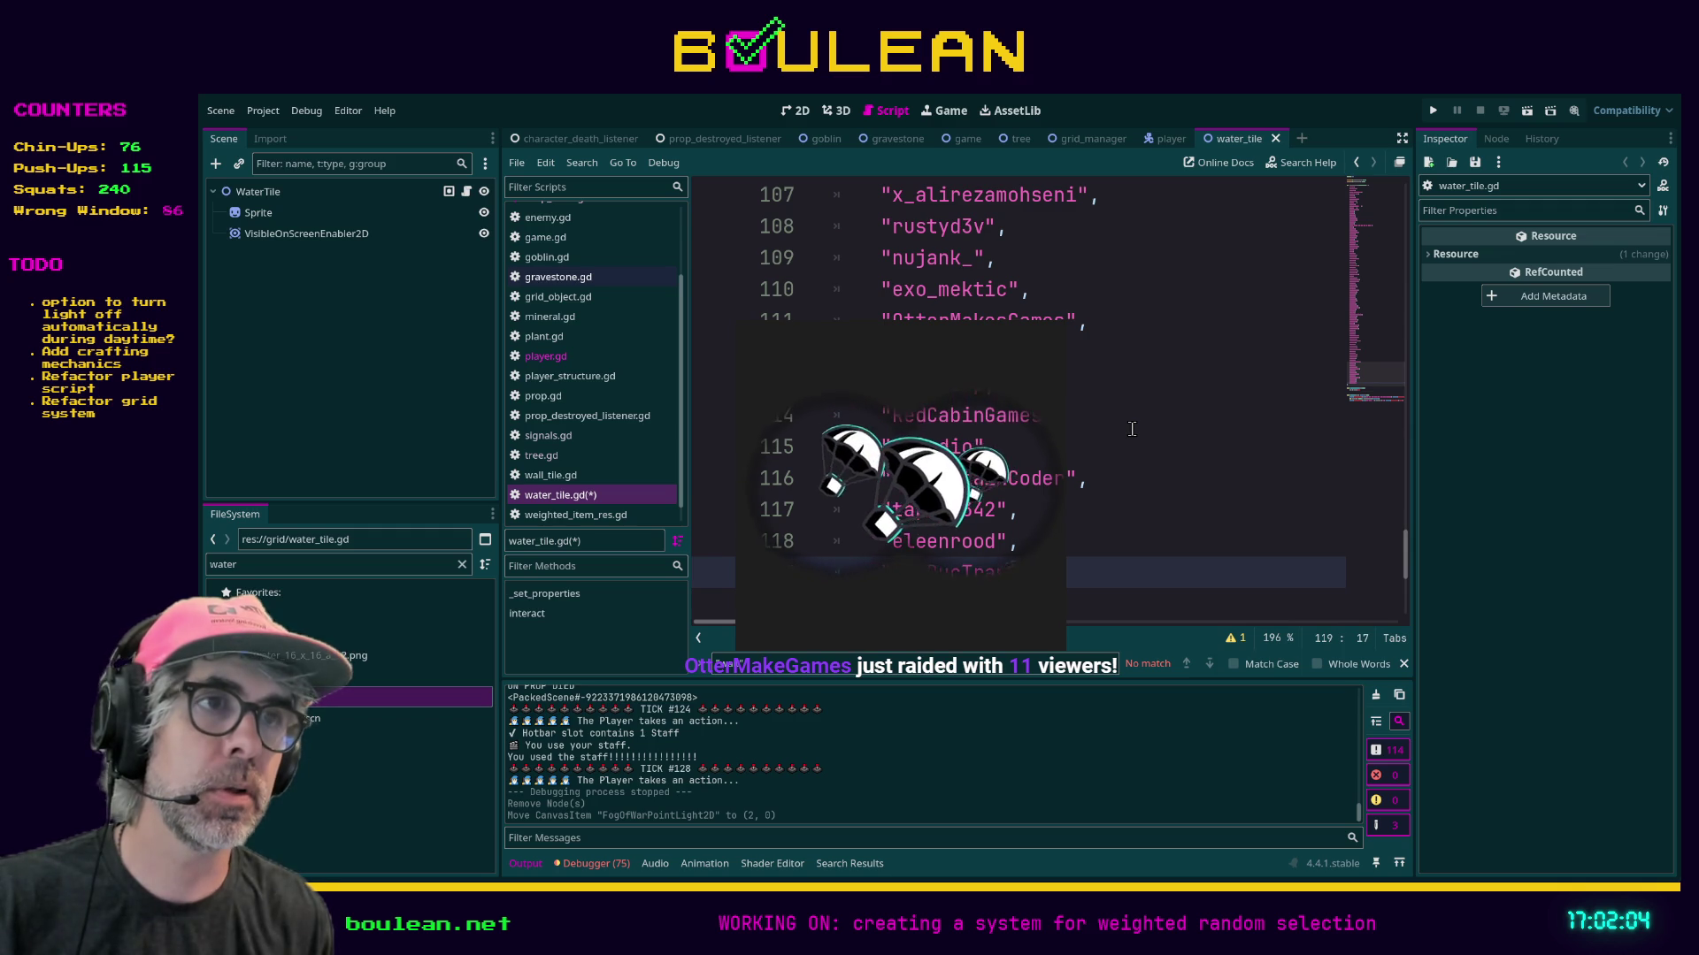
{"action": "type", "text": ","}
Complete the line 119 name entry and save water_tile.gd with Ctrl+S.
{"action": "key", "text": "Return"}
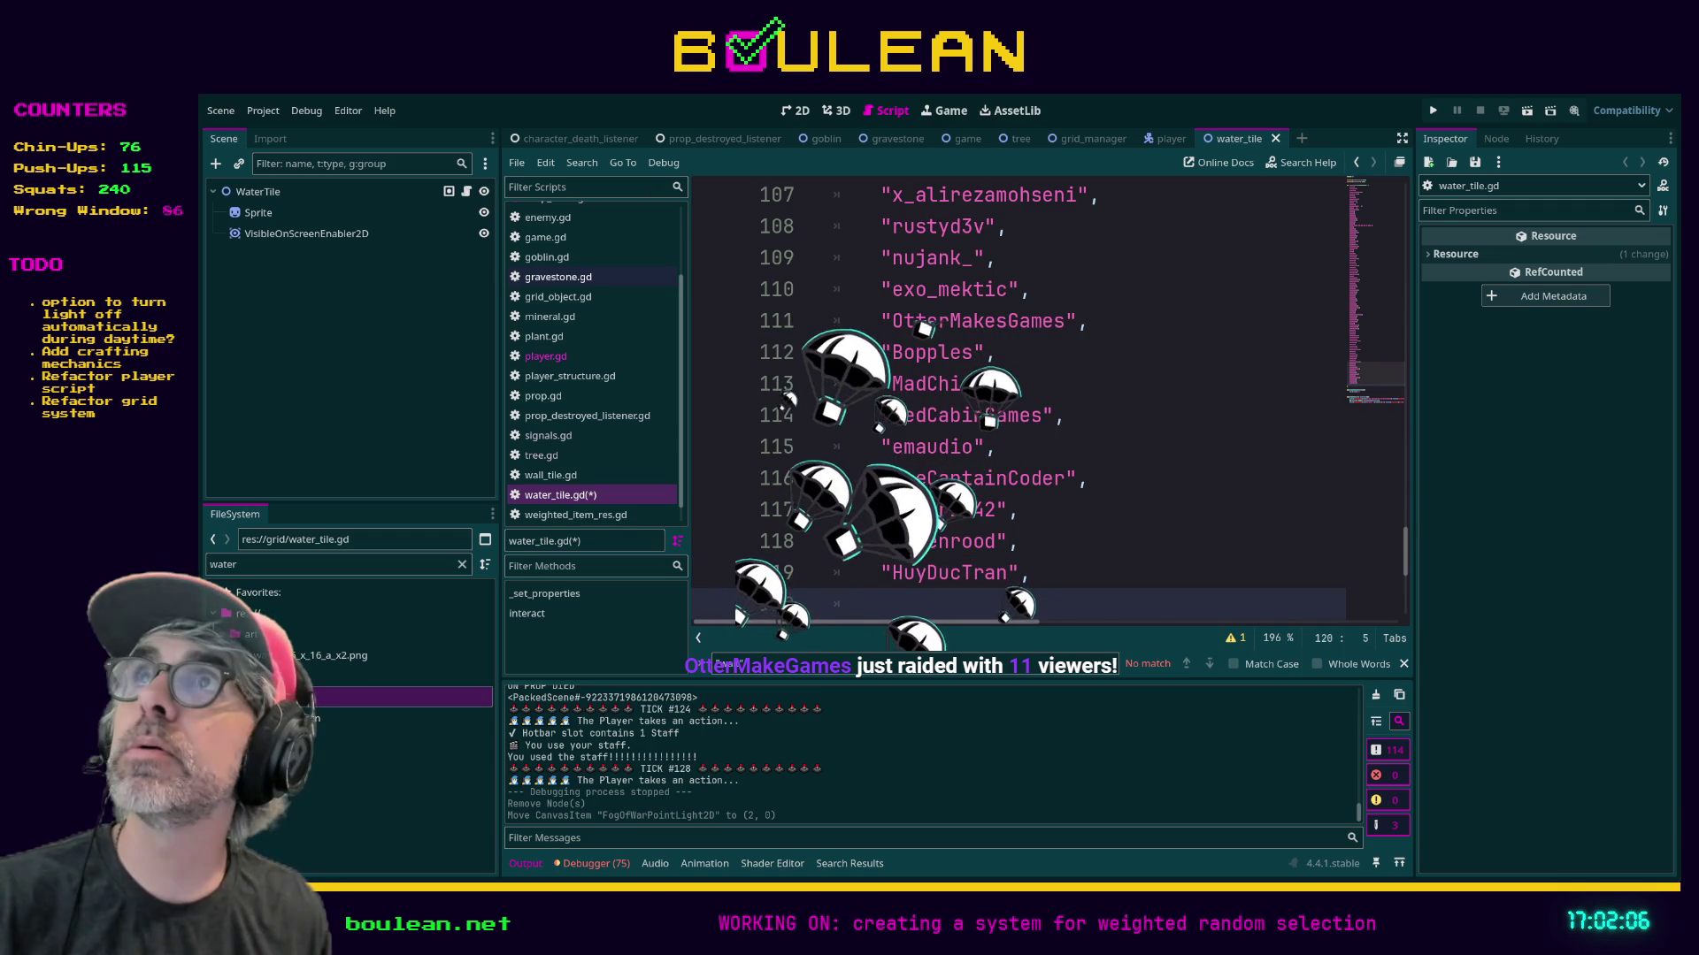
{"action": "key", "text": "ctrl+s"}
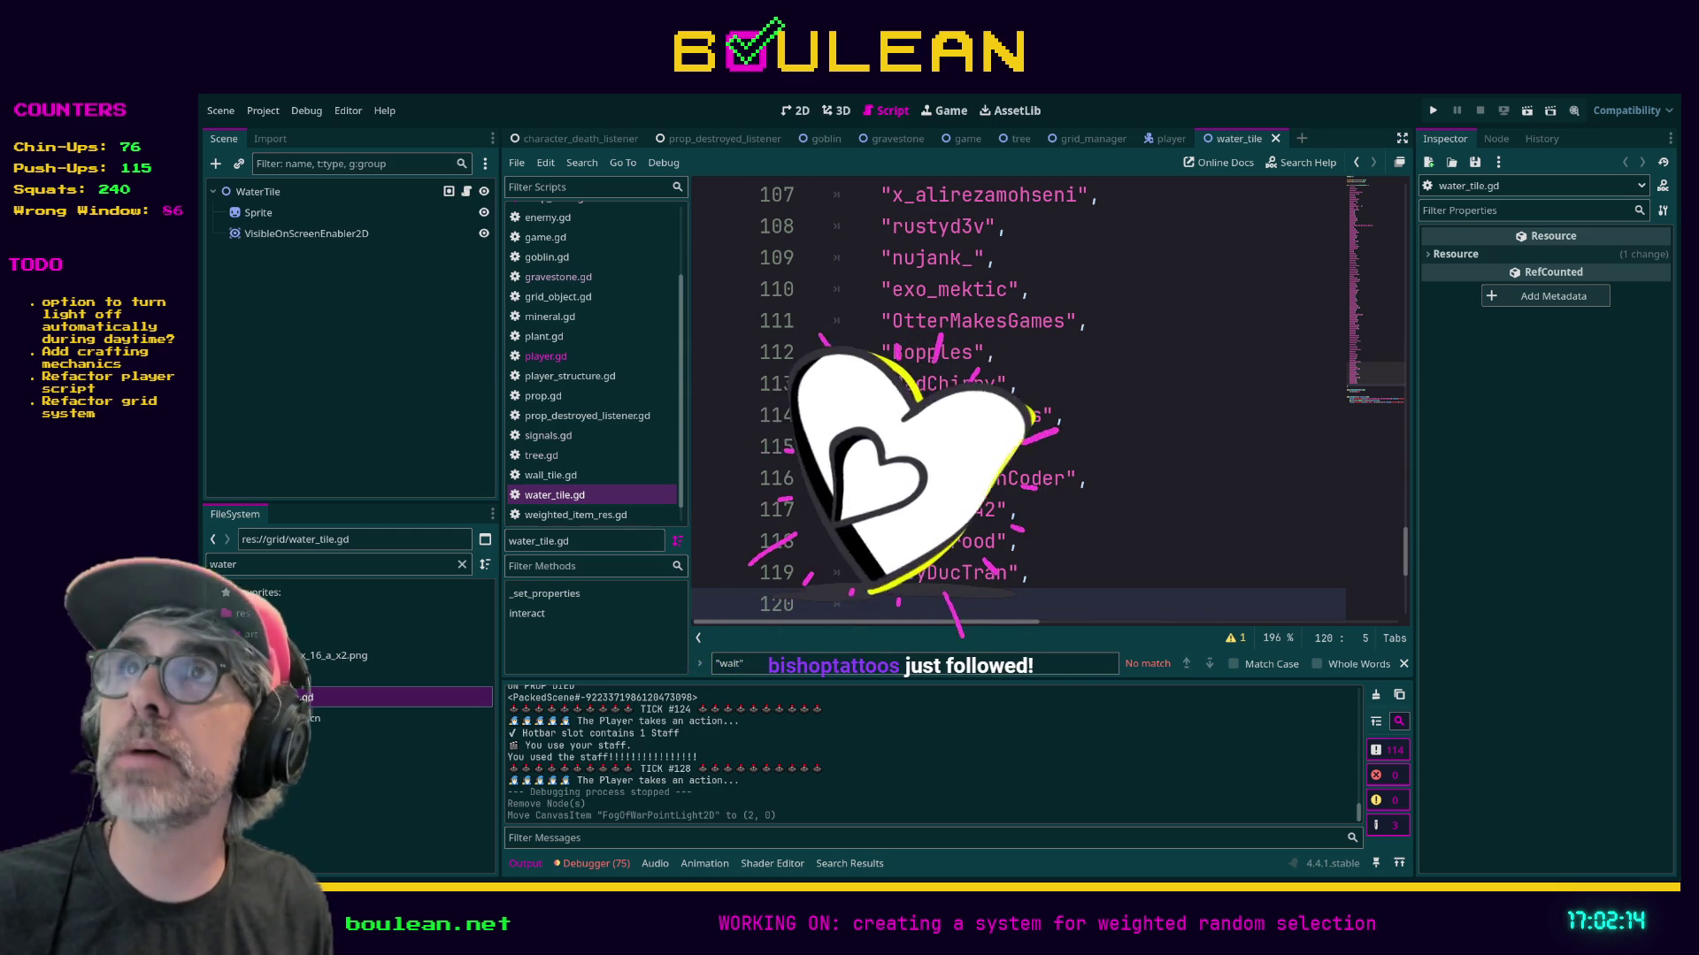
{"action": "type", "text": "water"}
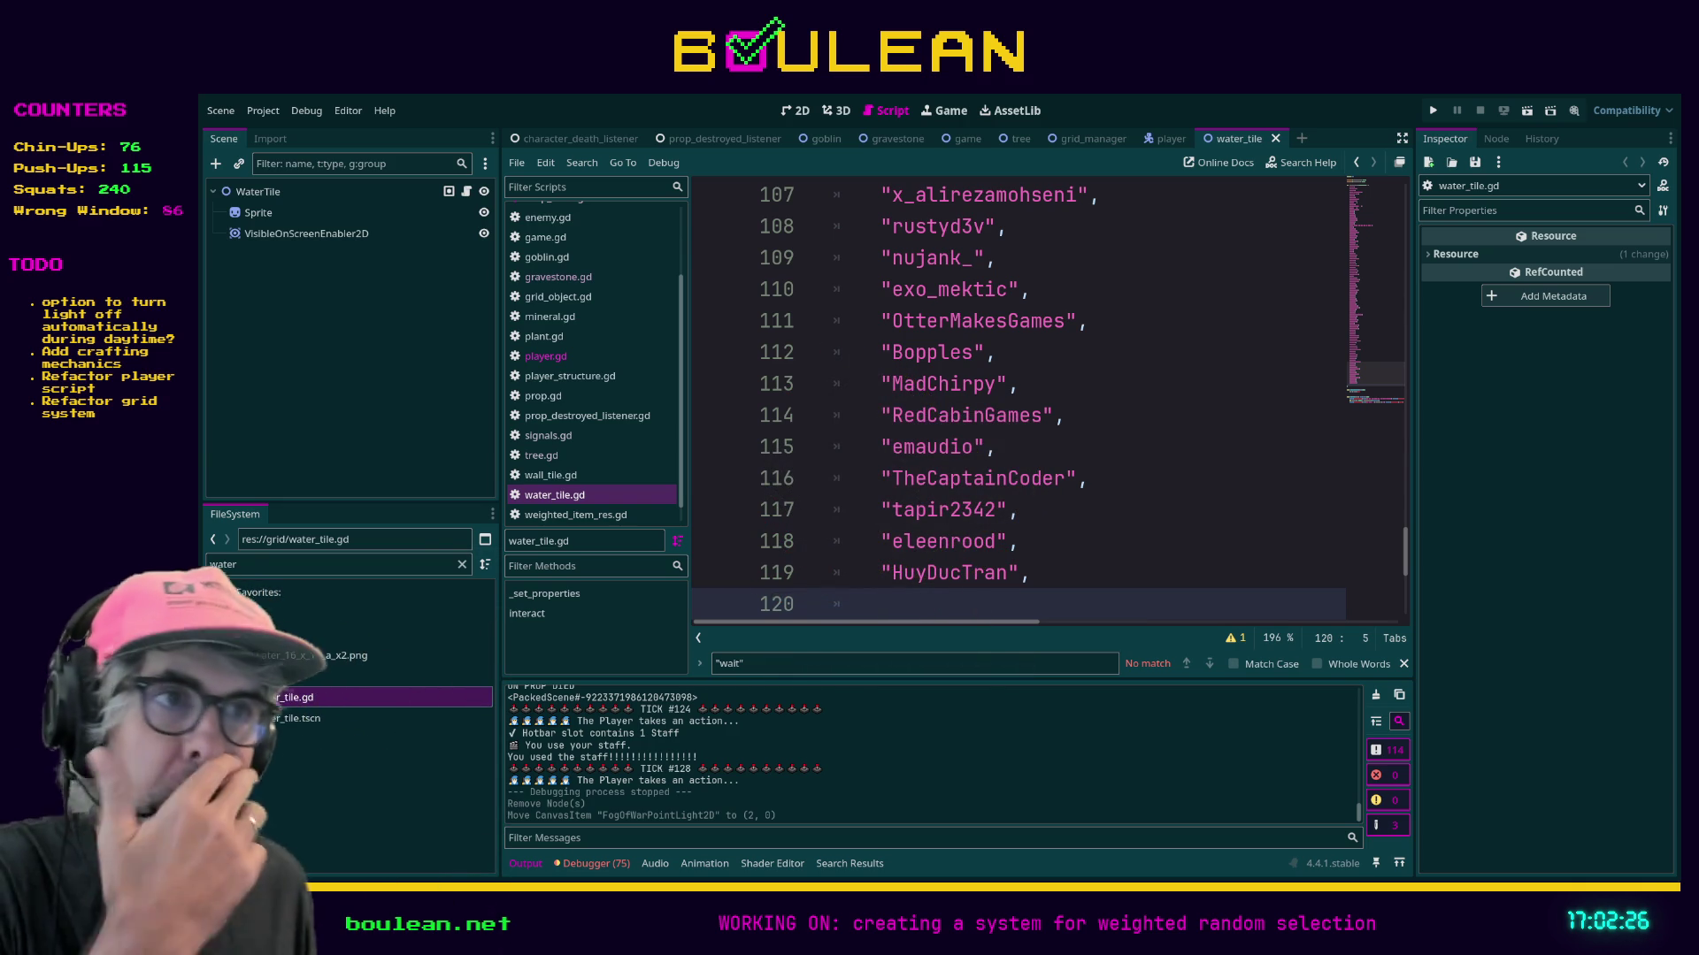
{"action": "left_click", "coordinate": [1058, 571]}
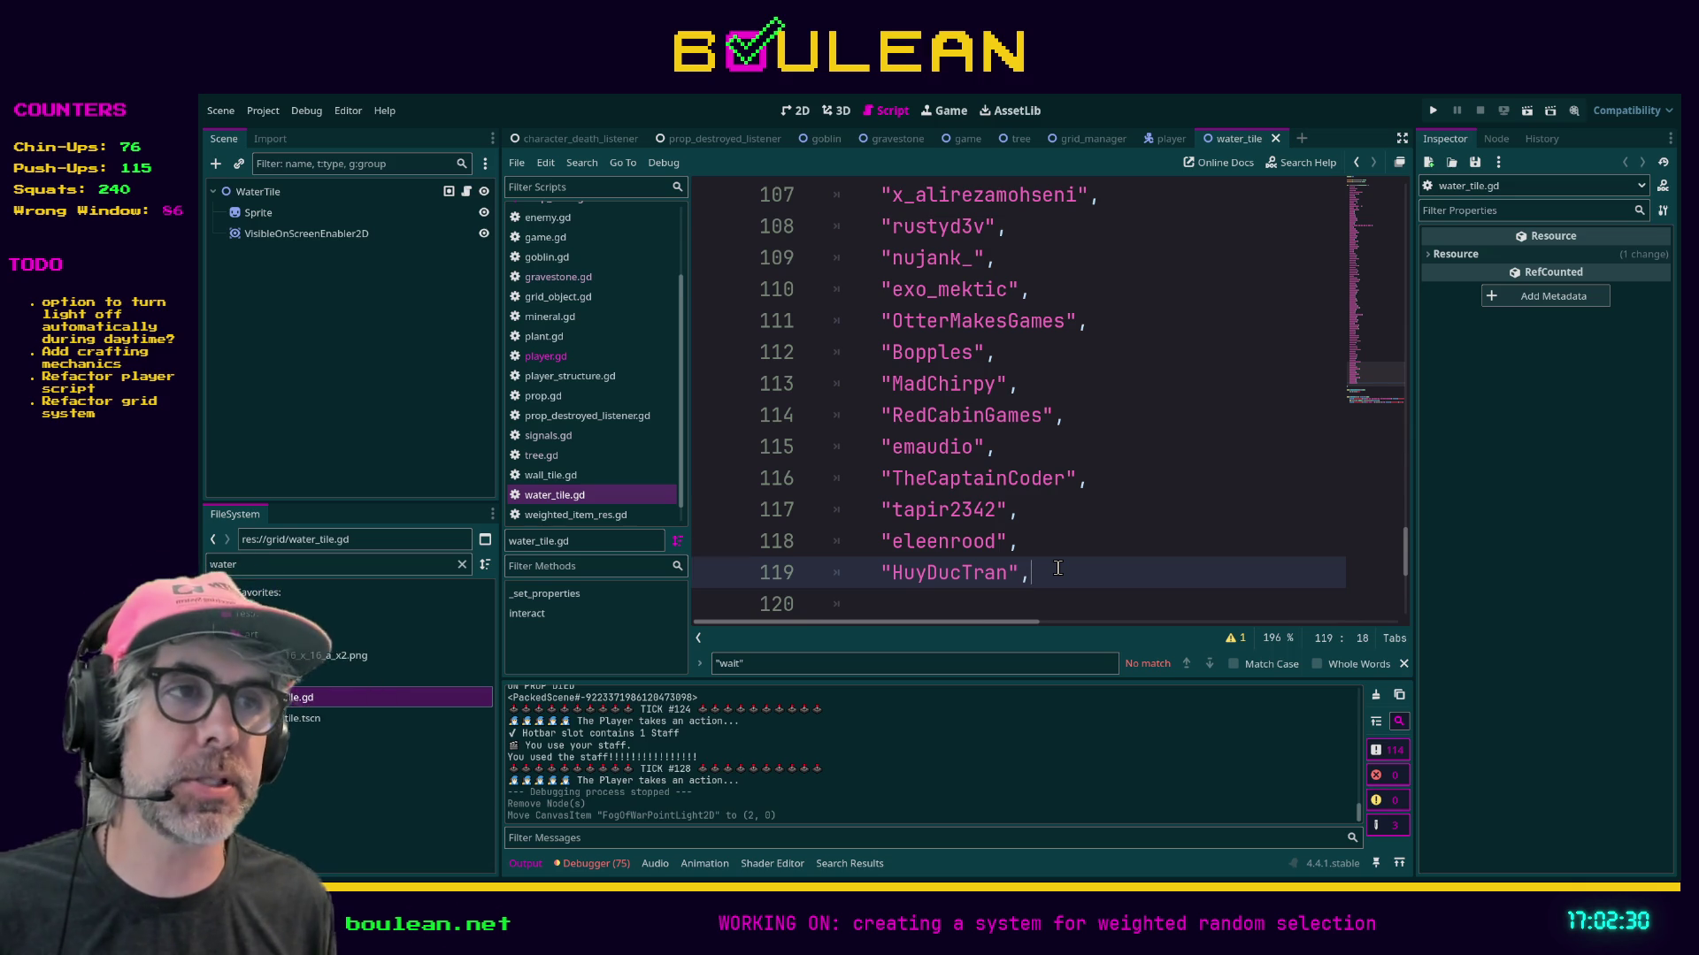
Add one more viewer name with a comma on line 120, save the script, and run the game.
{"action": "key", "text": "Return"}
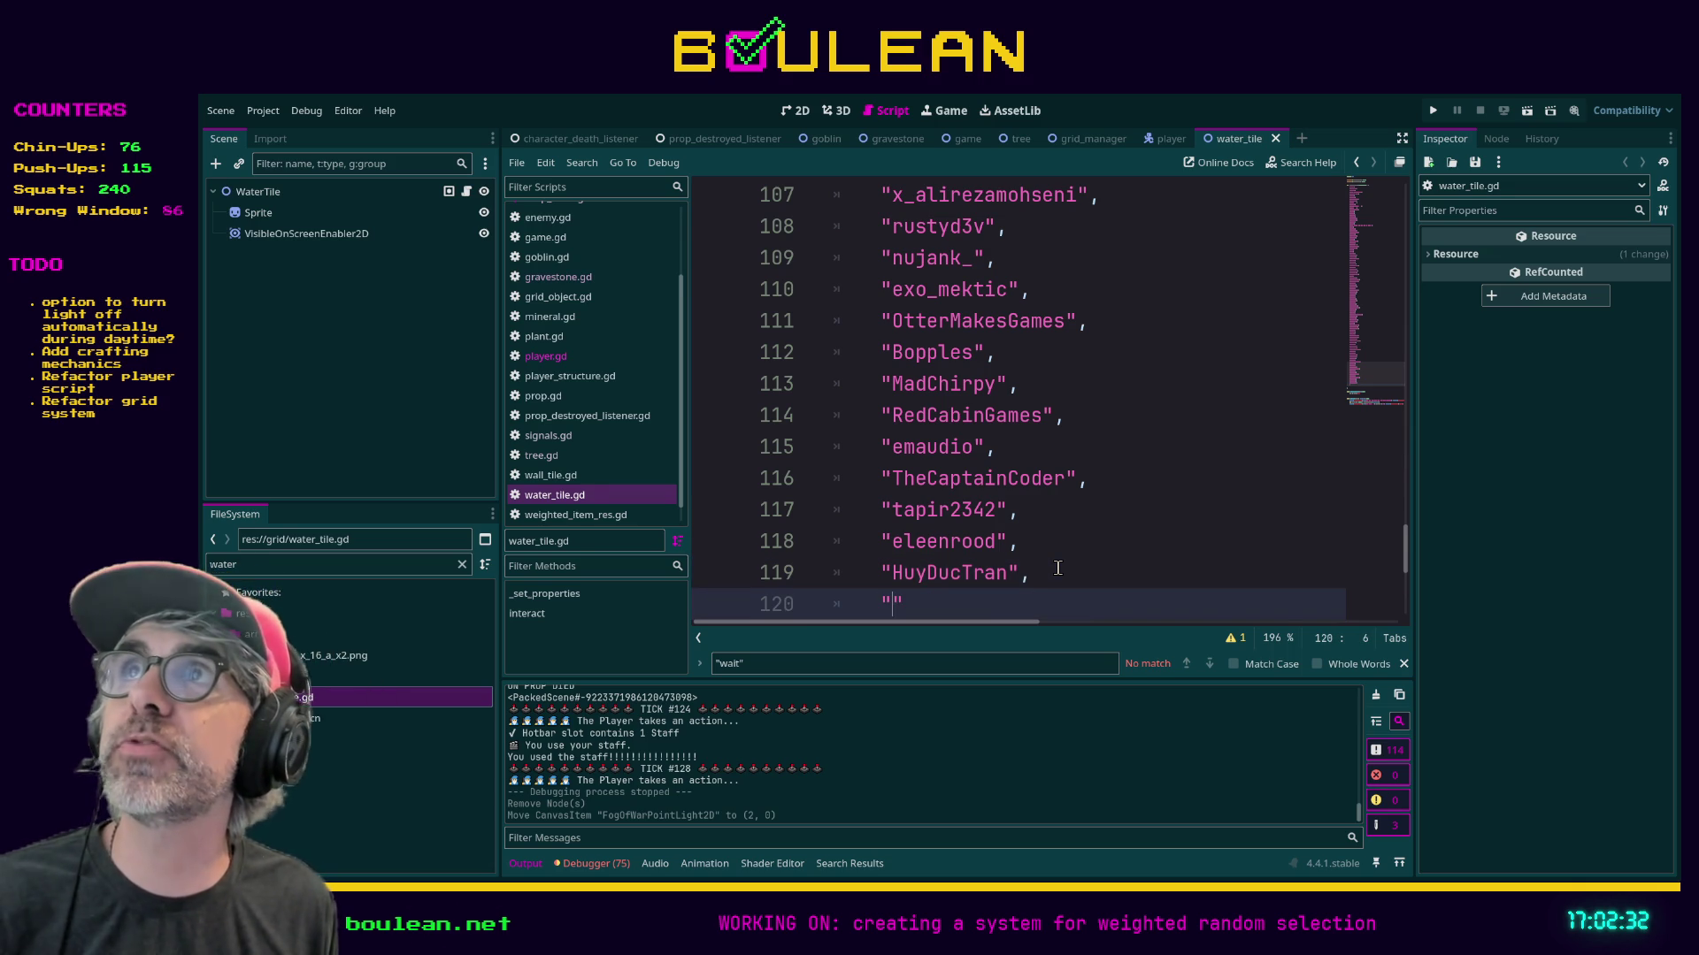
{"action": "type", "text": "\""}
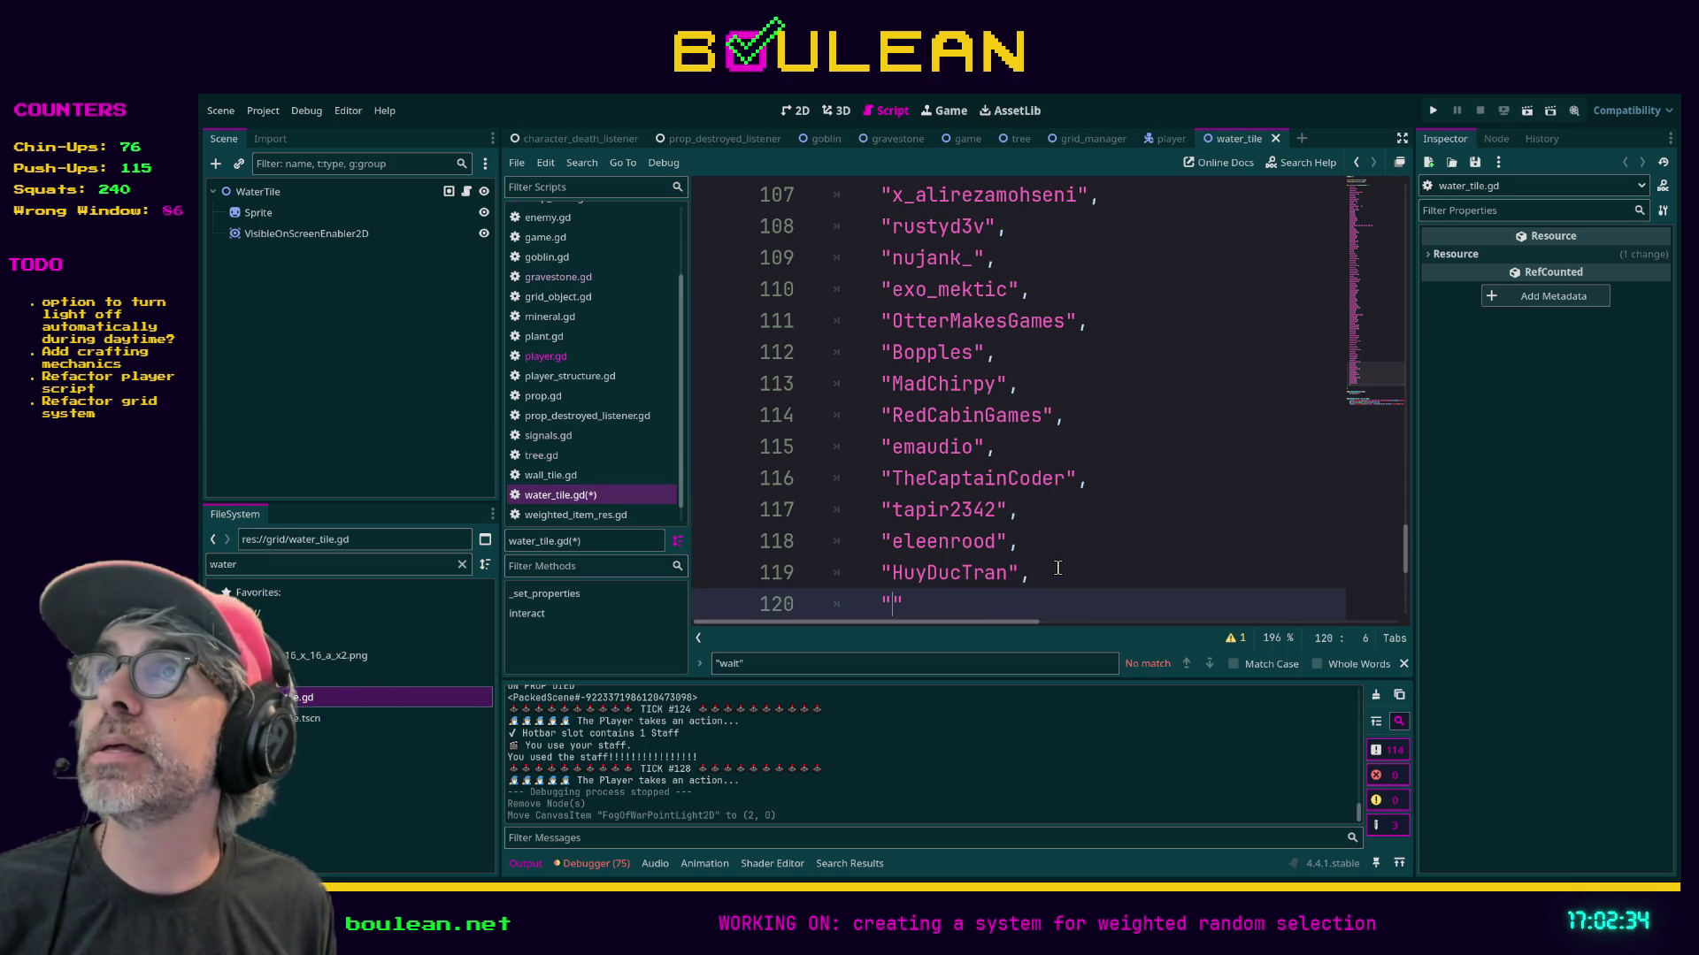
{"action": "type", "text": "bishoptattoo"}
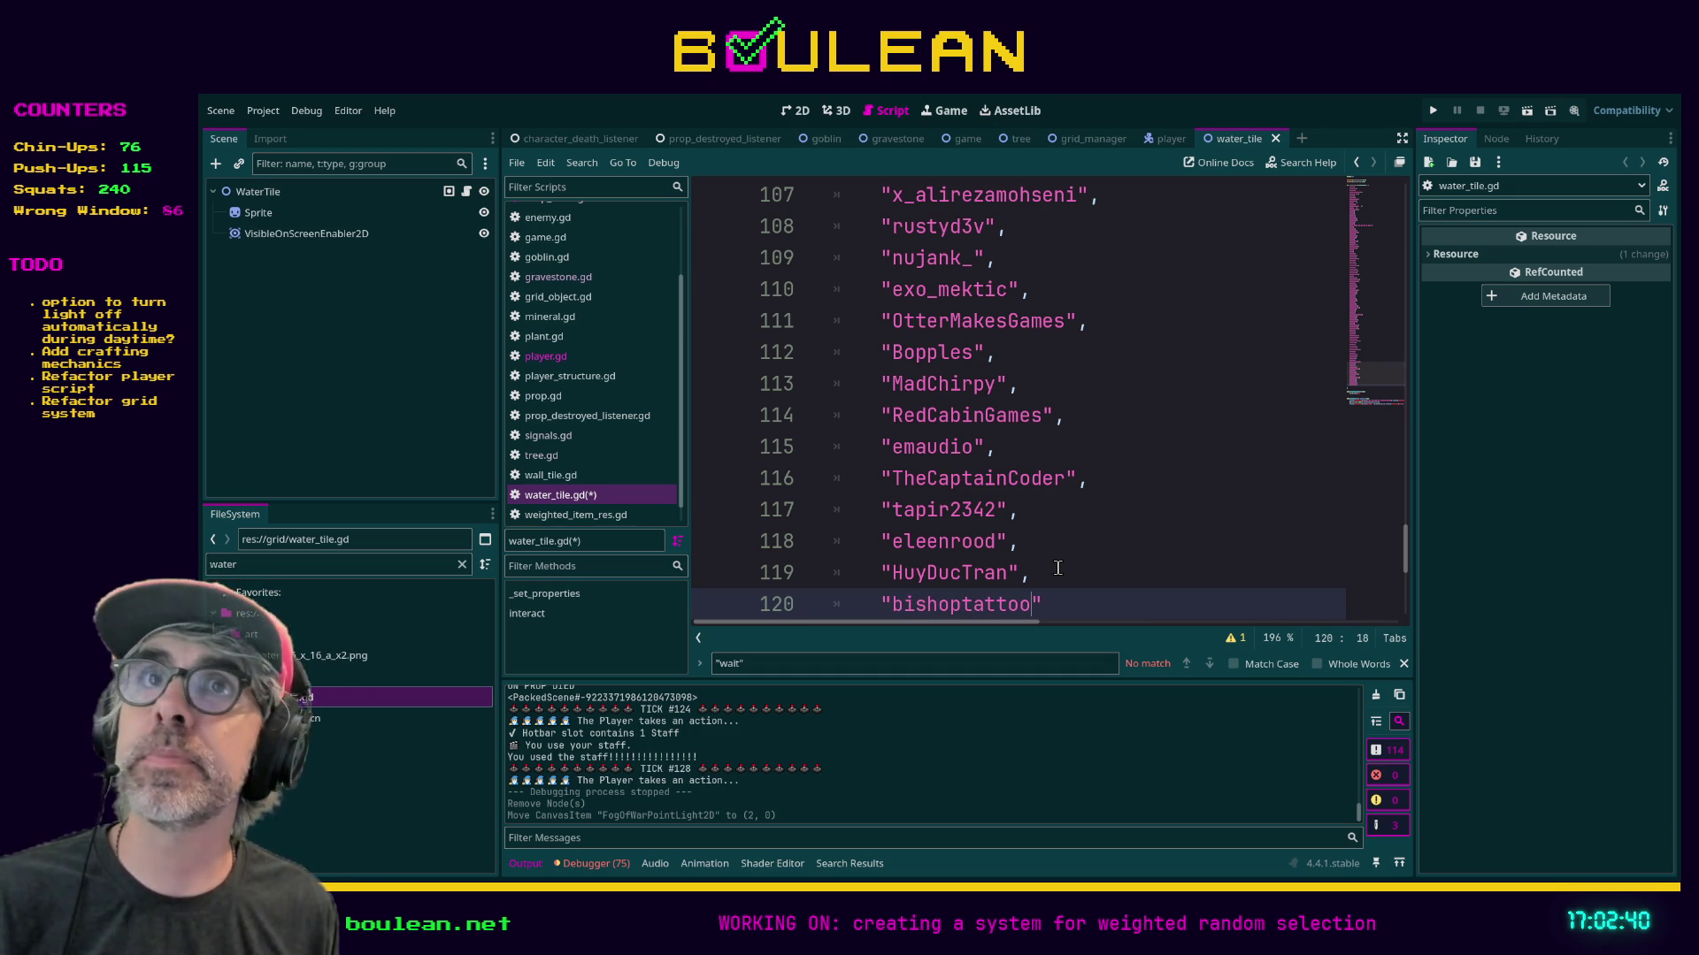
{"action": "type", "text": "s"}
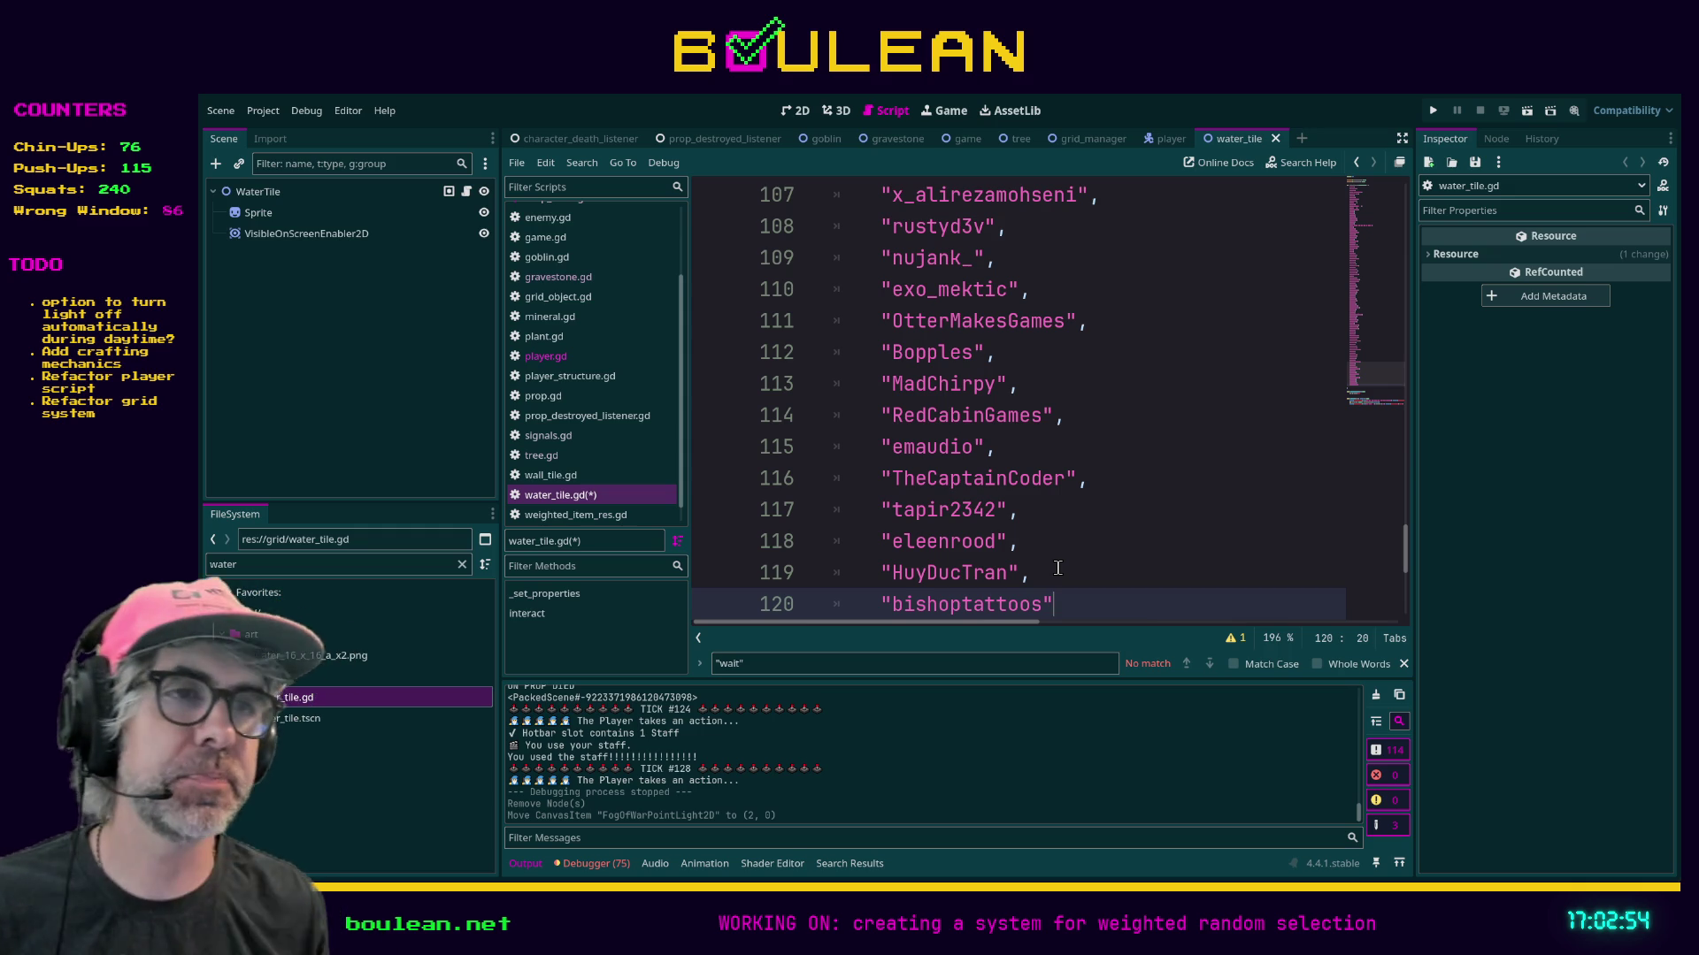
{"action": "scroll", "coordinate": [1058, 568], "scroll_direction": "down", "scroll_amount": 1}
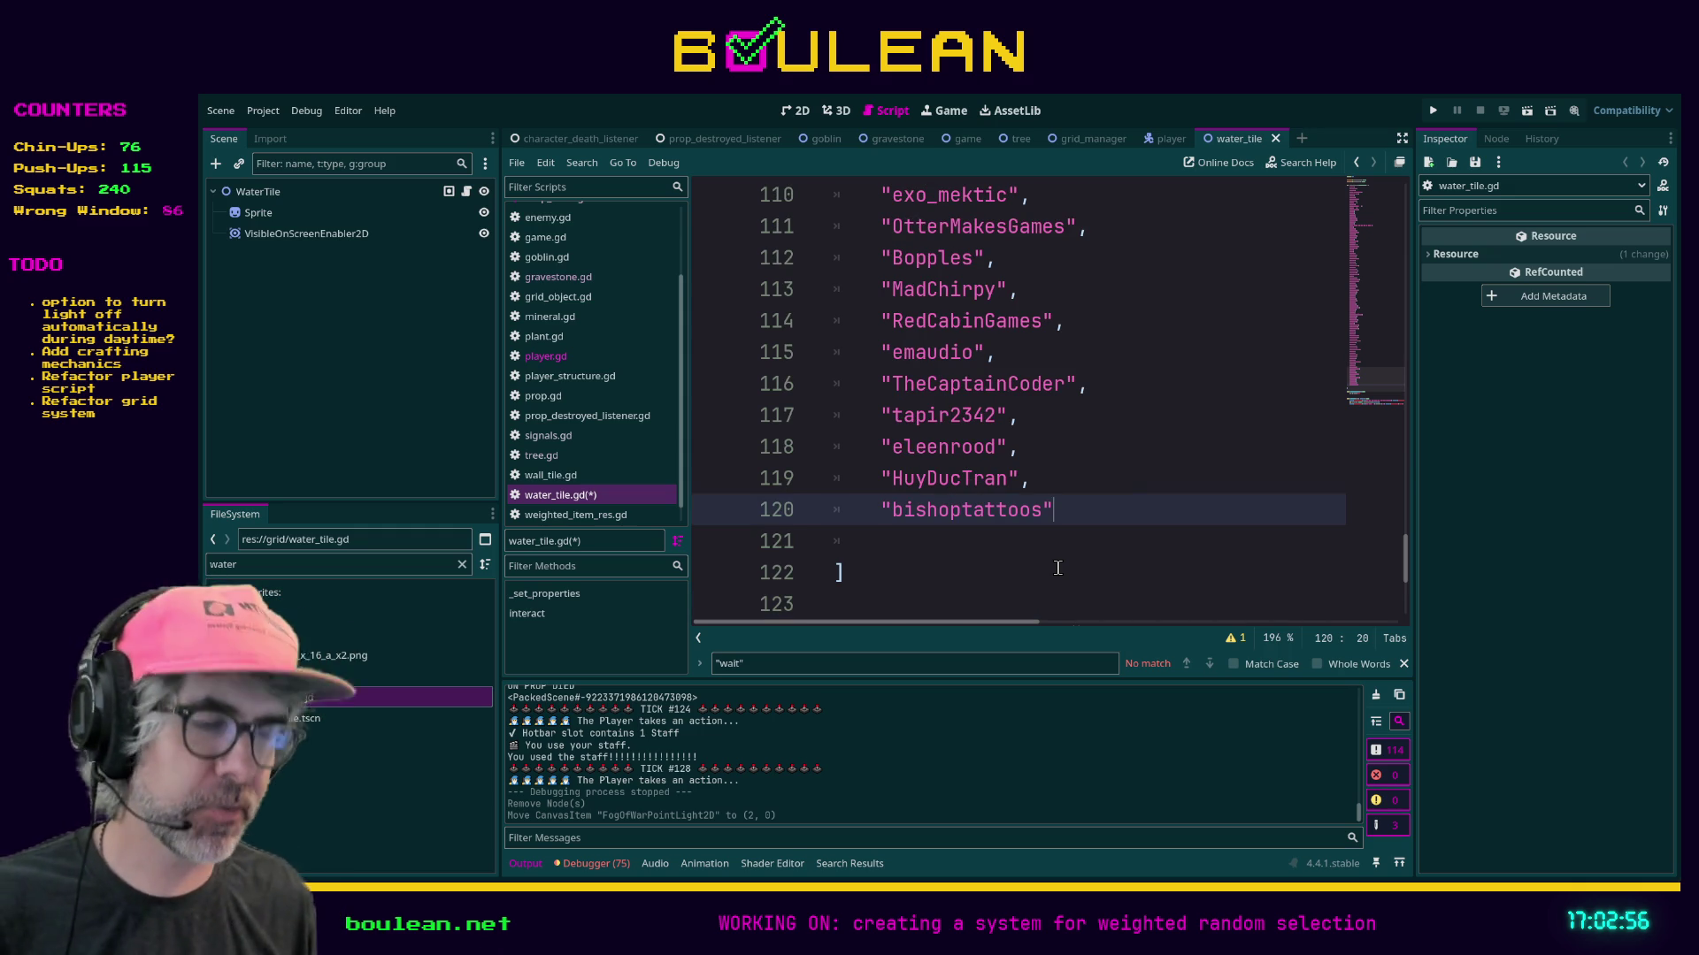
{"action": "type", "text": ","}
{"action": "key", "text": "ctrl+s"}
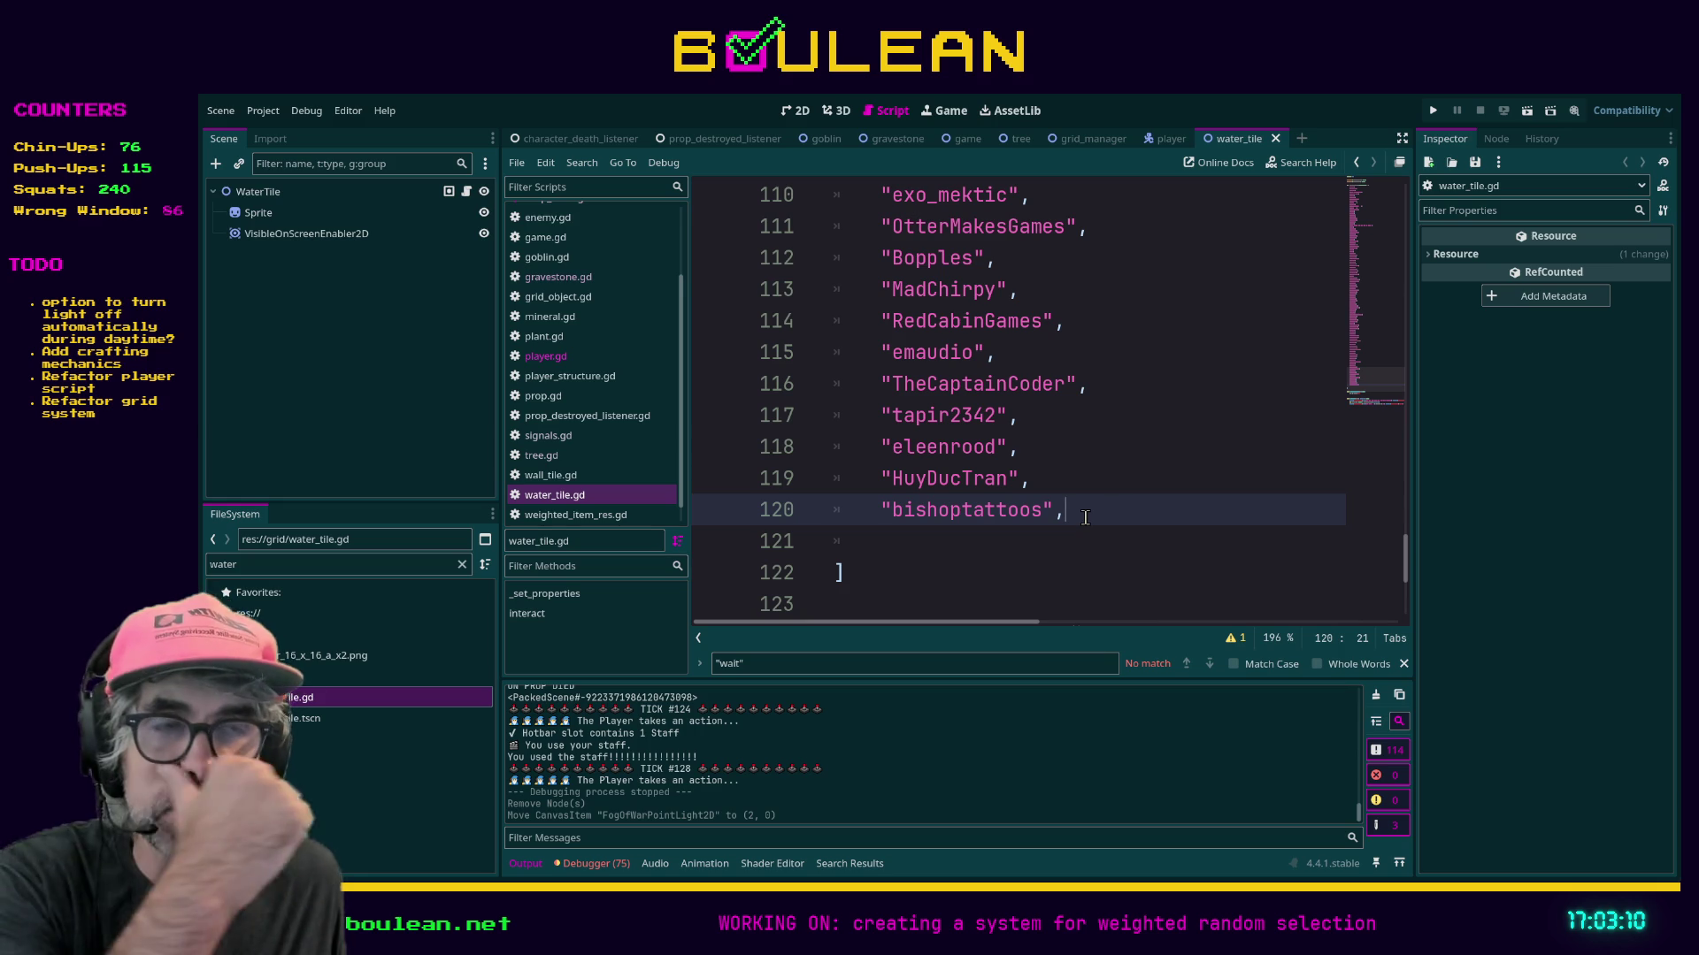
{"action": "key", "text": "F5"}
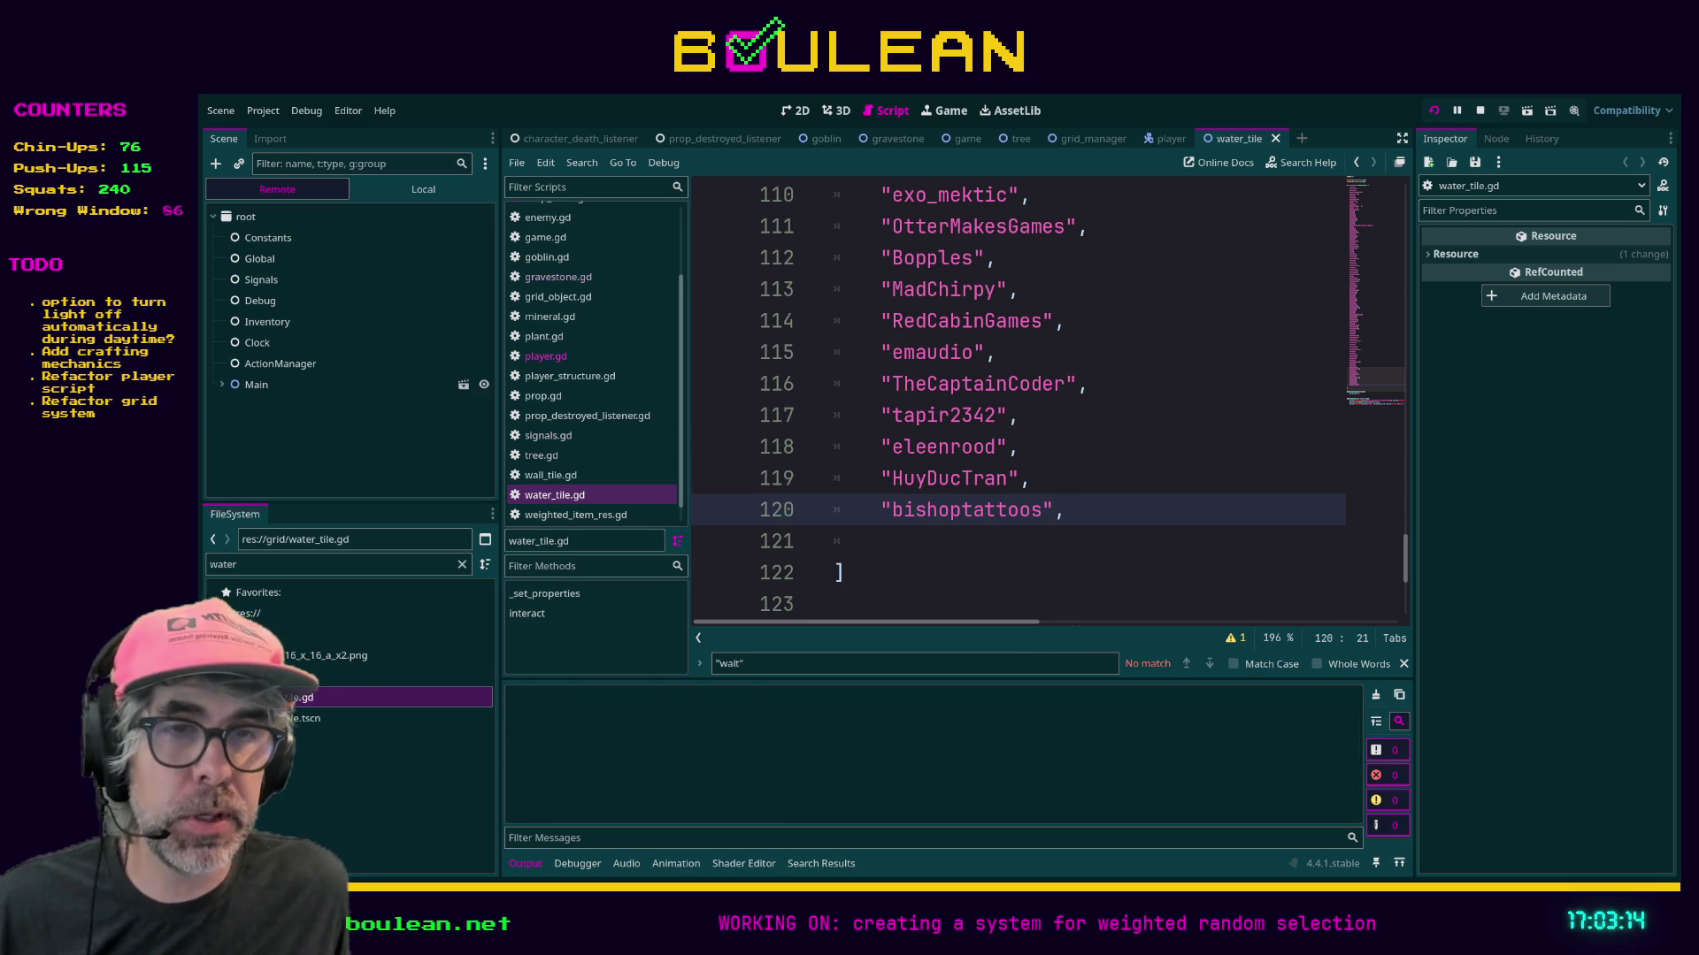
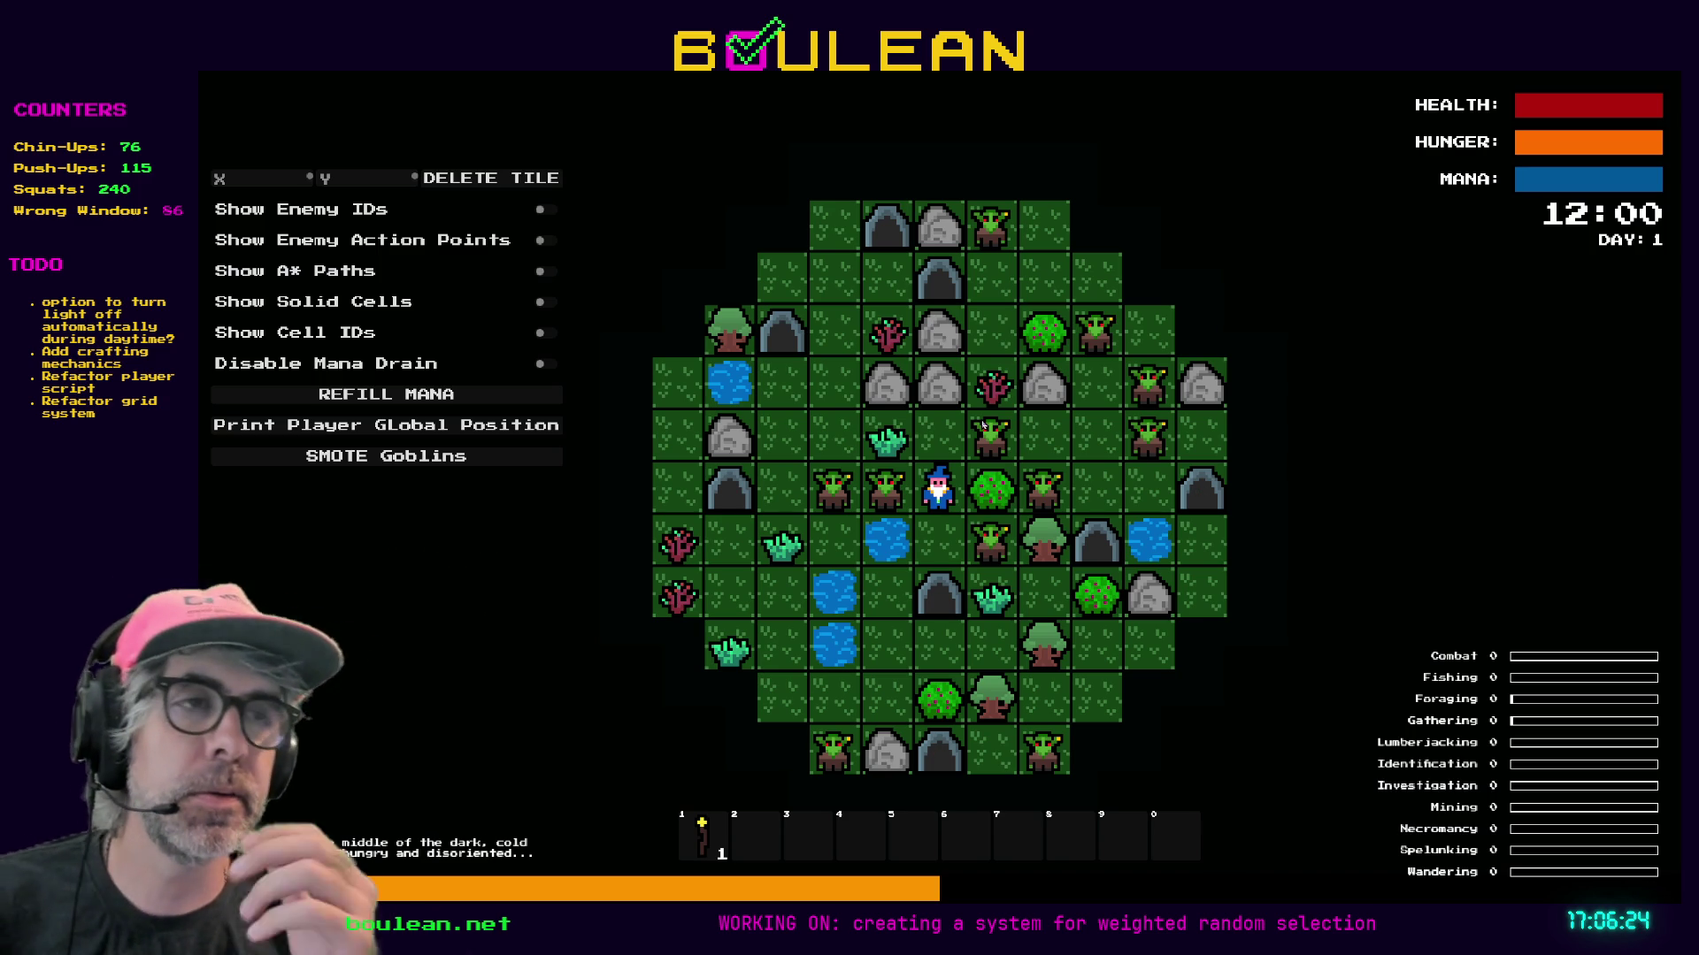
Karate-chop the goblins left, above and below the wizard and gather souls from their gravestones.
{"action": "key", "text": "Left"}
{"action": "key", "text": "Left"}
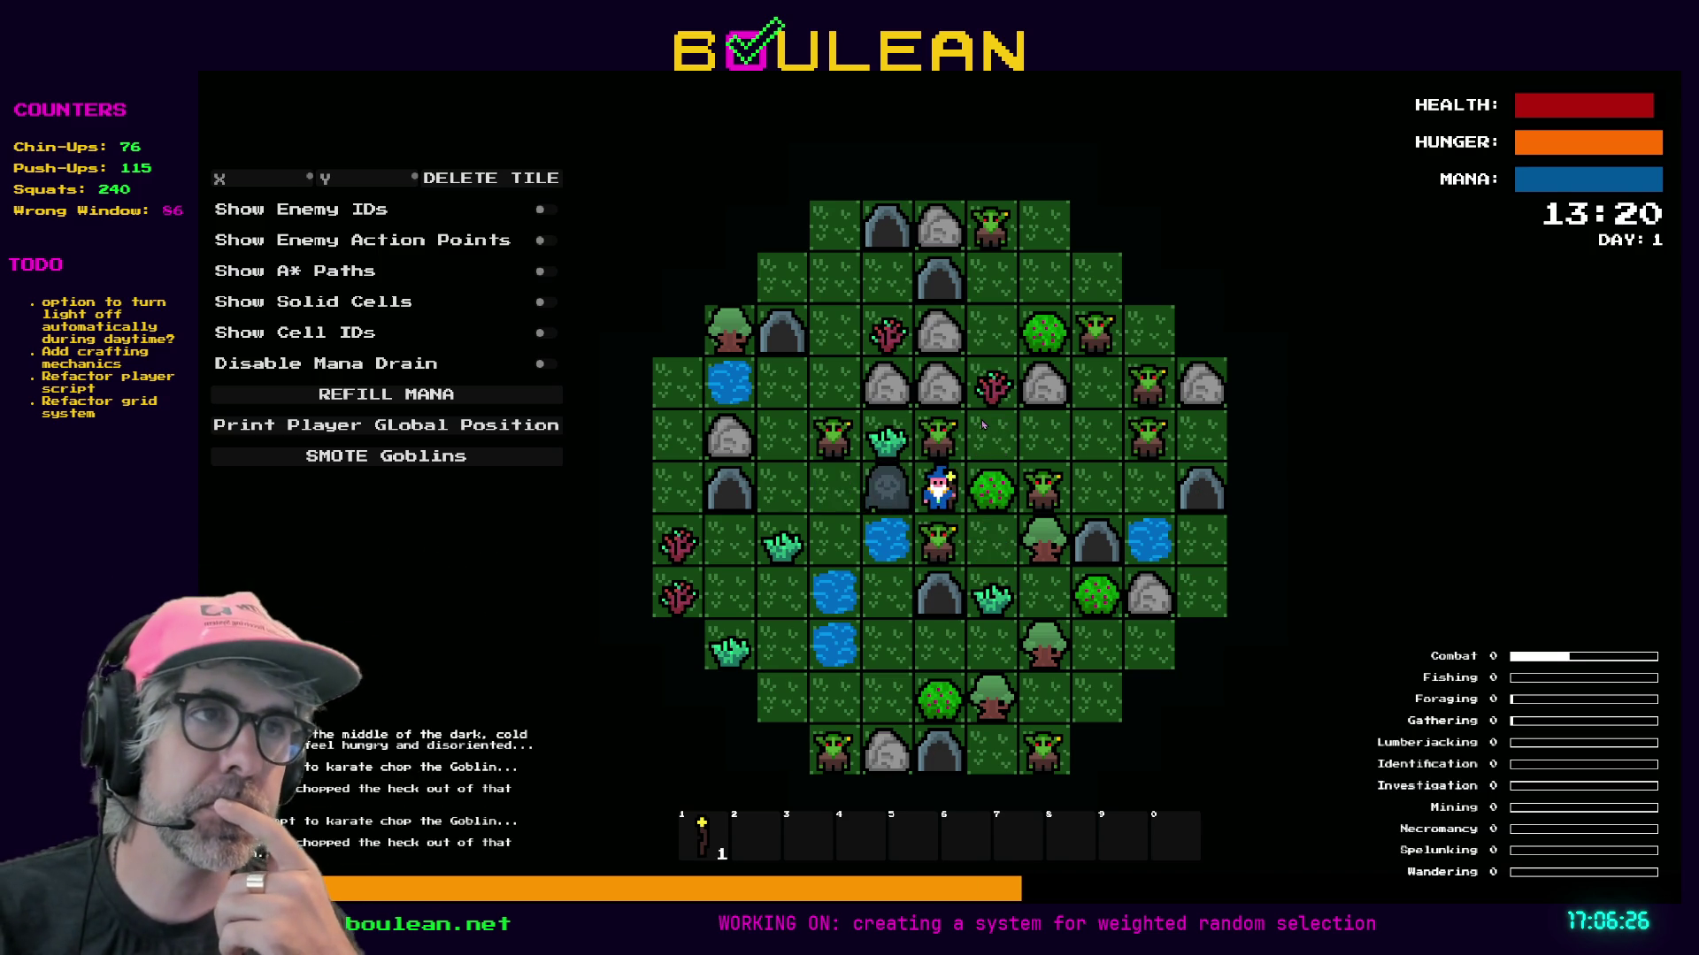
{"action": "key", "text": "Left"}
{"action": "key", "text": "Up"}
{"action": "key", "text": "Up"}
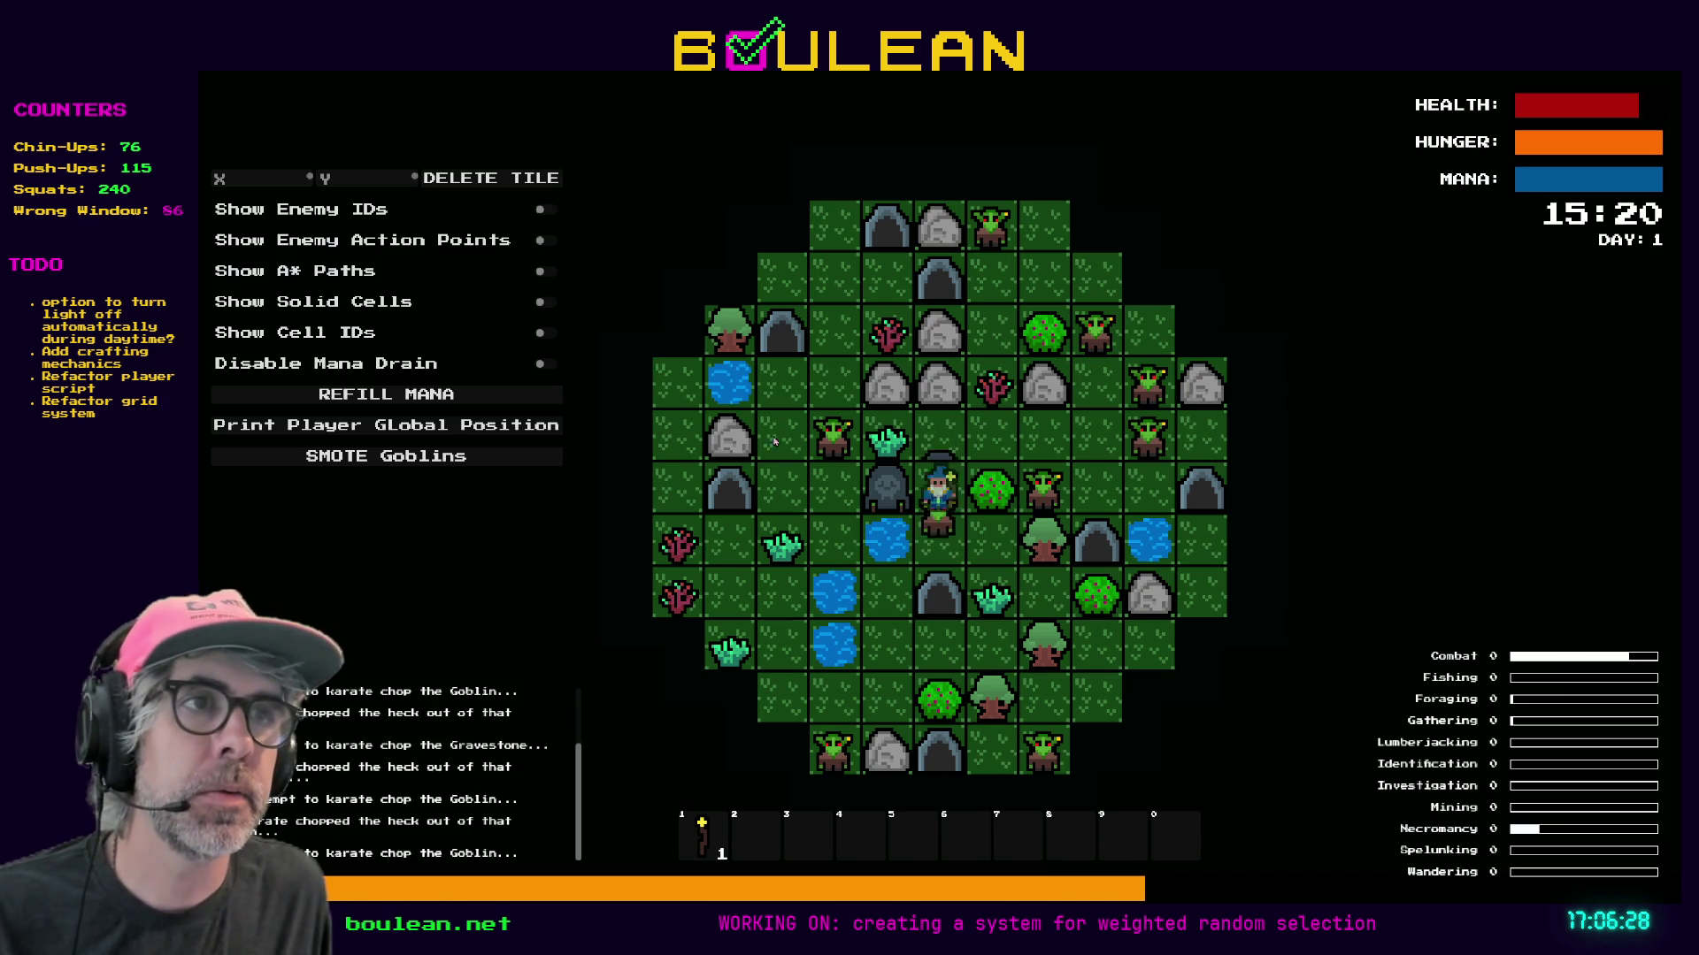
{"action": "key", "text": "Up"}
{"action": "key", "text": "Up"}
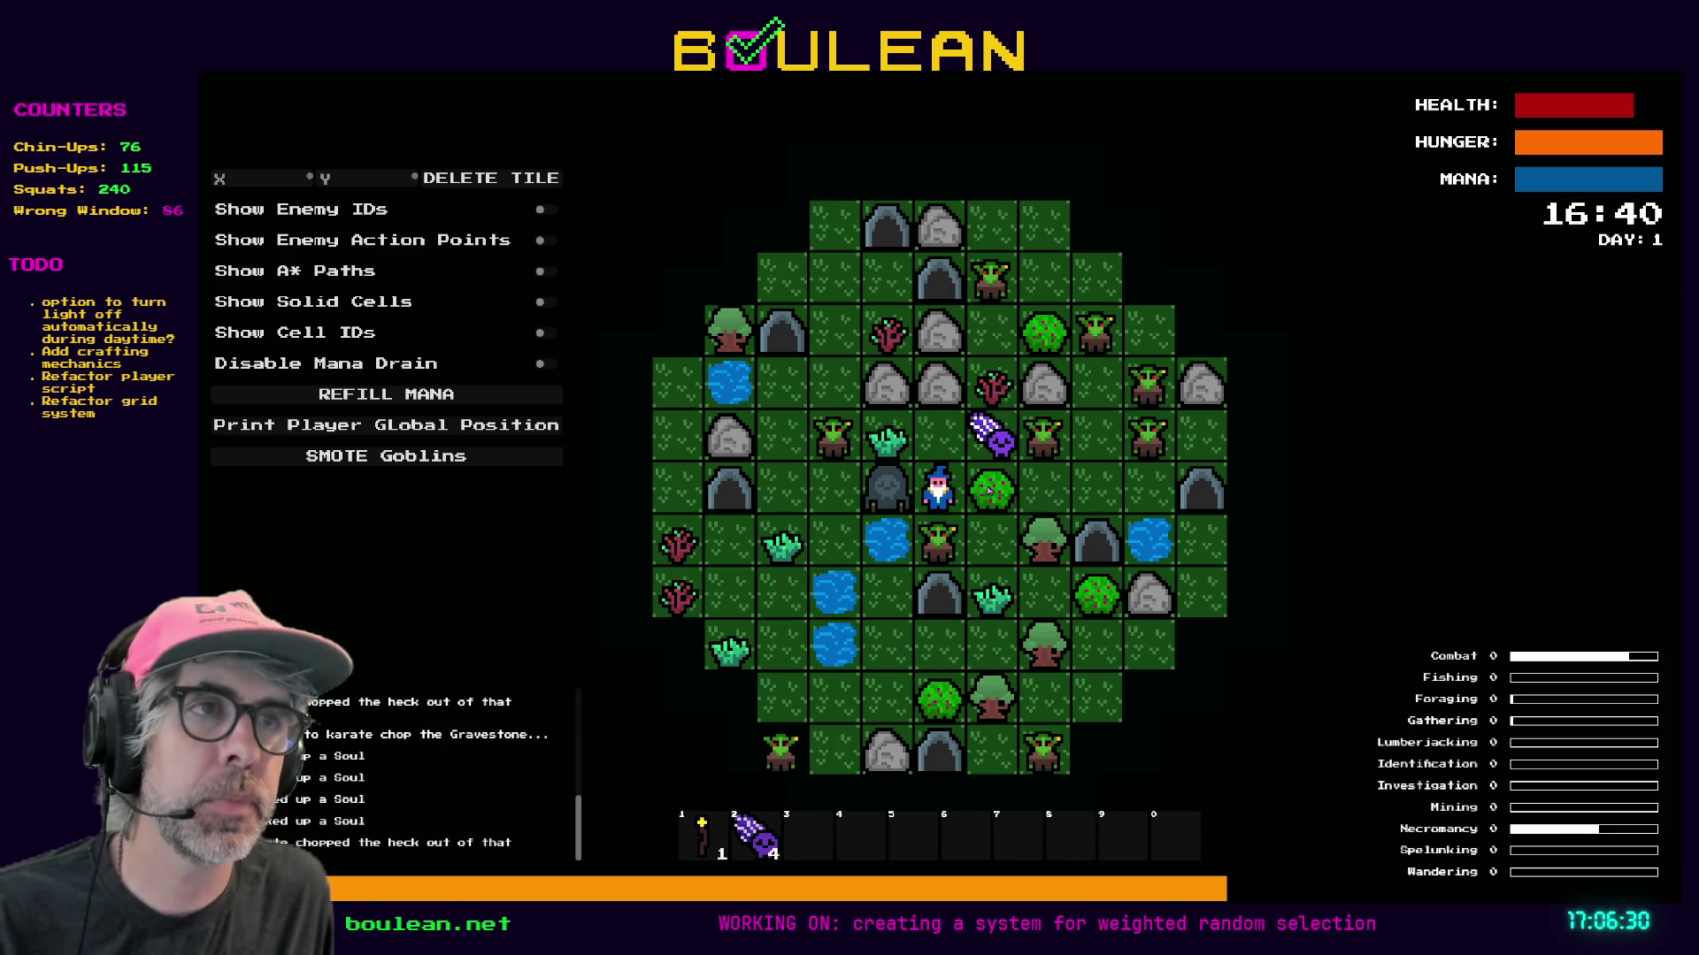
{"action": "key", "text": "Up"}
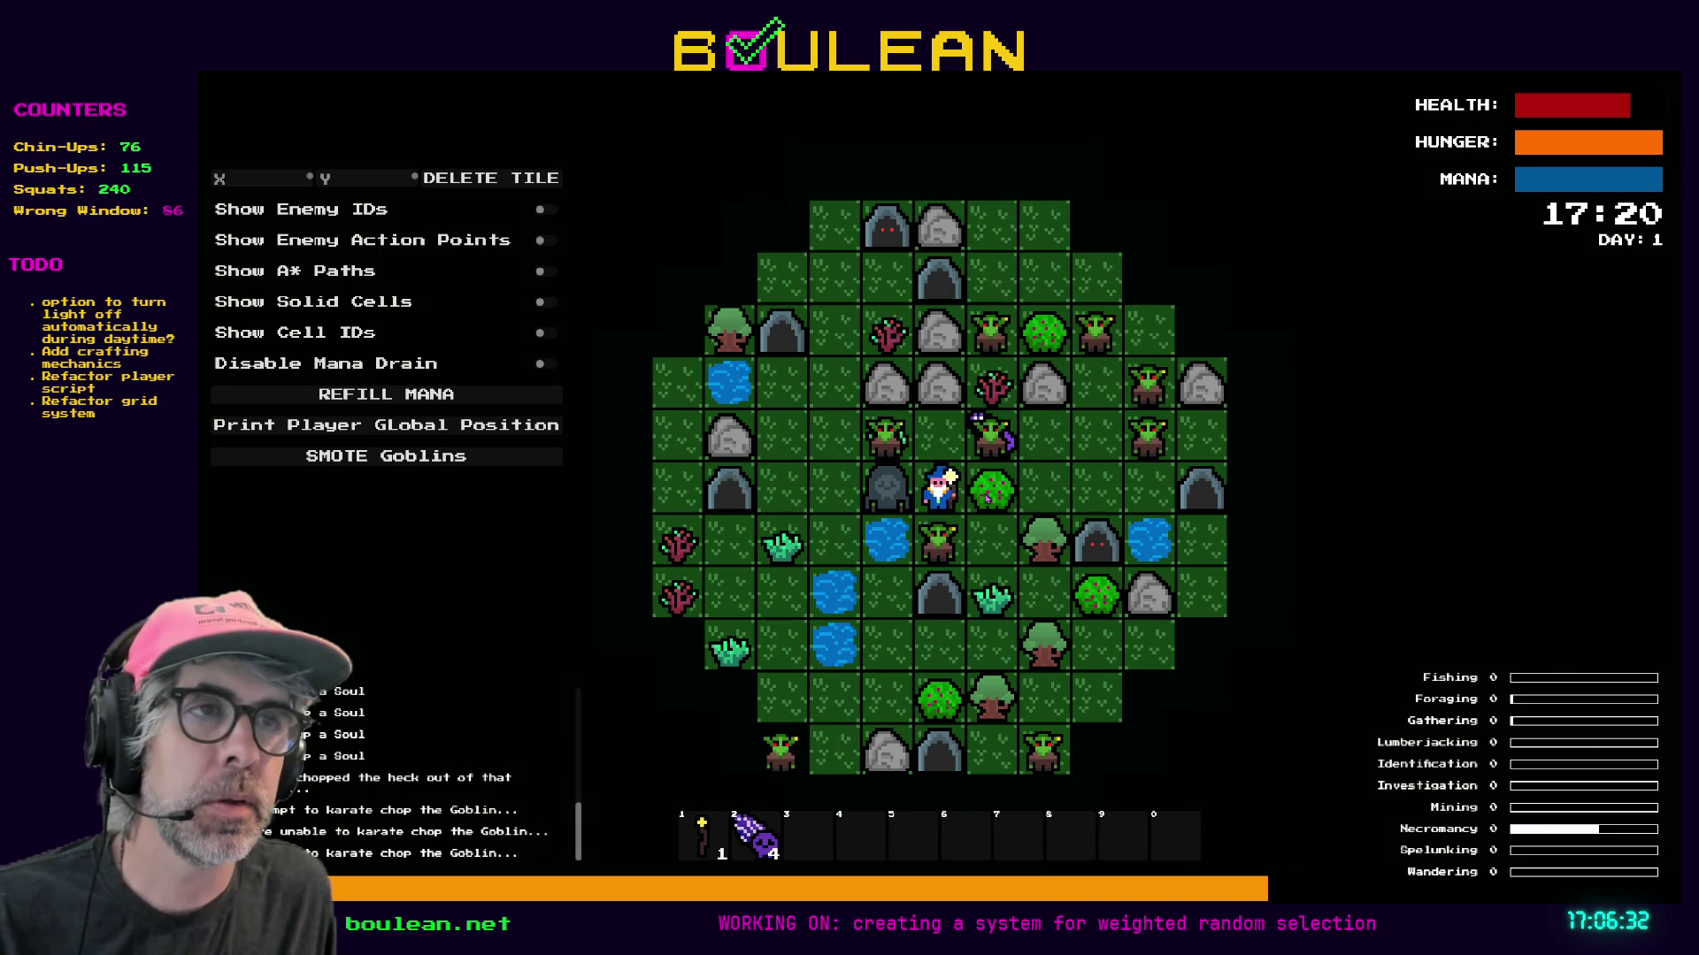
{"action": "key", "text": "Up"}
{"action": "key", "text": "Up"}
{"action": "key", "text": "Down"}
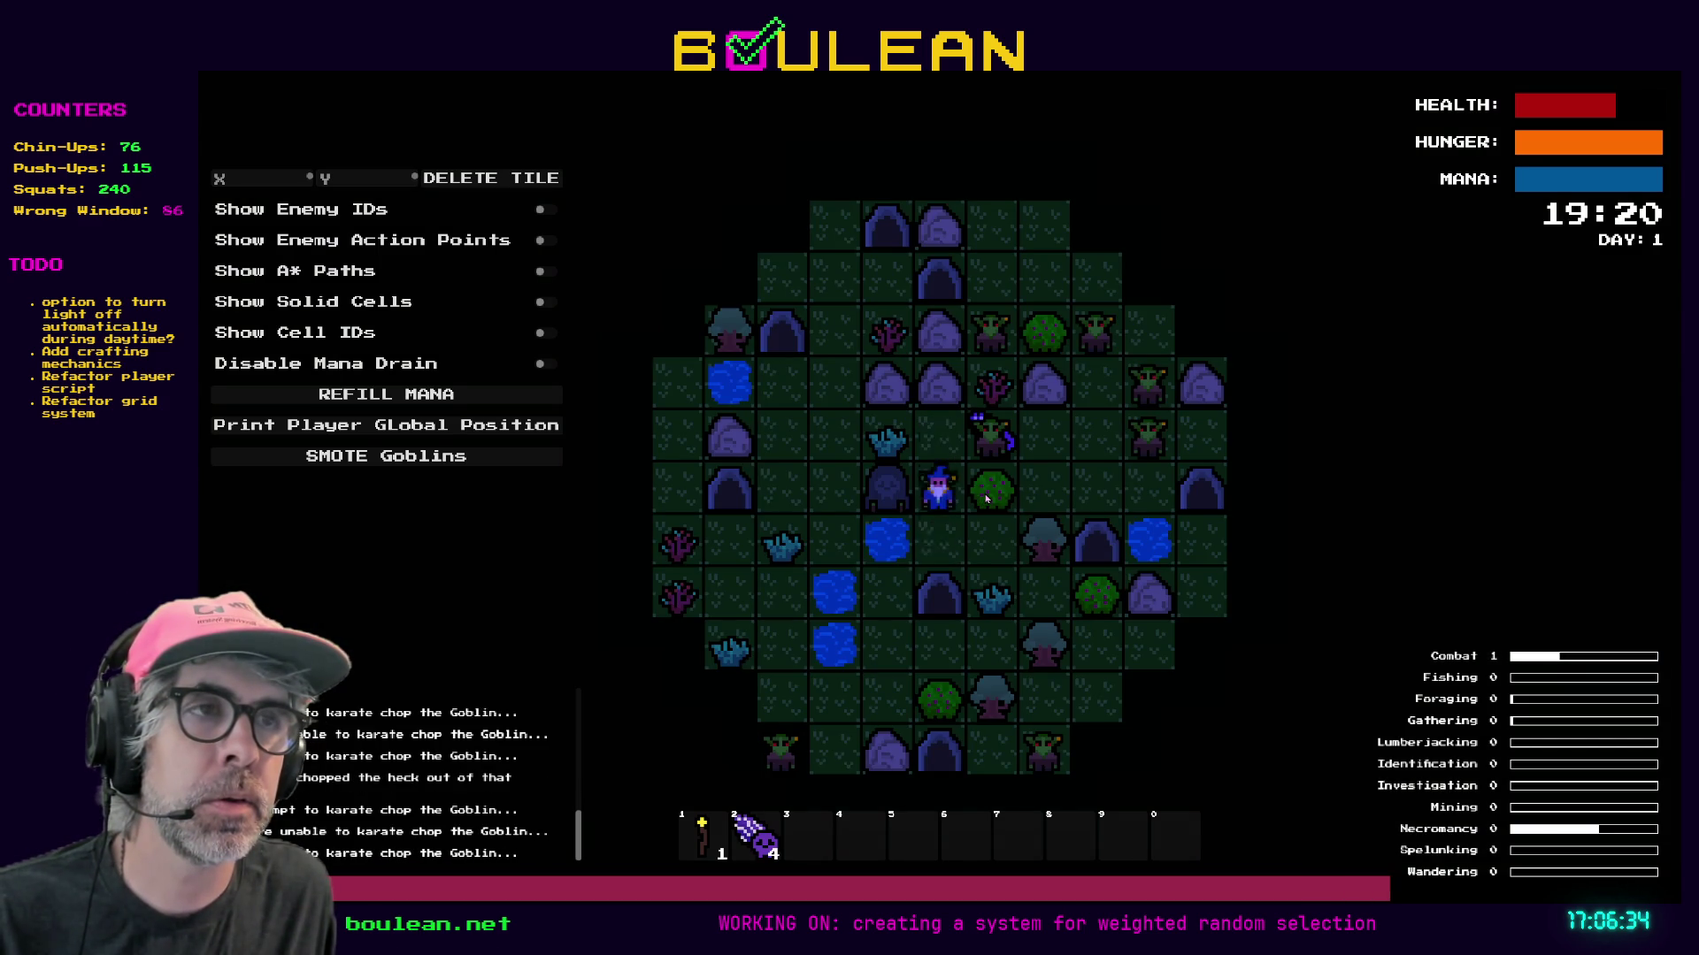
{"action": "key", "text": "Down"}
{"action": "key", "text": "Down"}
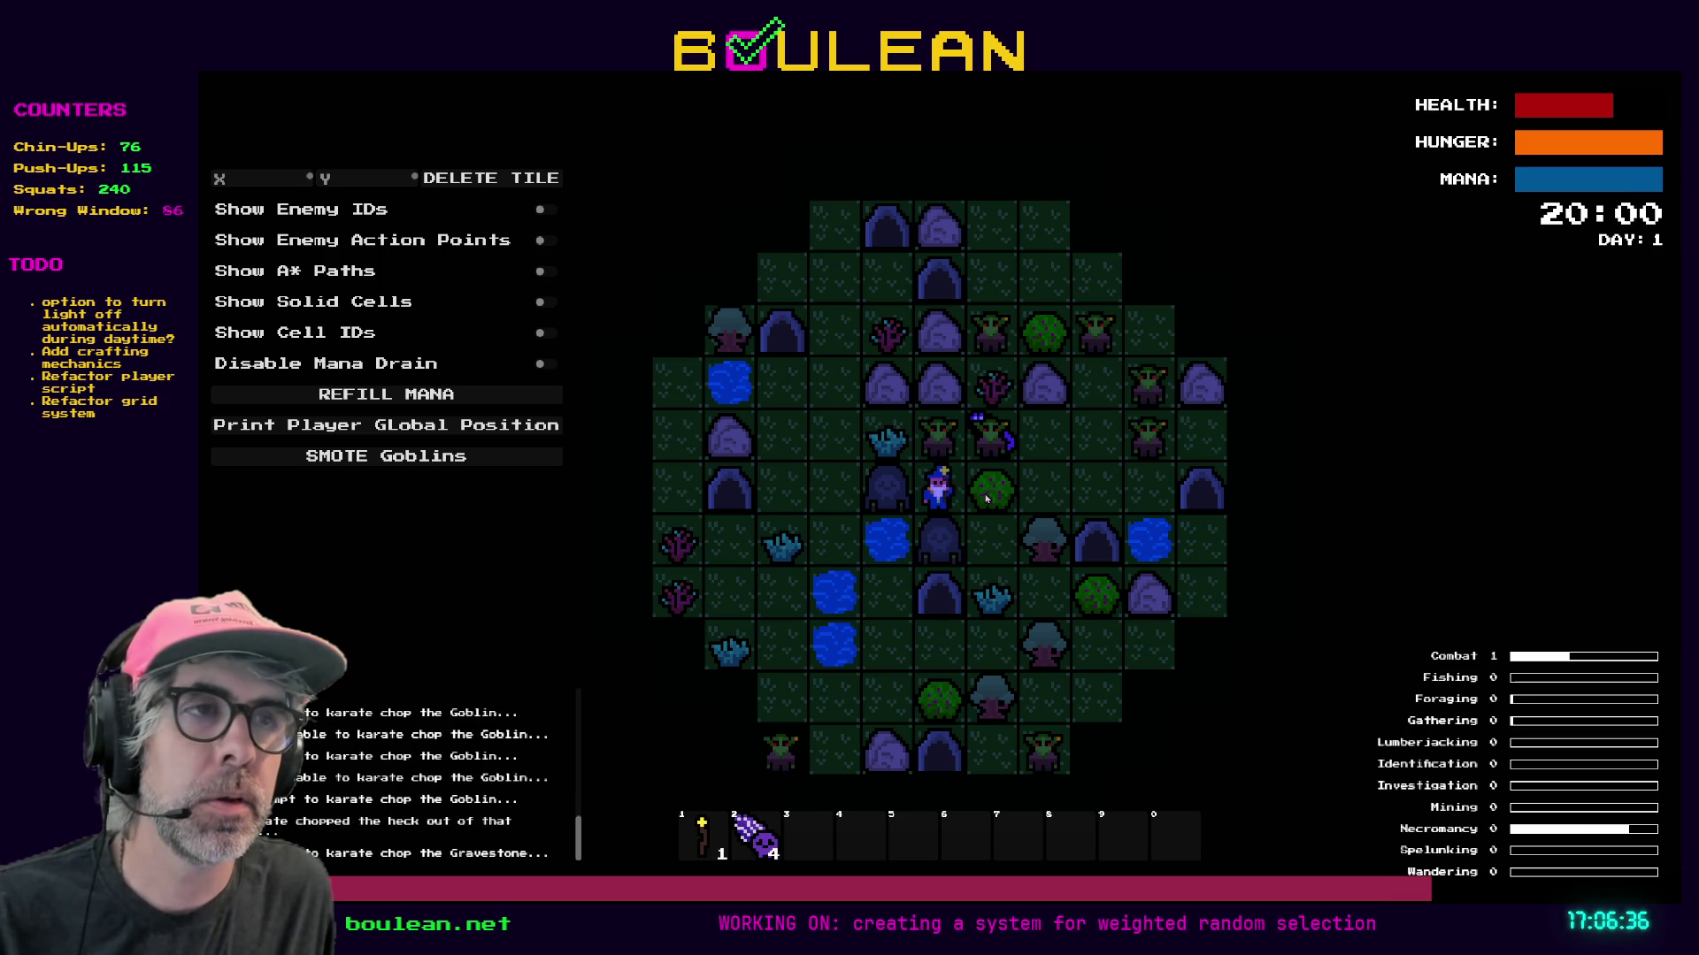
{"action": "key", "text": "Down"}
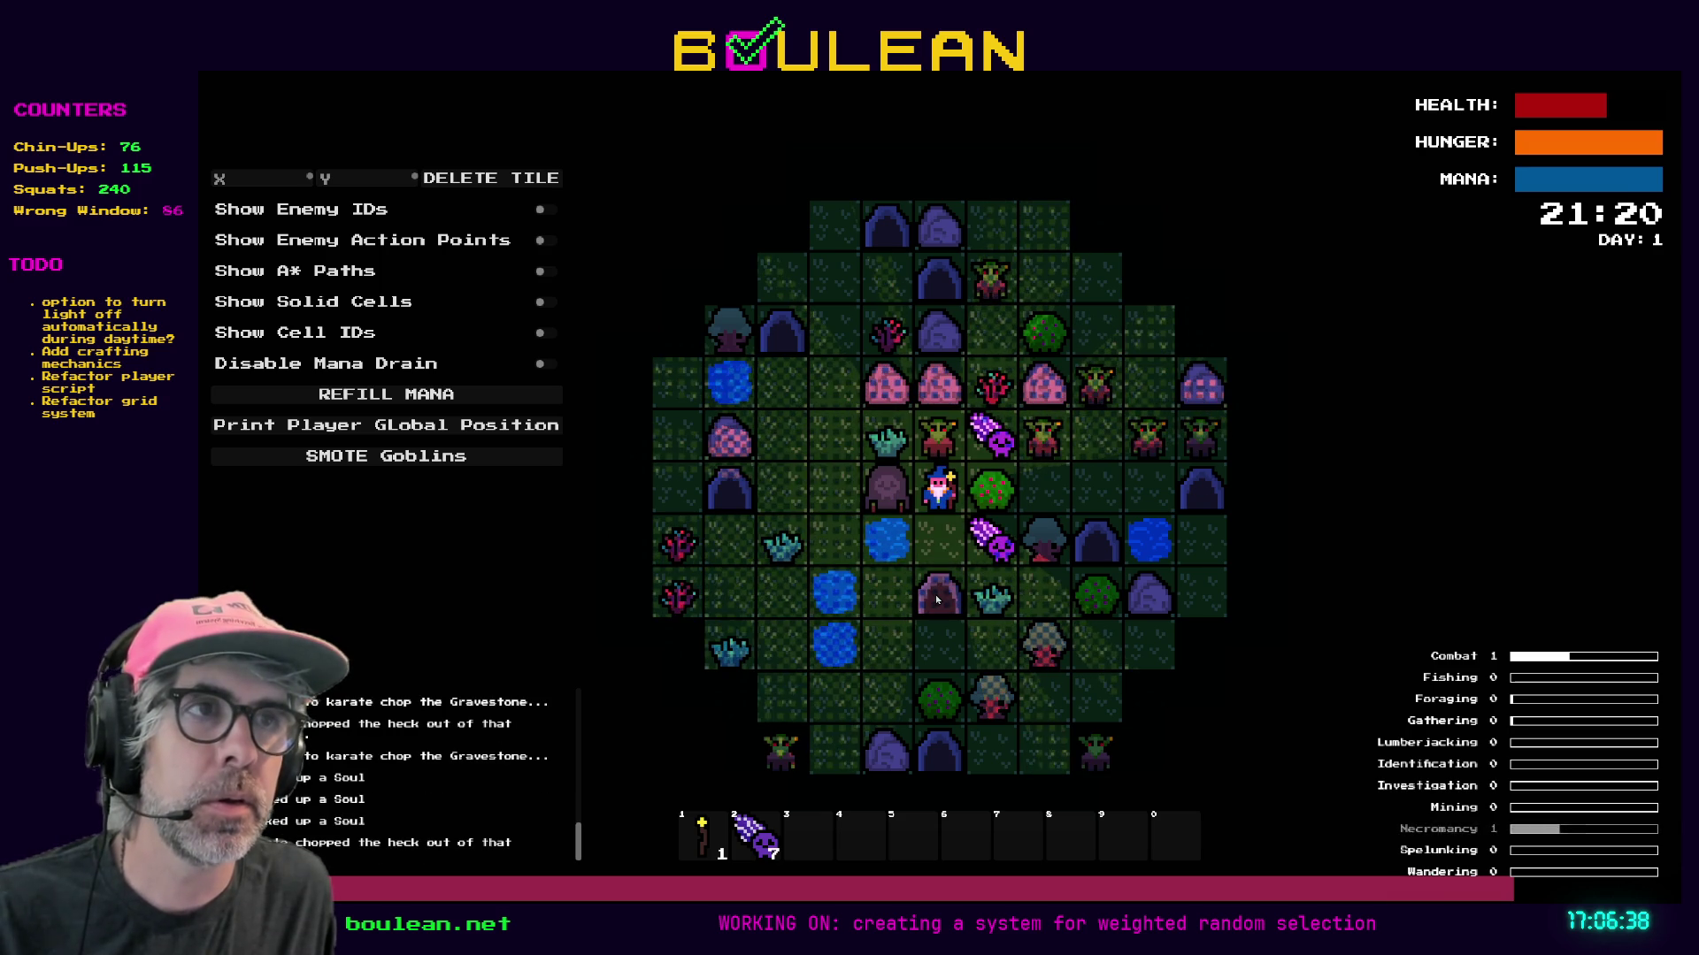
{"action": "key", "text": "Up"}
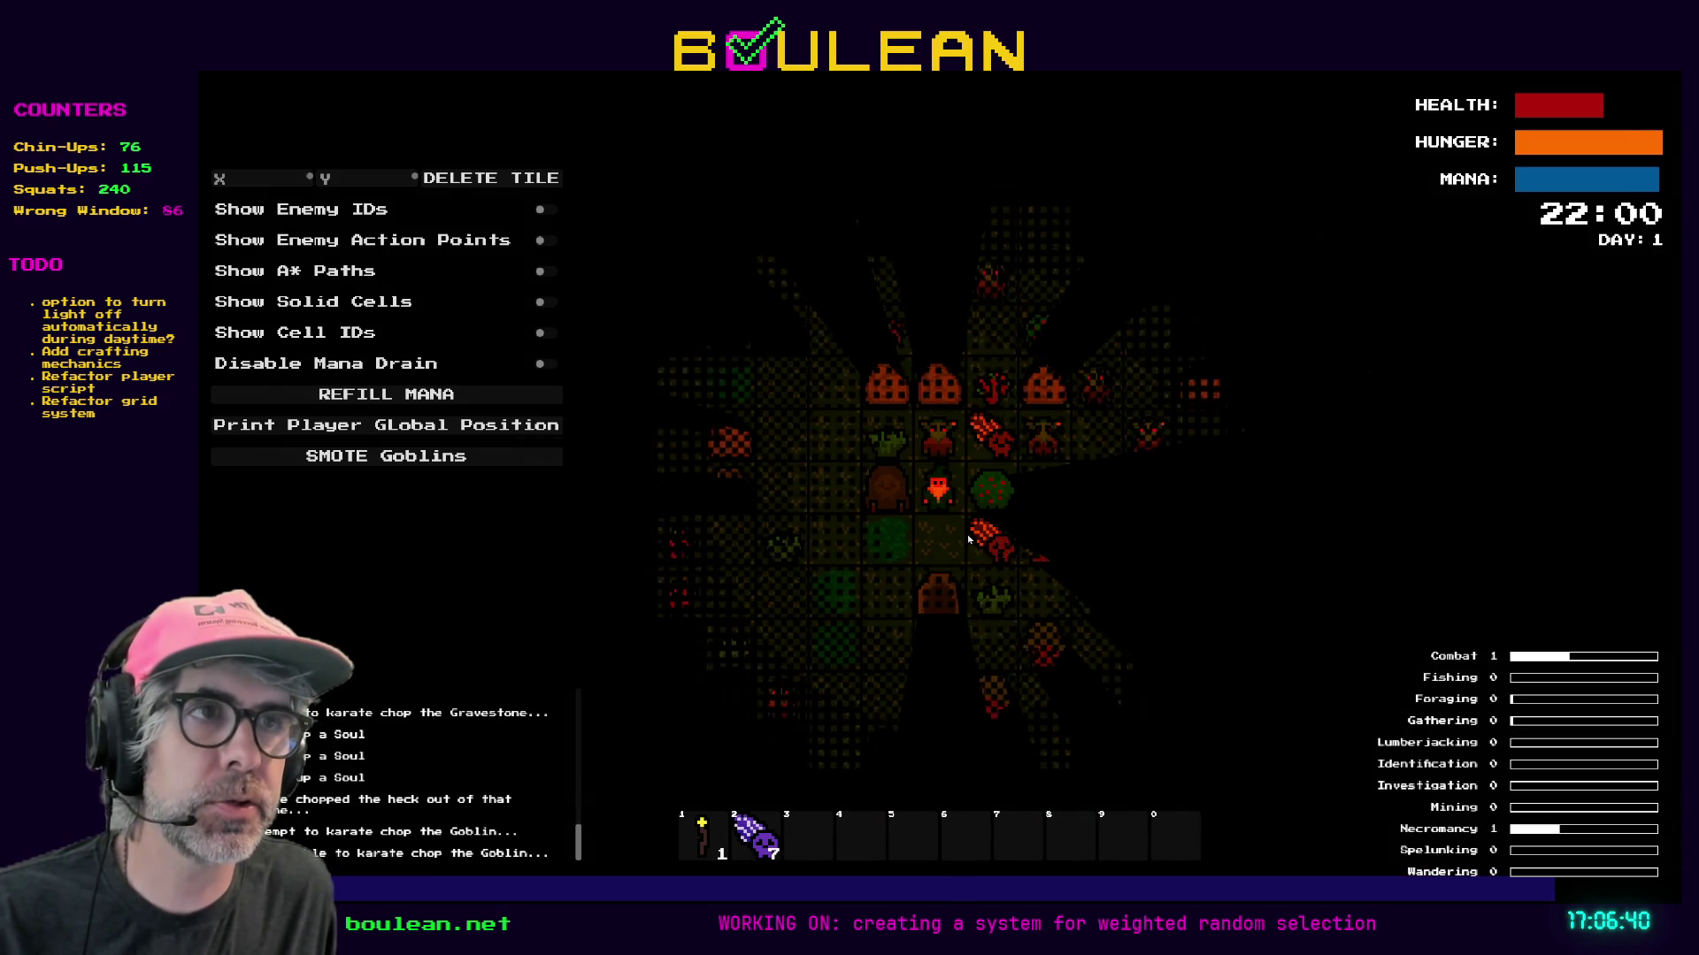
{"action": "scroll", "coordinate": [983, 552], "scroll_direction": "up", "scroll_amount": 3}
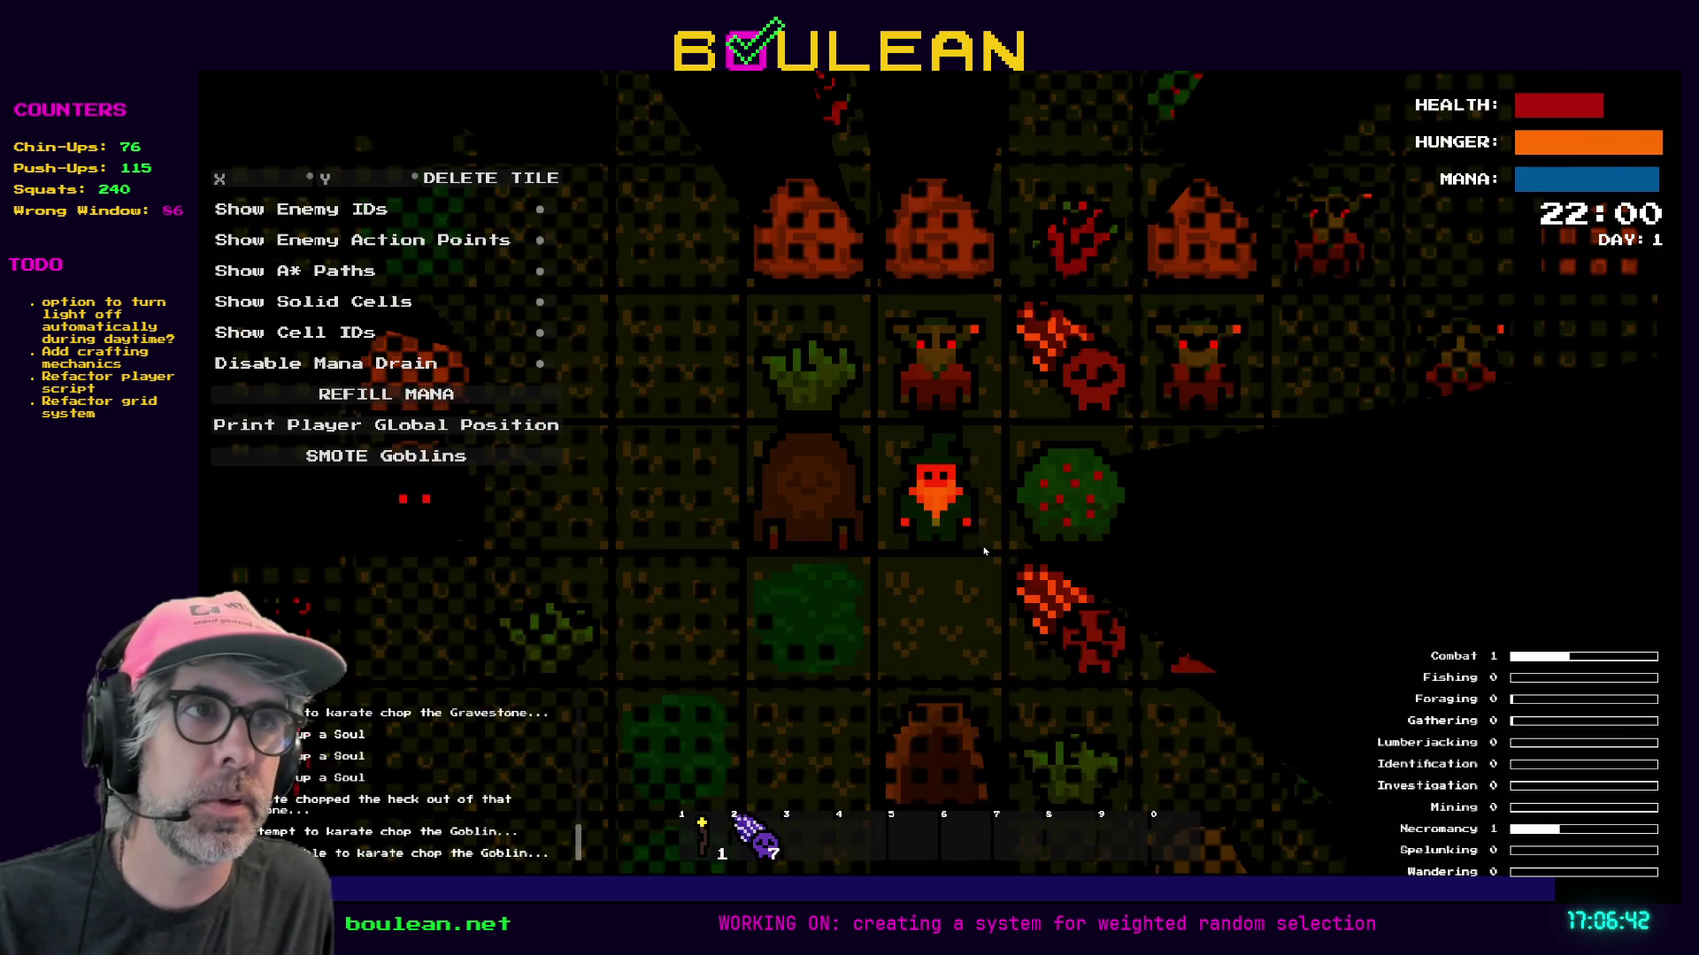
Equip the staff and defeat the goblin above, raising the soul count to 15.
{"action": "key", "text": "1"}
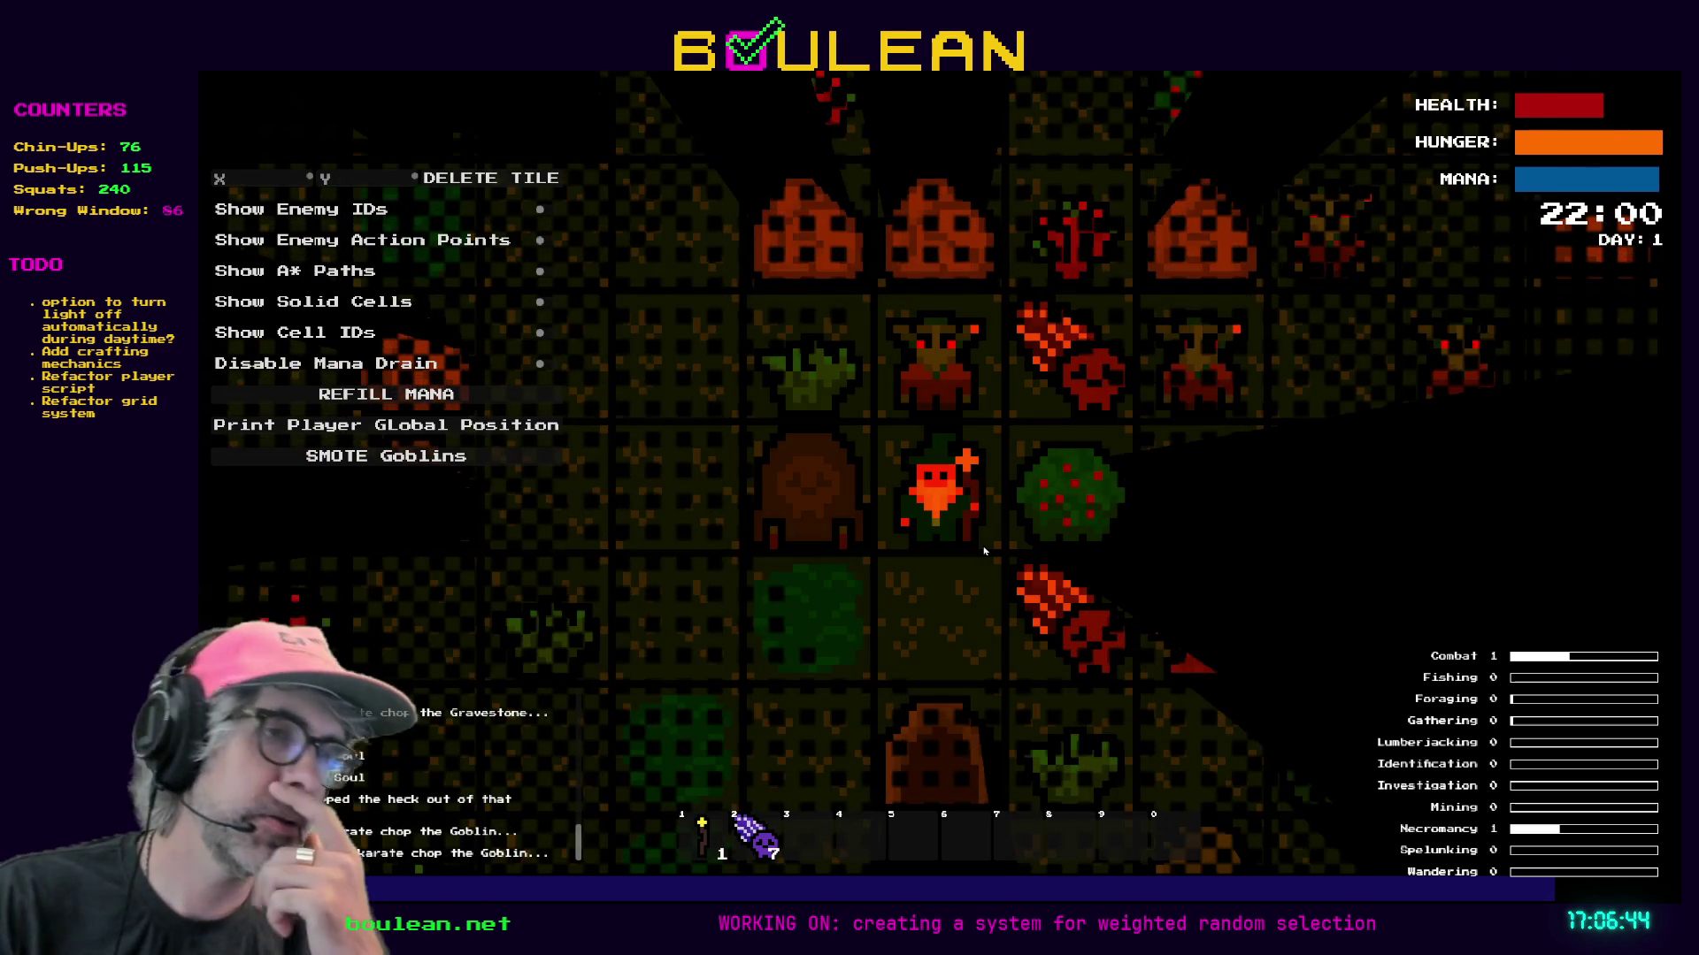
{"action": "key", "text": "Up"}
{"action": "key", "text": "Up"}
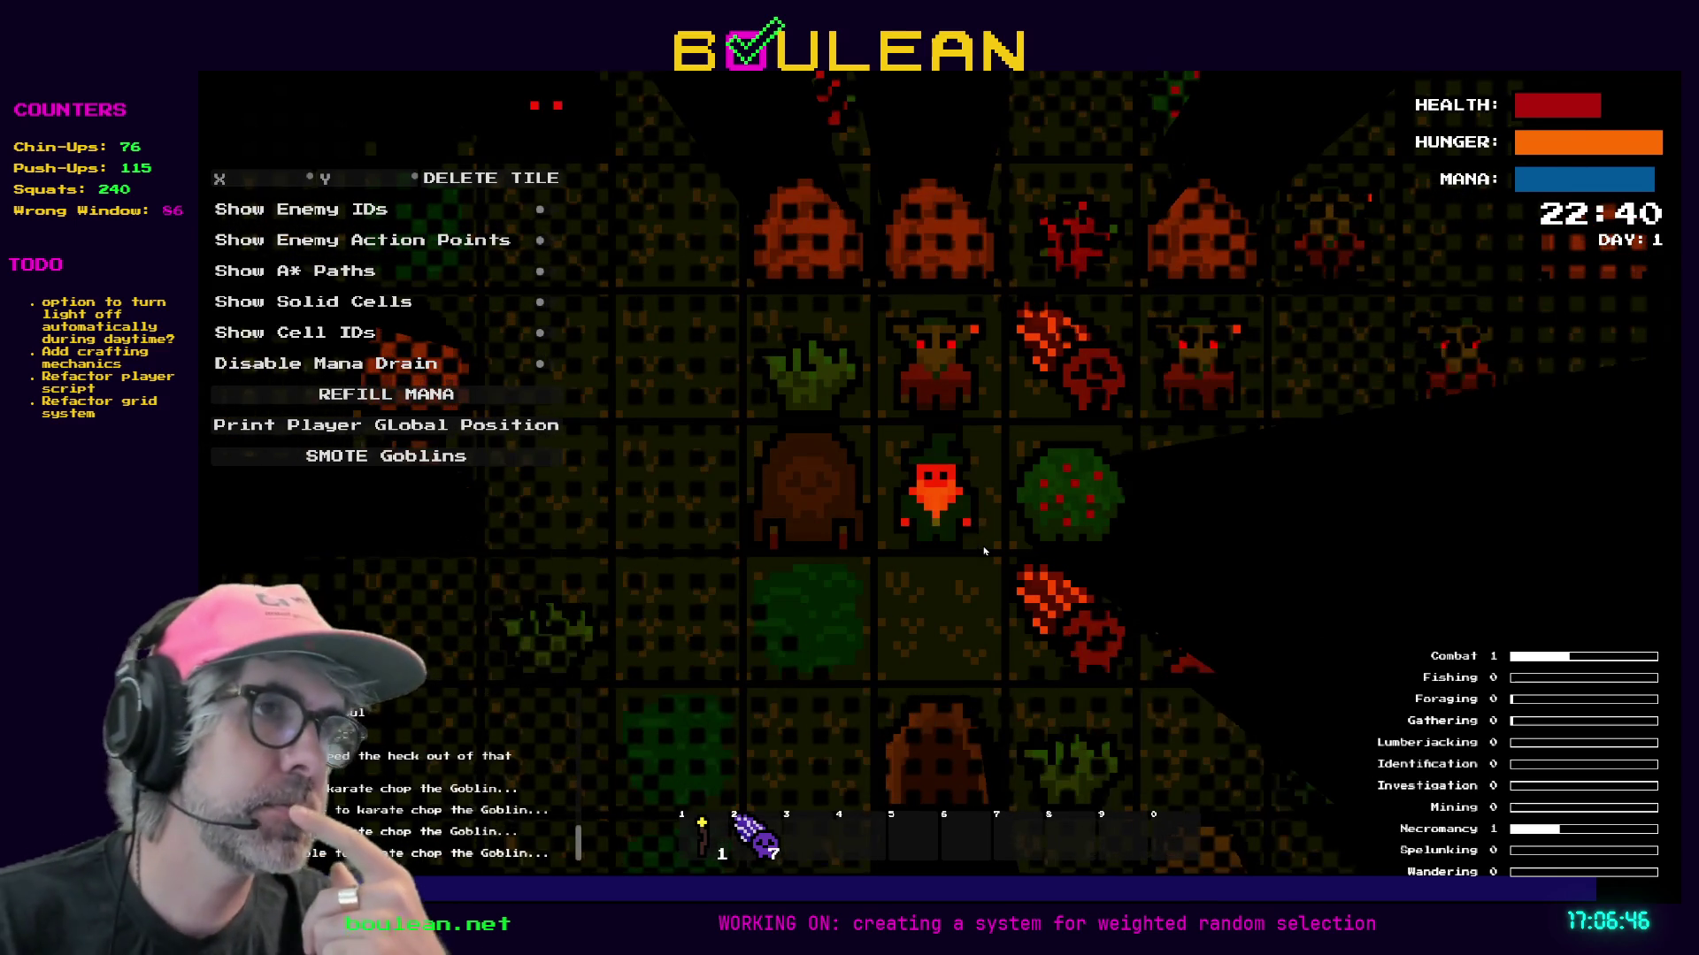
{"action": "key", "text": "Up"}
{"action": "key", "text": "Up"}
{"action": "key", "text": "Up"}
{"action": "key", "text": "Up"}
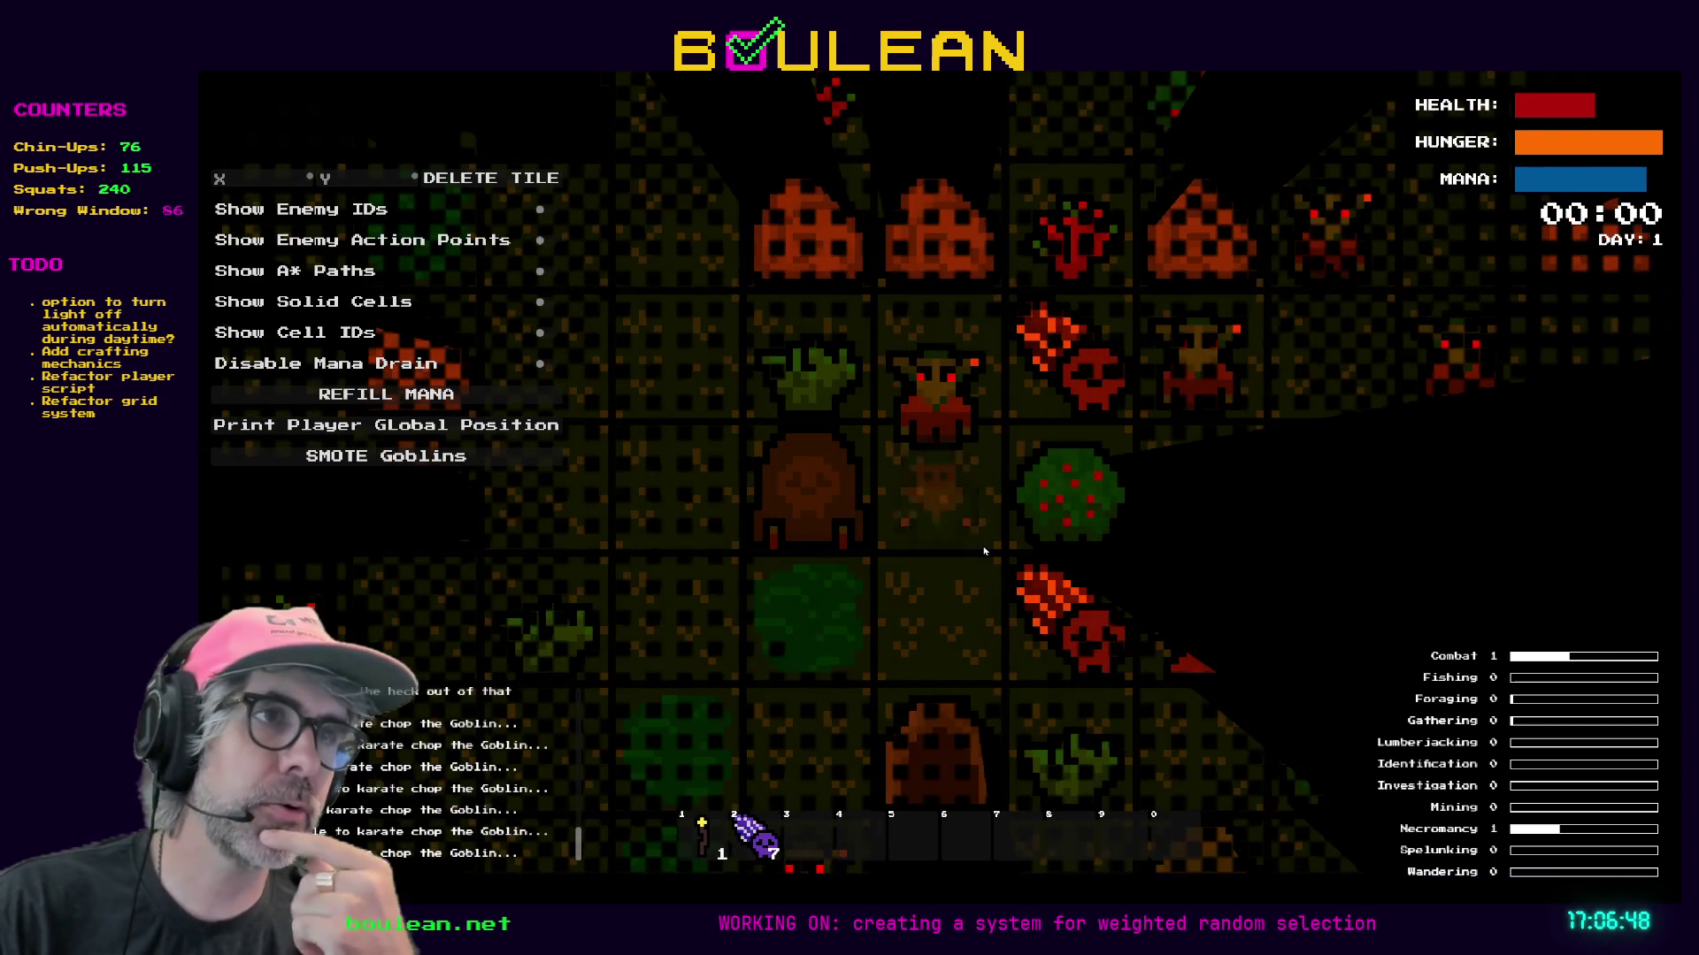
{"action": "key", "text": "Up"}
{"action": "key", "text": "Up"}
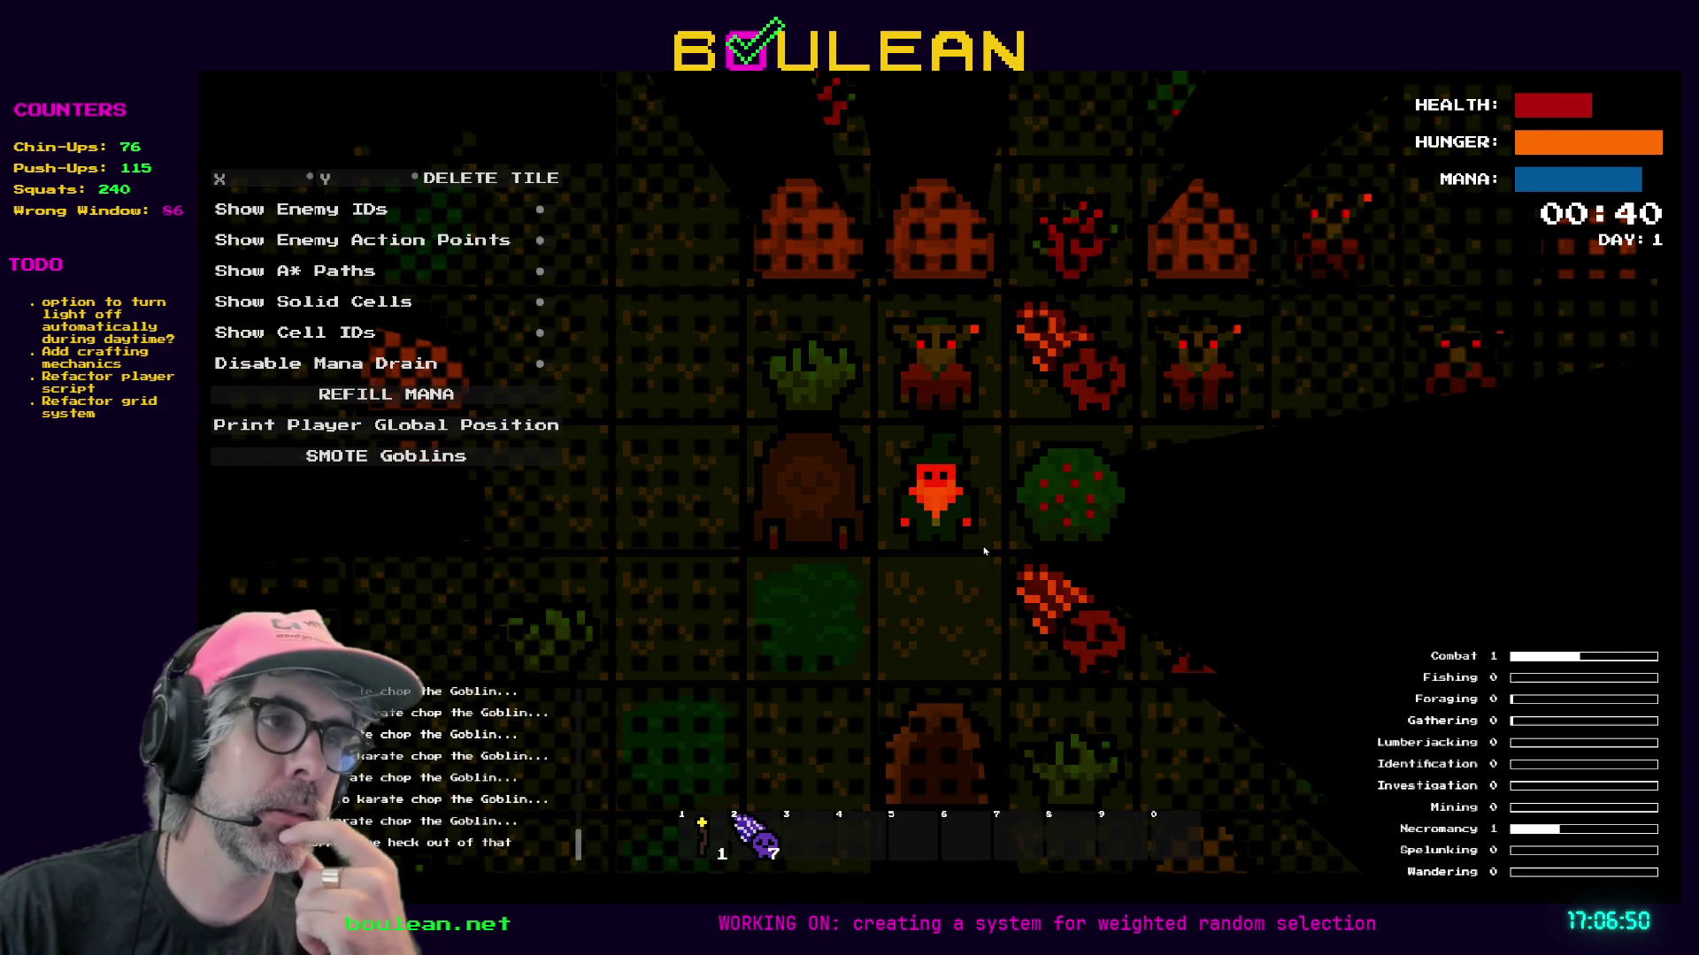
{"action": "key", "text": "Up"}
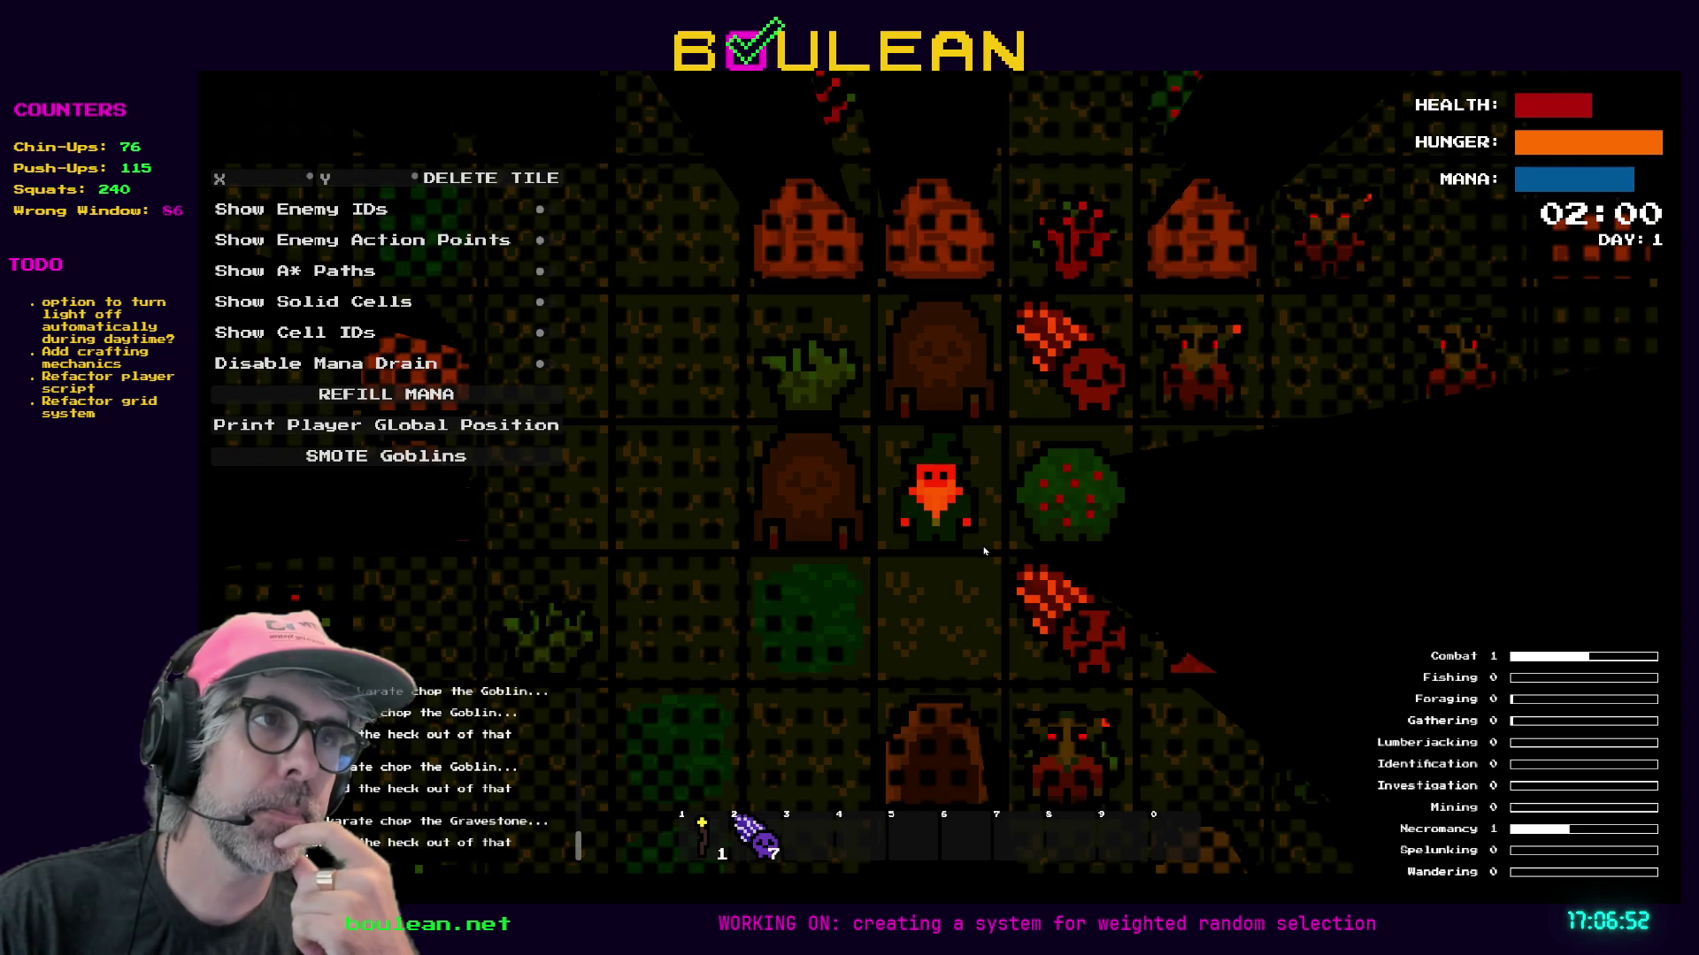
{"action": "key", "text": "Up"}
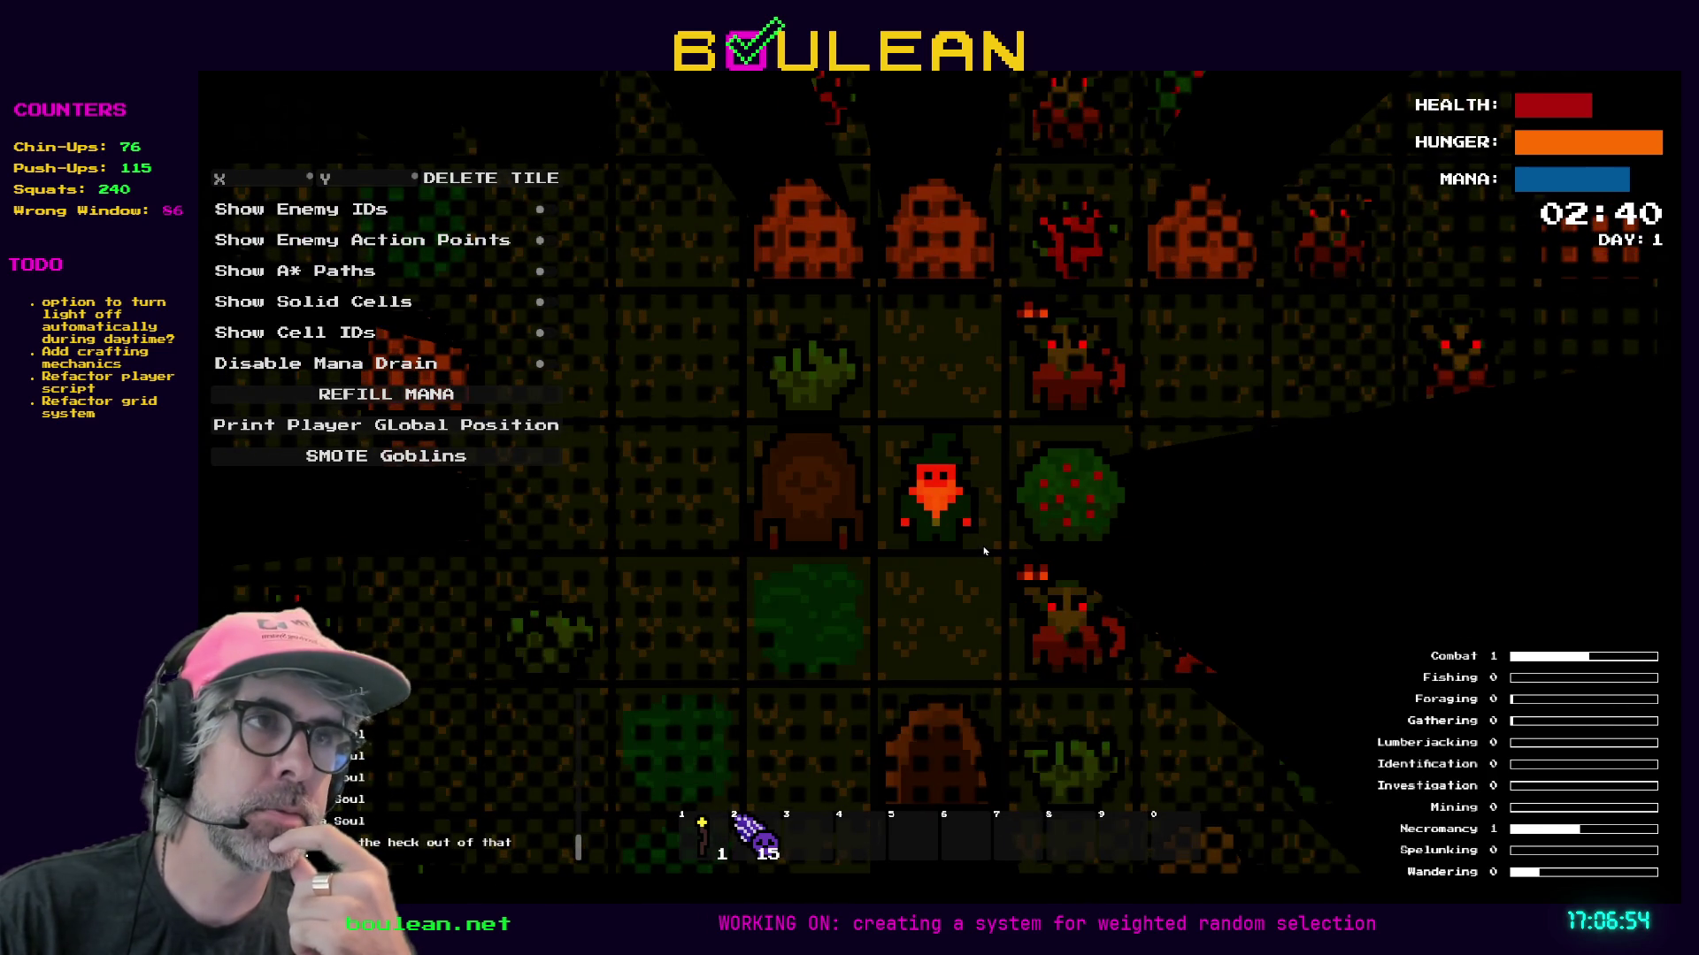
{"action": "key", "text": "Up"}
Defeat the goblins to the right and below, then walk over their souls to collect them.
{"action": "key", "text": "Right"}
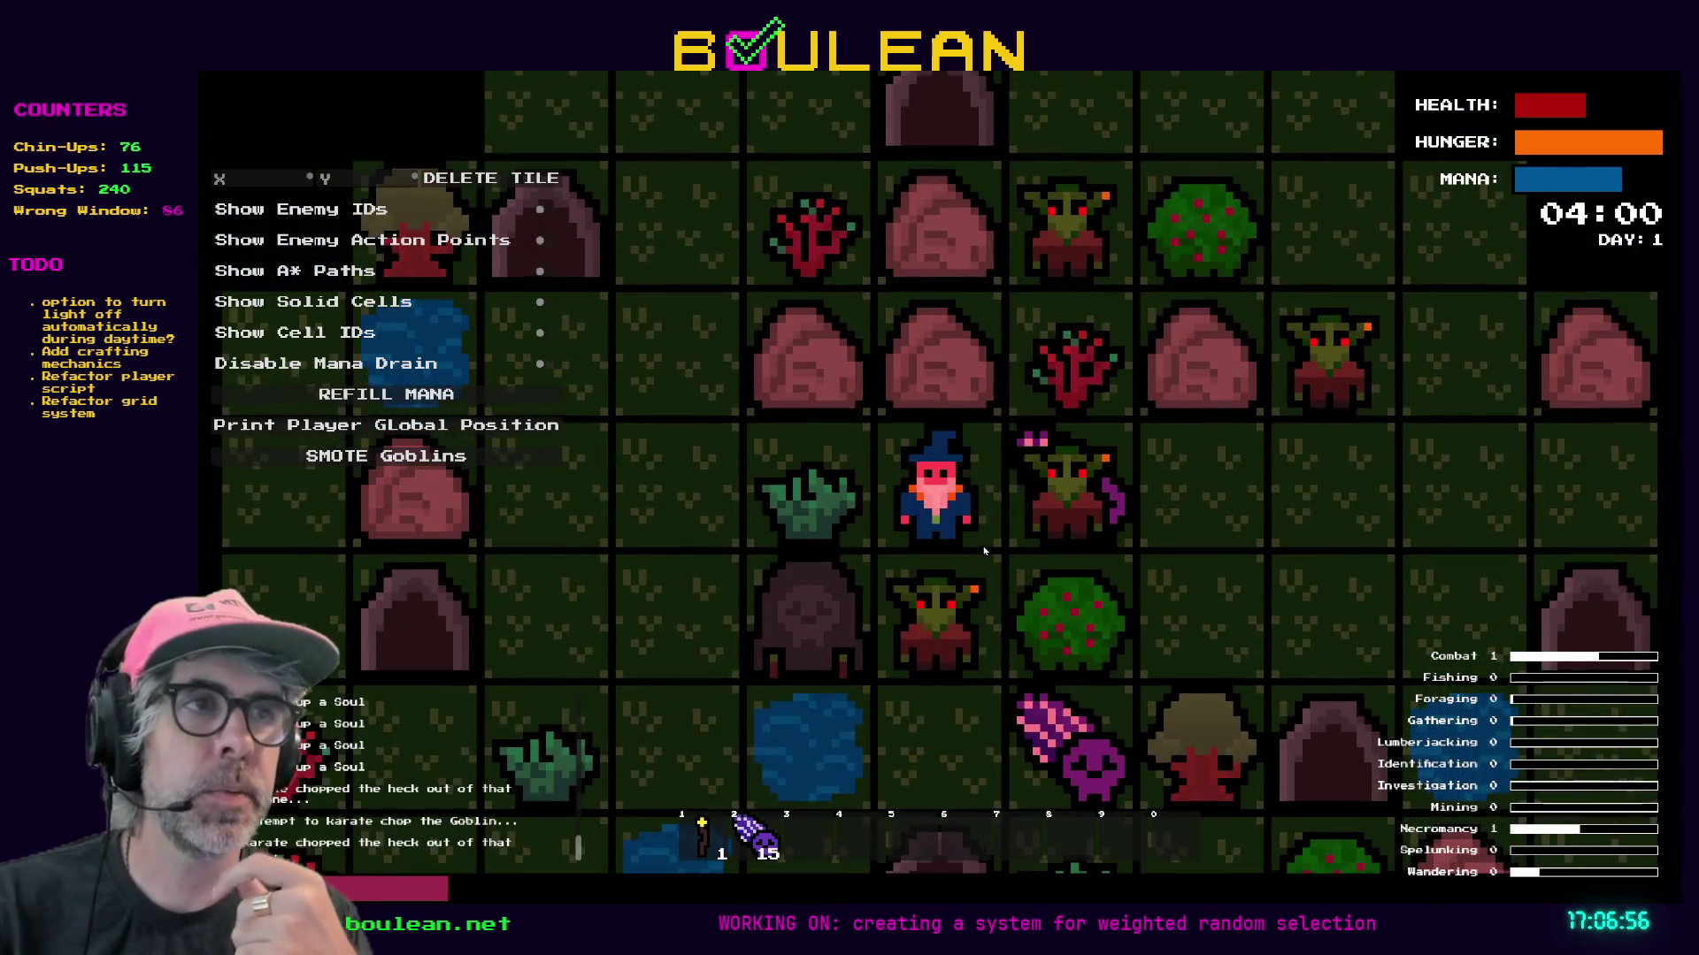
{"action": "key", "text": "Right"}
{"action": "key", "text": "Right"}
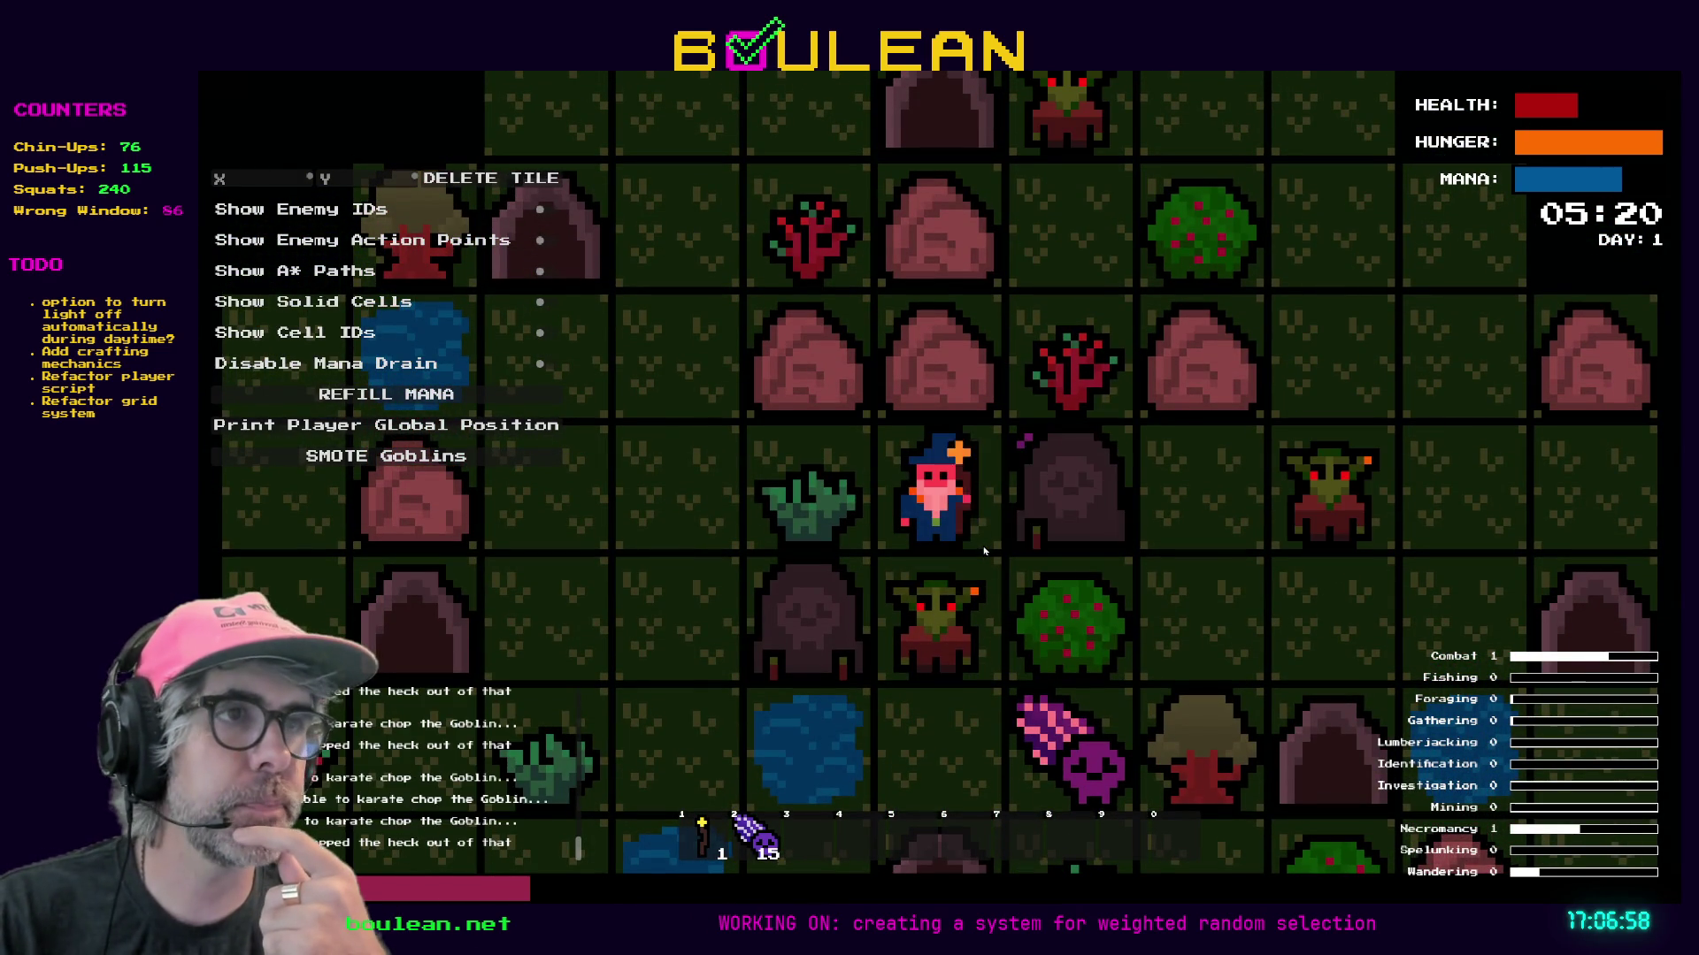
{"action": "key", "text": "Right"}
{"action": "key", "text": "Down"}
{"action": "key", "text": "Down"}
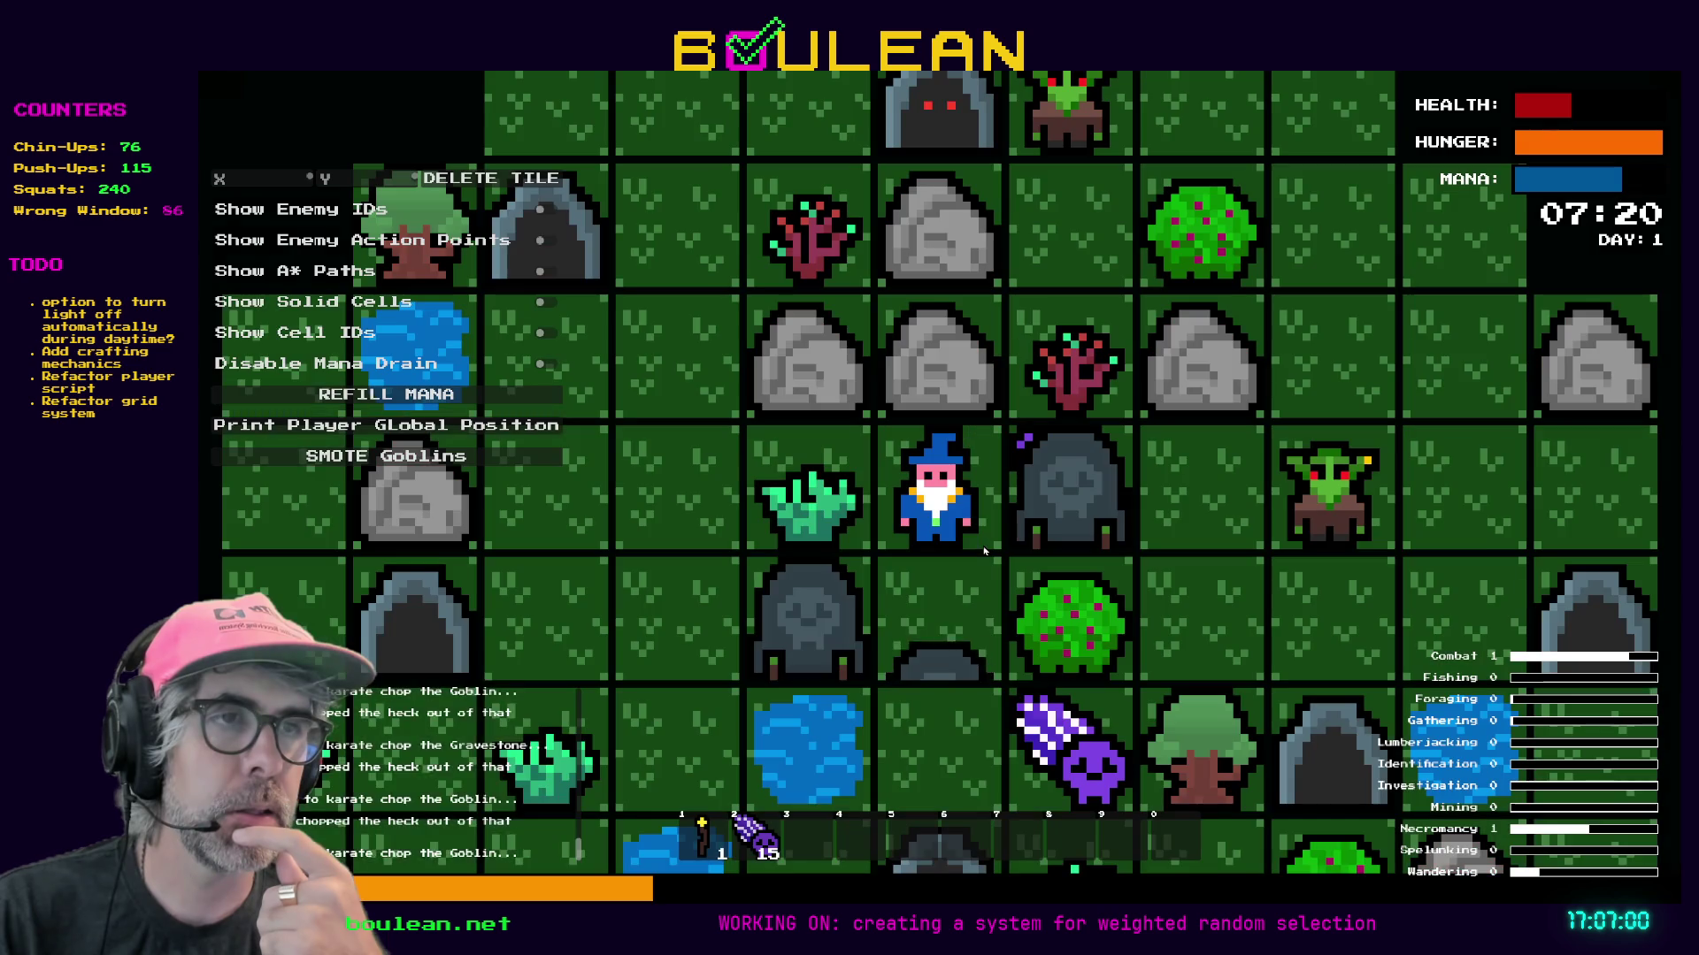
{"action": "key", "text": "Down"}
{"action": "key", "text": "Down"}
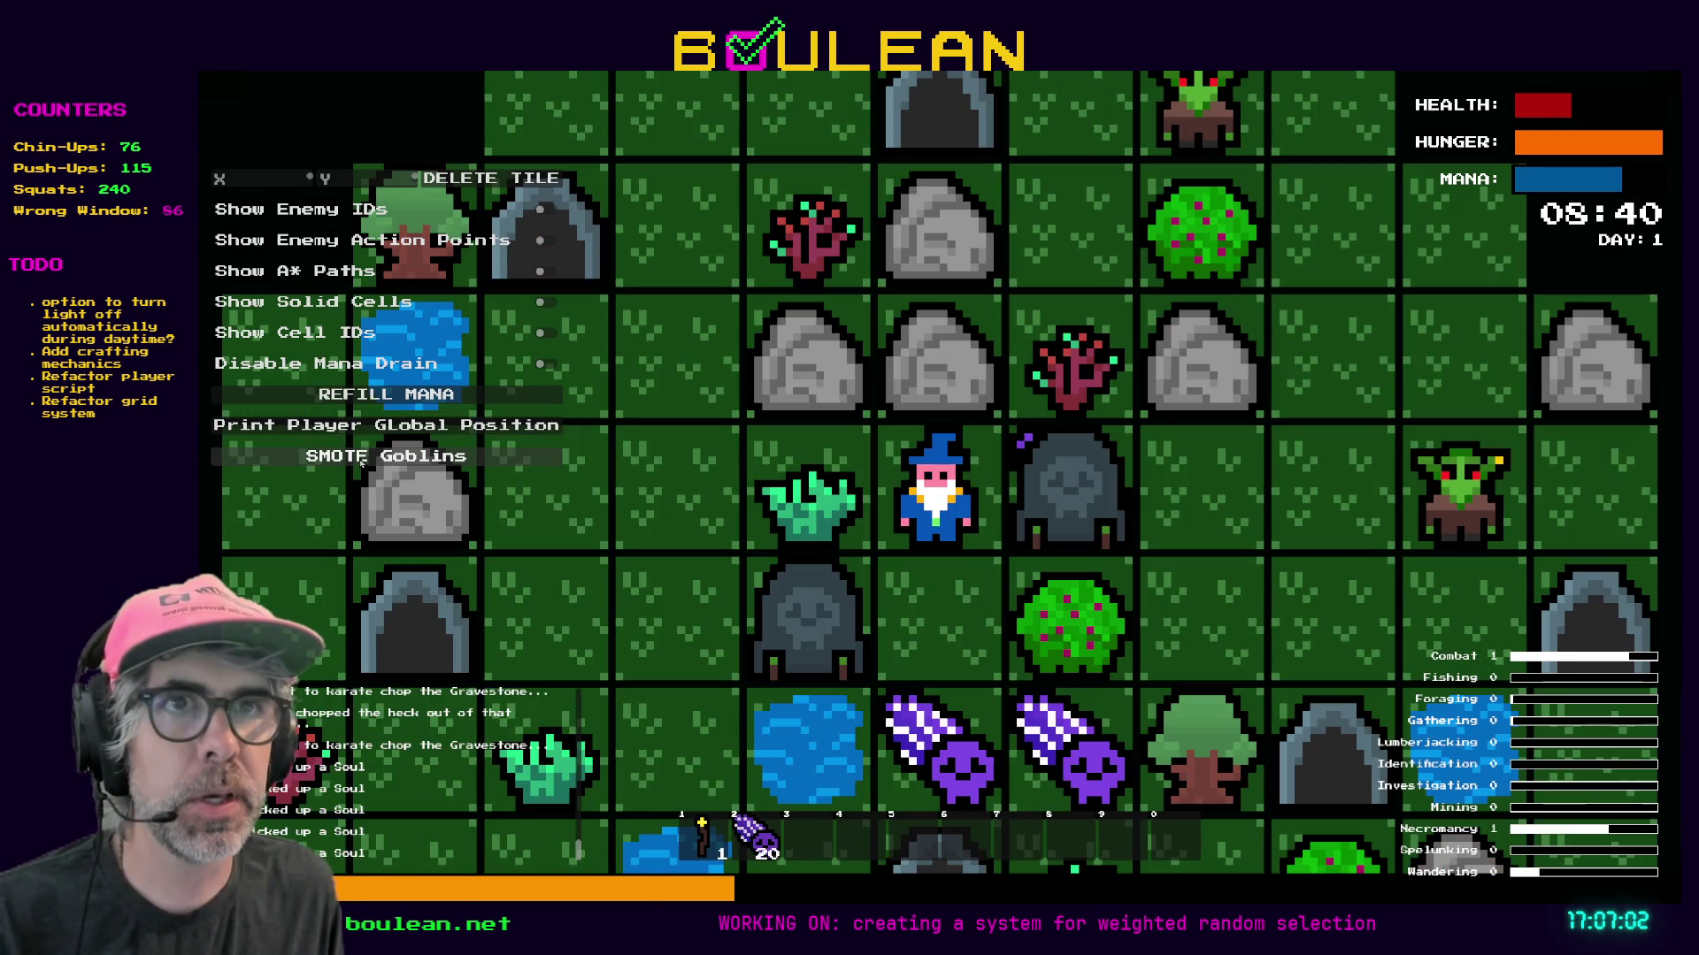
{"action": "key", "text": "Right"}
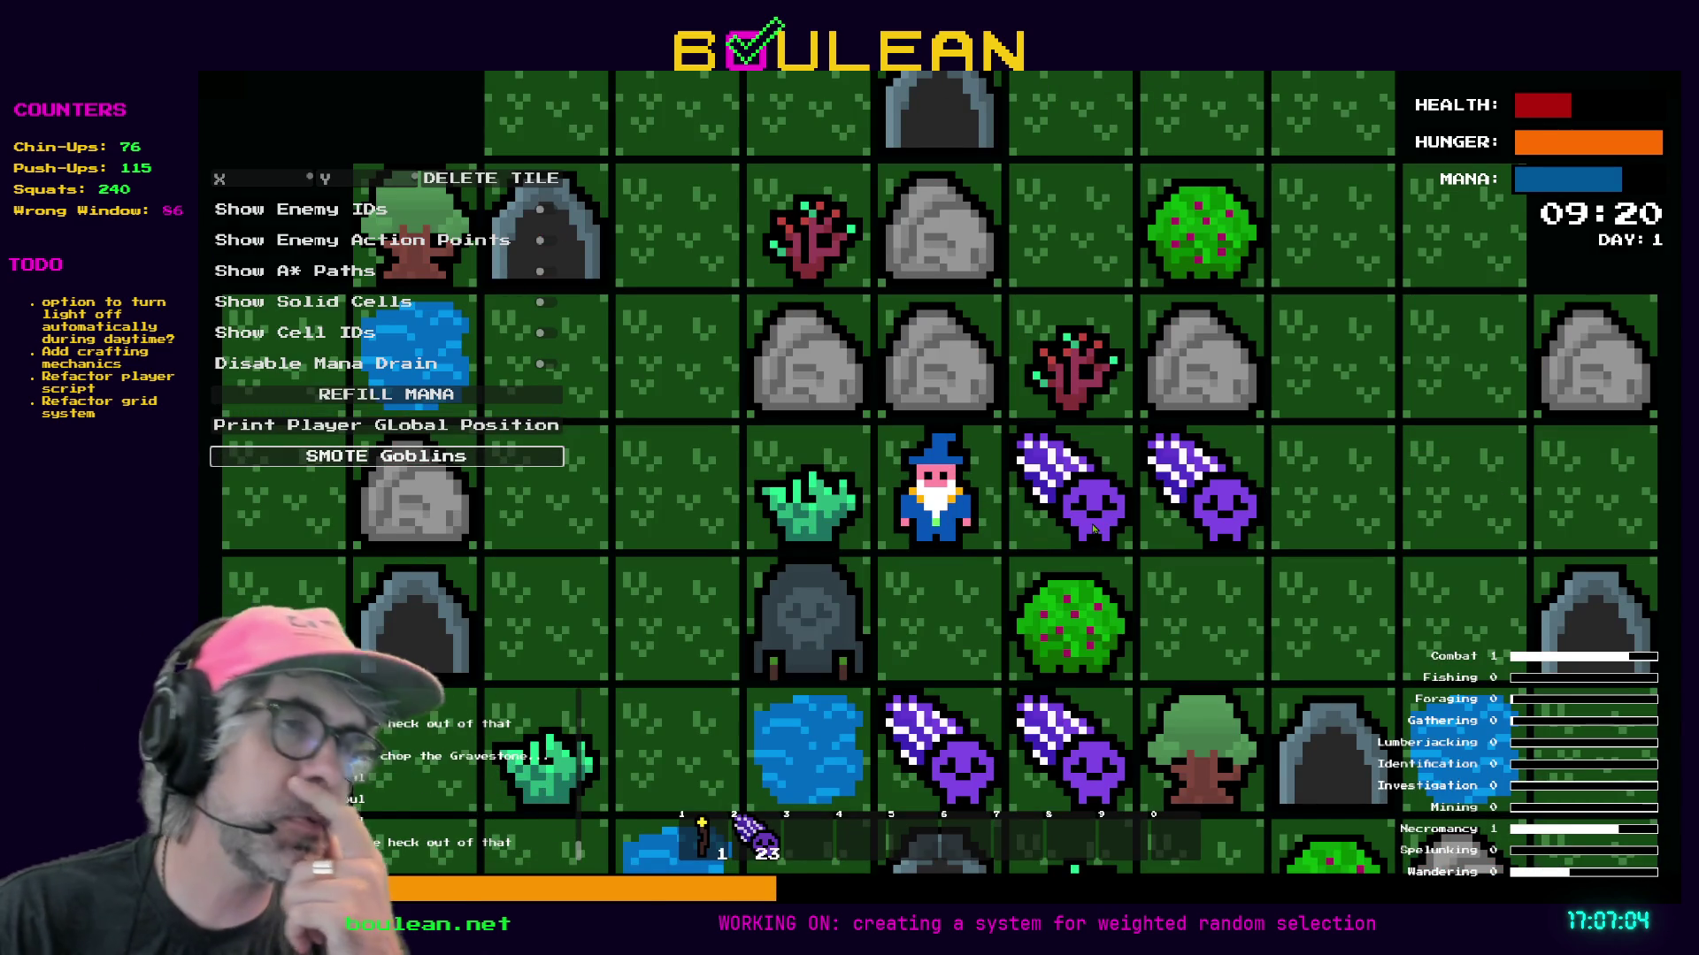
{"action": "key", "text": "Right"}
{"action": "key", "text": "Right"}
{"action": "key", "text": "Down"}
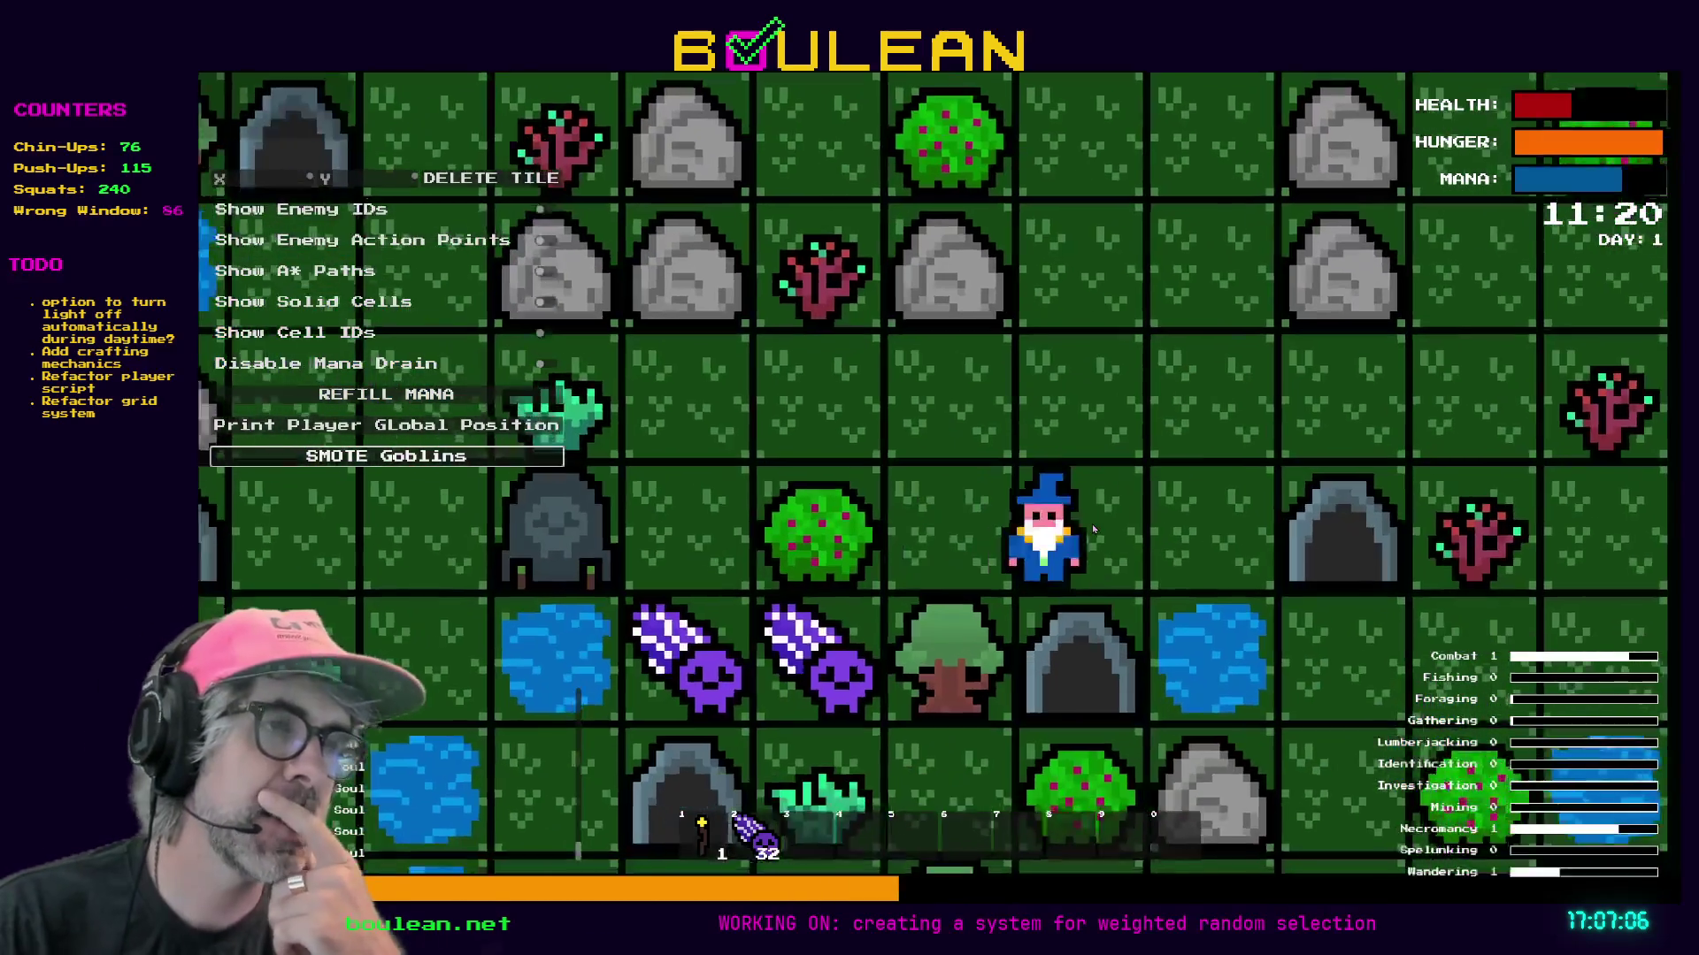
{"action": "scroll", "coordinate": [943, 237], "scroll_direction": "down", "scroll_amount": 2}
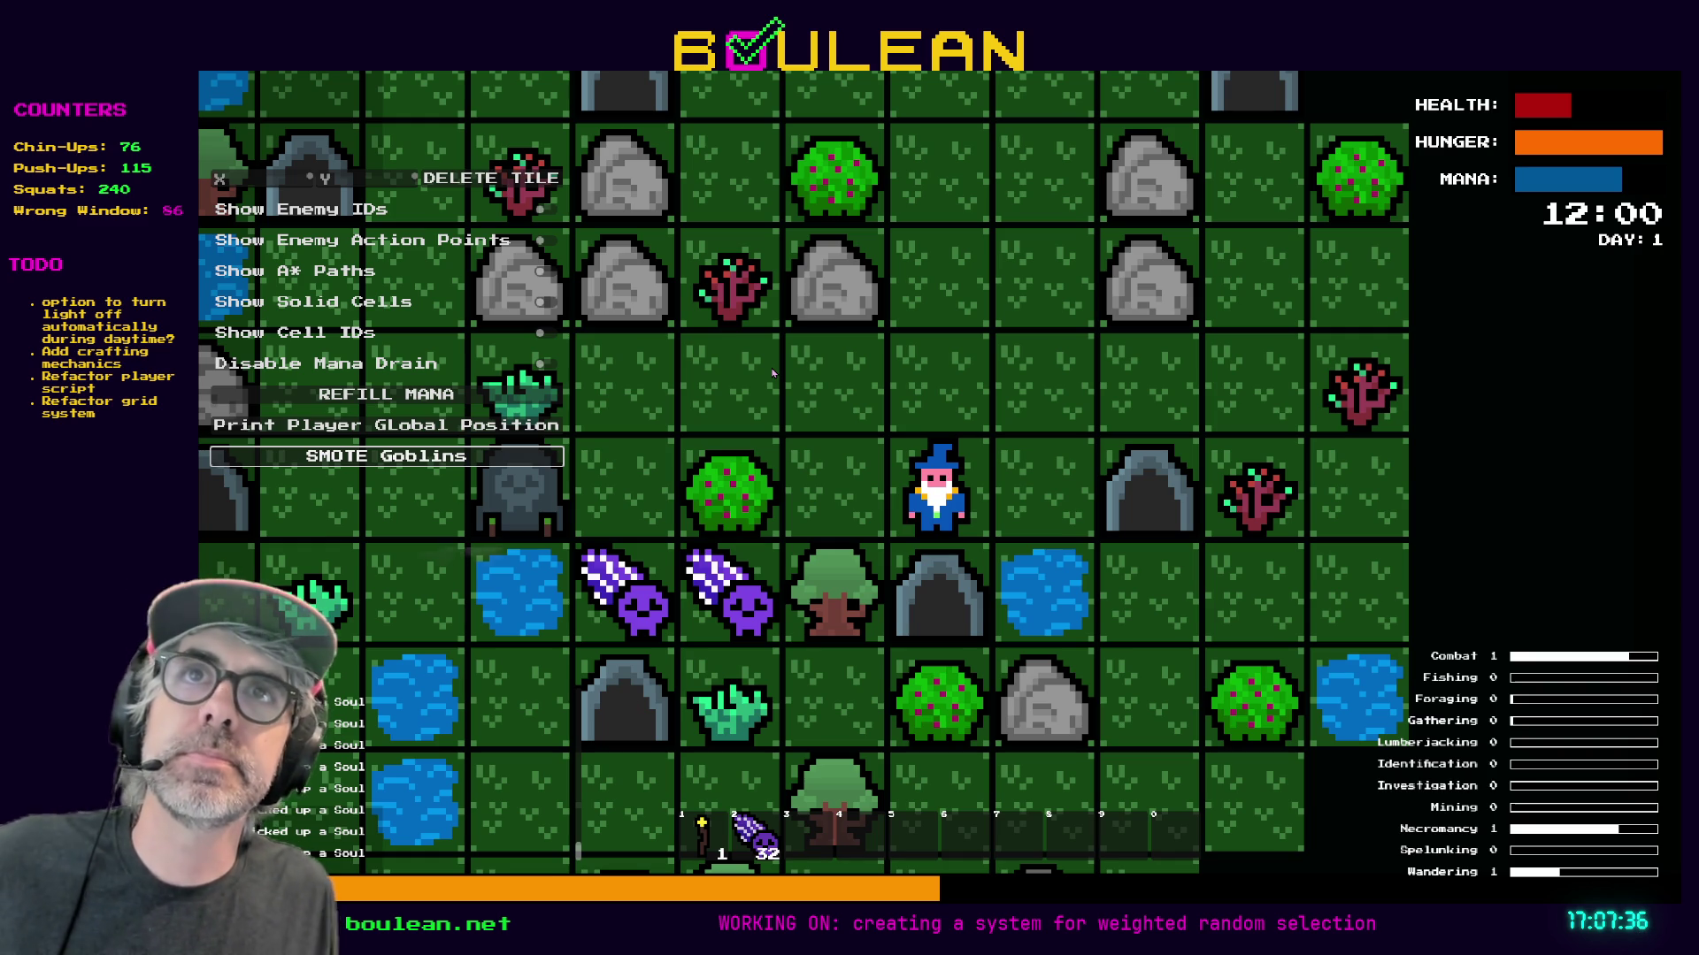
Equip the lit torch, chop the nearby tree into logs, and pick up the log and souls.
{"action": "key", "text": "1"}
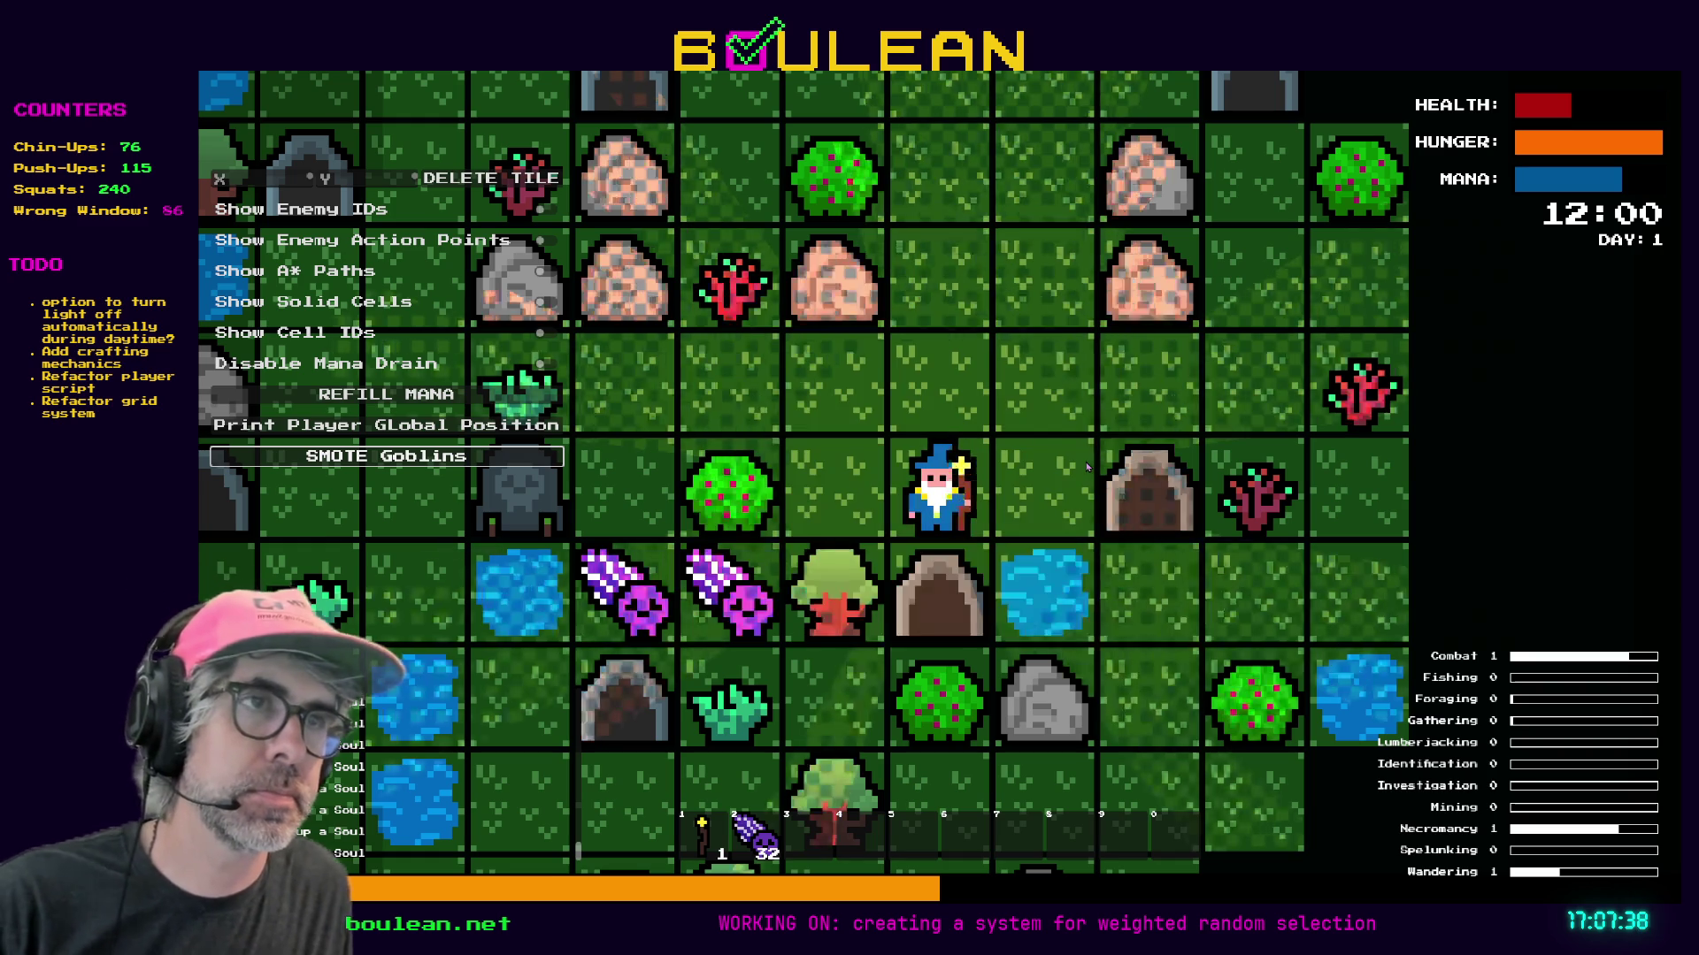
{"action": "key", "text": "Left"}
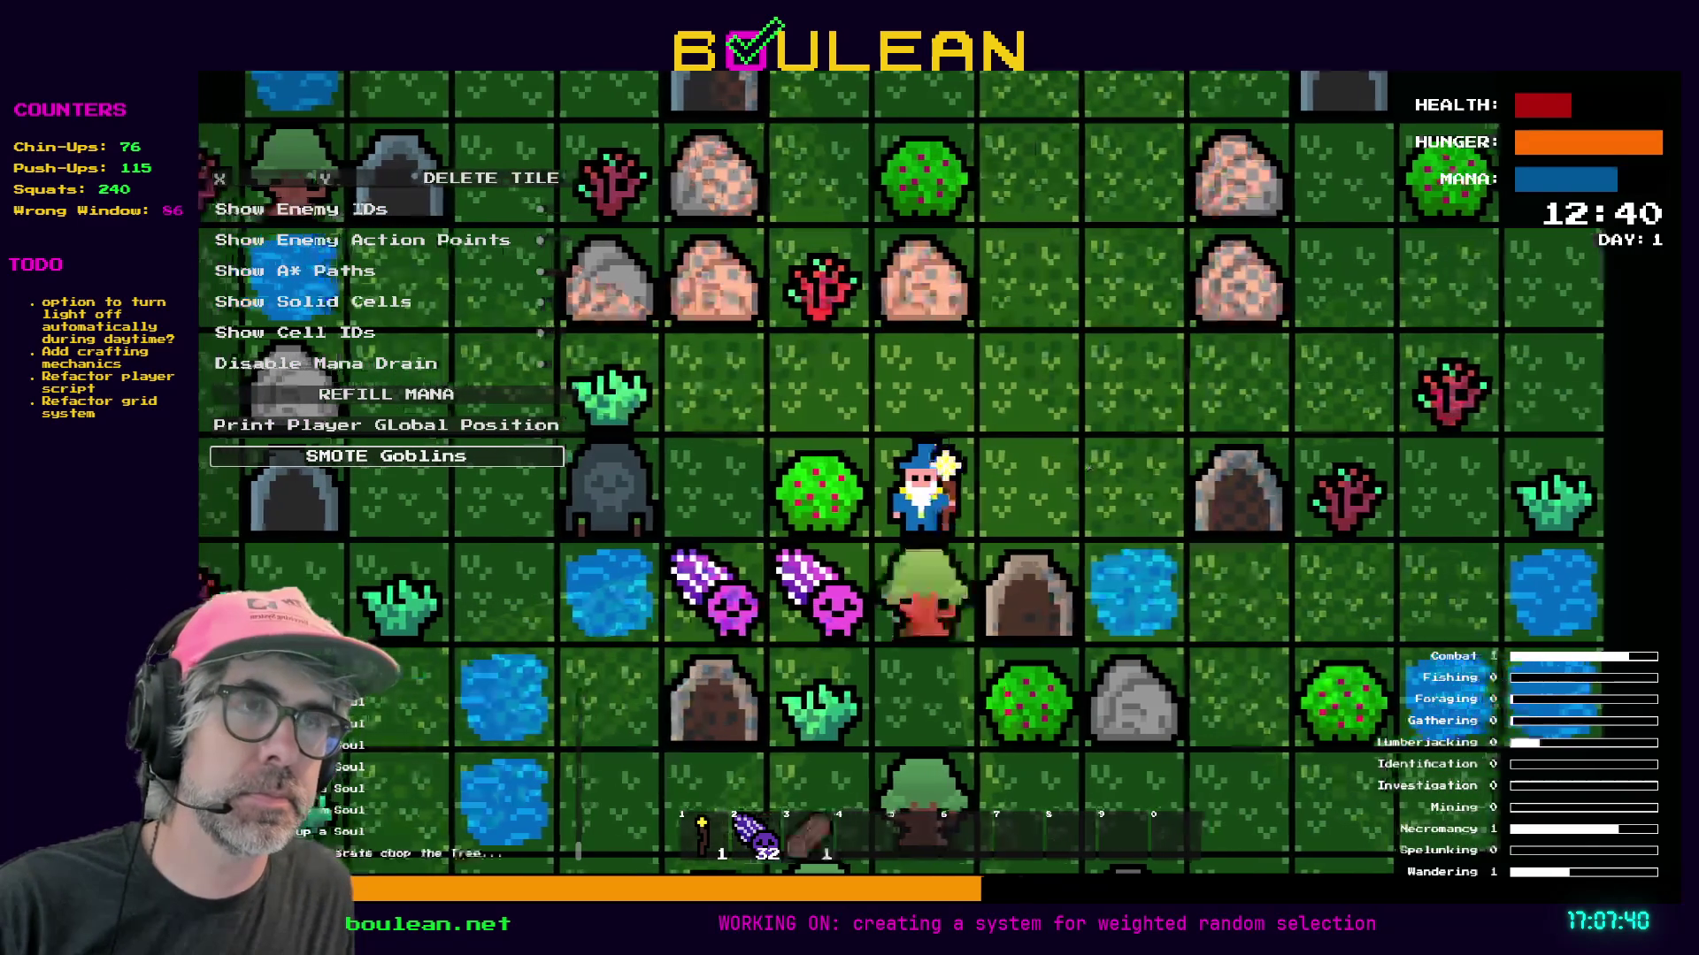
{"action": "key", "text": "Down"}
{"action": "key", "text": "Down"}
{"action": "key", "text": "Down"}
{"action": "key", "text": "Down"}
{"action": "key", "text": "Left"}
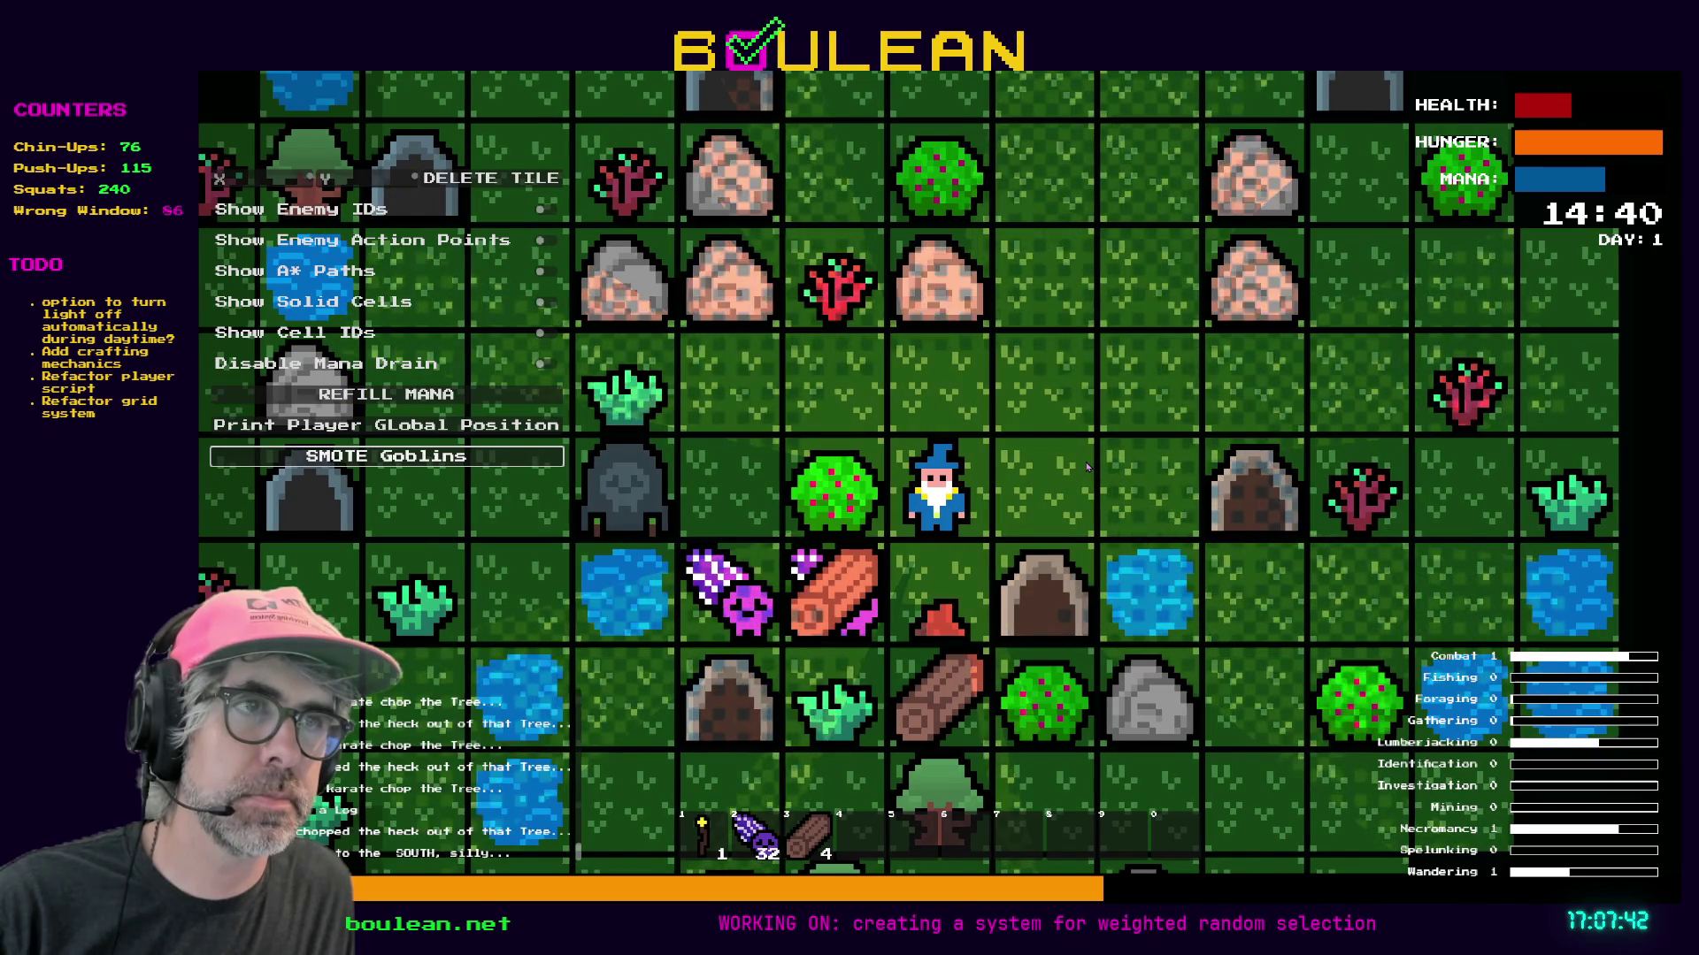
{"action": "key", "text": "Up"}
{"action": "key", "text": "Left"}
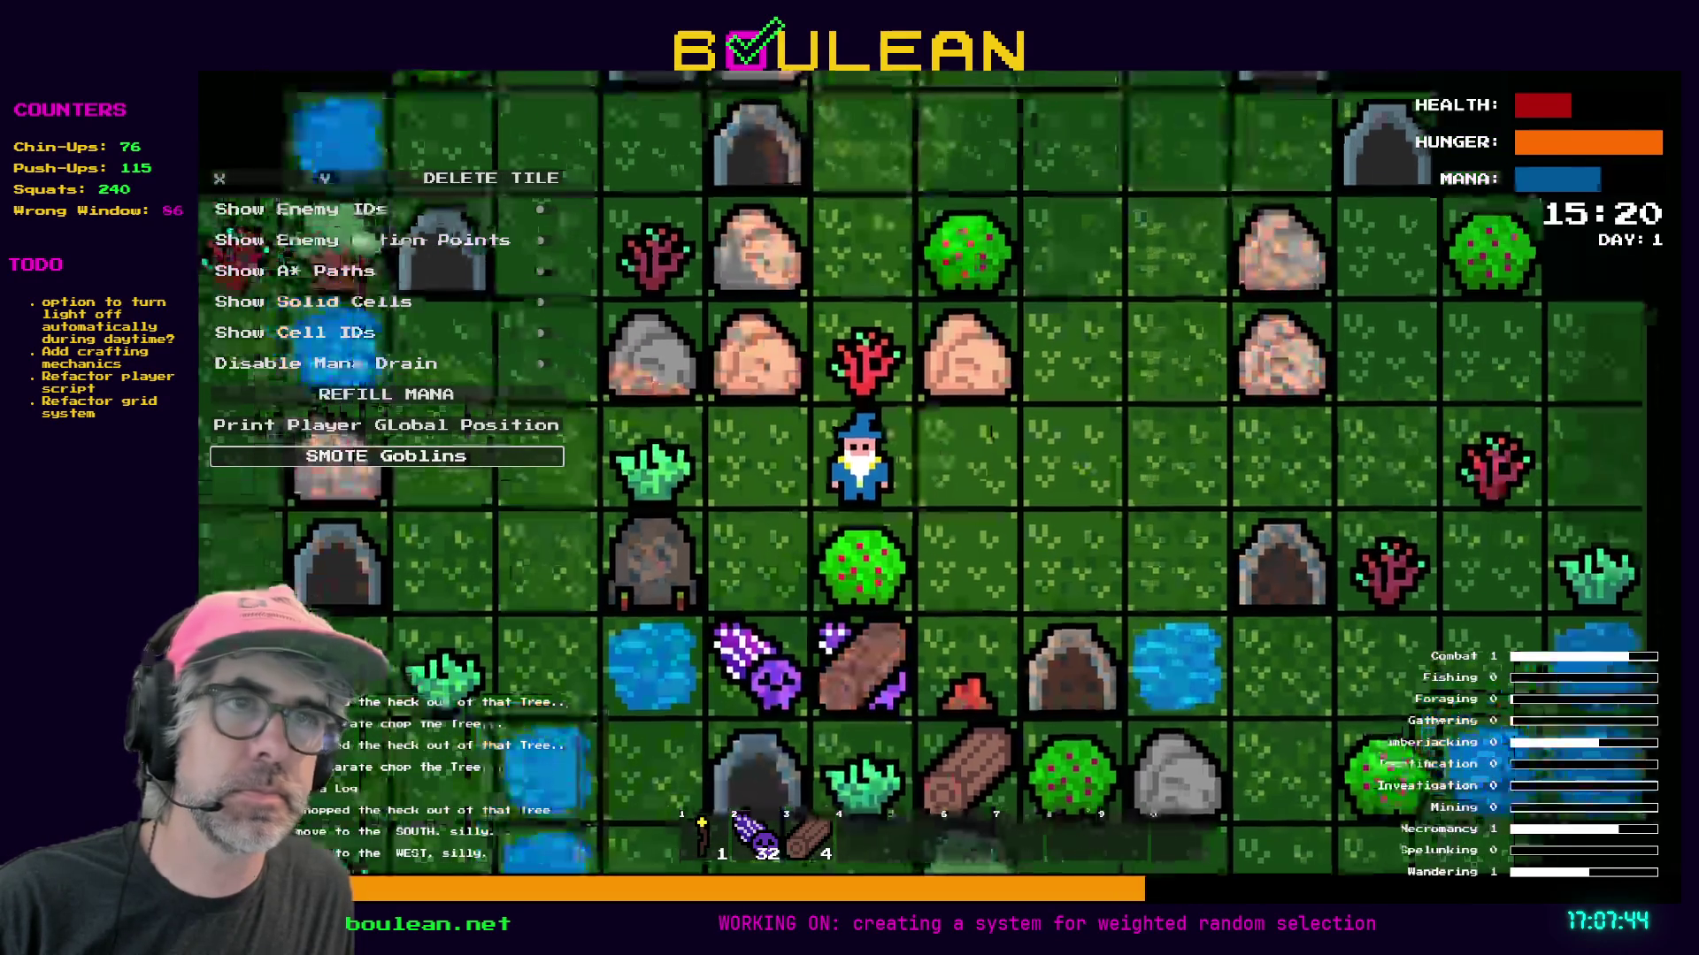
{"action": "key", "text": "Left"}
{"action": "key", "text": "Down"}
{"action": "key", "text": "Down"}
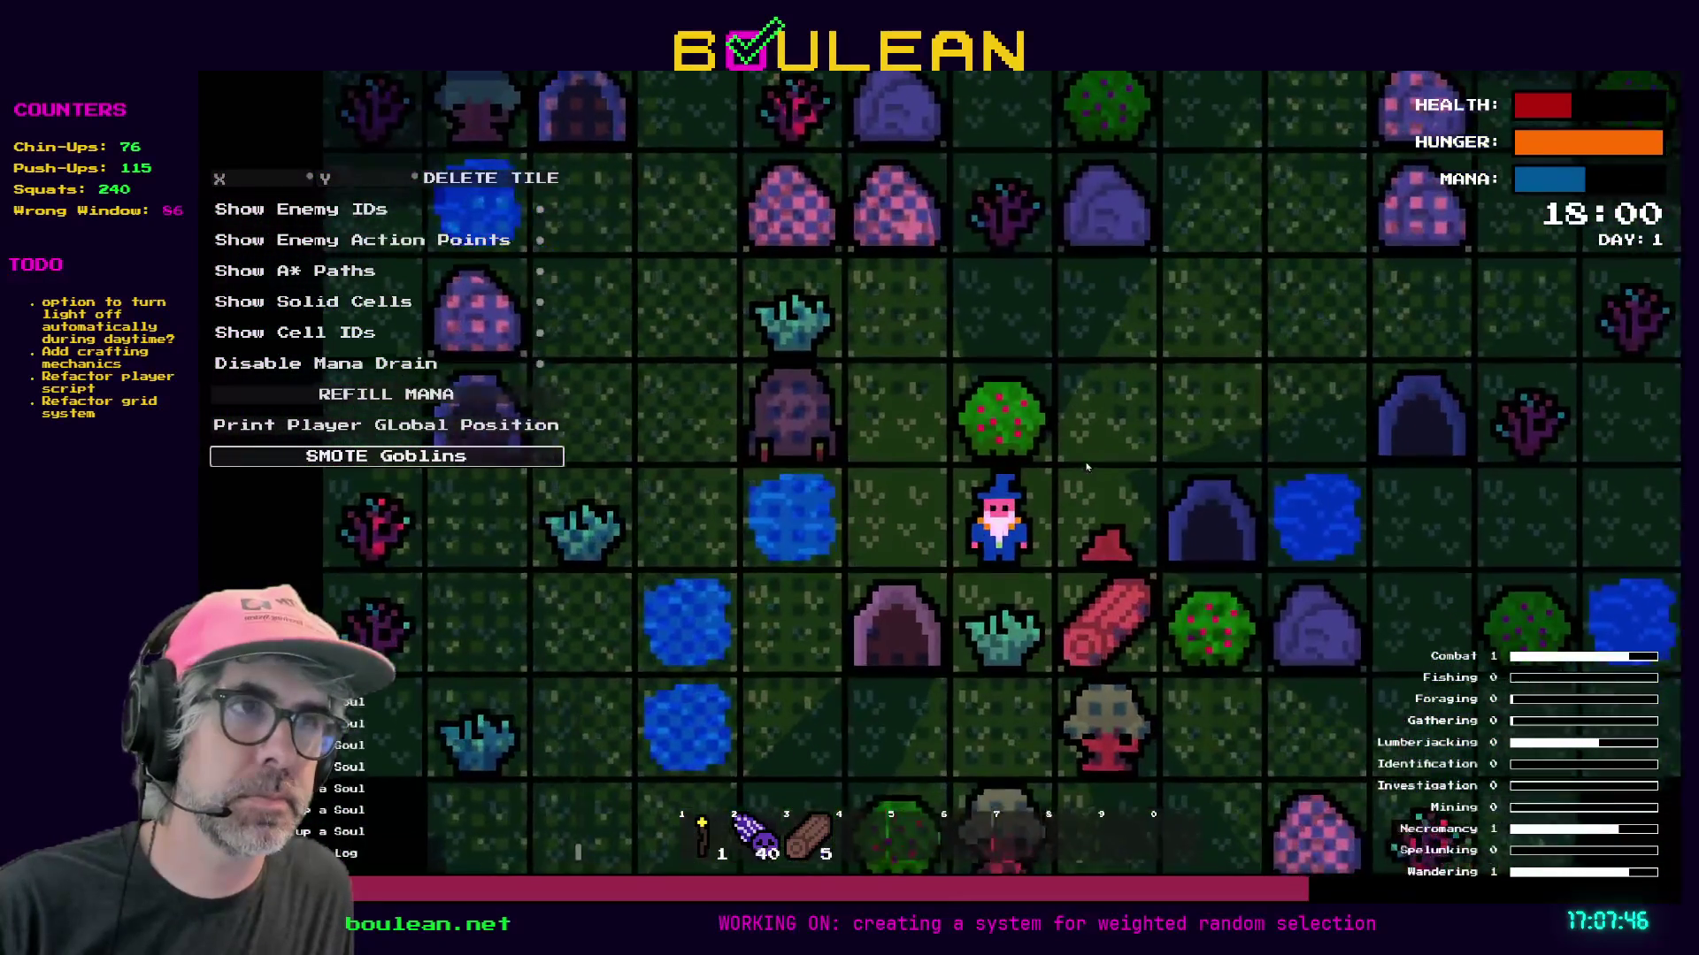
{"action": "key", "text": "Right"}
{"action": "key", "text": "Down"}
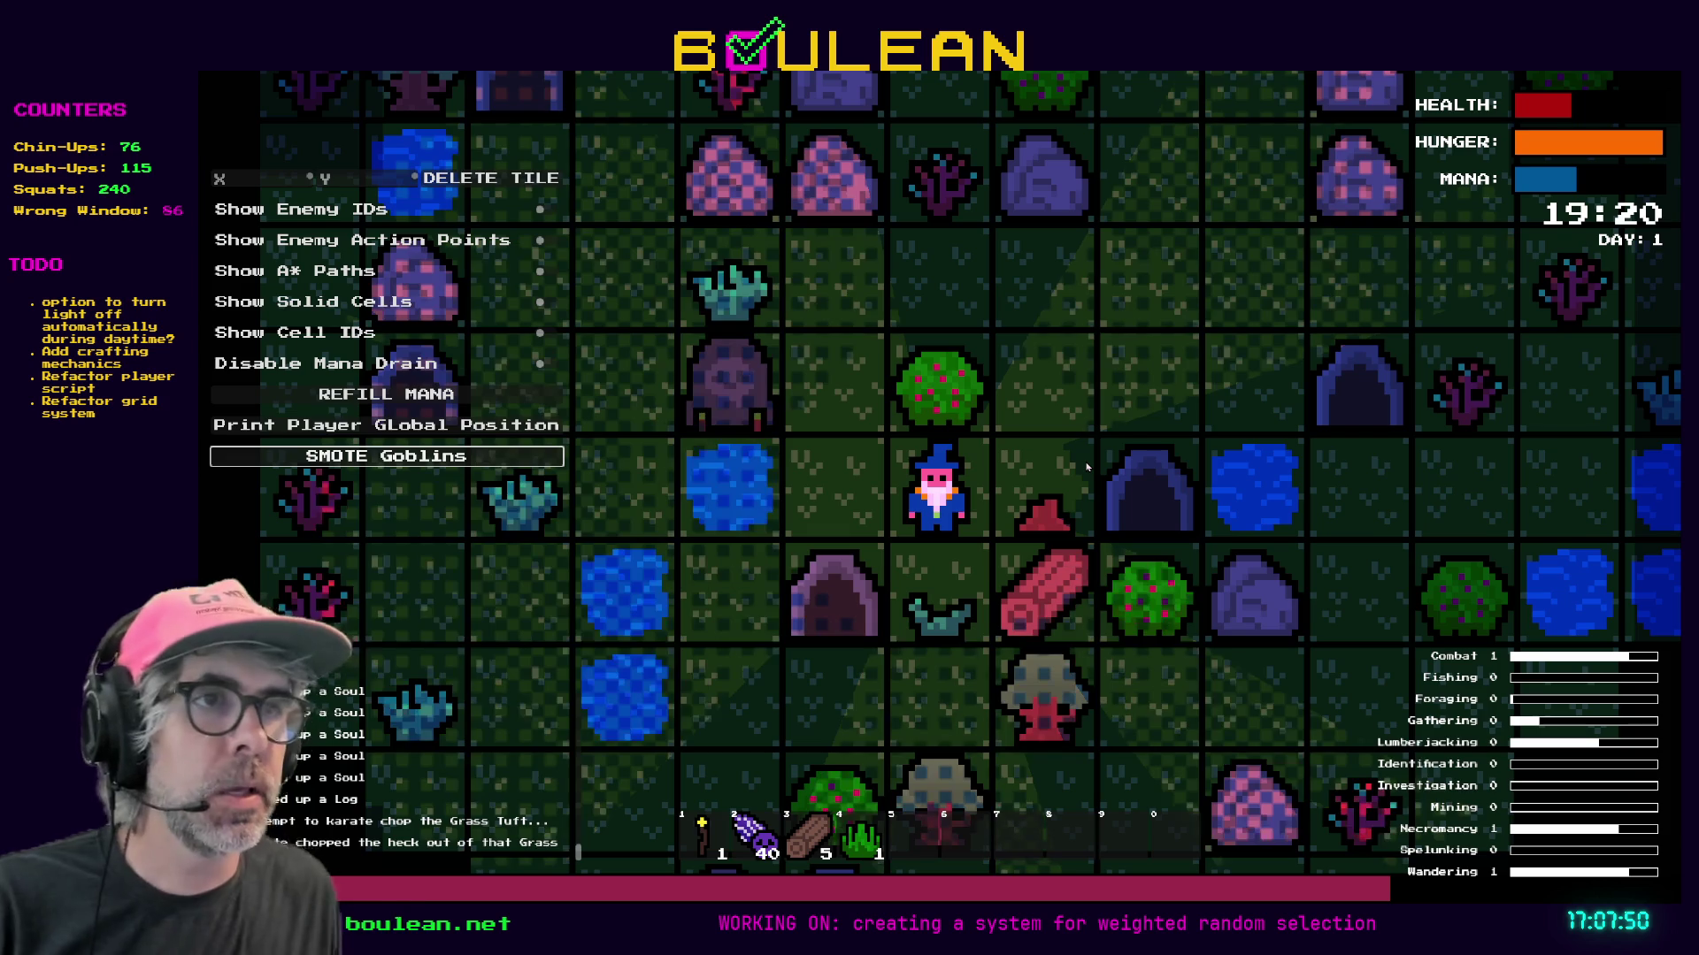
Walk the wizard beside the water and chop two berry bushes to gather berries.
{"action": "key", "text": "Left"}
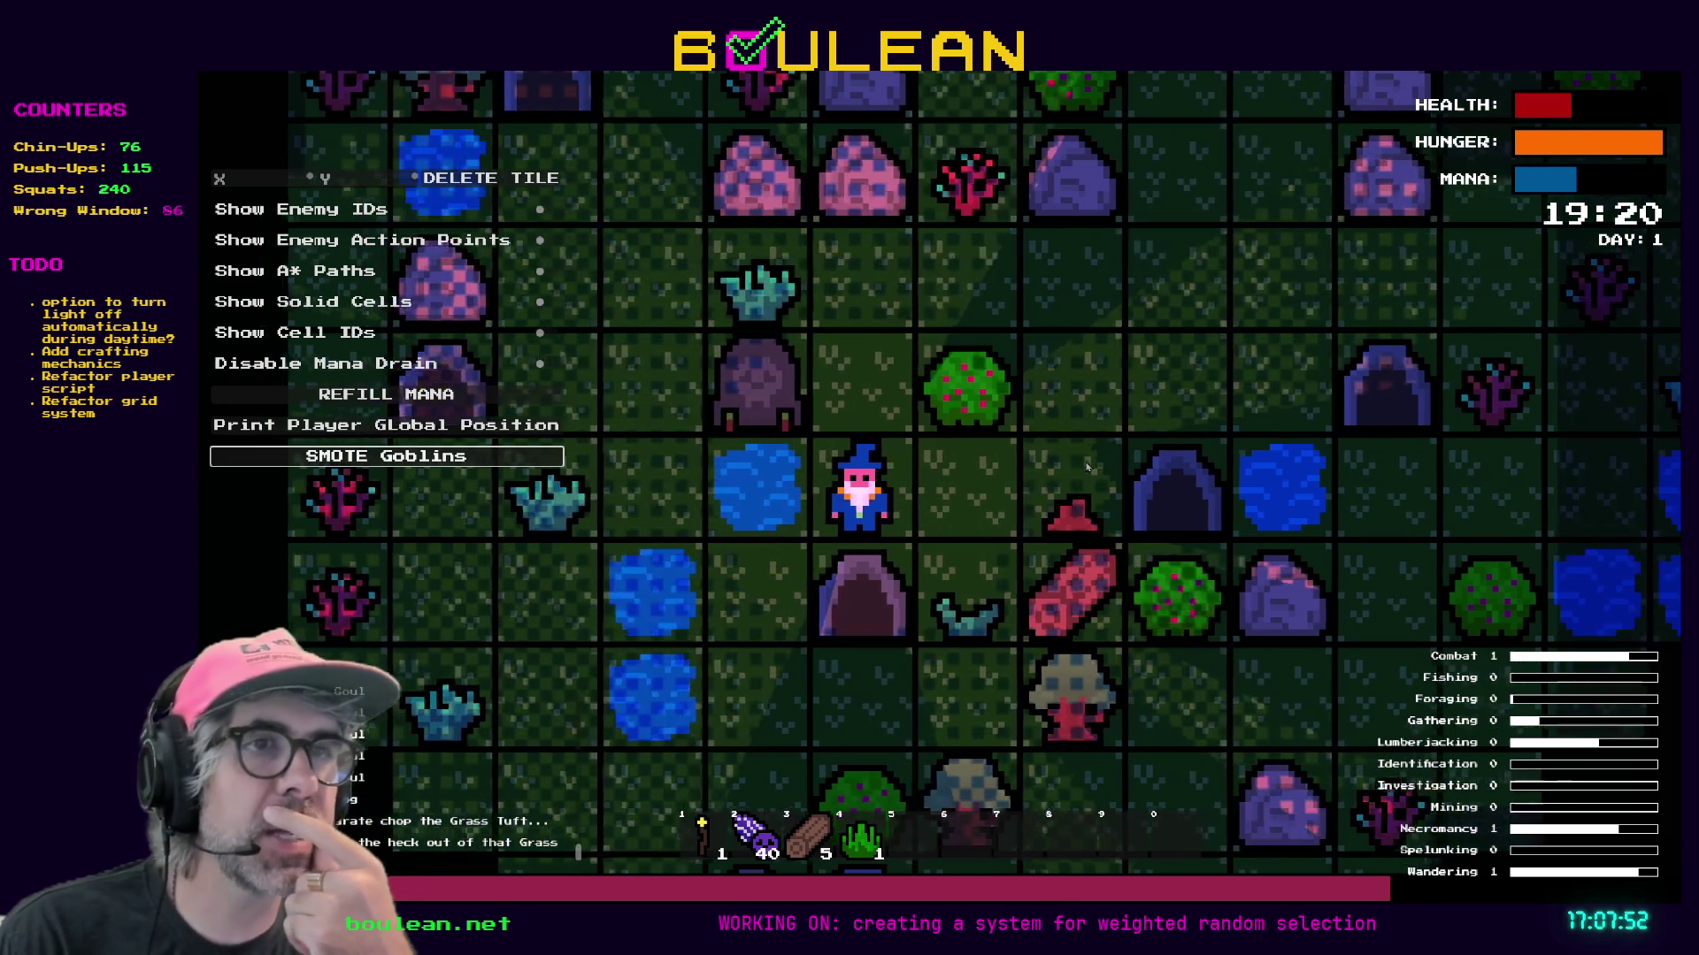
{"action": "key", "text": "Left"}
{"action": "key", "text": "Down"}
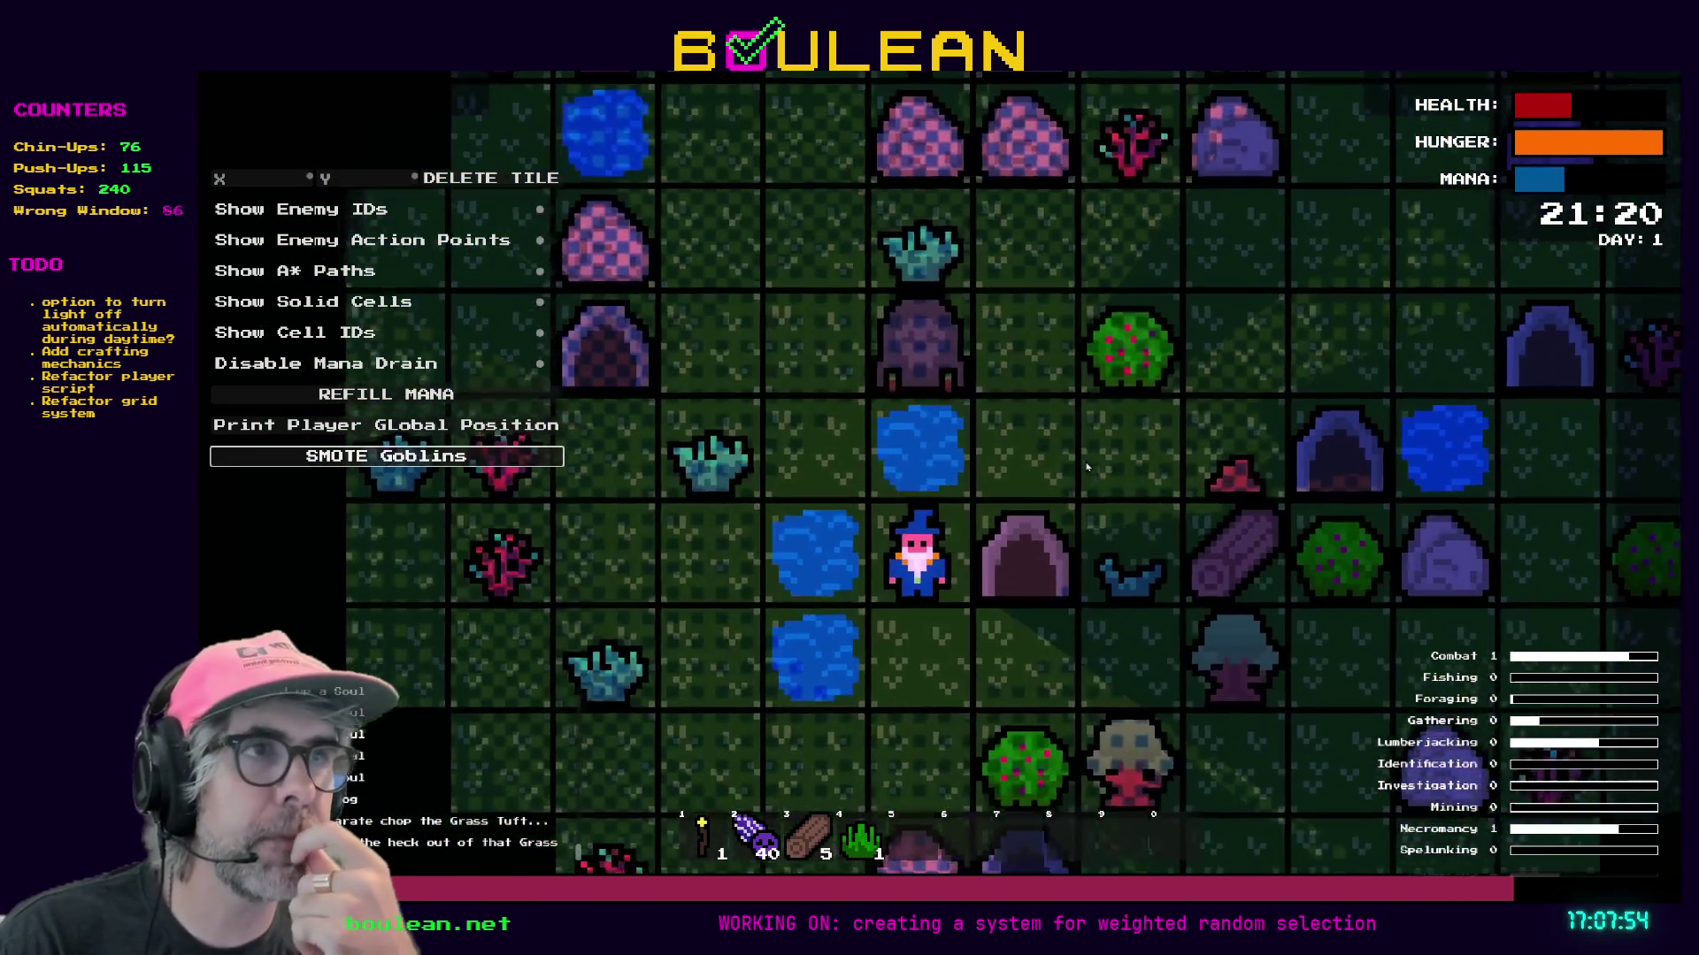
{"action": "key", "text": "Down"}
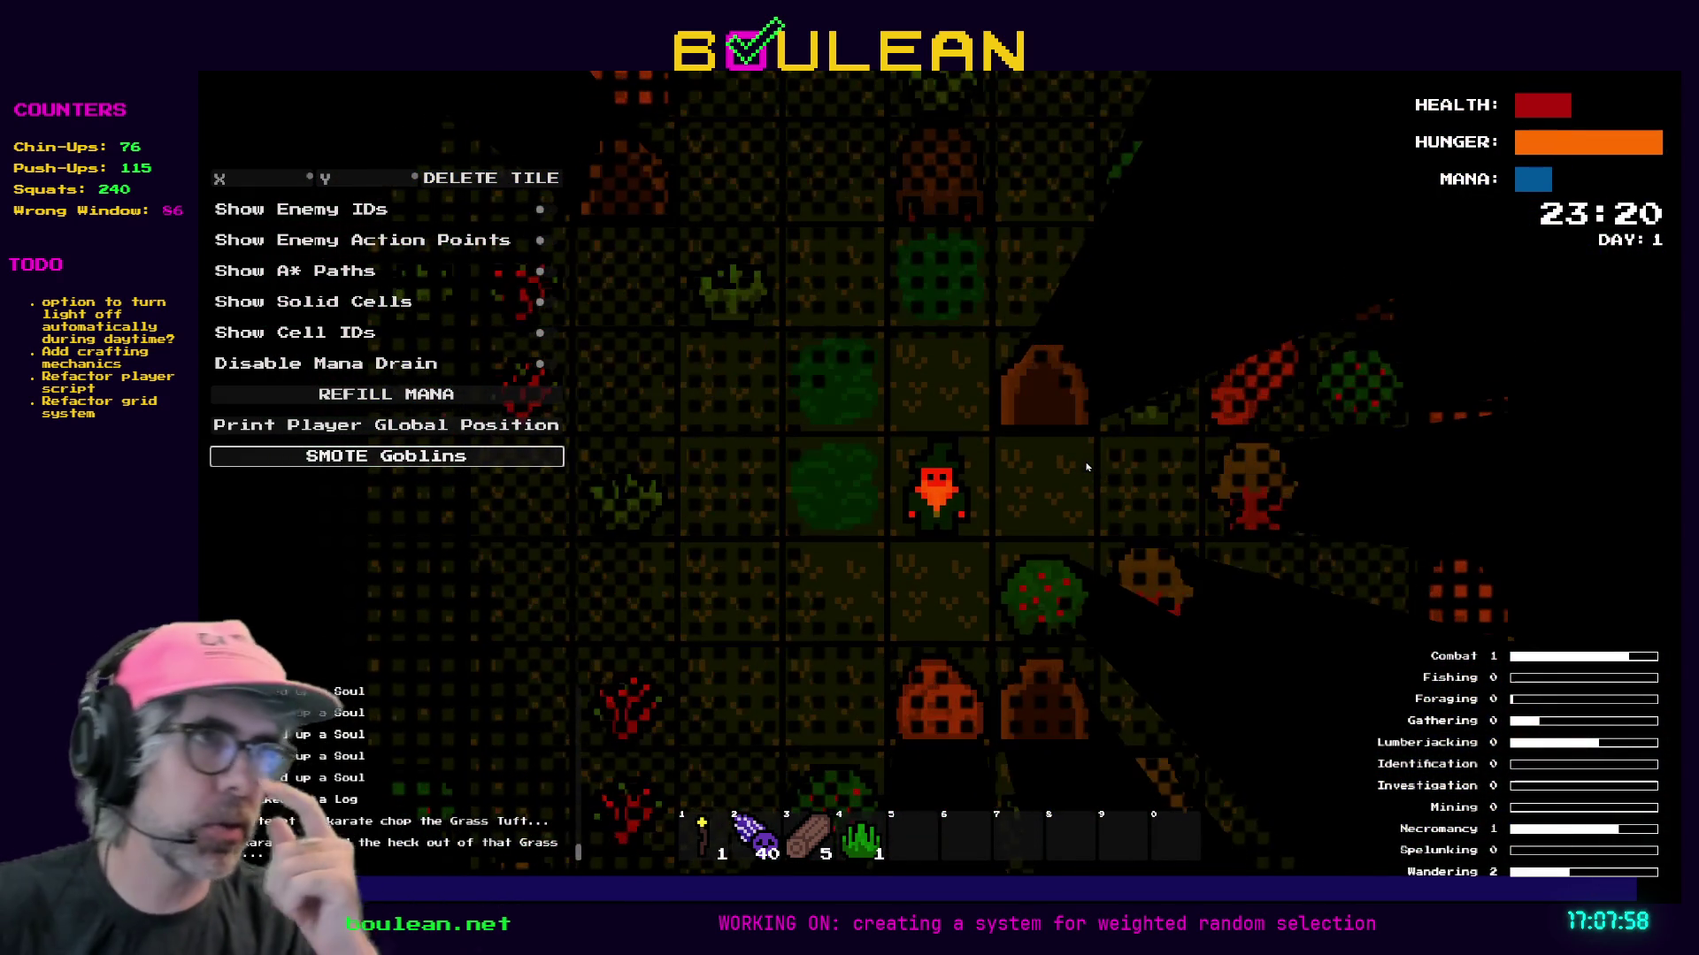
{"action": "key", "text": "Right"}
{"action": "key", "text": "Right"}
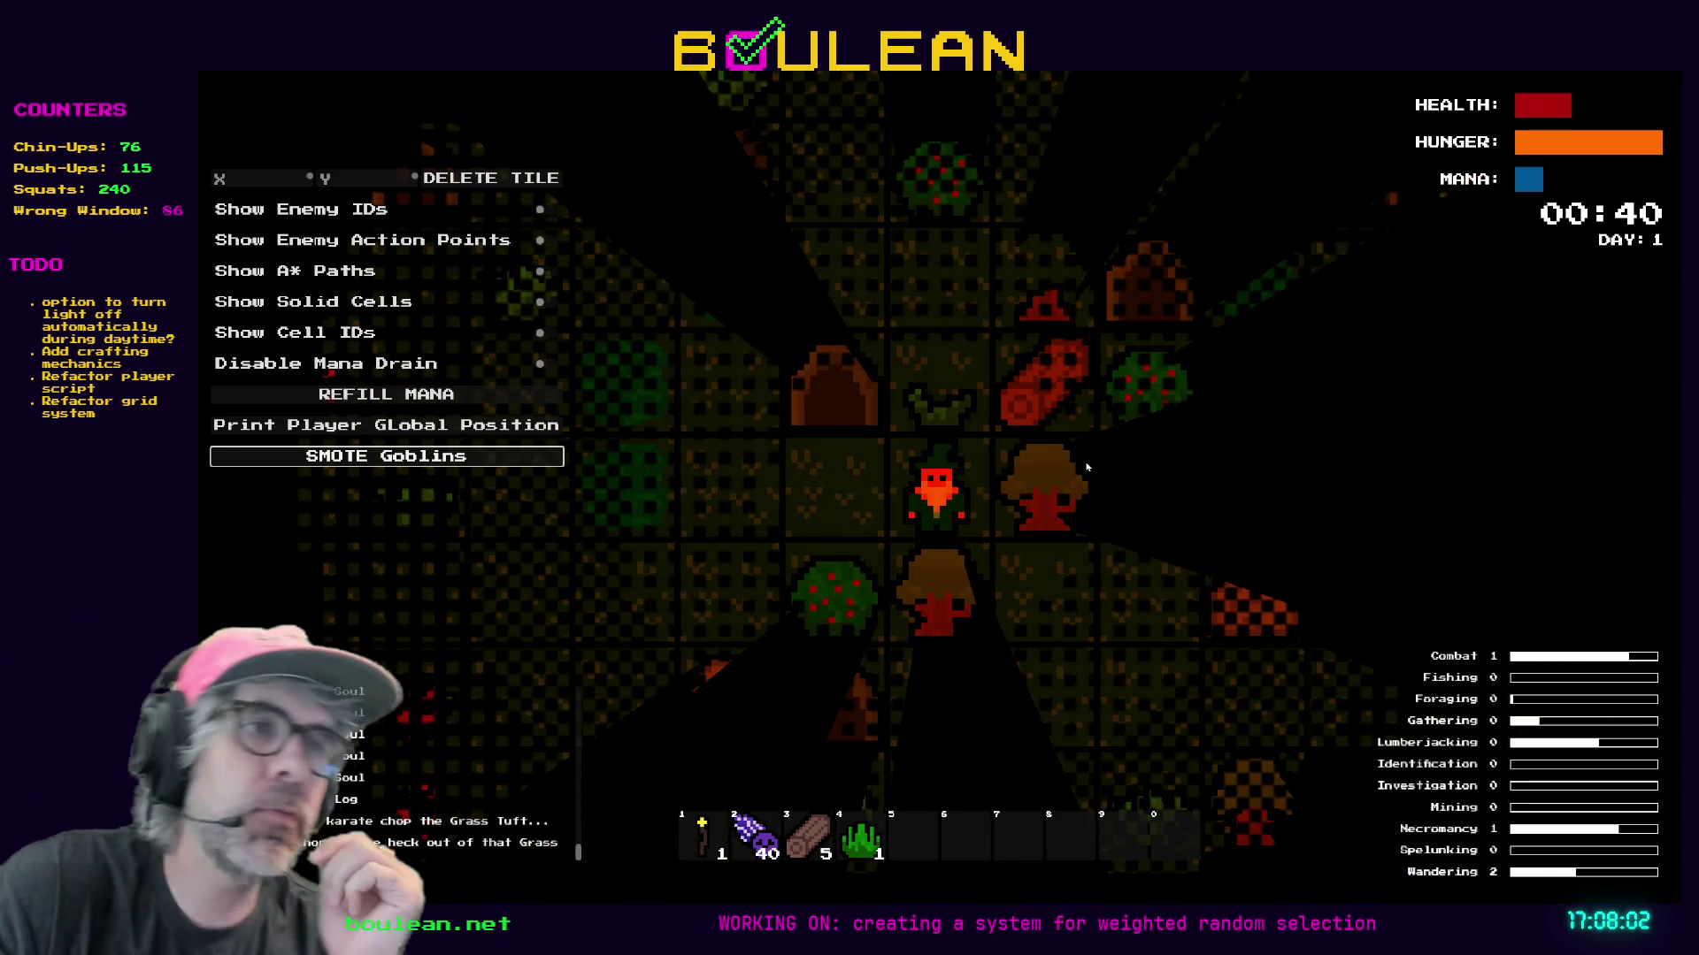
{"action": "key", "text": "Left"}
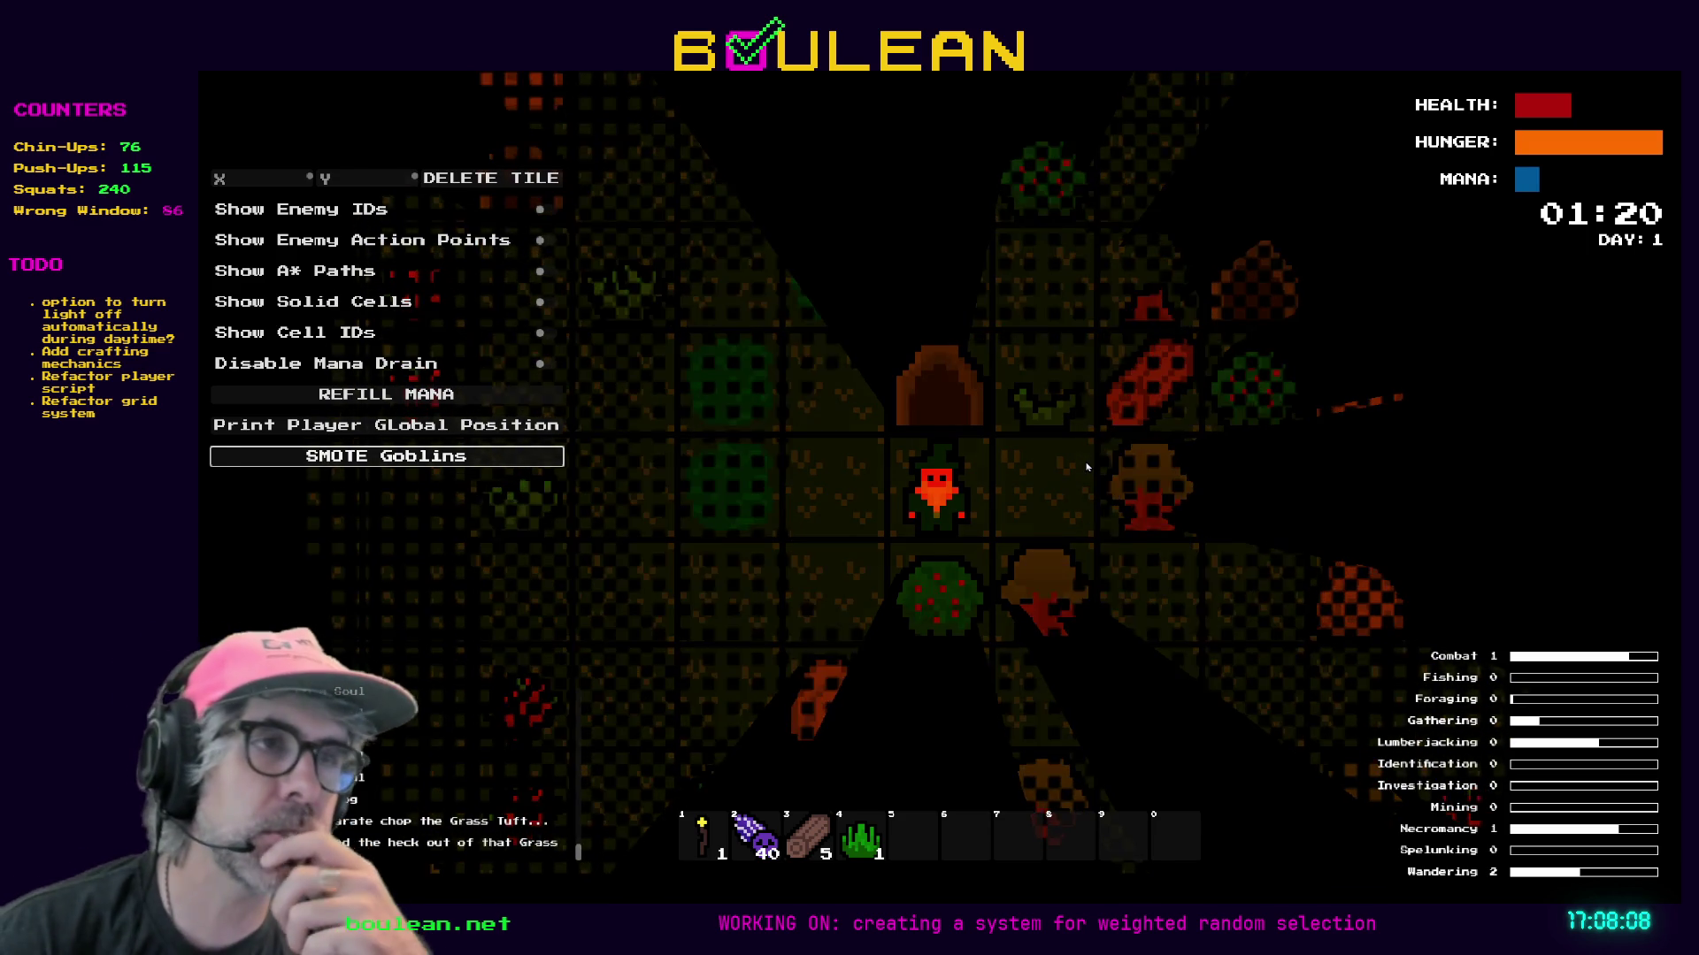
{"action": "key", "text": "s"}
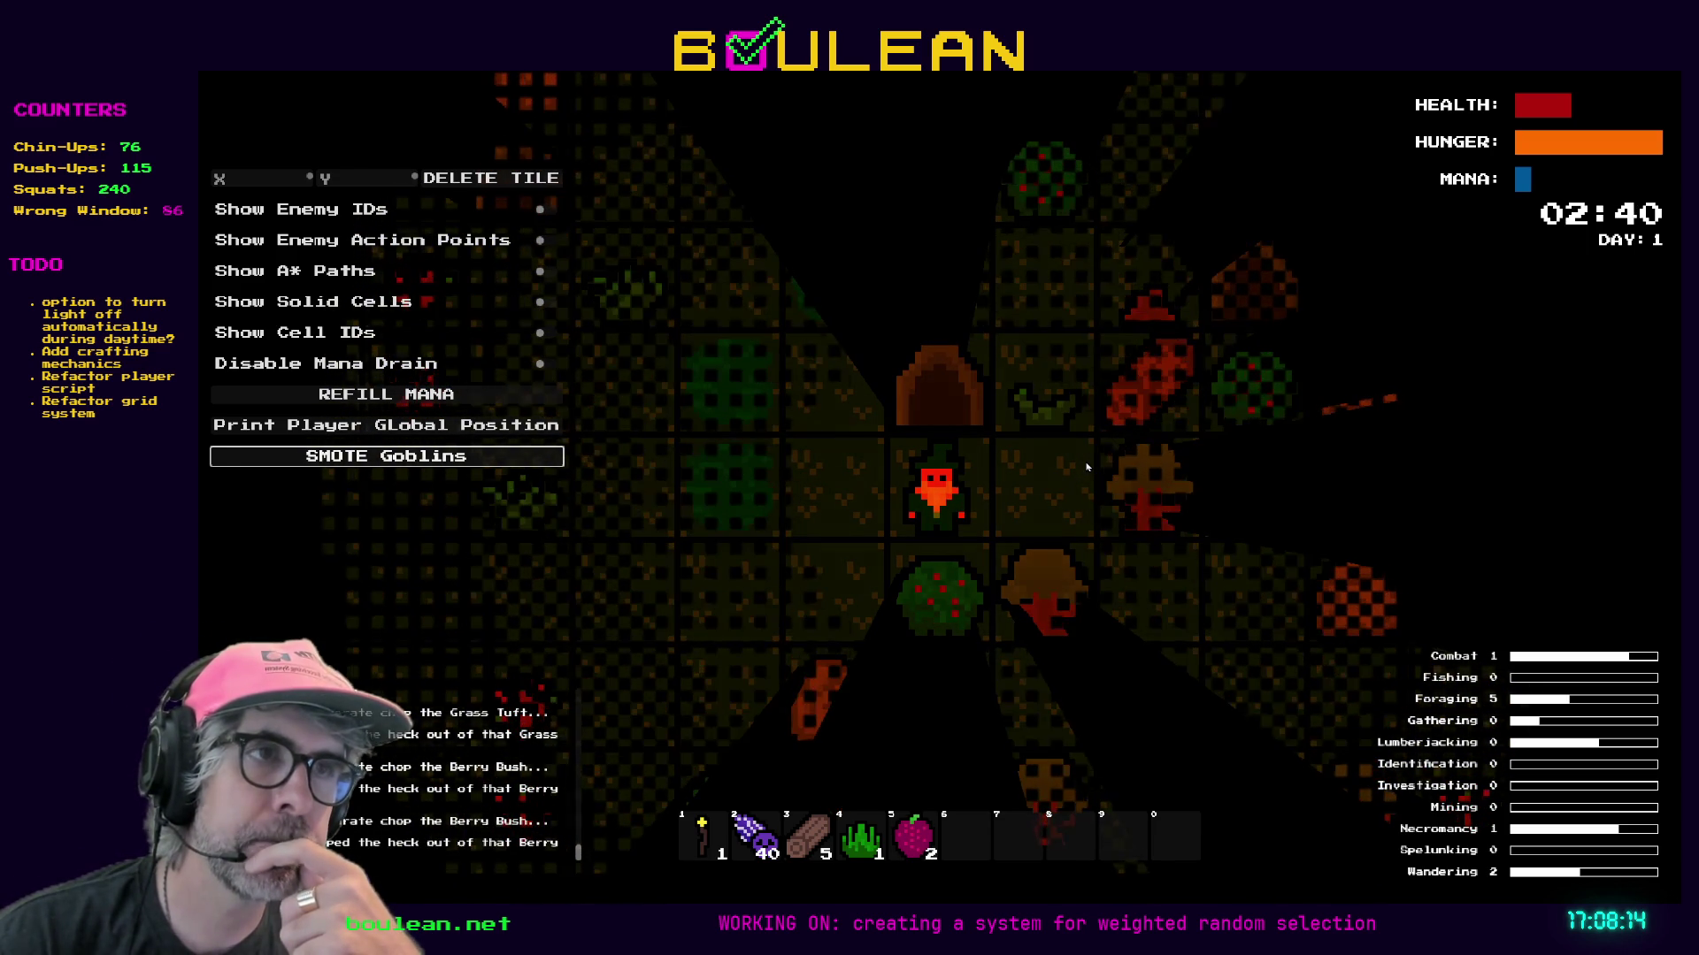
{"action": "key", "text": "s"}
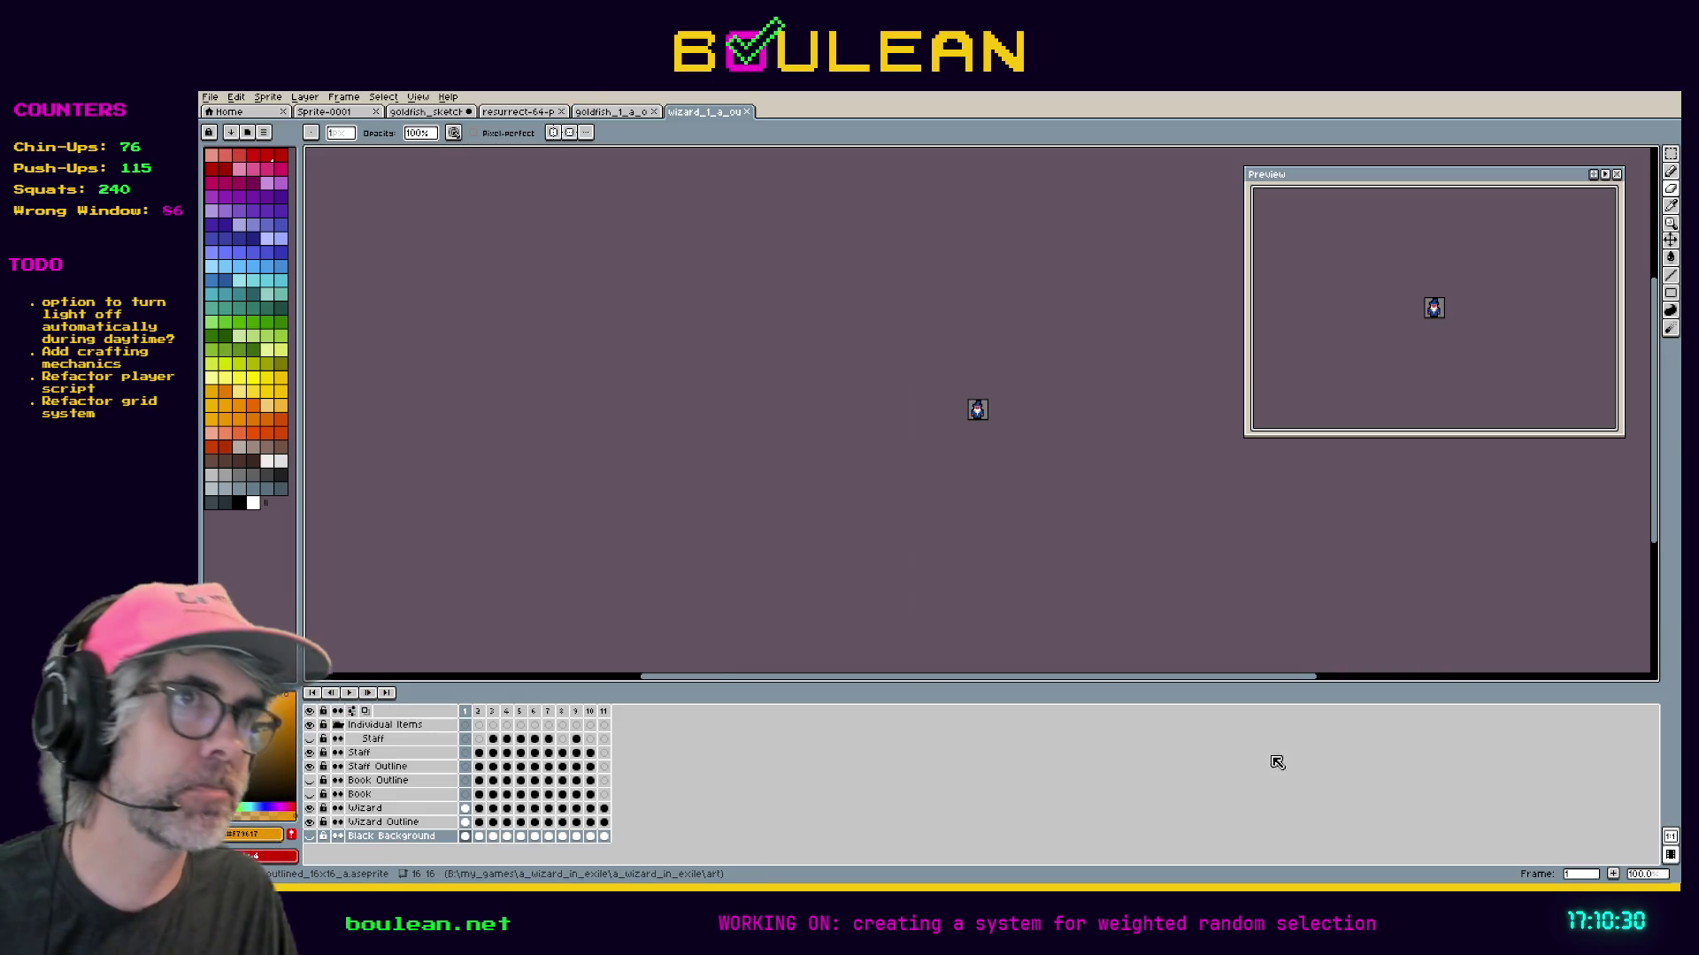
Zoom to 1600%, center the wizard sprite, and play its animation through before stopping it.
{"action": "scroll", "coordinate": [1001, 474], "scroll_direction": "up", "scroll_amount": 5}
{"action": "scroll", "coordinate": [1032, 438], "scroll_direction": "down", "scroll_amount": 5}
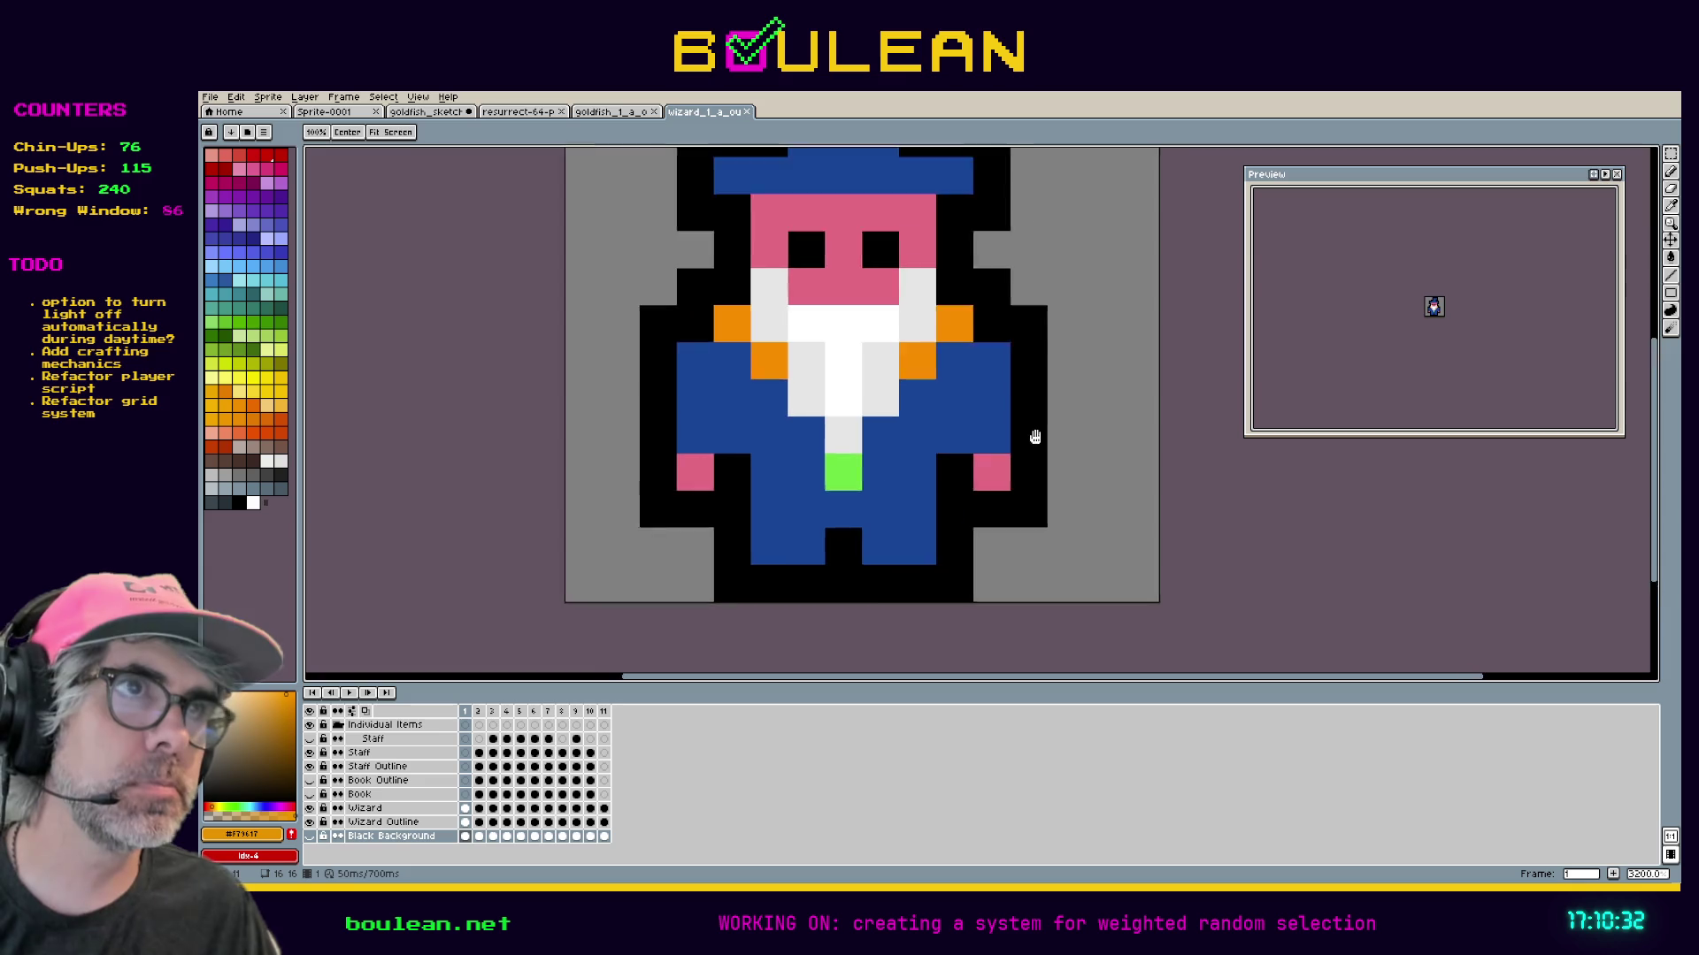
{"action": "mouse_move", "coordinate": [1026, 452]}
{"action": "left_mouse_down"}
{"action": "mouse_move", "coordinate": [932, 485]}
{"action": "mouse_move", "coordinate": [929, 523]}
{"action": "left_mouse_up"}
{"action": "scroll", "coordinate": [929, 523], "scroll_direction": "up", "scroll_amount": 5}
{"action": "scroll", "coordinate": [929, 523], "scroll_direction": "down", "scroll_amount": 2}
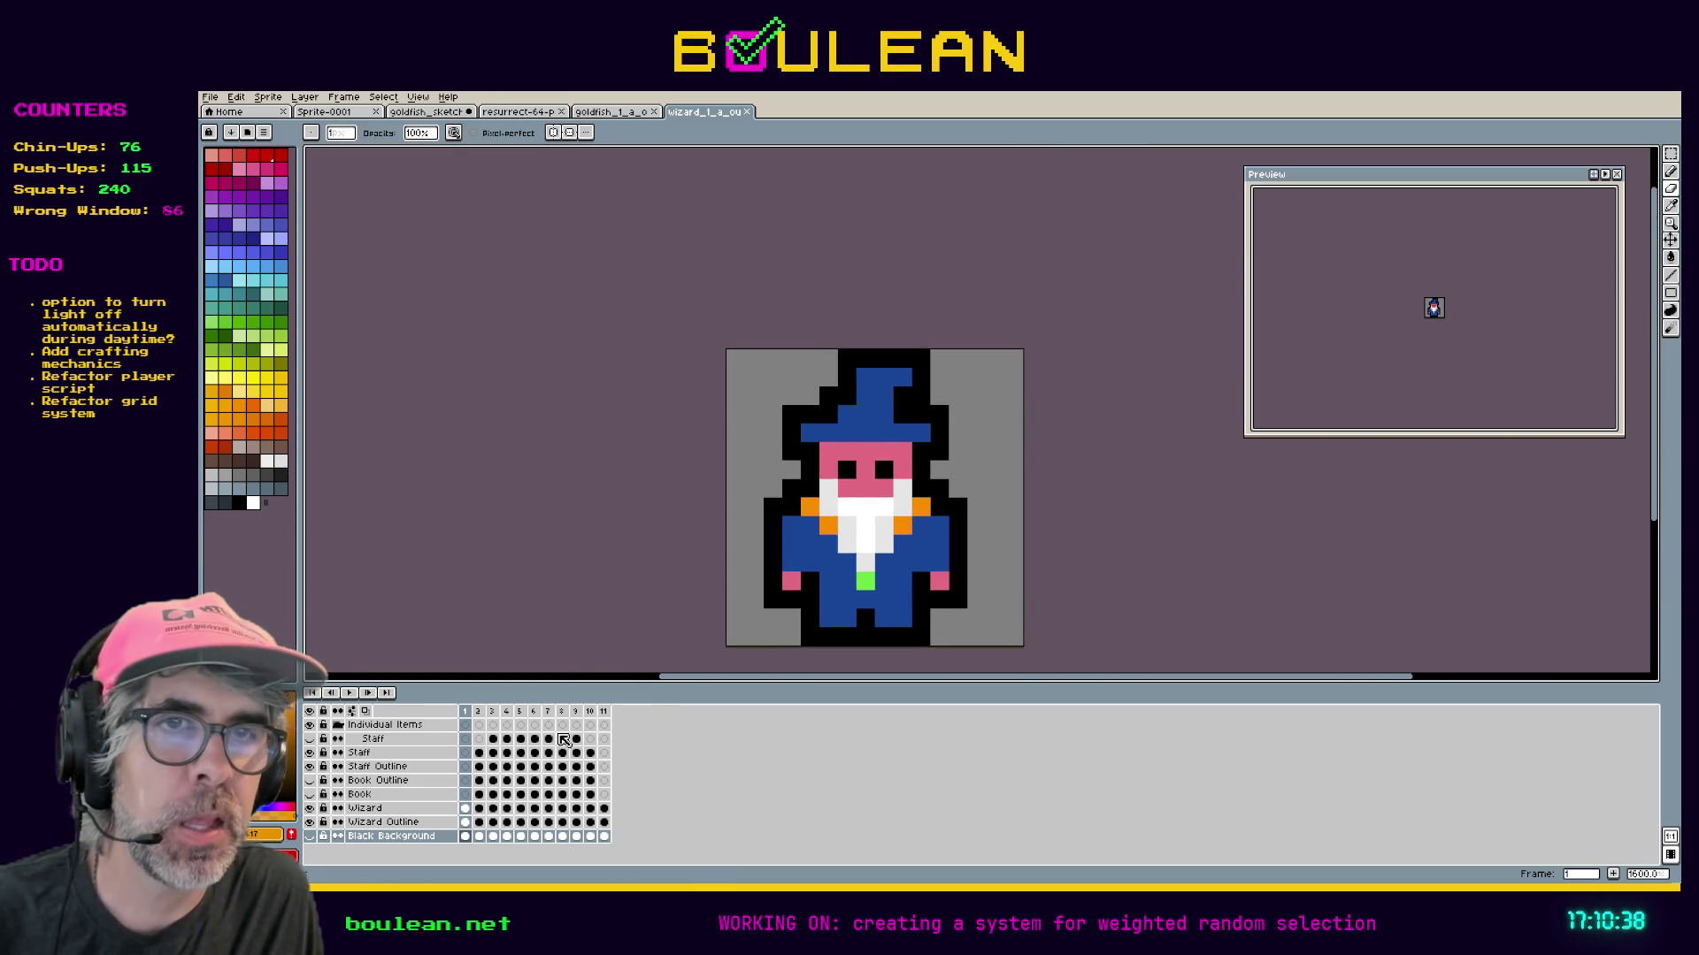
{"action": "left_click", "coordinate": [350, 694]}
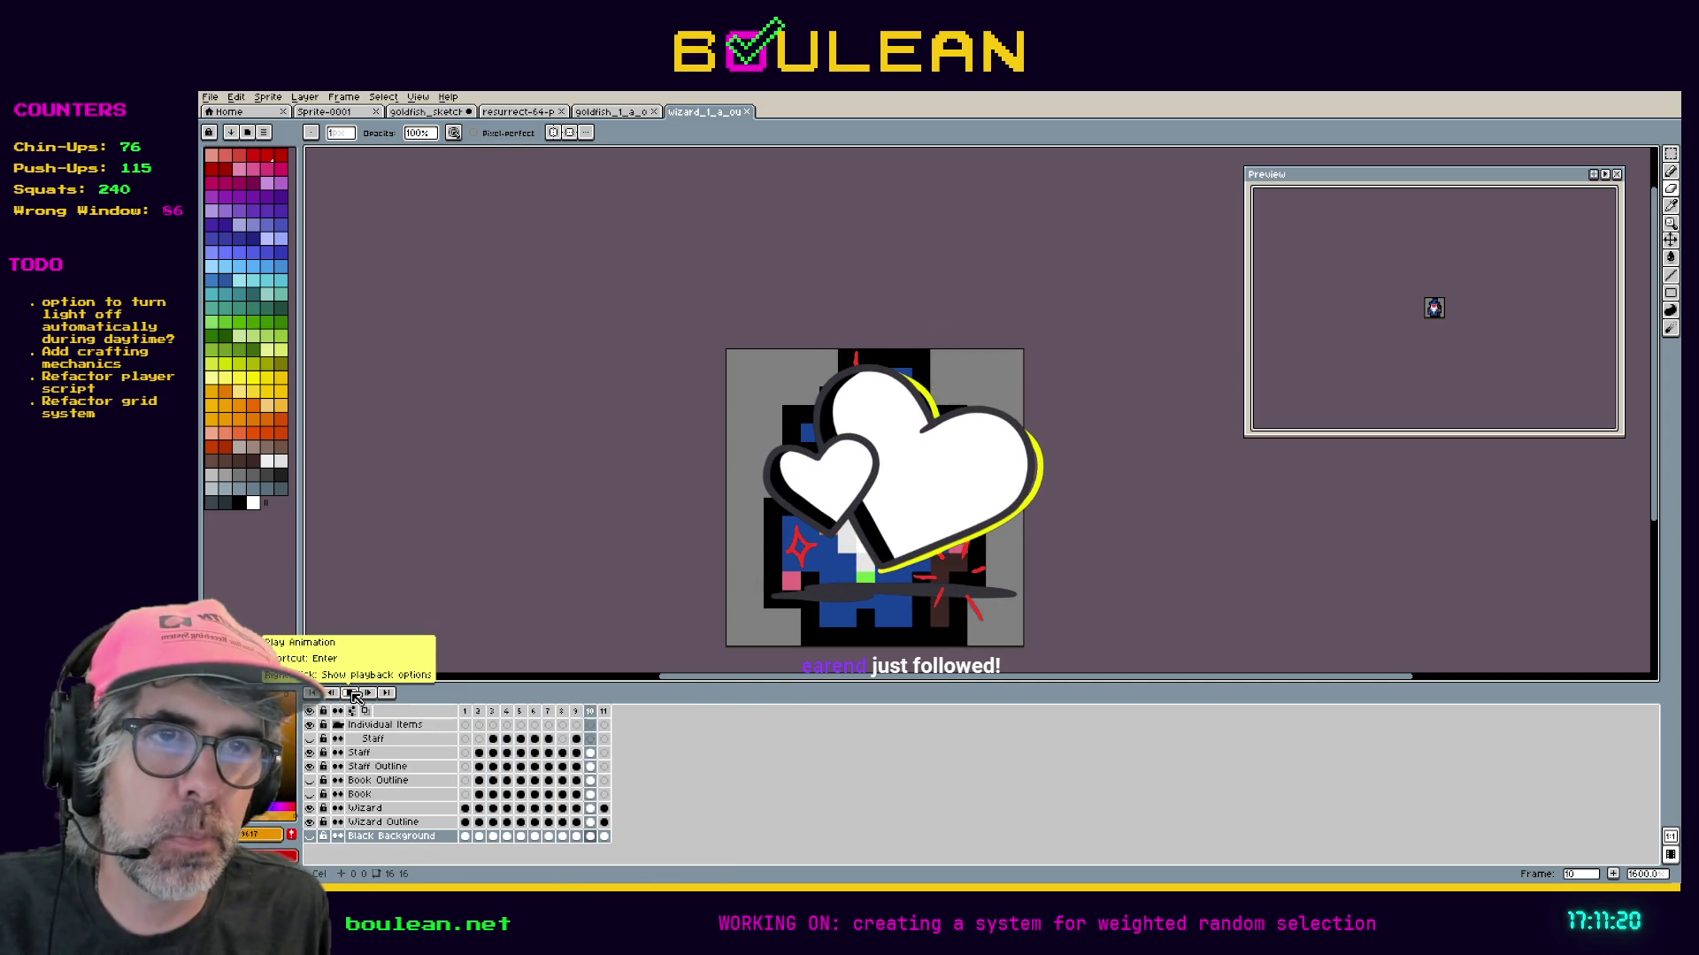
{"action": "left_click", "coordinate": [354, 696]}
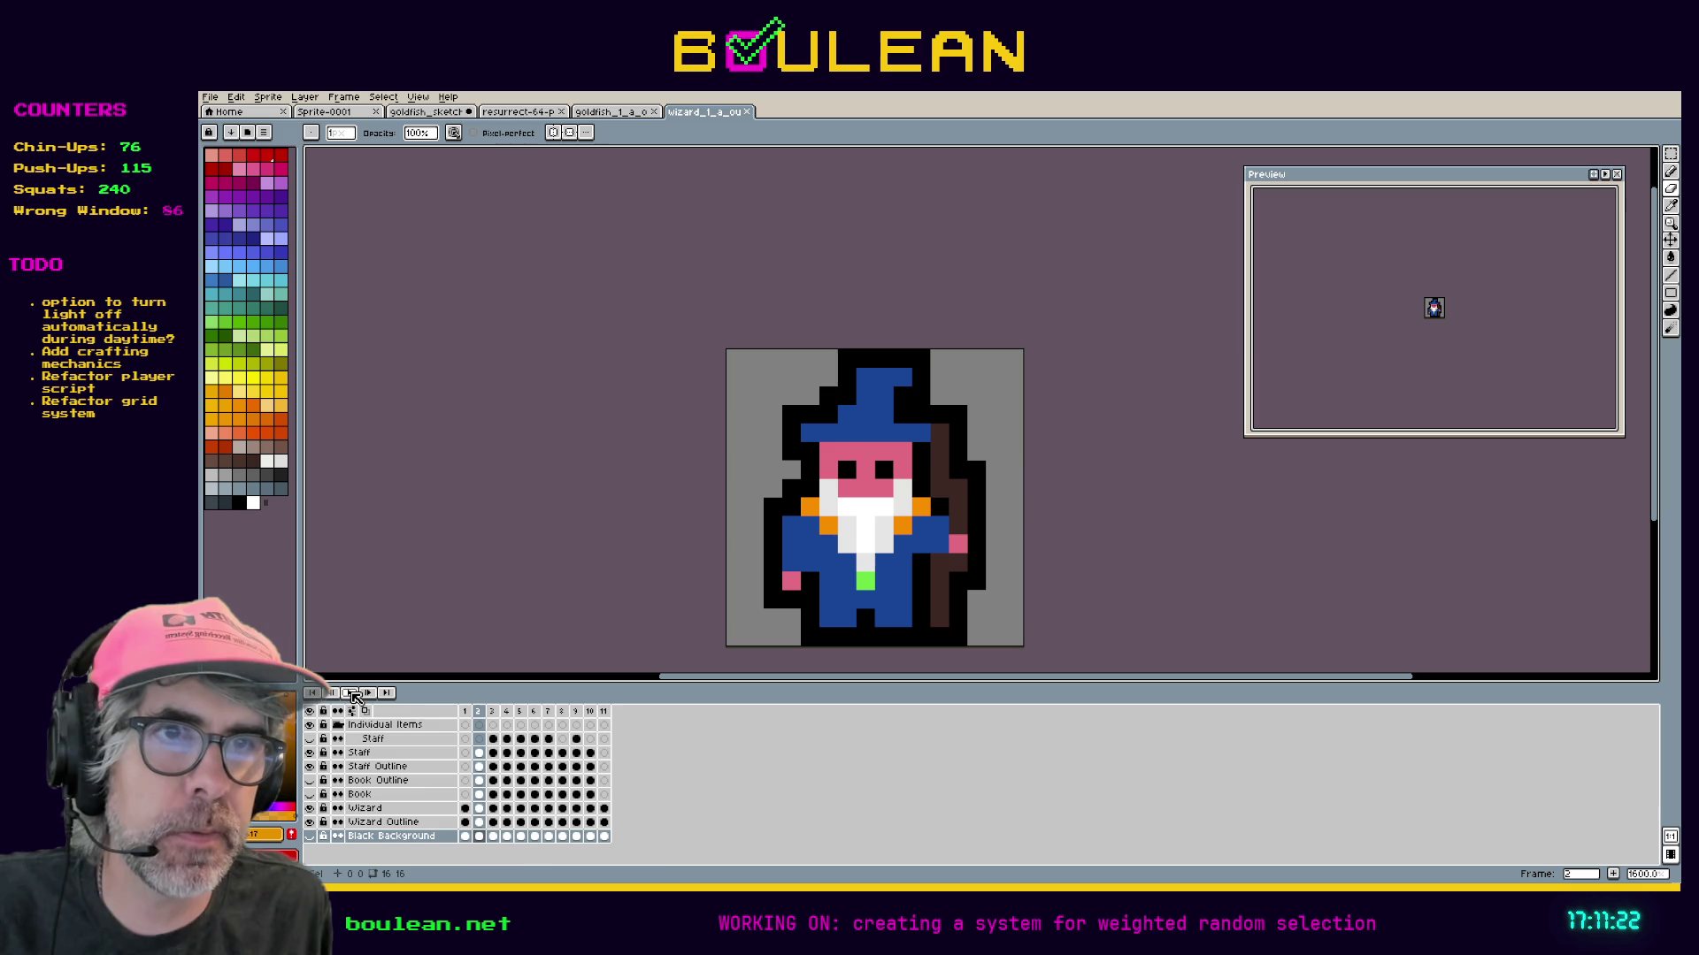
Add three new frames, 12, 13 and 14, after frame 11.
{"action": "left_click", "coordinate": [607, 714]}
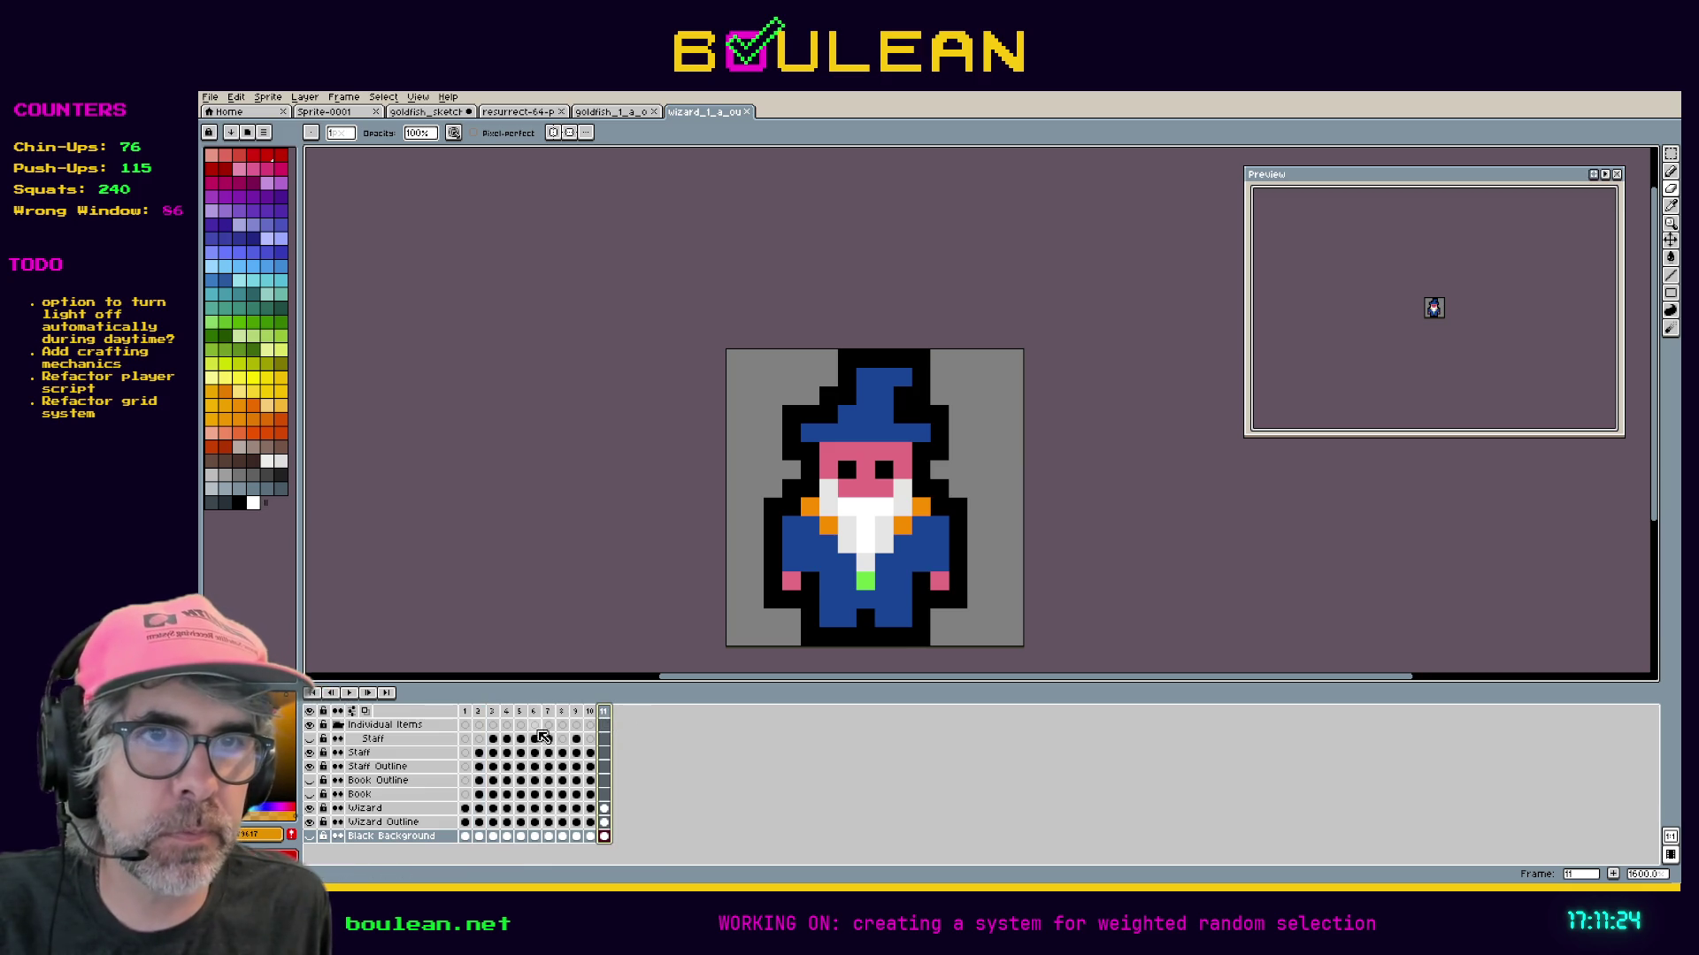
{"action": "left_click", "coordinate": [467, 713]}
{"action": "left_click", "coordinate": [604, 712]}
{"action": "right_click", "coordinate": [608, 710]}
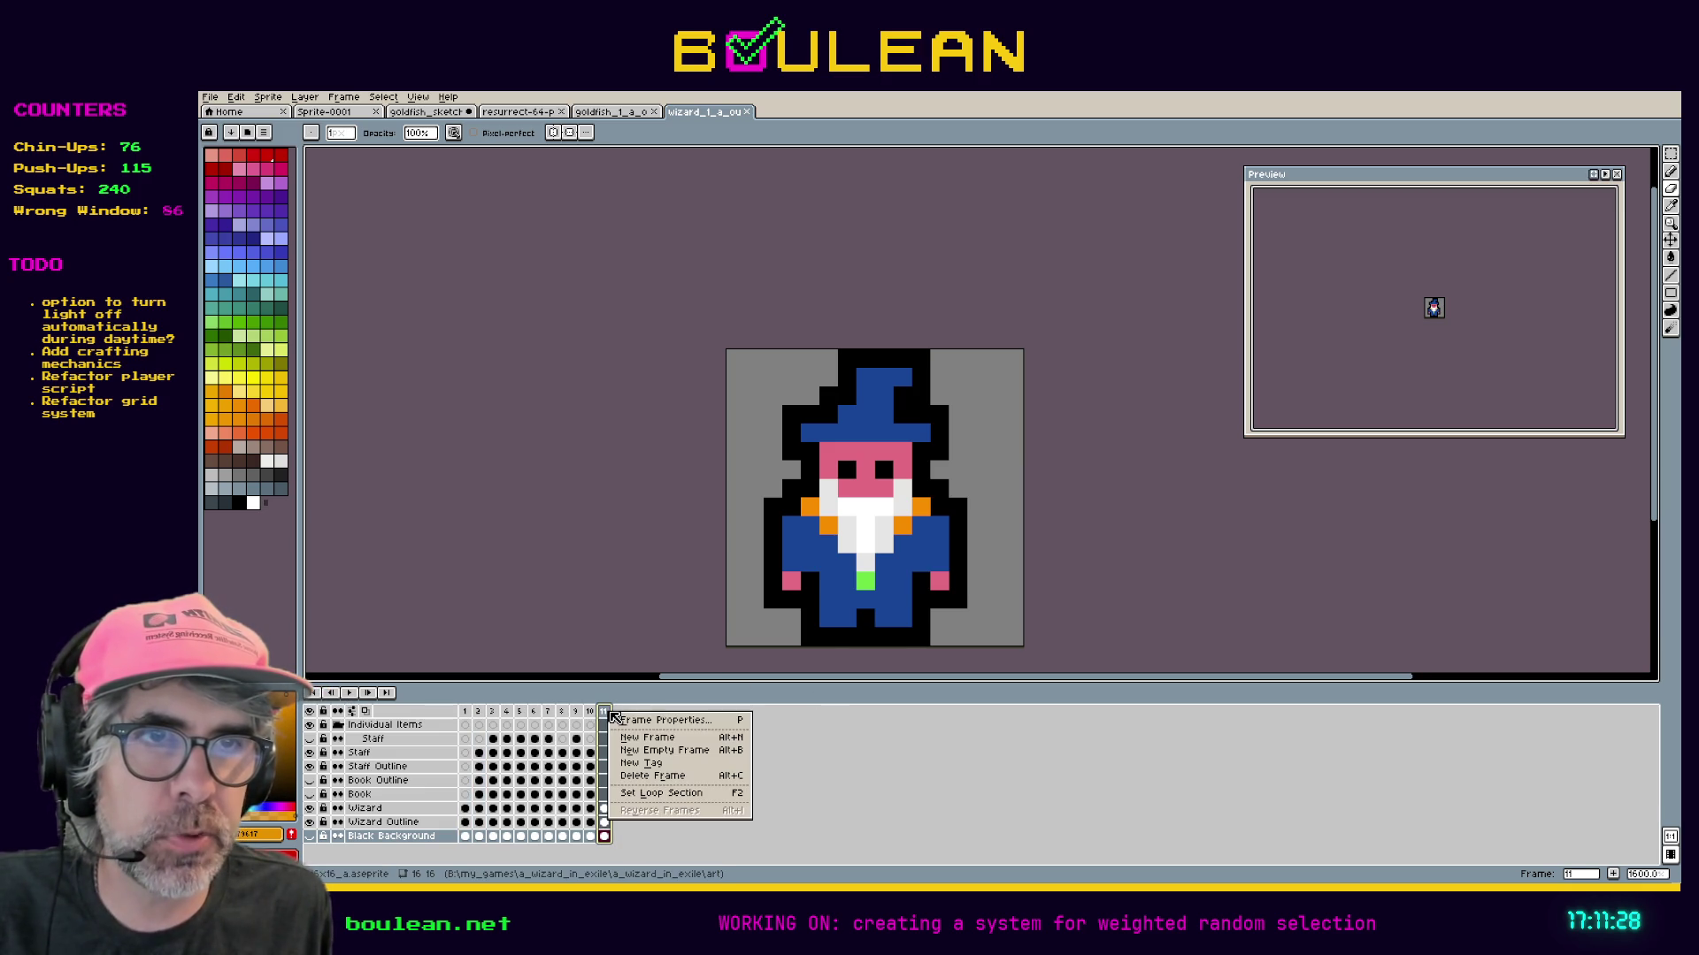
{"action": "left_click", "coordinate": [643, 736]}
{"action": "right_click", "coordinate": [620, 711]}
{"action": "left_click", "coordinate": [644, 734]}
{"action": "right_click", "coordinate": [634, 710]}
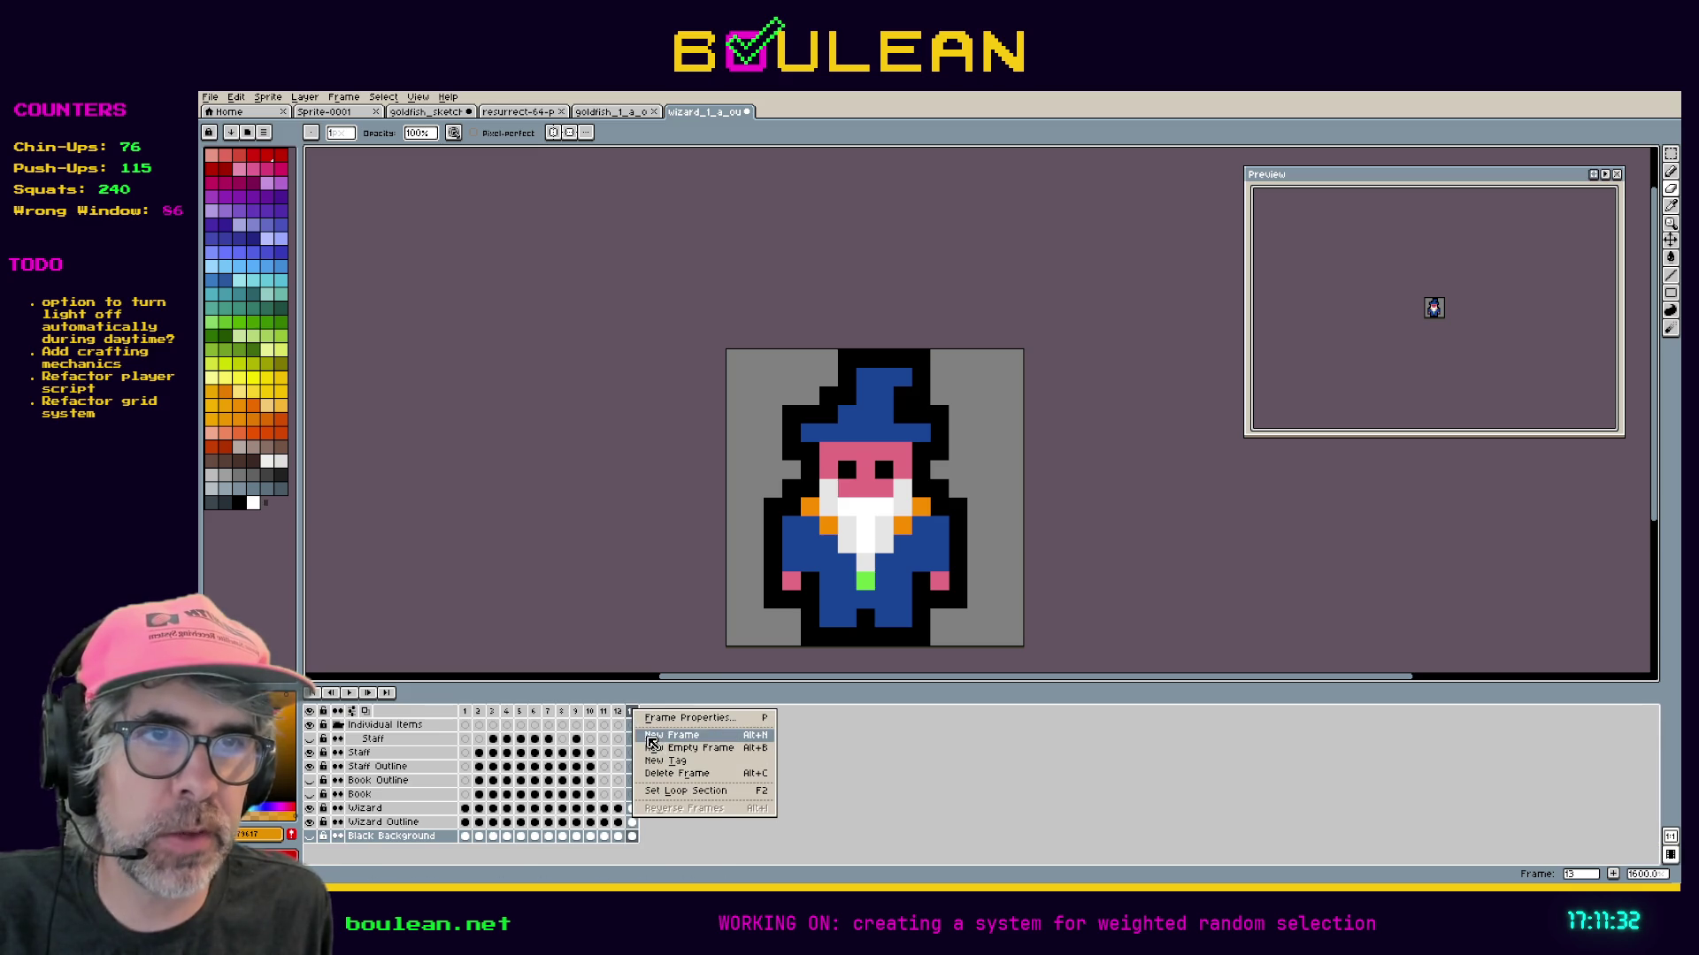
{"action": "left_click", "coordinate": [653, 745]}
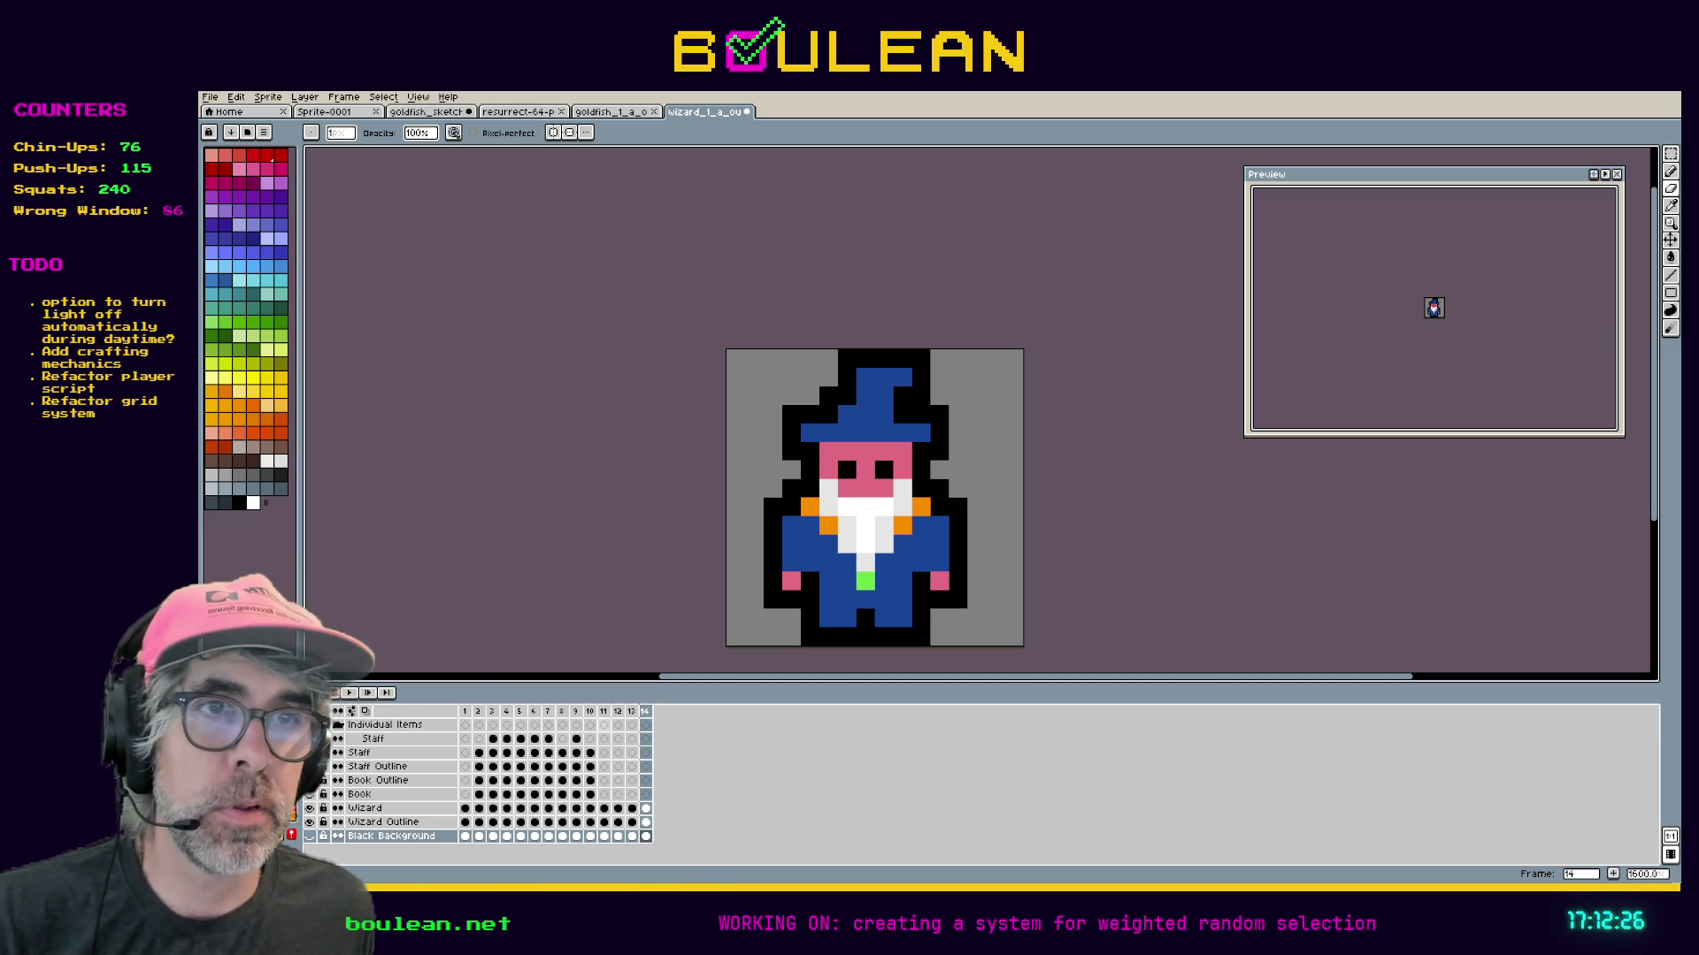
Compare frames 10, 11 and 12, ending on frame 12 with the Rectangular Marquee.
{"action": "left_click", "coordinate": [603, 713]}
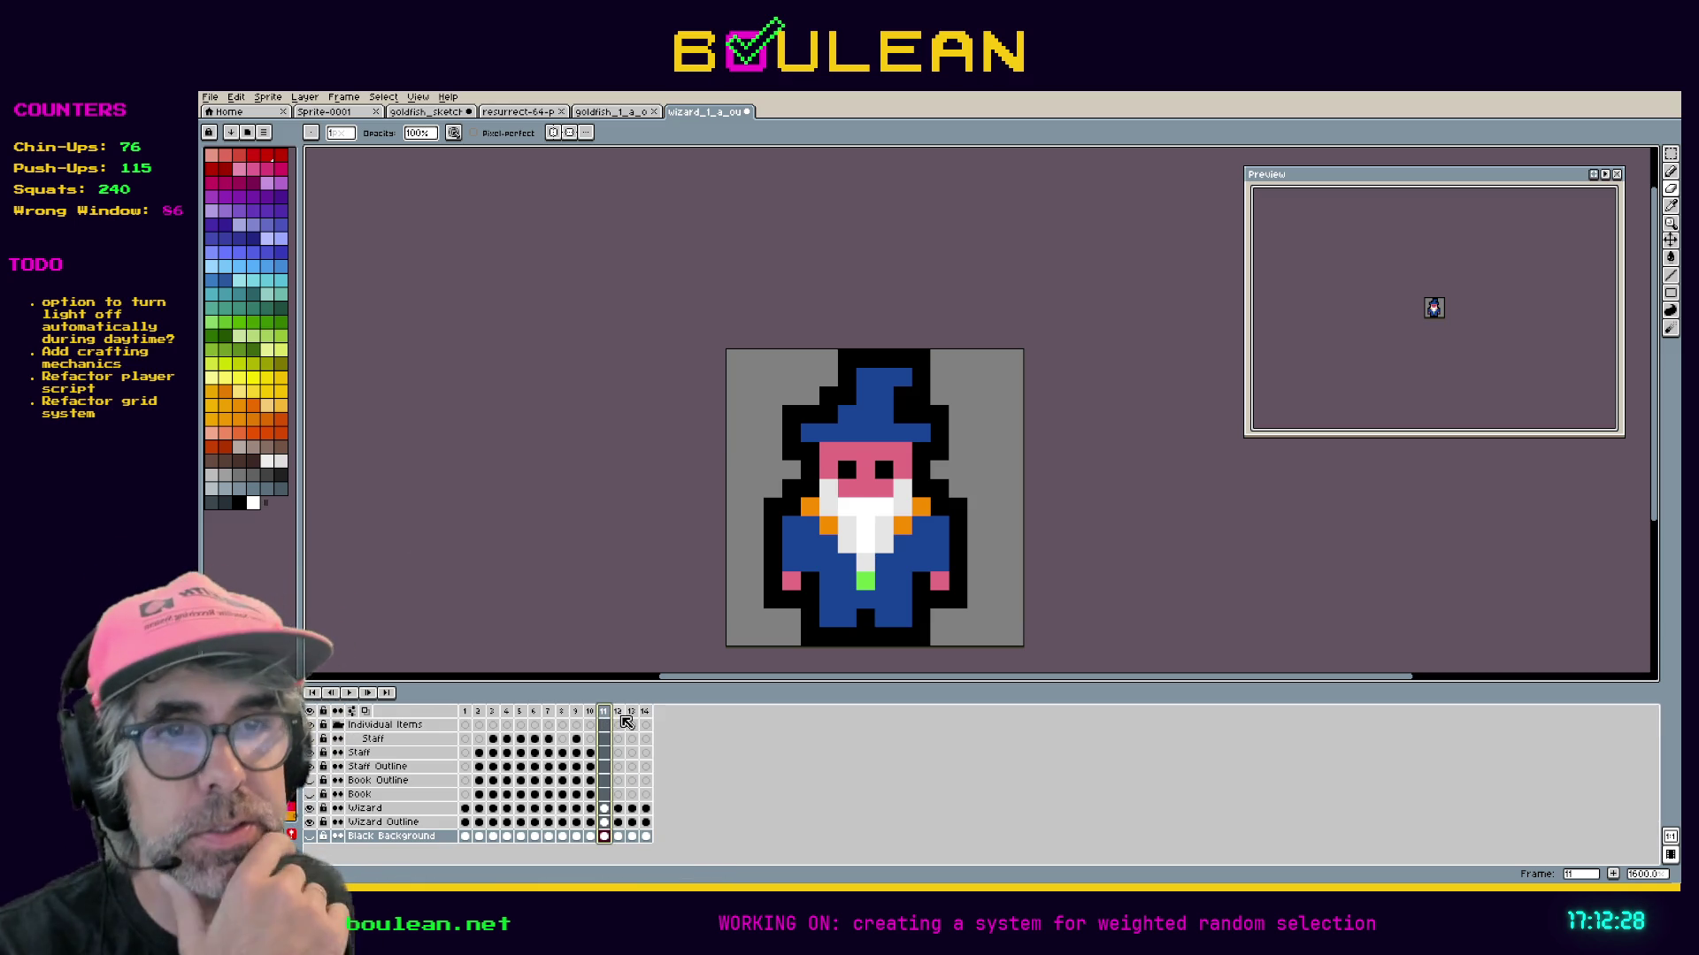
{"action": "left_click", "coordinate": [621, 718]}
{"action": "key", "text": "Left"}
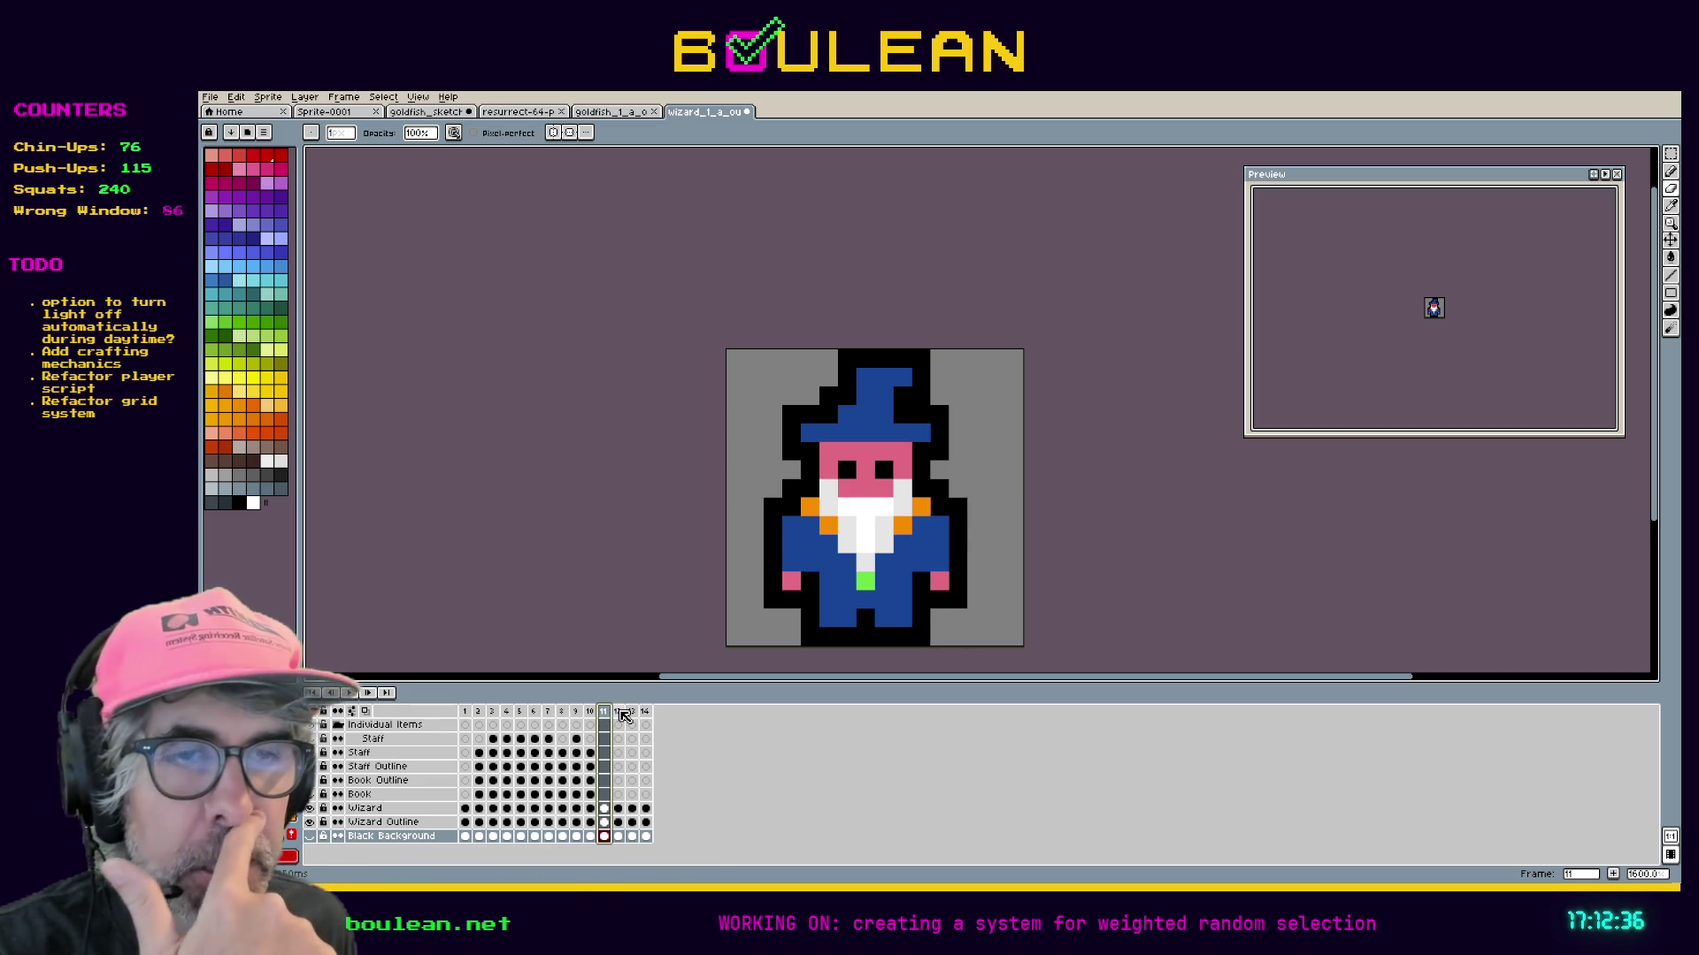
{"action": "left_click", "coordinate": [622, 715]}
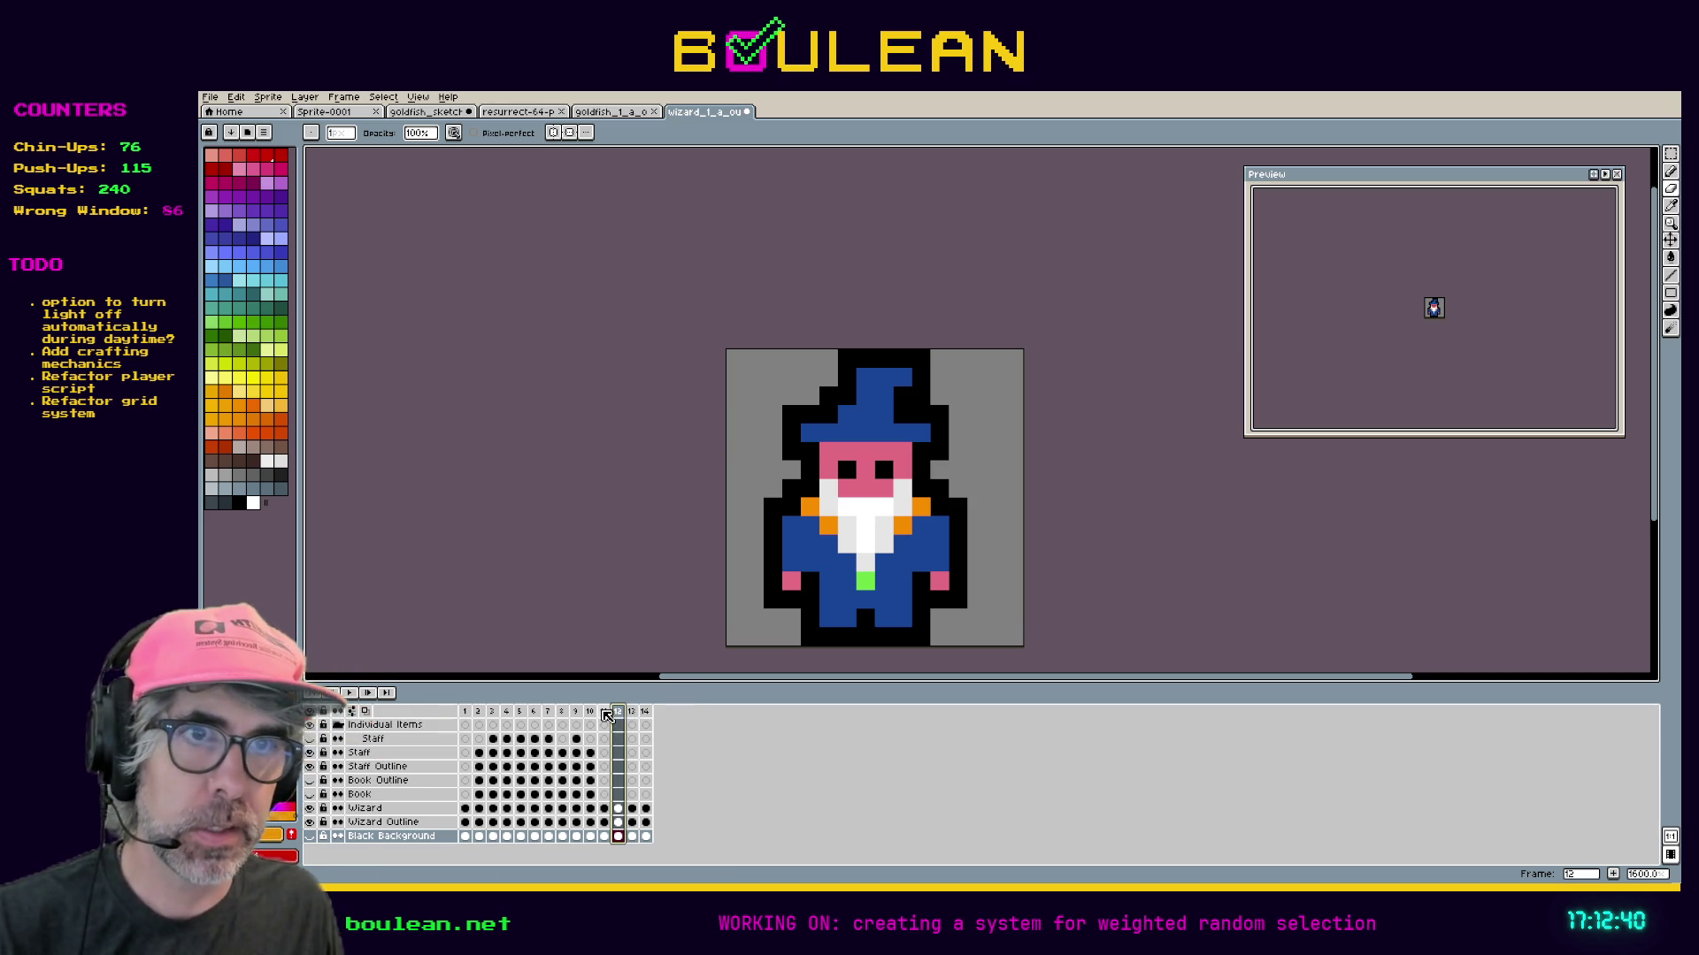
{"action": "left_click", "coordinate": [607, 715]}
{"action": "key", "text": "Left"}
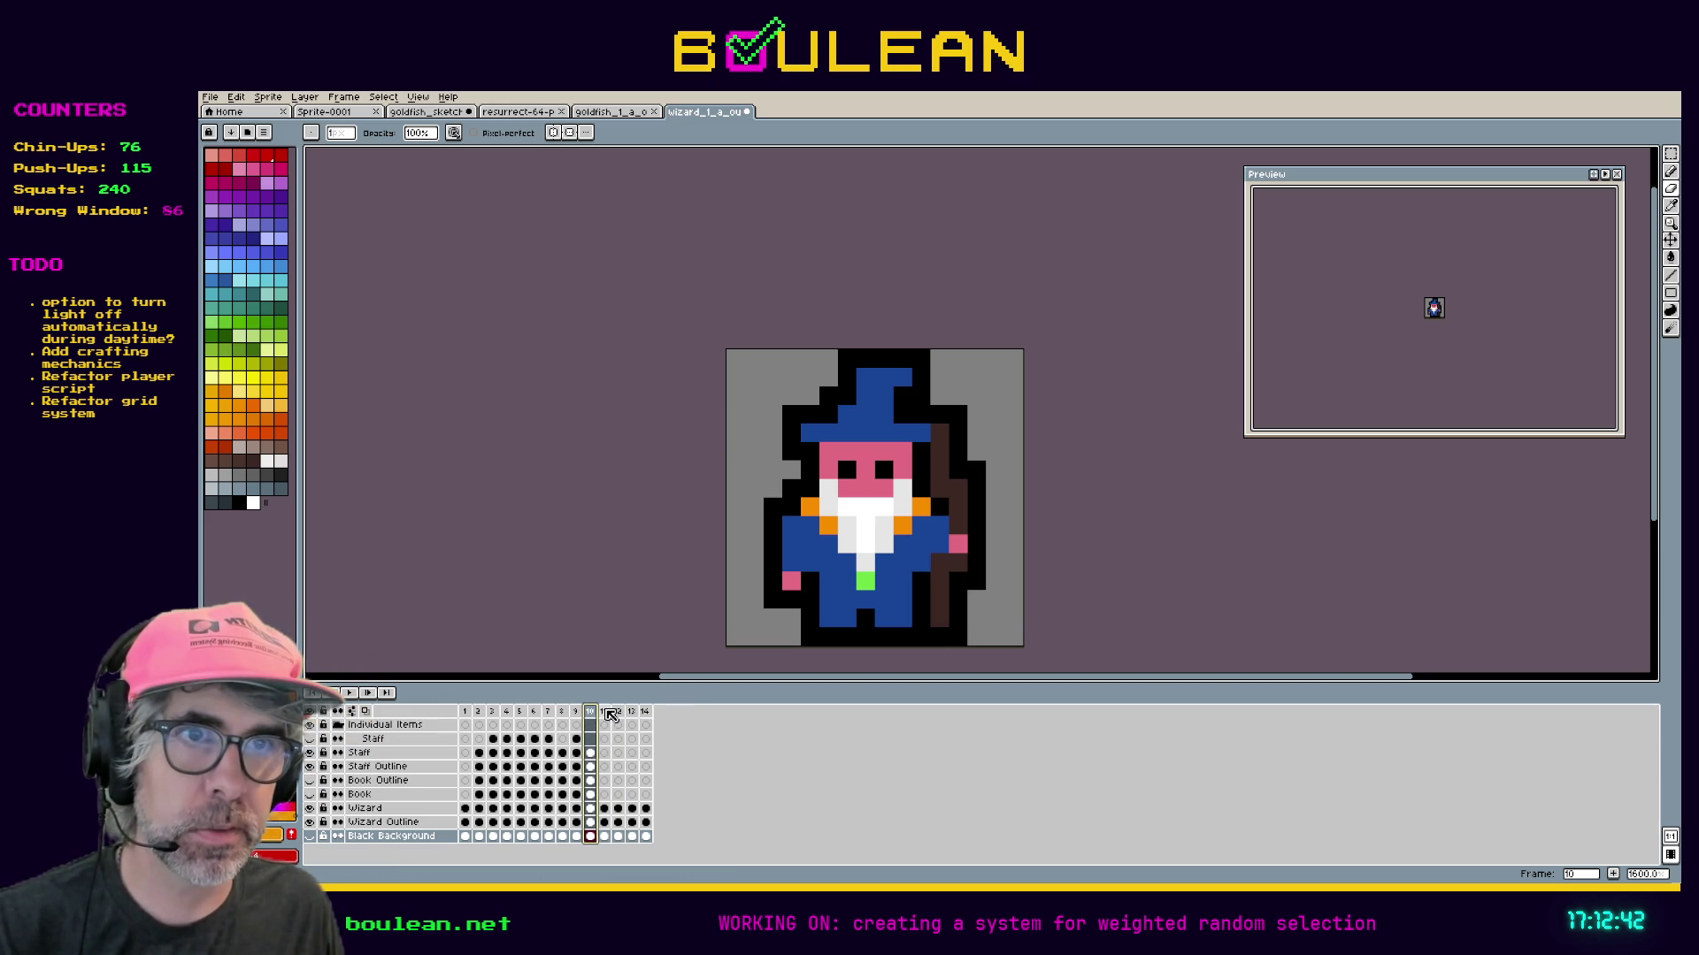
{"action": "left_click", "coordinate": [606, 712]}
{"action": "left_click", "coordinate": [619, 716]}
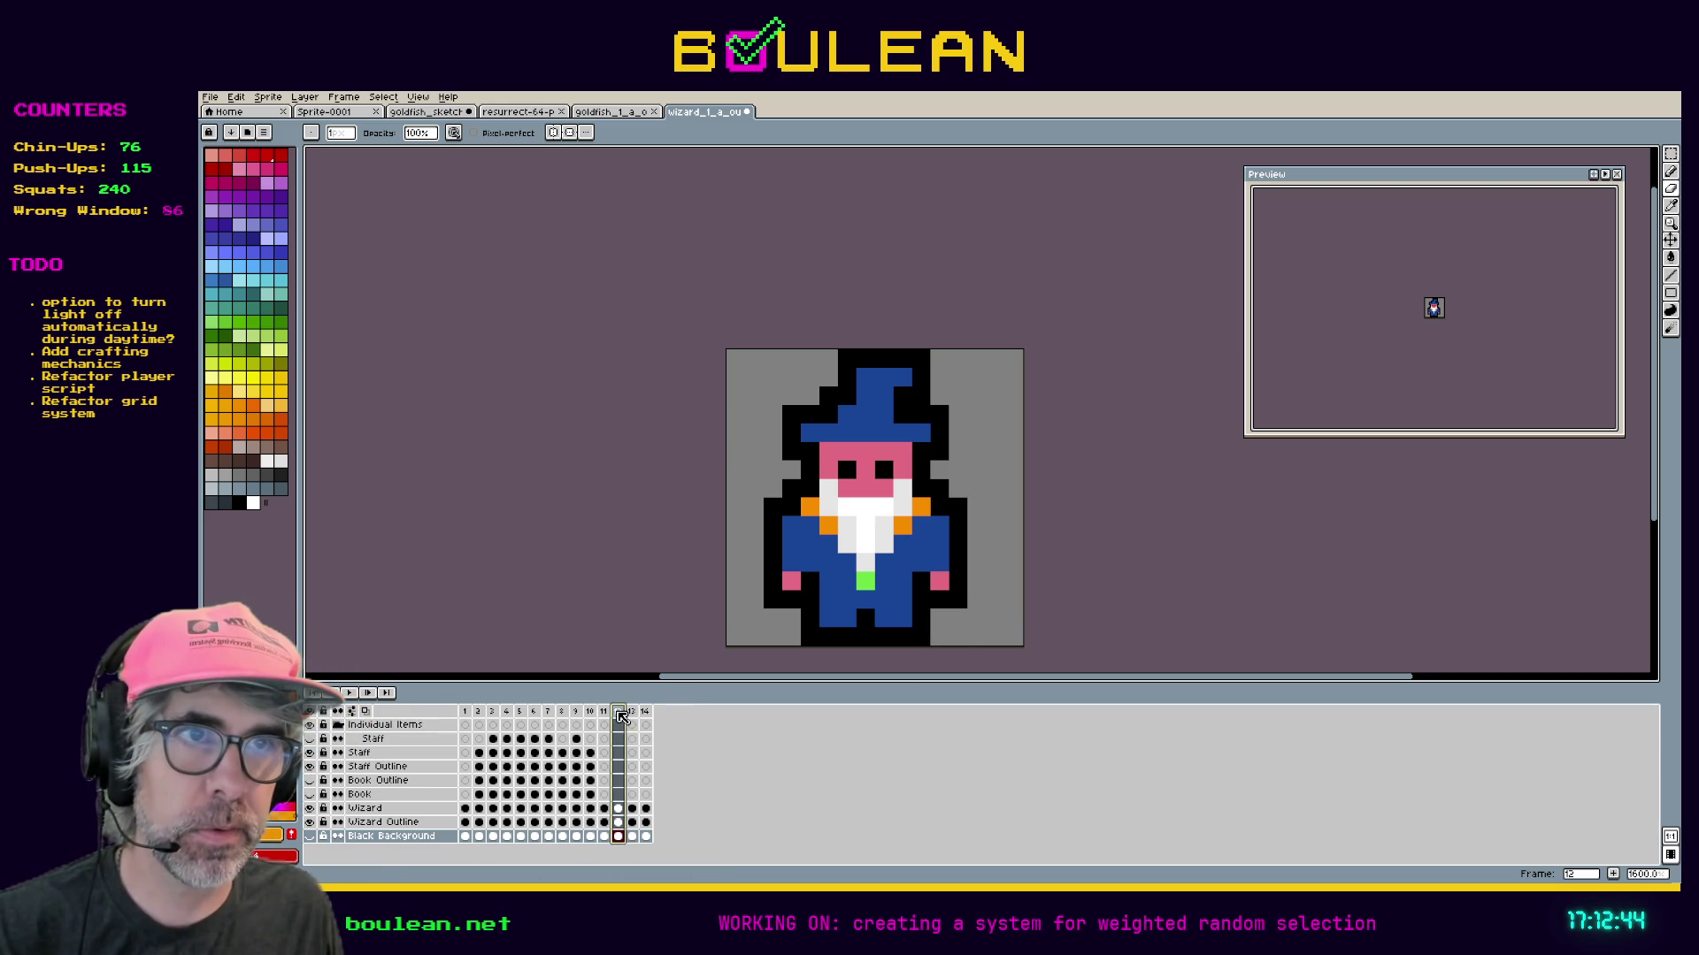
{"action": "key", "text": "m"}
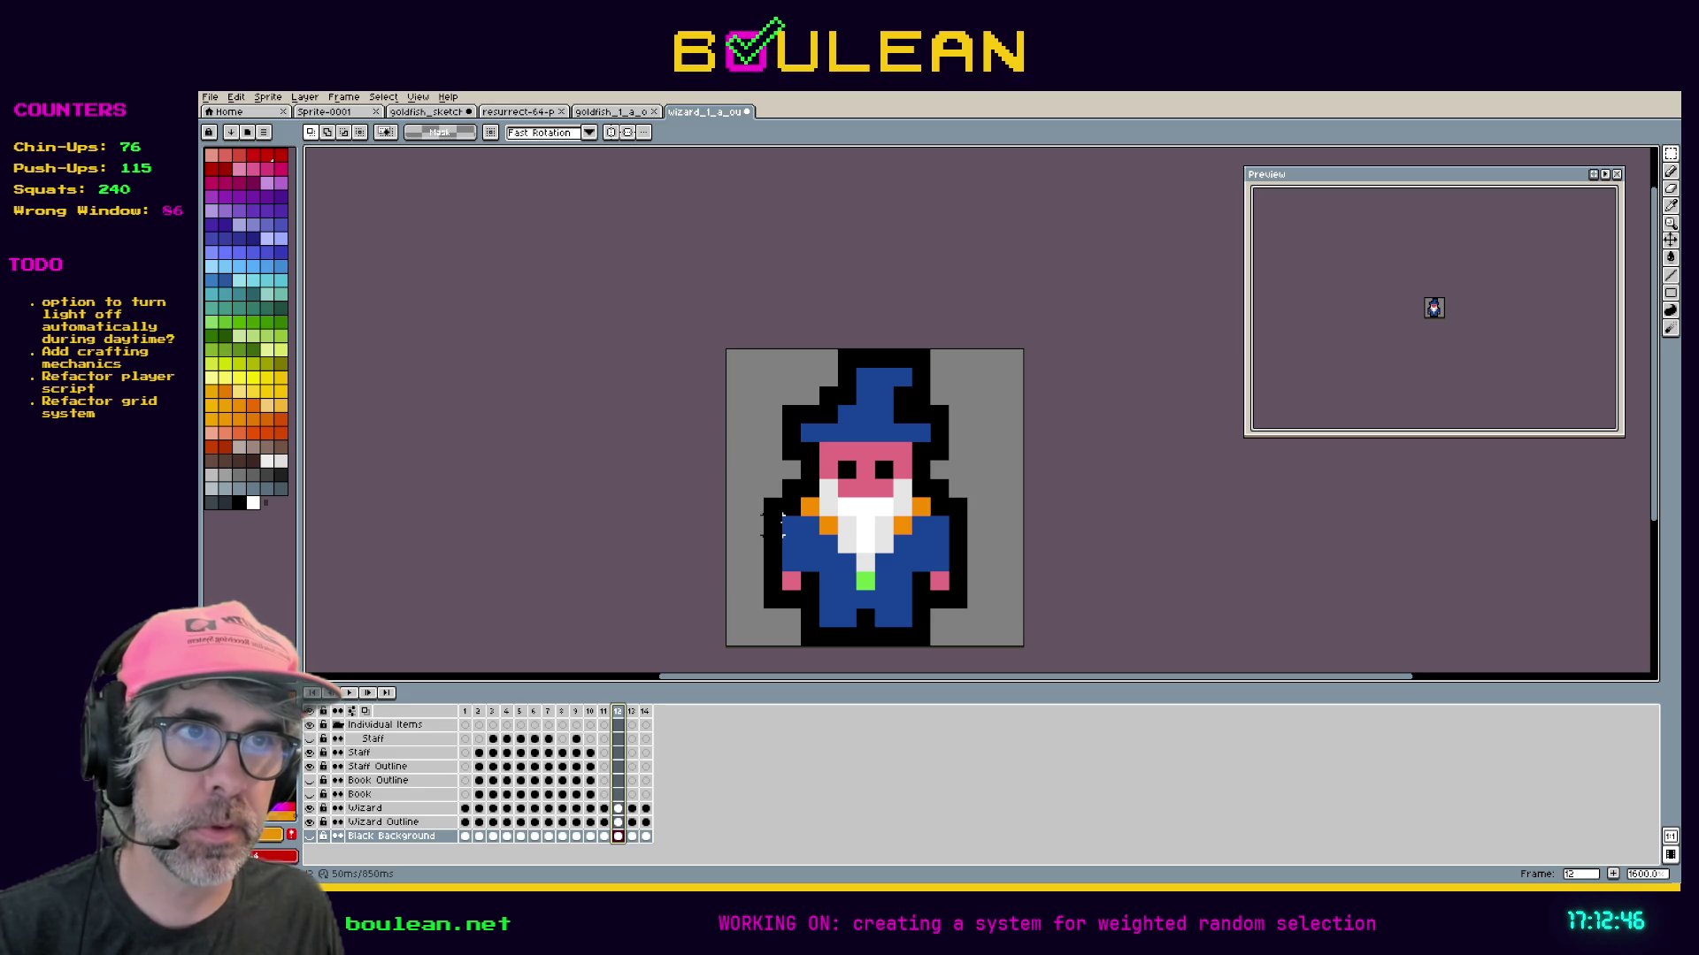
Marquee-select the left arm in frame 12 and leave the Wizard Outline layer hidden.
{"action": "left_click_drag", "start_coordinate": [791, 544], "coordinate": [803, 589]}
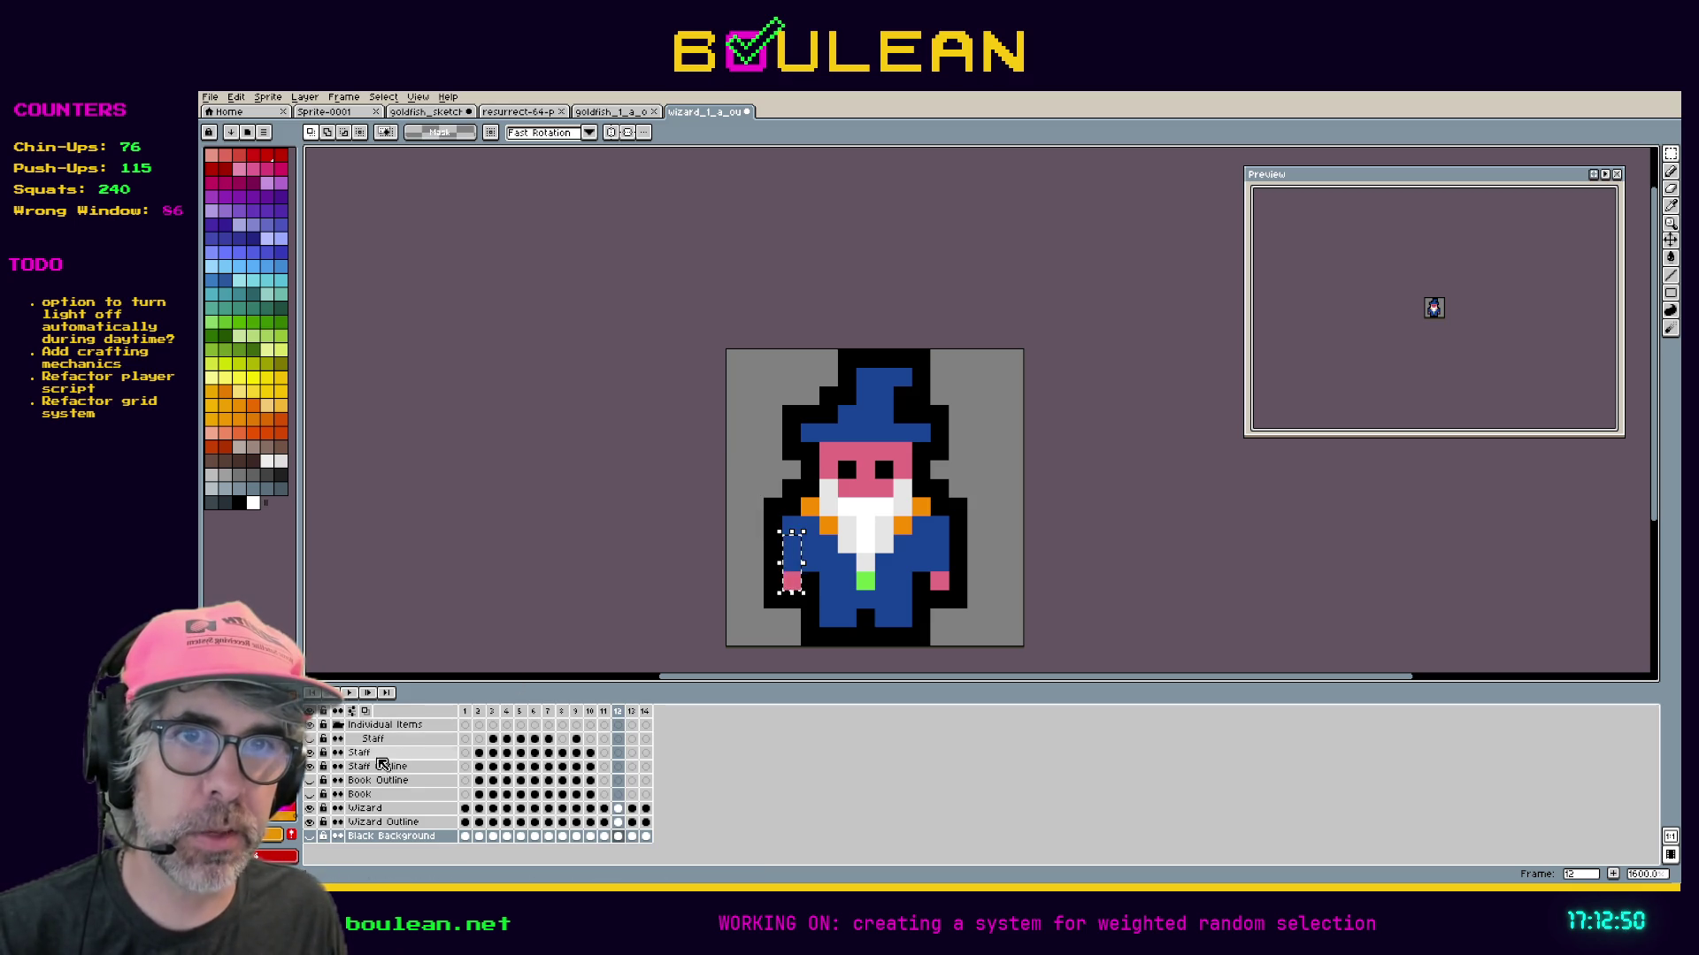
{"action": "left_click", "coordinate": [311, 823]}
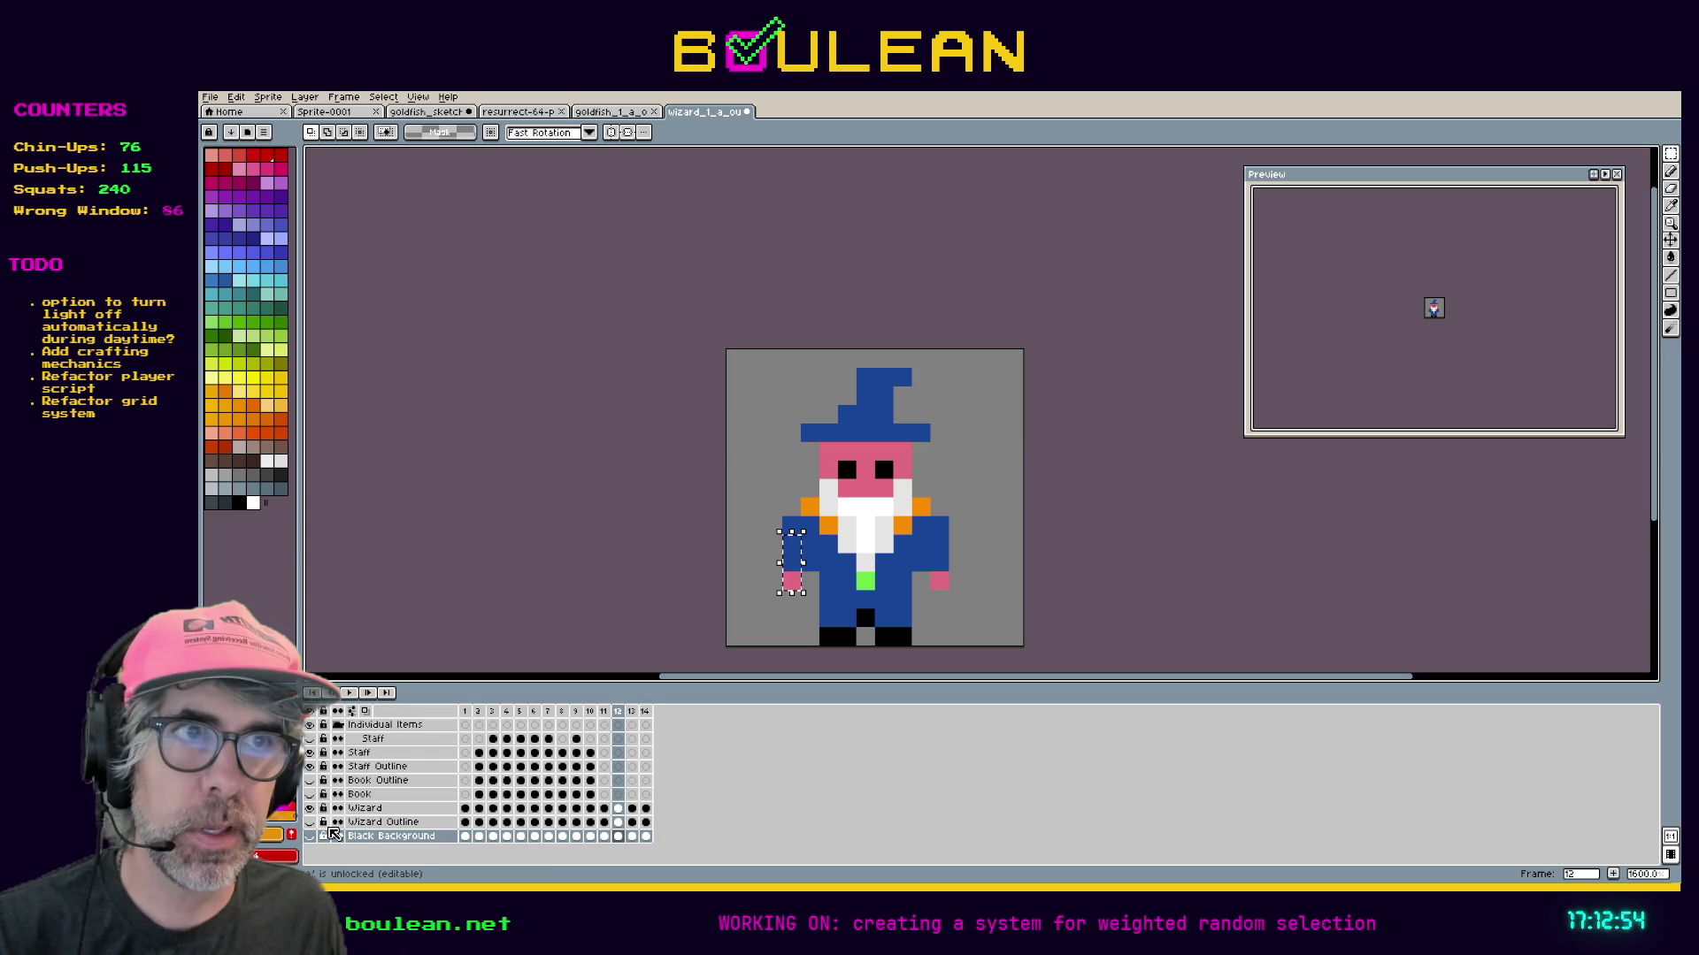
{"action": "left_click", "coordinate": [311, 824]}
{"action": "left_click", "coordinate": [311, 825]}
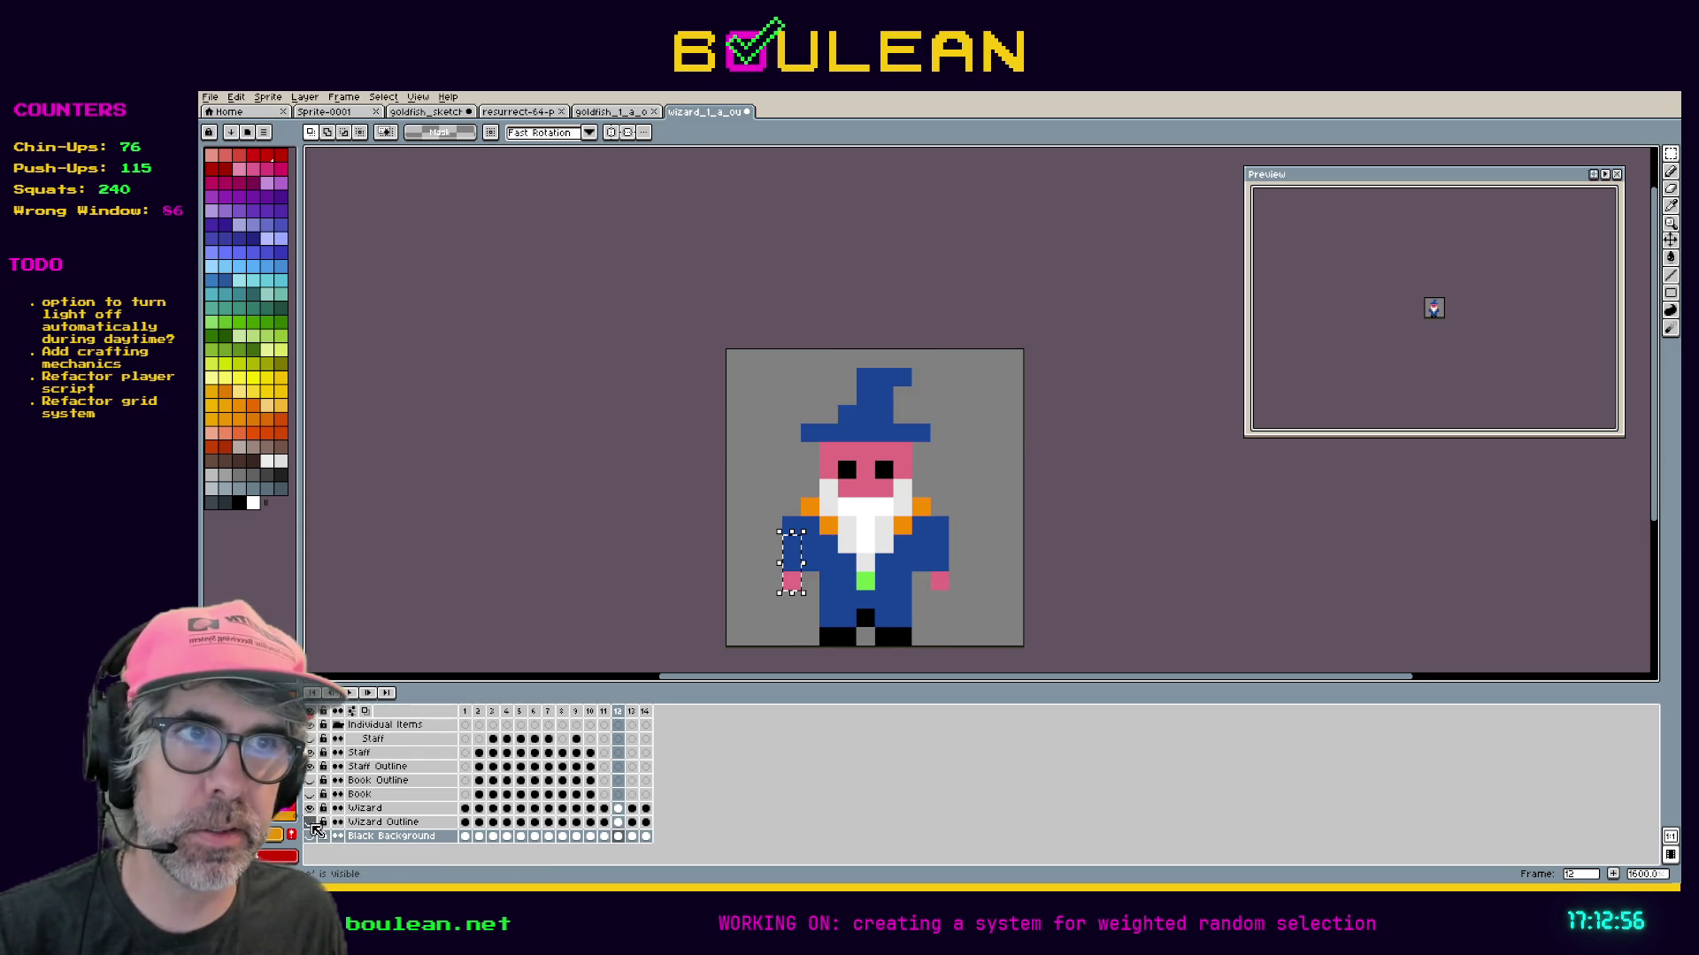
{"action": "left_click", "coordinate": [311, 823]}
{"action": "left_click", "coordinate": [312, 824]}
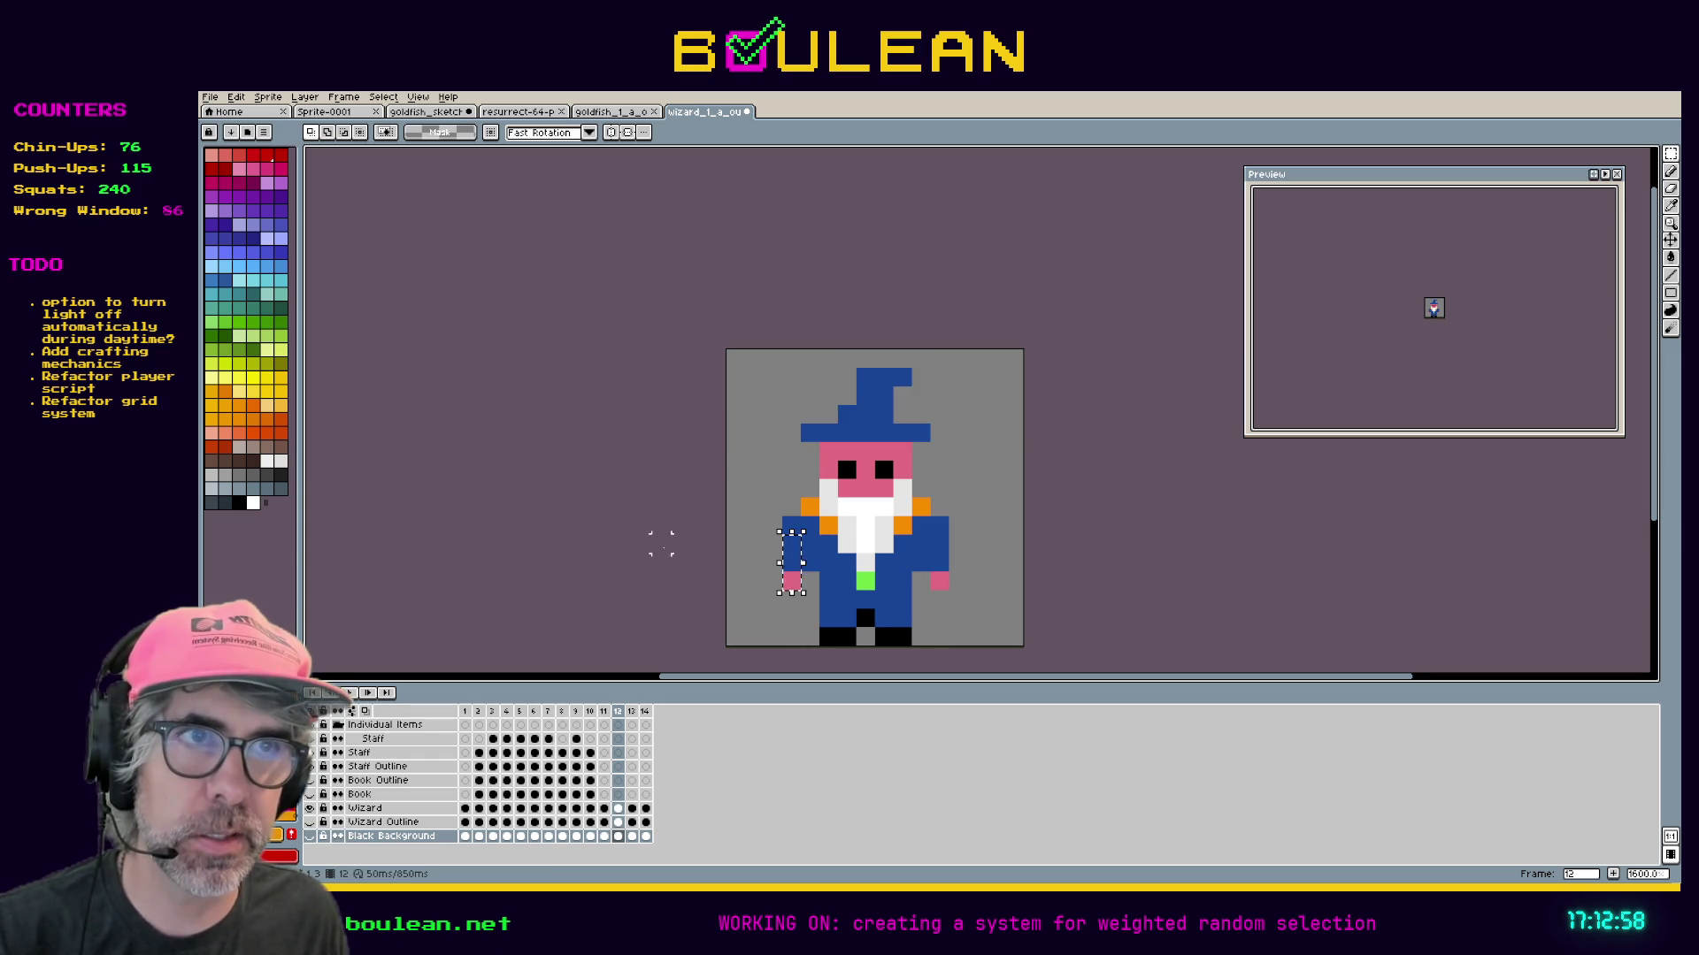
Try grabbing the selected arm pixels, then make the Wizard layer active.
{"action": "left_click", "coordinate": [801, 557]}
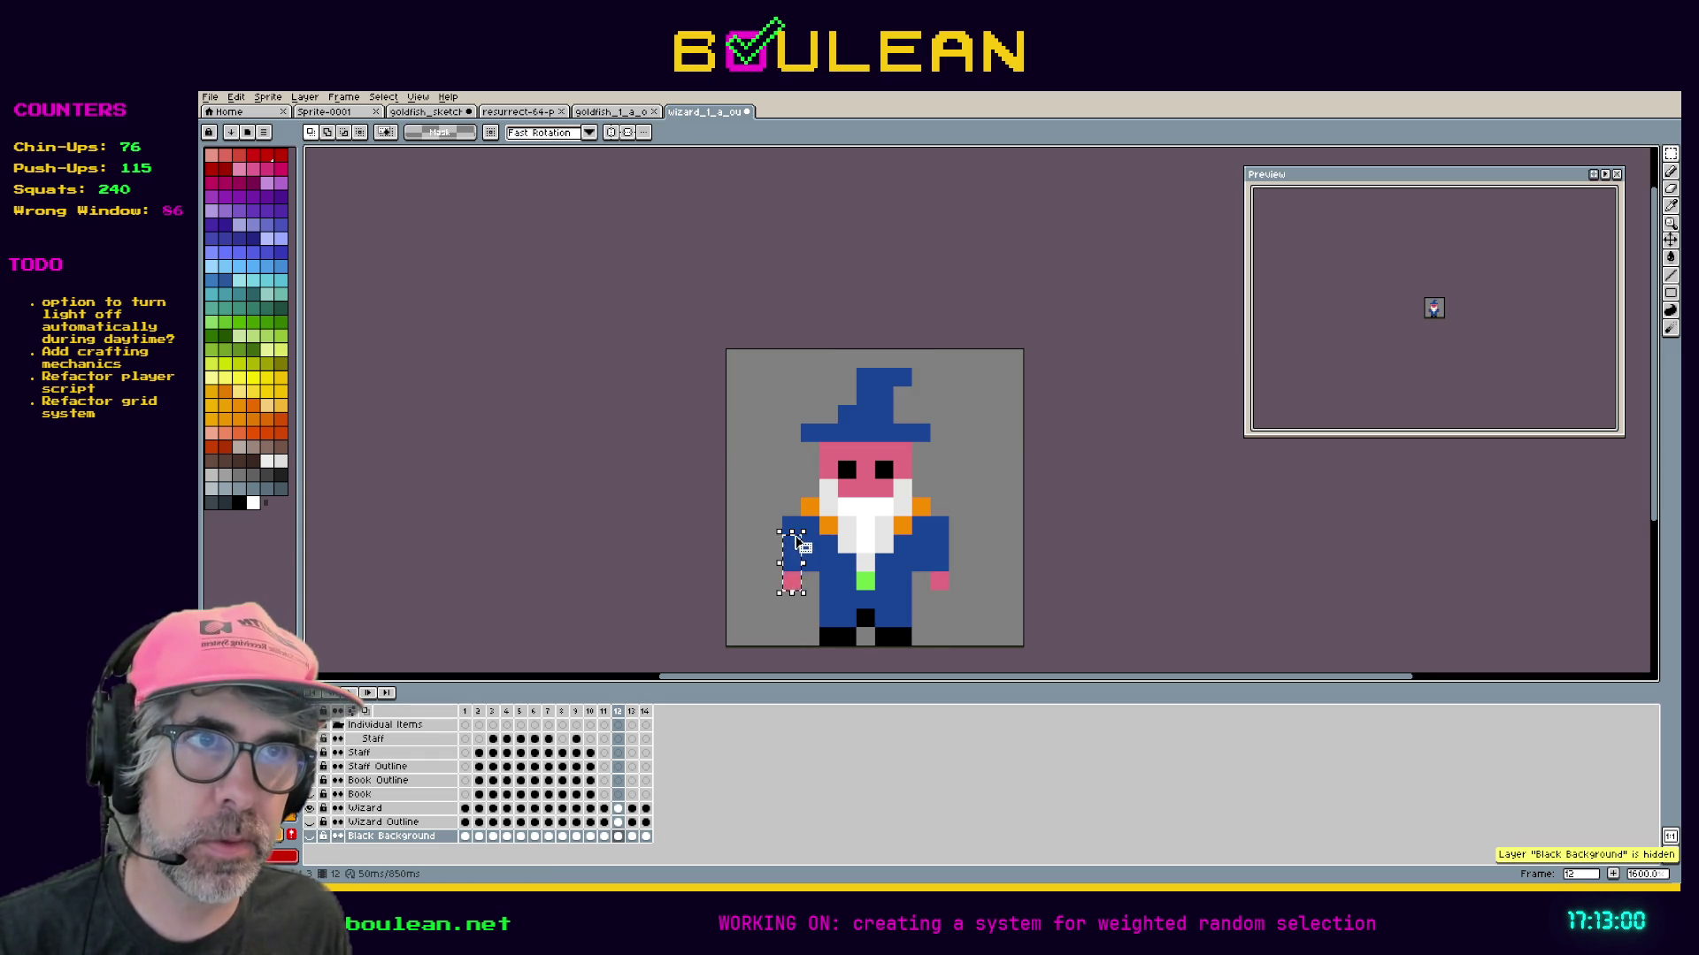
{"action": "left_click", "coordinate": [799, 552]}
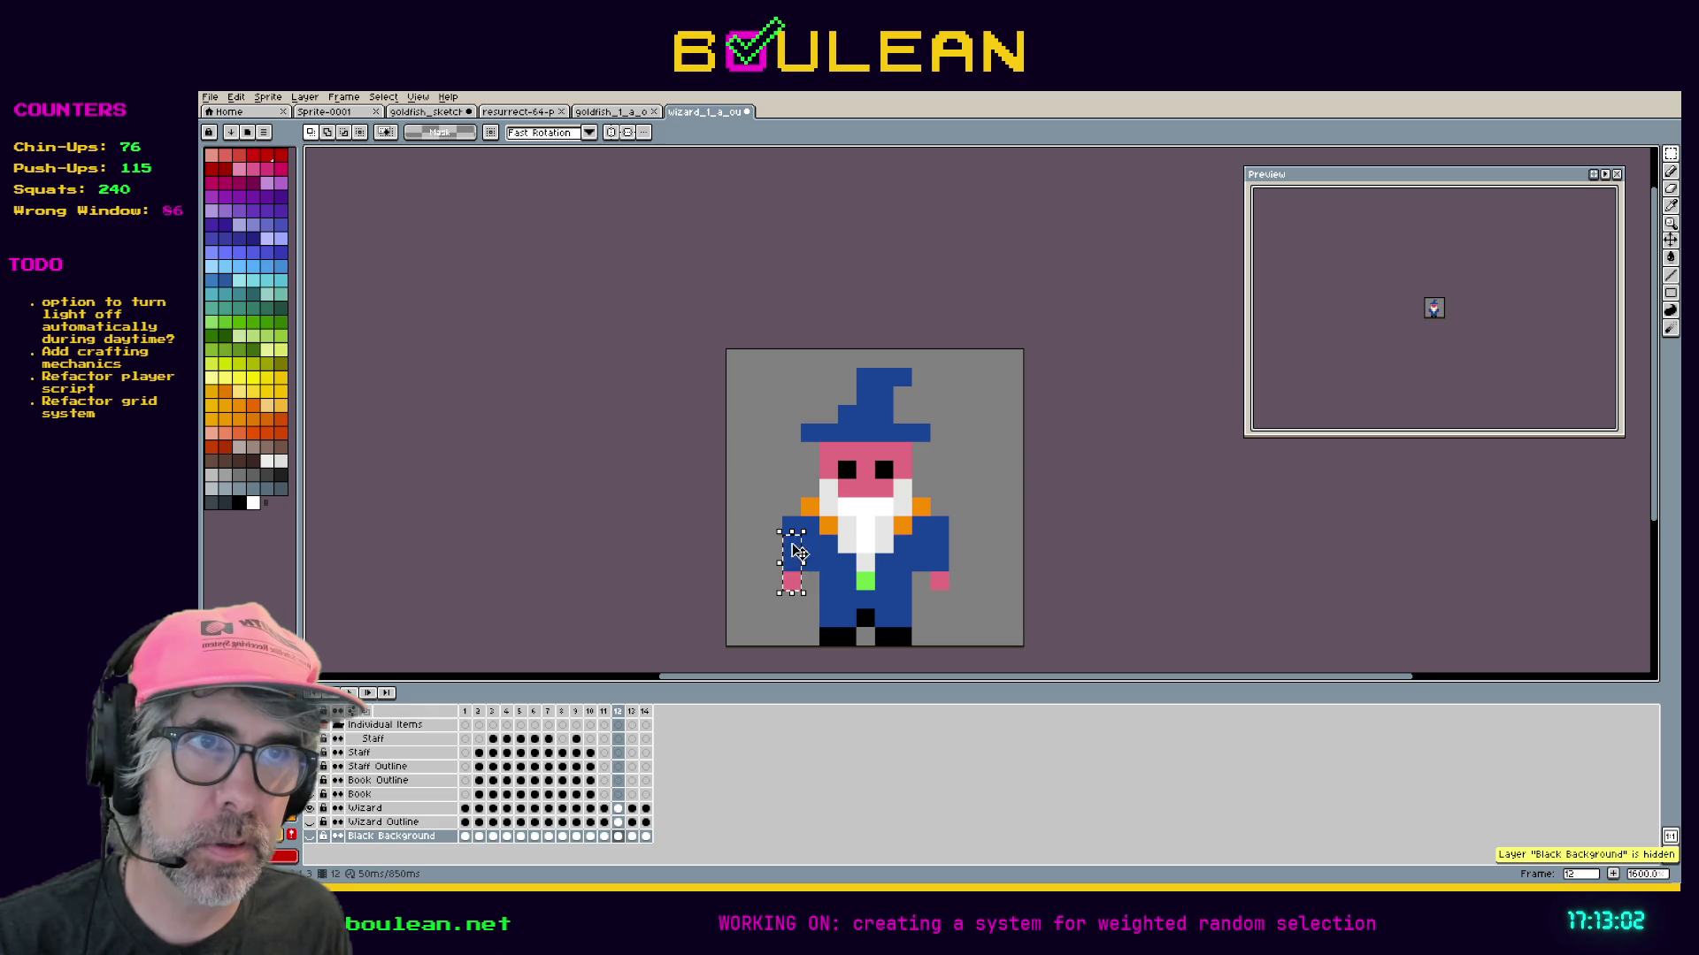
{"action": "left_click", "coordinate": [793, 590]}
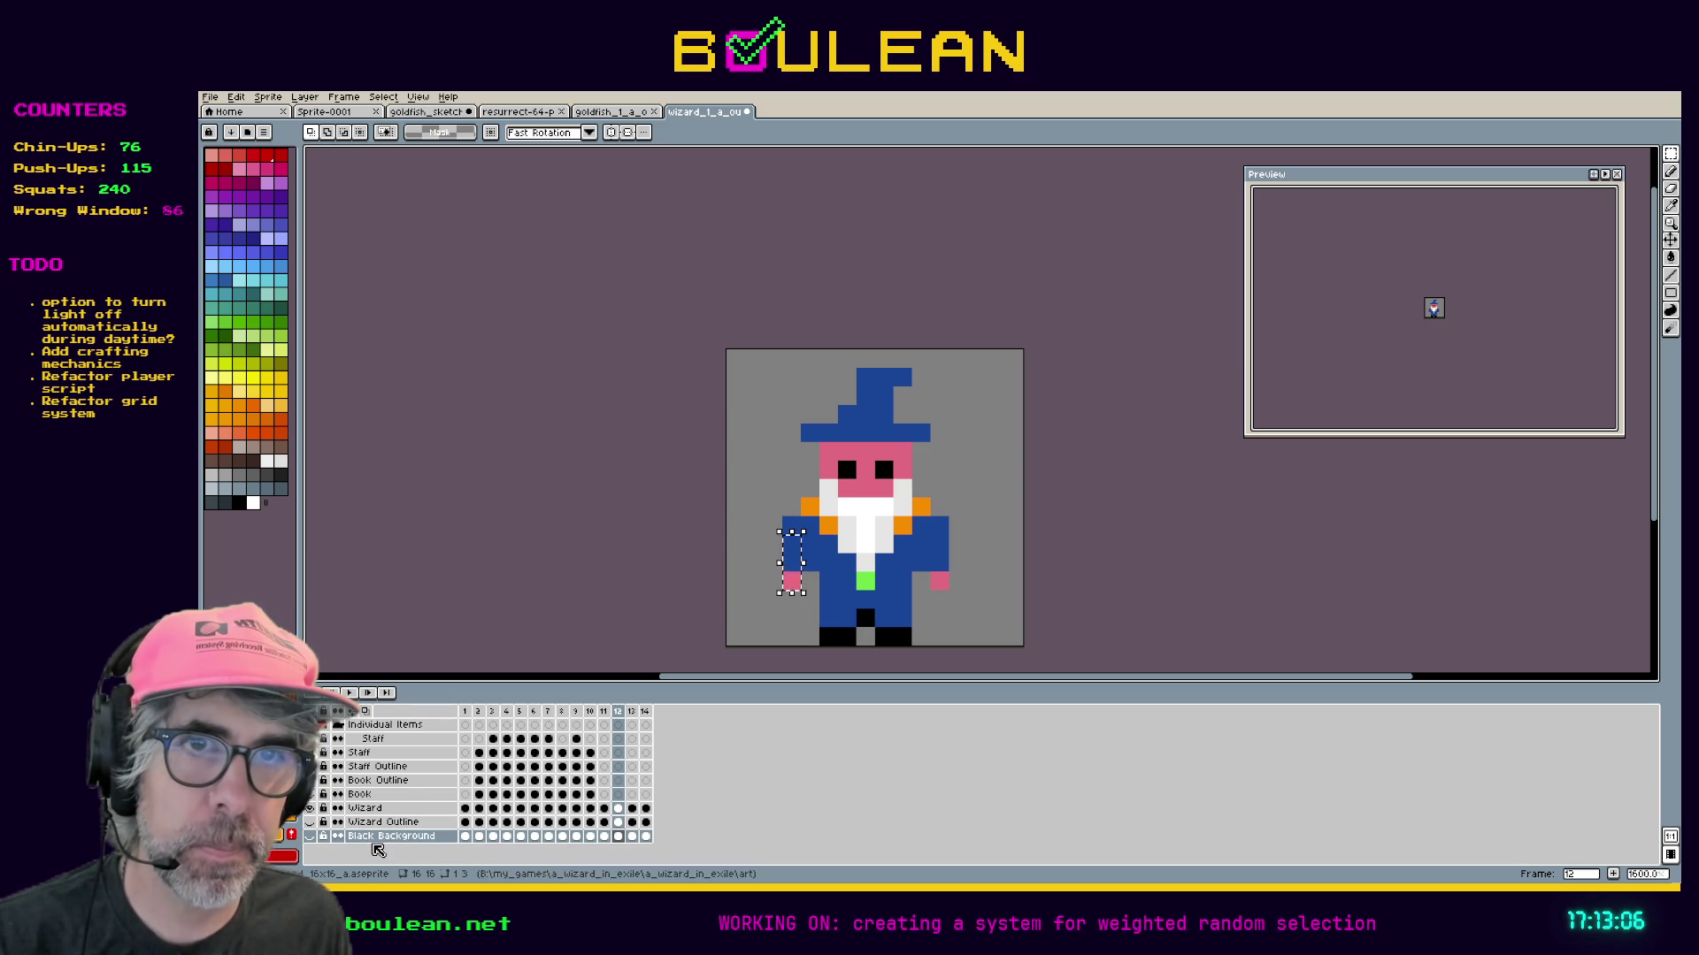
{"action": "left_click", "coordinate": [389, 808]}
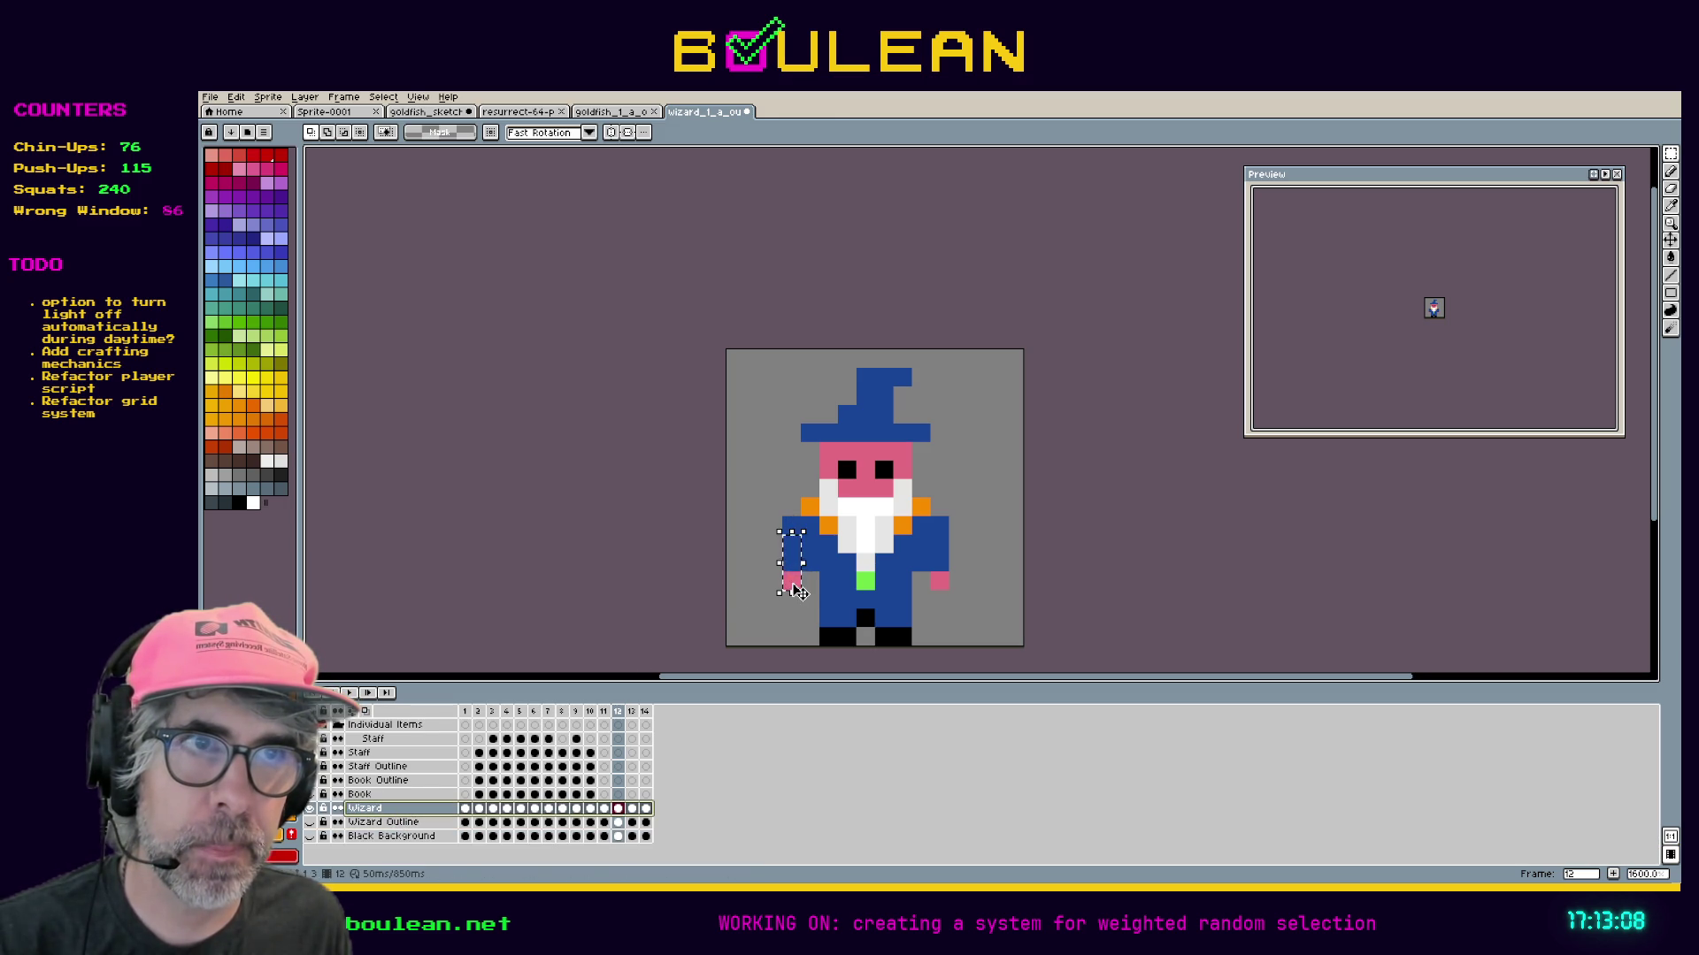
Raise the arm on the figure's right side in frame 12, then select frames 13 and 14.
{"action": "left_click", "coordinate": [799, 592]}
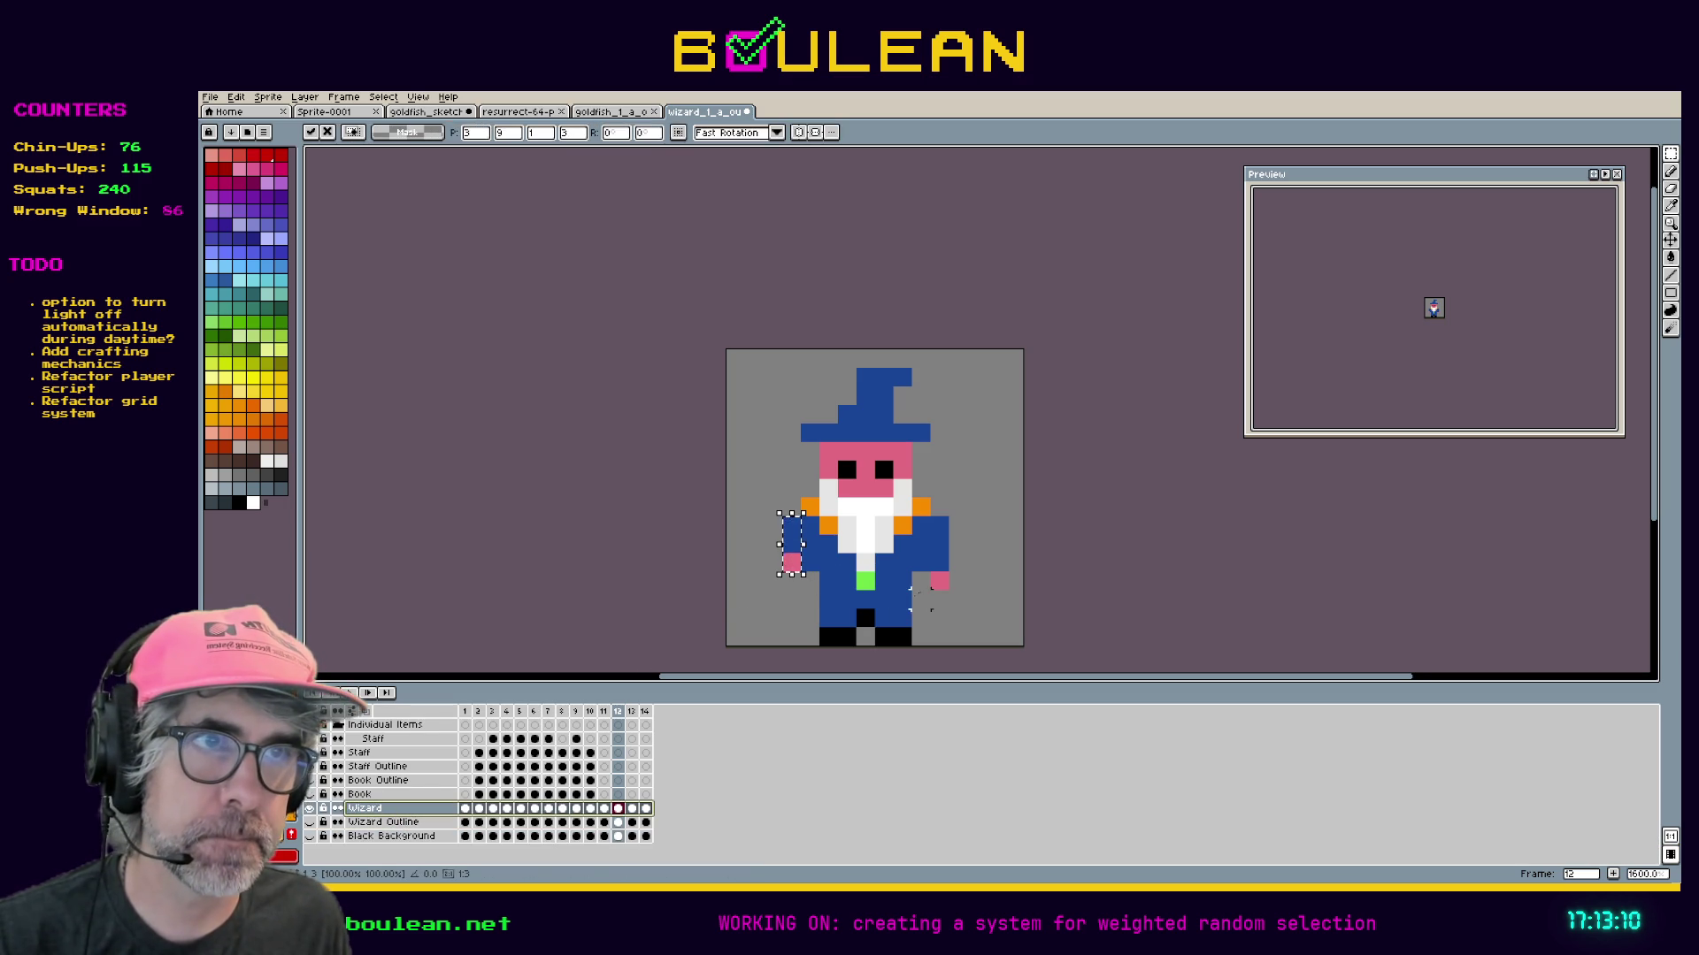
{"action": "key", "text": "ctrl+z"}
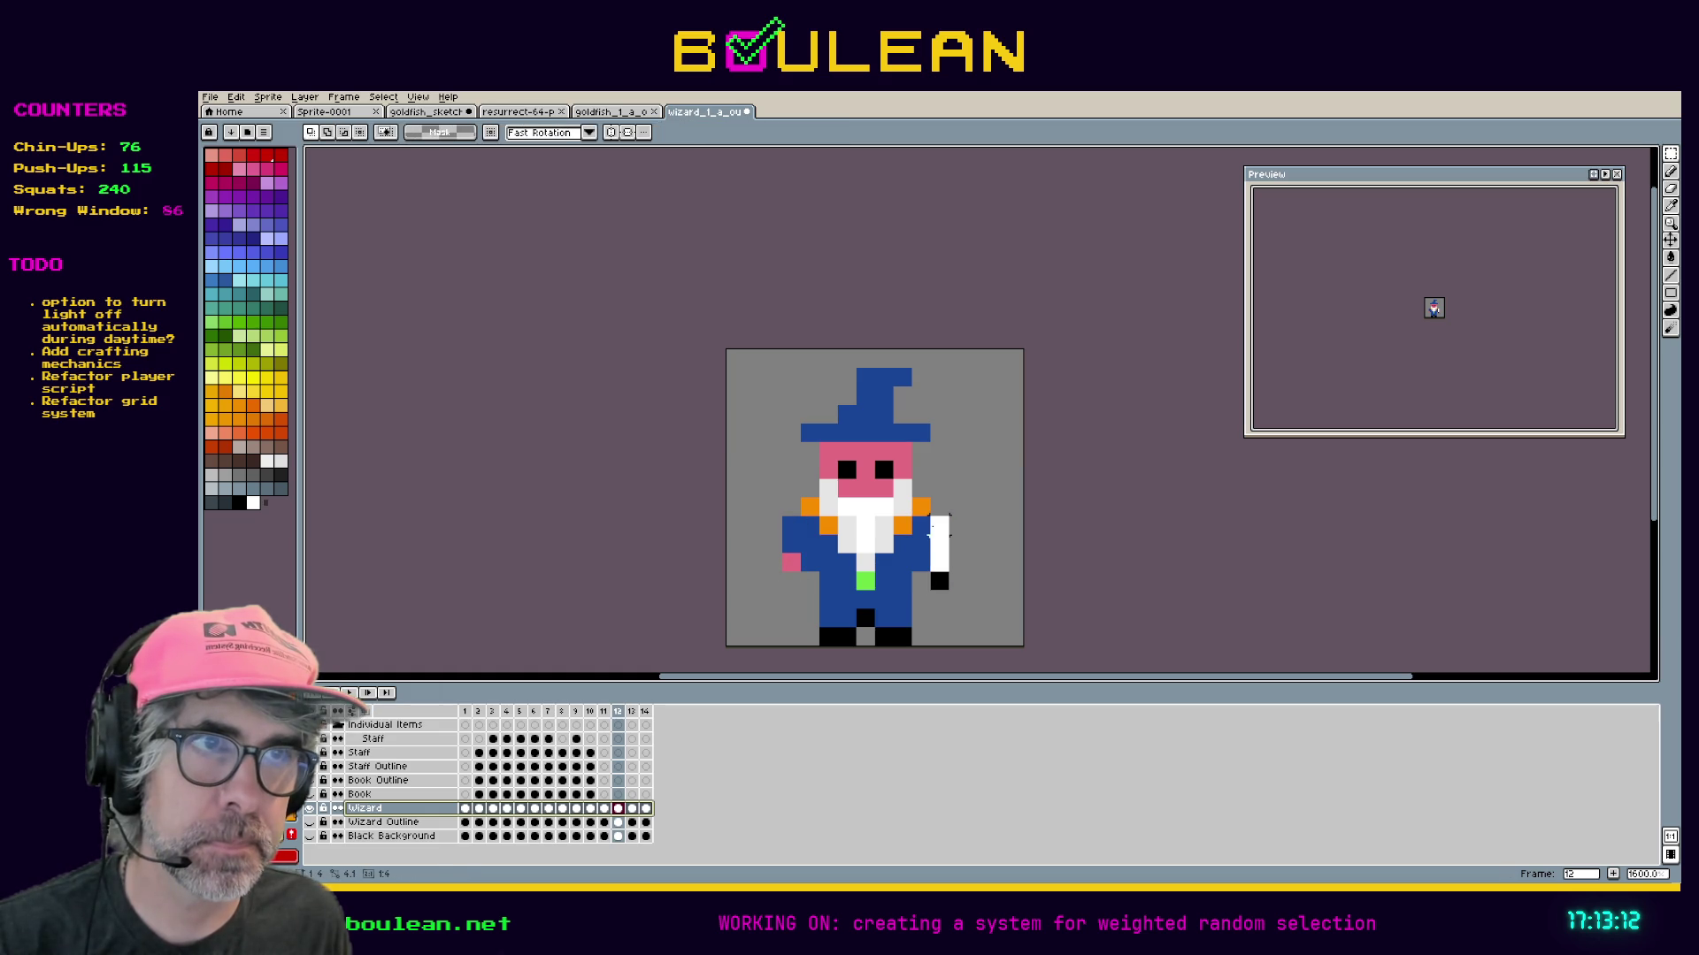
{"action": "left_click", "coordinate": [941, 553]}
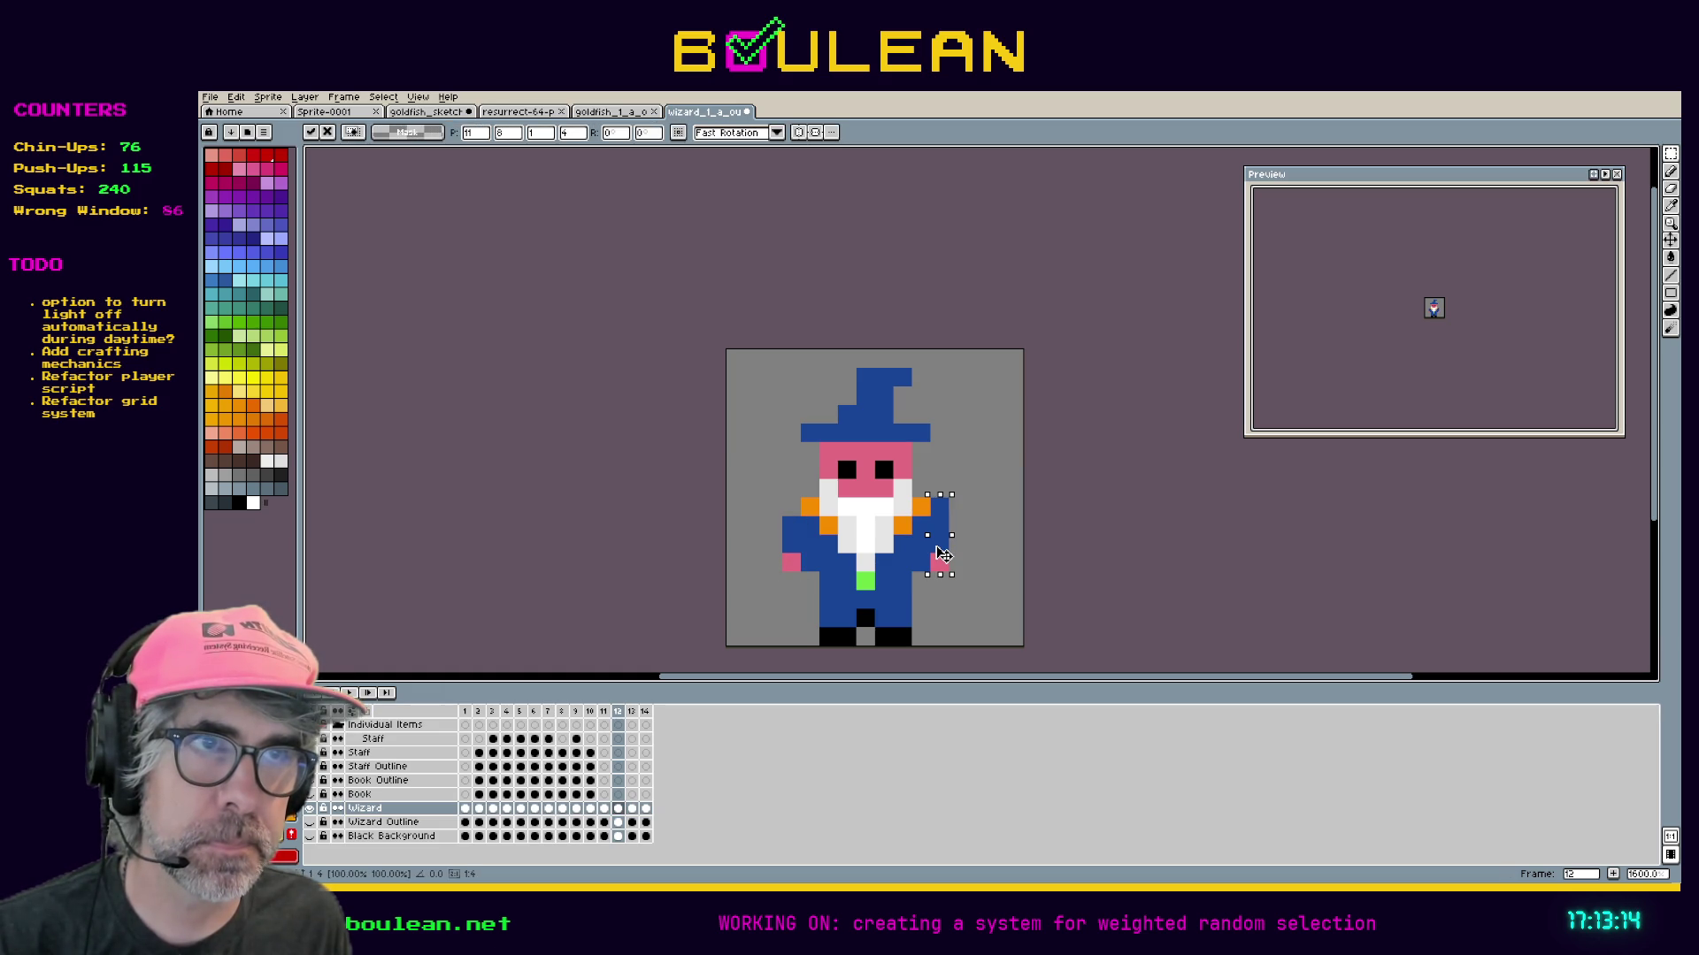
{"action": "left_click_drag", "start_coordinate": [942, 555], "coordinate": [943, 574]}
{"action": "key", "text": "Return"}
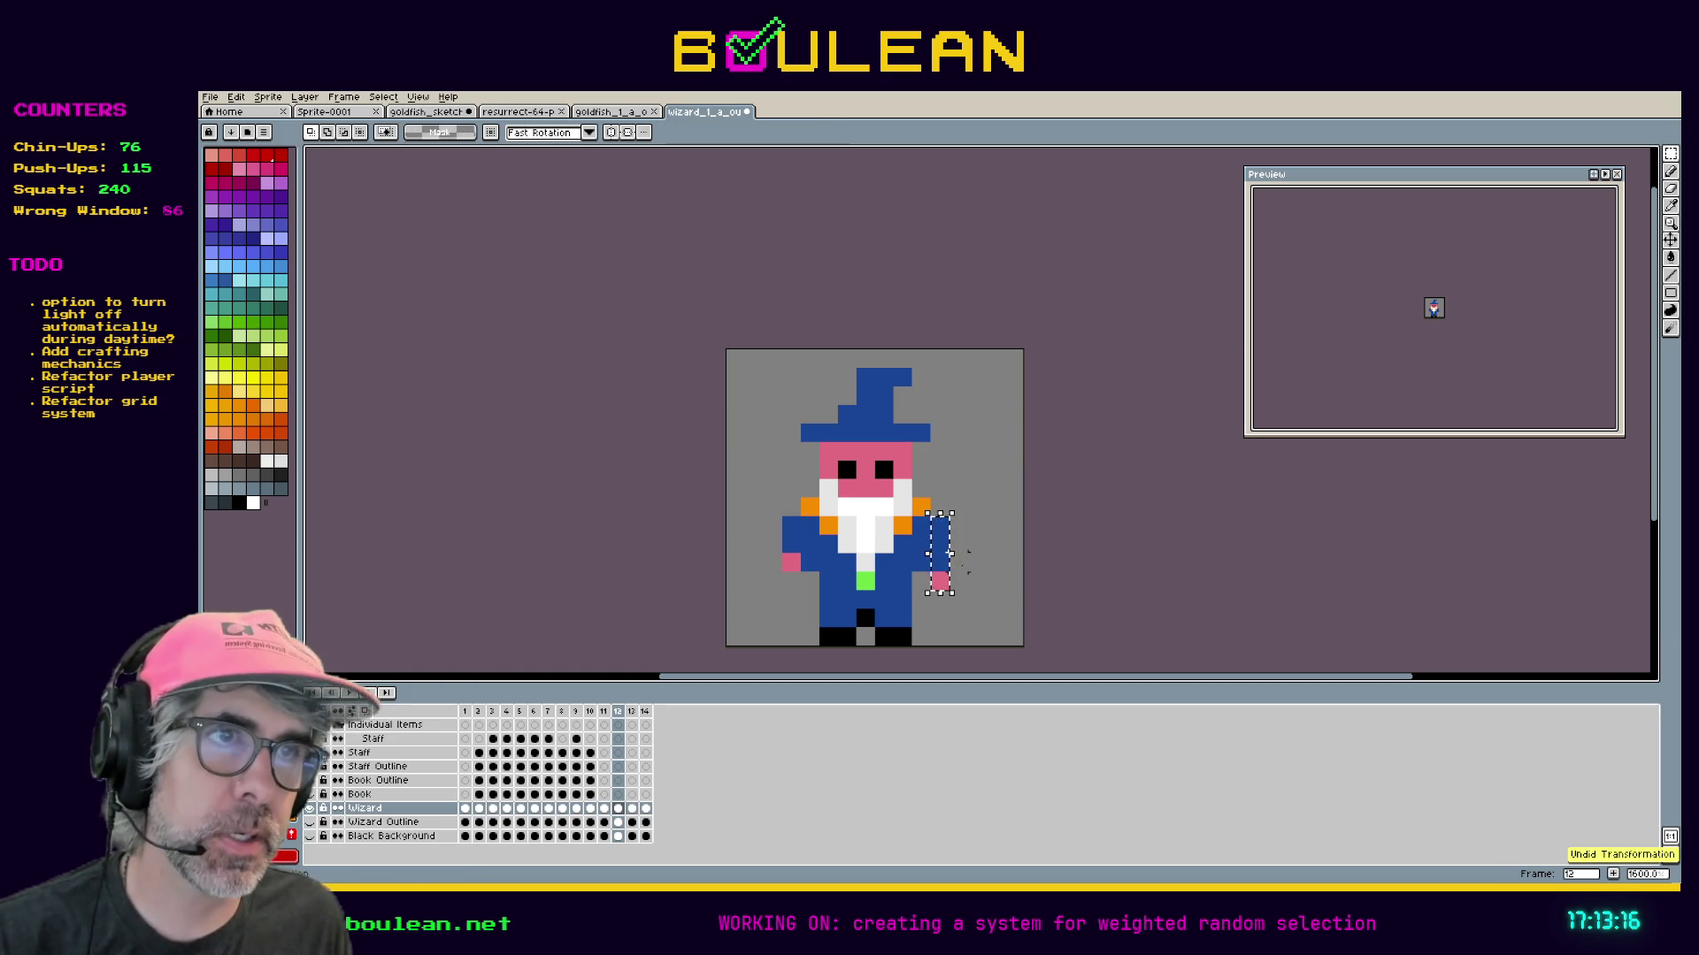
{"action": "key", "text": "ctrl+z"}
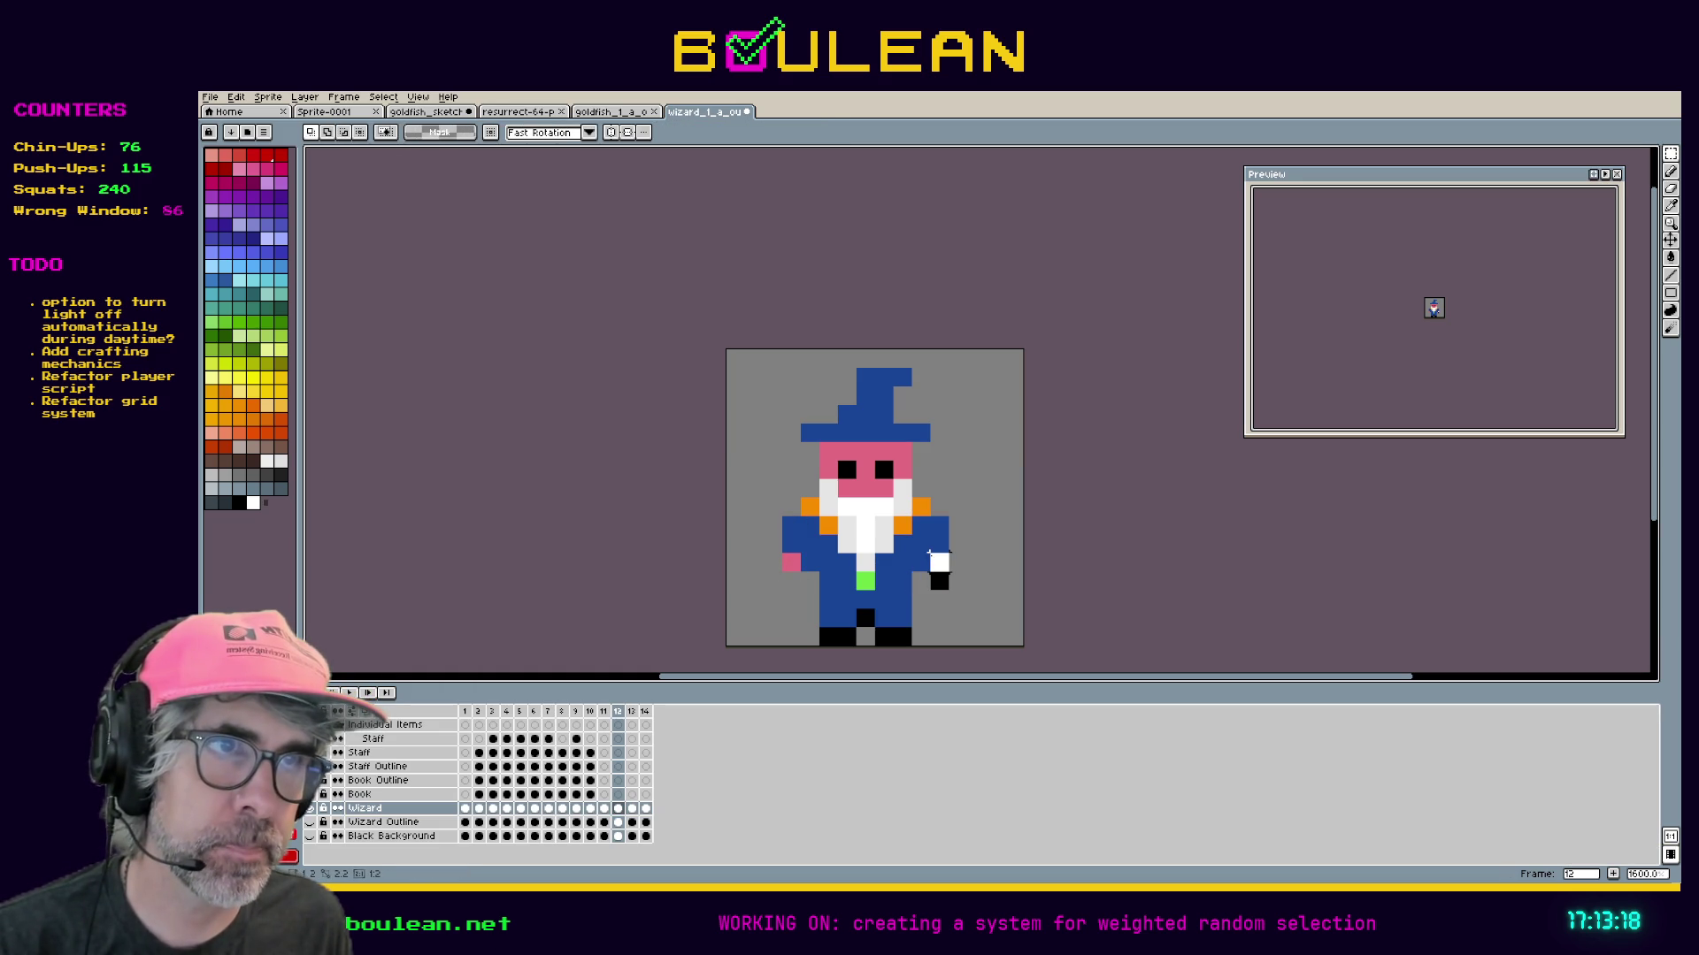
{"action": "key", "text": "ctrl+z"}
{"action": "left_click", "coordinate": [939, 554]}
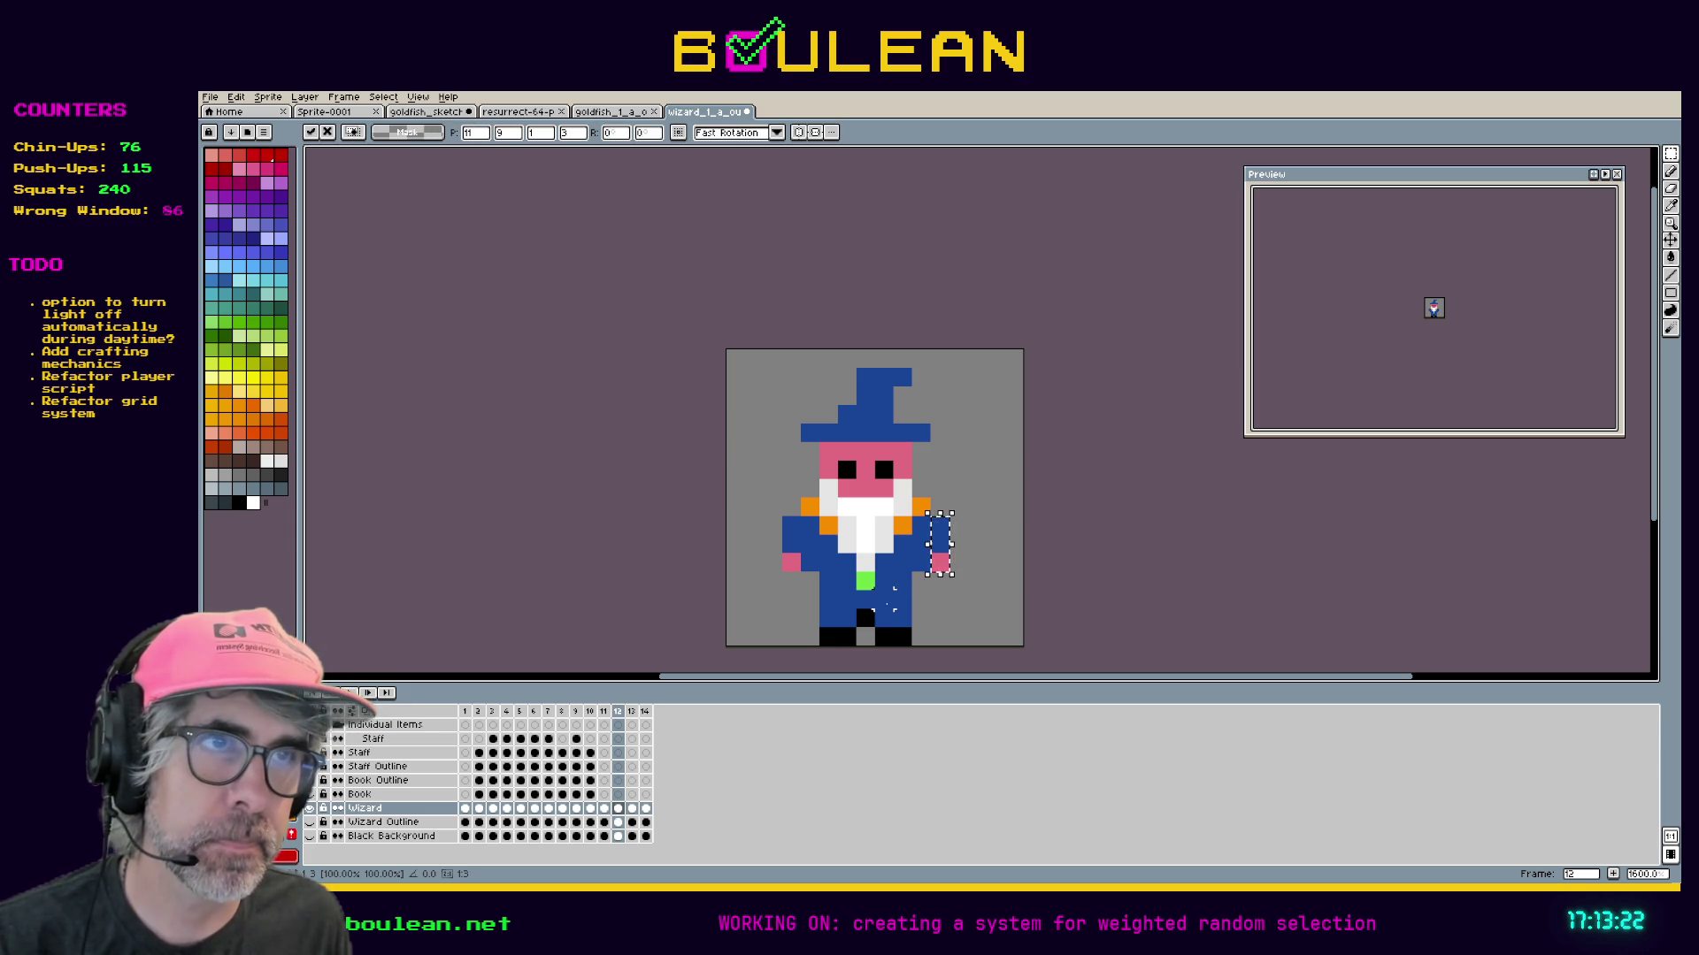
{"action": "key", "text": "ctrl+d"}
{"action": "left_click_drag", "start_coordinate": [631, 711], "coordinate": [645, 711]}
{"action": "right_click", "coordinate": [647, 715]}
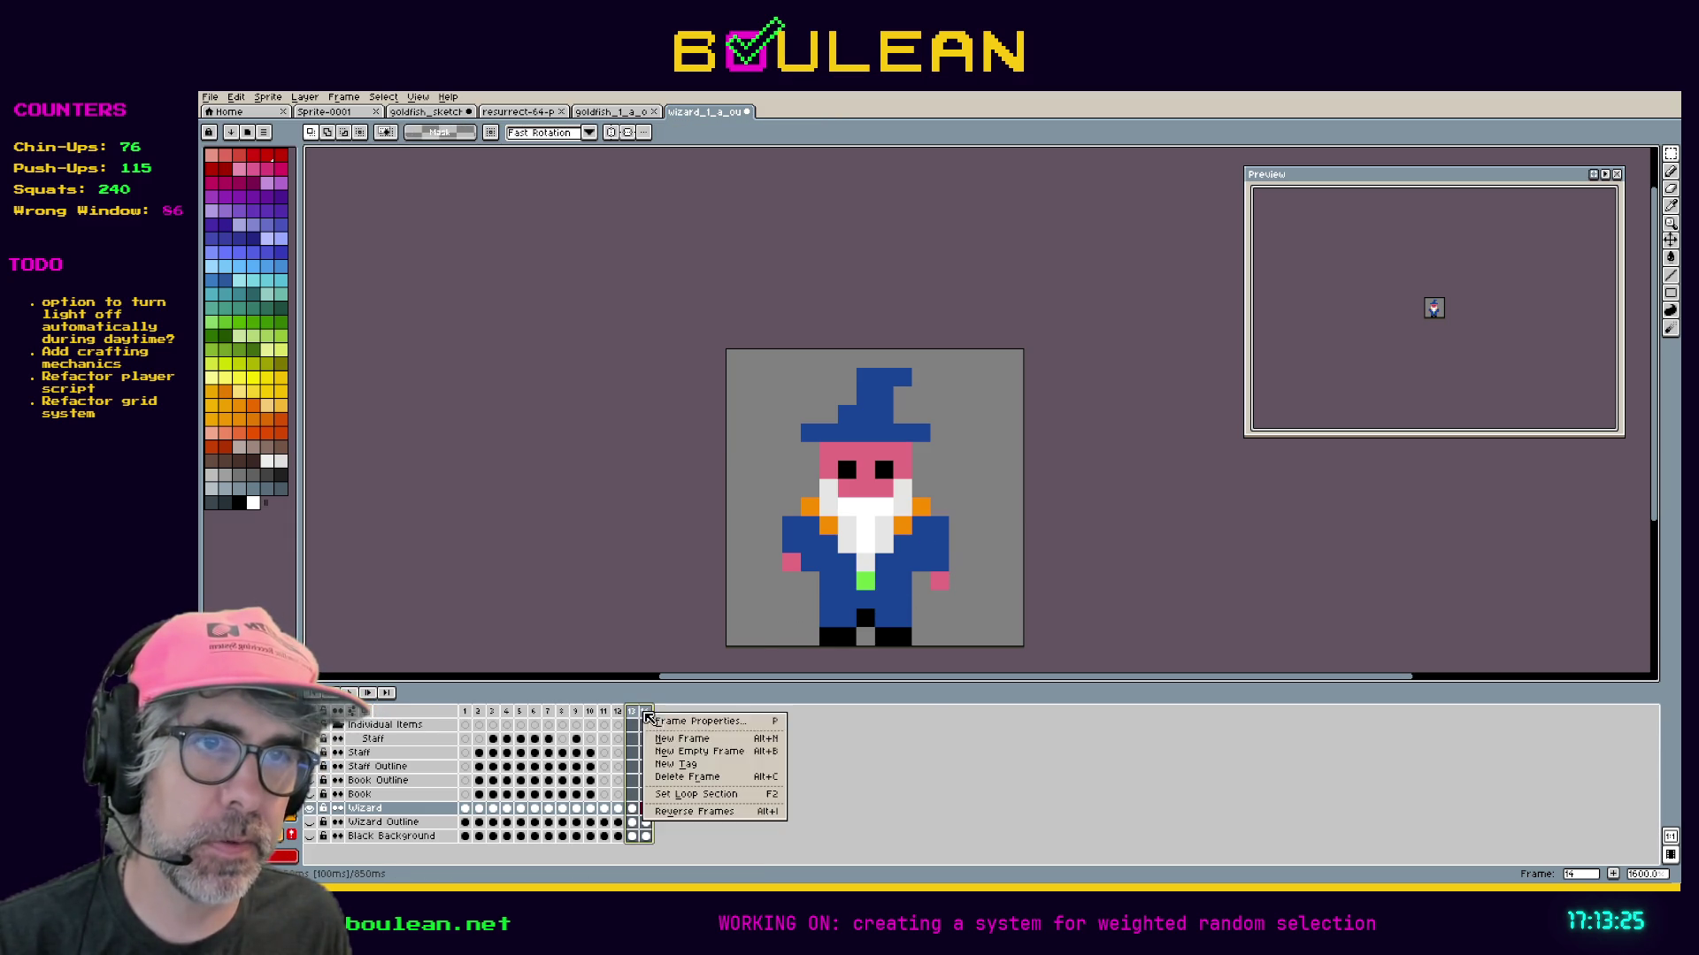
Delete the extra frames, add a new frame 13, and select the wizard's hands on the Wizard layer.
{"action": "left_click", "coordinate": [688, 777]}
{"action": "right_click", "coordinate": [626, 720]}
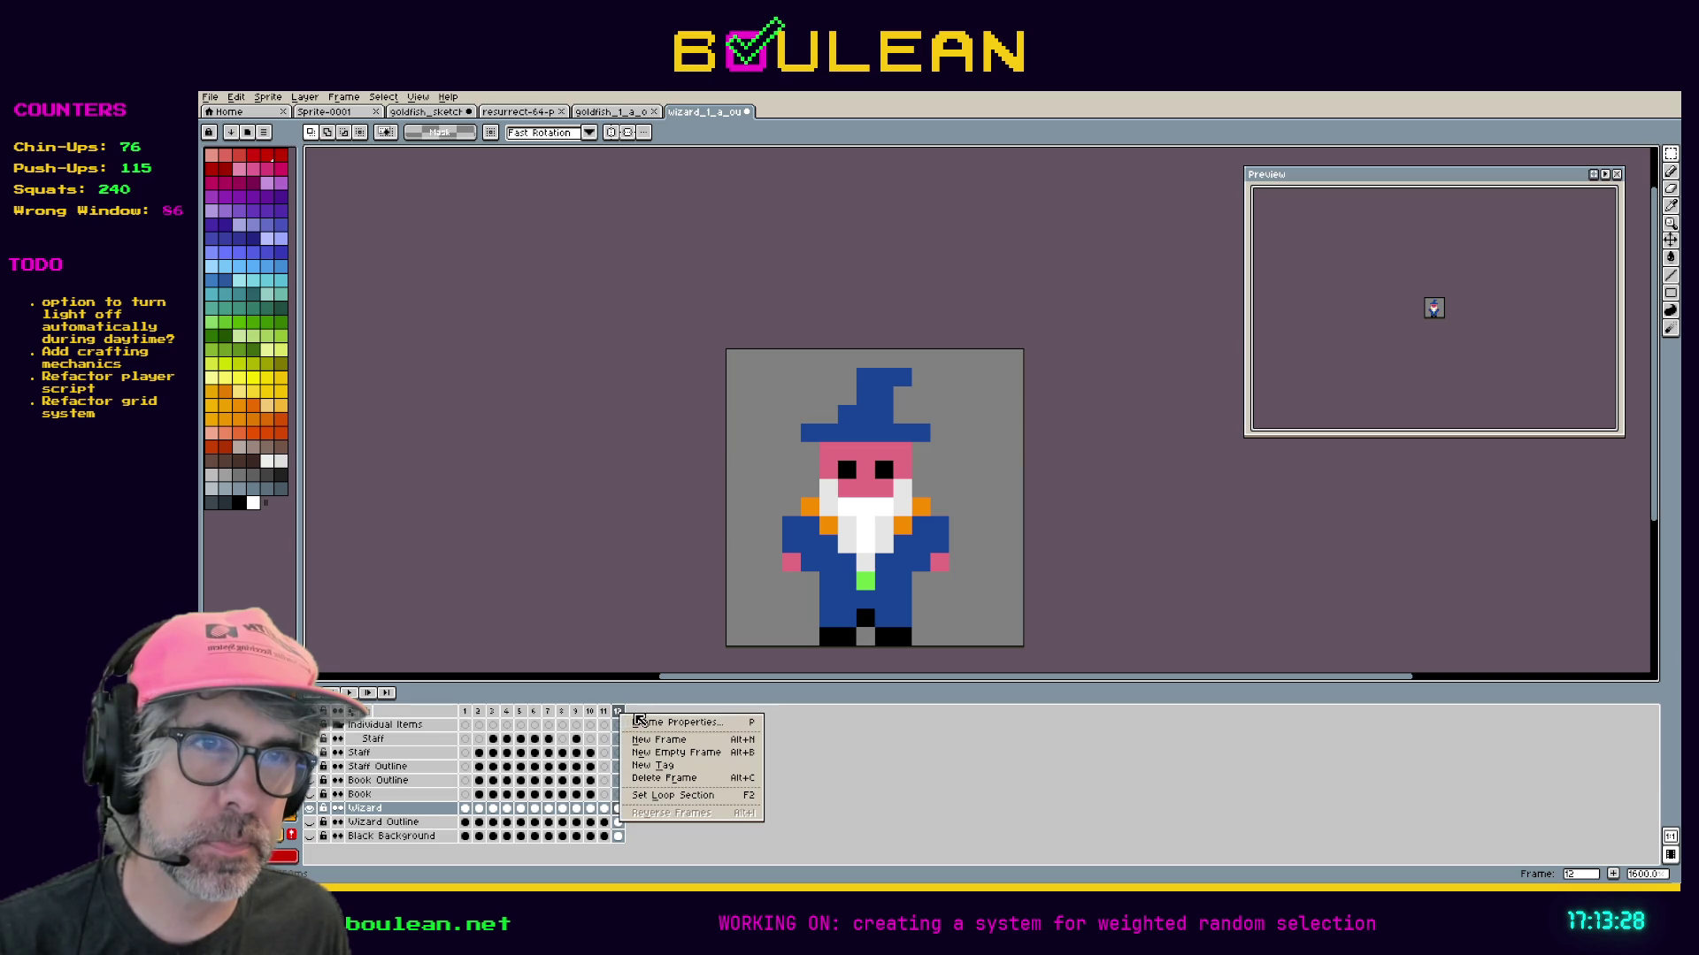
{"action": "left_click", "coordinate": [707, 740]}
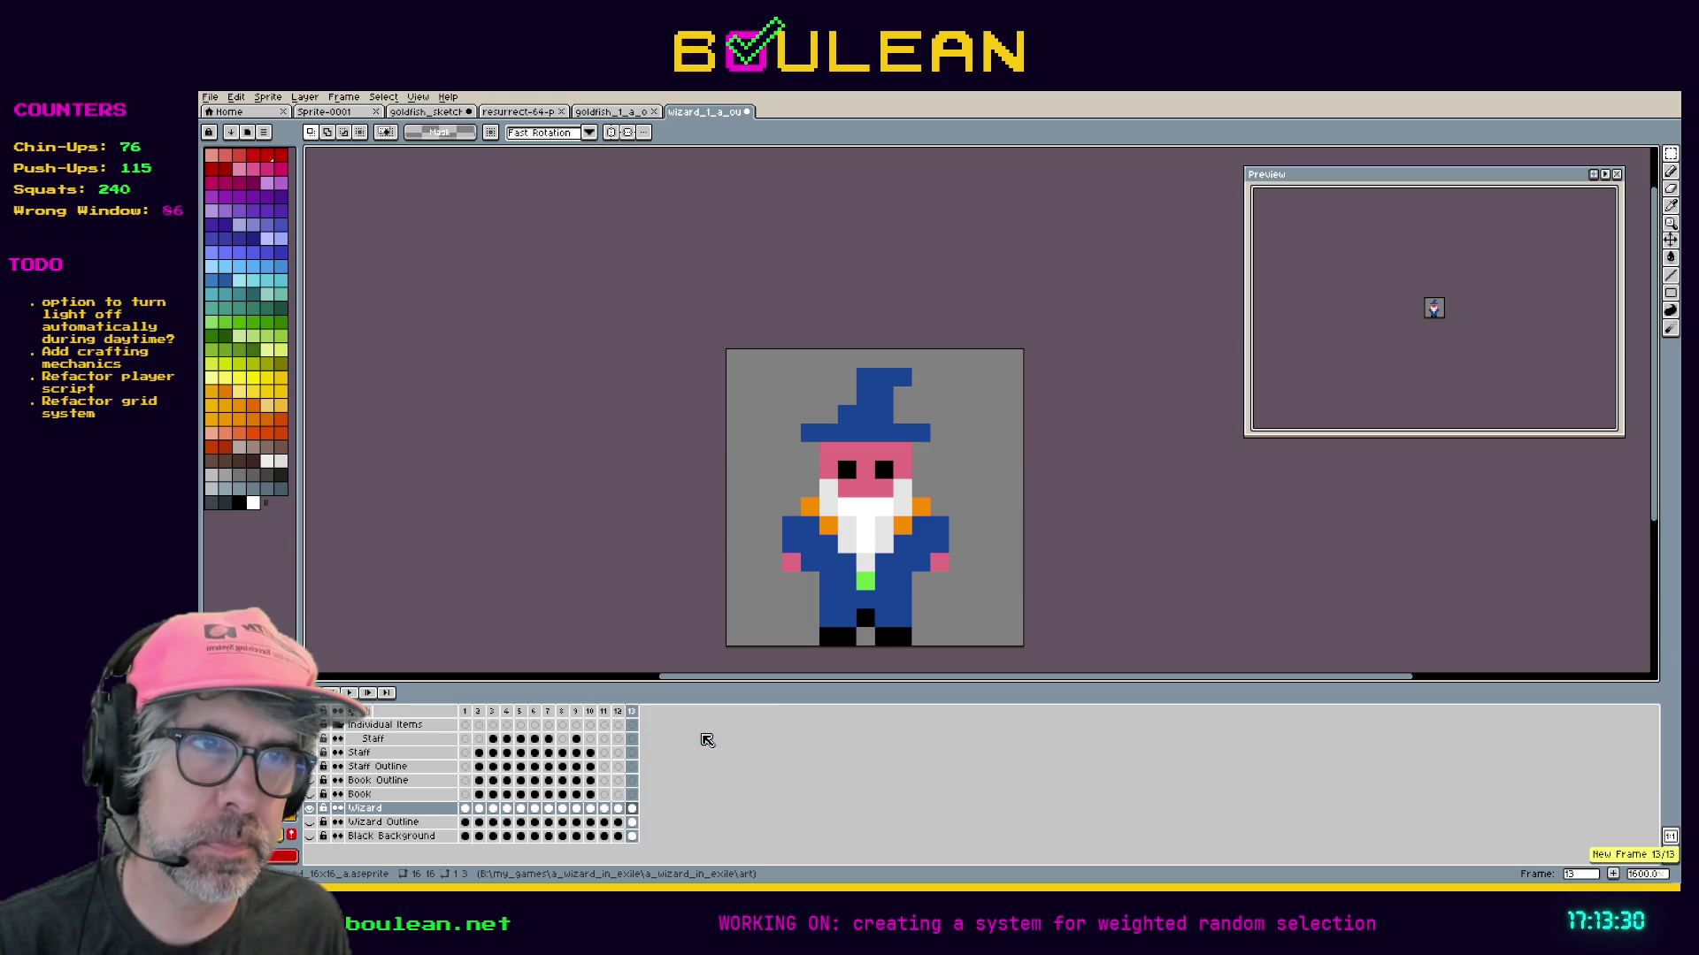
{"action": "left_click", "coordinate": [632, 807]}
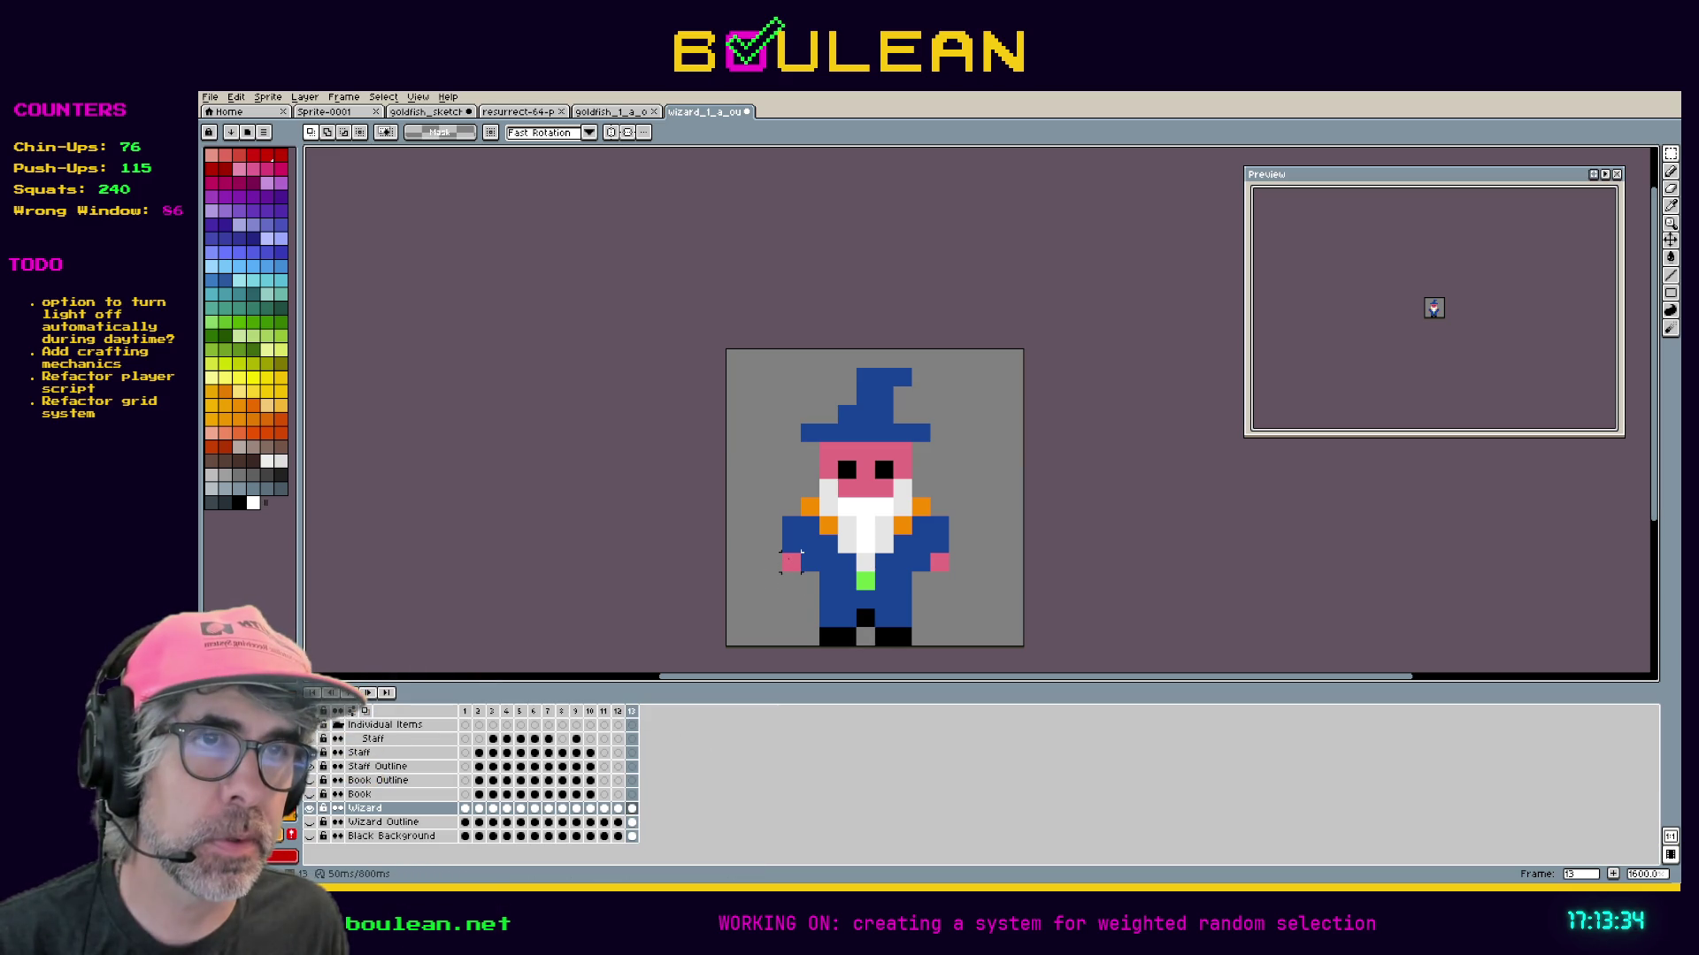
{"action": "mouse_move", "coordinate": [779, 550]}
{"action": "left_mouse_down"}
{"action": "mouse_move", "coordinate": [805, 575]}
{"action": "mouse_move", "coordinate": [796, 553]}
{"action": "left_mouse_up"}
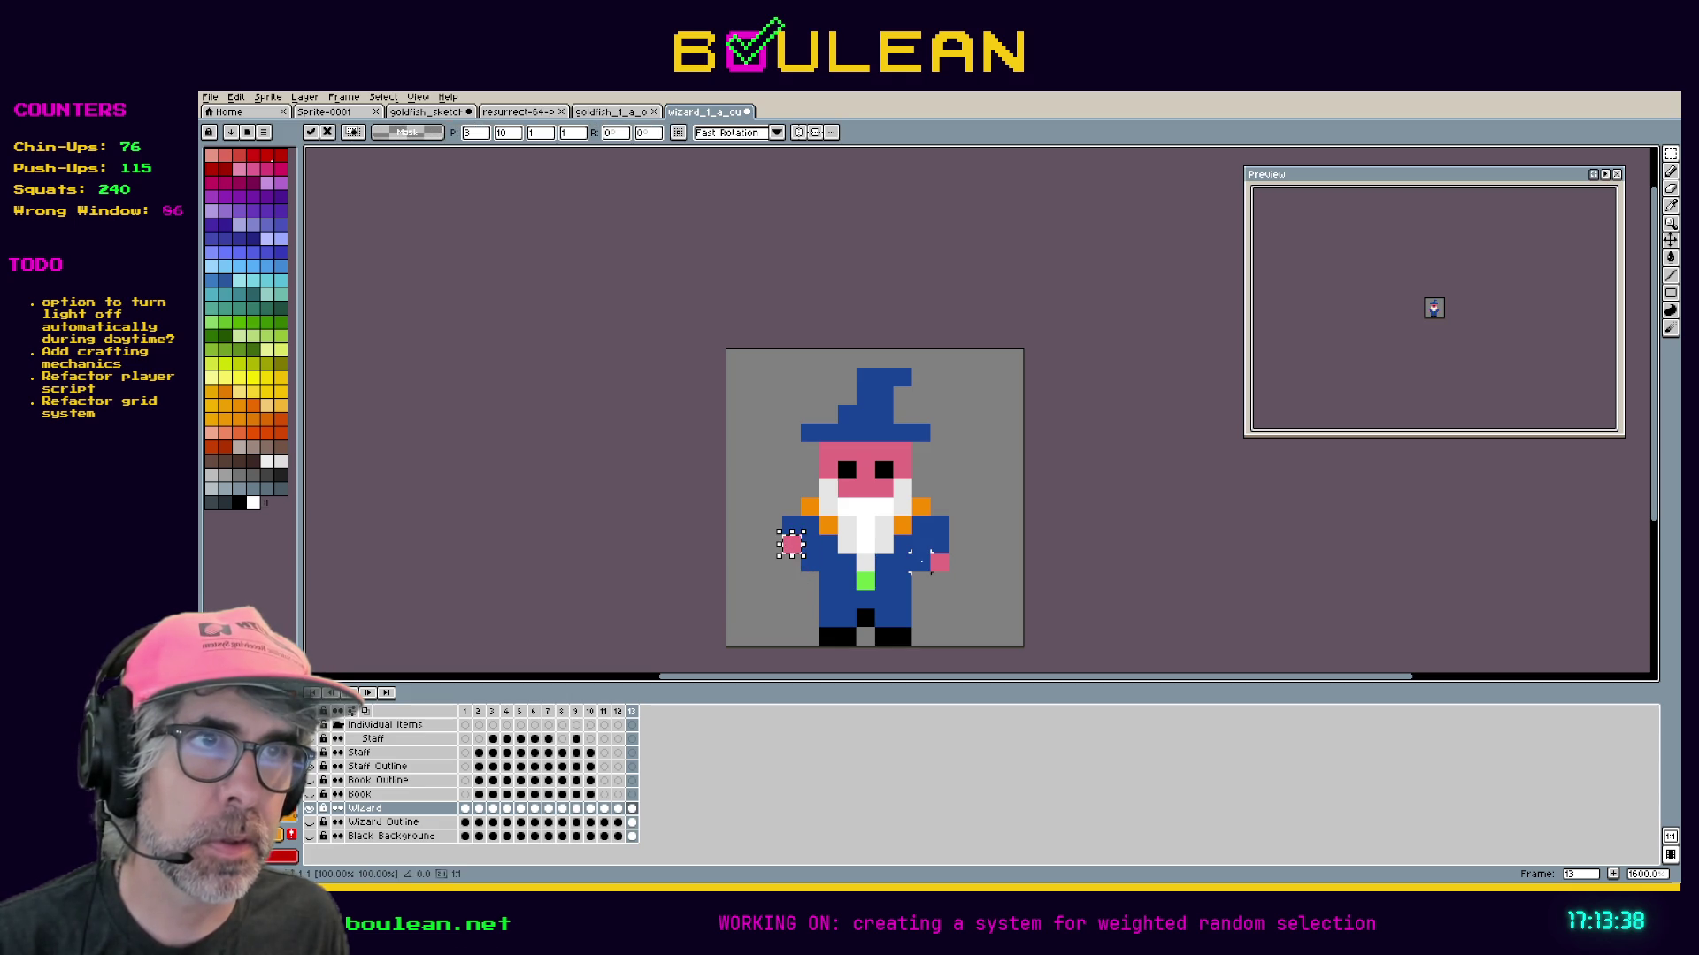
{"action": "mouse_move", "coordinate": [931, 554]}
{"action": "left_mouse_down"}
{"action": "mouse_move", "coordinate": [944, 563]}
{"action": "mouse_move", "coordinate": [943, 545]}
{"action": "left_mouse_up"}
Add frame 14 and raise both the right and left hands one pixel each.
{"action": "right_click", "coordinate": [633, 712]}
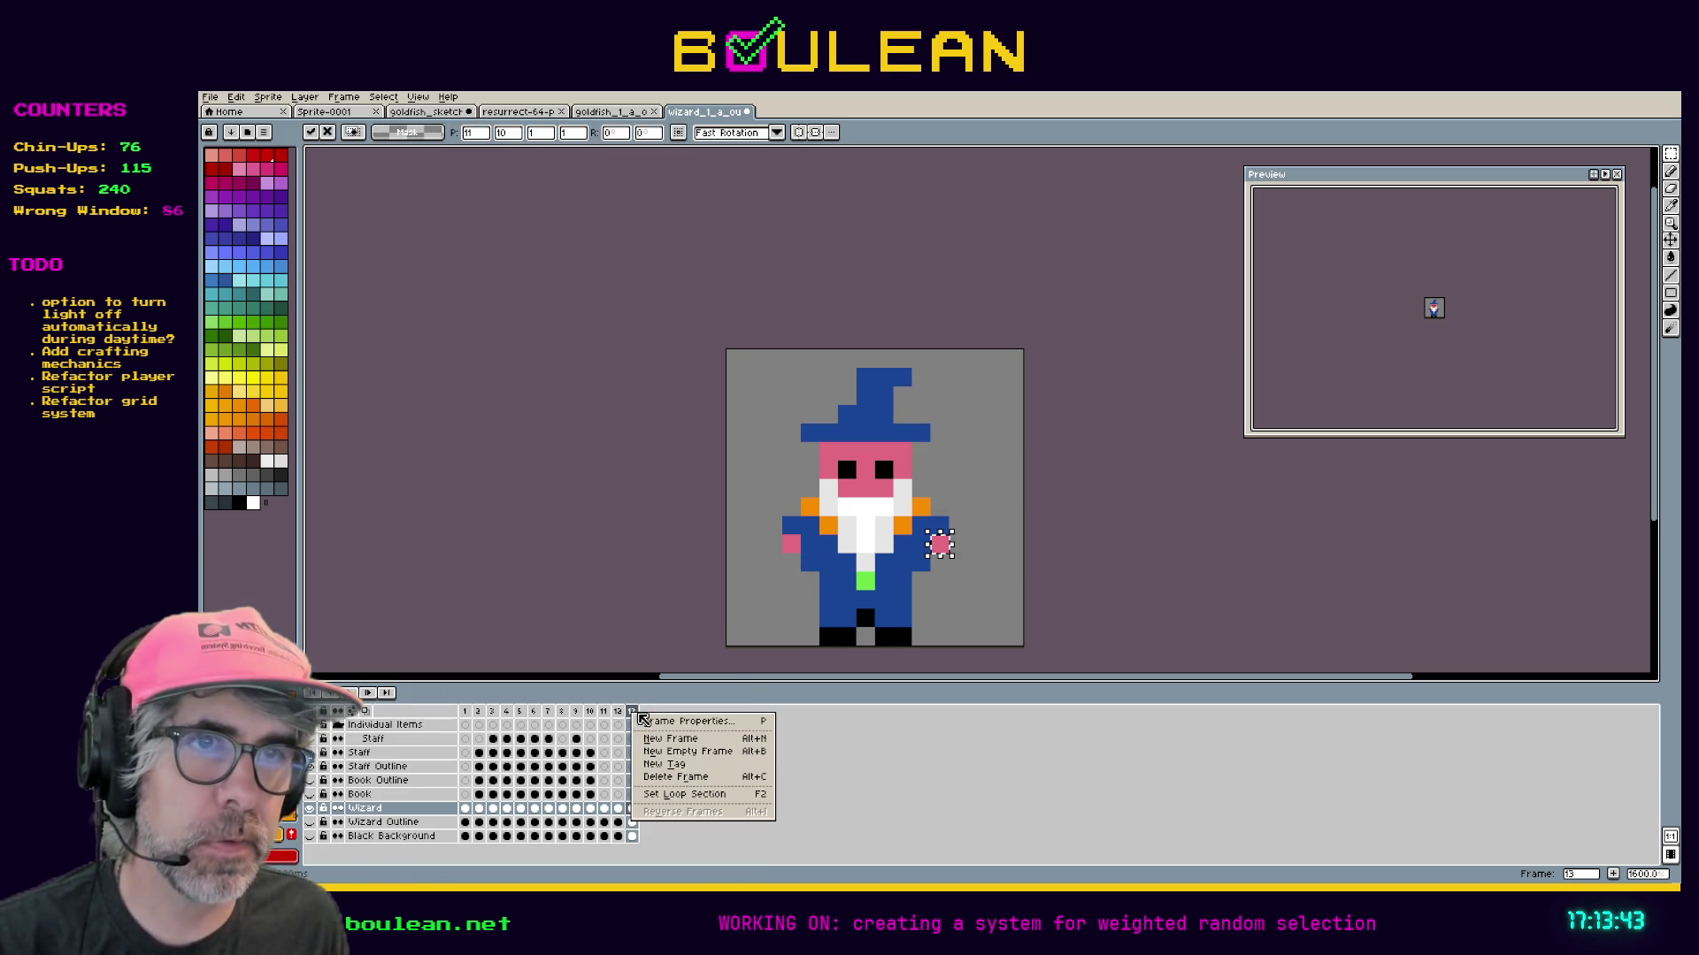
{"action": "left_click", "coordinate": [701, 742]}
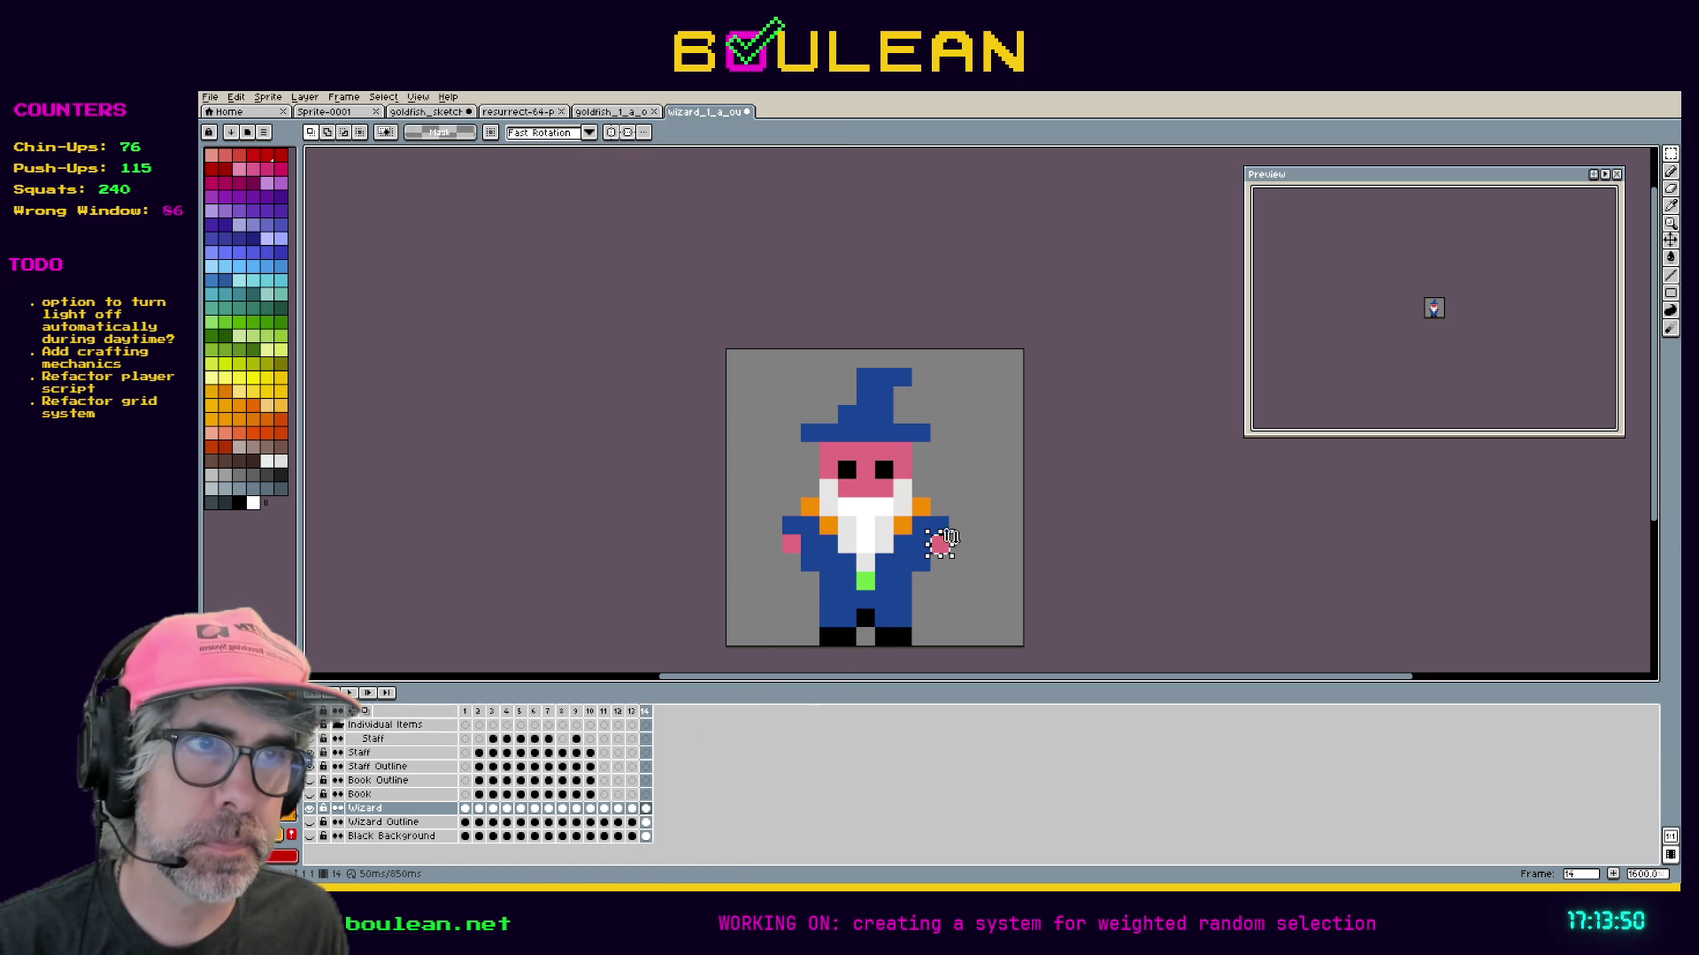
{"action": "left_click_drag", "start_coordinate": [939, 544], "coordinate": [943, 533]}
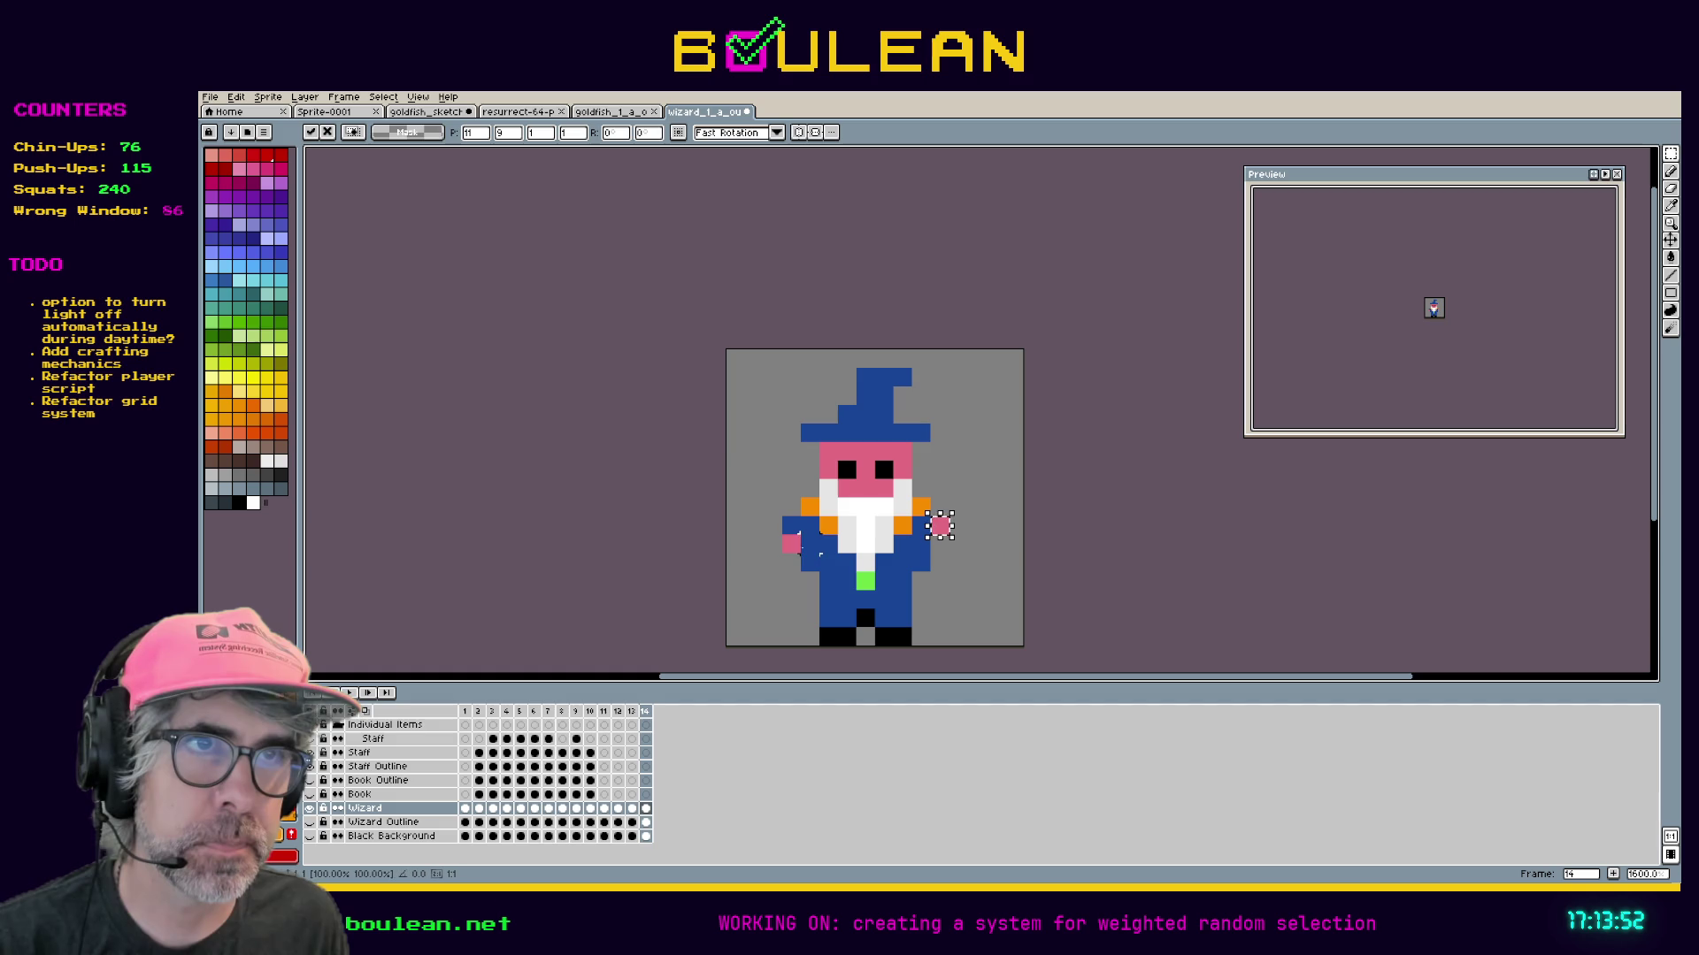
{"action": "left_click", "coordinate": [790, 541]}
{"action": "mouse_move", "coordinate": [779, 531]}
{"action": "left_mouse_down"}
{"action": "mouse_move", "coordinate": [799, 550]}
{"action": "mouse_move", "coordinate": [798, 531]}
{"action": "left_mouse_up"}
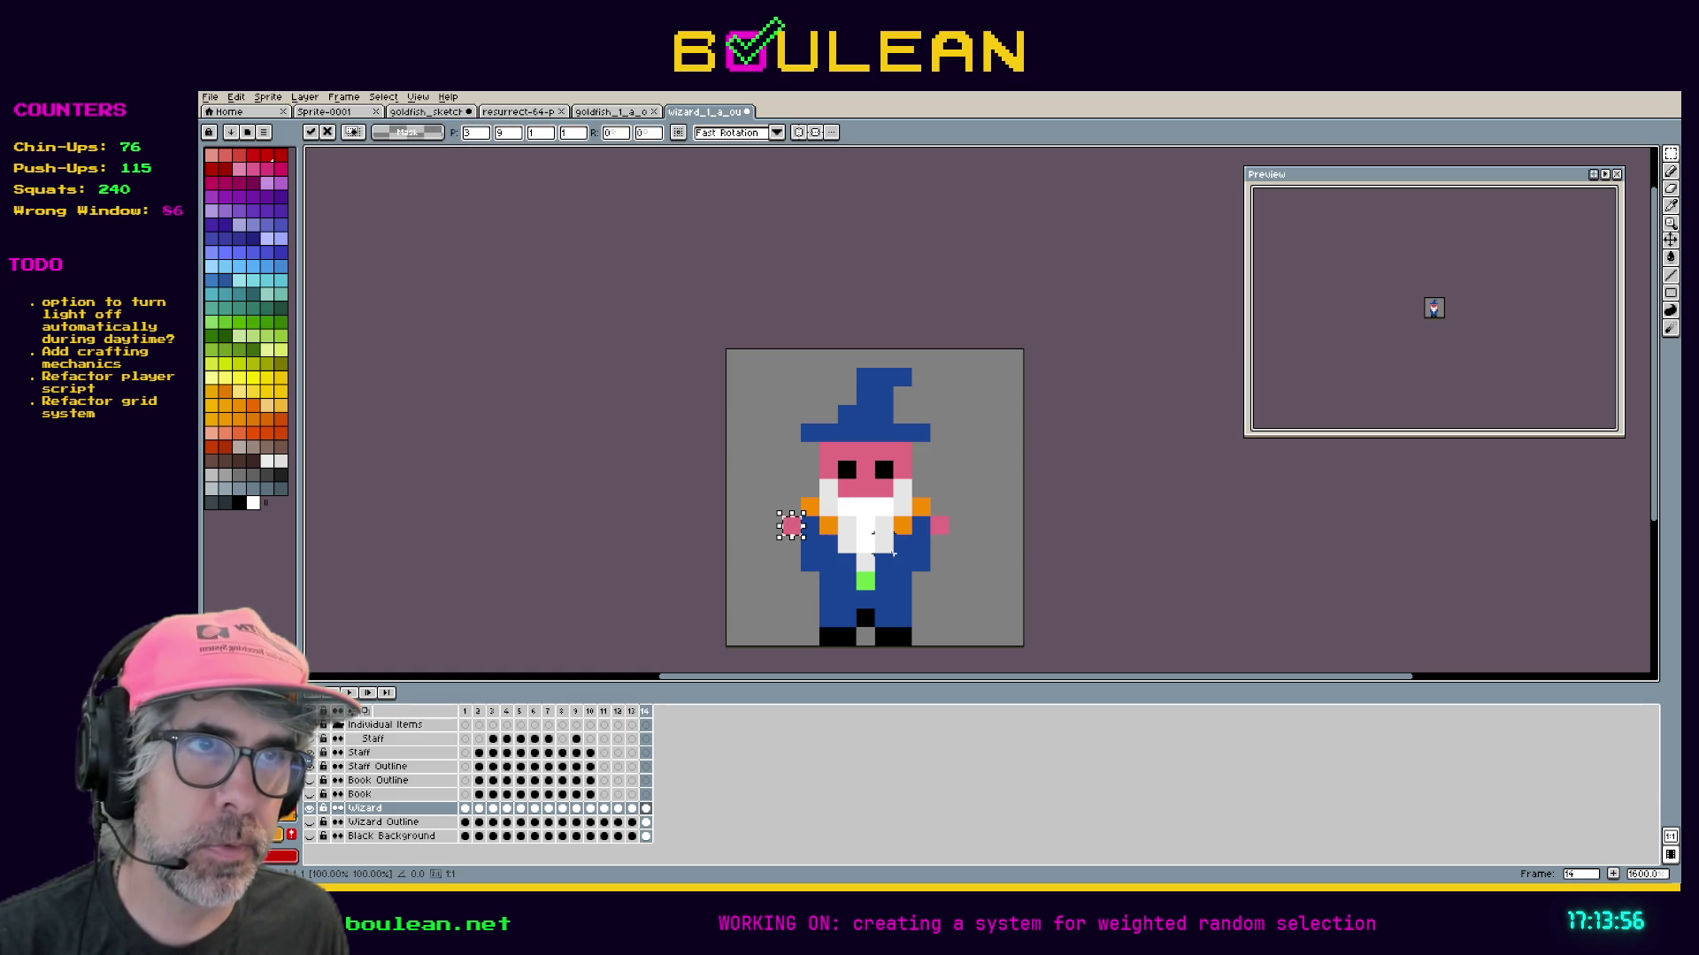
{"action": "left_click", "coordinate": [912, 553]}
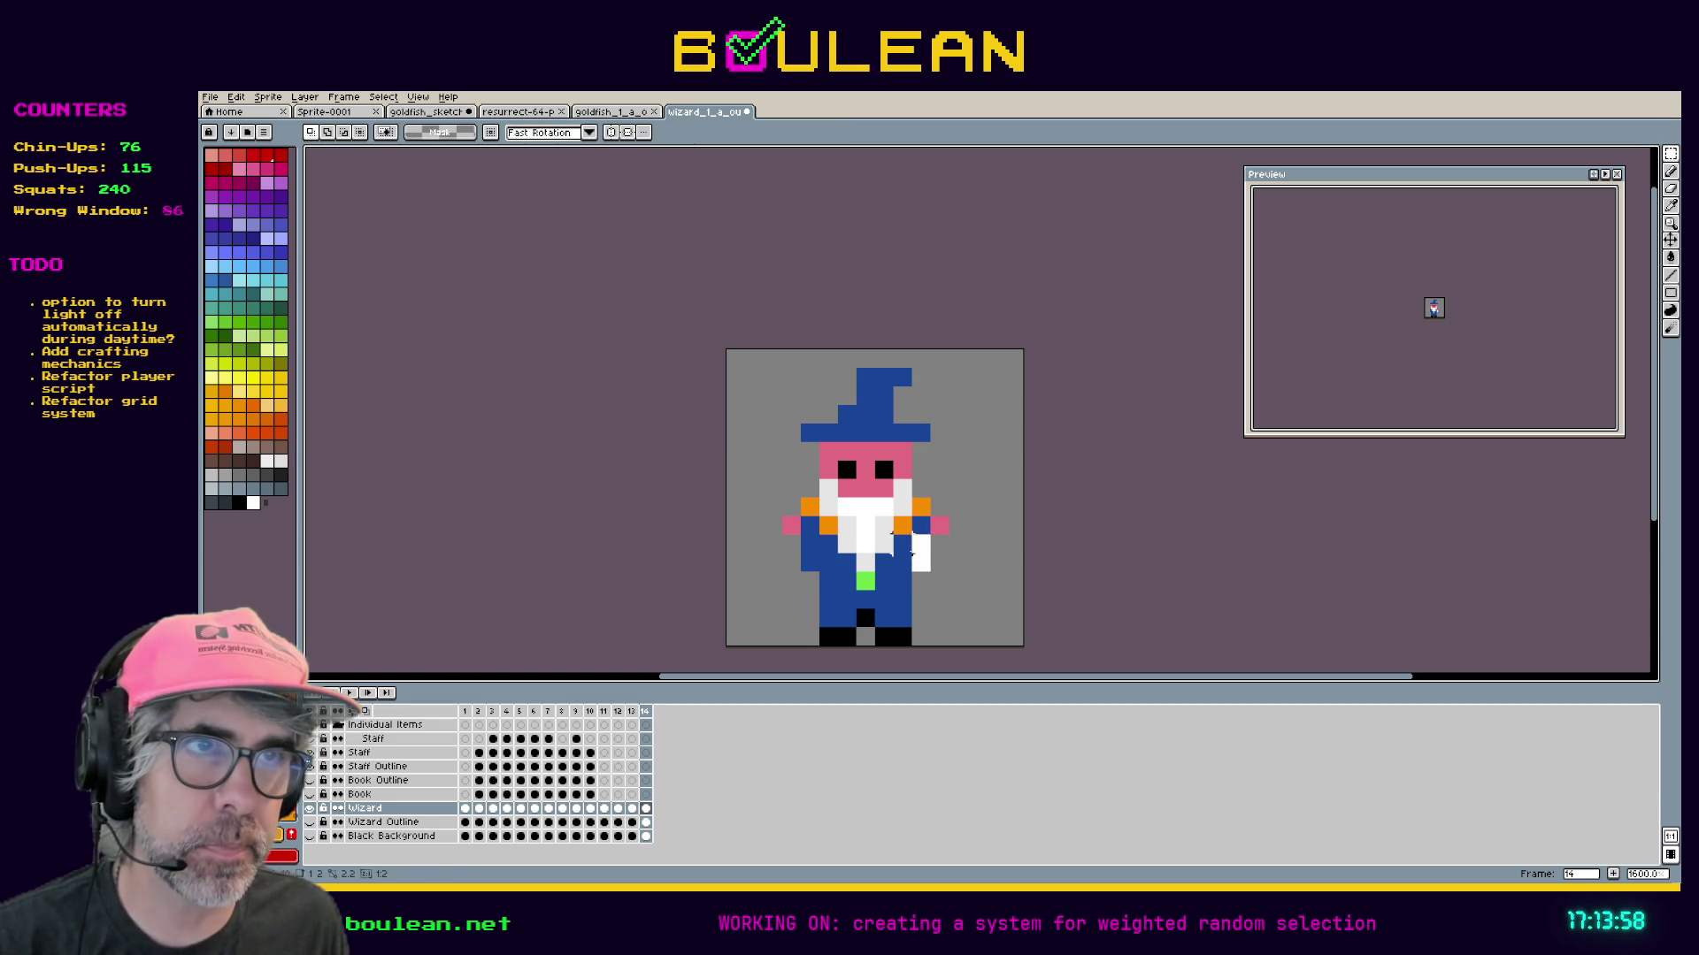
{"action": "mouse_move", "coordinate": [908, 550]}
{"action": "left_mouse_down"}
{"action": "mouse_move", "coordinate": [934, 576]}
{"action": "mouse_move", "coordinate": [936, 554]}
{"action": "mouse_move", "coordinate": [792, 550]}
{"action": "left_mouse_up"}
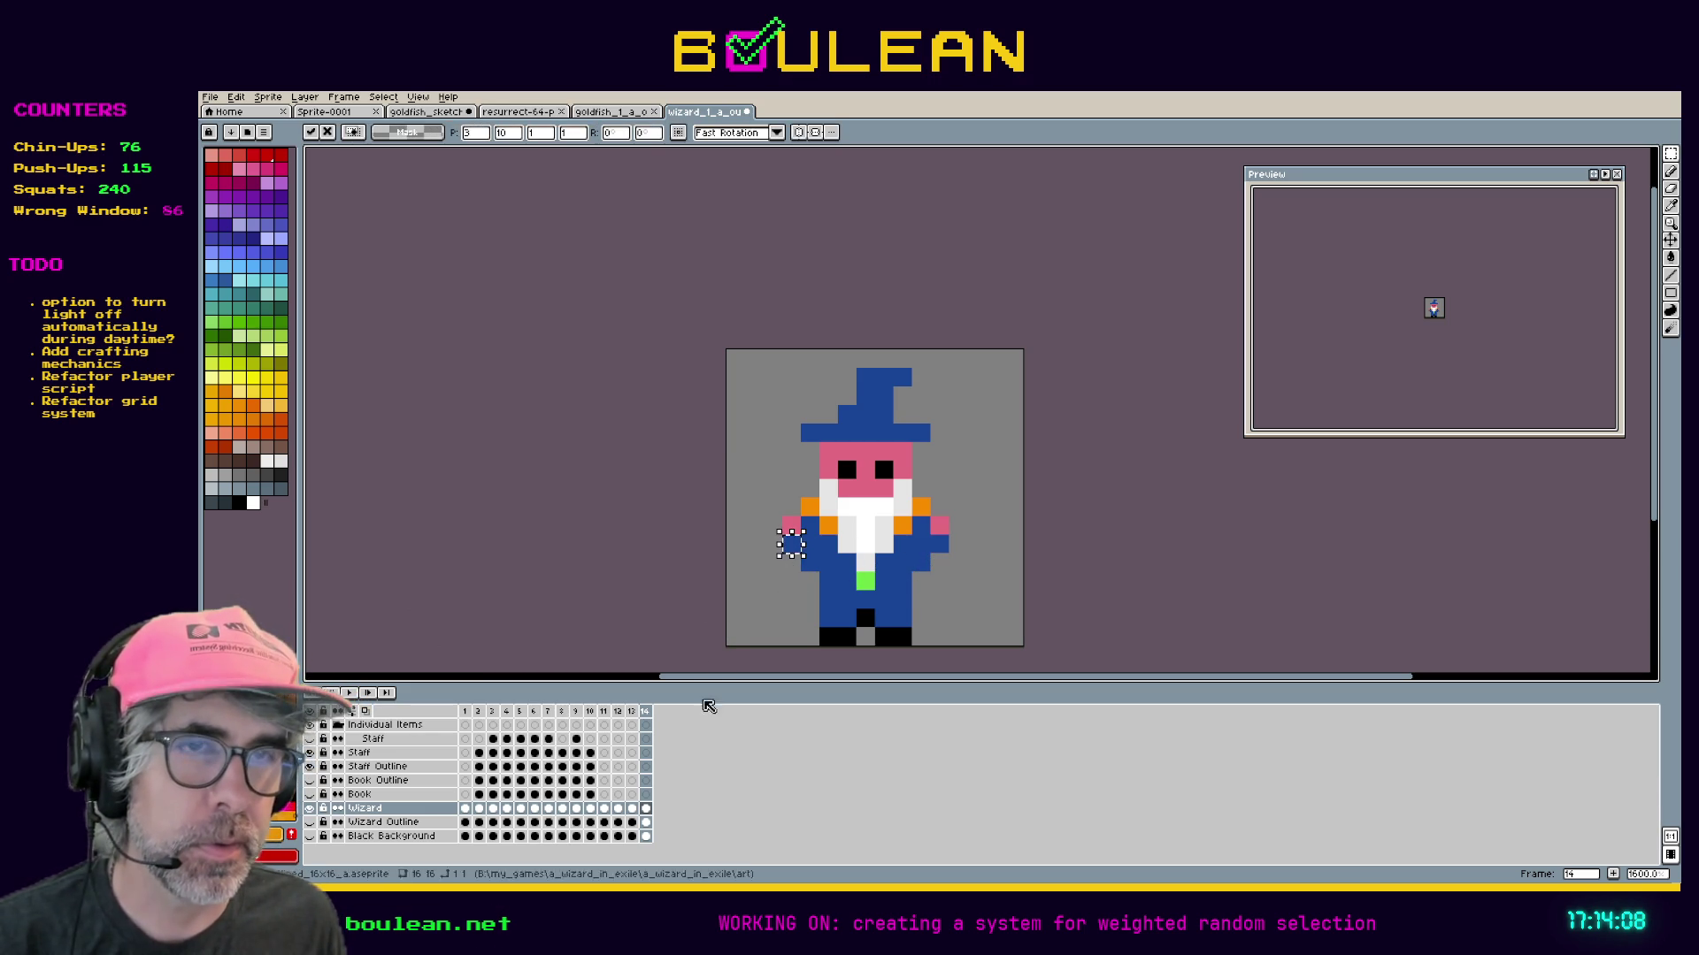
{"action": "right_click", "coordinate": [647, 712]}
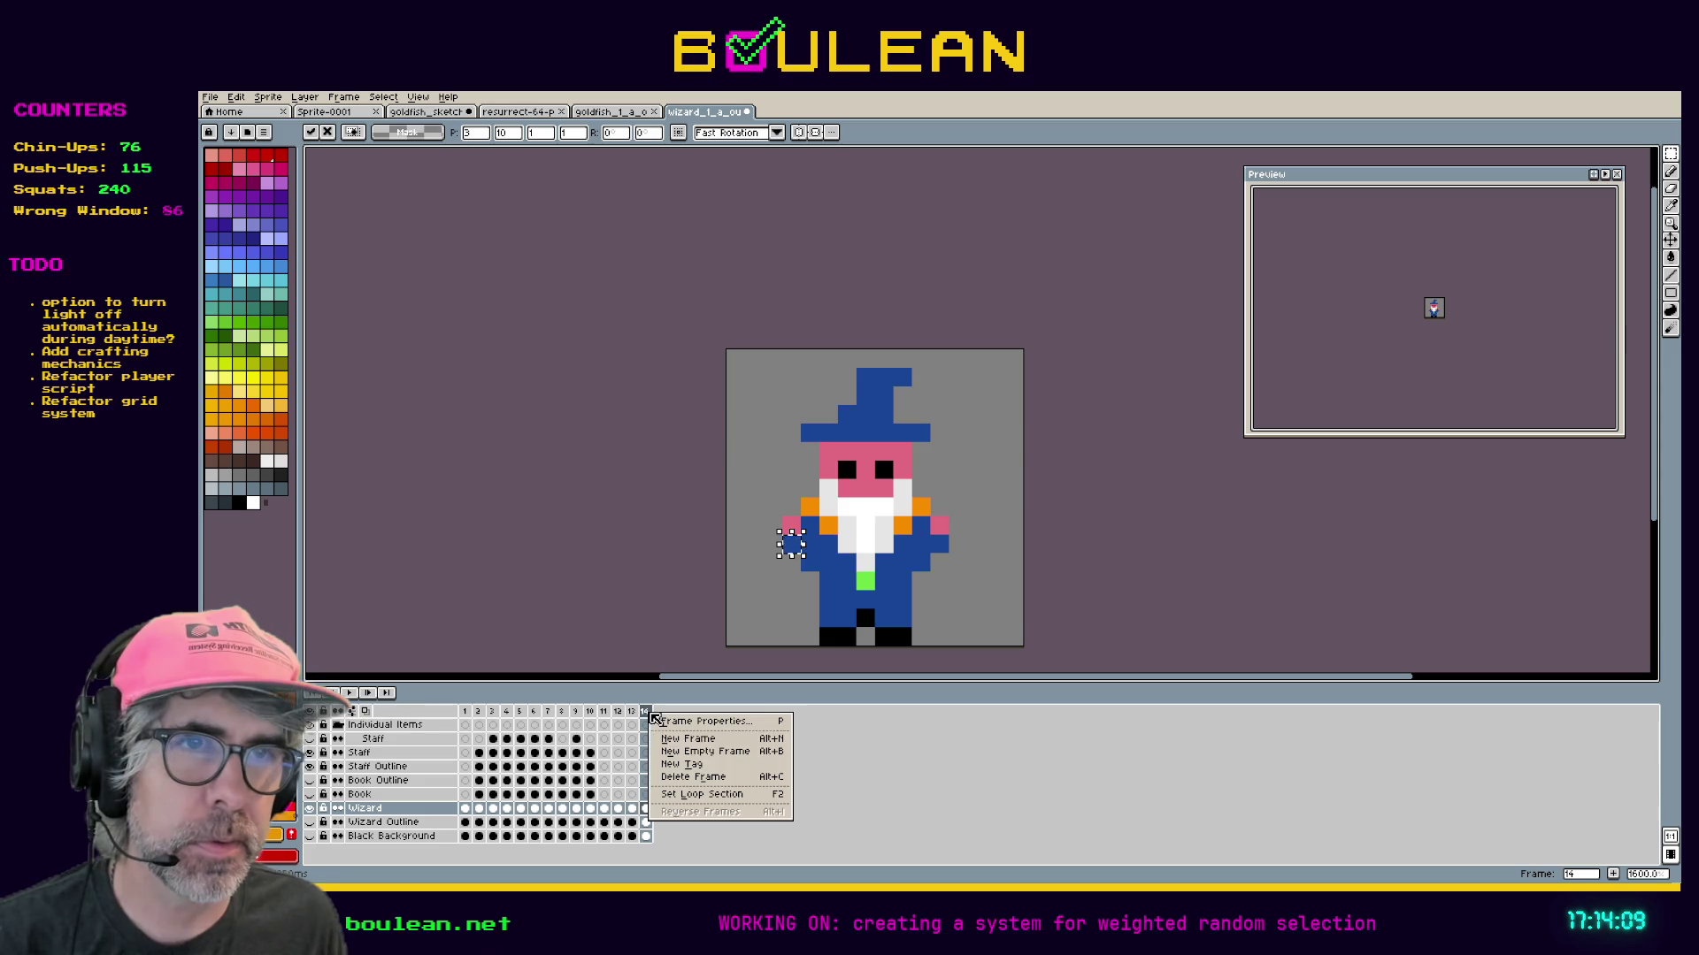
Add frame 15, lift the left hand, and paste pink hand pixels on both sides.
{"action": "left_click", "coordinate": [751, 743]}
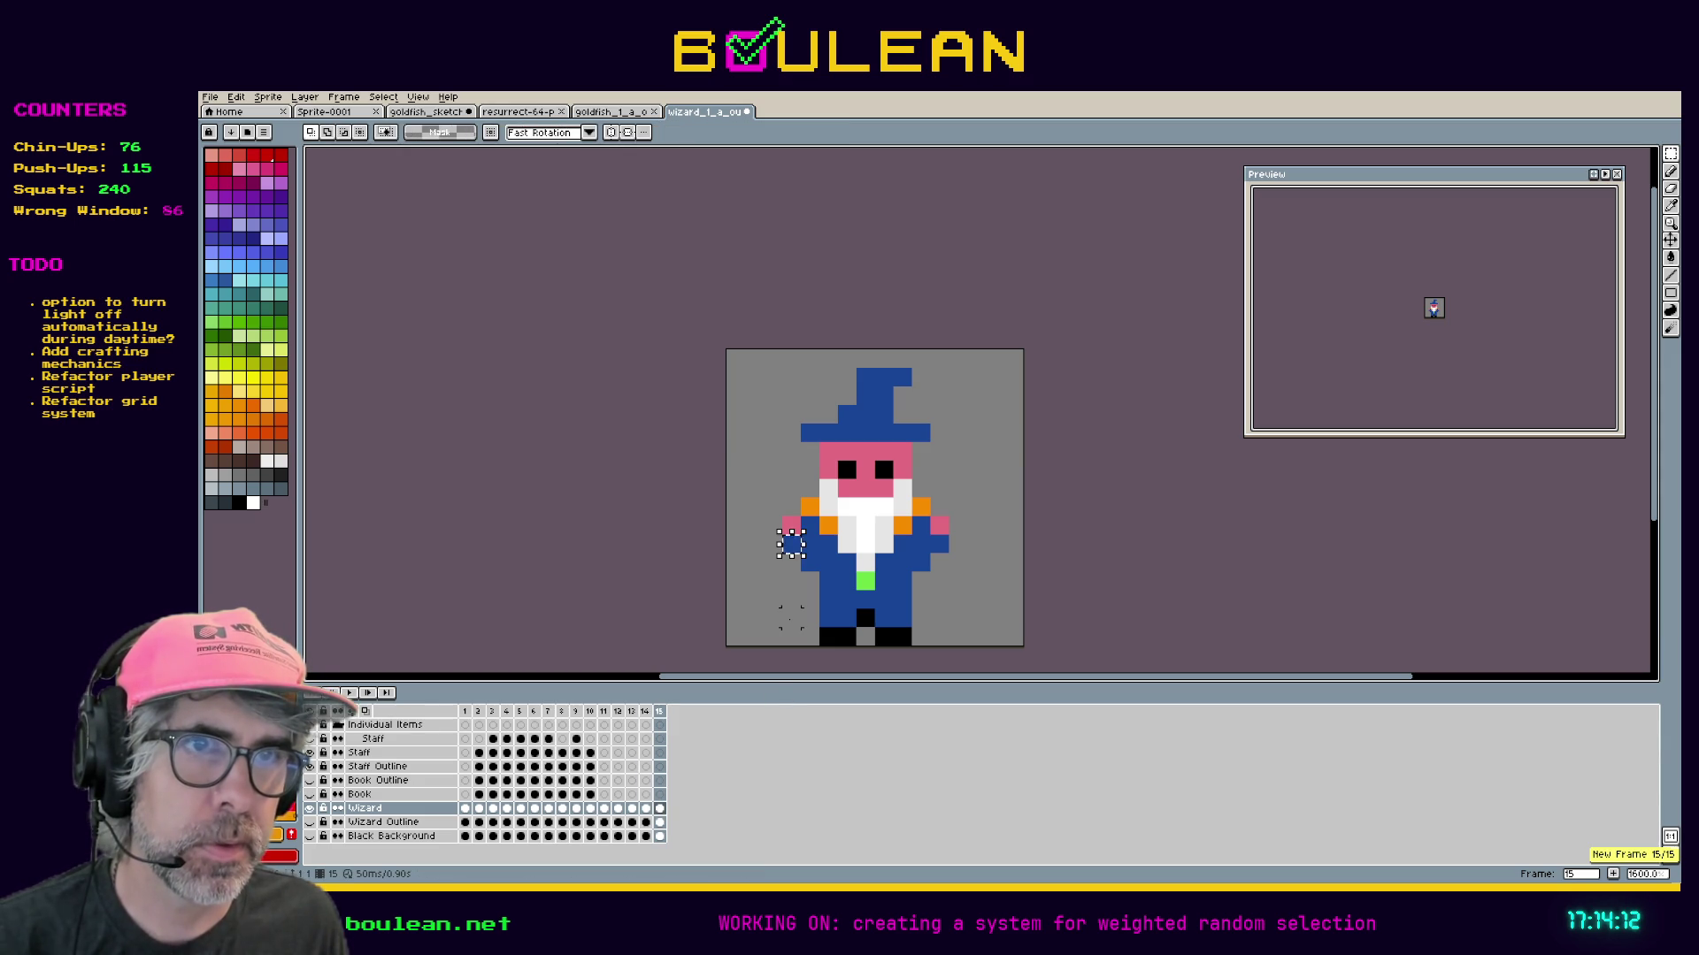
{"action": "key", "text": "ctrl+d"}
{"action": "key", "text": "m"}
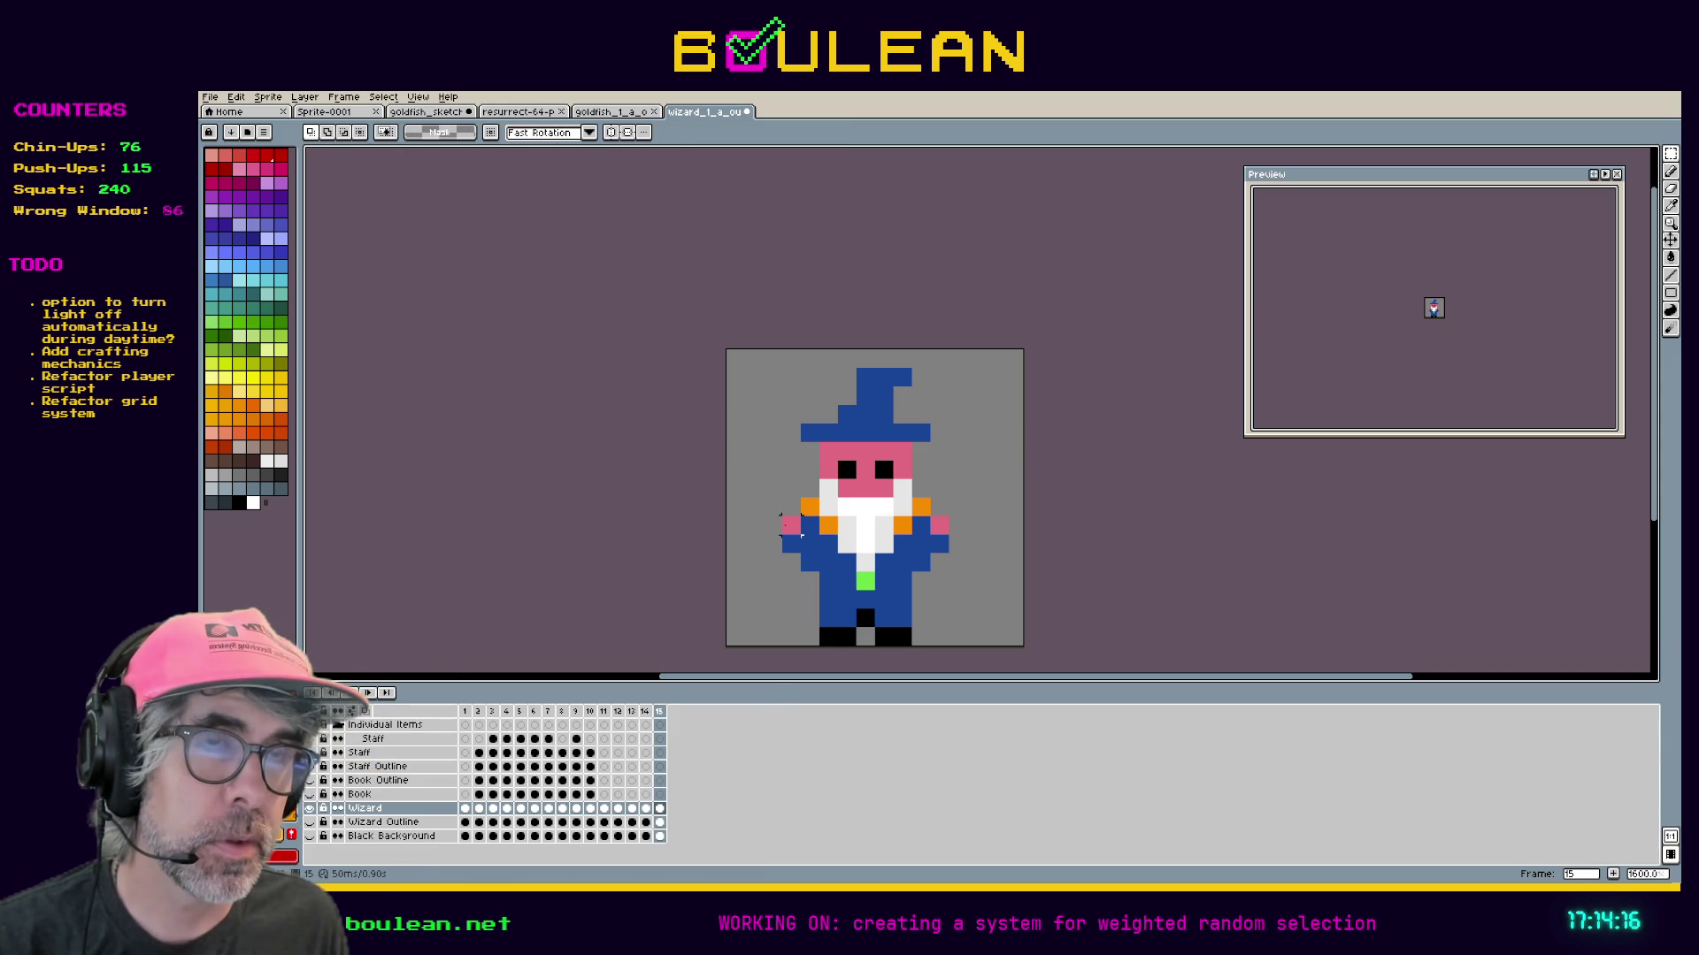
{"action": "left_click_drag", "start_coordinate": [793, 533], "coordinate": [794, 515]}
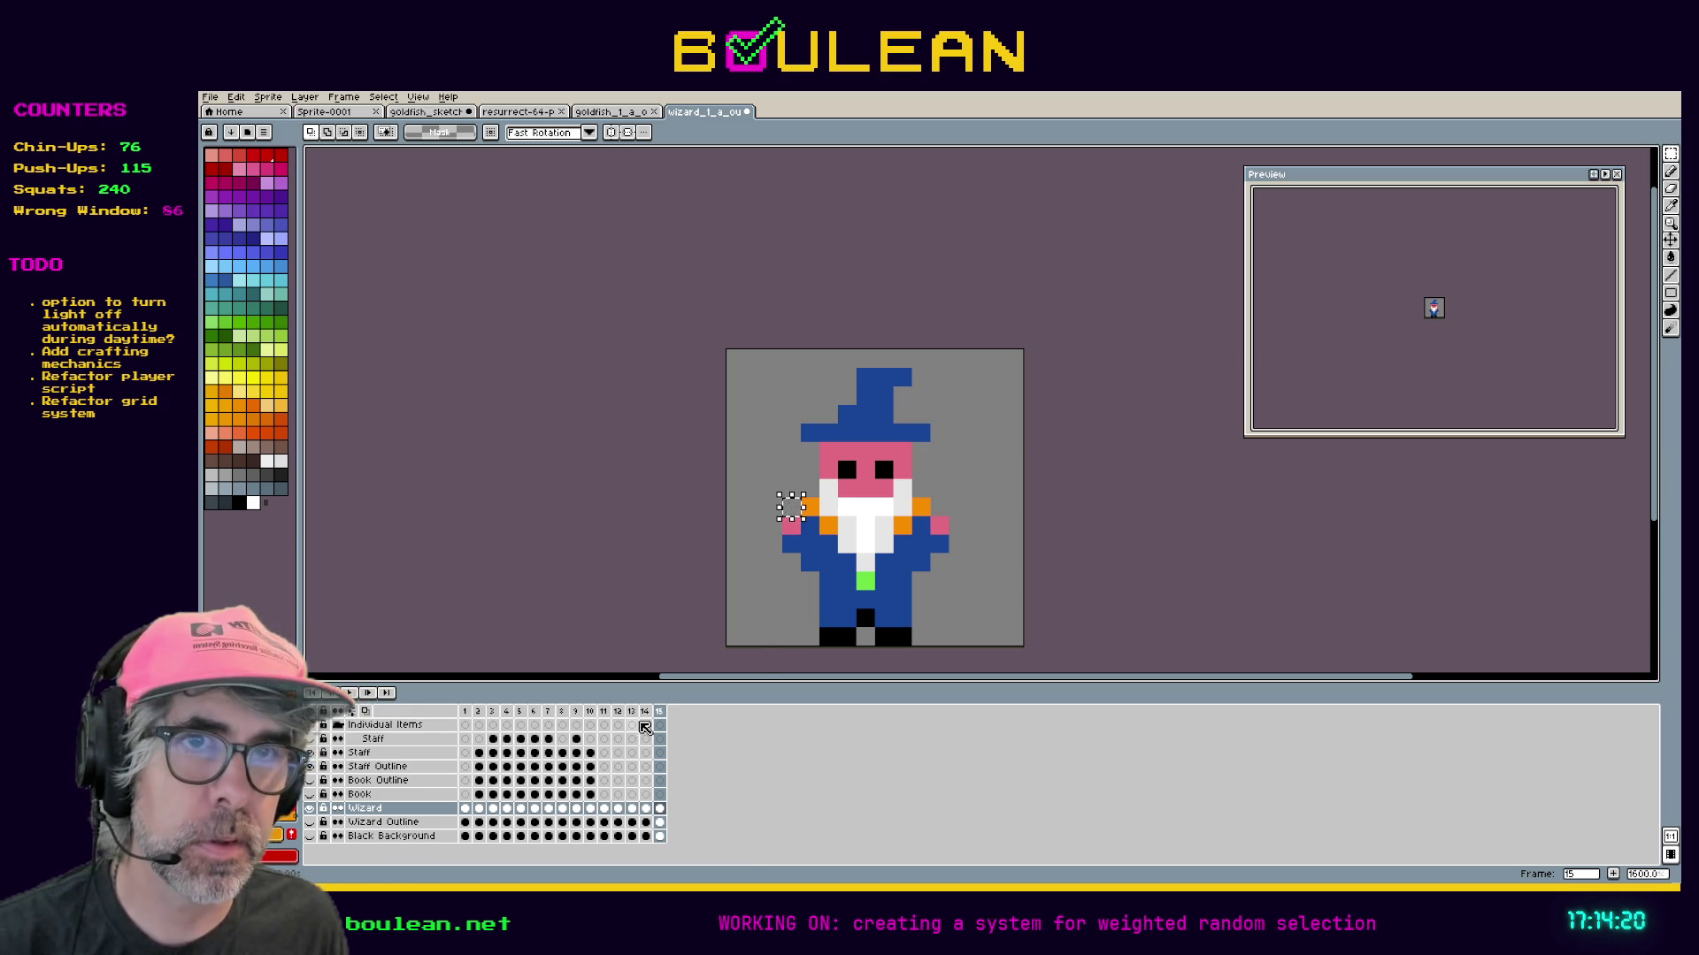
{"action": "left_click", "coordinate": [790, 525]}
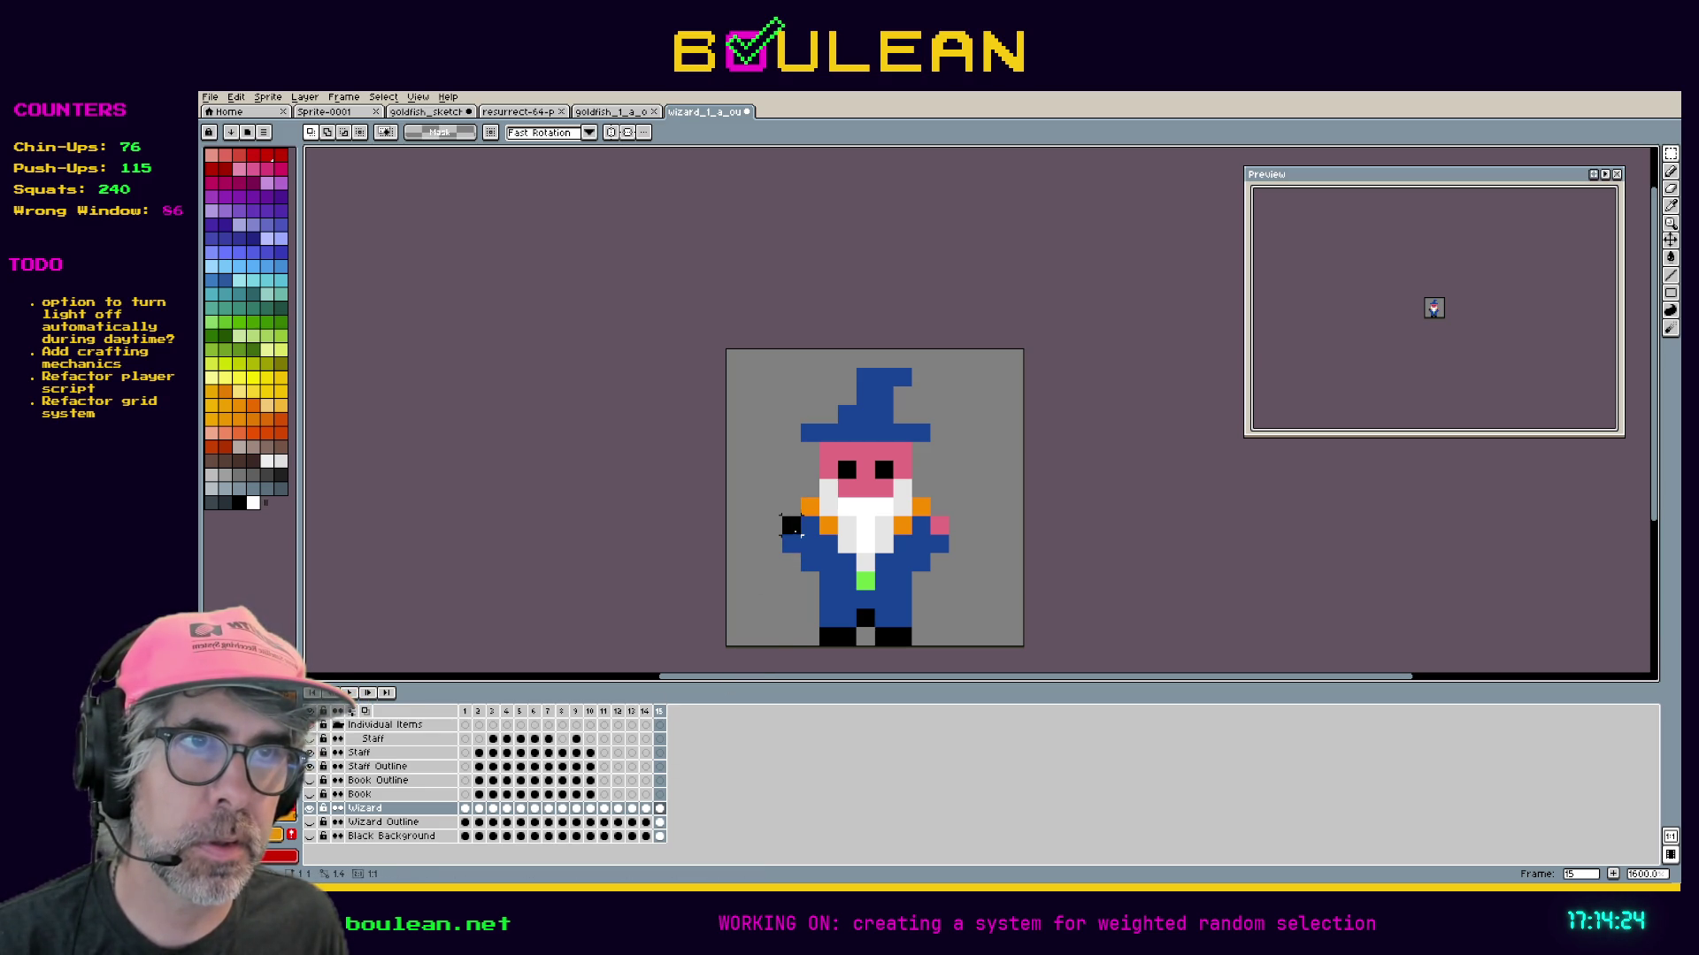
{"action": "key", "text": "ctrl+v"}
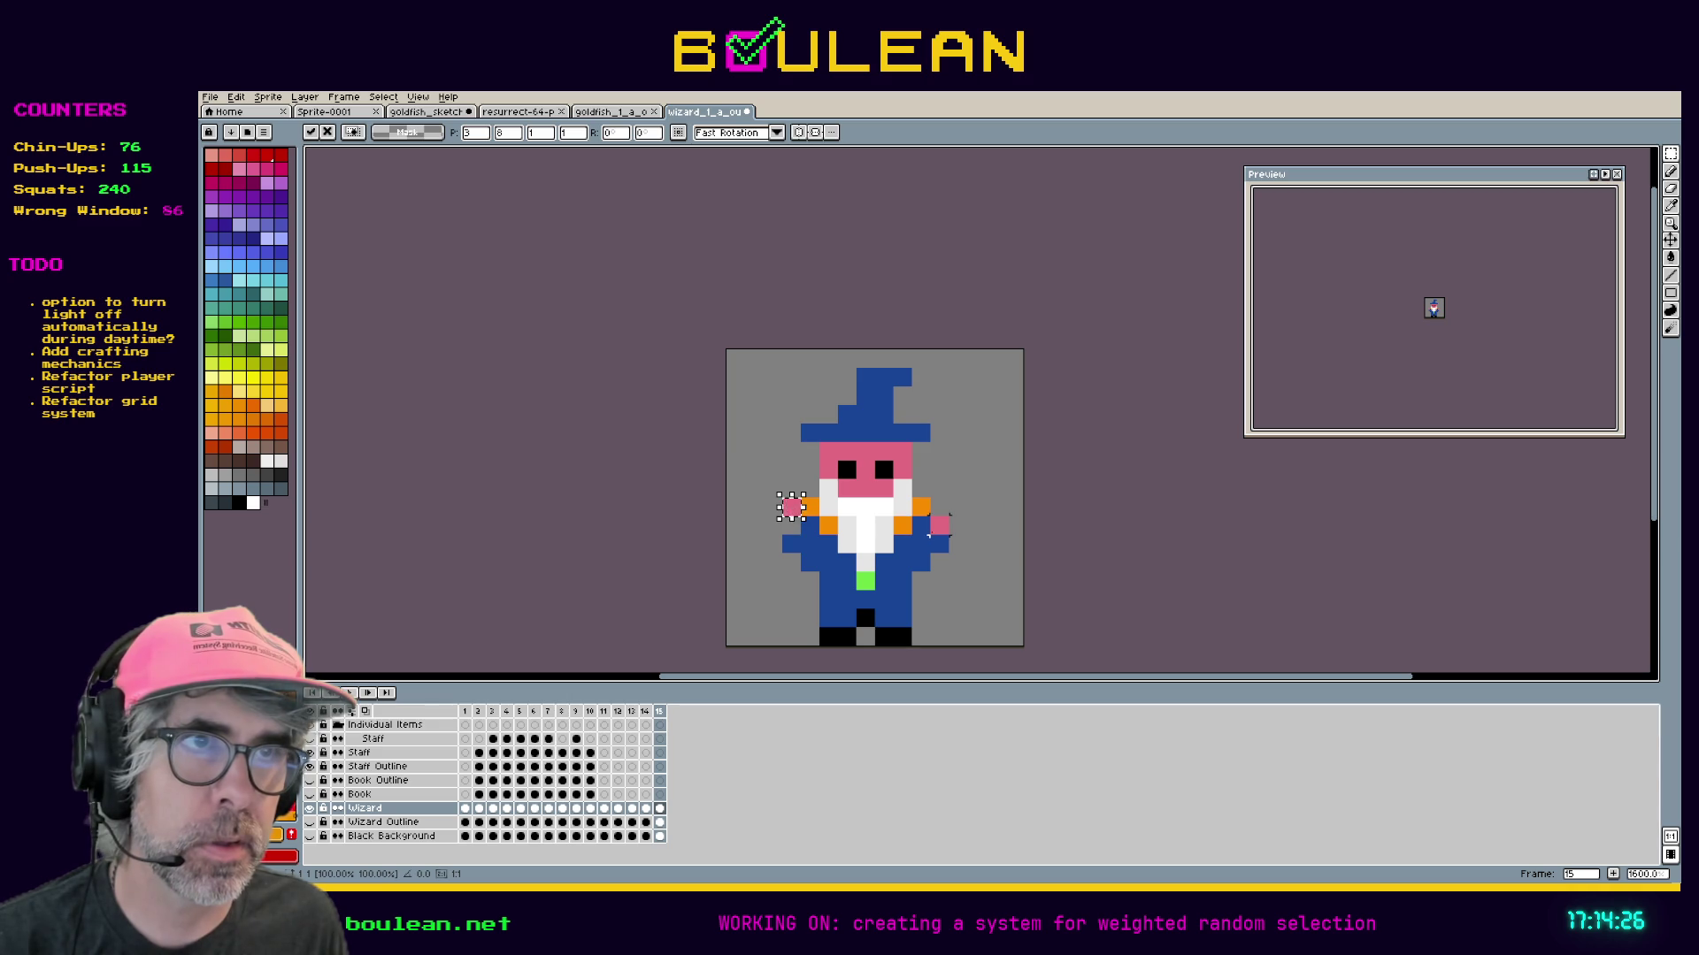
{"action": "left_click", "coordinate": [928, 536]}
{"action": "key", "text": "ctrl+v"}
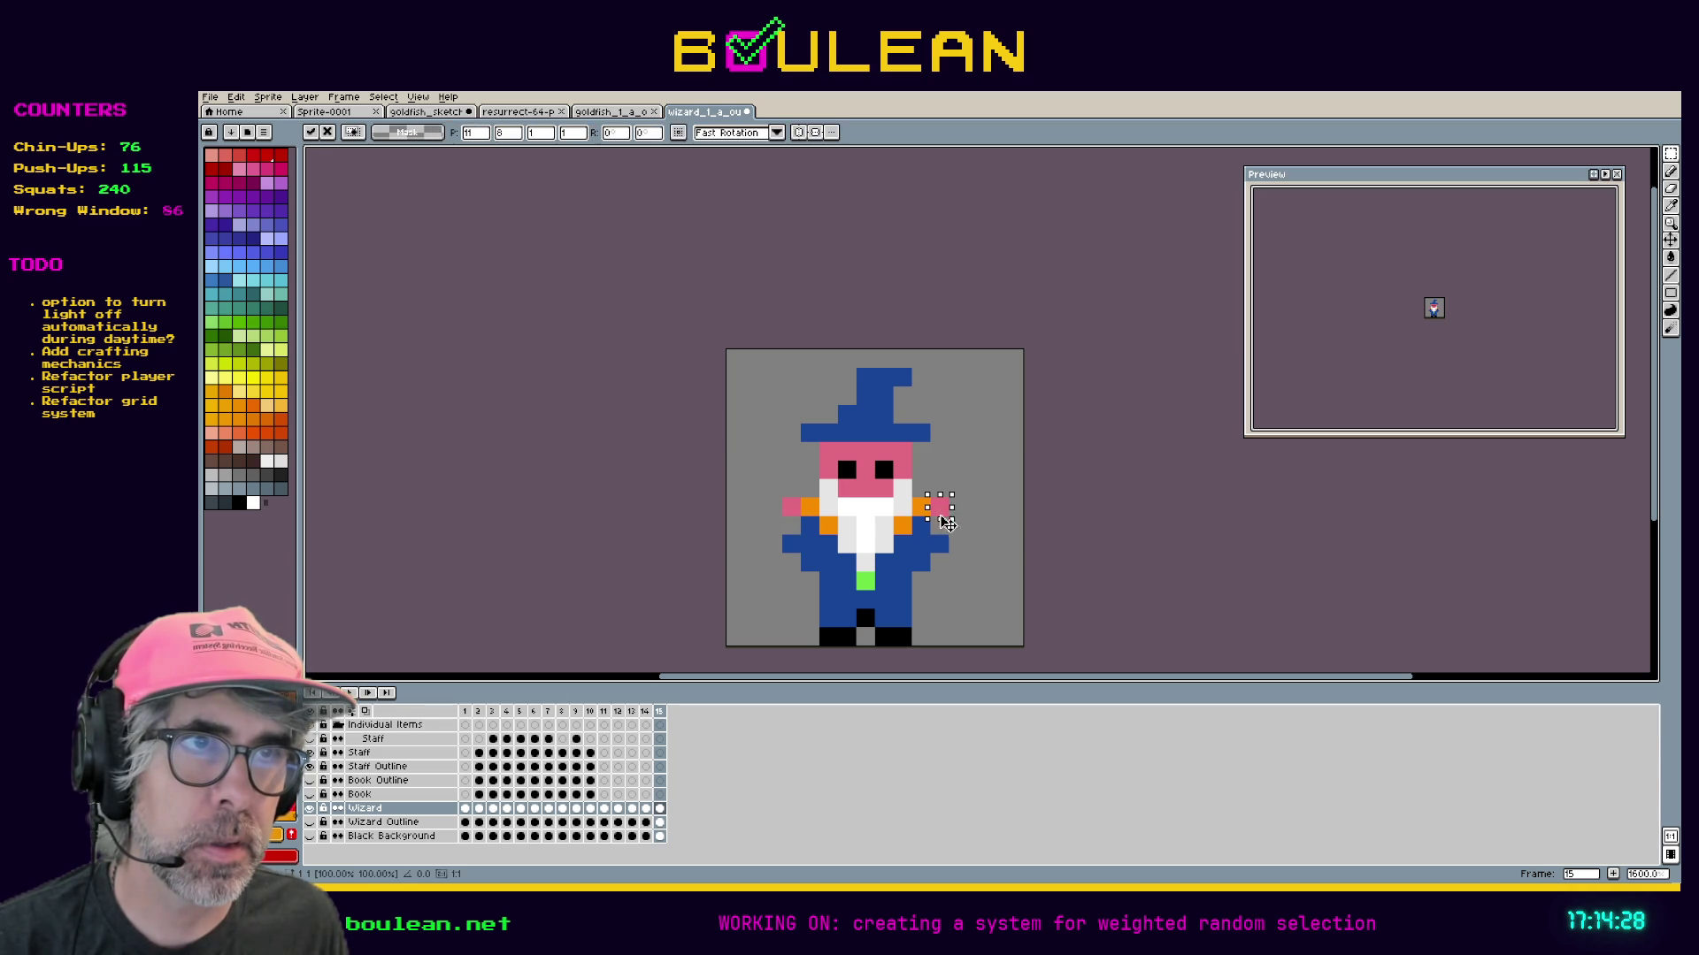
{"action": "mouse_move", "coordinate": [938, 510]}
{"action": "left_mouse_down"}
{"action": "mouse_move", "coordinate": [951, 546]}
{"action": "mouse_move", "coordinate": [812, 531]}
{"action": "left_mouse_up"}
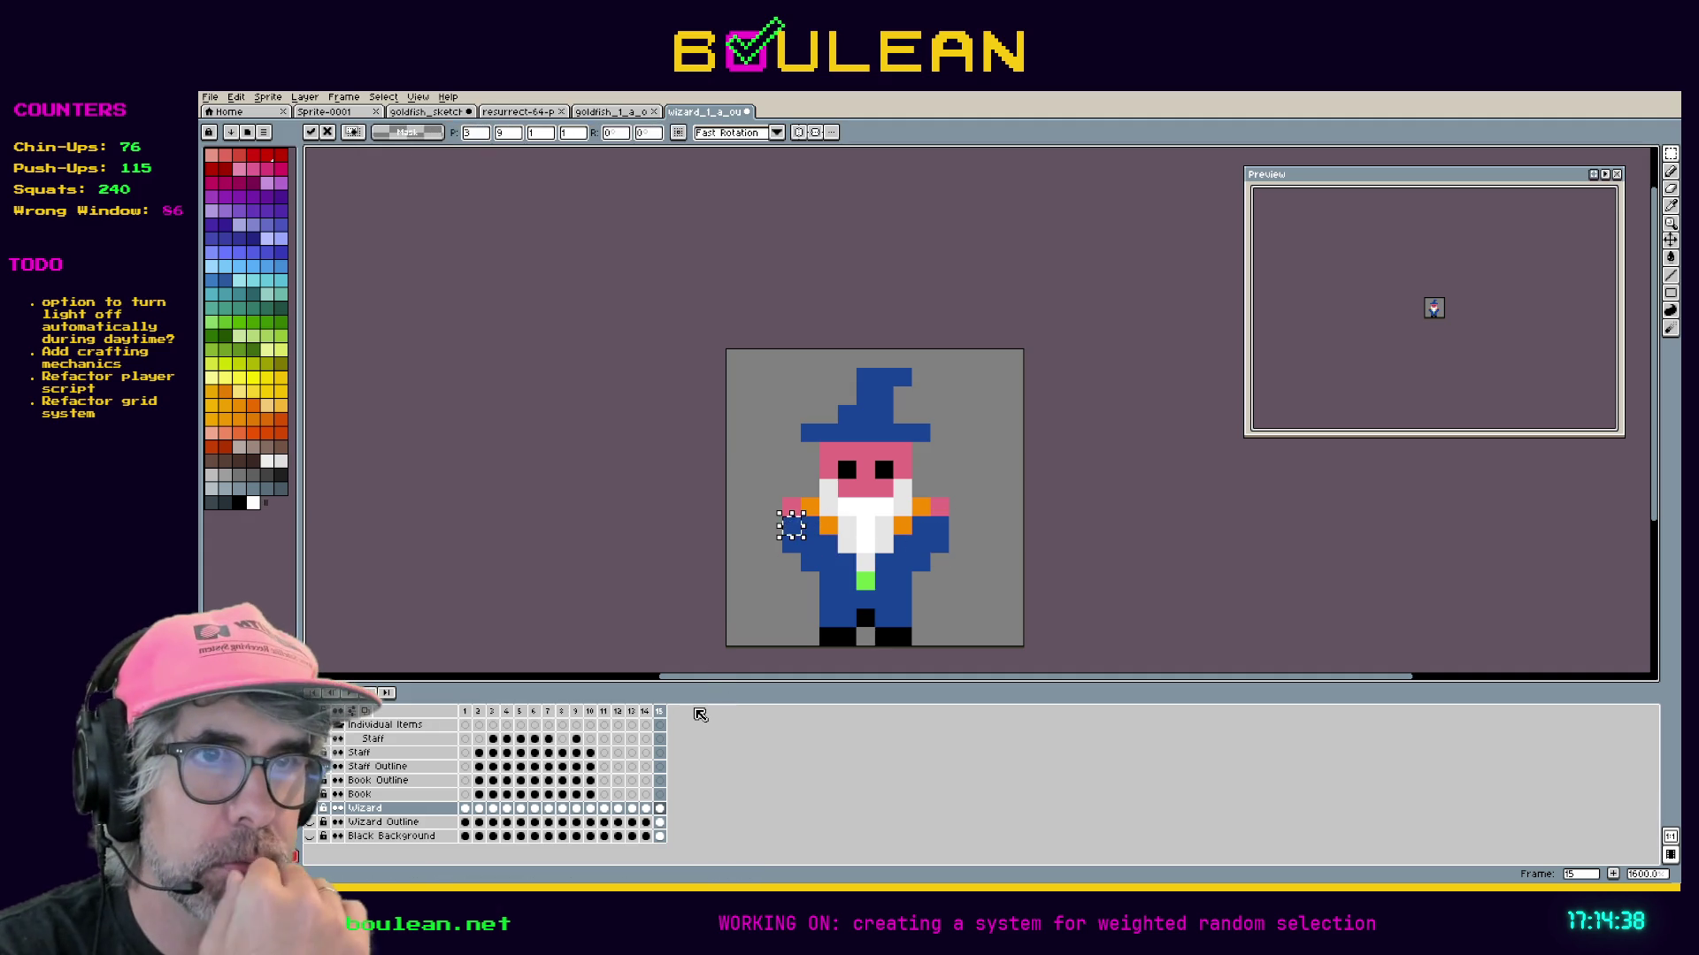
Add frame 16 as a copy of the current pose.
{"action": "right_click", "coordinate": [663, 717]}
{"action": "left_click", "coordinate": [717, 749]}
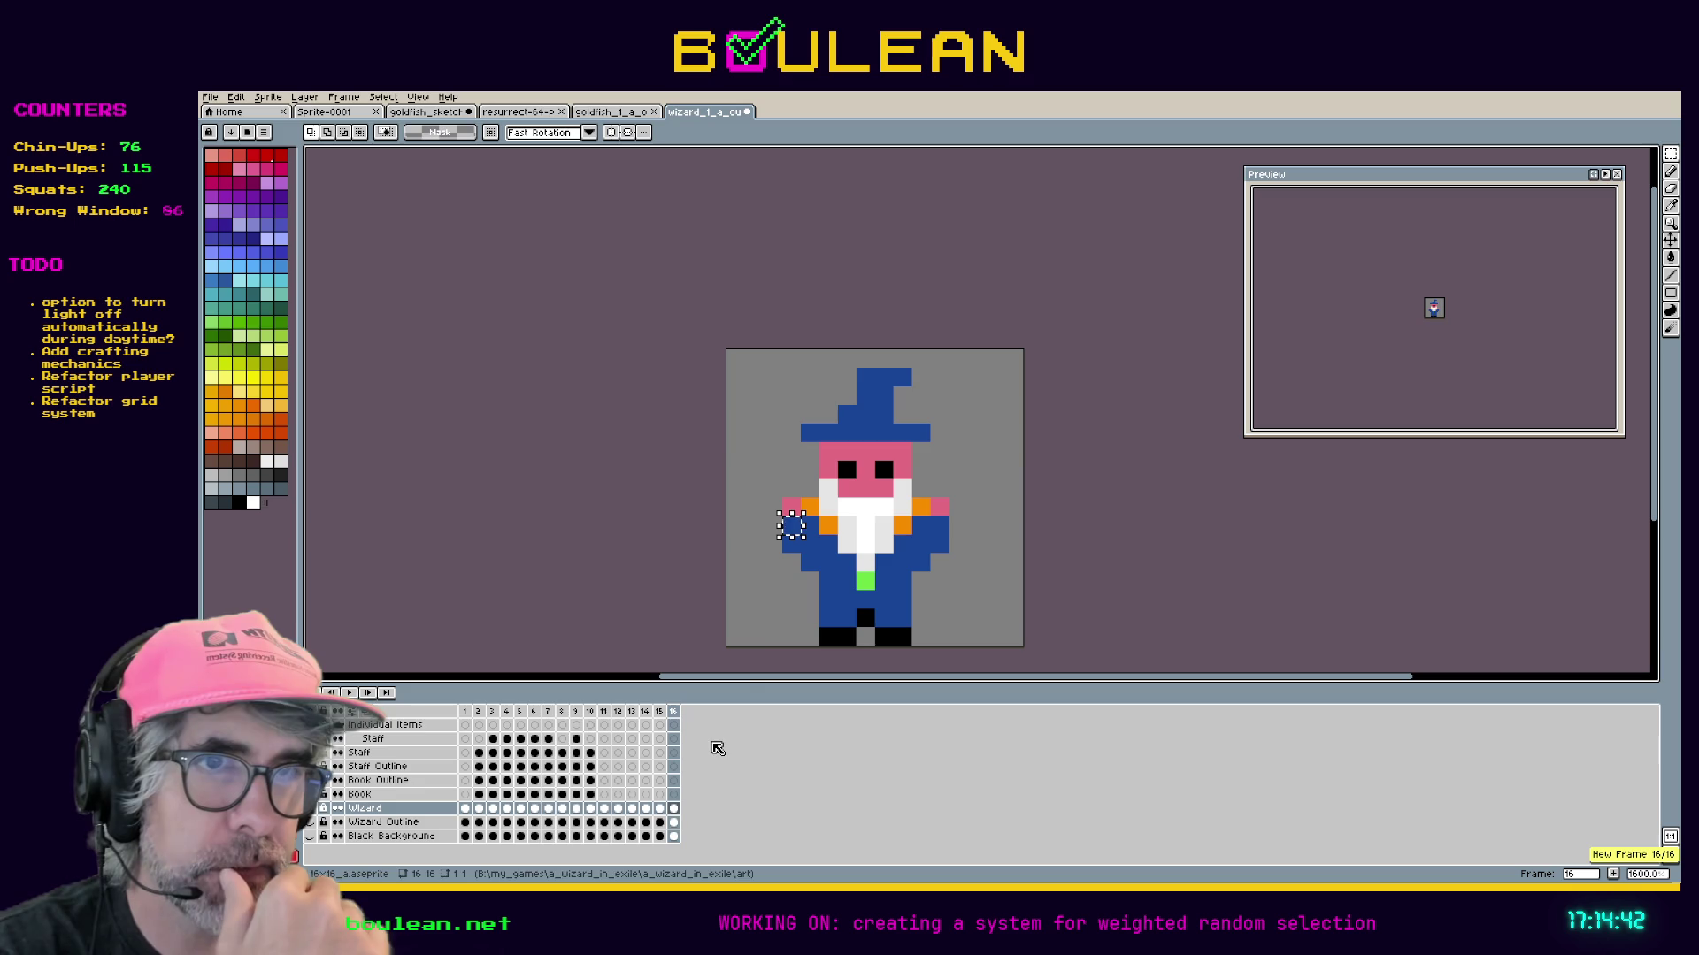
{"action": "key", "text": "m"}
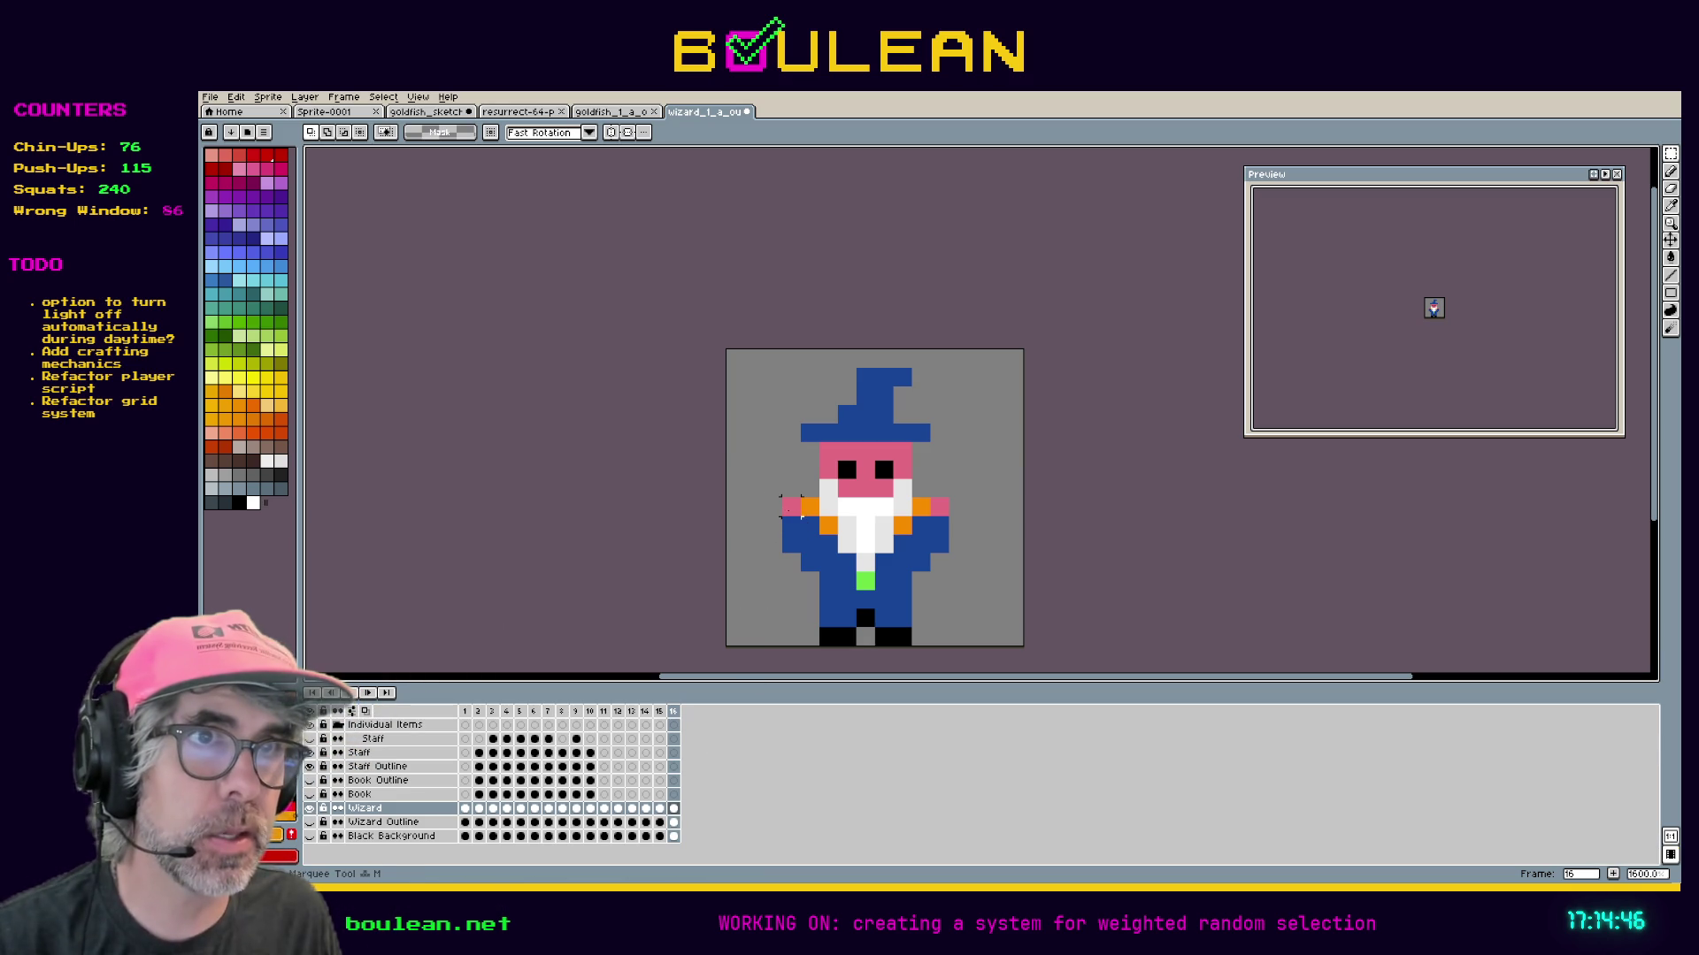
{"action": "key", "text": "ctrl+z"}
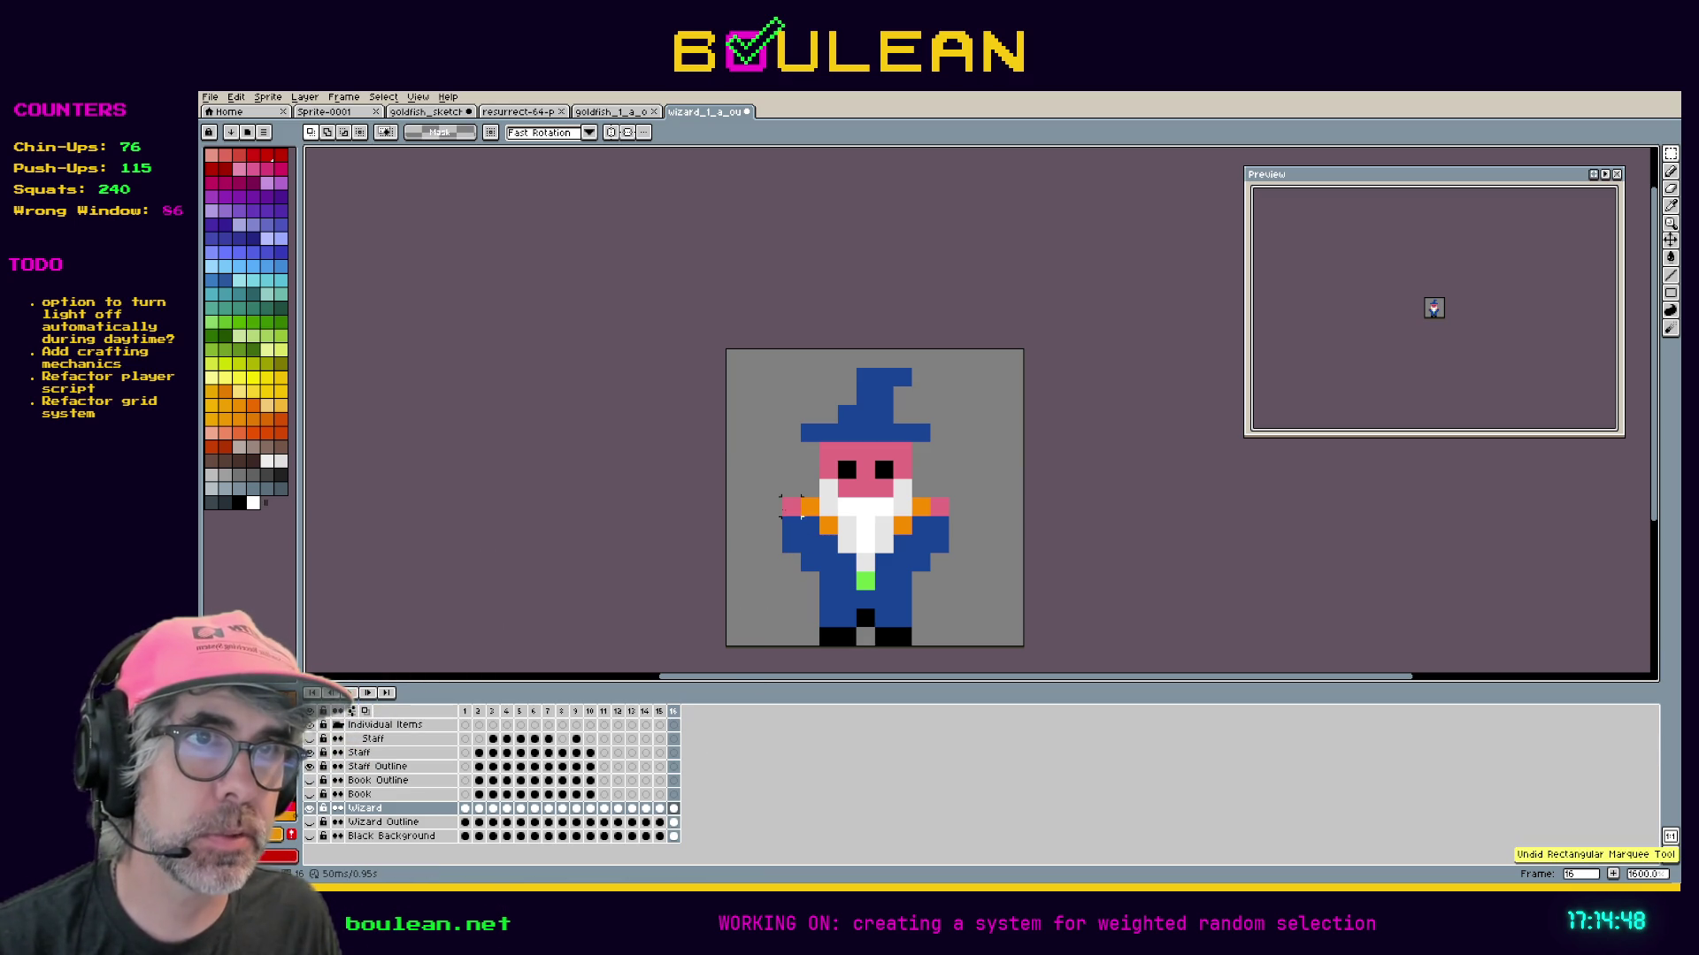
Select the left hand area in frame 16 and lift those pixels higher.
{"action": "mouse_move", "coordinate": [778, 493]}
{"action": "left_mouse_down"}
{"action": "mouse_move", "coordinate": [800, 537]}
{"action": "mouse_move", "coordinate": [794, 520]}
{"action": "left_mouse_up"}
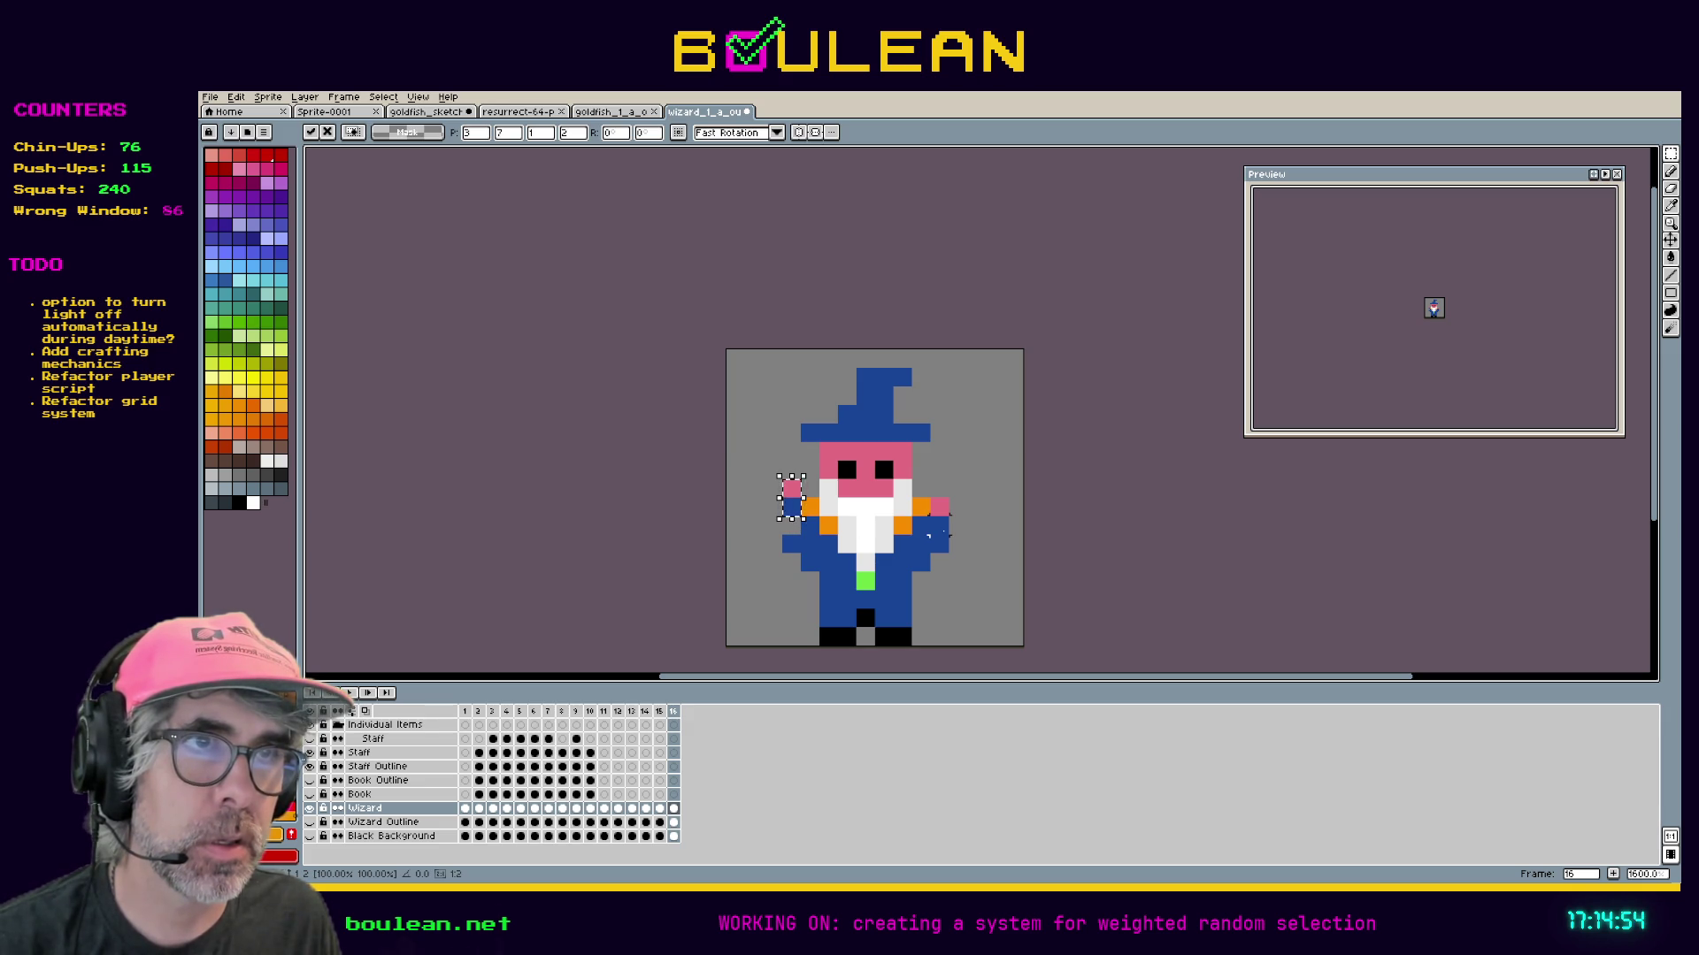
{"action": "left_click_drag", "start_coordinate": [794, 516], "coordinate": [942, 516]}
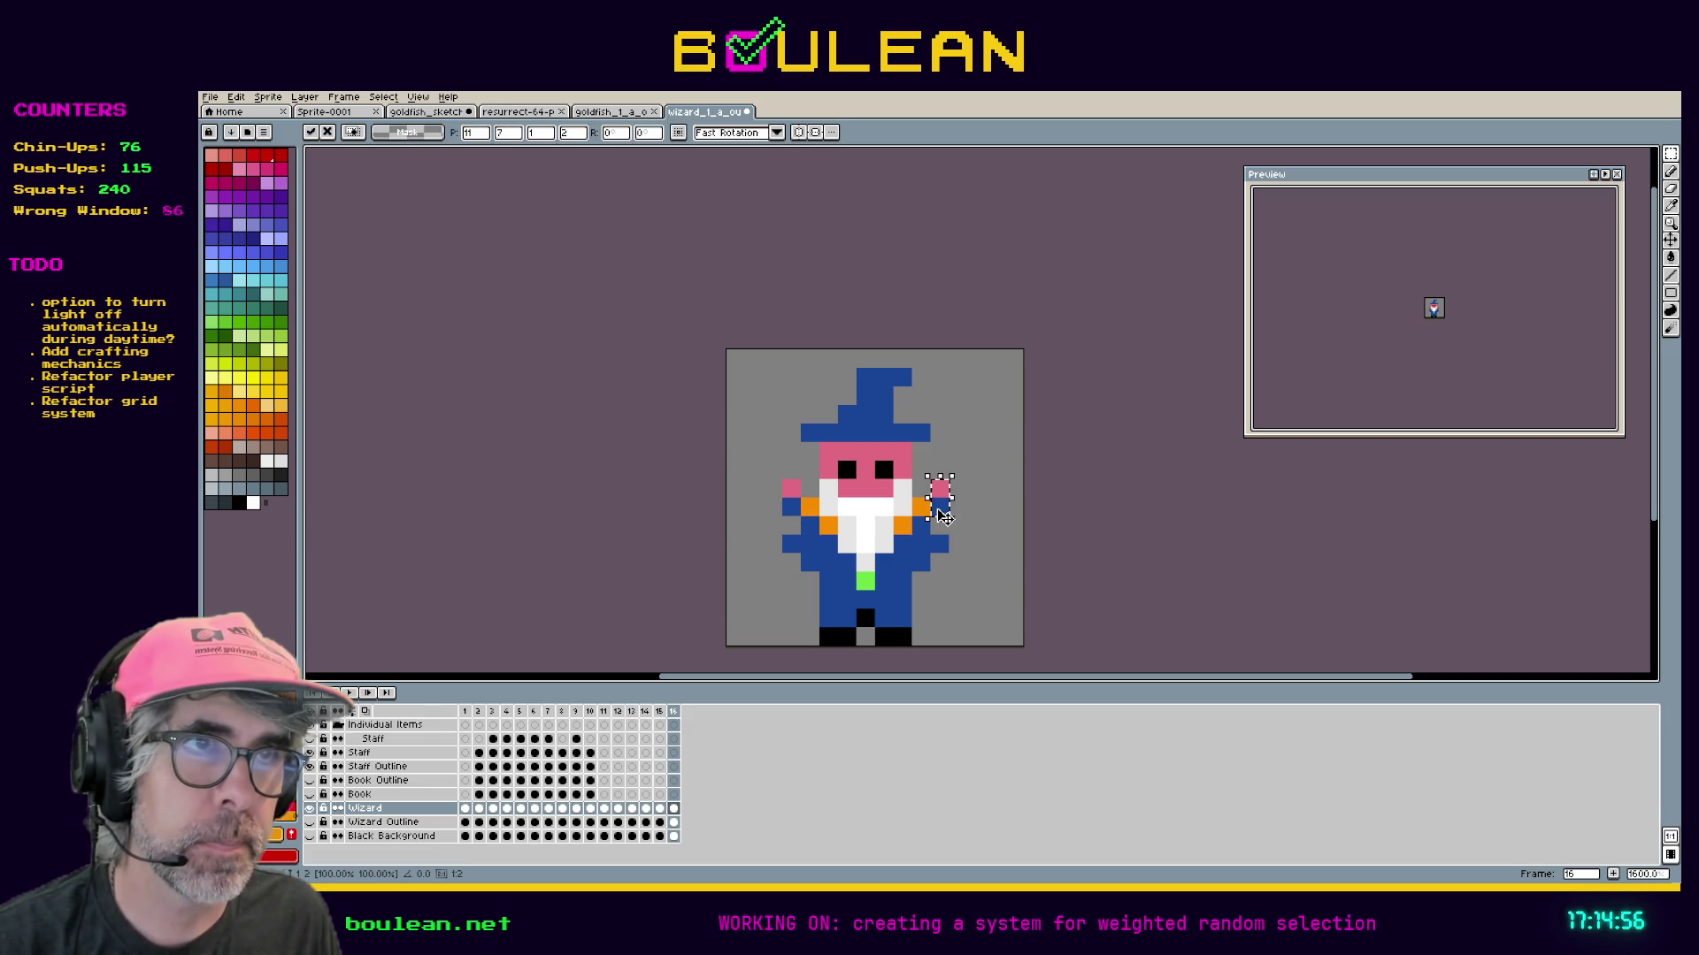
{"action": "key", "text": "ctrl+d"}
Touch up the hands with eyedropper, pencil and eraser, then review frames 15 and 14.
{"action": "key", "text": "i"}
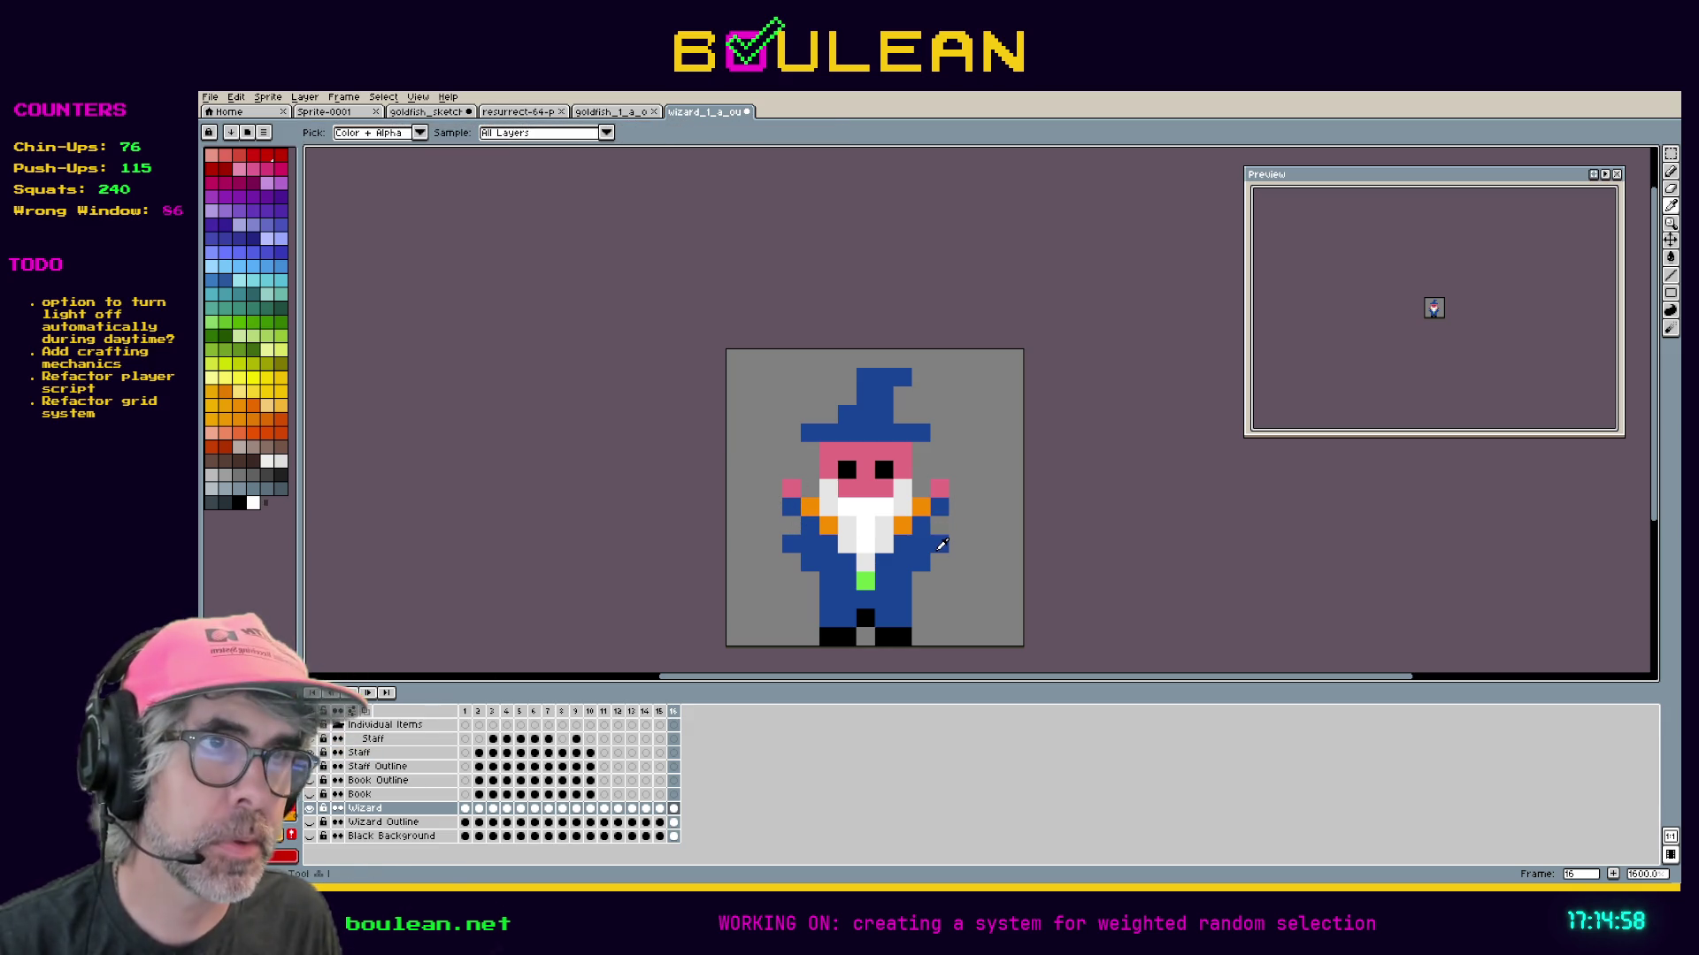
{"action": "key", "text": "b"}
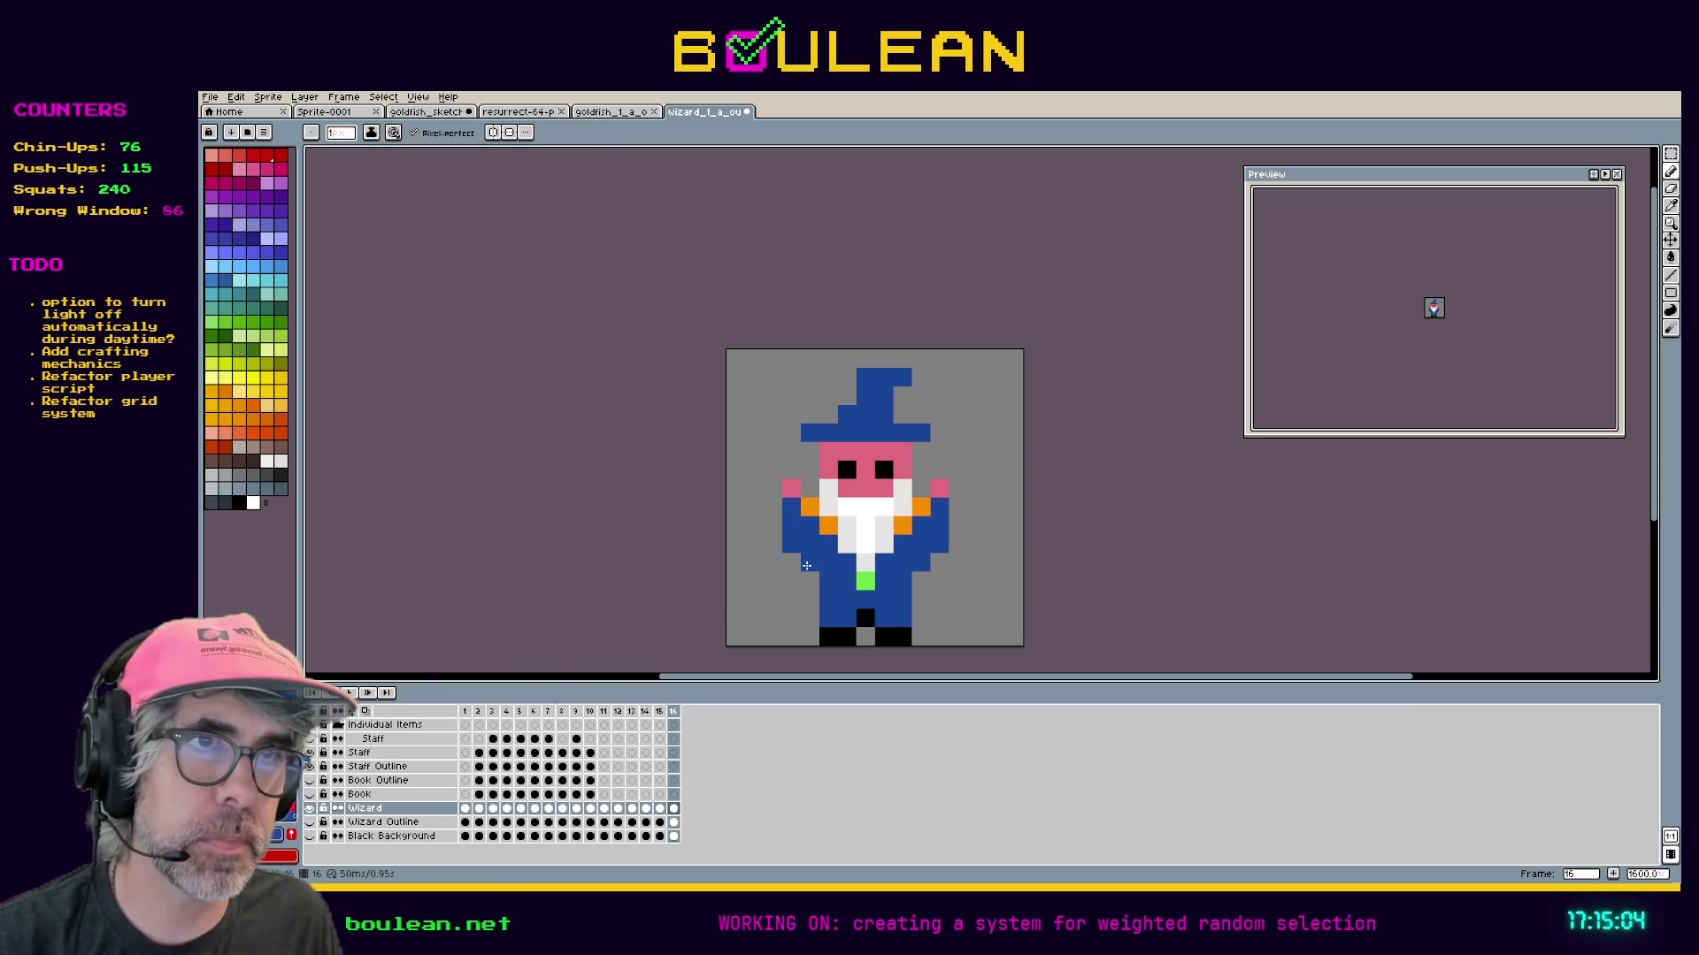
{"action": "key", "text": "e"}
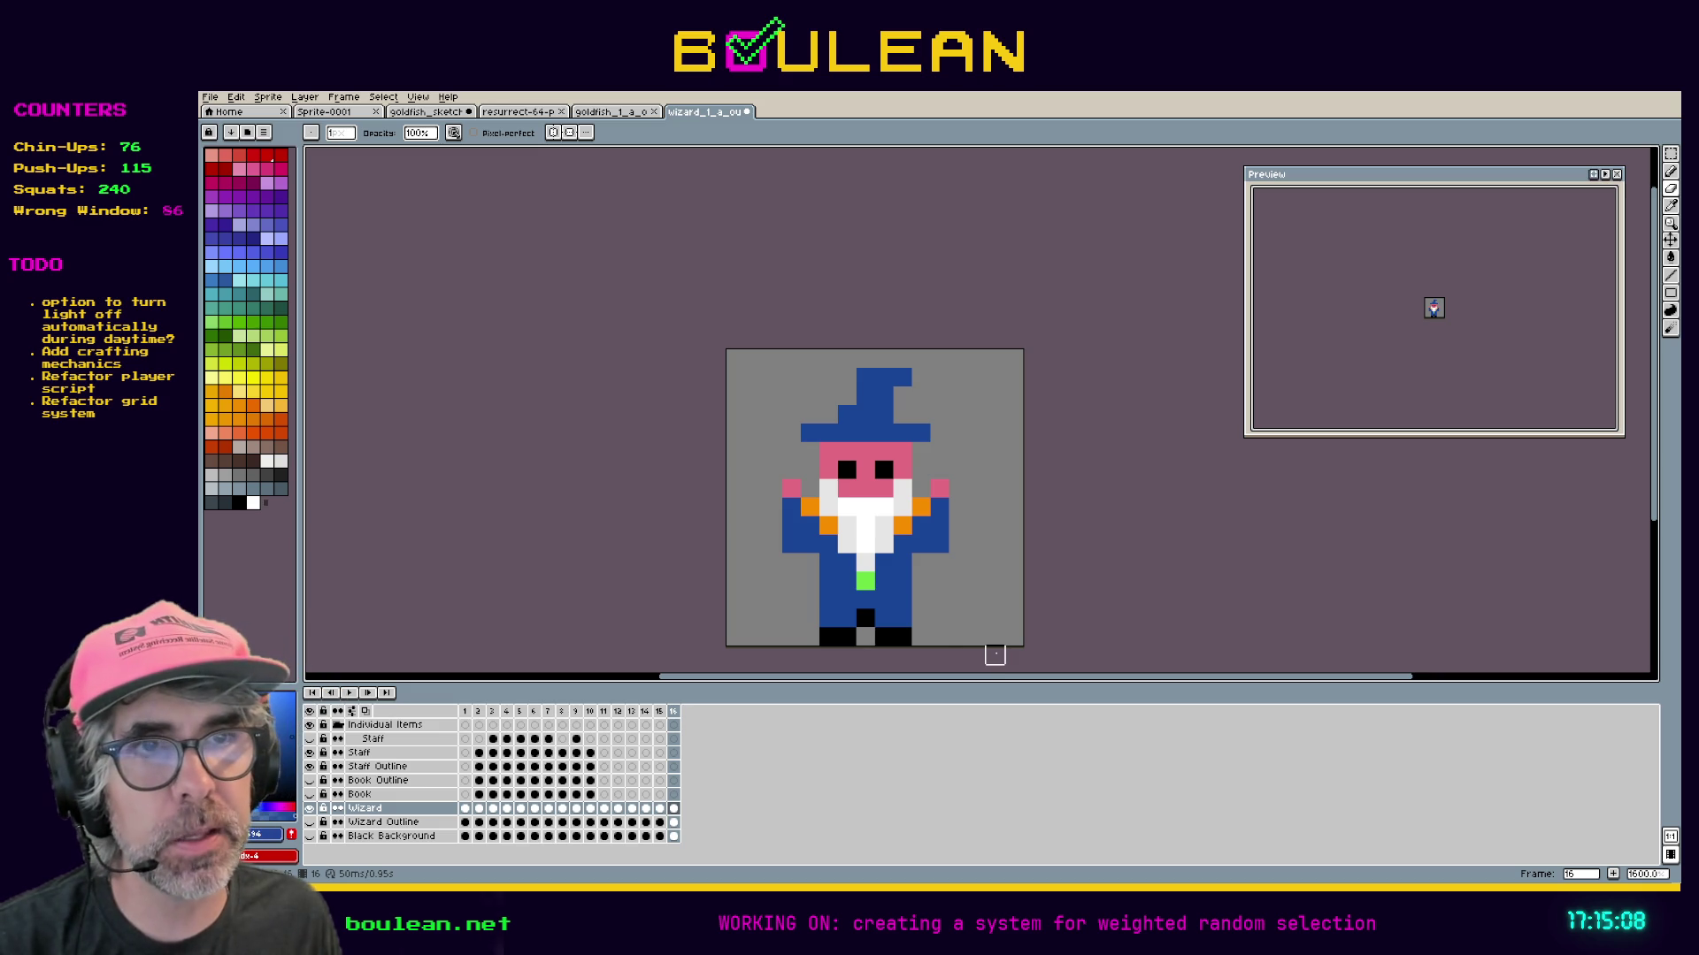
{"action": "left_click", "coordinate": [659, 809]}
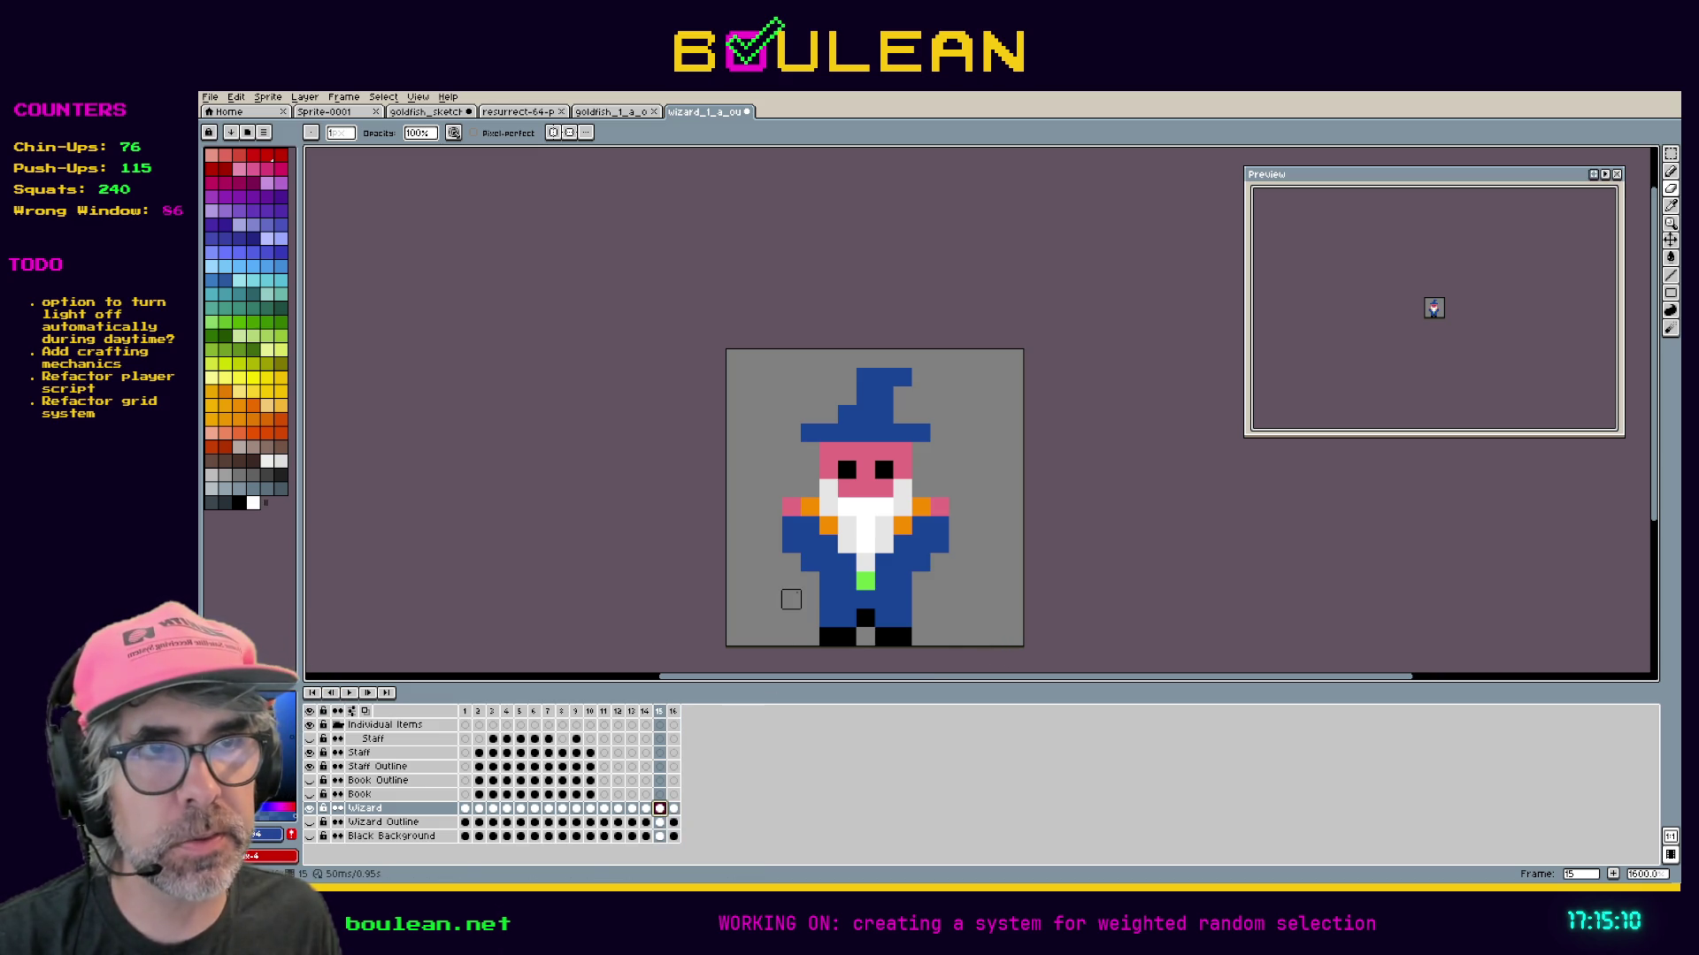
{"action": "left_click", "coordinate": [649, 807]}
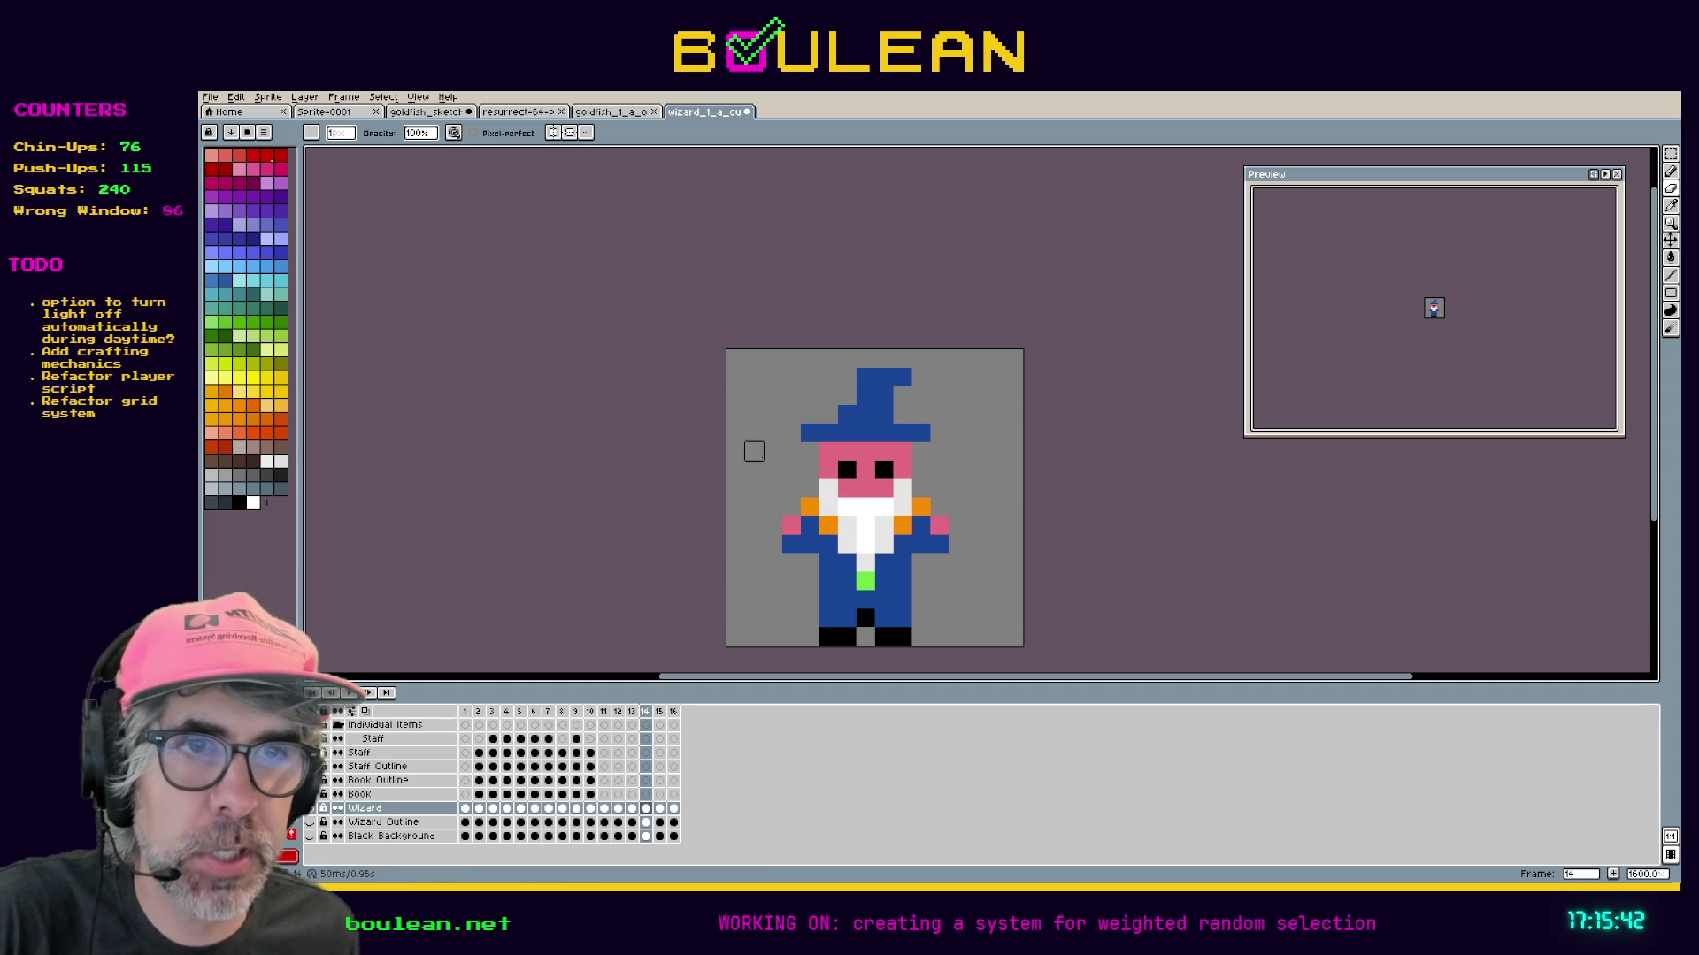
Jump back to the earlier arms-down frame around frame 10 to compare poses.
{"action": "left_click", "coordinate": [605, 713]}
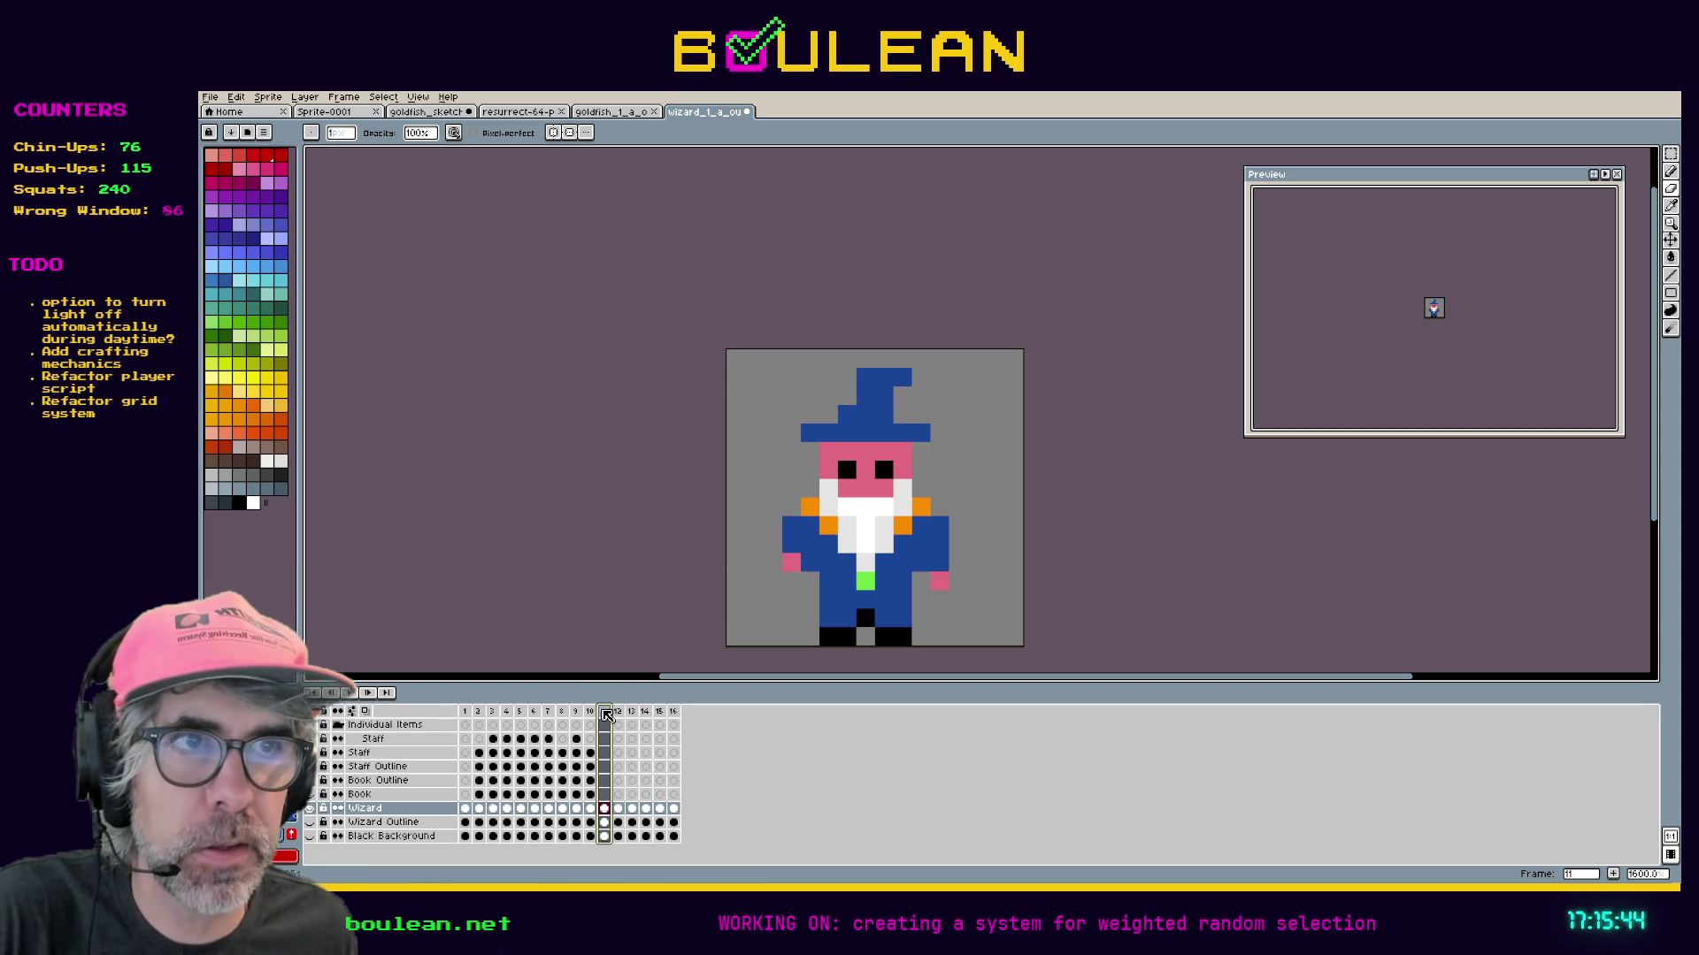
Compare frame 11's staff-less pose with frames 9, 10 and 12.
{"action": "left_click", "coordinate": [593, 713]}
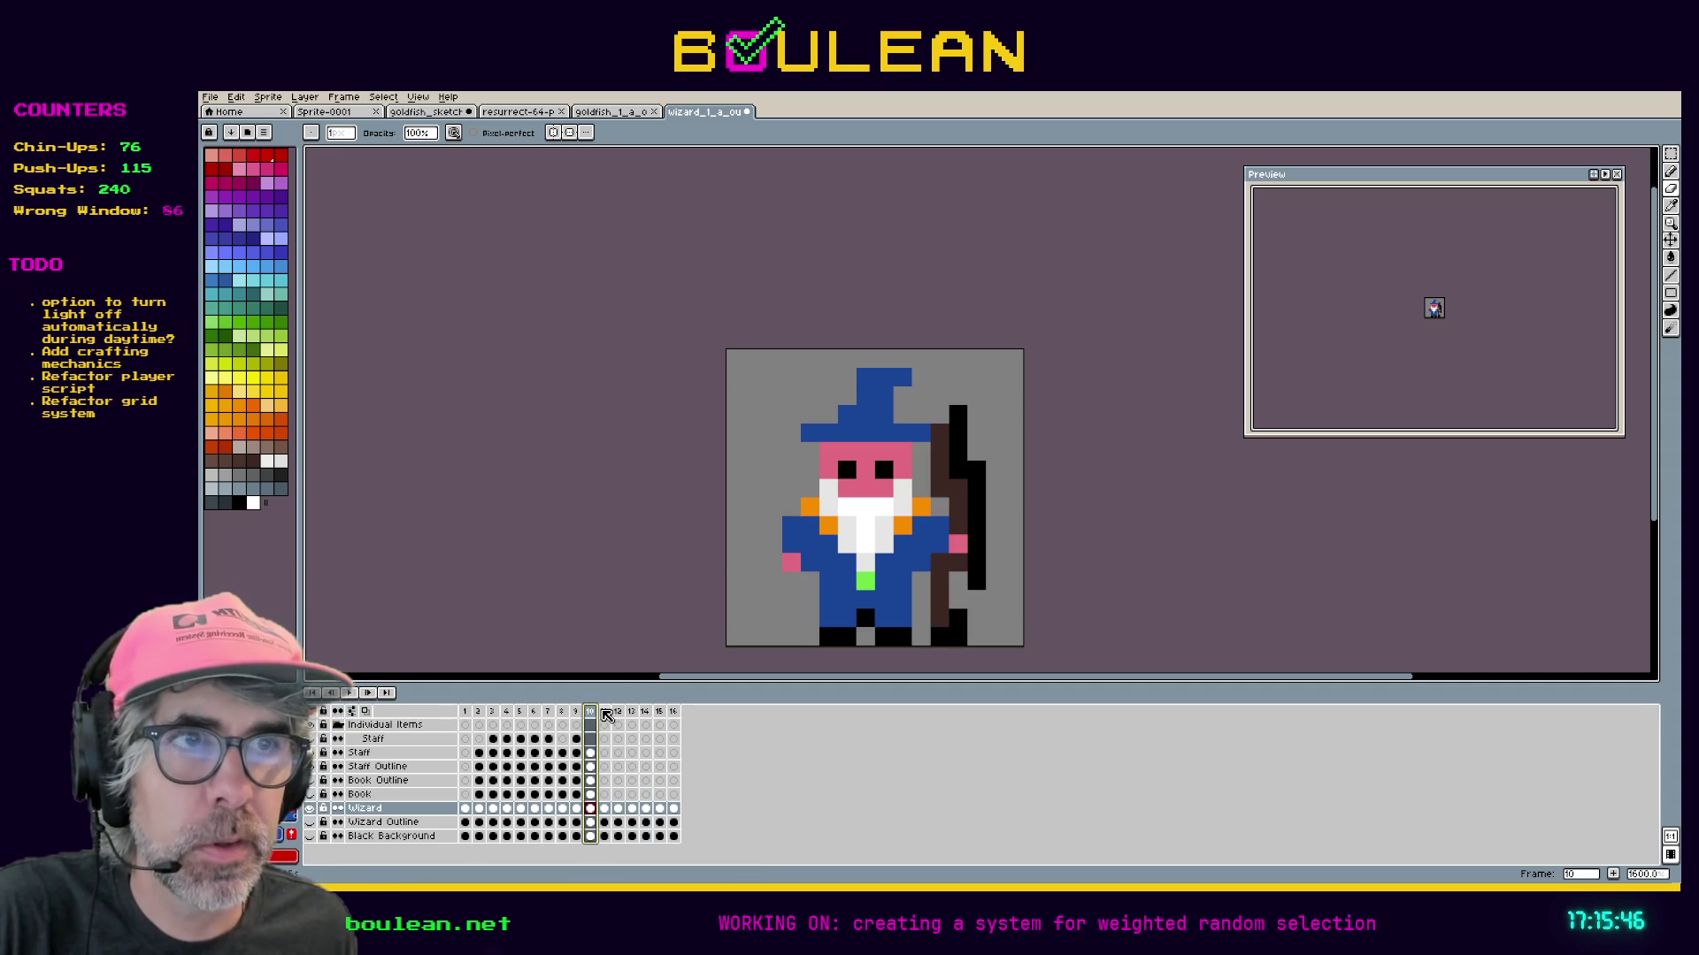
{"action": "left_click", "coordinate": [605, 713]}
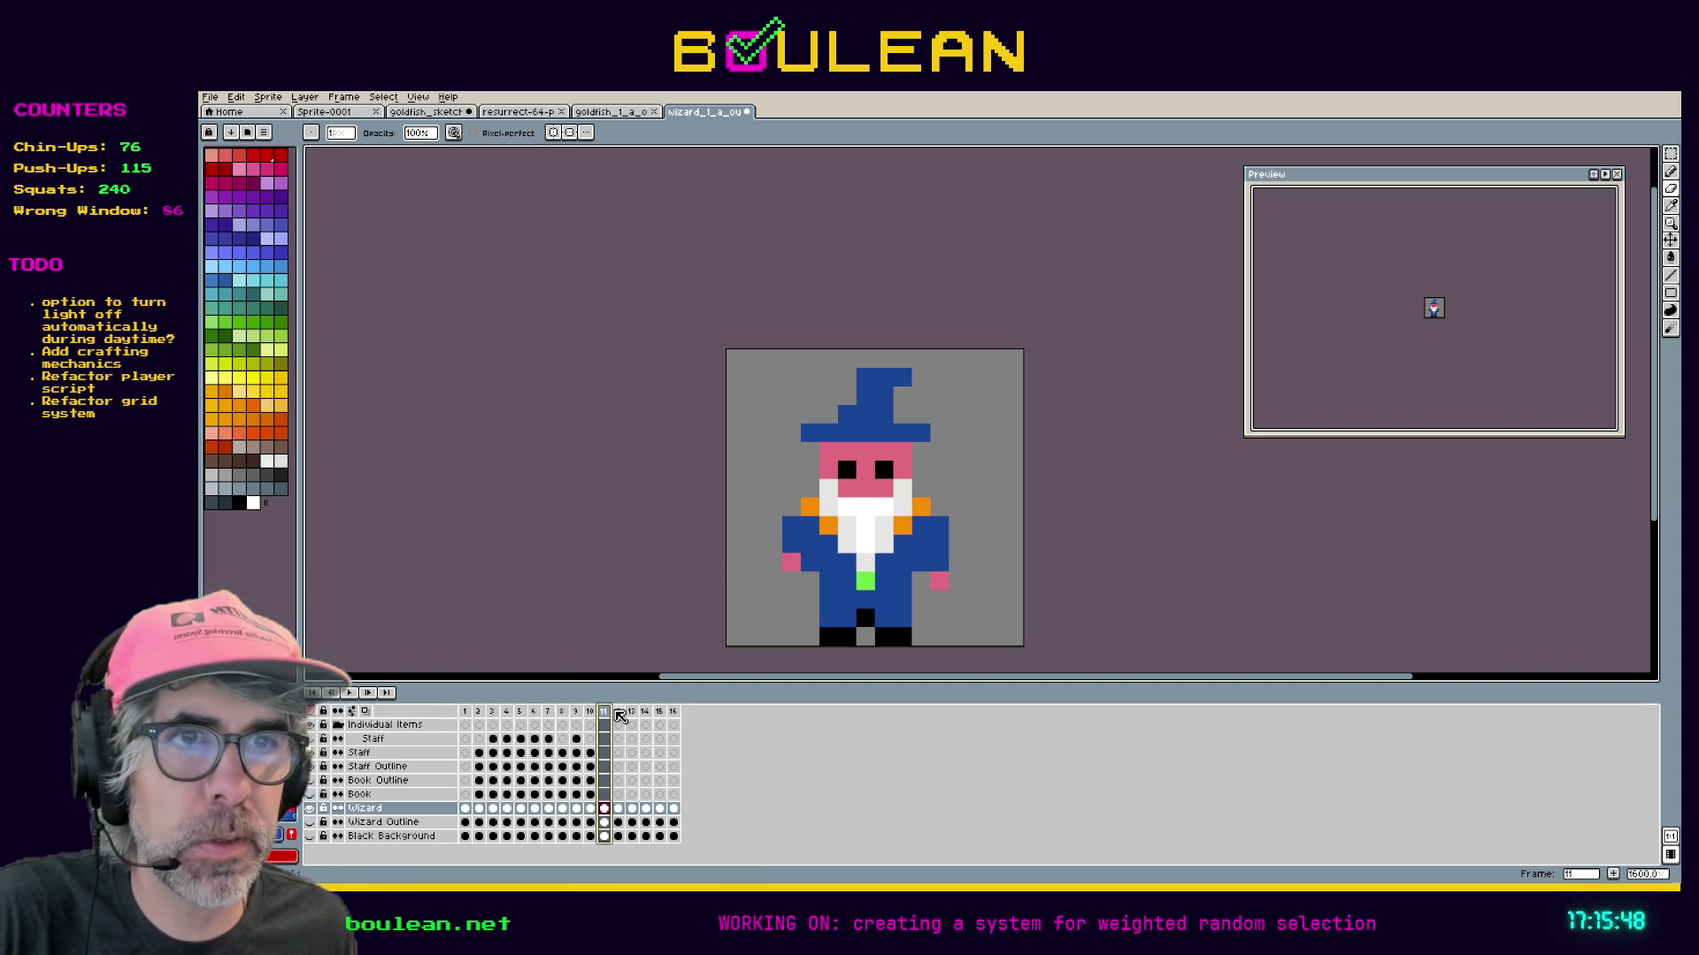
{"action": "left_click", "coordinate": [618, 713]}
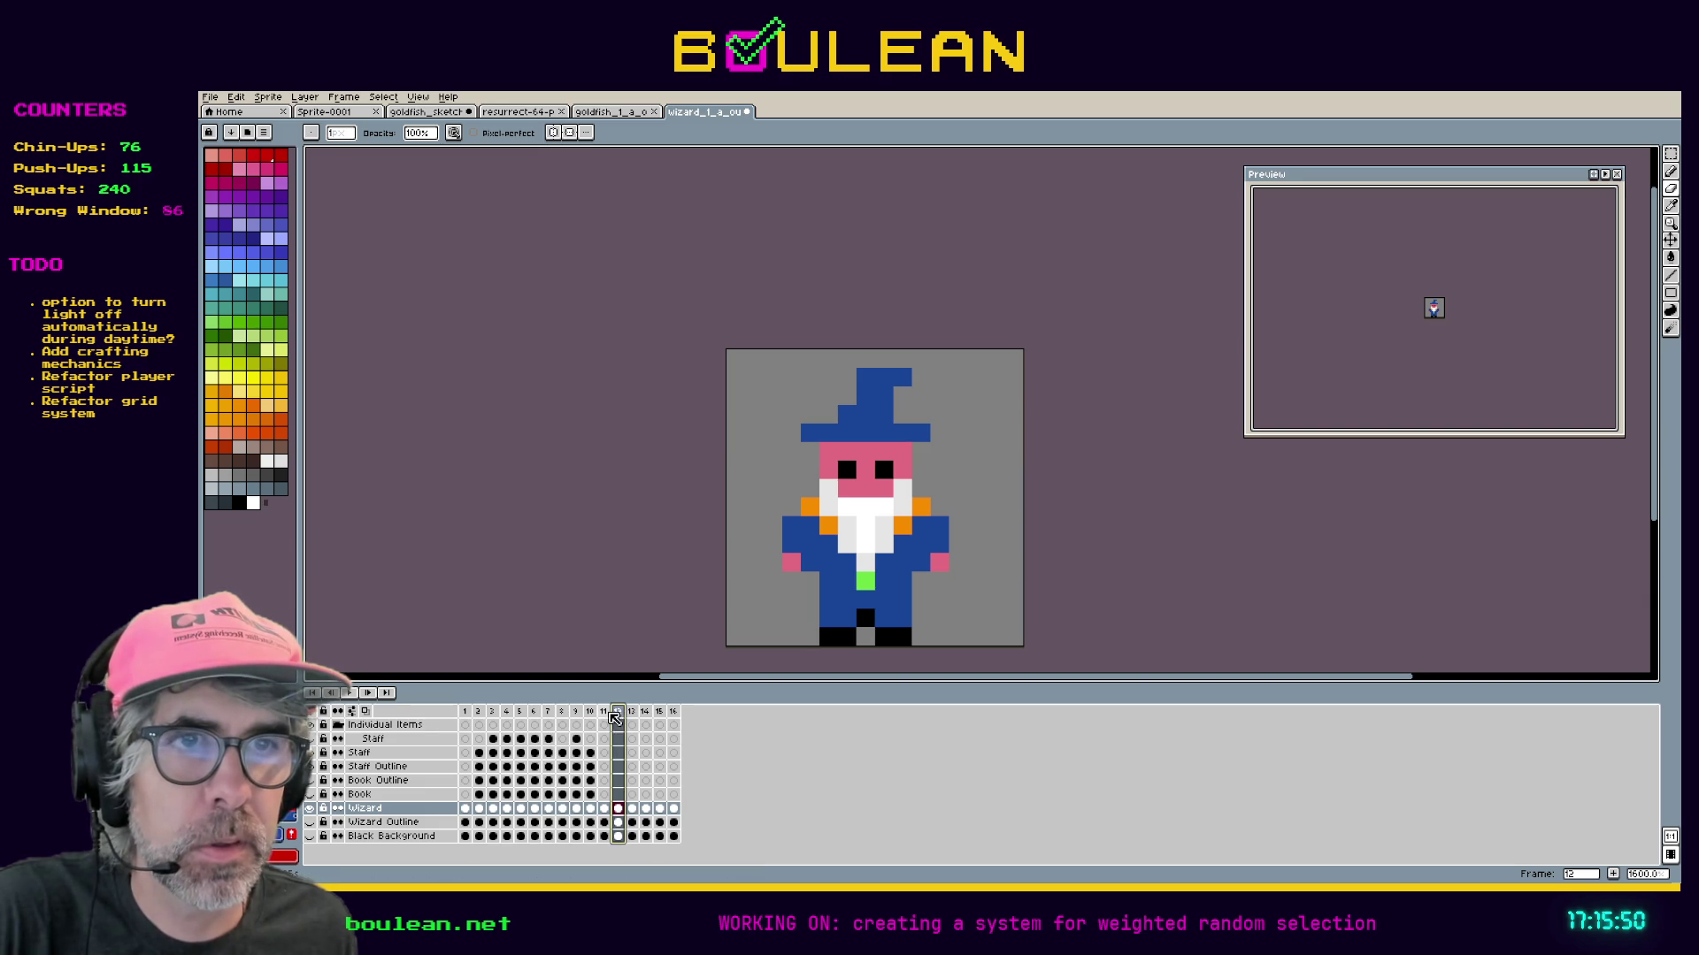
{"action": "left_click", "coordinate": [608, 713]}
{"action": "left_click", "coordinate": [593, 713]}
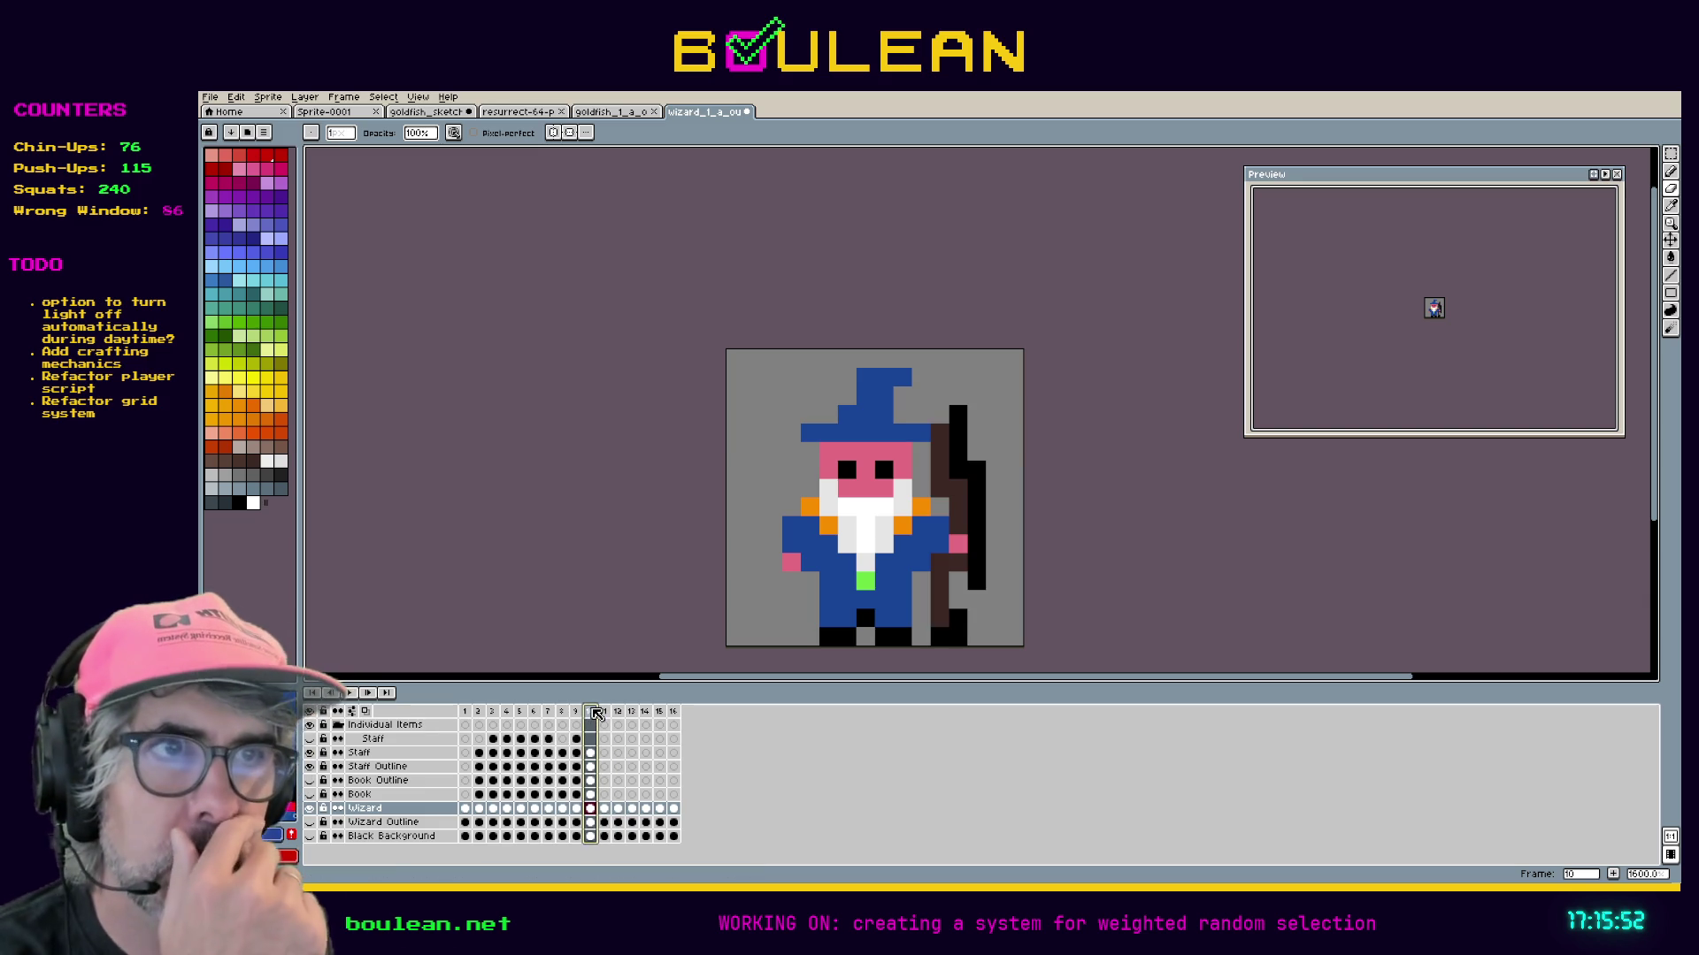
{"action": "left_click", "coordinate": [577, 713]}
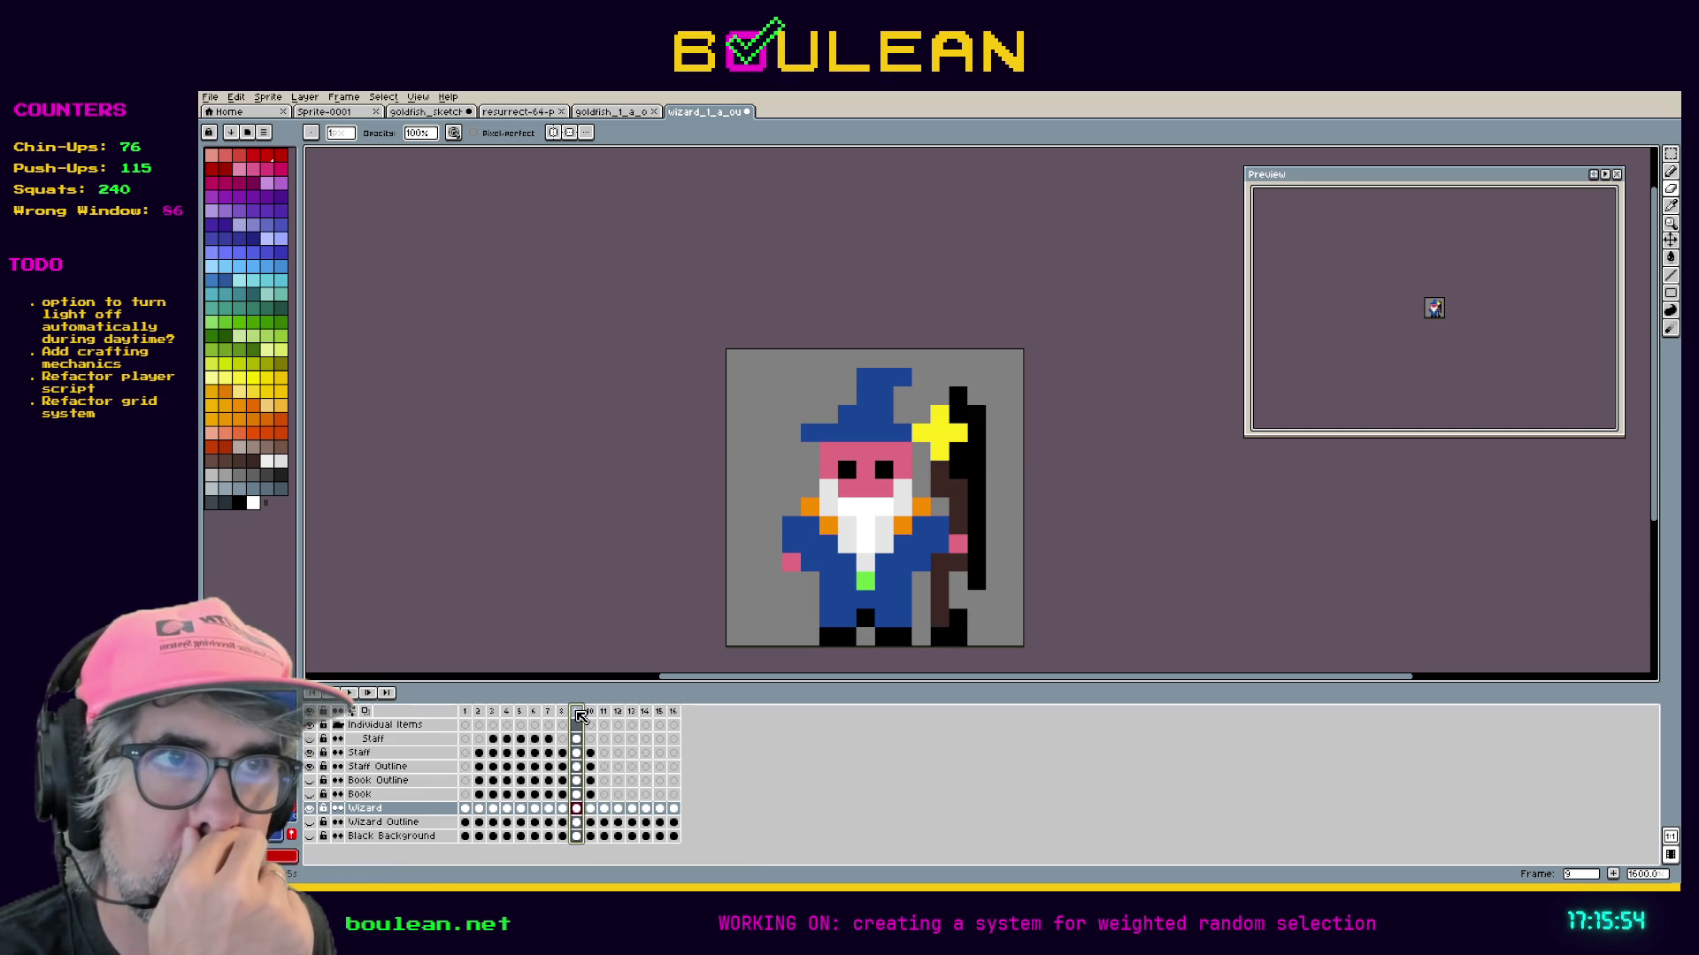
{"action": "left_click", "coordinate": [590, 713]}
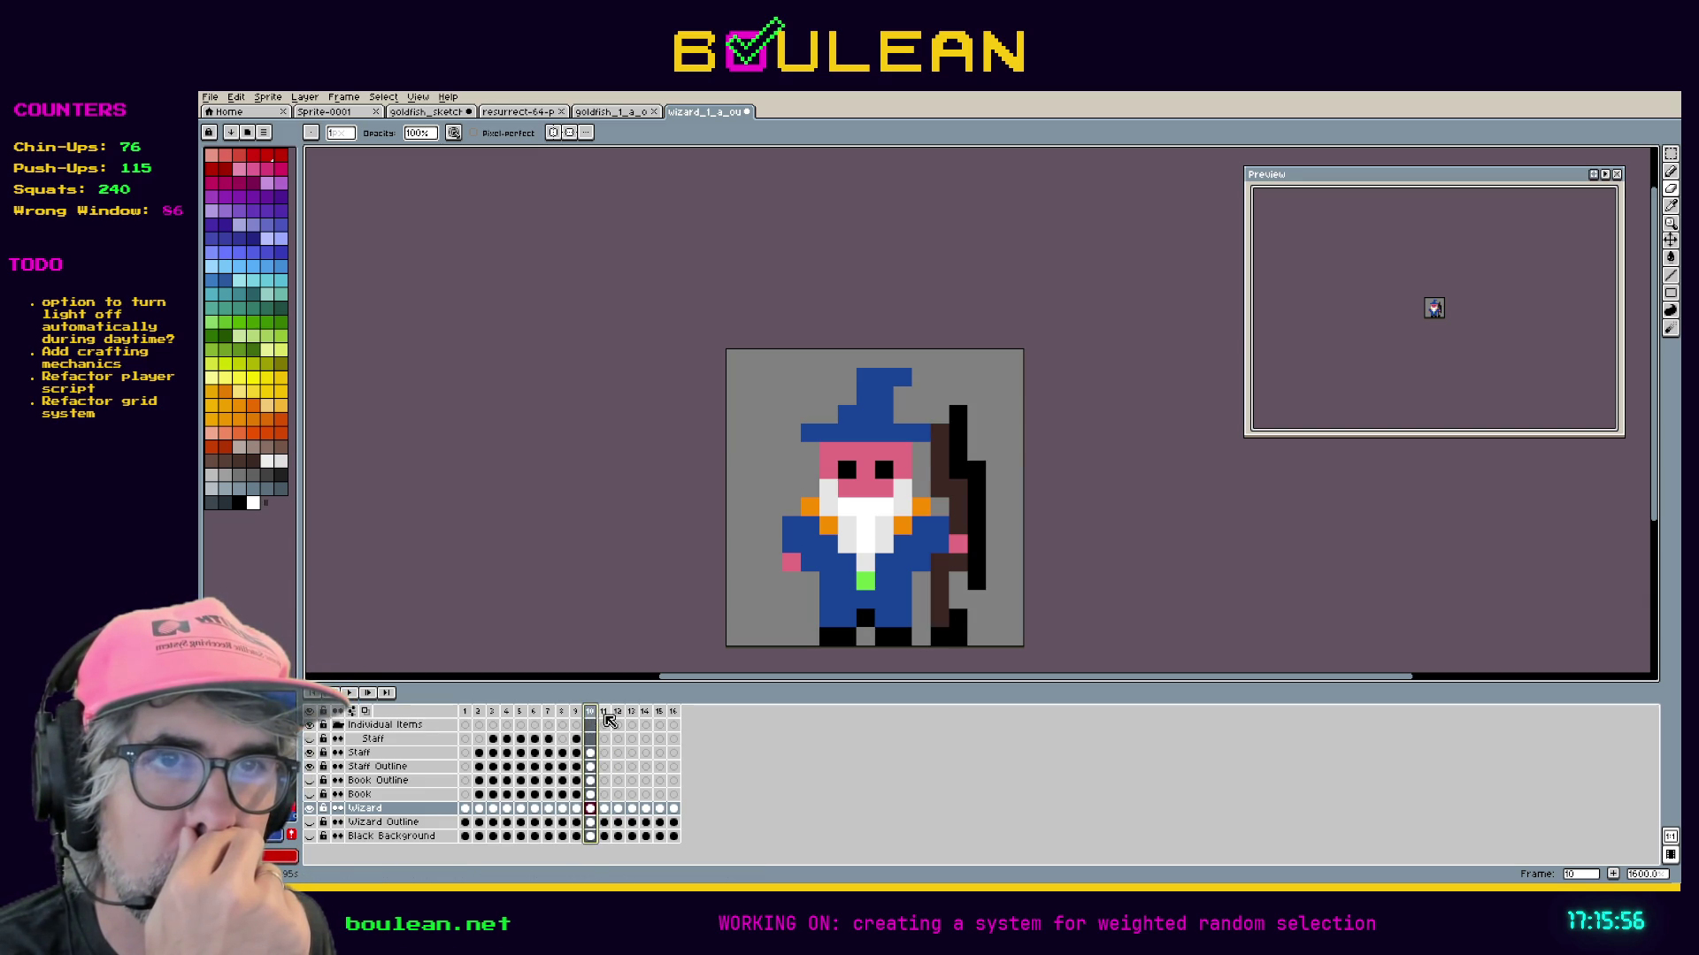
{"action": "left_click", "coordinate": [602, 713]}
Show the Wizard Outline layer and recheck frame 11 against frames 10 and 12.
{"action": "left_click", "coordinate": [311, 822]}
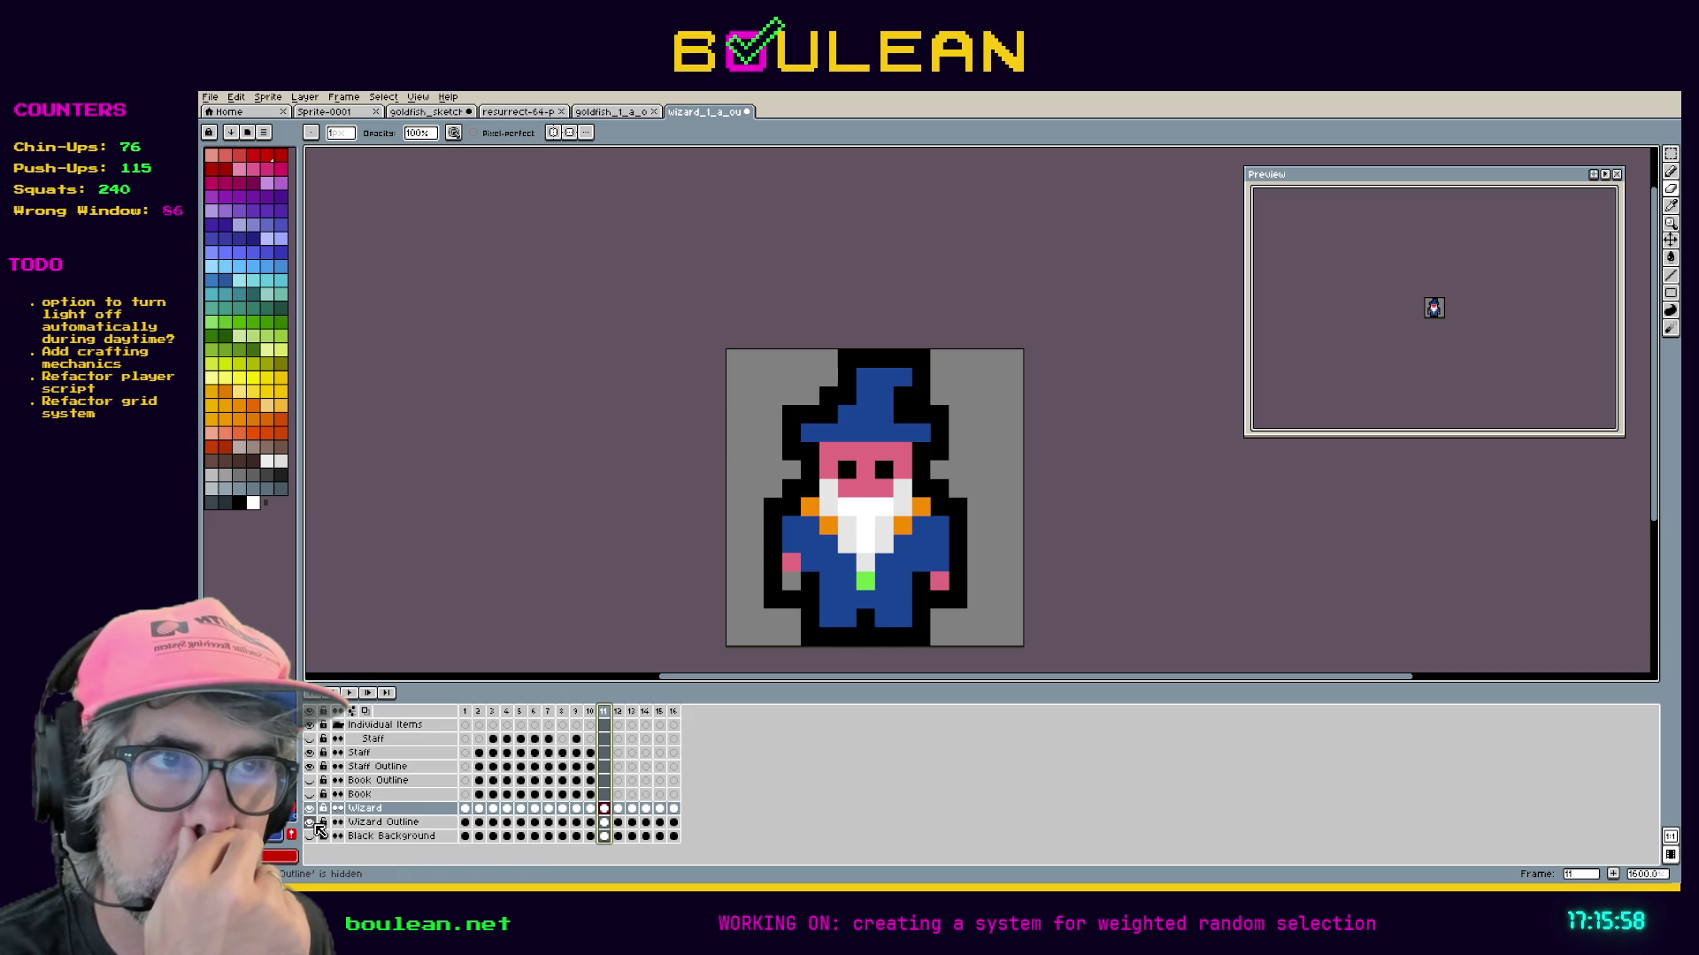
{"action": "left_click", "coordinate": [593, 714]}
{"action": "left_click", "coordinate": [603, 713]}
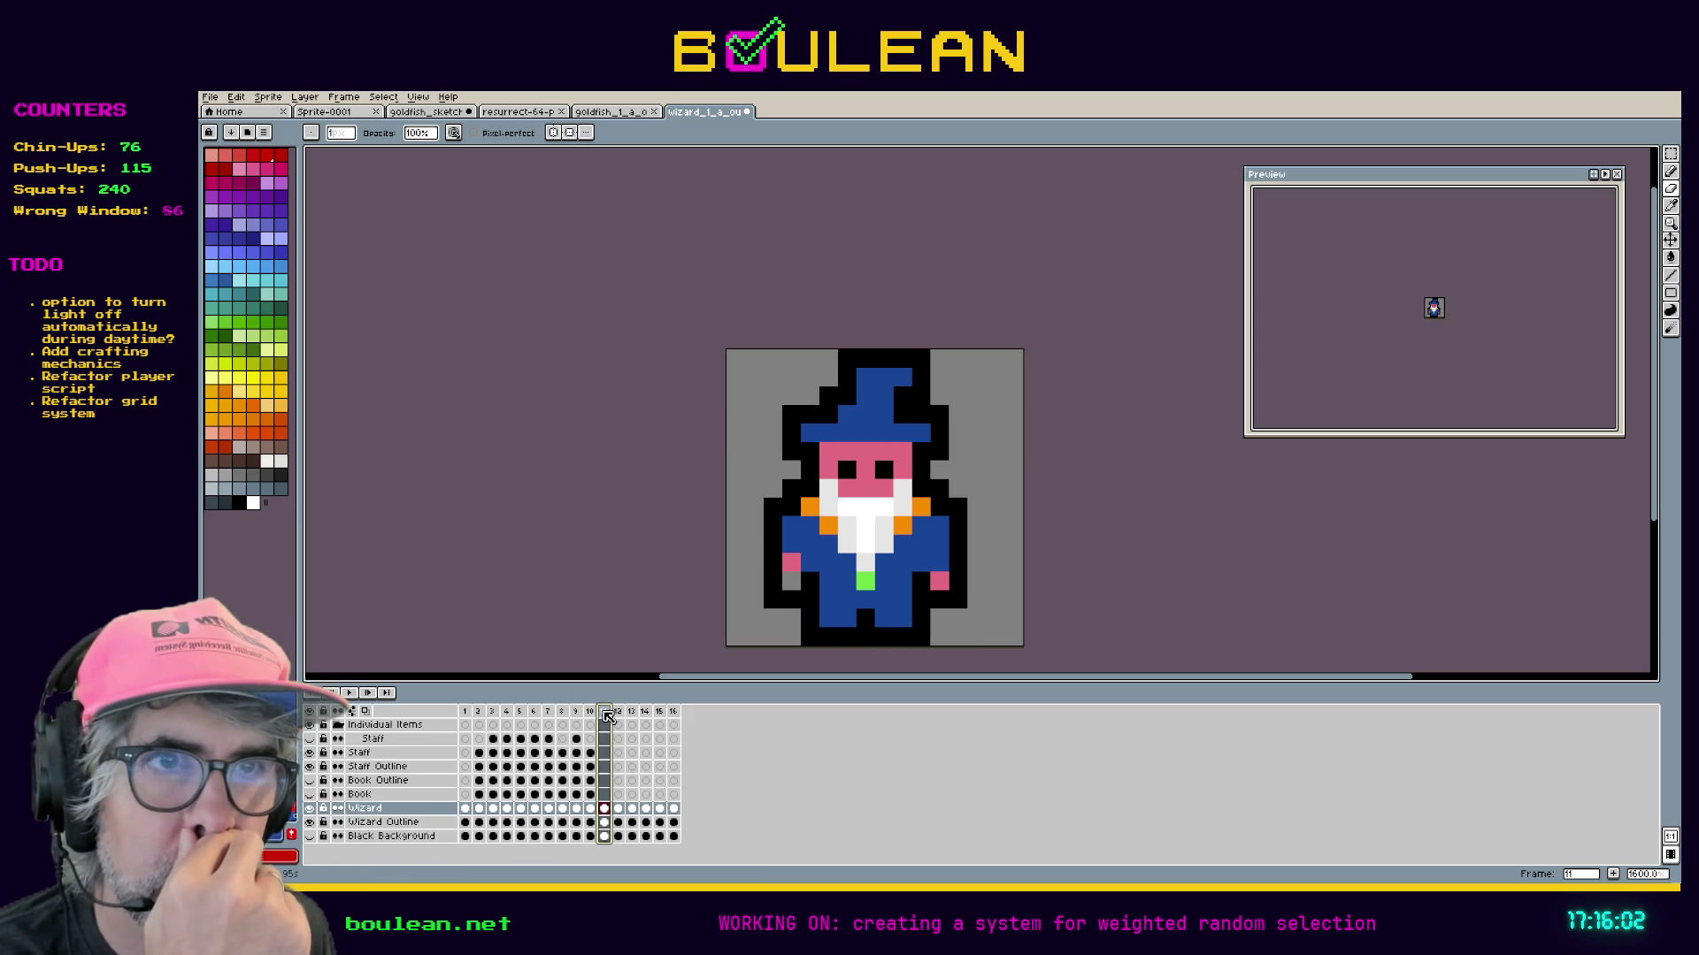
{"action": "left_click", "coordinate": [619, 713]}
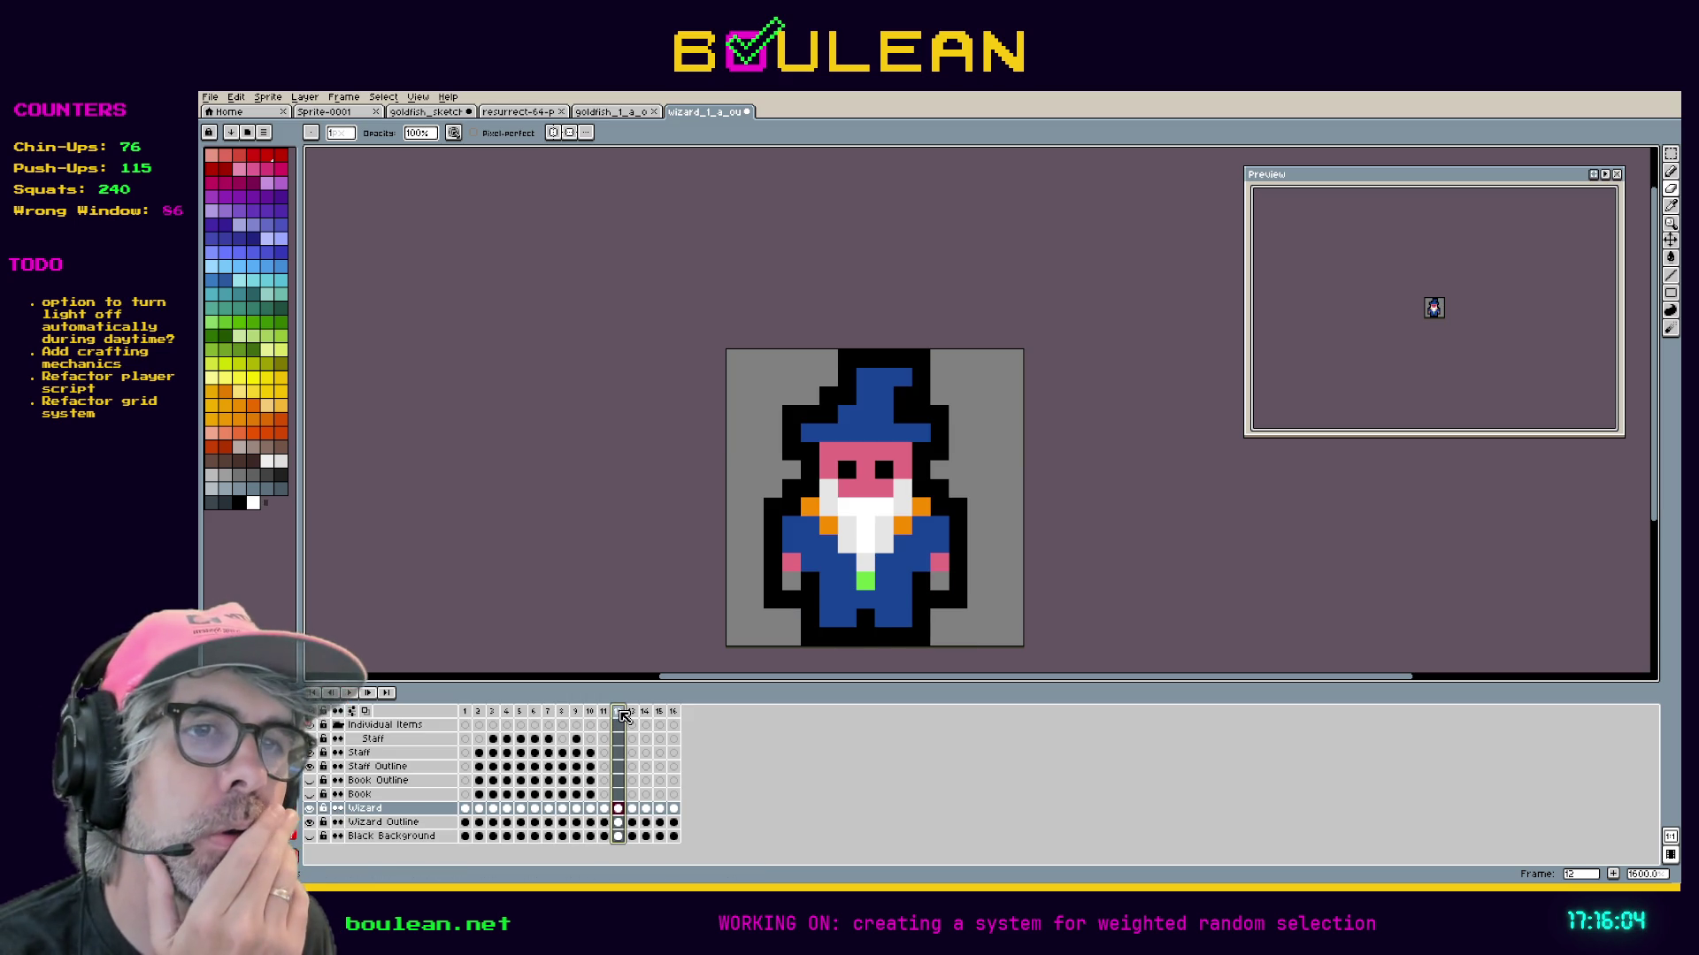
{"action": "left_click", "coordinate": [604, 713]}
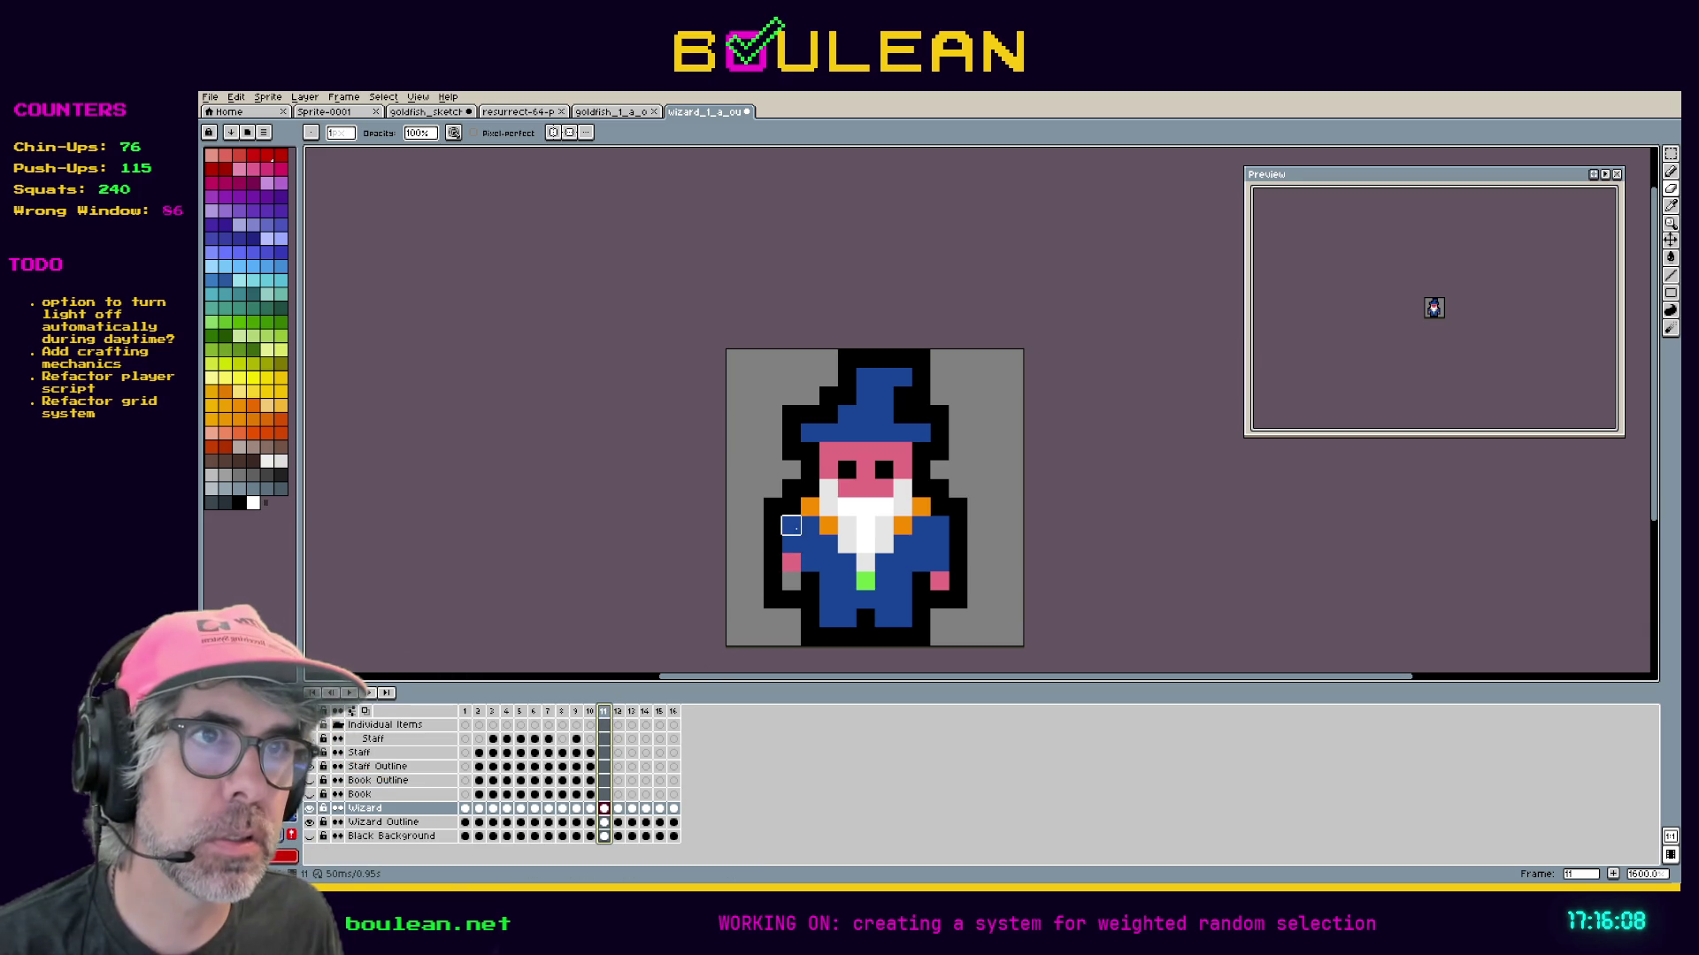
Undo the accidental hand erase and paint the left hand with the sampled pink skin colour.
{"action": "left_click_drag", "start_coordinate": [791, 544], "coordinate": [791, 579]}
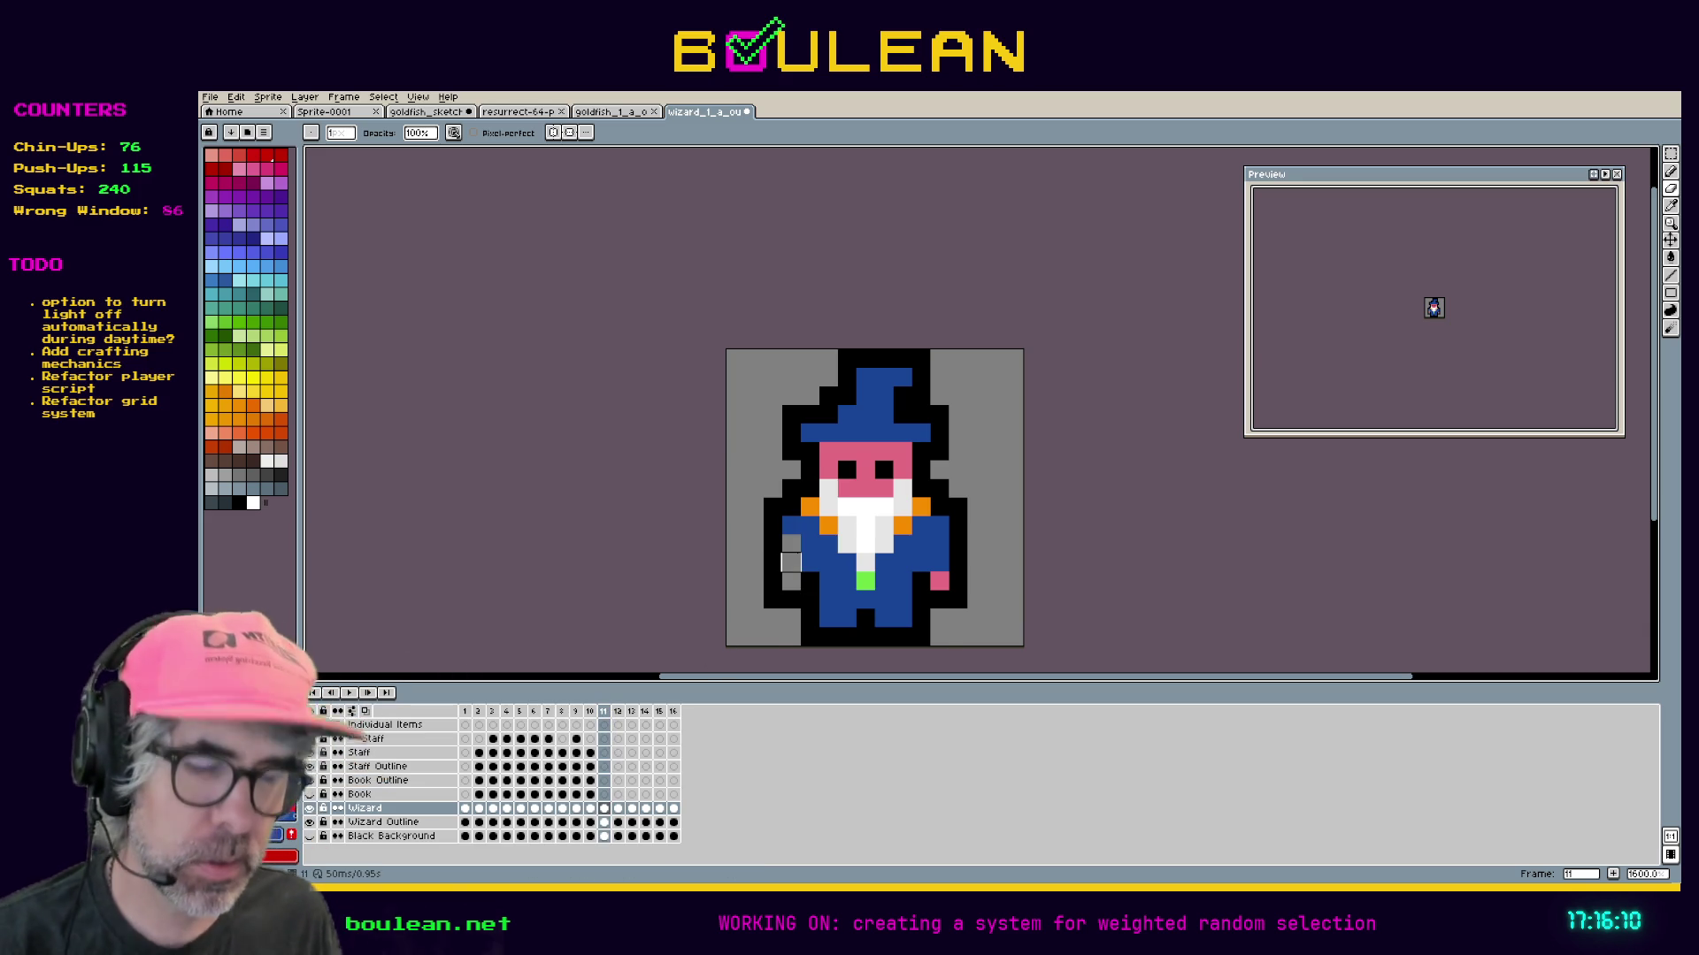
{"action": "key", "text": "ctrl+z"}
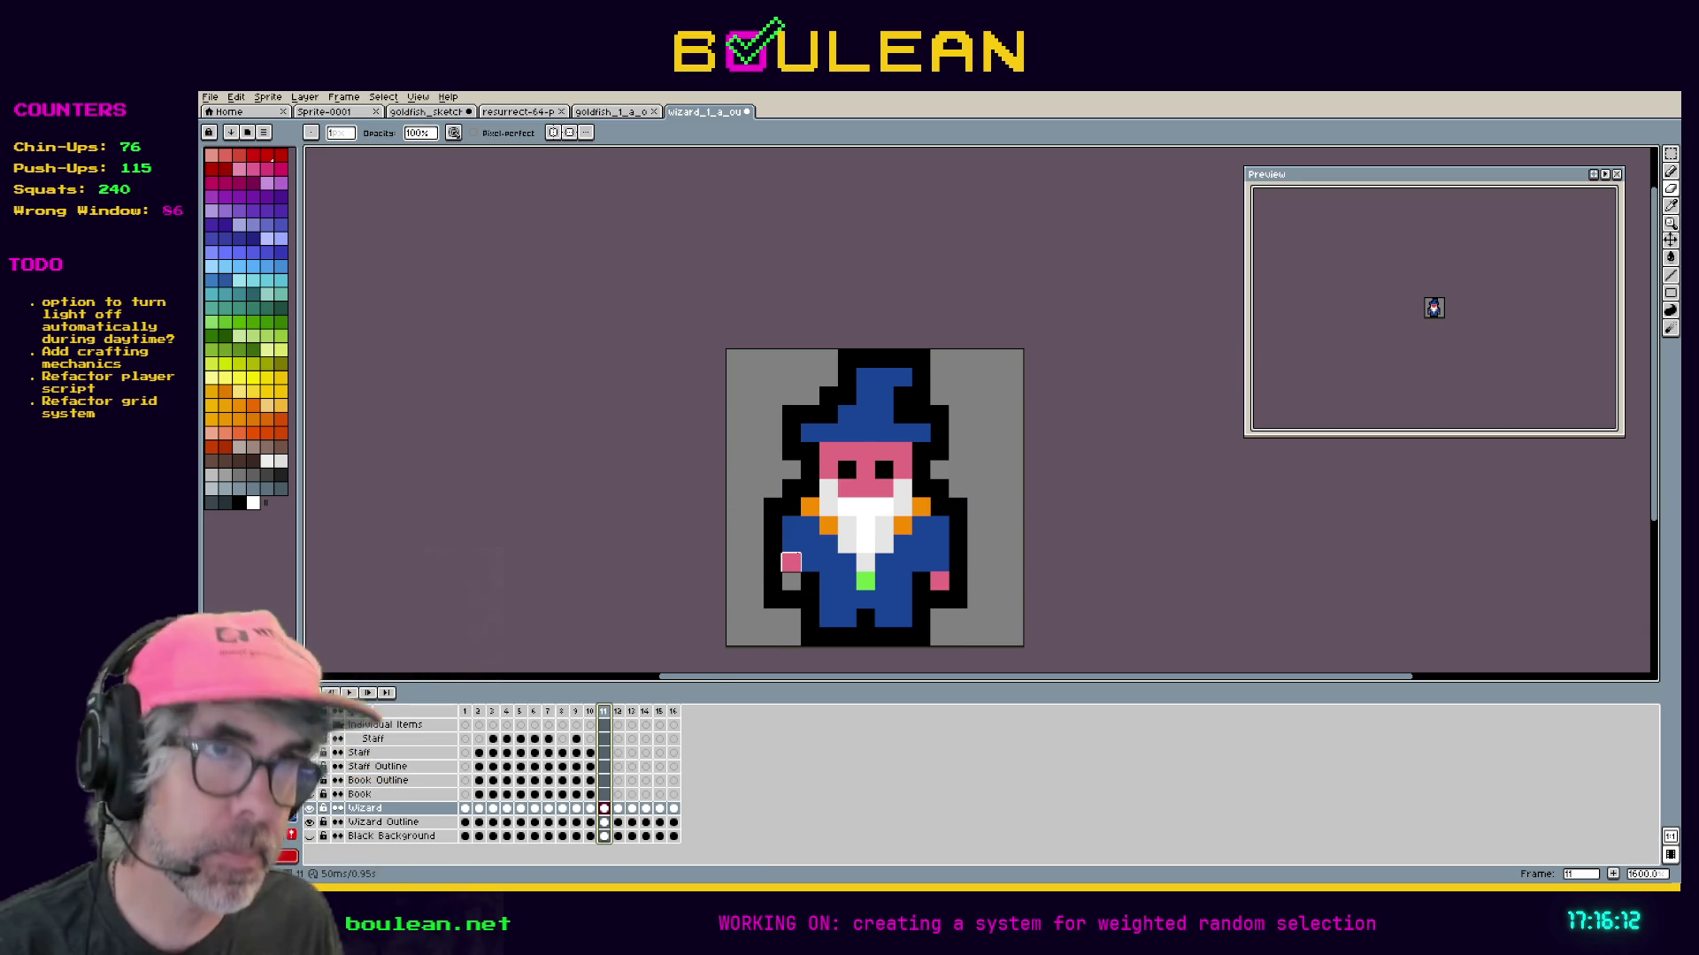
{"action": "key", "text": "i"}
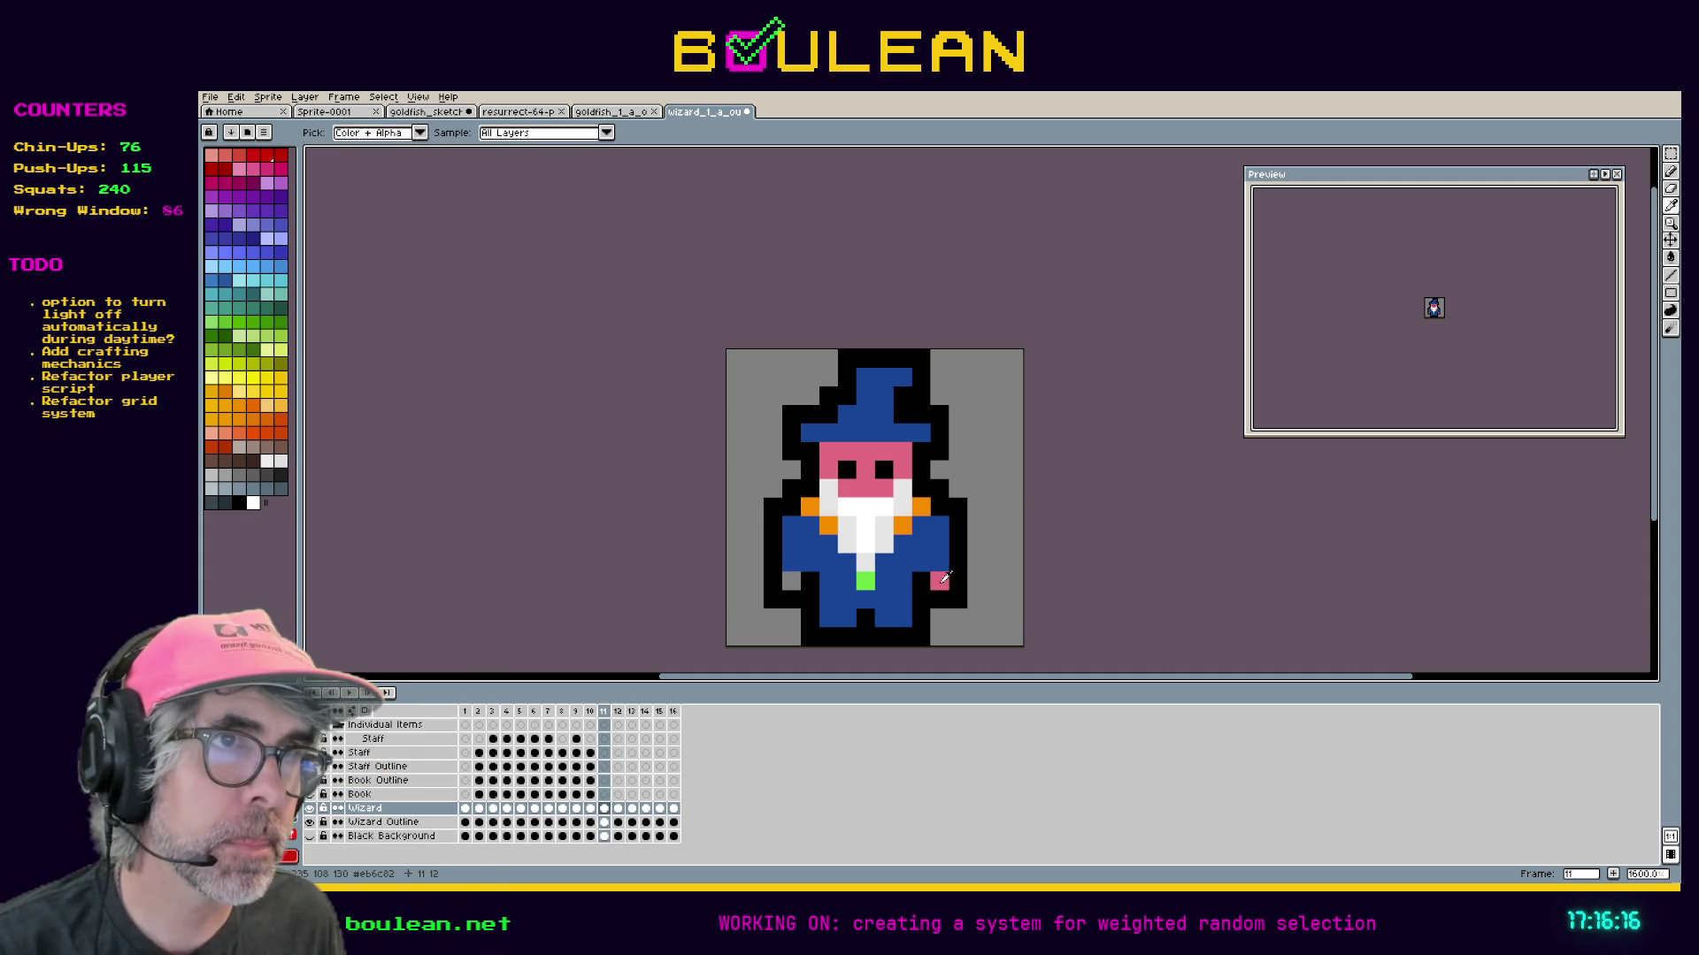
{"action": "left_click", "coordinate": [944, 579]}
{"action": "key", "text": "b"}
{"action": "left_click", "coordinate": [796, 581]}
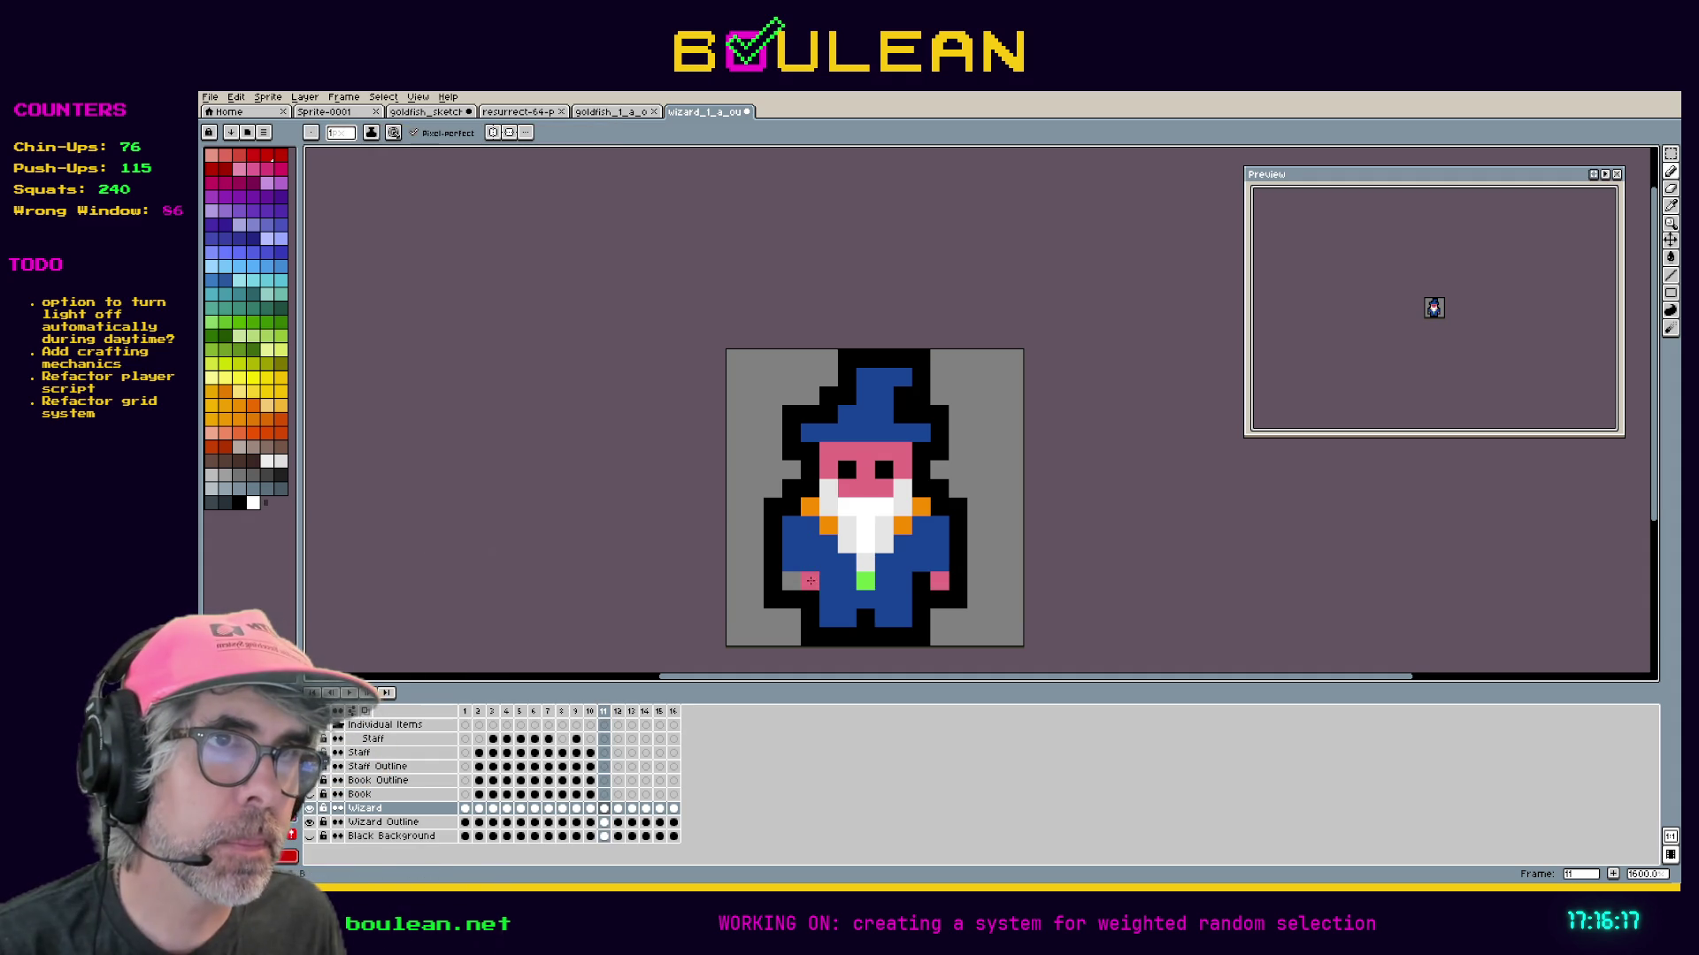
Step back through the staff frames from frame 10 down to frame 1.
{"action": "left_click", "coordinate": [590, 722]}
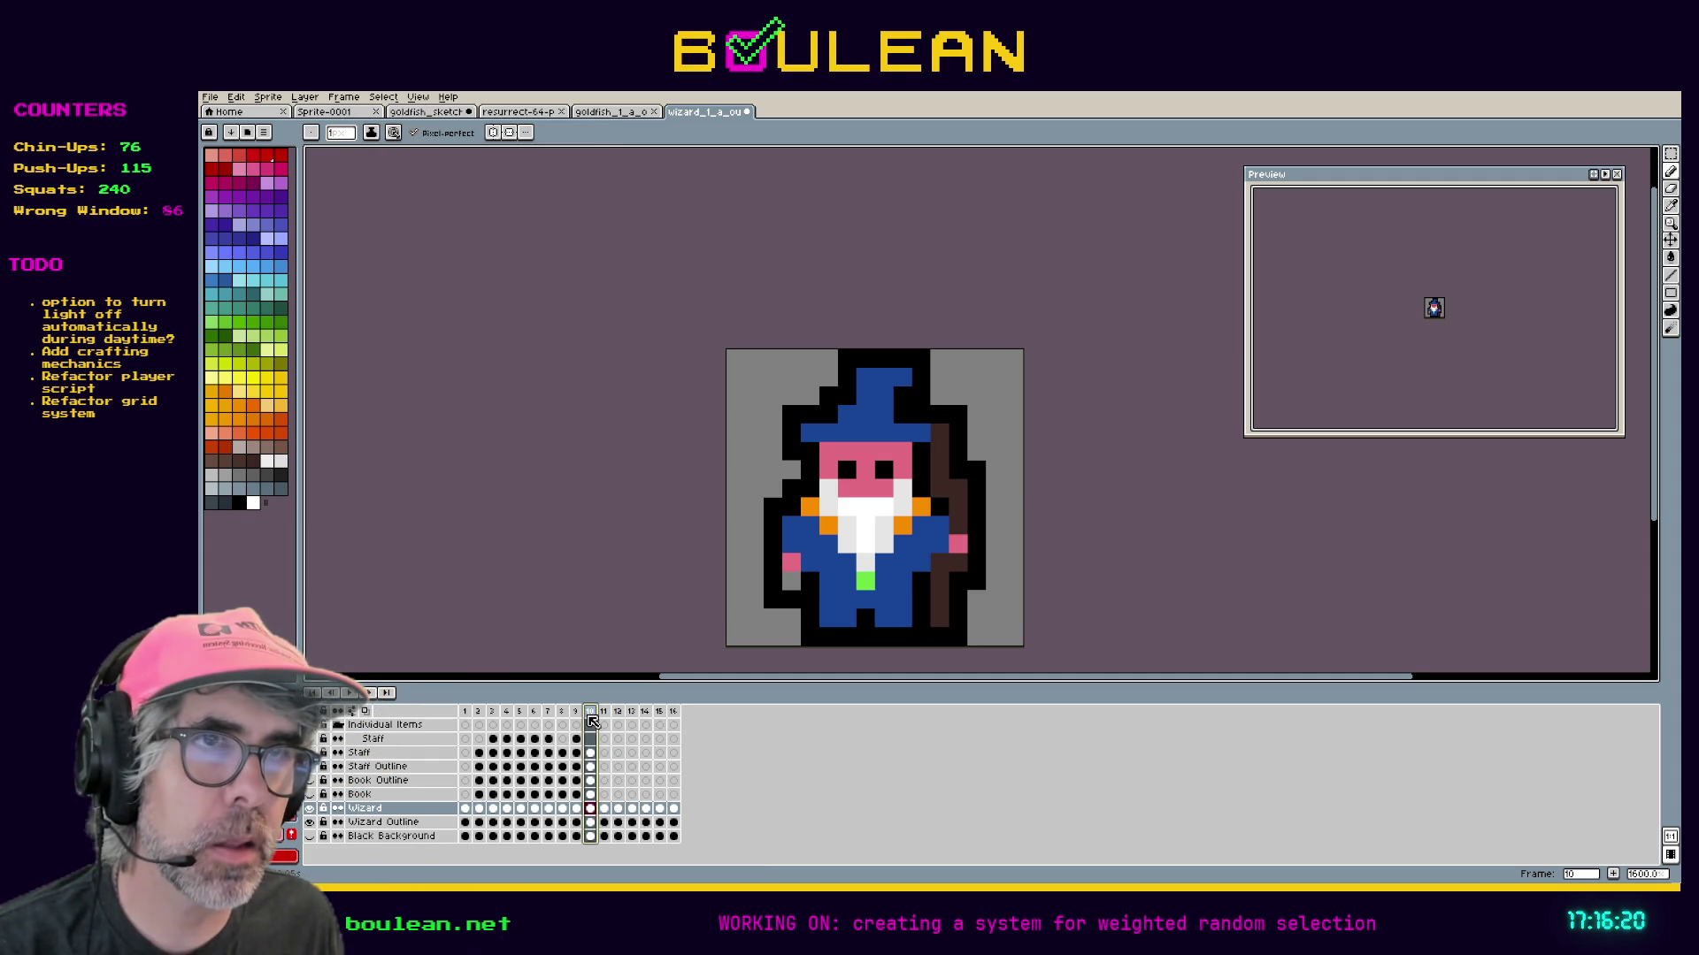
{"action": "left_click", "coordinate": [609, 718]}
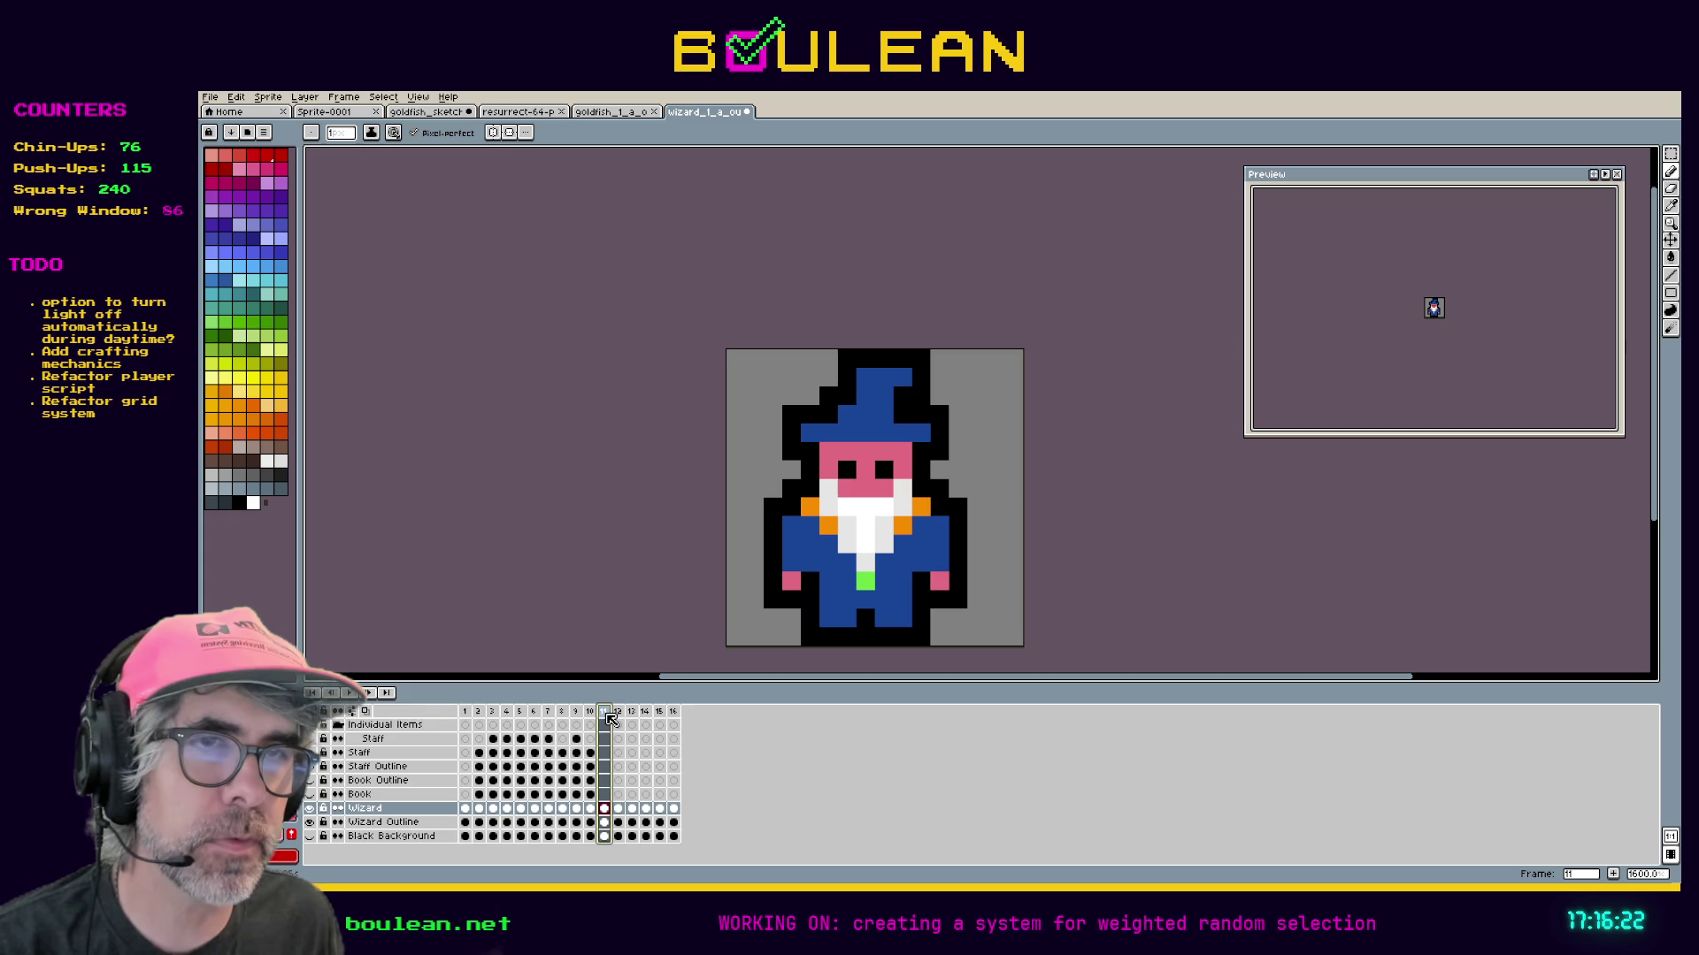
{"action": "left_click", "coordinate": [590, 714]}
{"action": "left_click", "coordinate": [576, 715]}
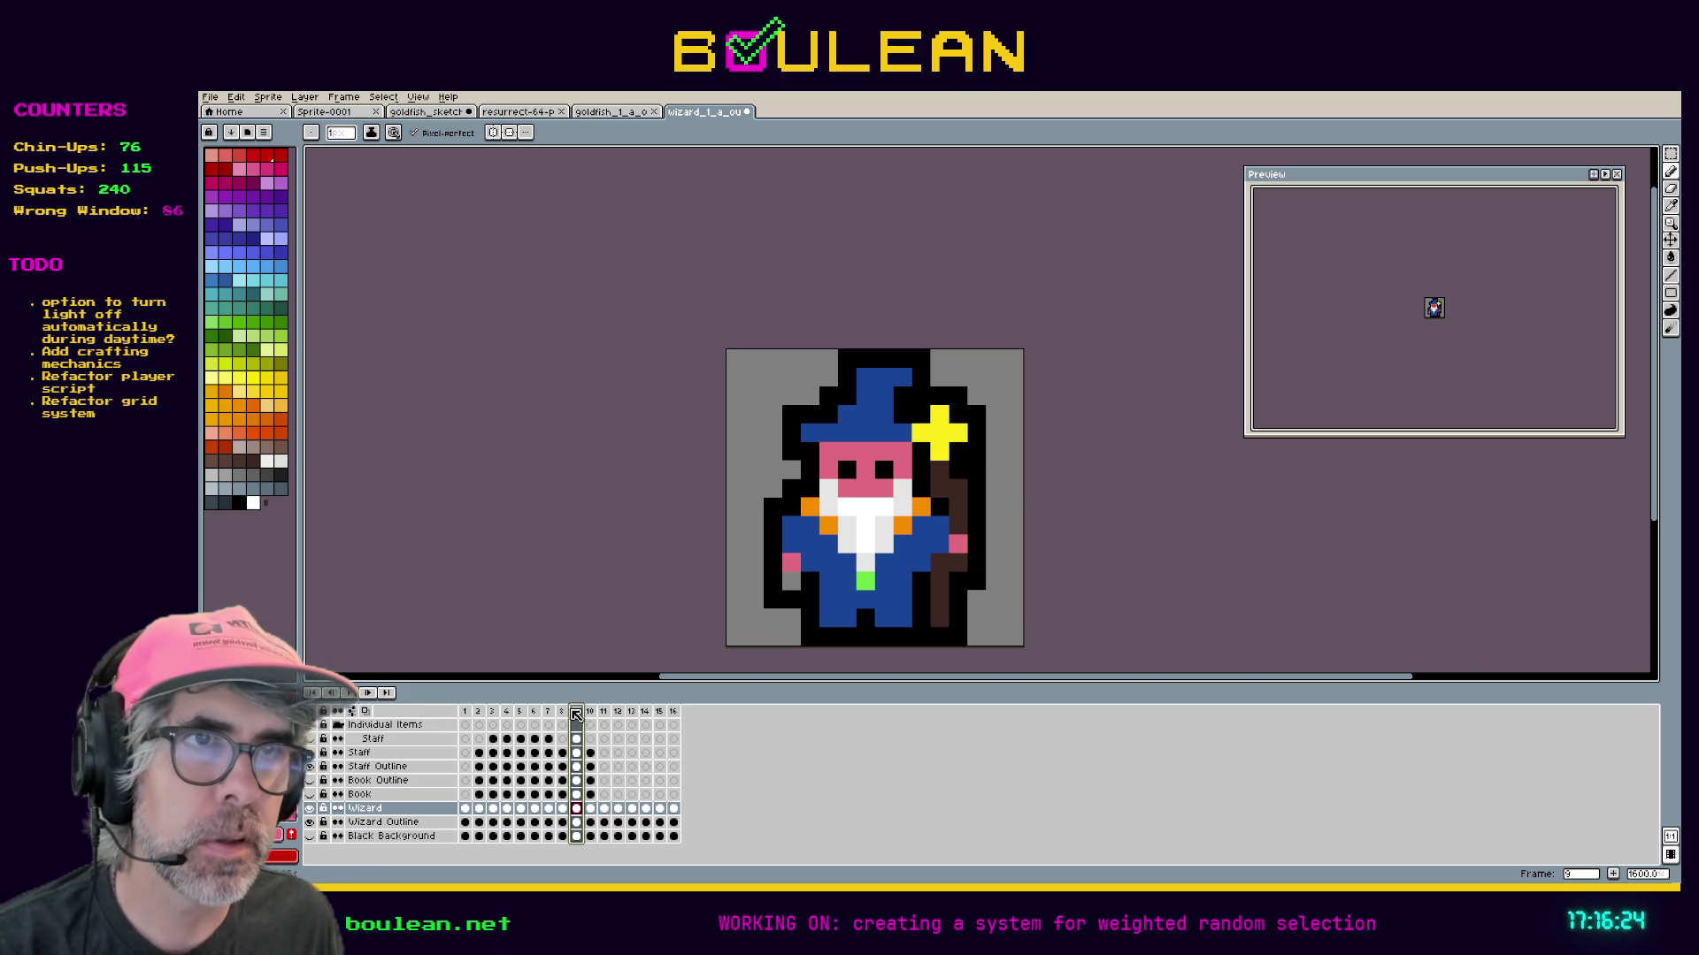
{"action": "left_click", "coordinate": [566, 713]}
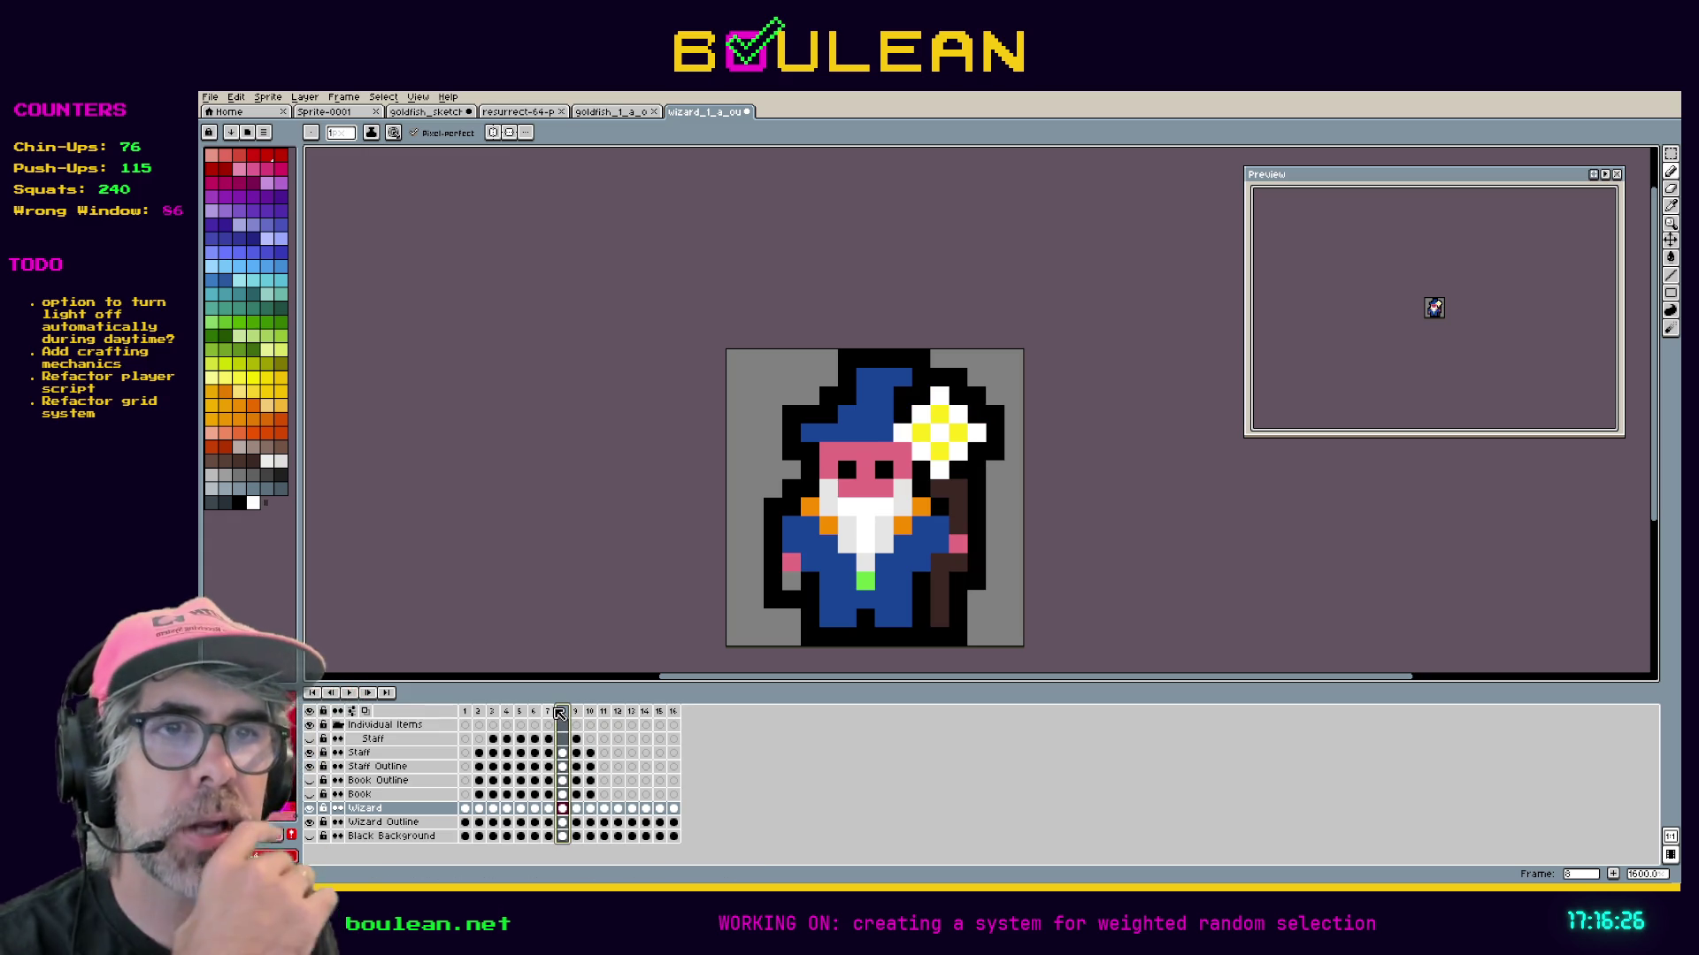
{"action": "left_click", "coordinate": [549, 713]}
{"action": "left_click", "coordinate": [535, 714]}
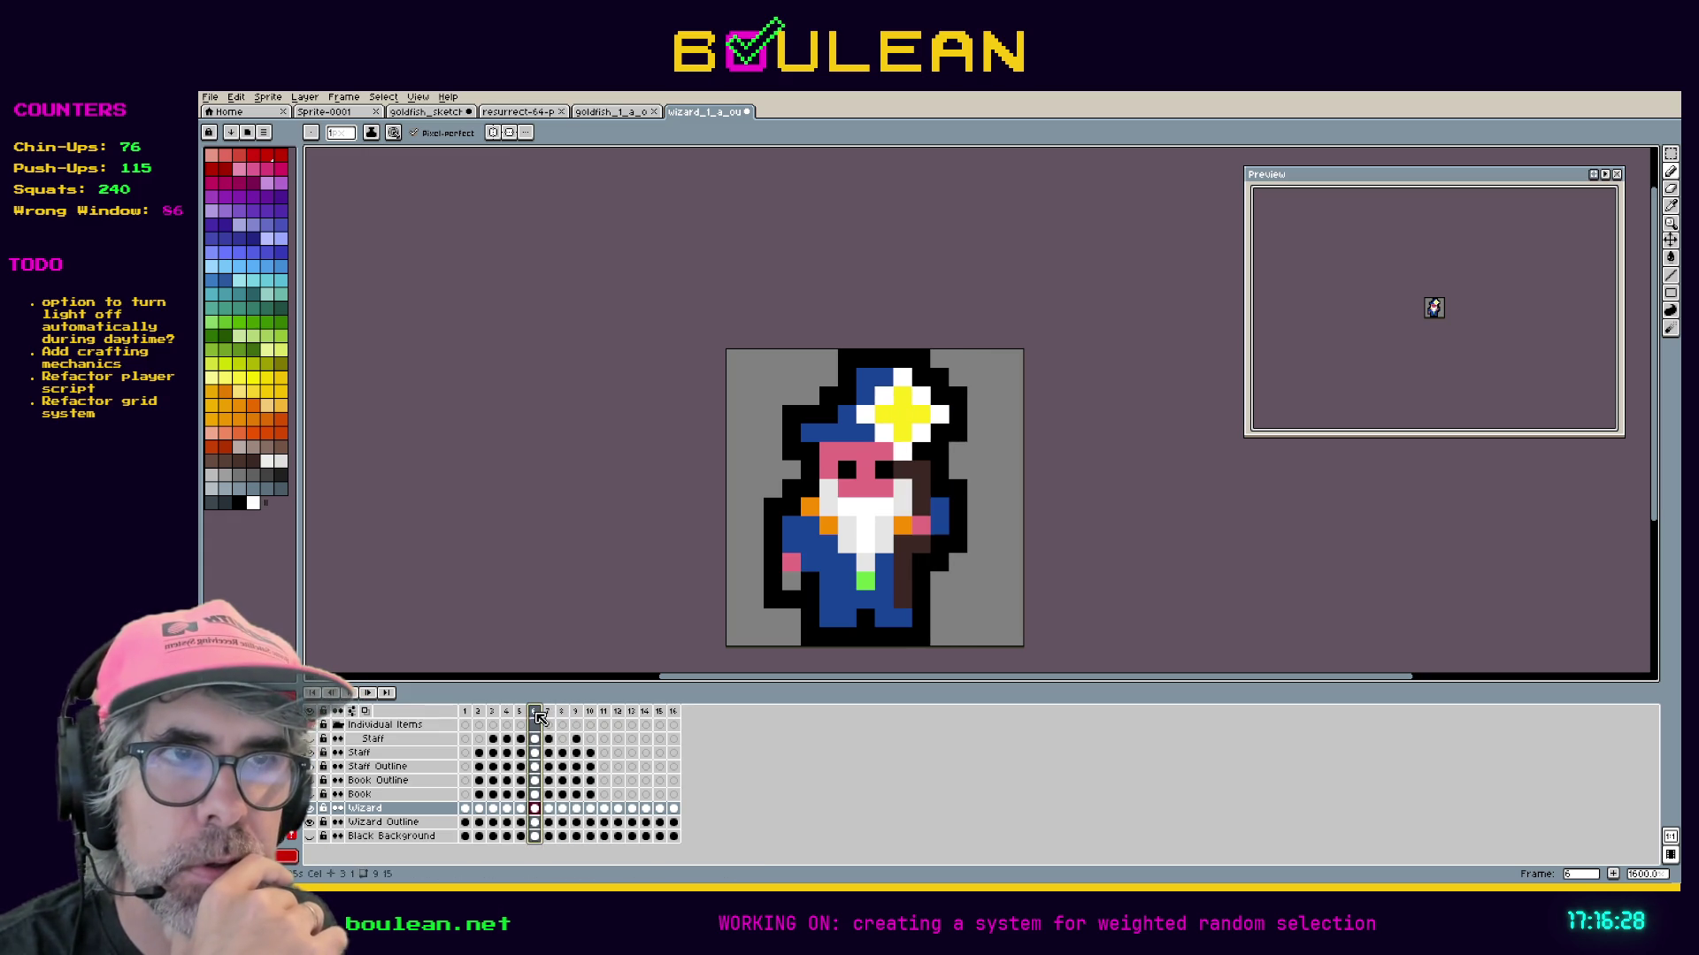
{"action": "left_click", "coordinate": [521, 716]}
{"action": "left_click", "coordinate": [506, 714]}
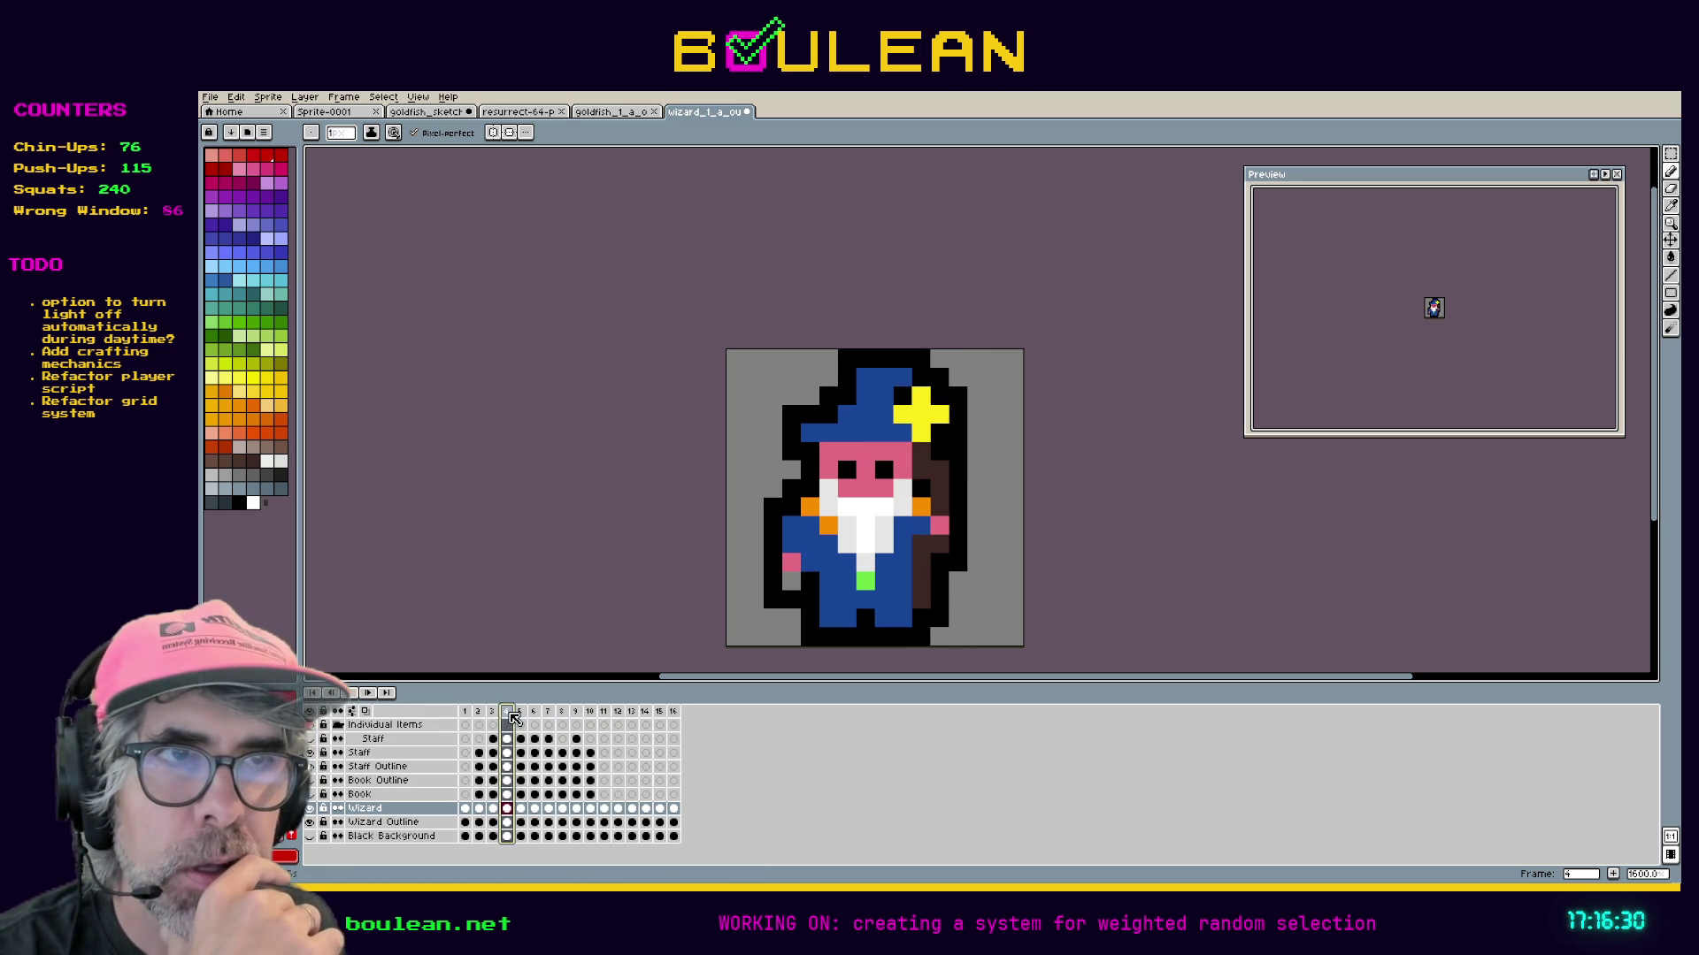
{"action": "left_click", "coordinate": [492, 714]}
{"action": "left_click", "coordinate": [479, 714]}
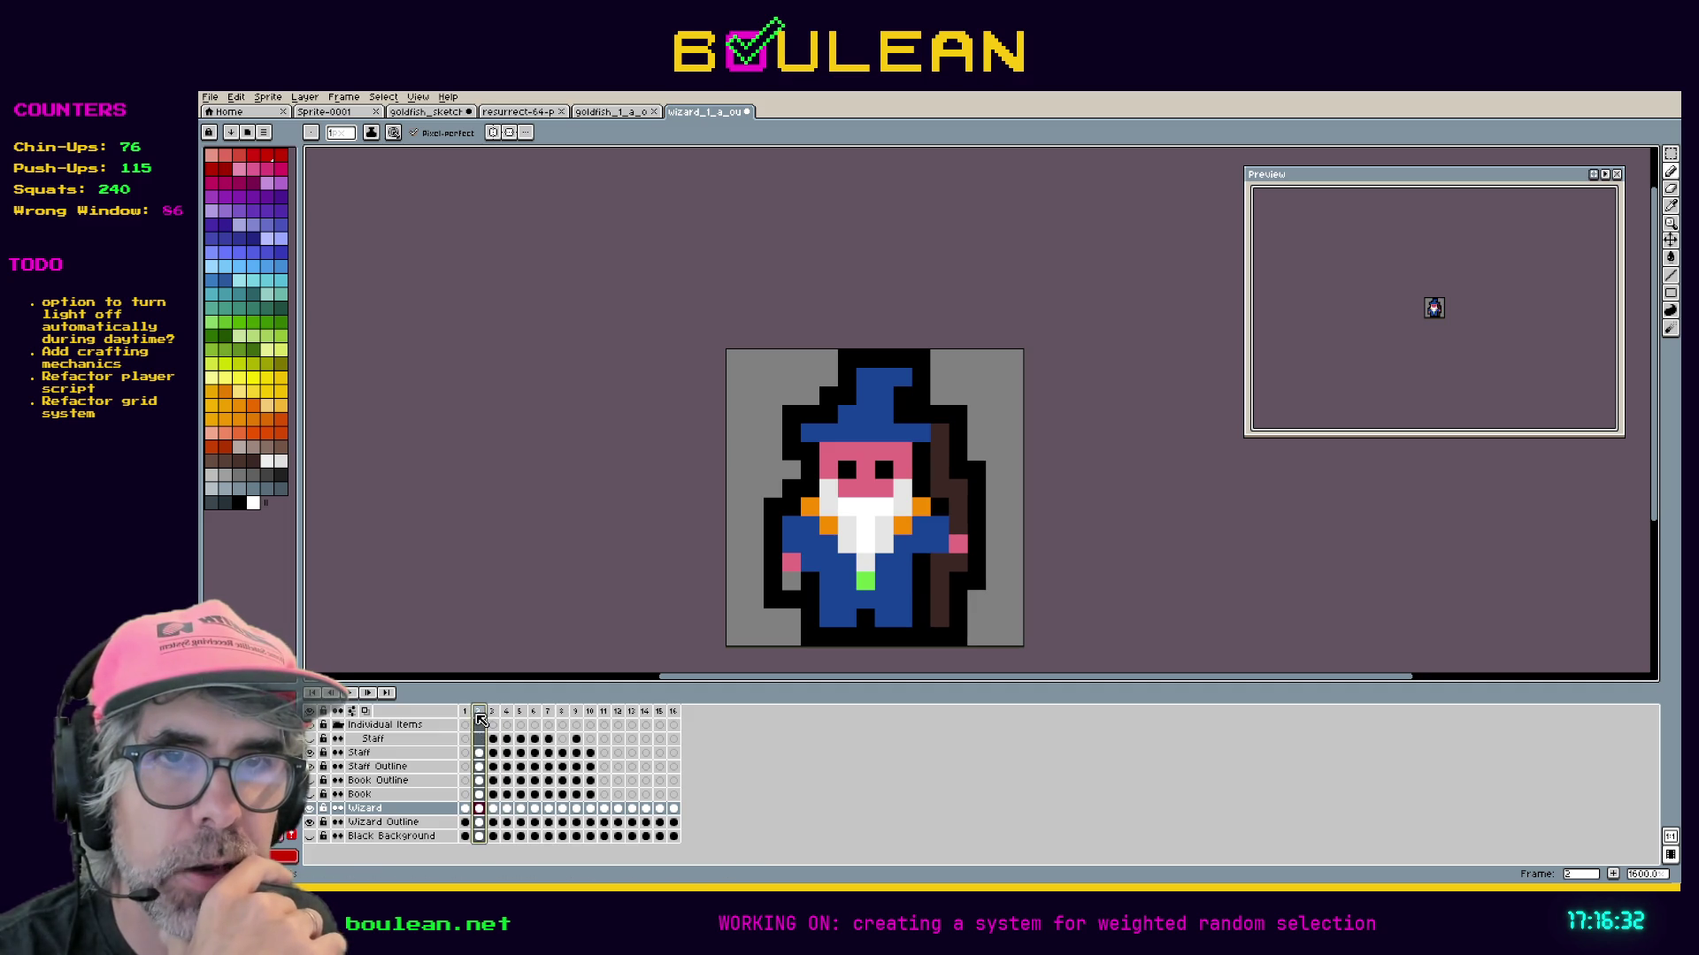
{"action": "left_click", "coordinate": [464, 714]}
Compare frames 2 and 3, range-select Wizard cels 2–10, then return to frame 1.
{"action": "left_click", "coordinate": [479, 714]}
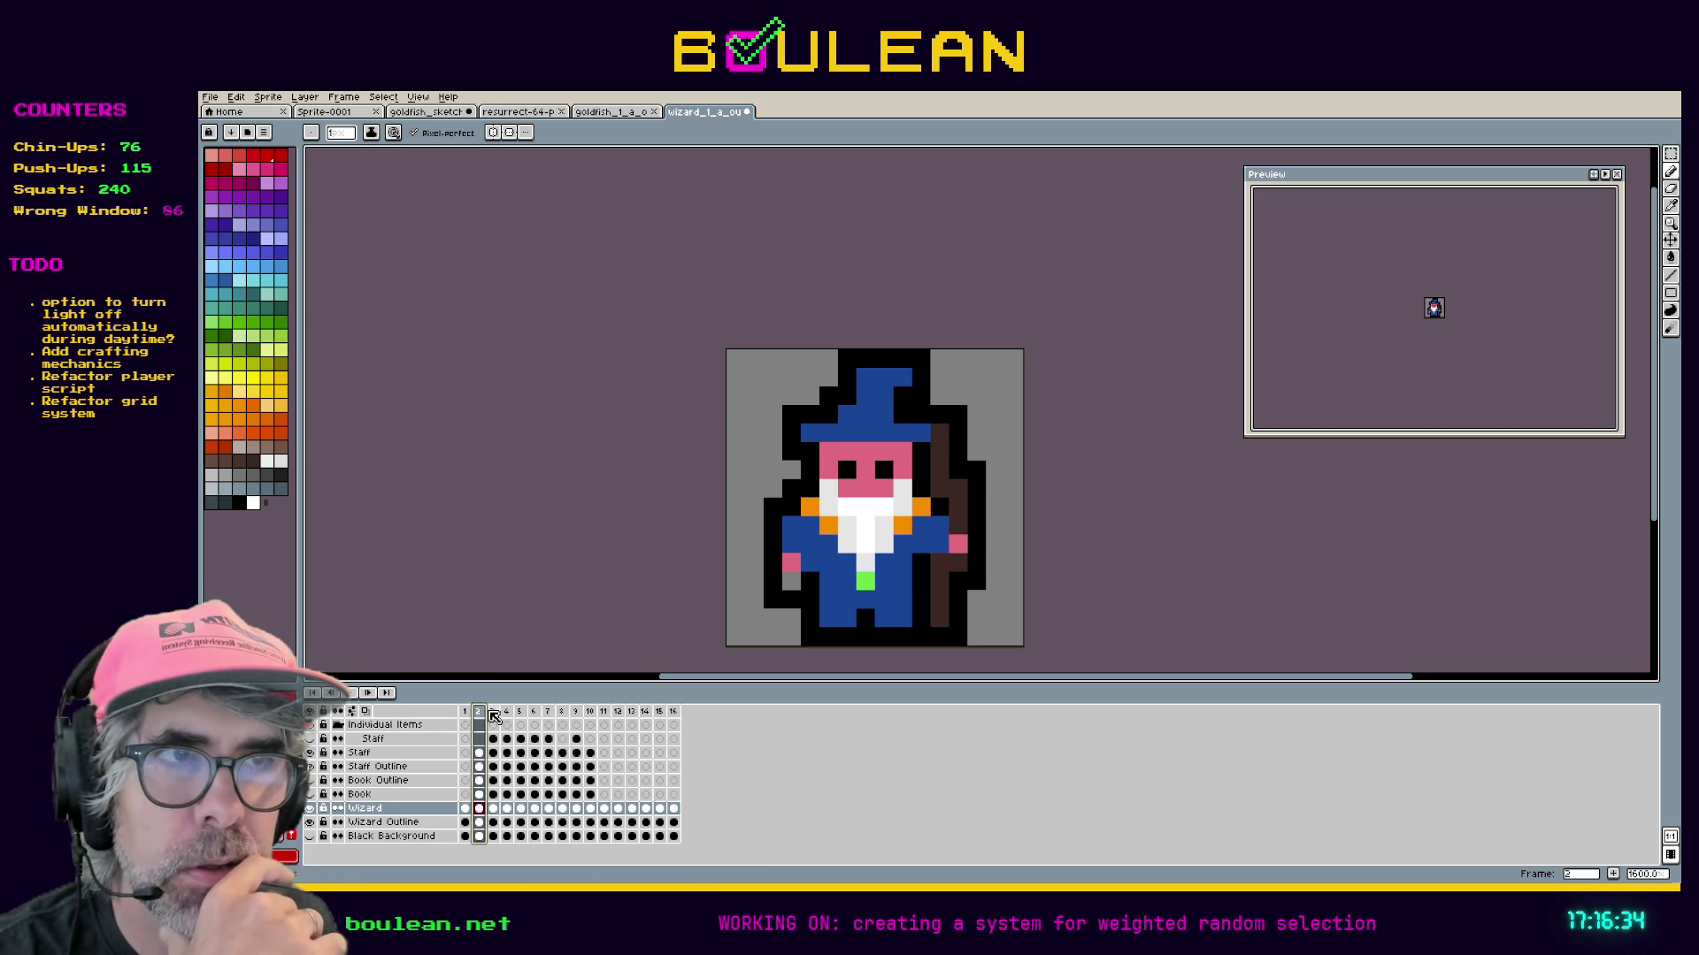
{"action": "left_click", "coordinate": [490, 714]}
{"action": "left_click", "coordinate": [478, 714]}
{"action": "left_click", "coordinate": [492, 714]}
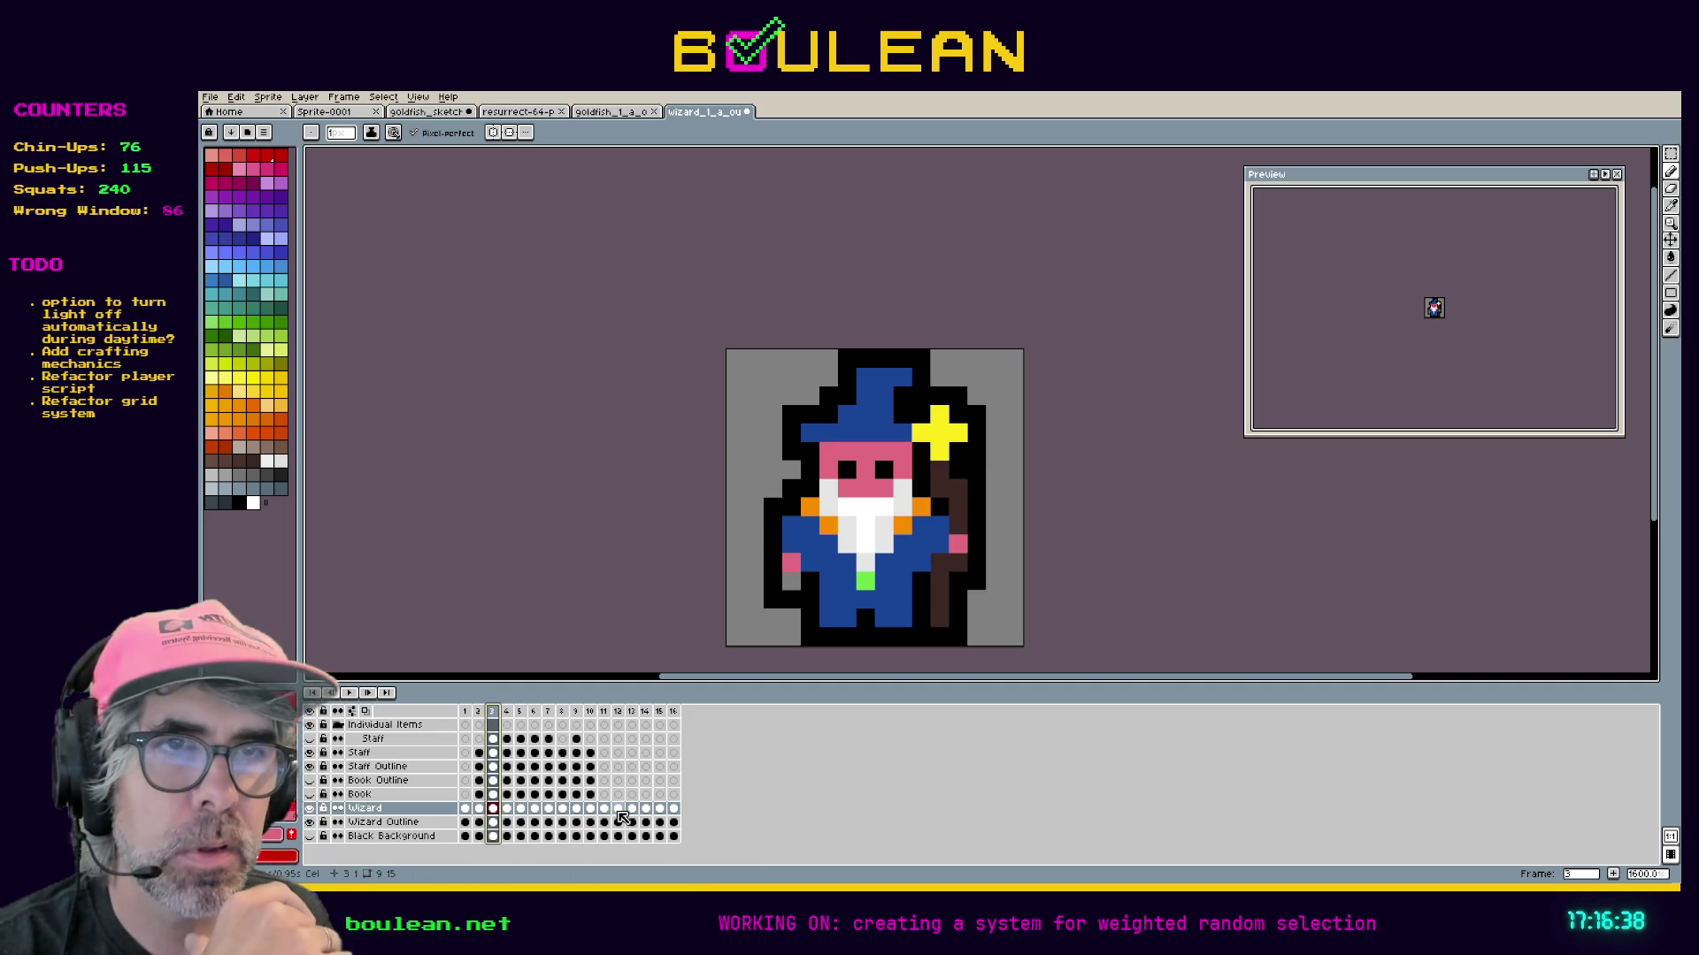
{"action": "left_click_drag", "start_coordinate": [590, 809], "coordinate": [486, 820]}
{"action": "left_click", "coordinate": [465, 809]}
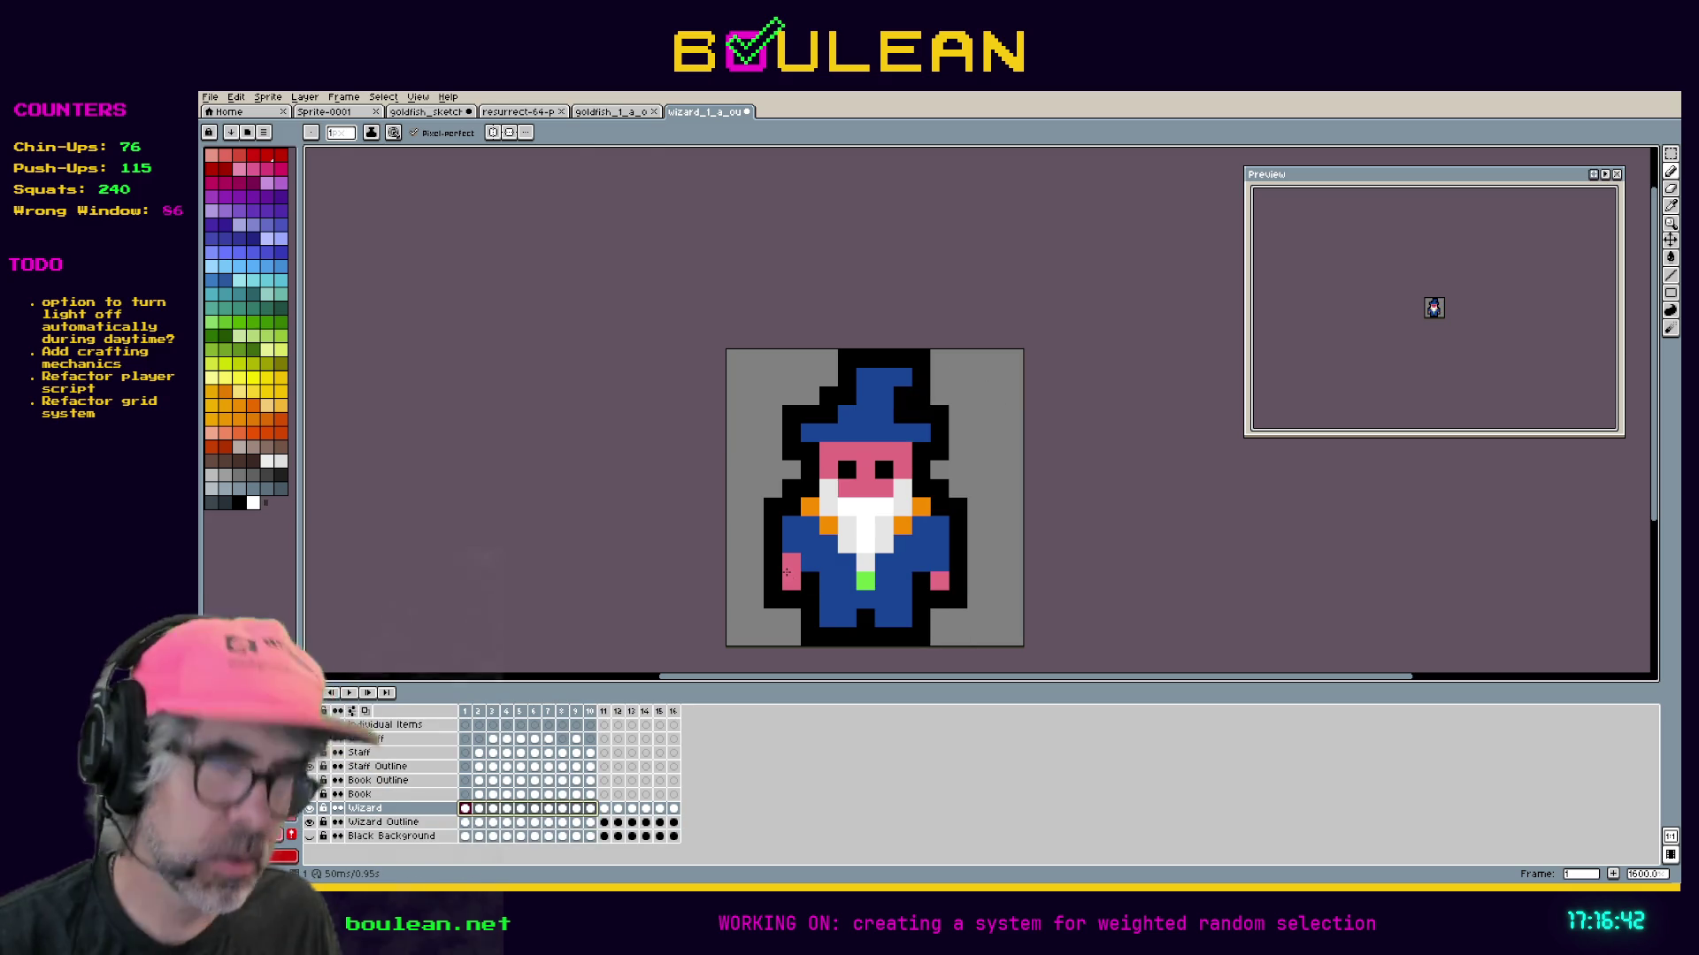
Move the wizard's left hand down one pixel in frame 1 and fill the gap with blue.
{"action": "key", "text": "m"}
{"action": "left_click_drag", "start_coordinate": [779, 532], "coordinate": [802, 574]}
{"action": "key", "text": "Down"}
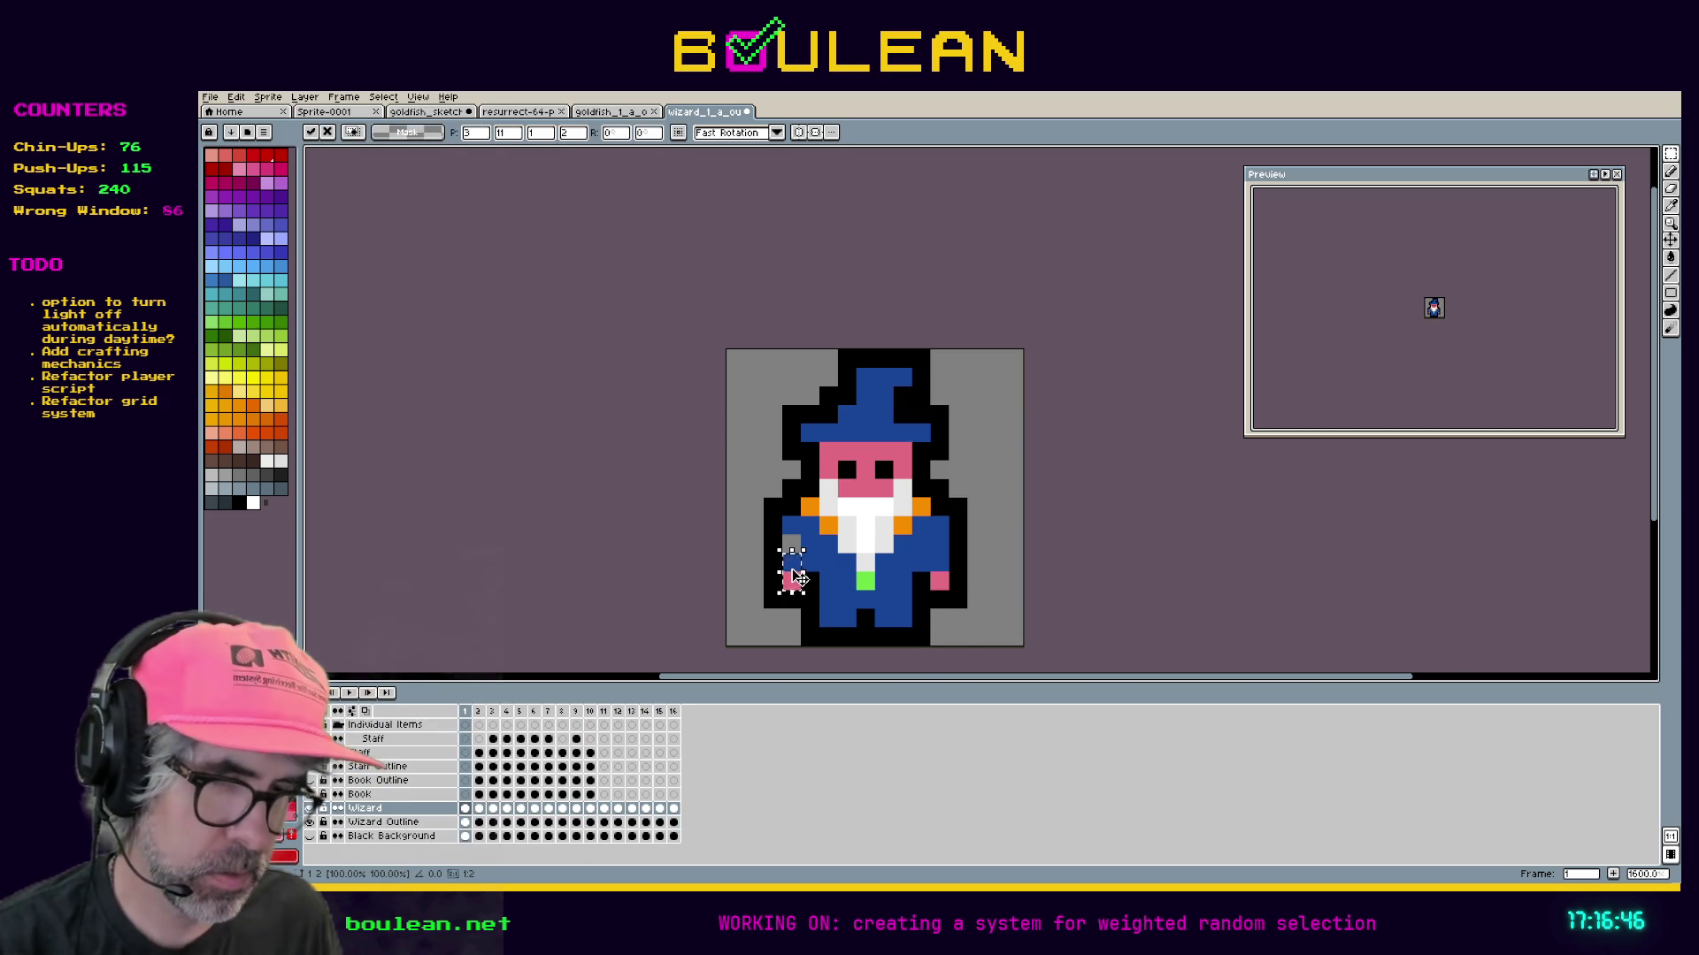
{"action": "key", "text": "ctrl+d"}
{"action": "key", "text": "b"}
{"action": "left_click", "coordinate": [789, 547]}
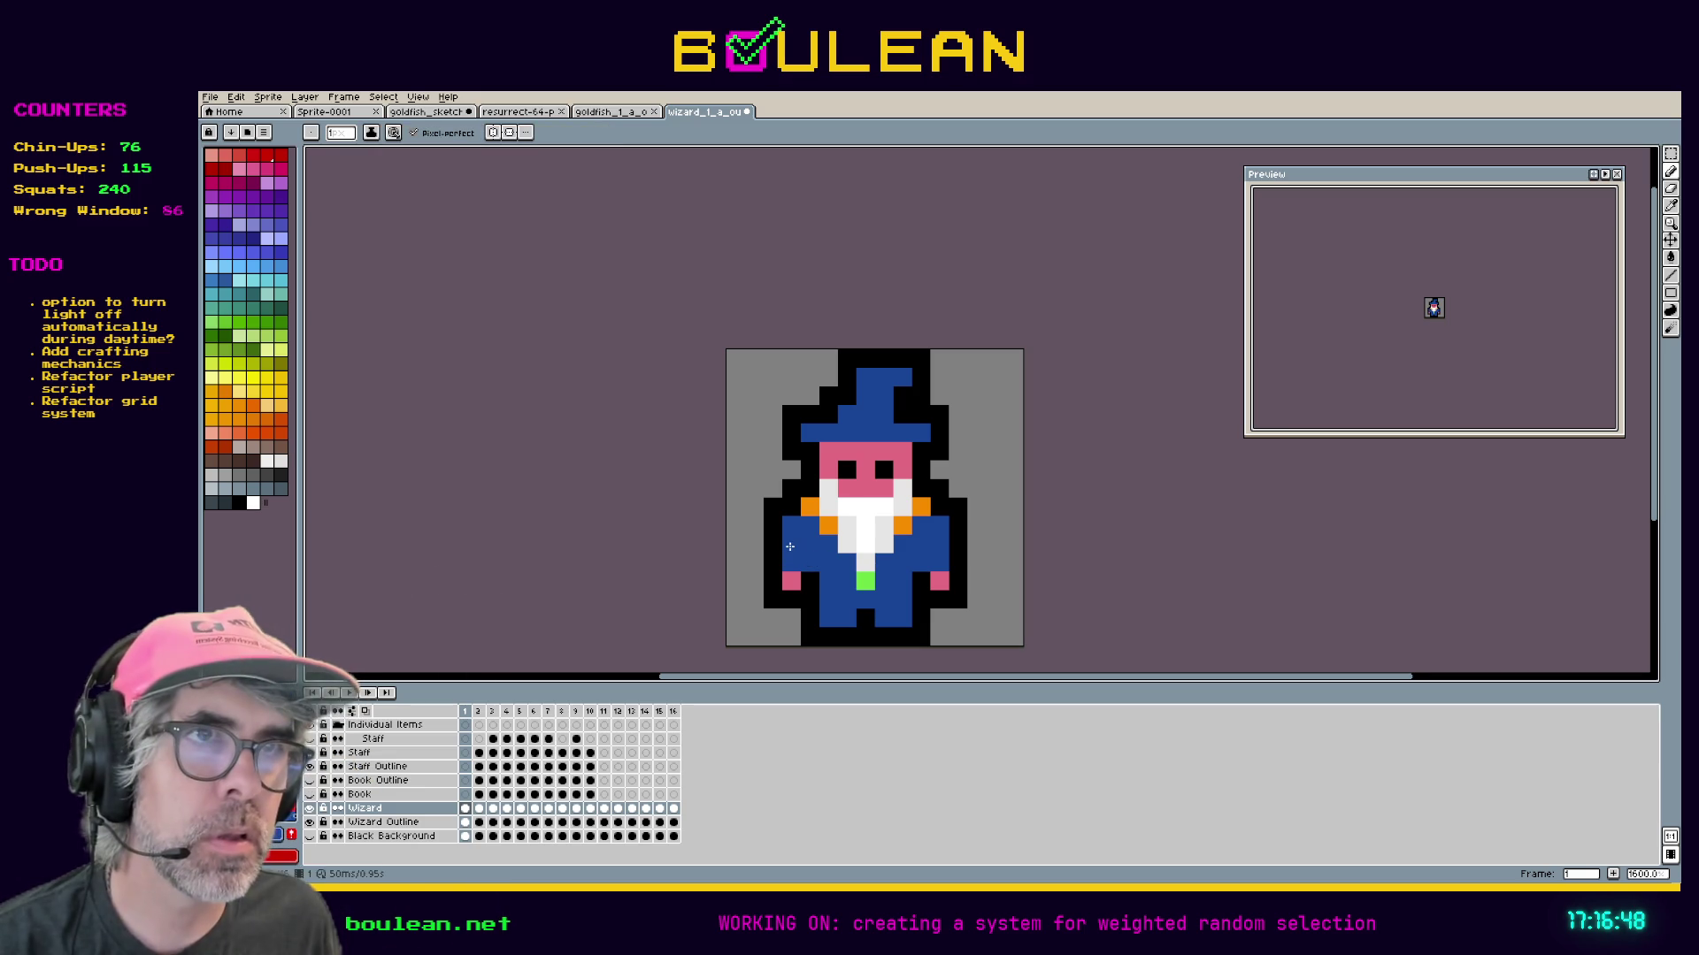
Review frames 2 through 11, then return to frame 1.
{"action": "left_click", "coordinate": [478, 711]}
{"action": "left_click", "coordinate": [491, 711]}
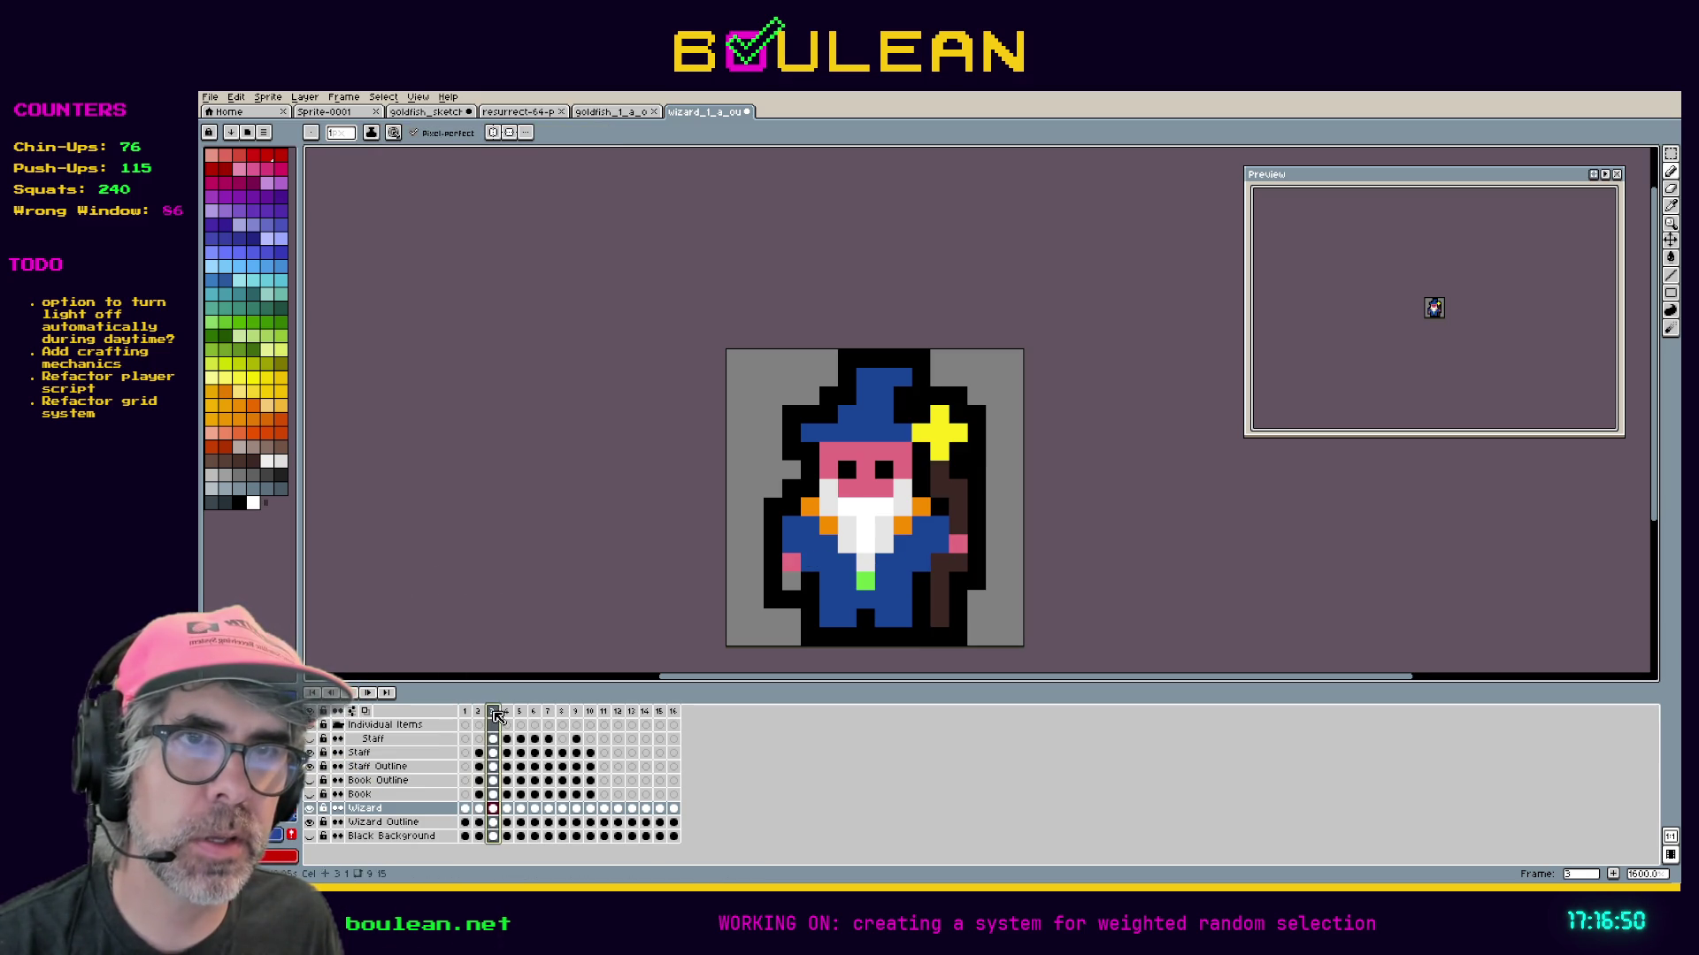
{"action": "left_click", "coordinate": [507, 713]}
{"action": "left_click", "coordinate": [520, 713]}
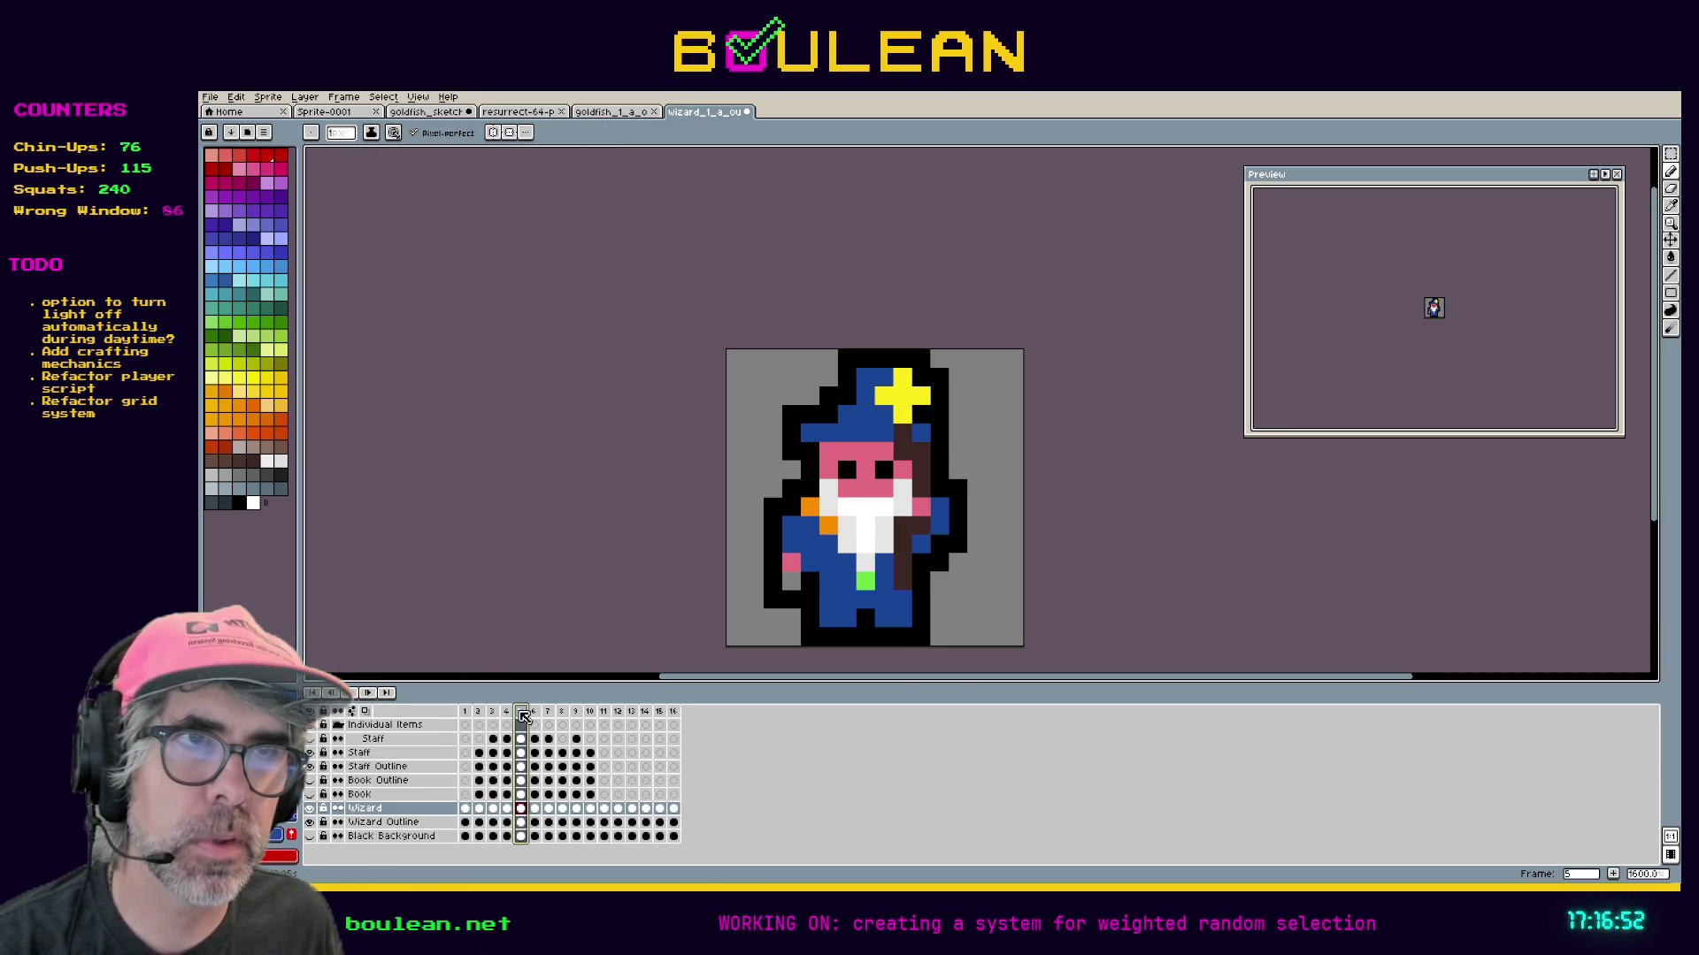
{"action": "left_click", "coordinate": [535, 713]}
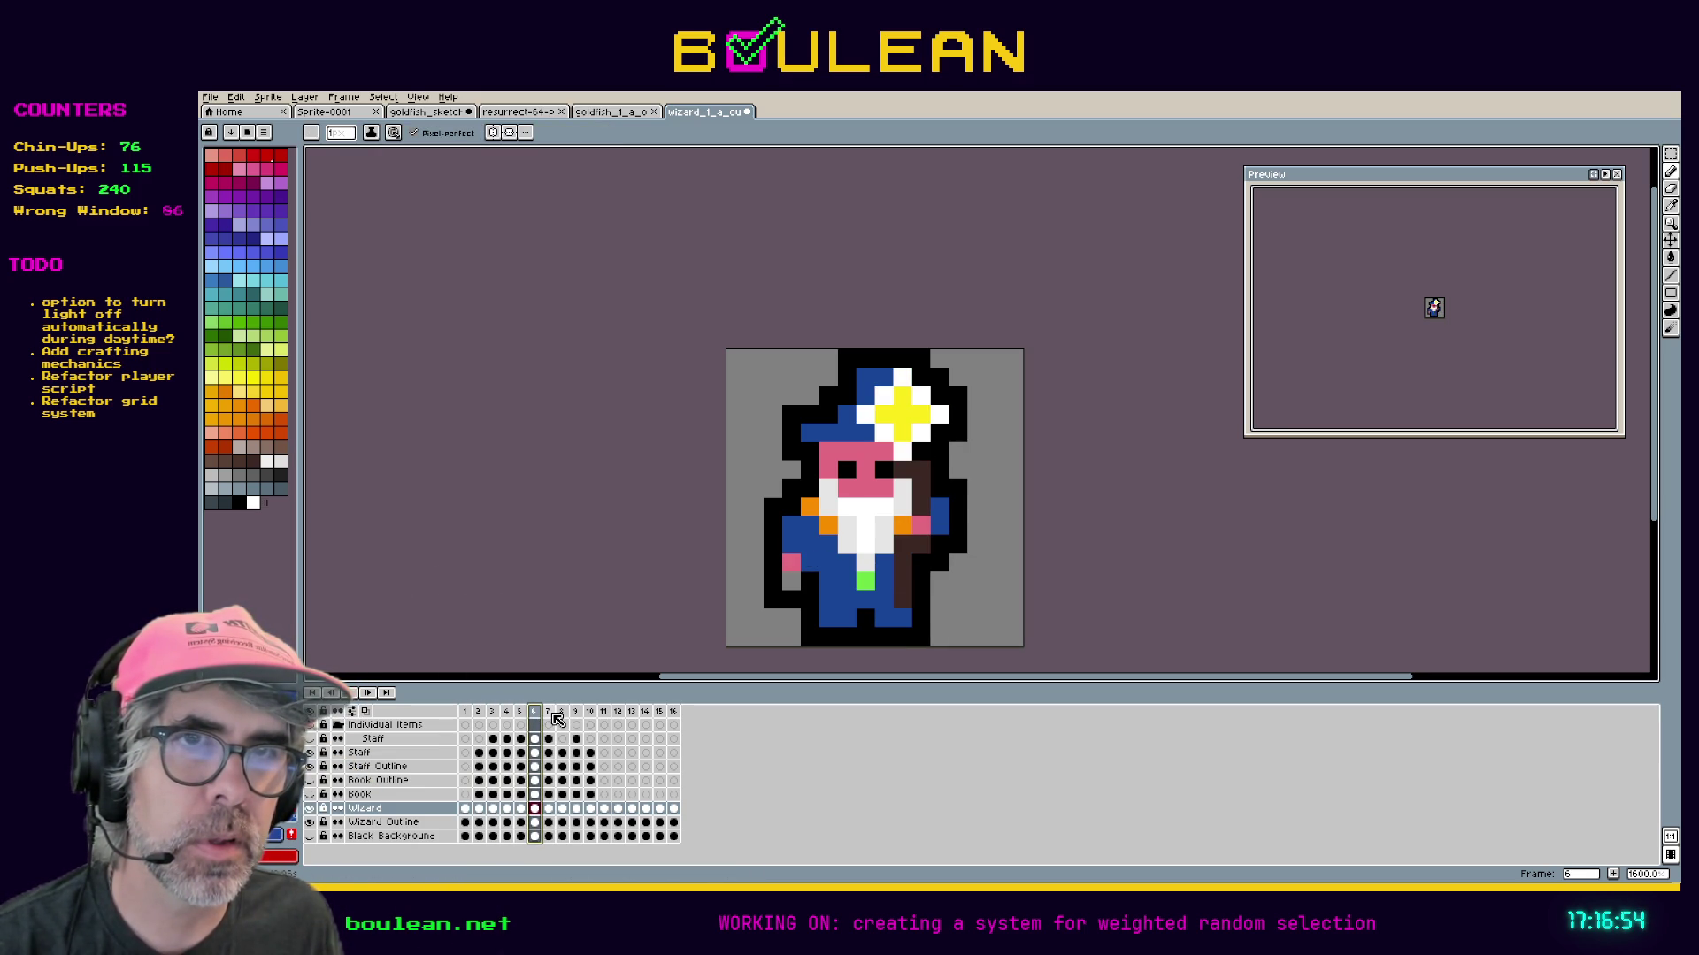
{"action": "left_click", "coordinate": [548, 713]}
{"action": "left_click", "coordinate": [562, 713]}
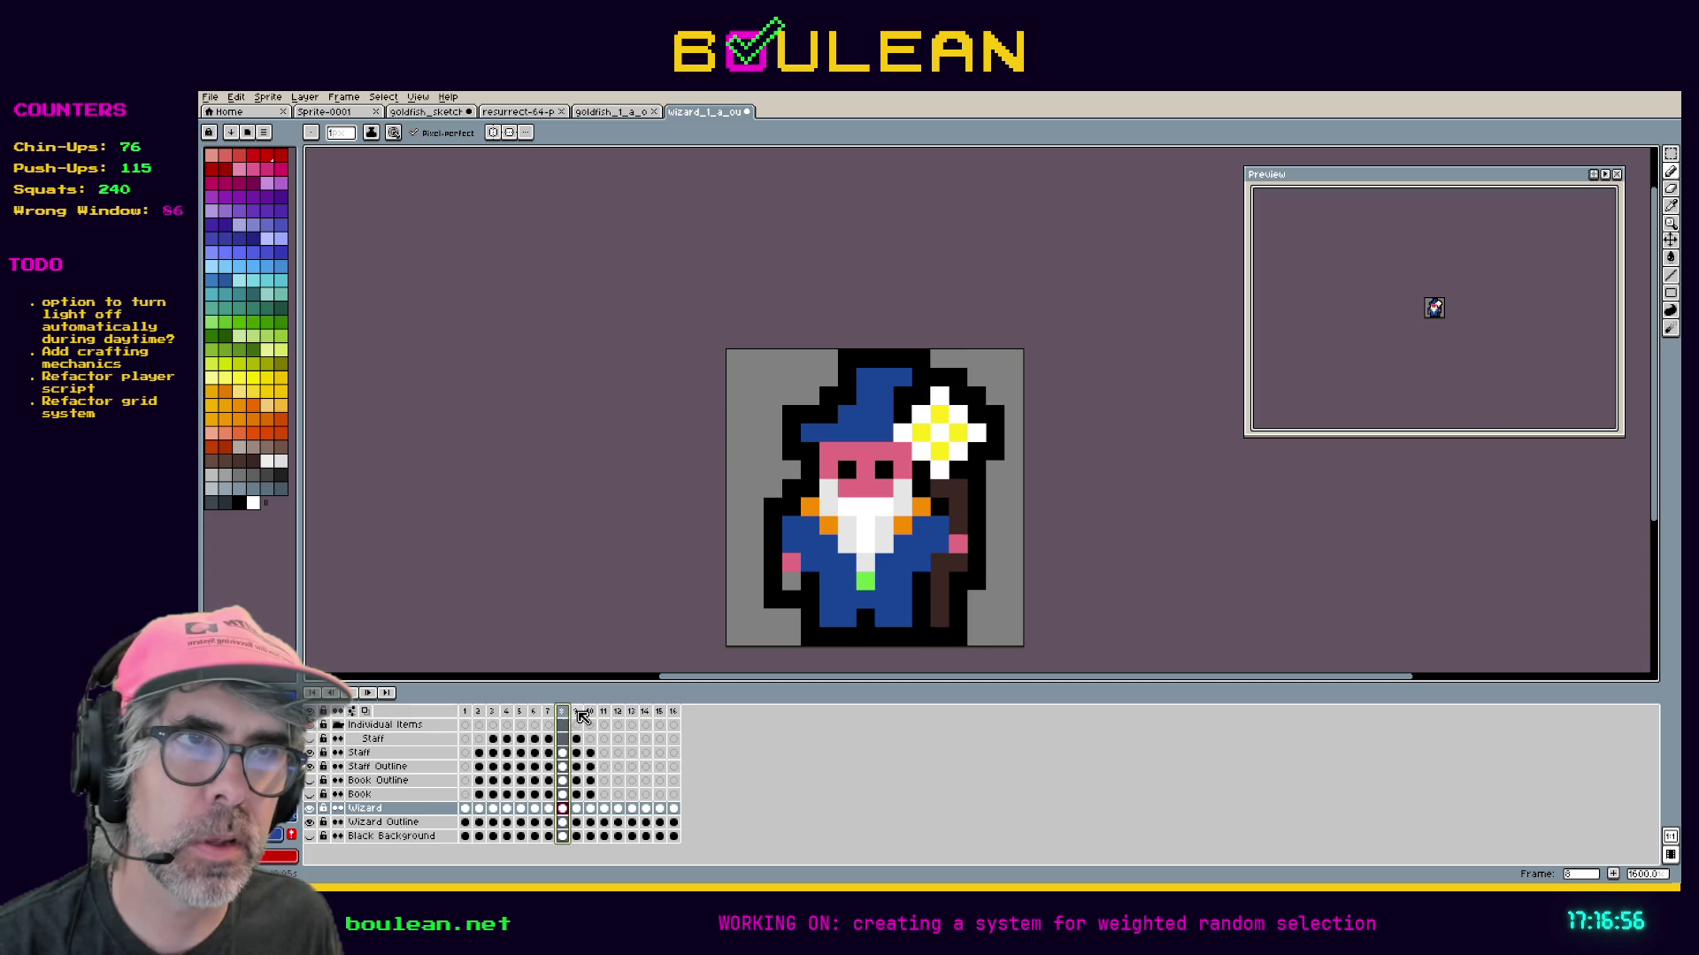
{"action": "left_click", "coordinate": [576, 714]}
{"action": "left_click", "coordinate": [609, 713]}
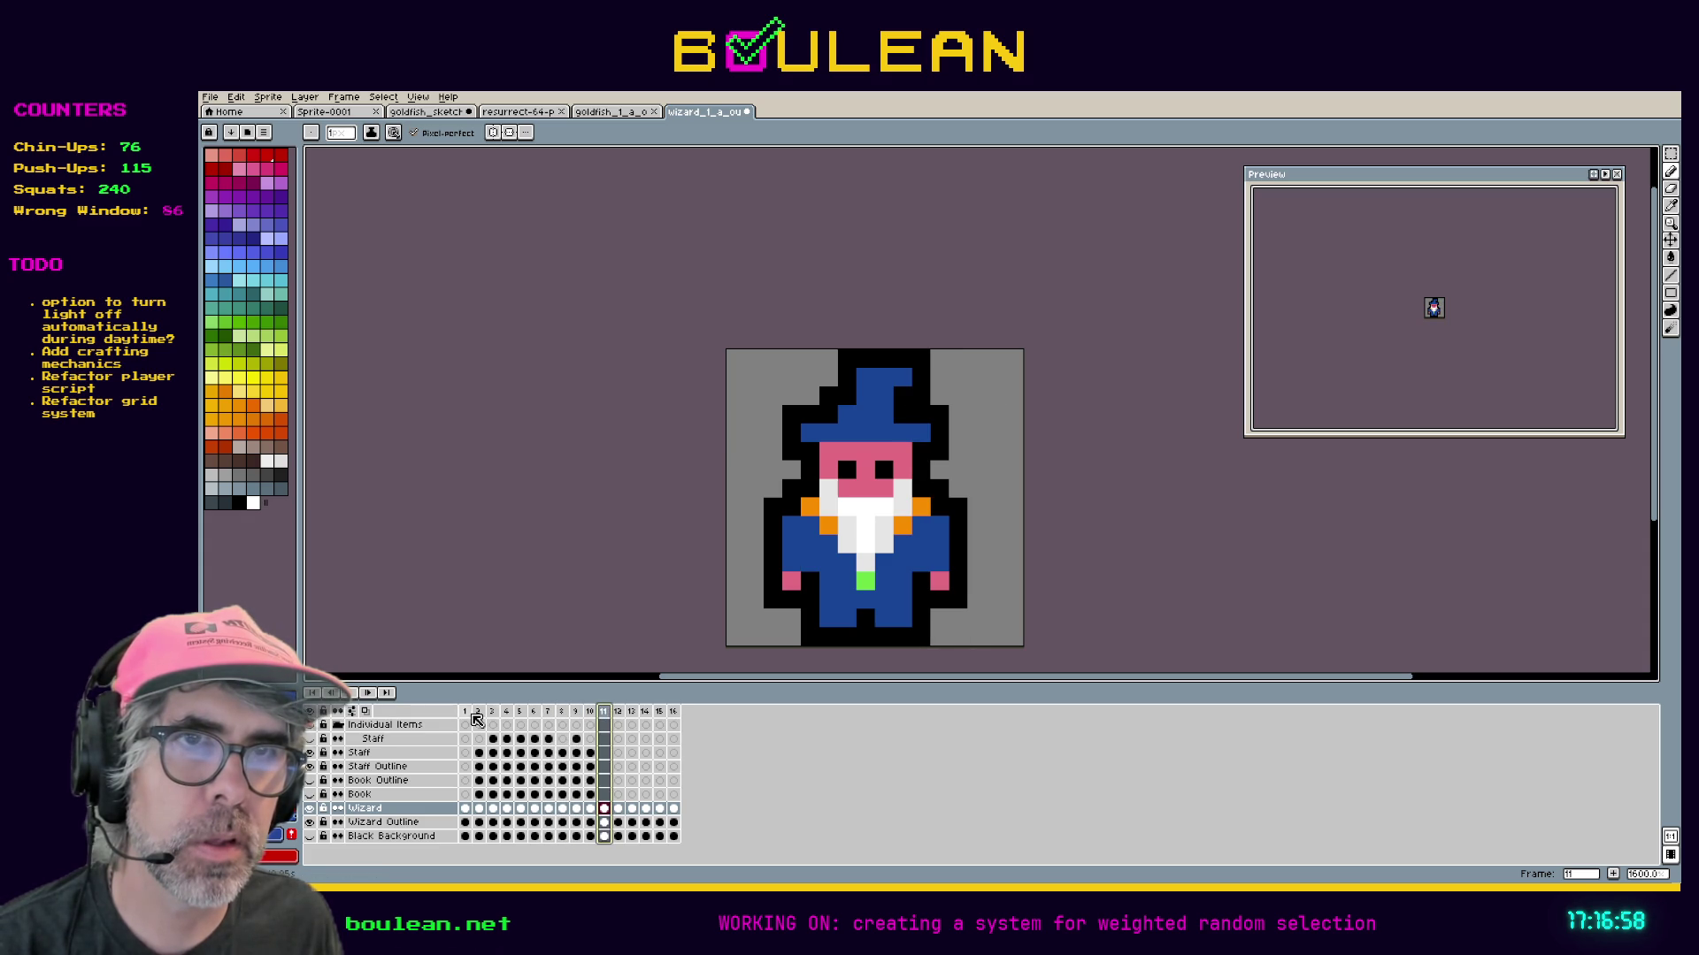
{"action": "left_click", "coordinate": [467, 713]}
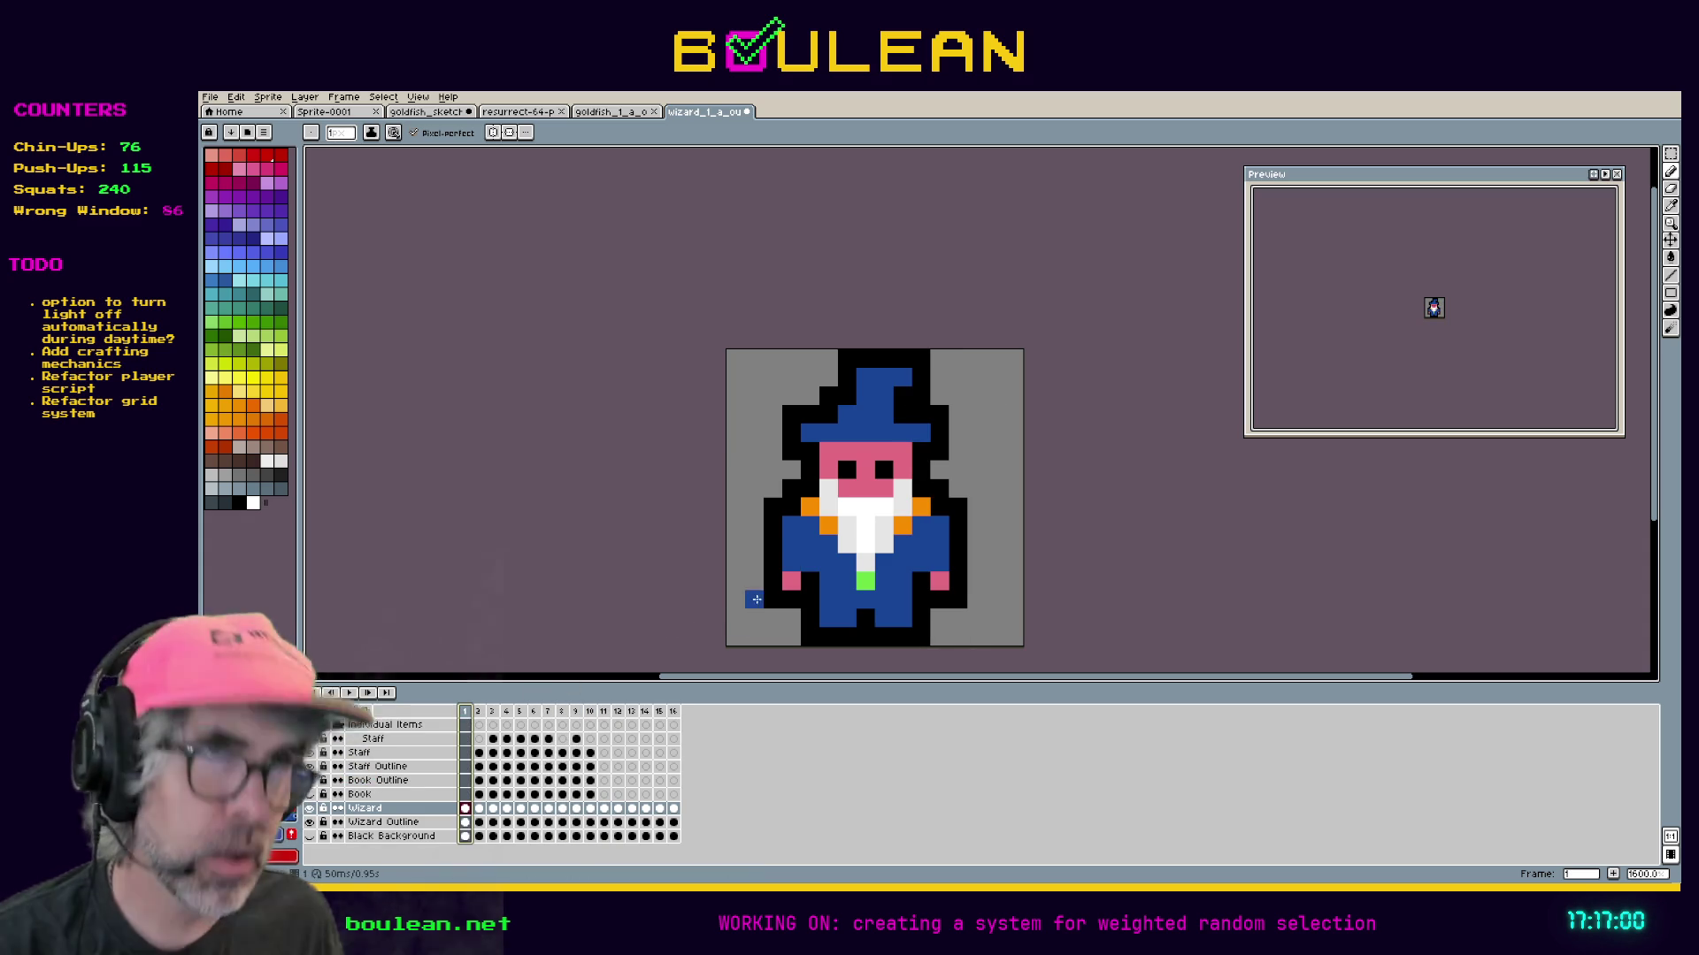
Select the wizard's left arm in frame 1 and carry the selection to frame 2.
{"action": "key", "text": "m"}
{"action": "left_click_drag", "start_coordinate": [778, 514], "coordinate": [803, 592]}
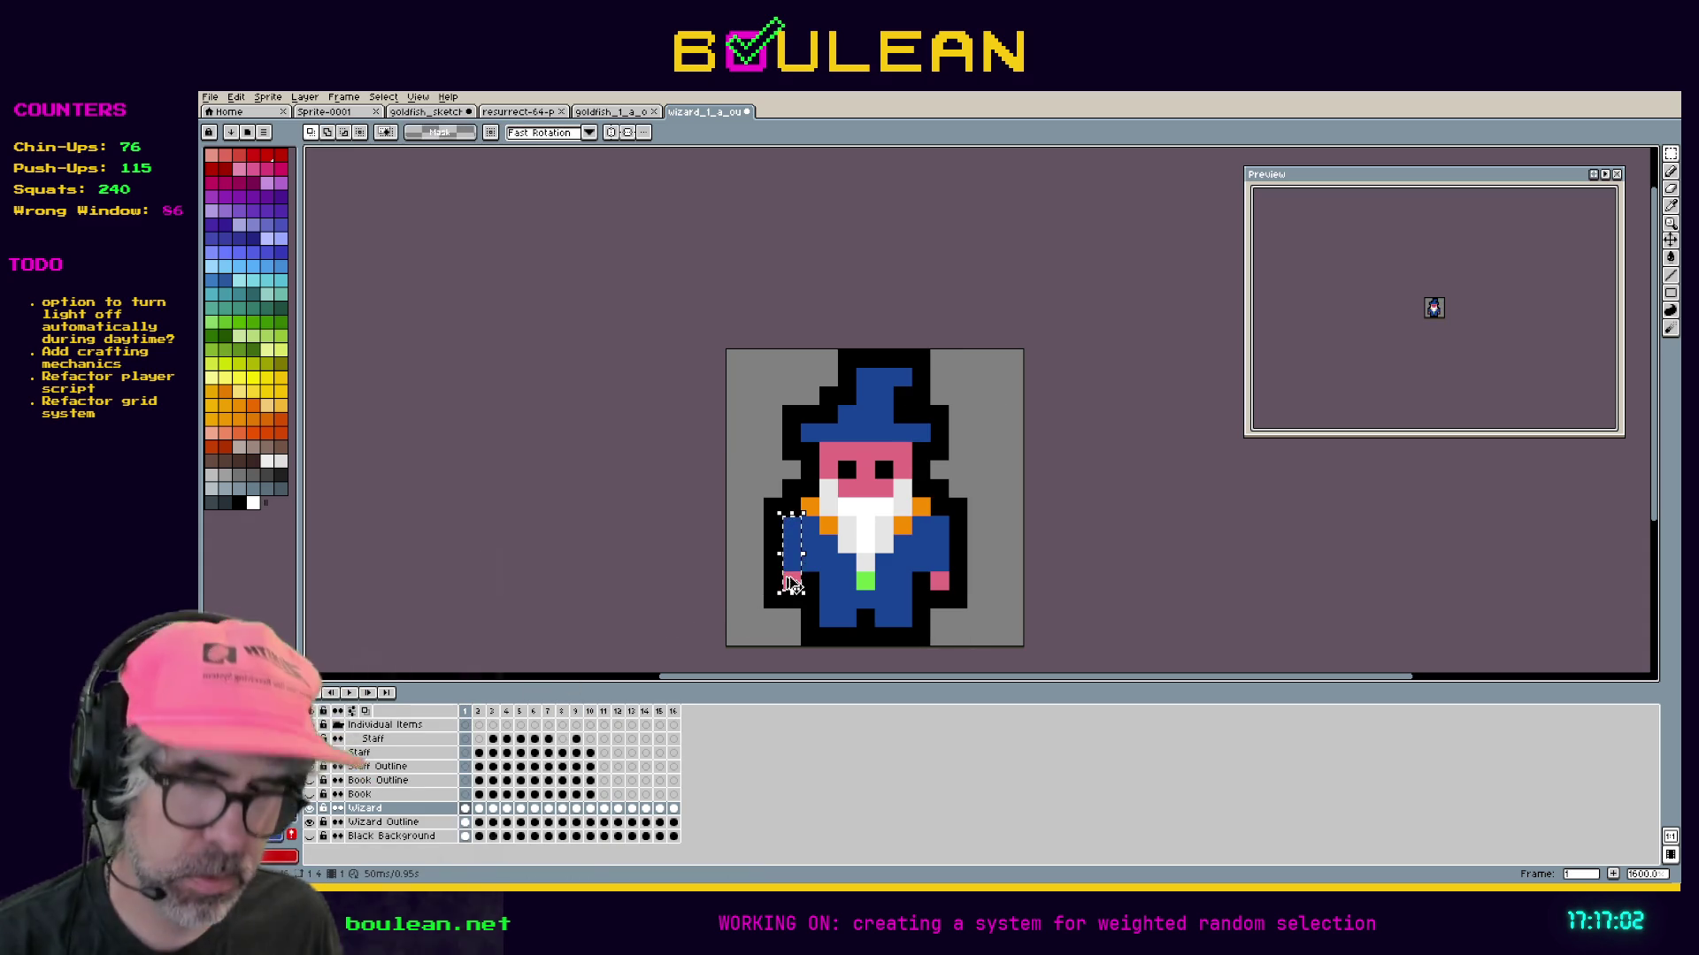
{"action": "left_click", "coordinate": [479, 809]}
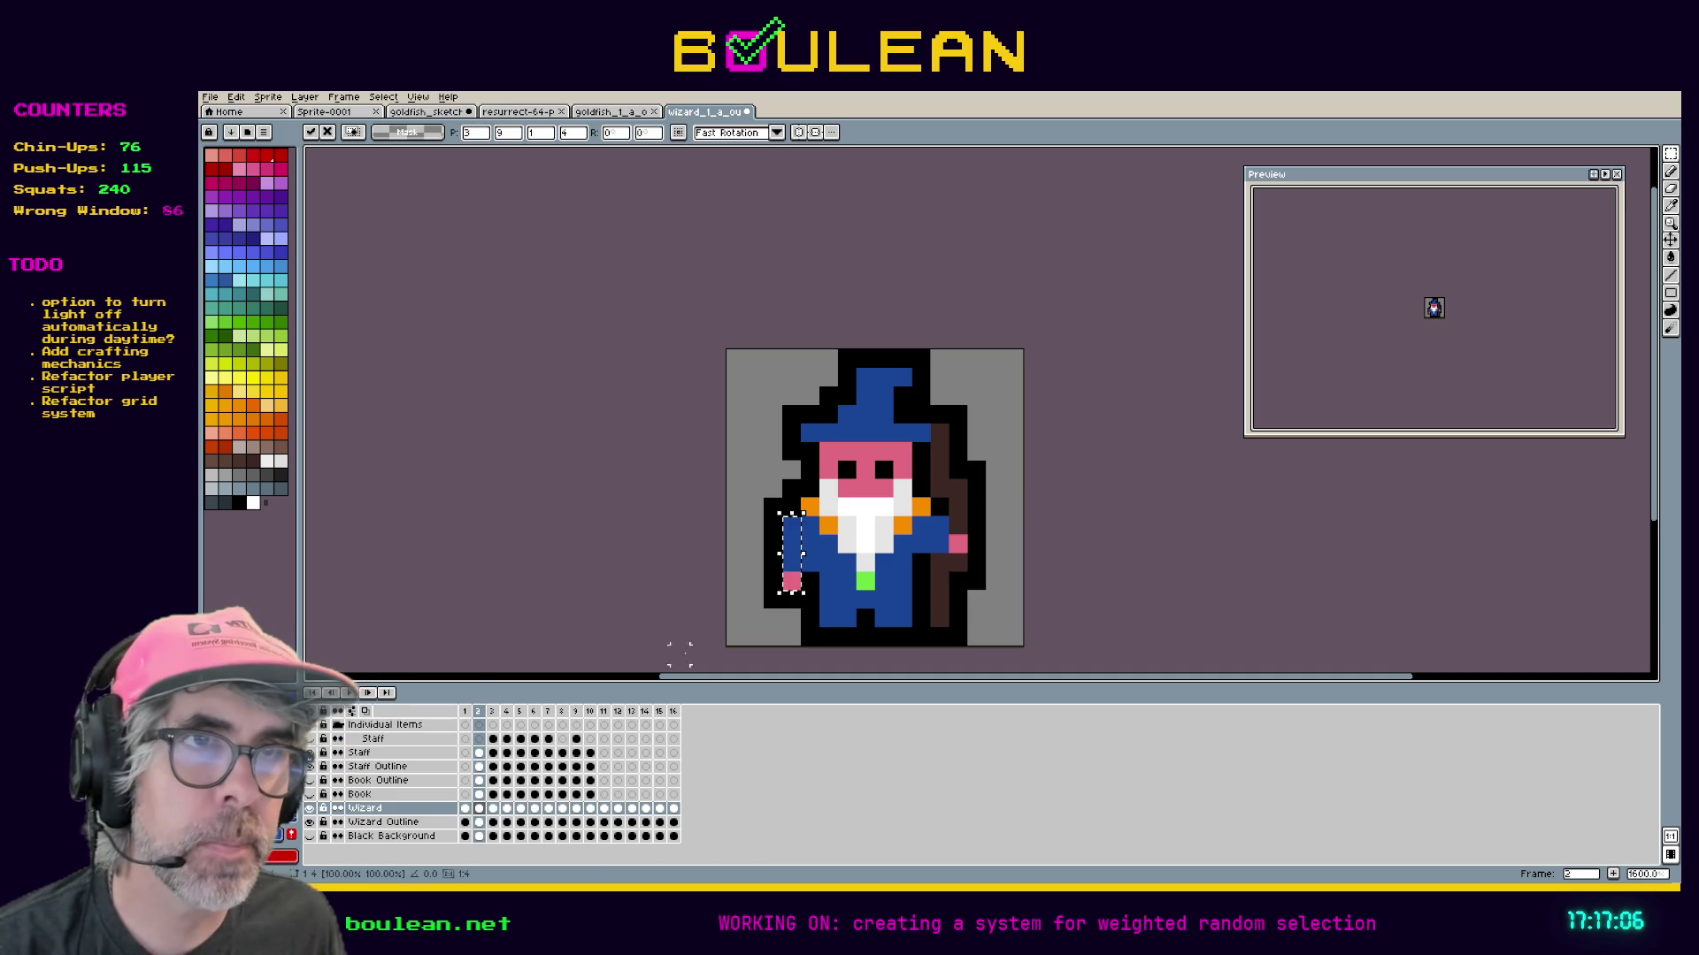
Step through frames 3 to 12, then hide the Wizard Outline layer.
{"action": "left_click", "coordinate": [498, 811]}
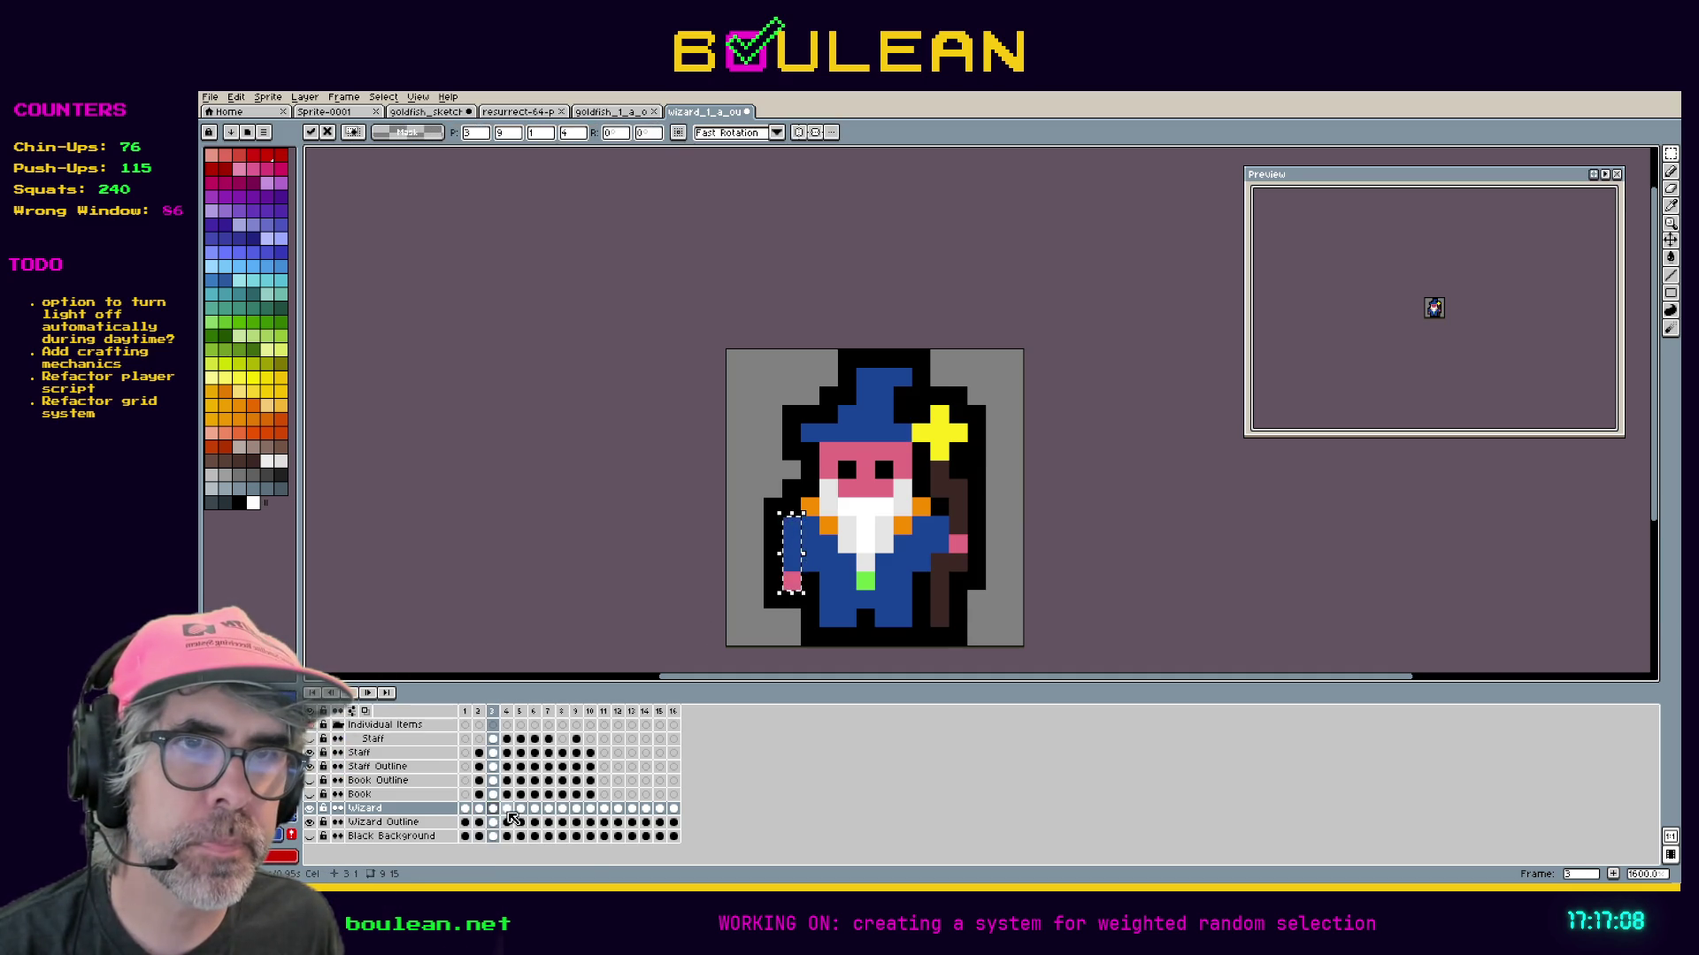
{"action": "left_click", "coordinate": [507, 810]}
{"action": "left_click", "coordinate": [521, 811]}
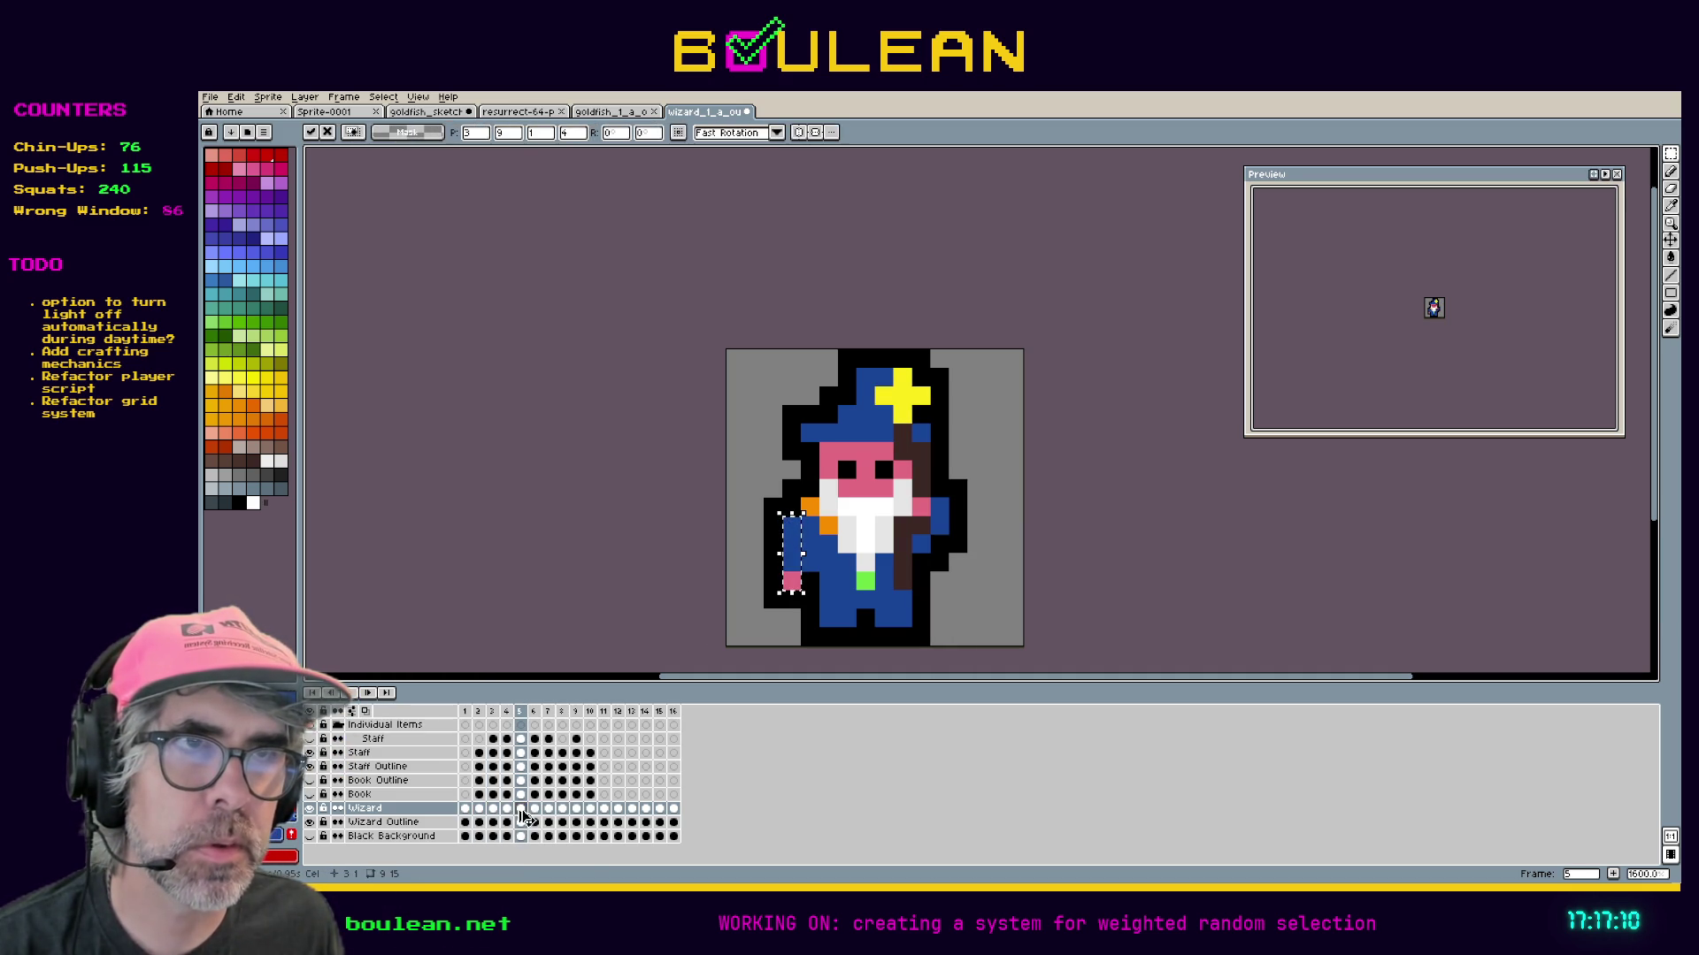
{"action": "left_click", "coordinate": [535, 811]}
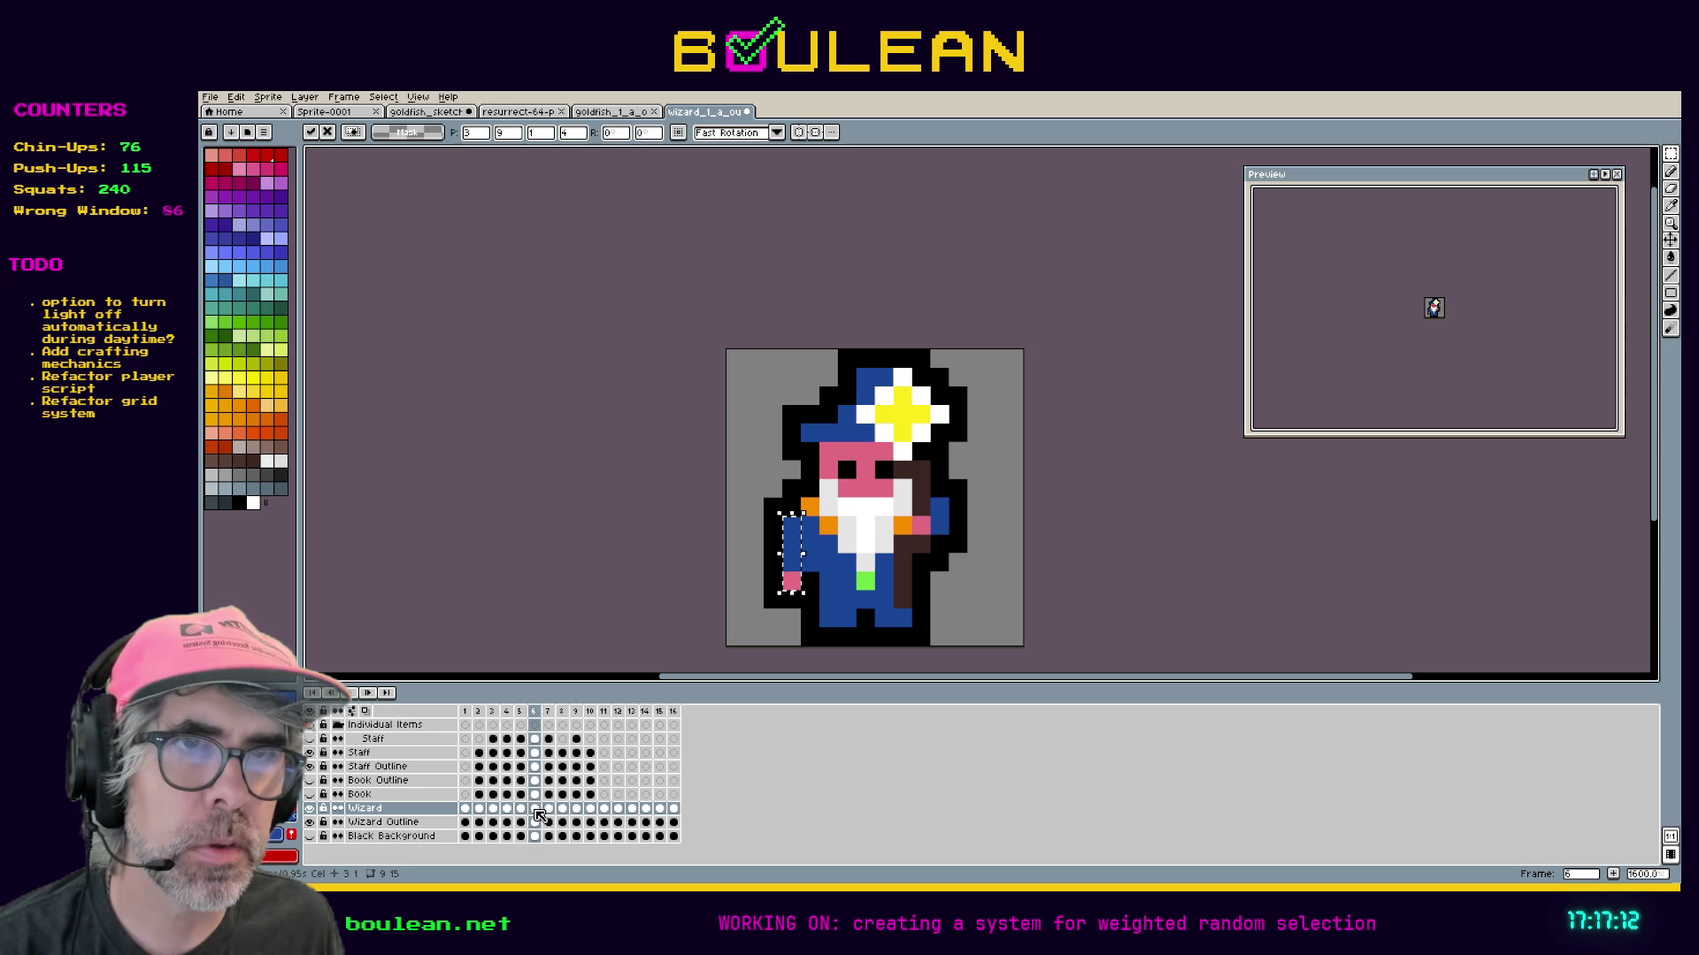
{"action": "left_click", "coordinate": [549, 811]}
{"action": "left_click", "coordinate": [563, 811]}
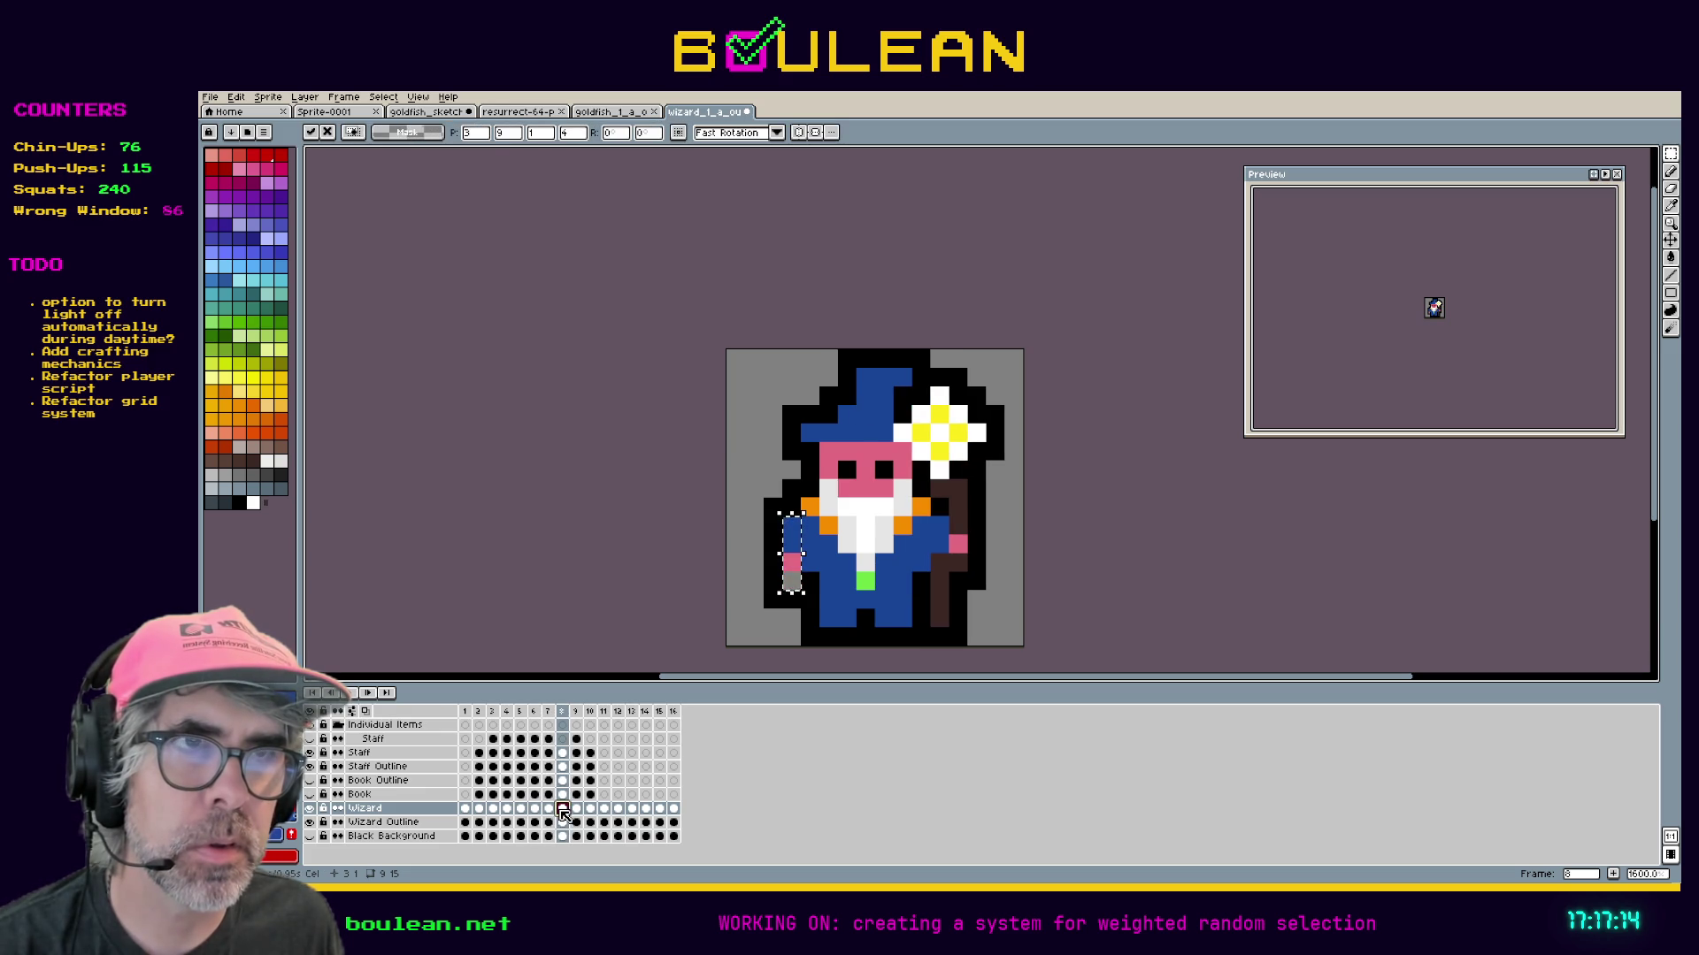
{"action": "left_click", "coordinate": [576, 811]}
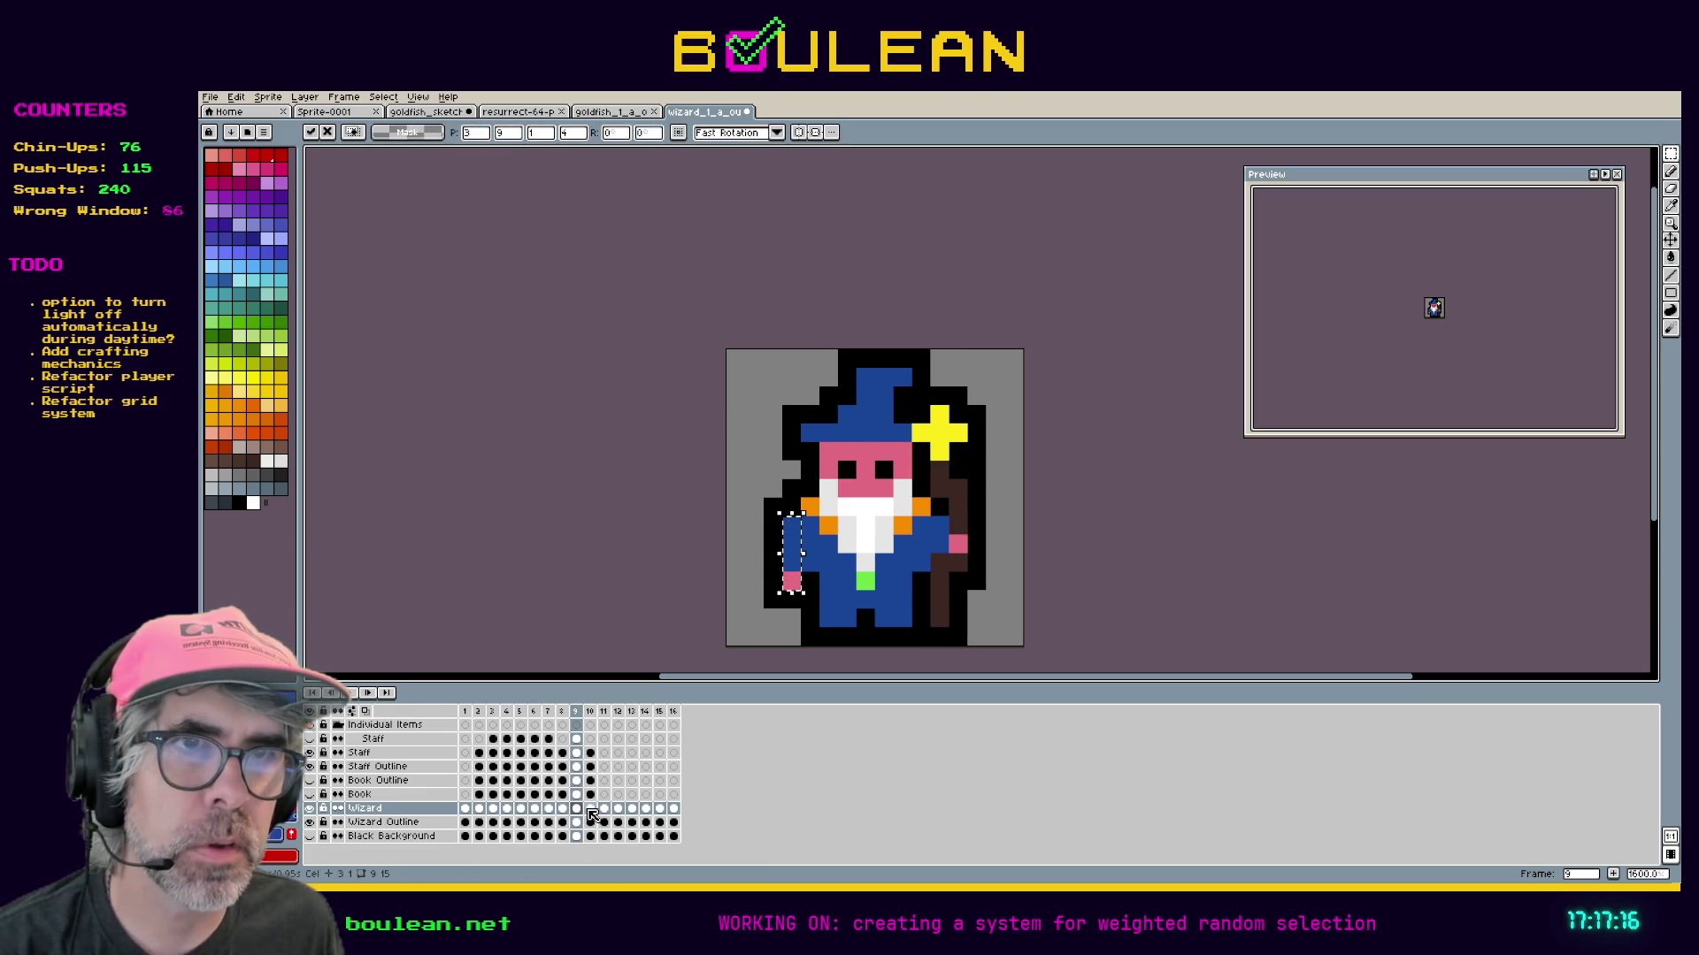
{"action": "left_click", "coordinate": [590, 811]}
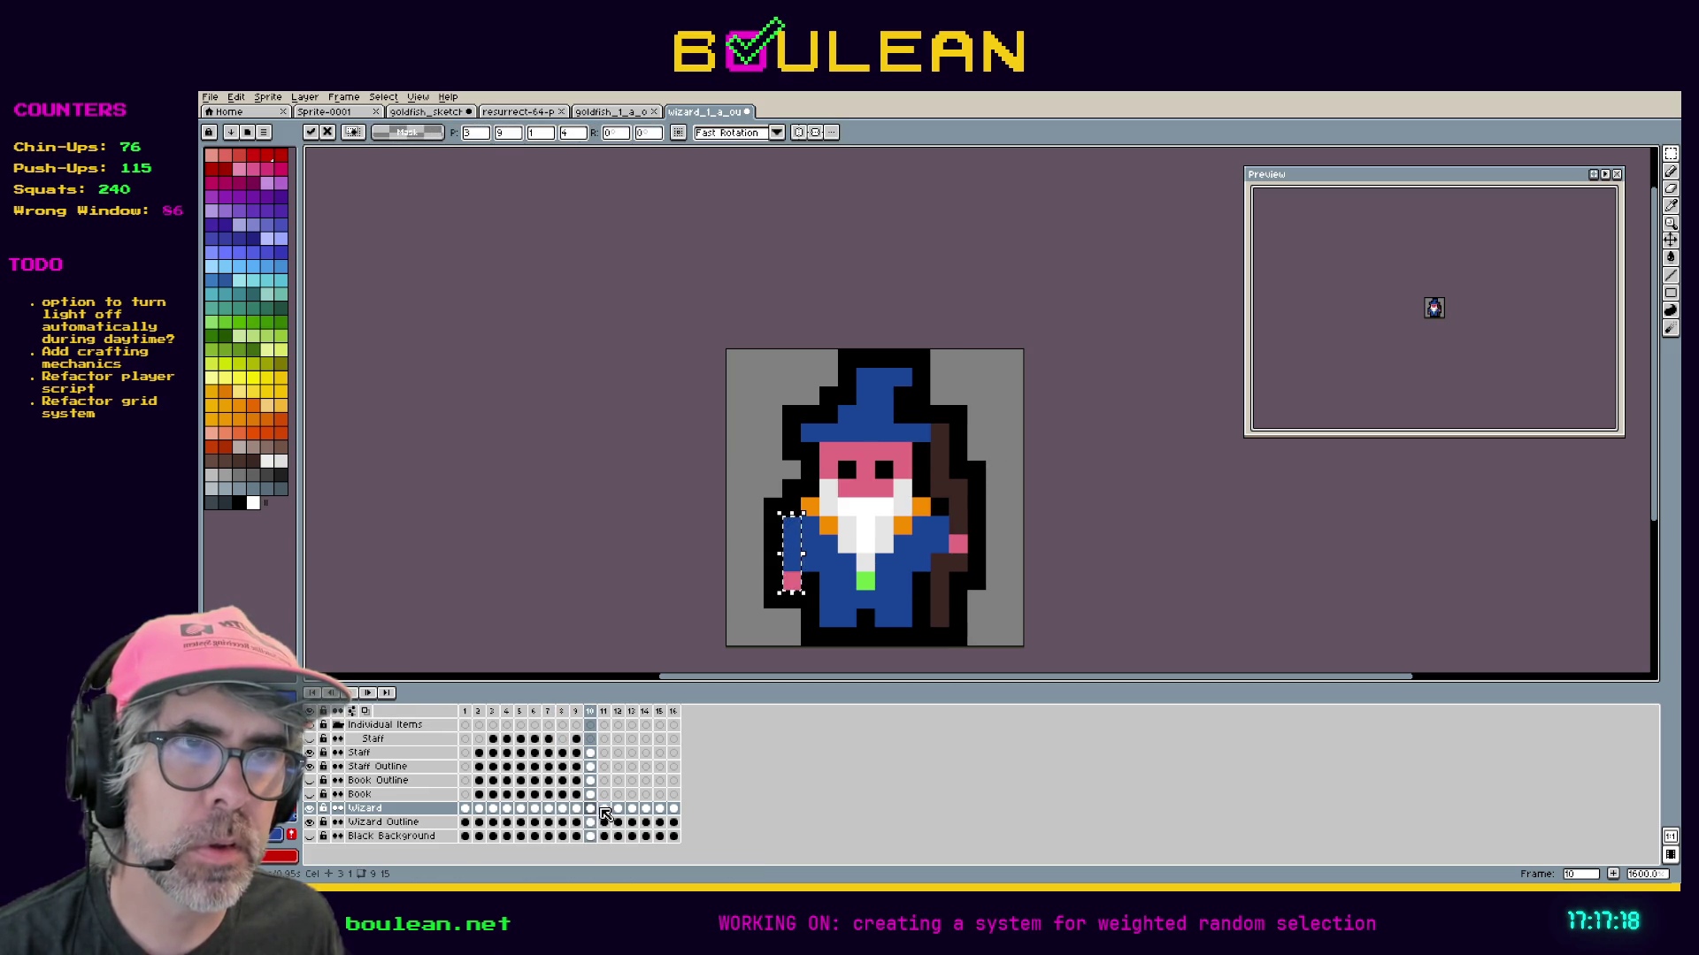
{"action": "left_click", "coordinate": [604, 812]}
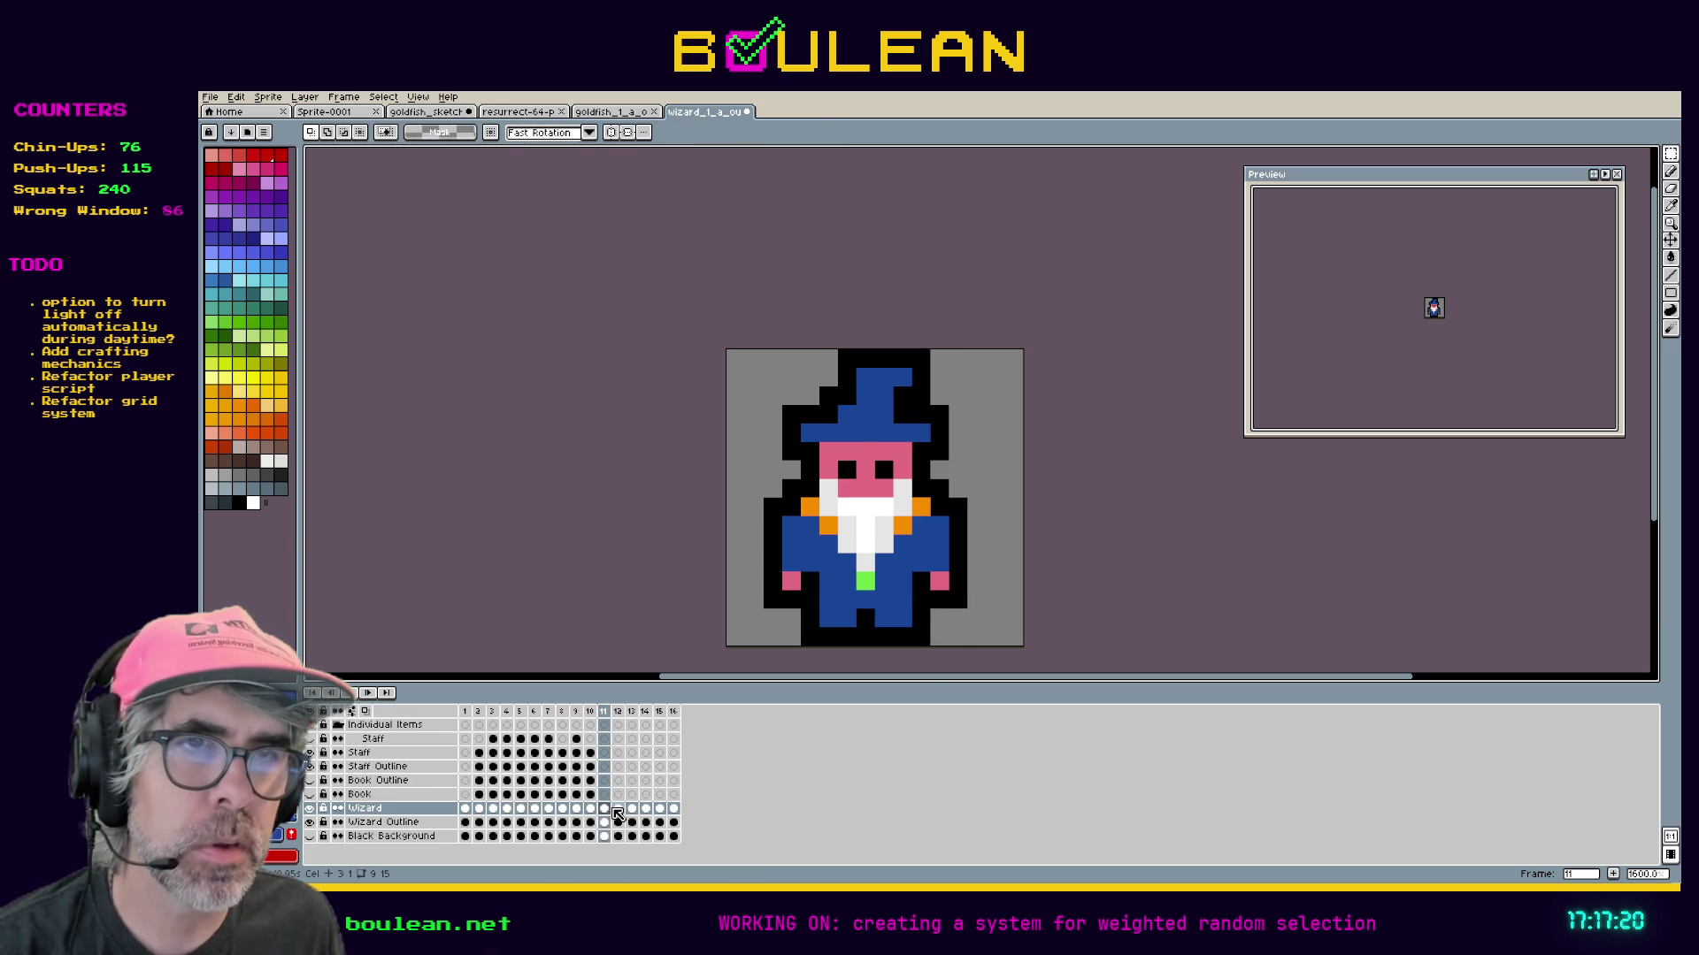
{"action": "left_click", "coordinate": [618, 812]}
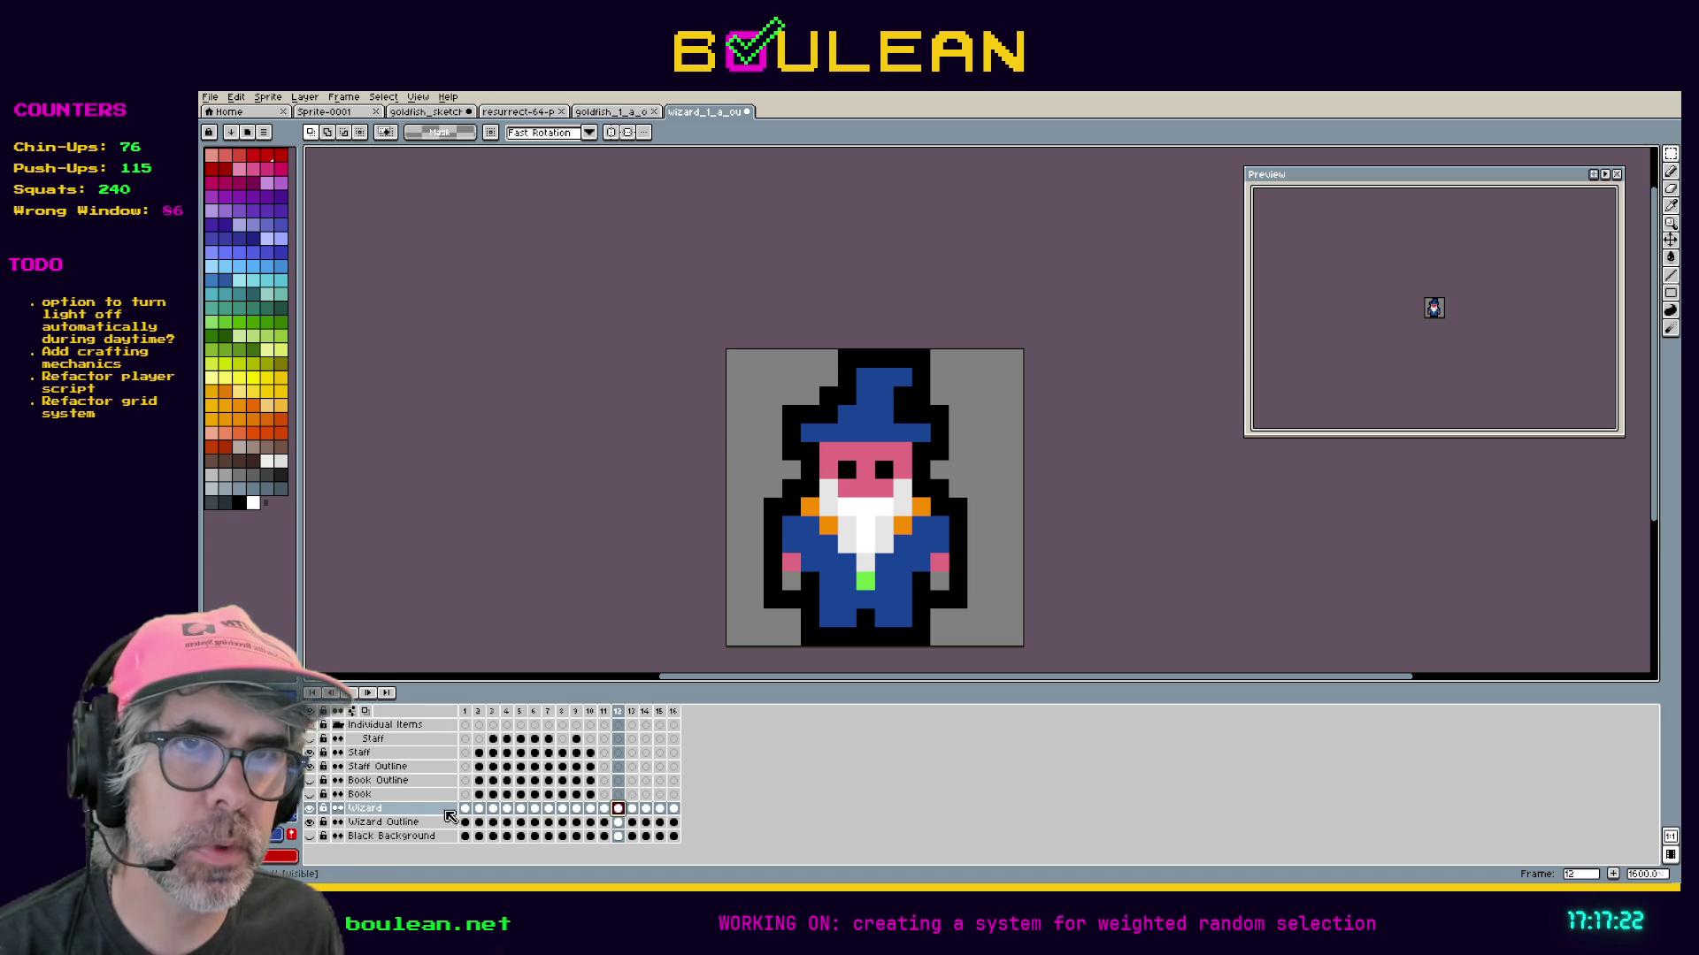
{"action": "left_click", "coordinate": [310, 823]}
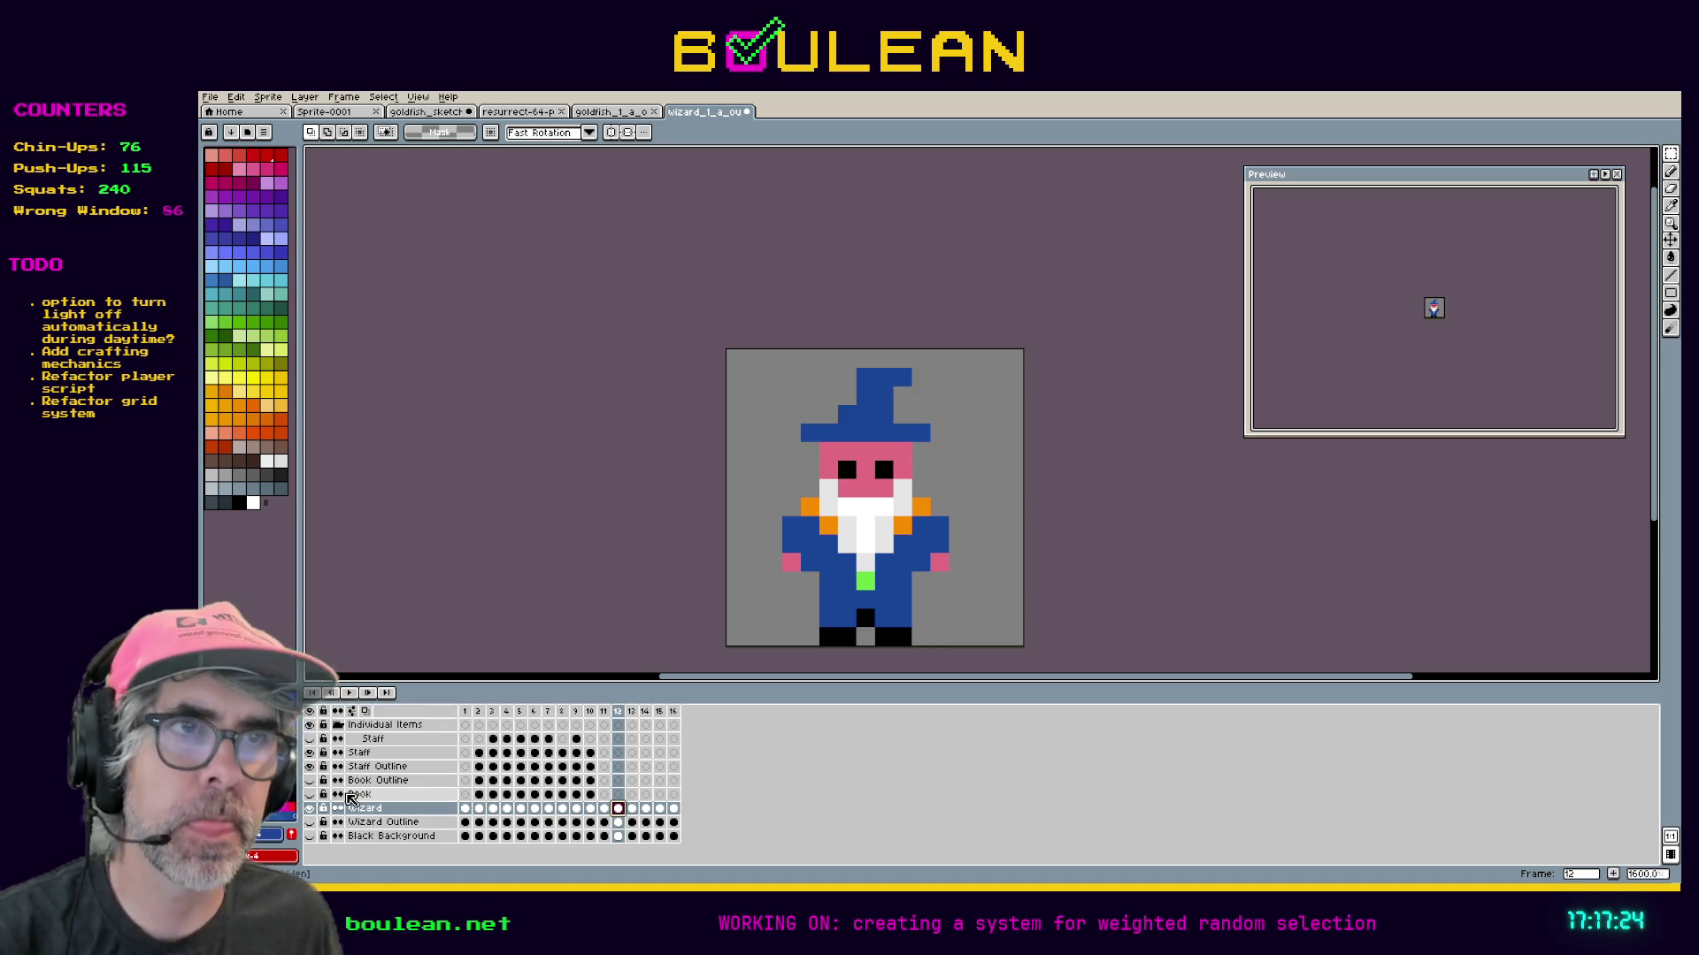
Toggle the Wizard Outline layer on and off, leaving it hidden.
{"action": "left_click", "coordinate": [309, 823]}
{"action": "left_click", "coordinate": [310, 823]}
{"action": "left_click", "coordinate": [310, 822]}
{"action": "left_click", "coordinate": [310, 823]}
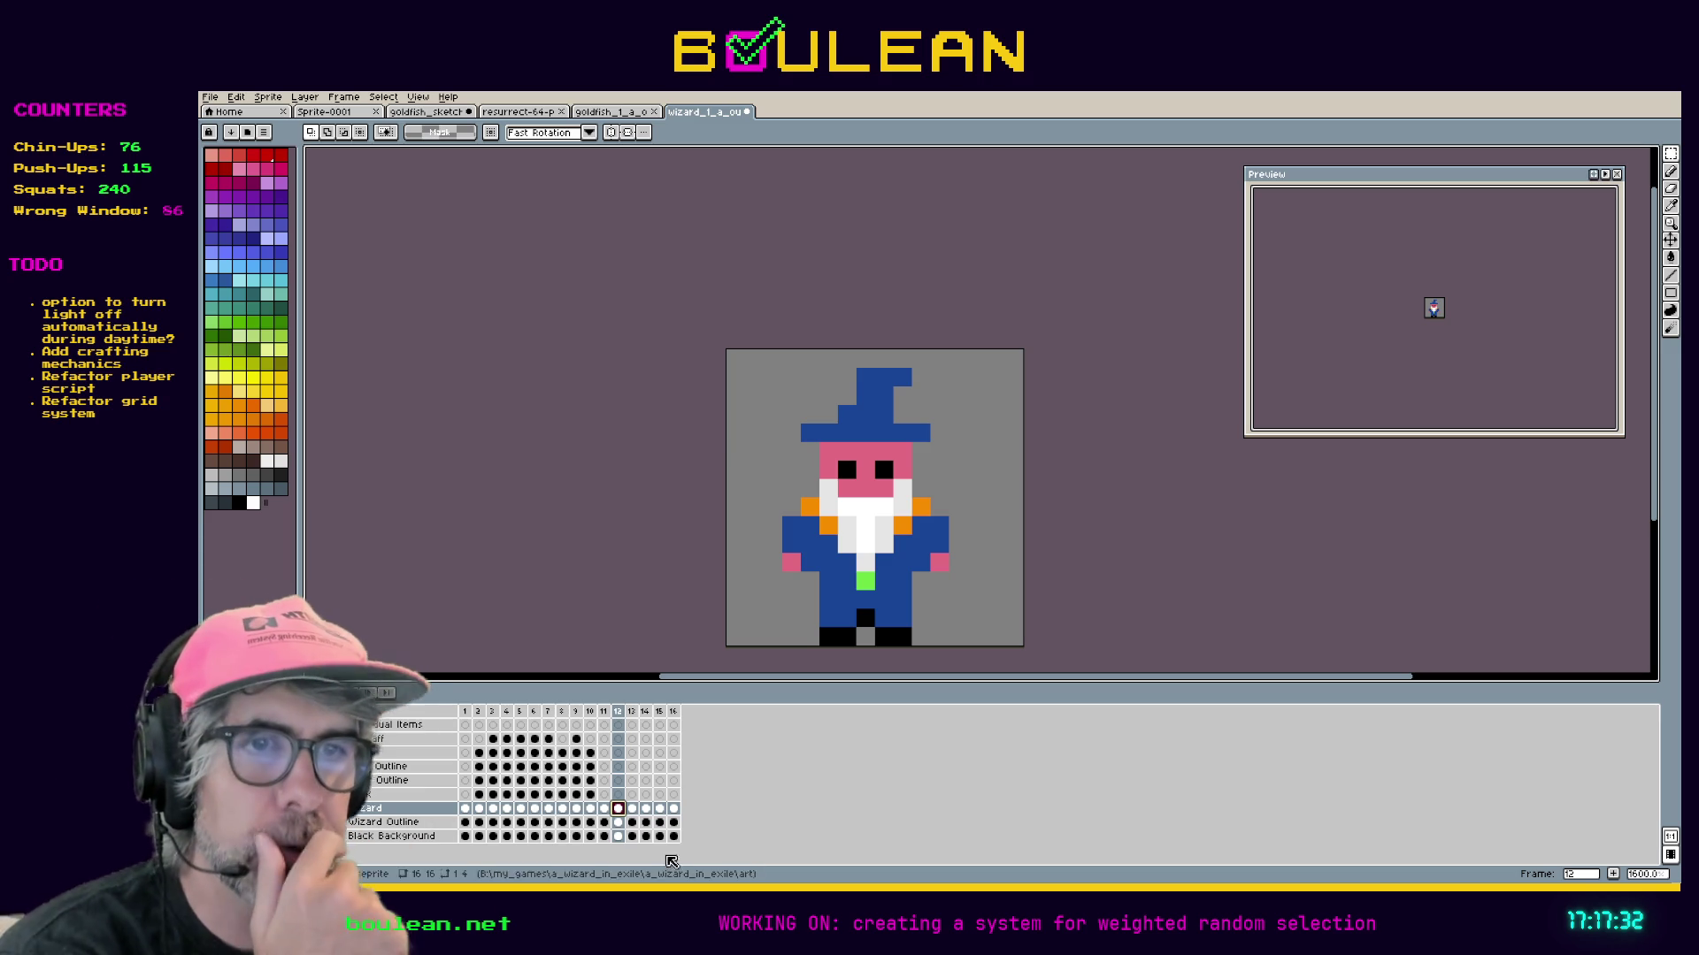
Review the arm-raising poses in frames 13, 14, 15 and 16.
{"action": "left_click", "coordinate": [633, 812]}
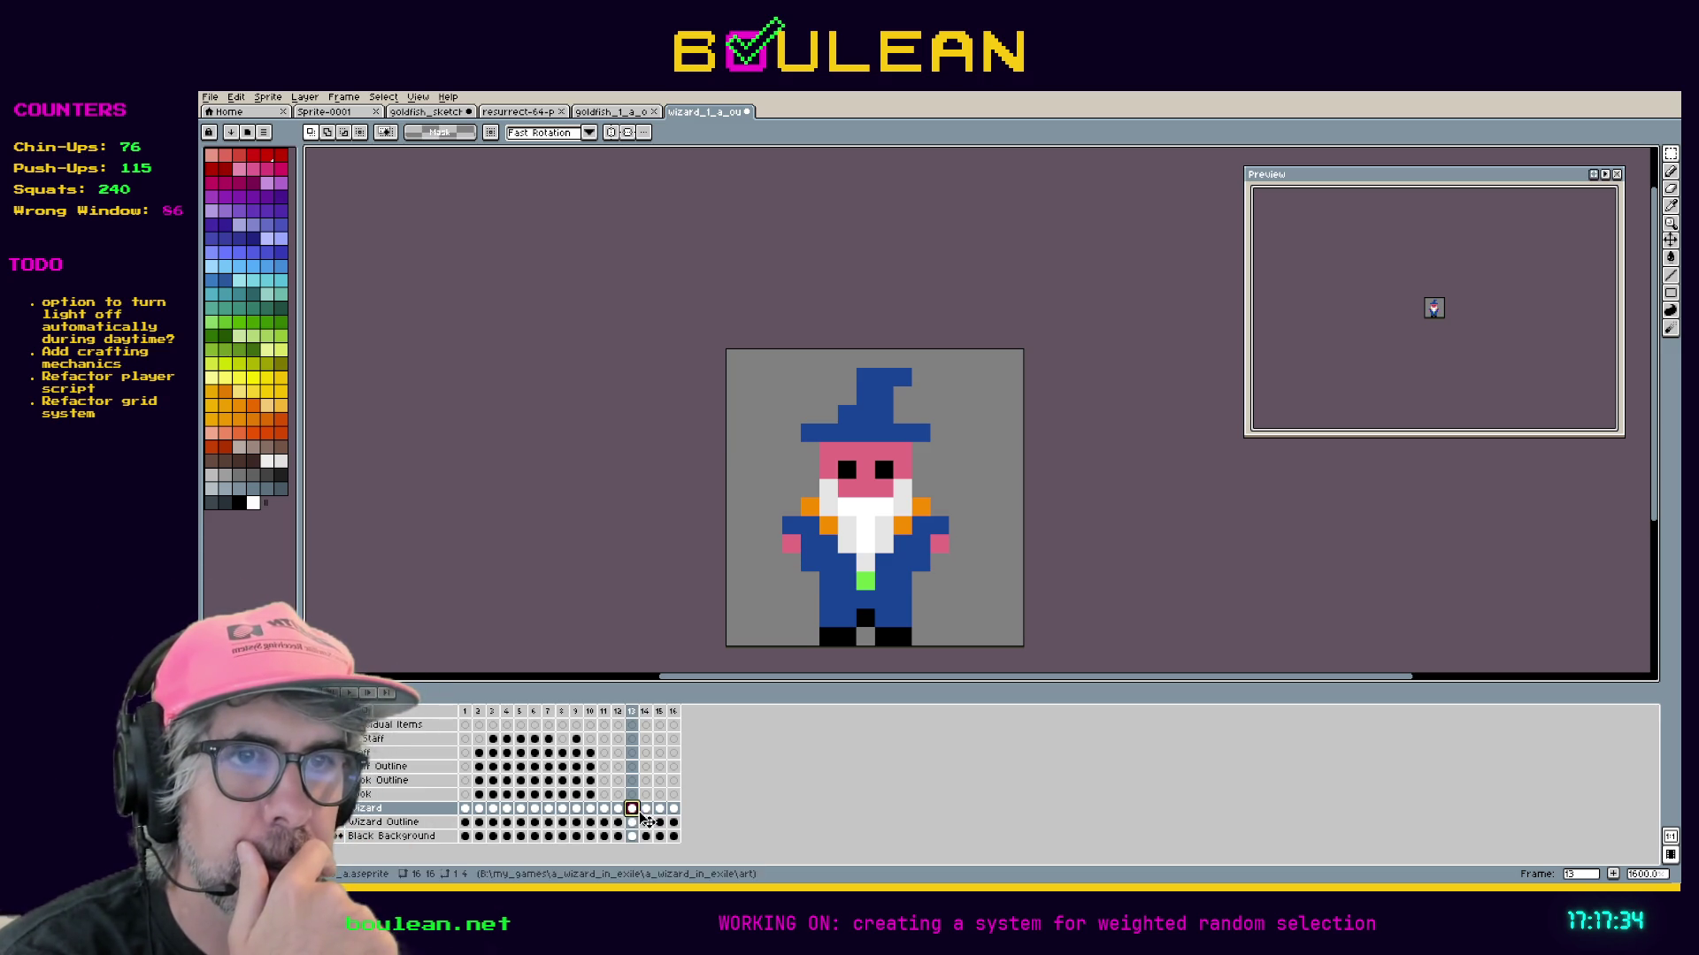
{"action": "left_click", "coordinate": [645, 810]}
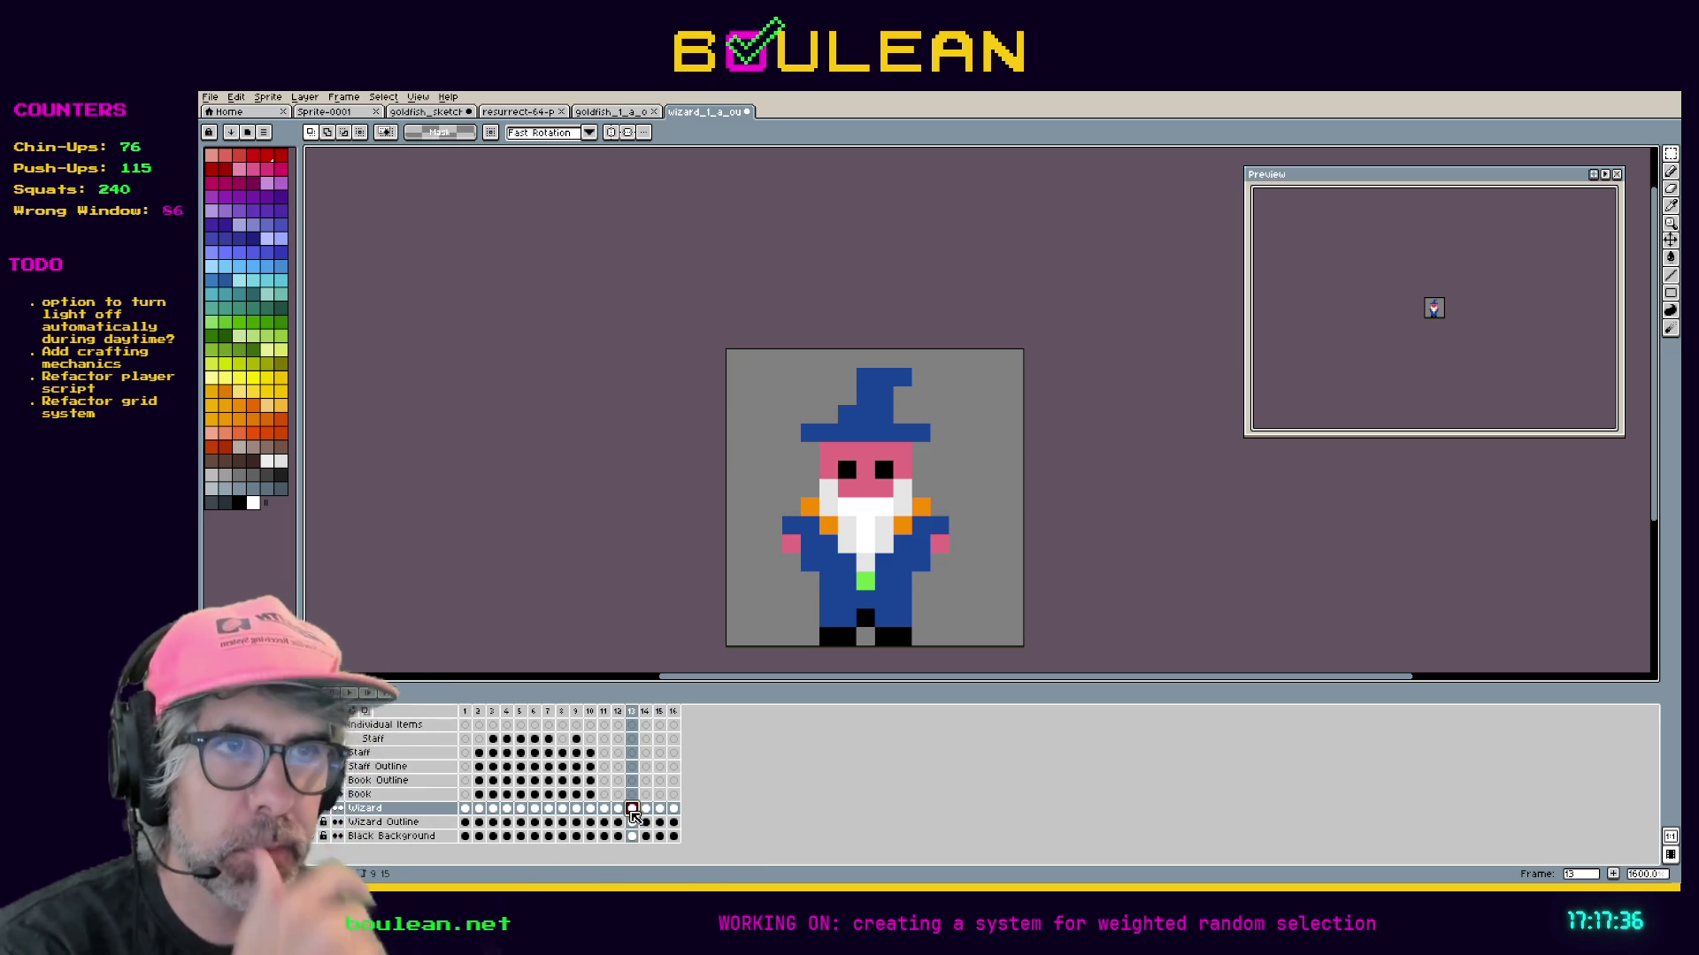
{"action": "key", "text": "b"}
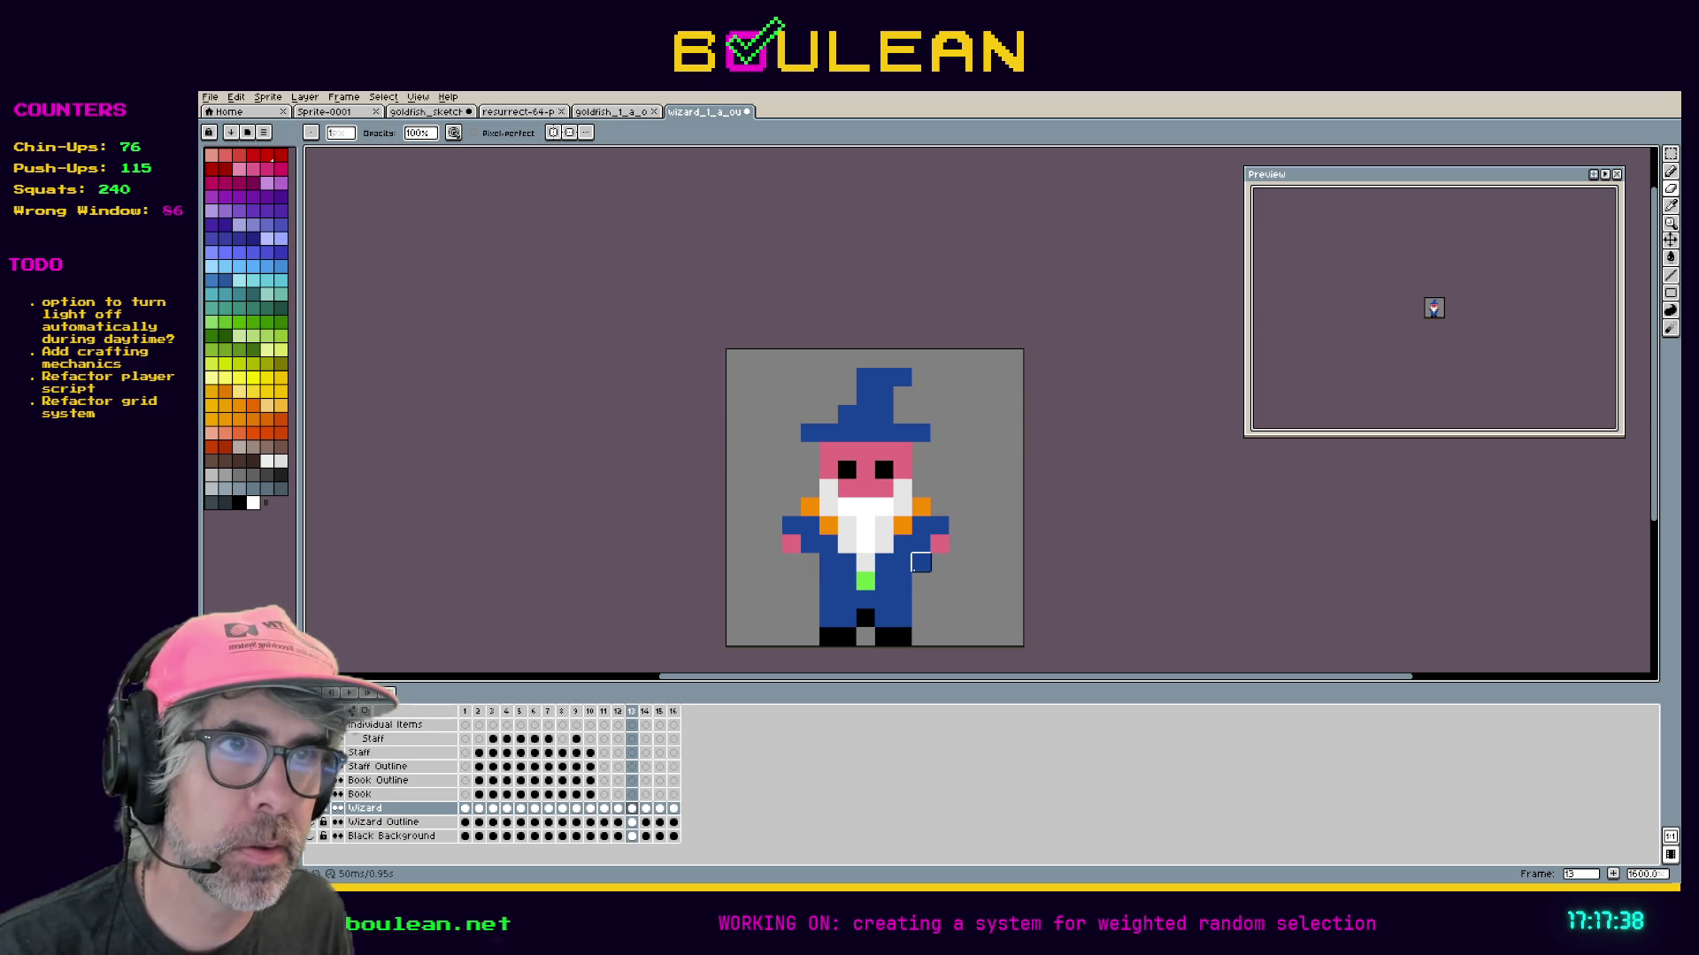
{"action": "left_click", "coordinate": [646, 809]}
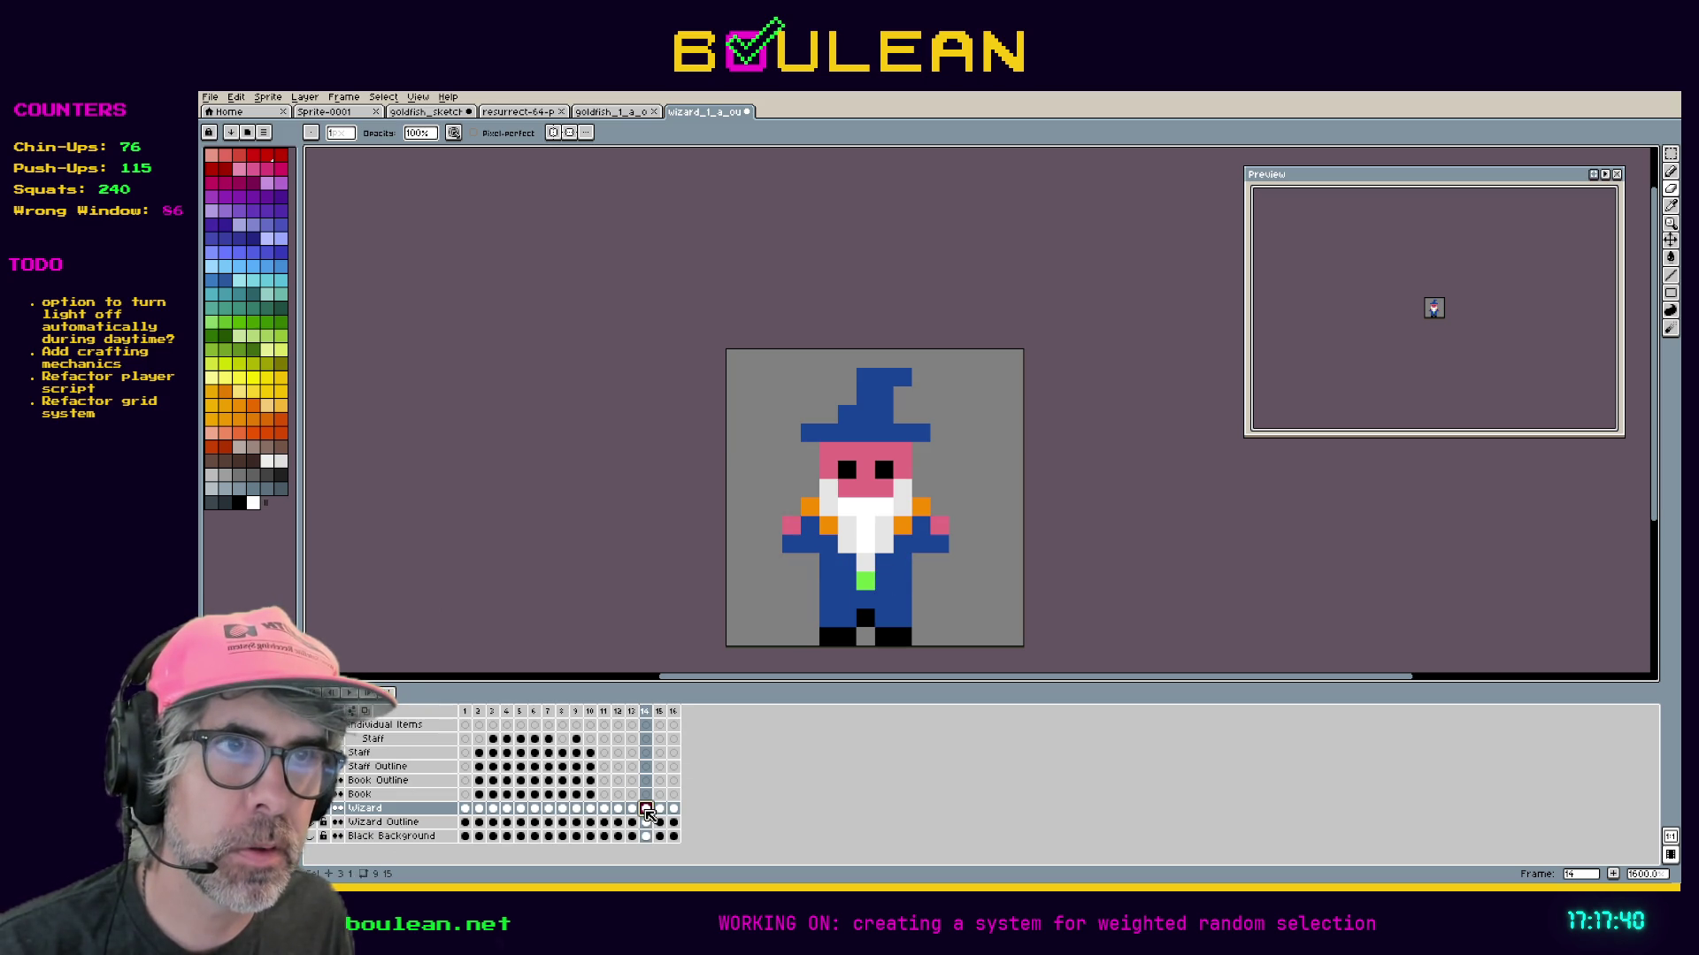
{"action": "left_click", "coordinate": [660, 809]}
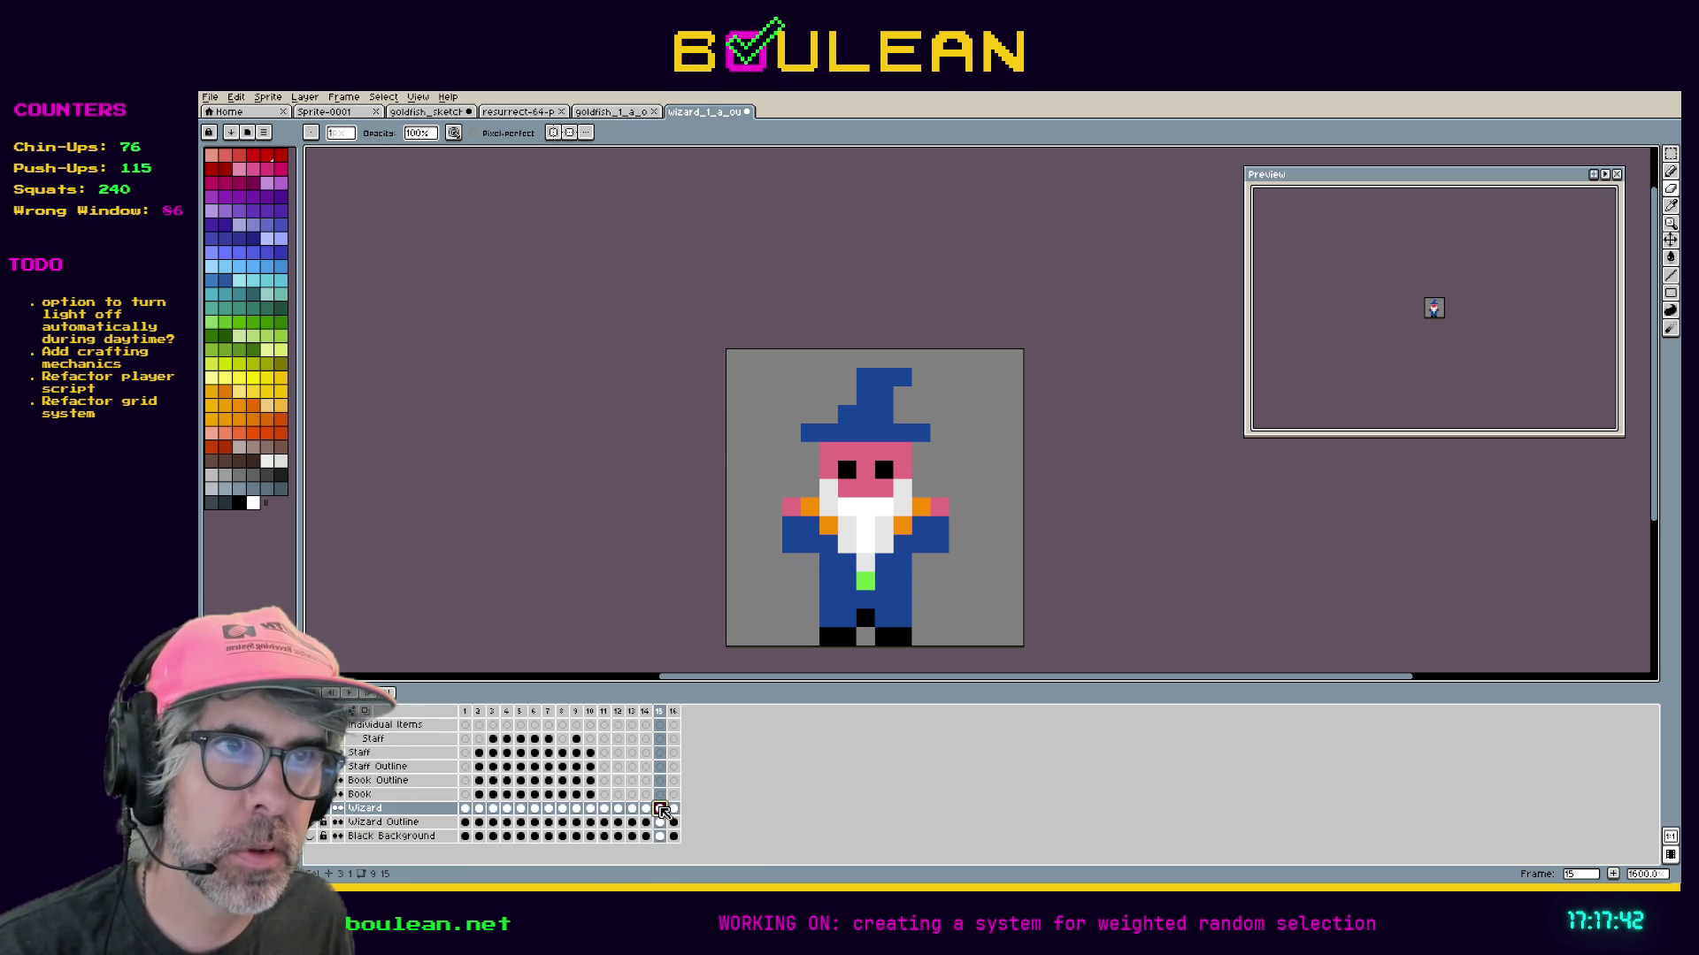
{"action": "left_click", "coordinate": [674, 809]}
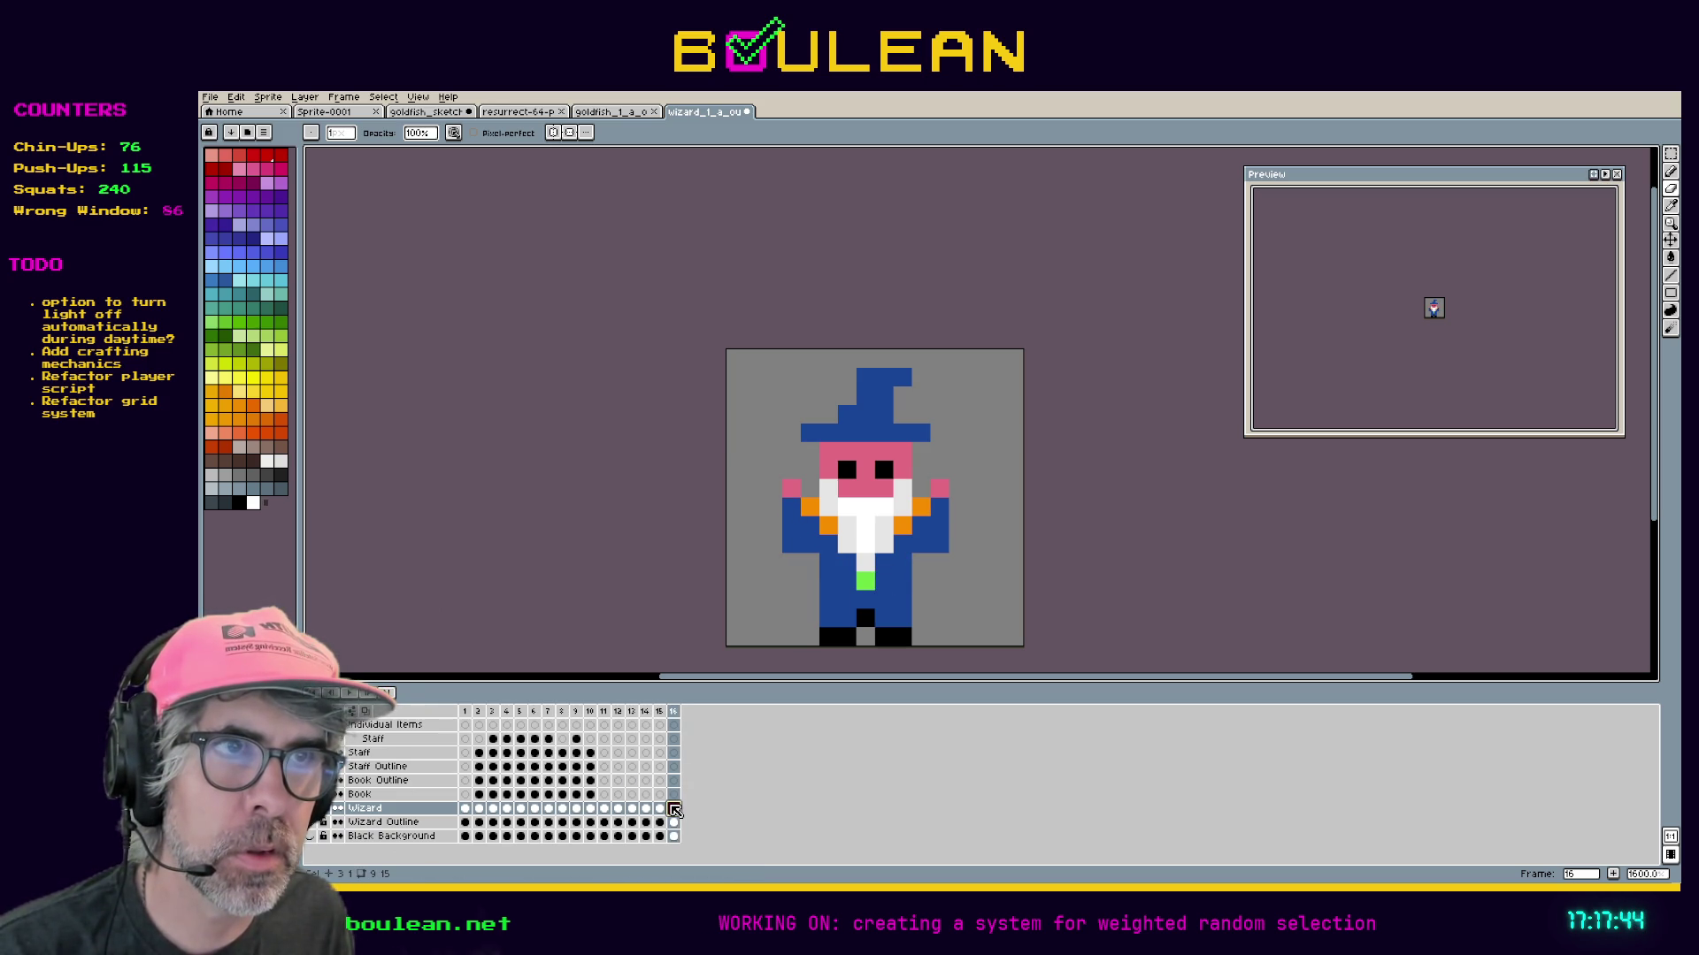
{"action": "right_click", "coordinate": [675, 712]}
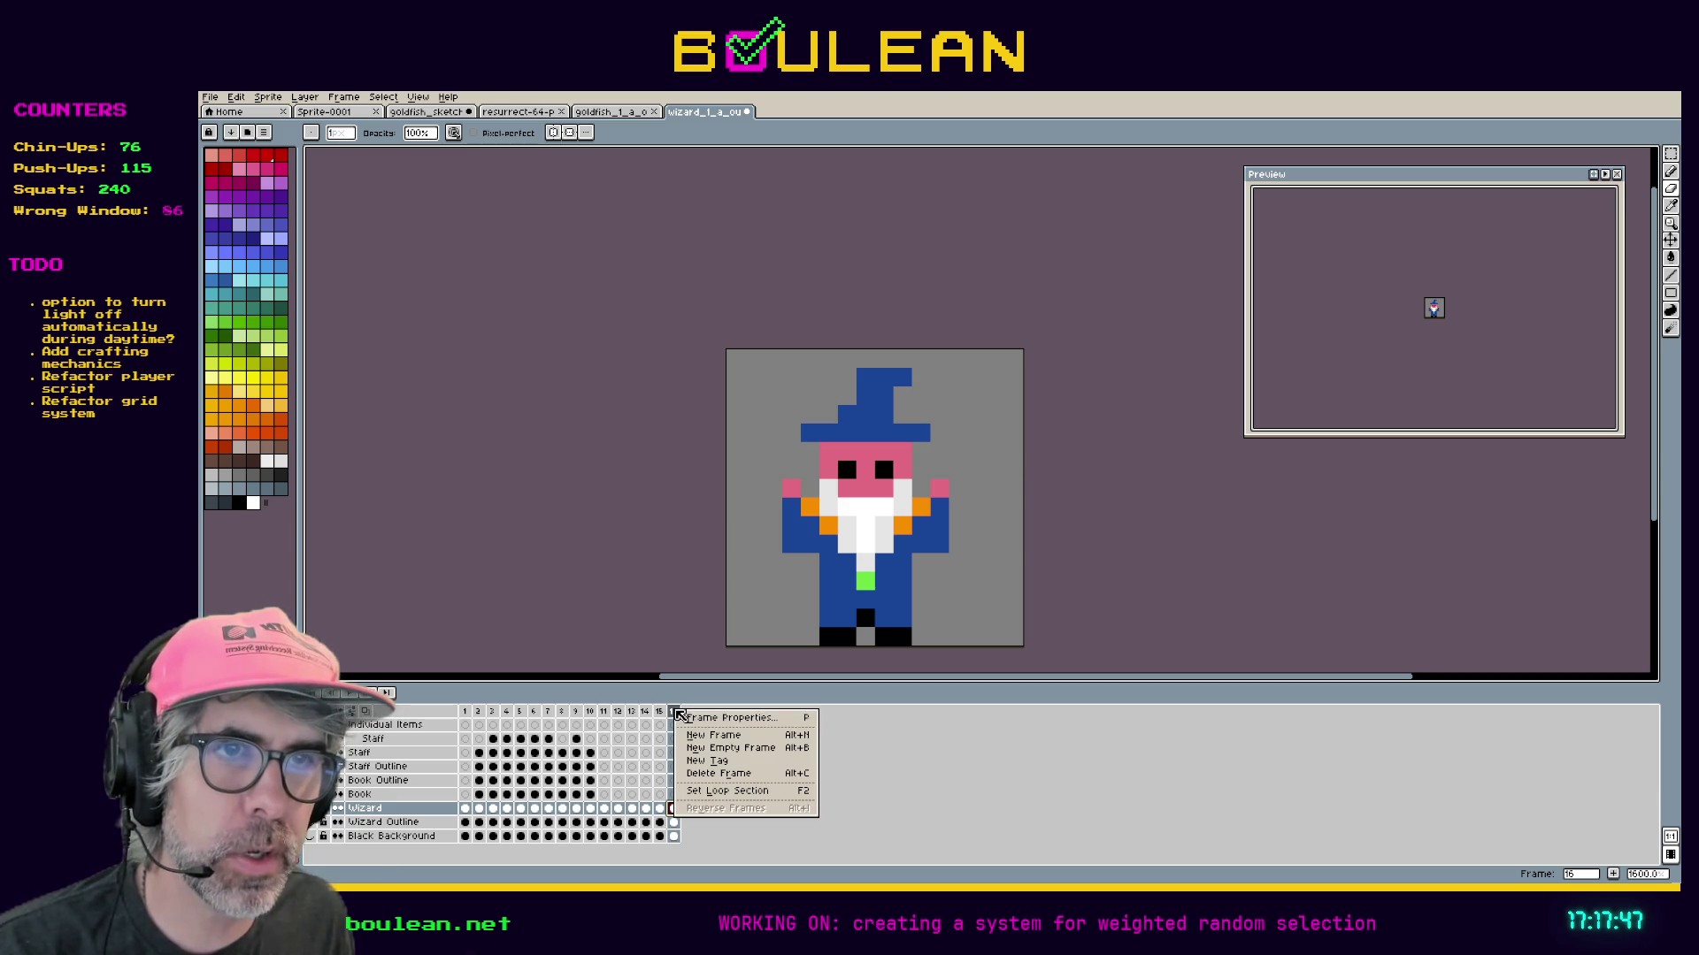
Add a new frame 17 after frame 16 and select only its Wizard cel.
{"action": "left_click", "coordinate": [713, 735]}
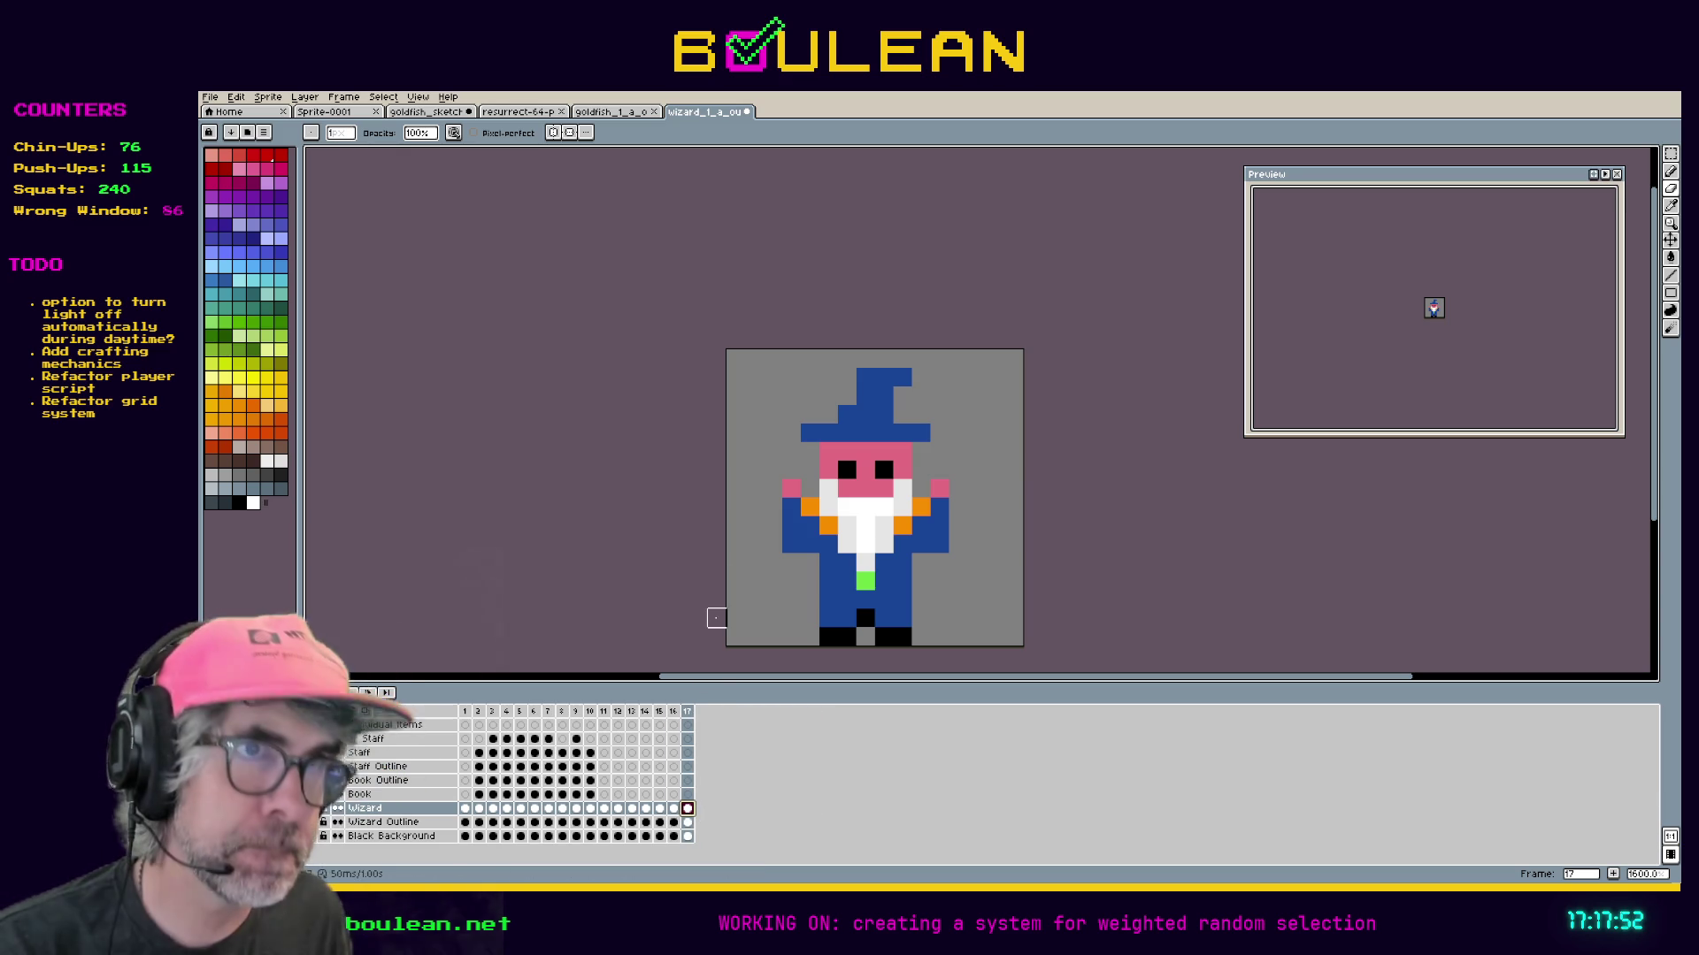
{"action": "key", "text": "m"}
{"action": "left_click_drag", "start_coordinate": [770, 467], "coordinate": [793, 536]}
{"action": "key", "text": "ctrl+d"}
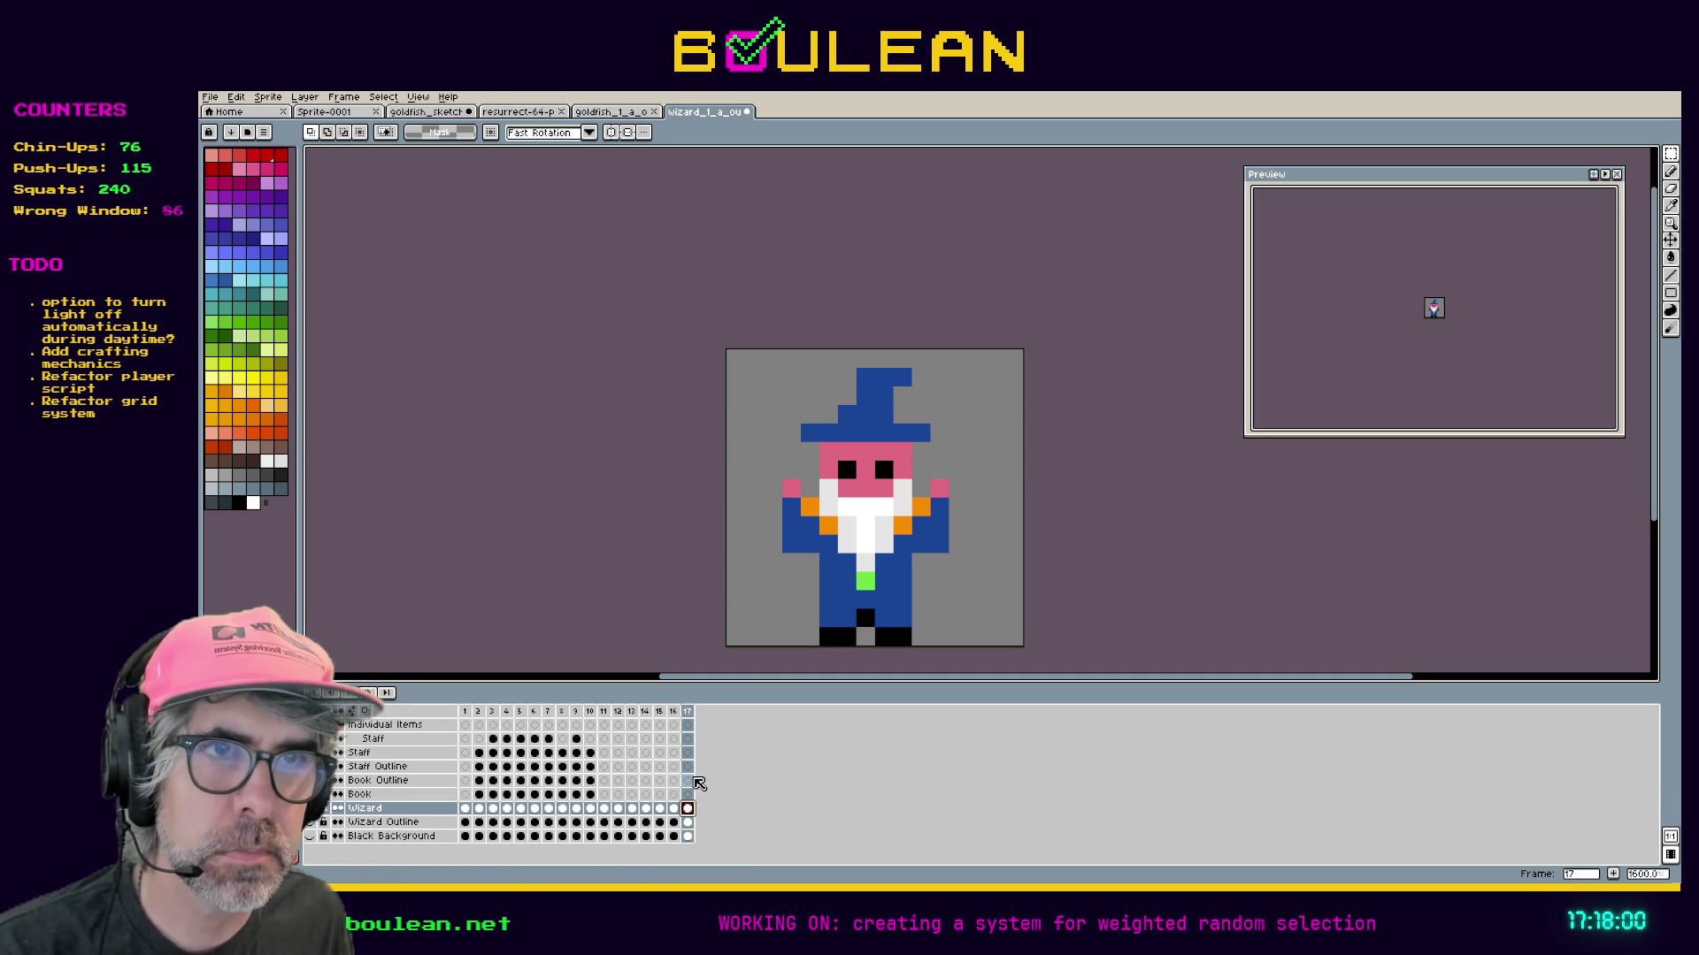
{"action": "left_click", "coordinate": [687, 713]}
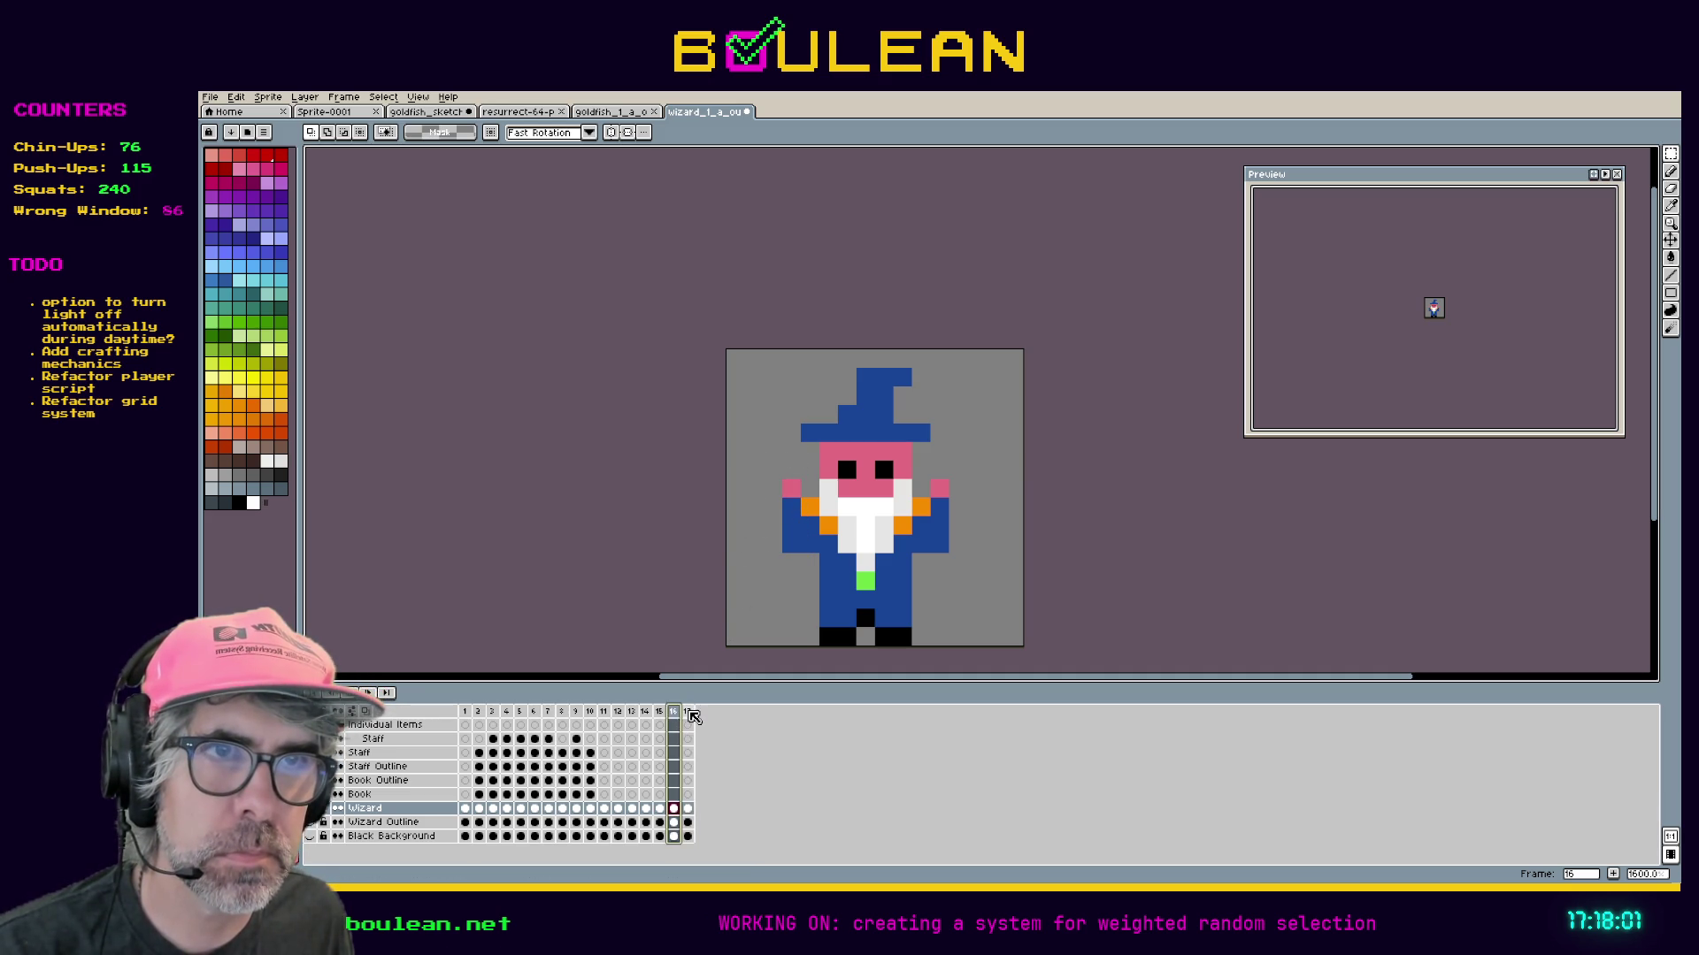
{"action": "left_click", "coordinate": [371, 809]}
Raise the wizard's left and right arms slightly higher in frame 17.
{"action": "mouse_move", "coordinate": [782, 498]}
{"action": "left_mouse_down"}
{"action": "mouse_move", "coordinate": [803, 555]}
{"action": "mouse_move", "coordinate": [799, 535]}
{"action": "left_mouse_up"}
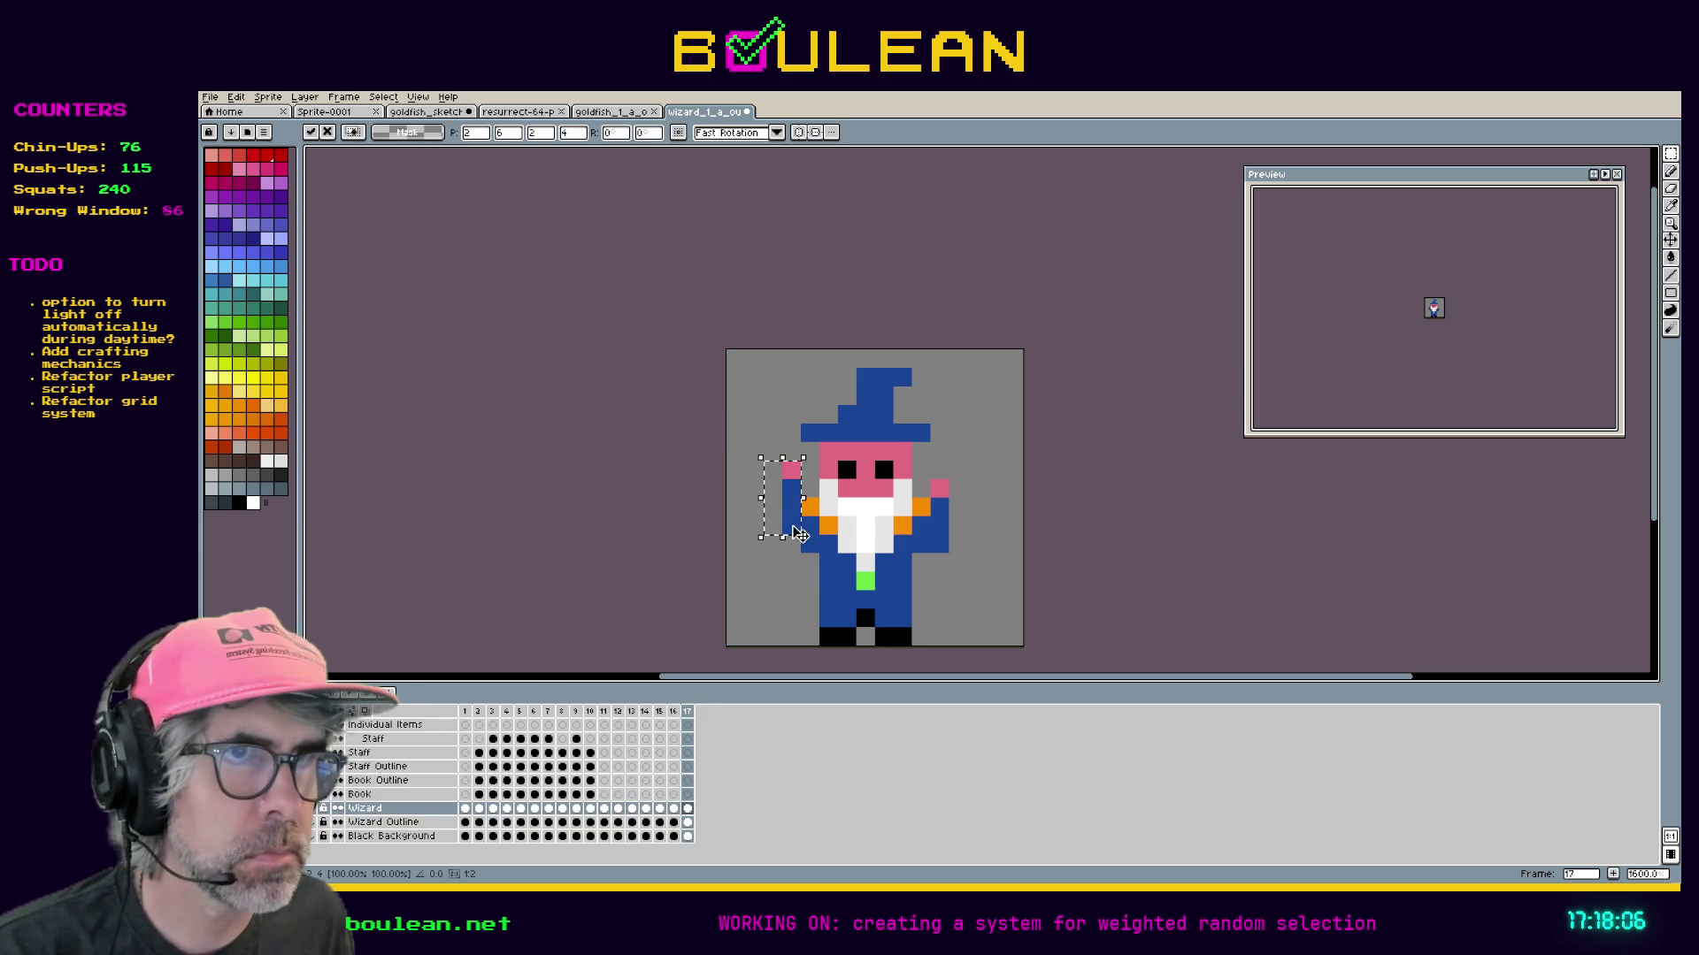
{"action": "left_click_drag", "start_coordinate": [969, 557], "coordinate": [927, 476]}
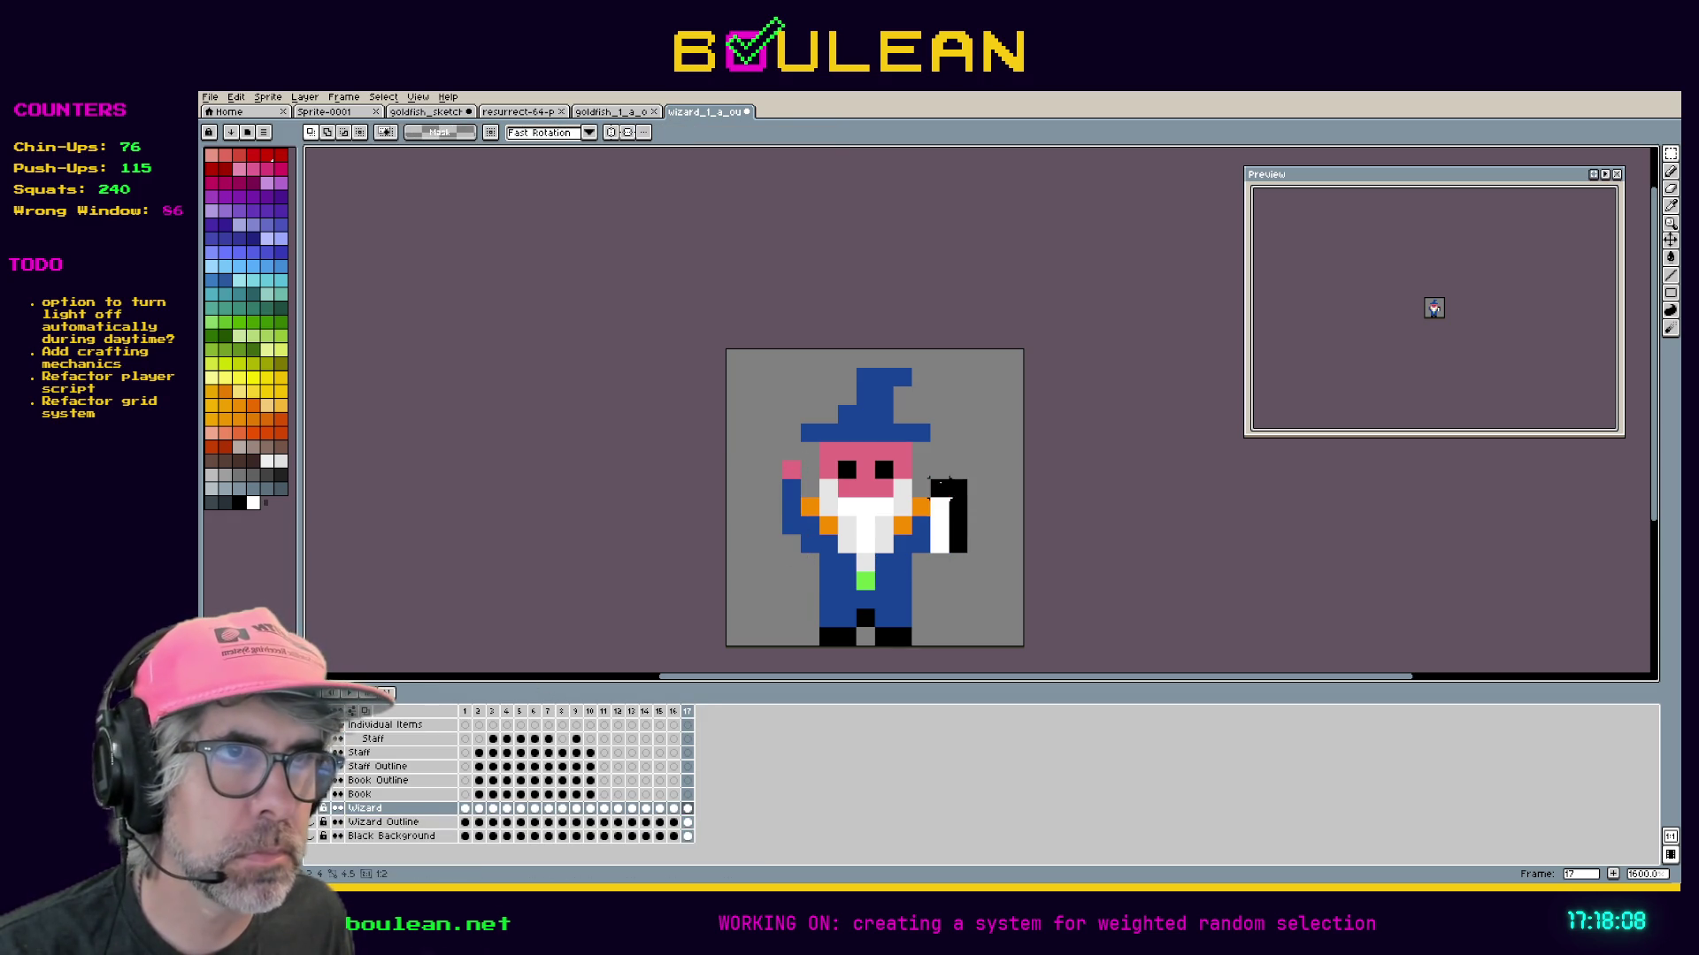
{"action": "mouse_move", "coordinate": [947, 540]}
{"action": "left_mouse_down"}
{"action": "mouse_move", "coordinate": [946, 521]}
{"action": "mouse_move", "coordinate": [947, 539]}
{"action": "left_mouse_up"}
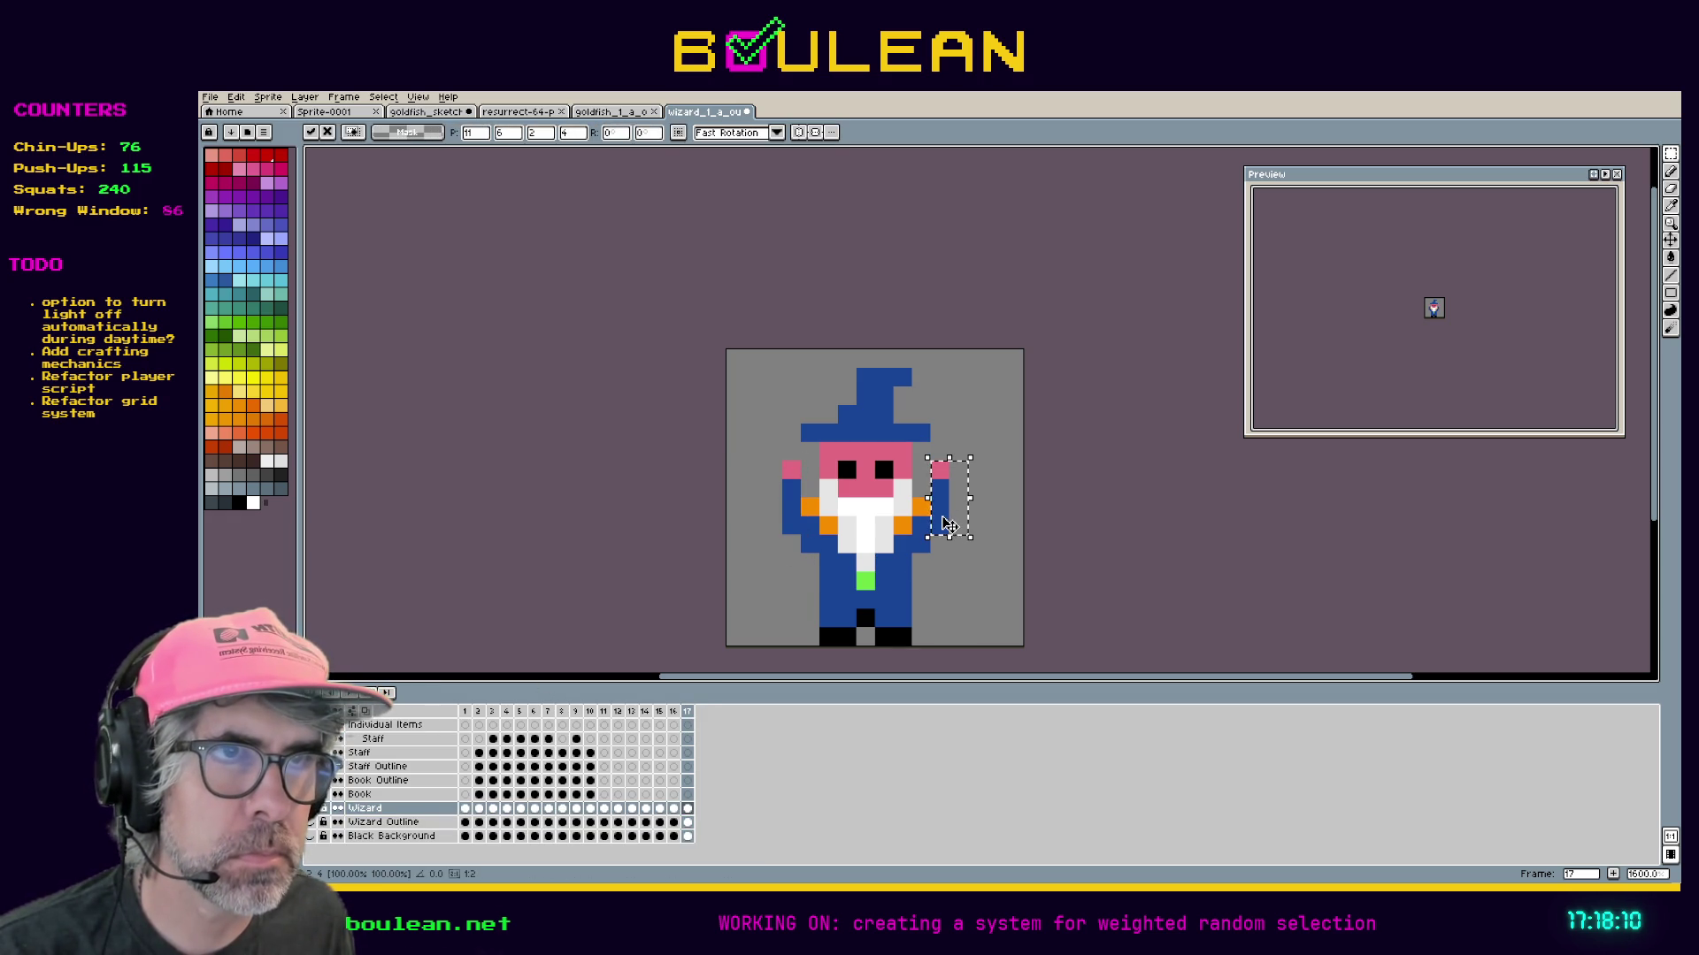
{"action": "left_click", "coordinate": [975, 561]}
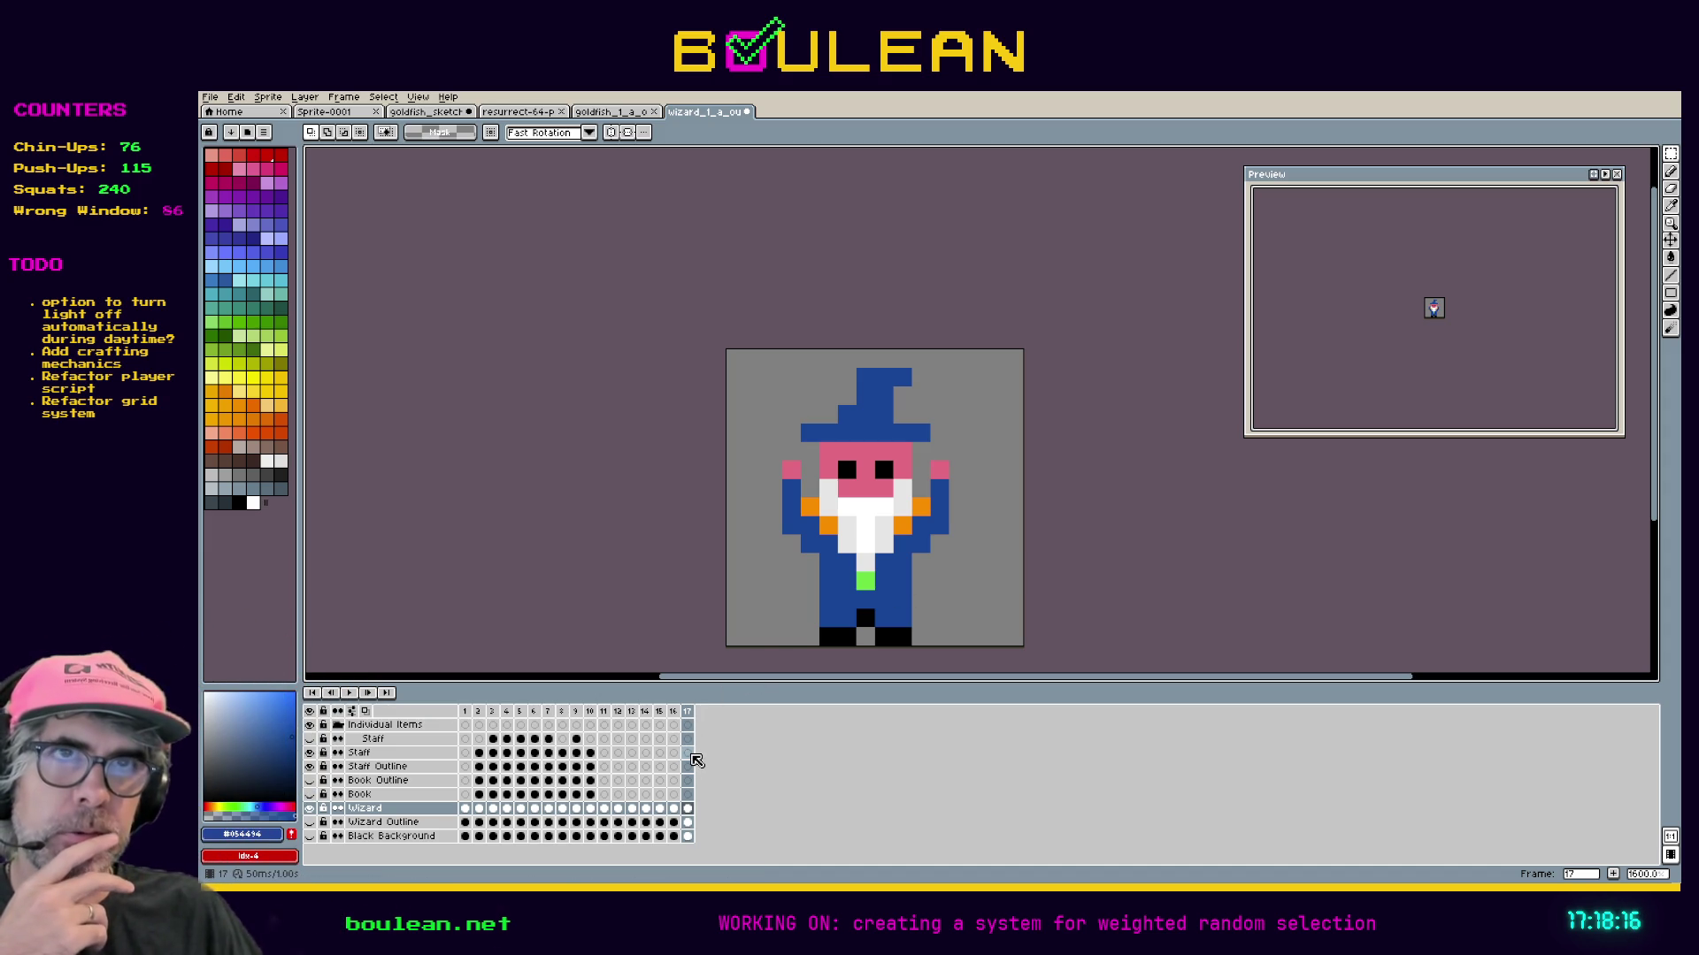
In the goldfish sprite, duplicate the Fish and Outline layers and merge the copies.
{"action": "left_click", "coordinate": [616, 111]}
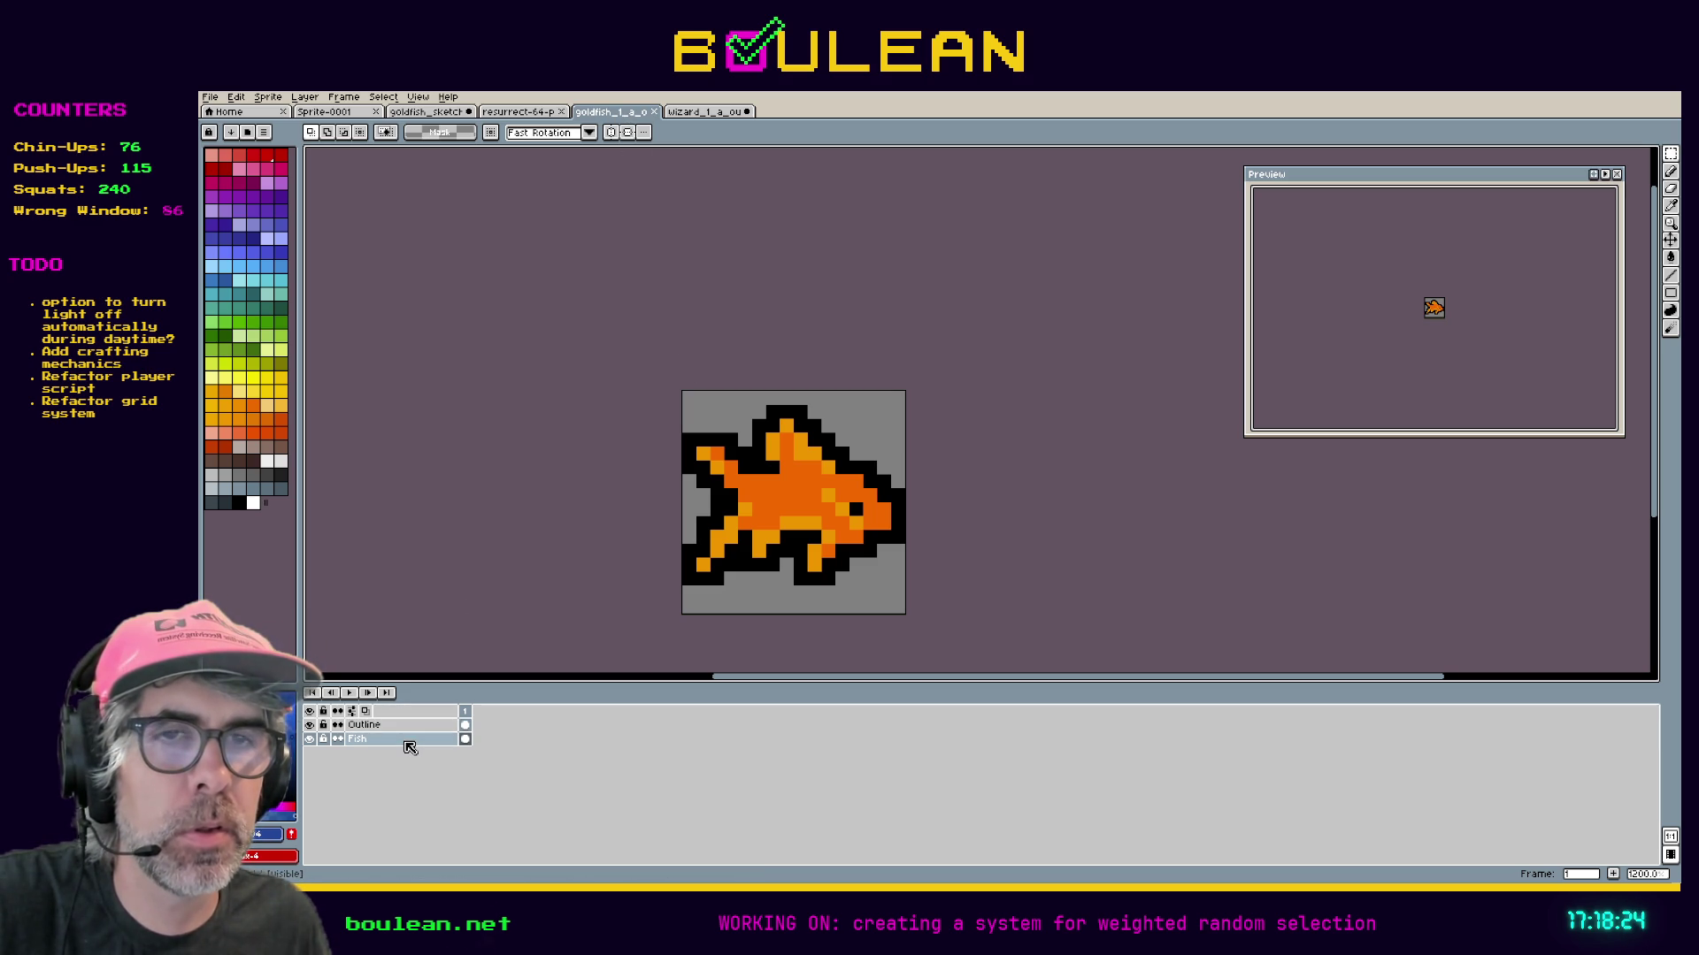
{"action": "right_click", "coordinate": [409, 748]}
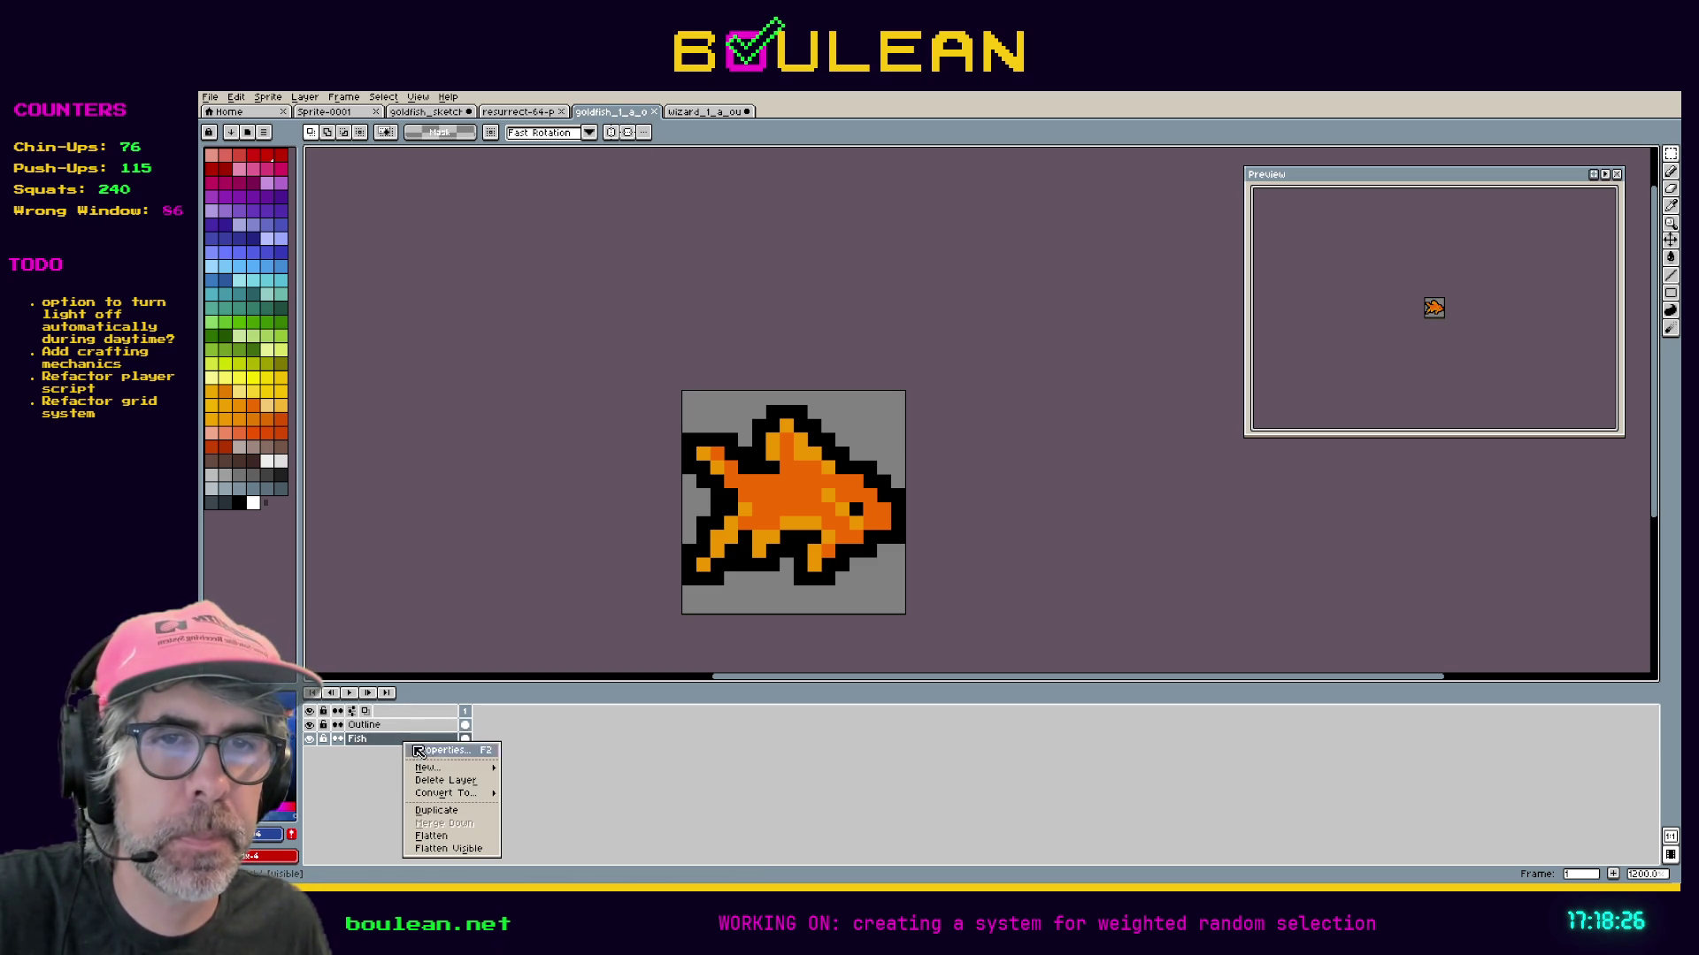
{"action": "left_click", "coordinate": [437, 812]}
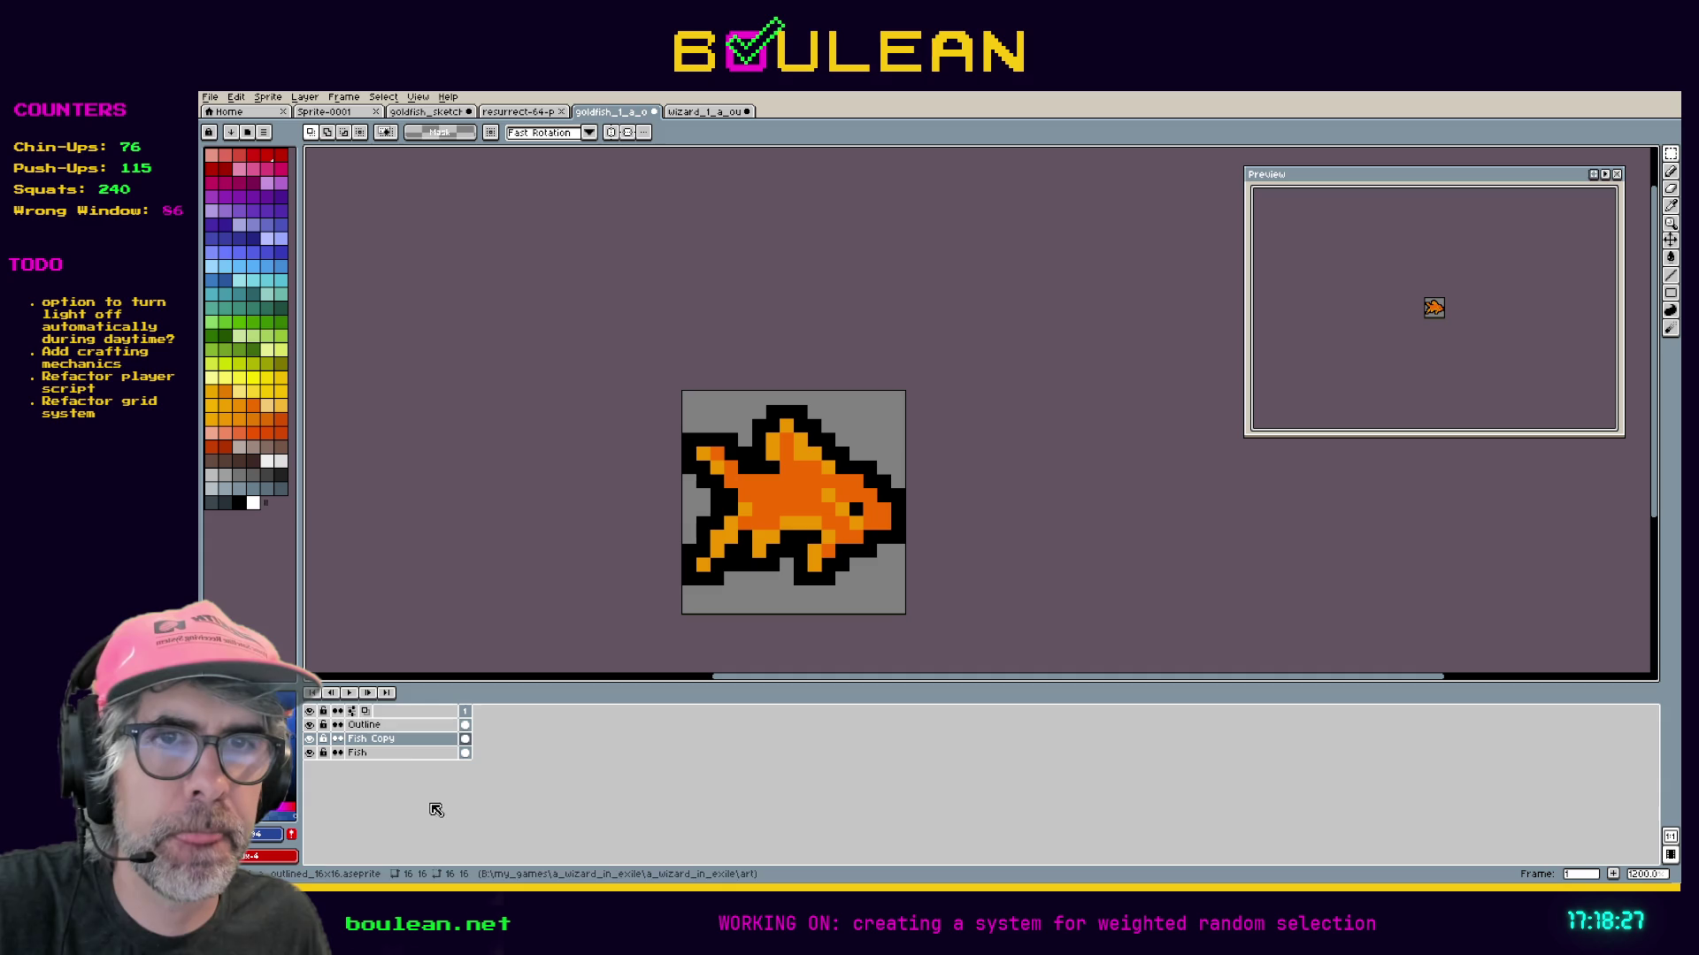
{"action": "right_click", "coordinate": [394, 731]}
{"action": "left_click", "coordinate": [442, 796]}
{"action": "left_click_drag", "start_coordinate": [392, 759], "coordinate": [394, 734]}
{"action": "left_click", "coordinate": [393, 726], "text": "shift"}
{"action": "right_click", "coordinate": [392, 726]}
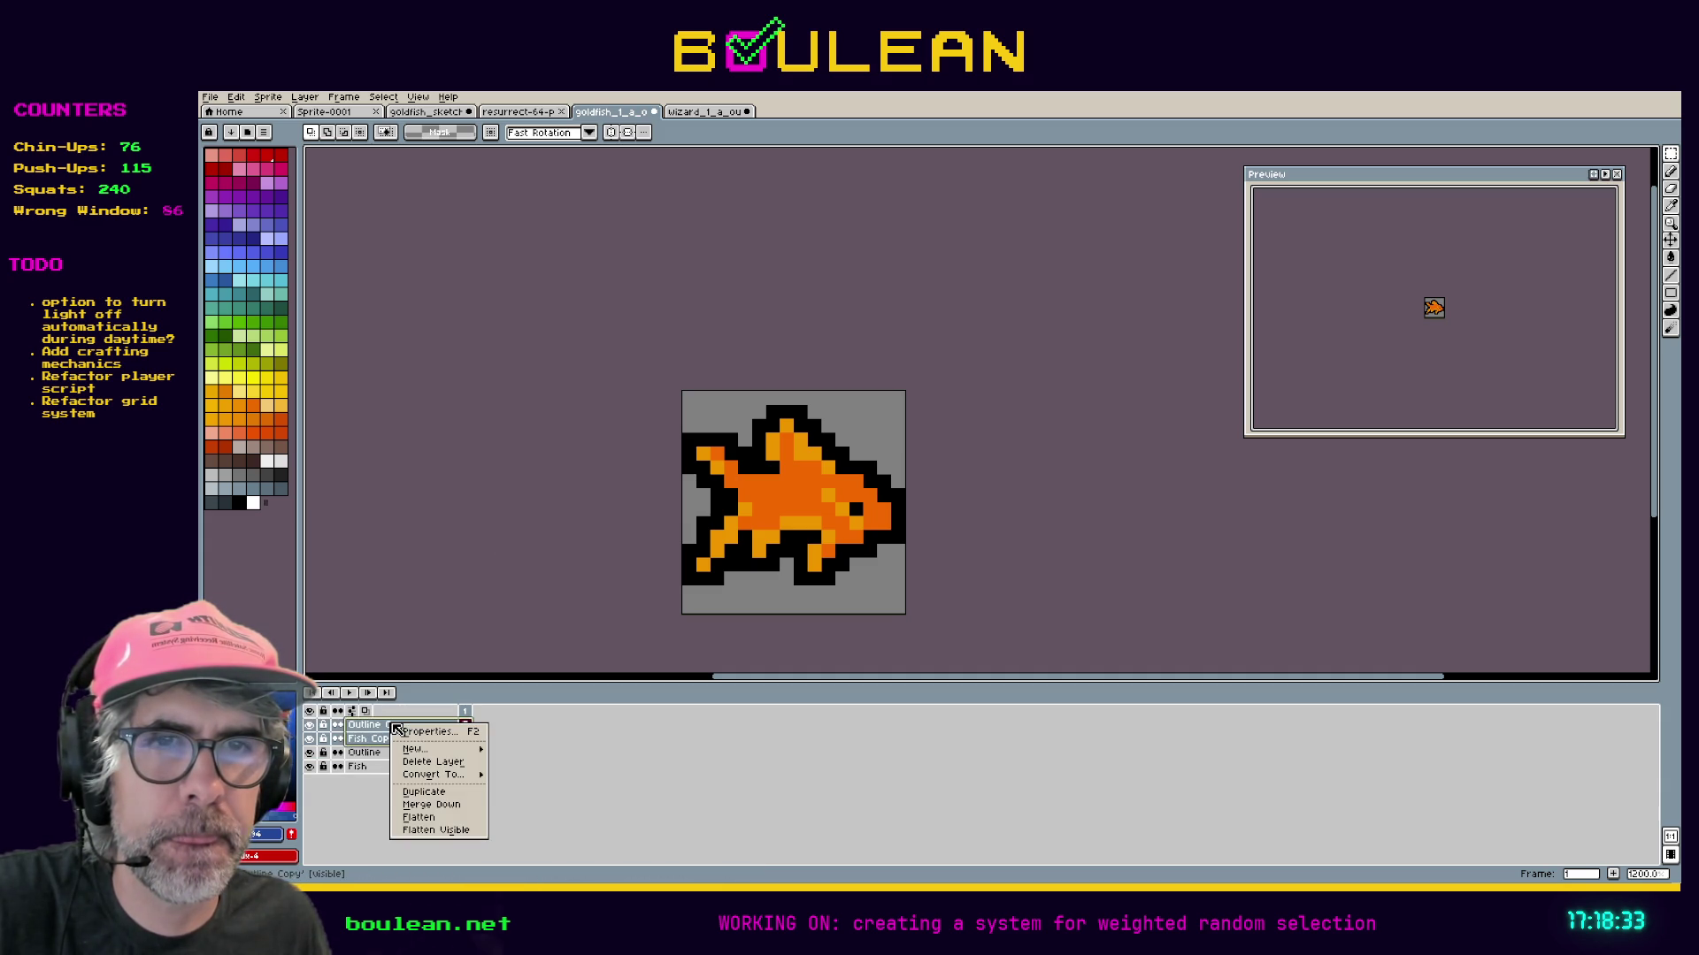
{"action": "left_click", "coordinate": [443, 815]}
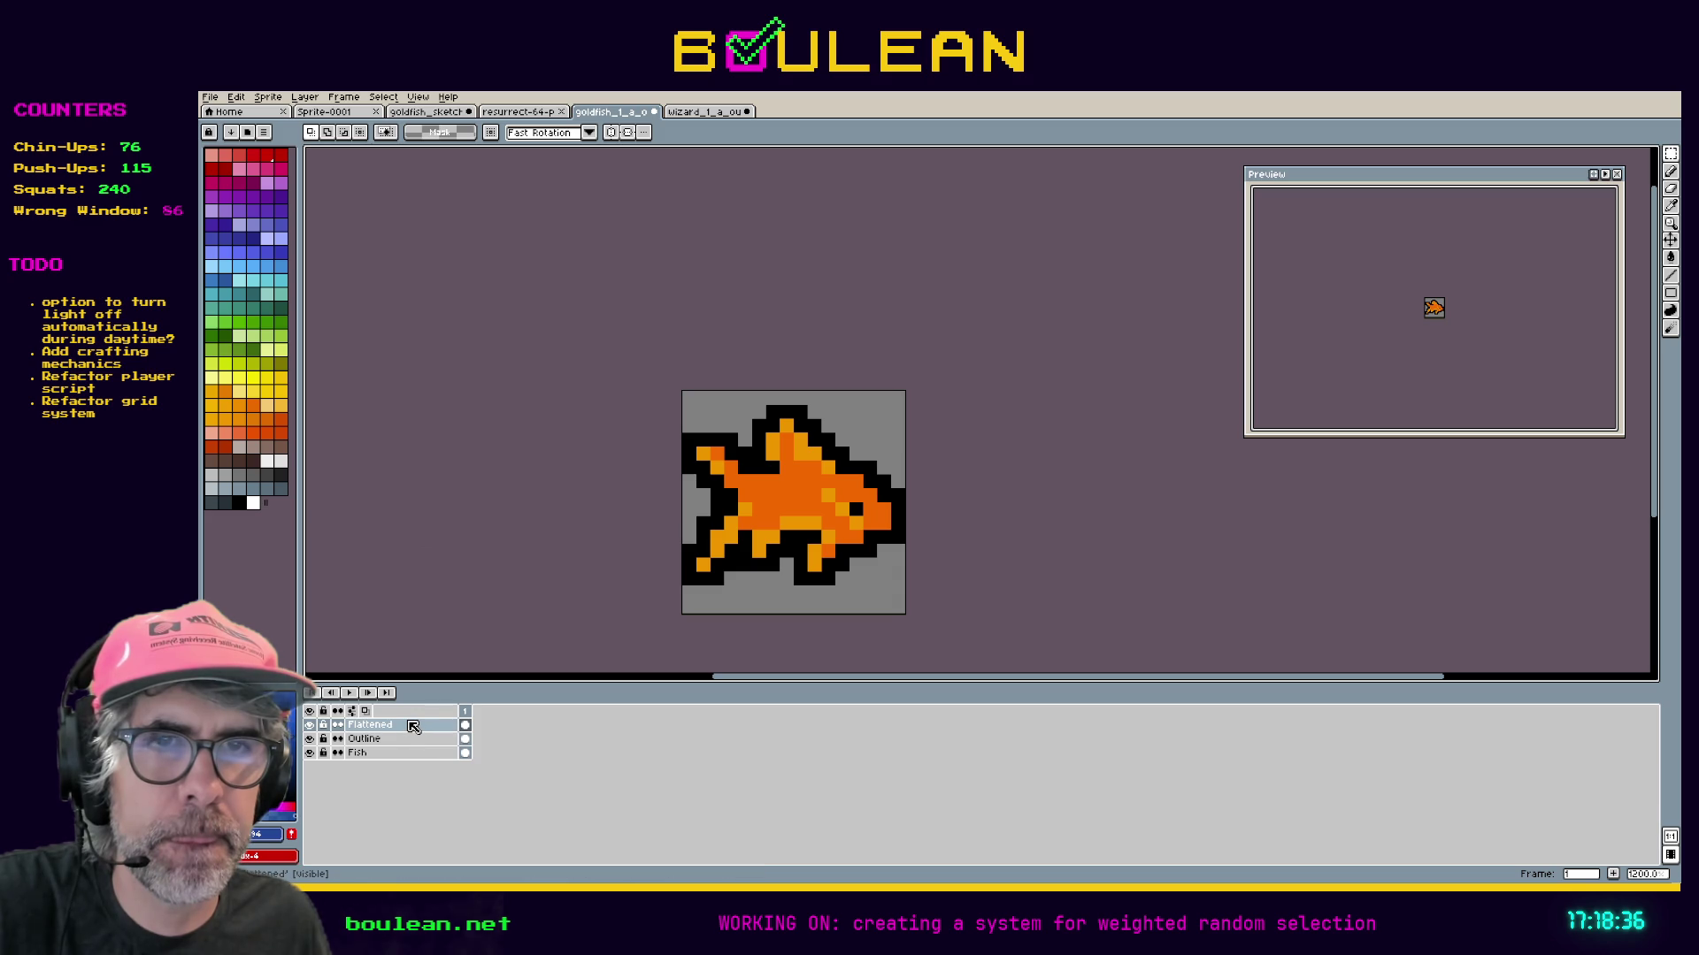
Paste the goldfish into the wizard sprite, move it 8 pixels up, then undo the paste.
{"action": "key", "text": "ctrl+a"}
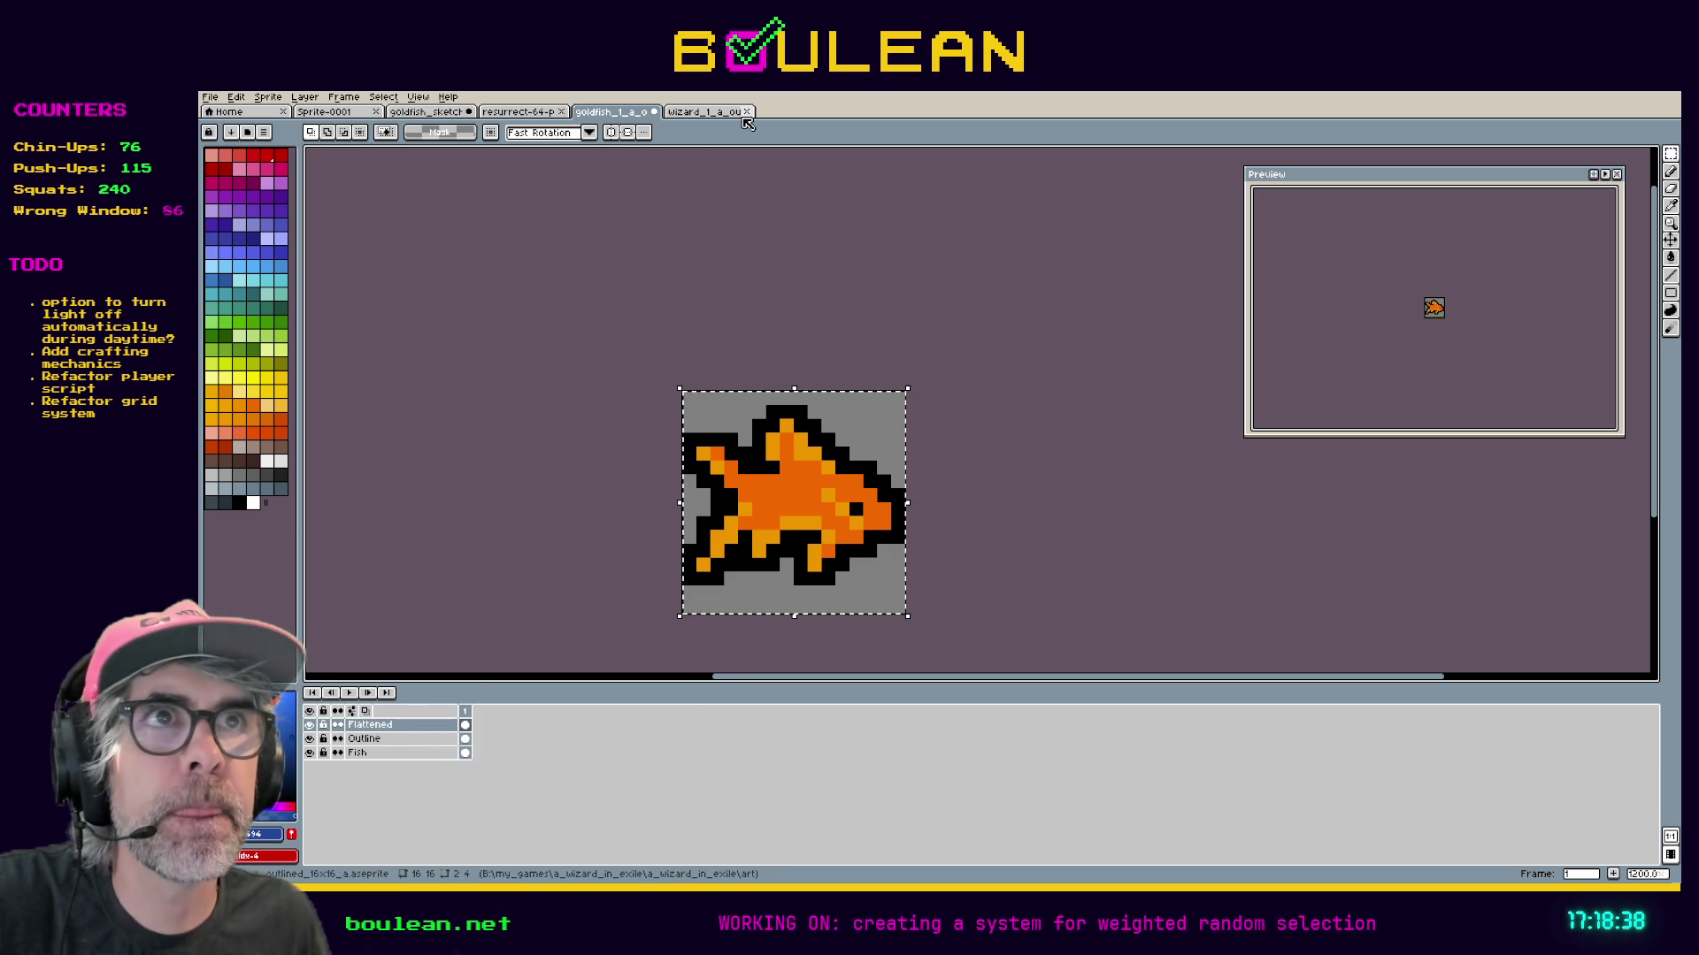
{"action": "left_click", "coordinate": [708, 112]}
{"action": "key", "text": "ctrl+v"}
{"action": "left_click_drag", "start_coordinate": [884, 516], "coordinate": [895, 380]}
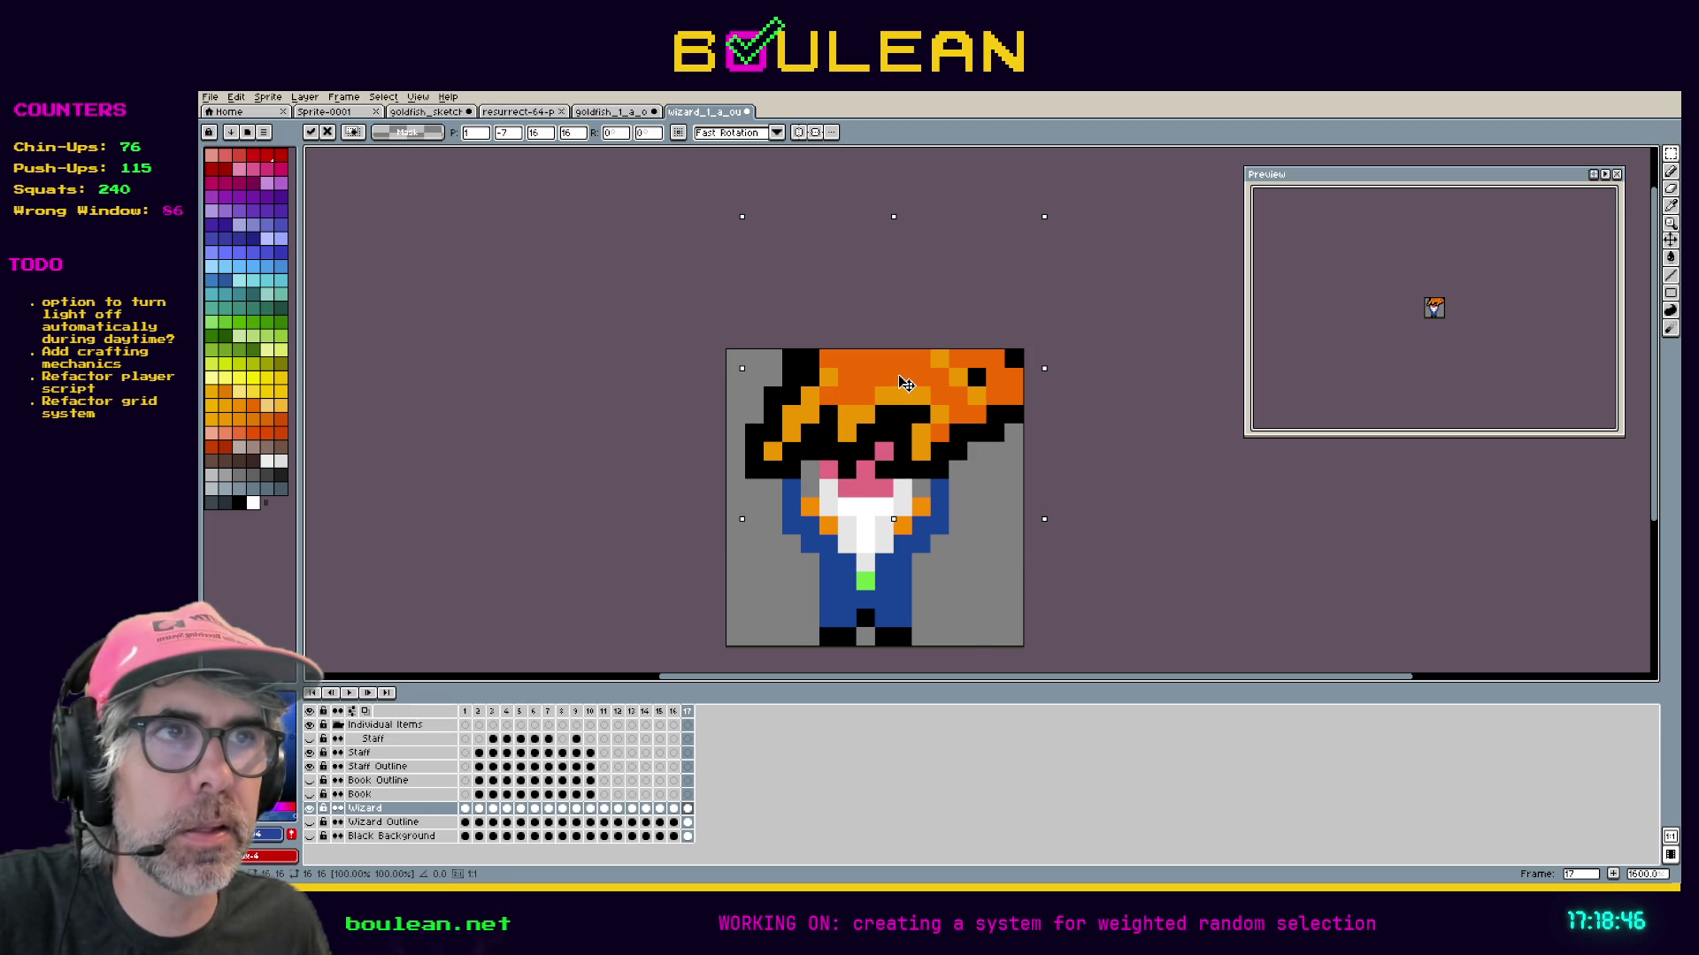
{"action": "key", "text": "ctrl+z"}
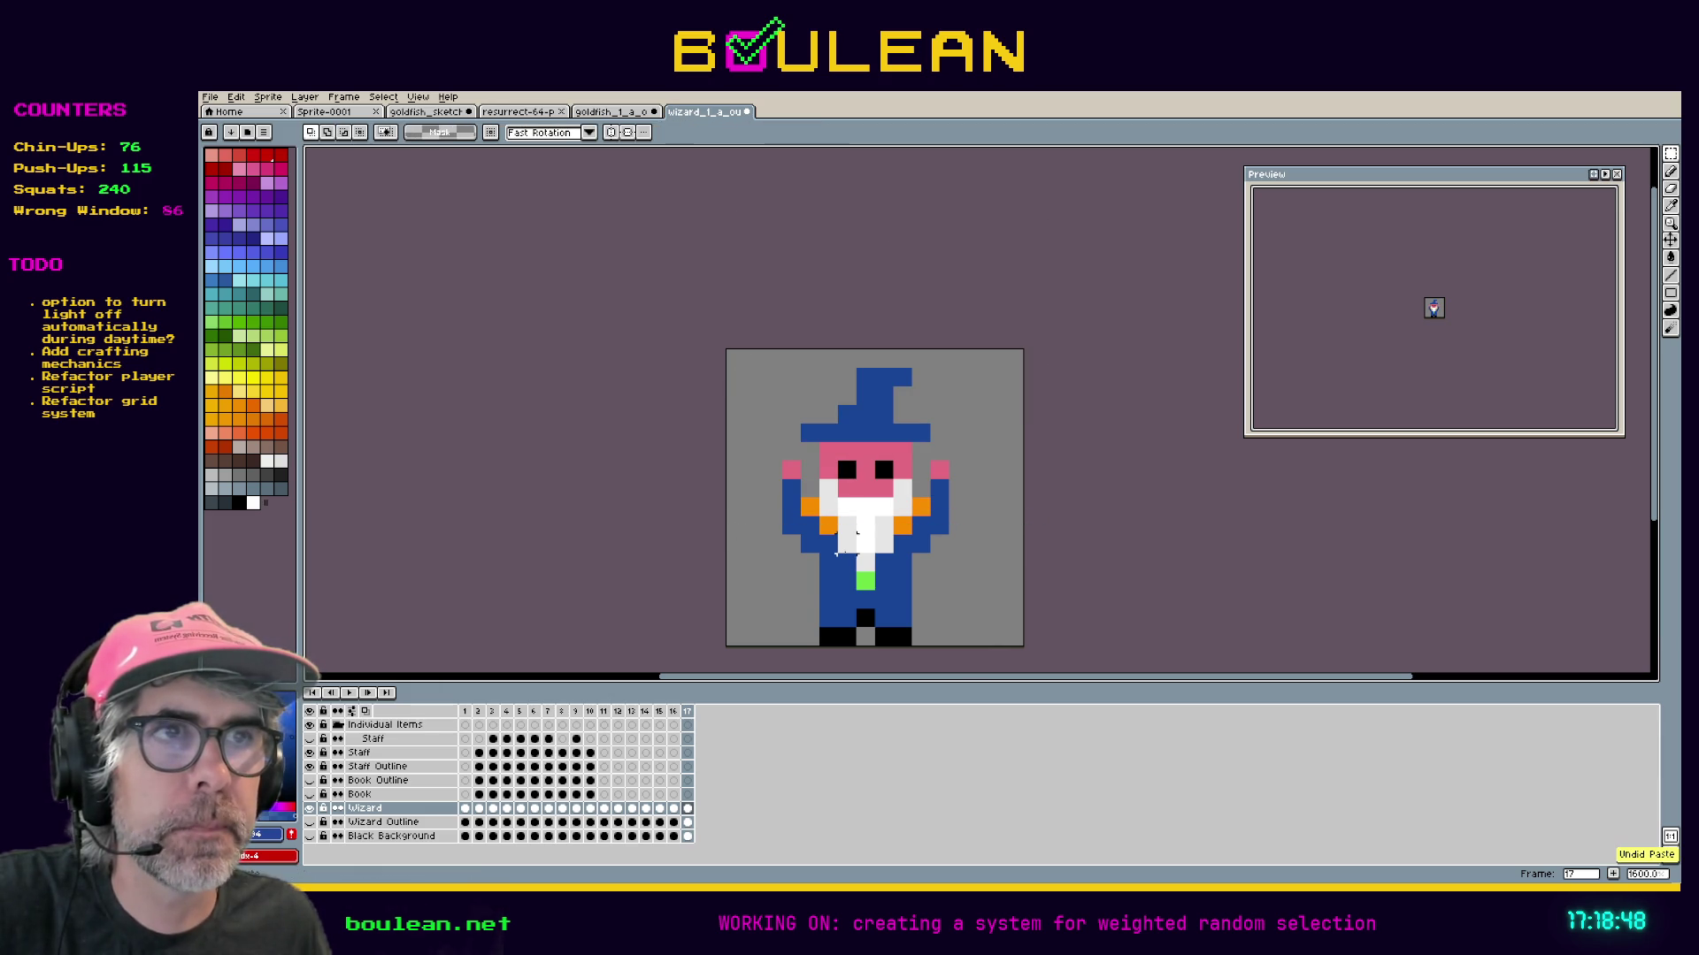
Step through frames 11 to 17 to review the wizard's arm poses.
{"action": "right_click", "coordinate": [689, 713]}
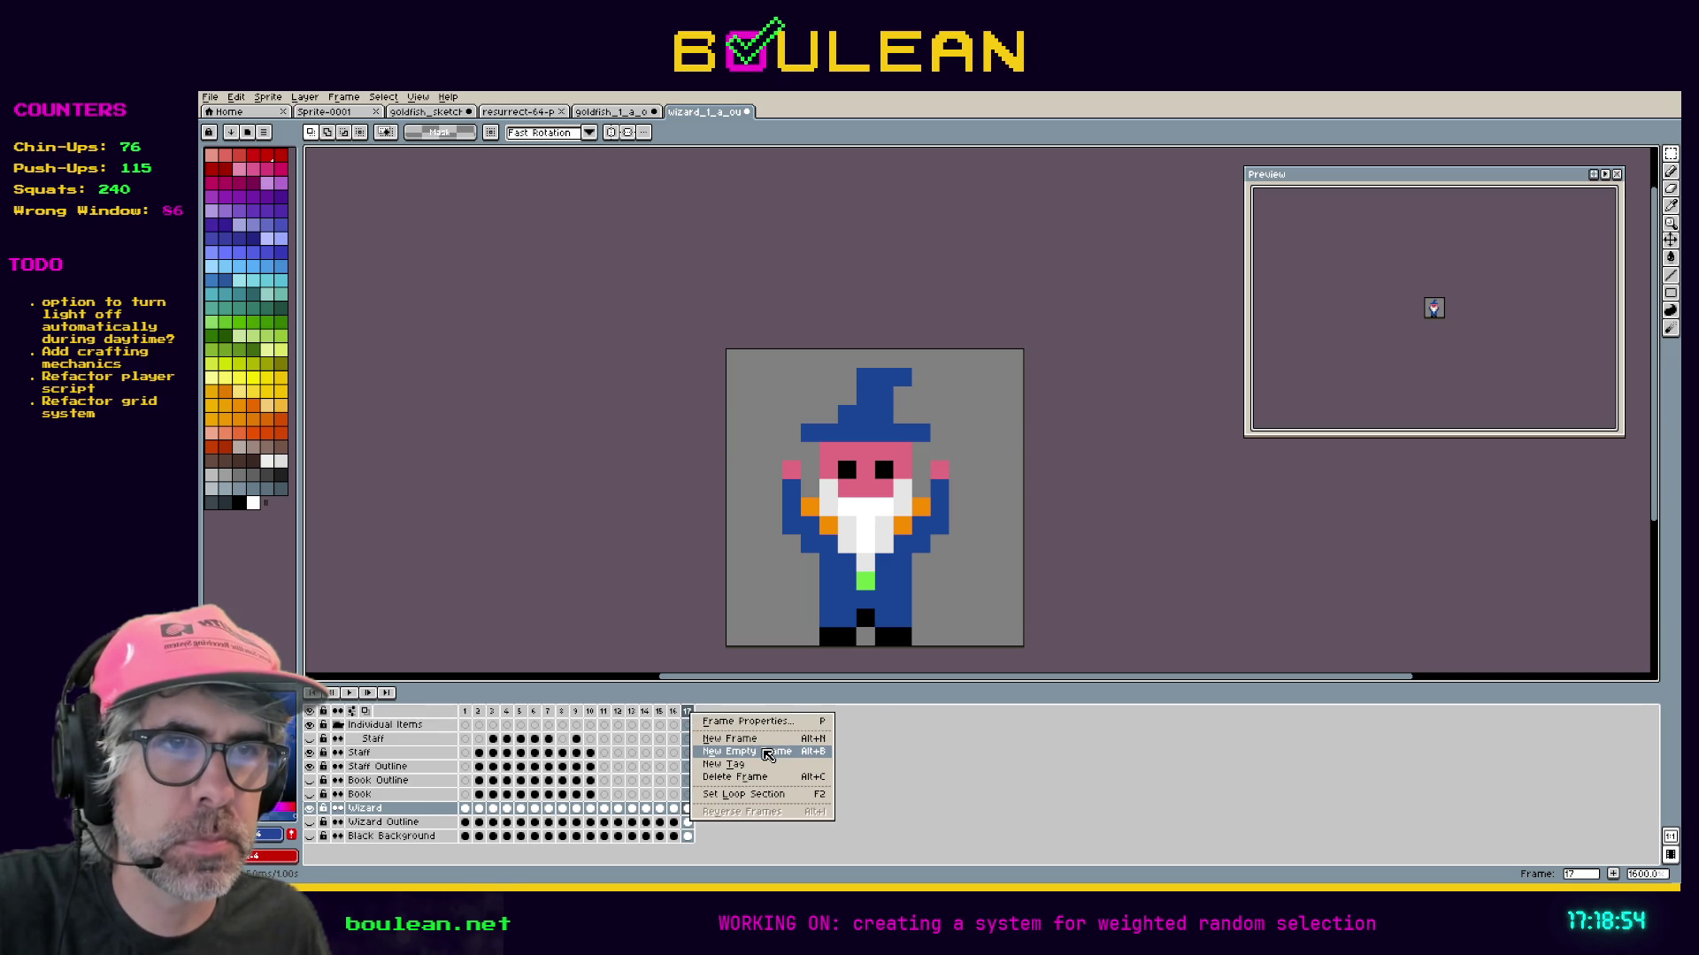
{"action": "left_click", "coordinate": [607, 713]}
{"action": "left_click", "coordinate": [607, 713]}
{"action": "left_click", "coordinate": [607, 713]}
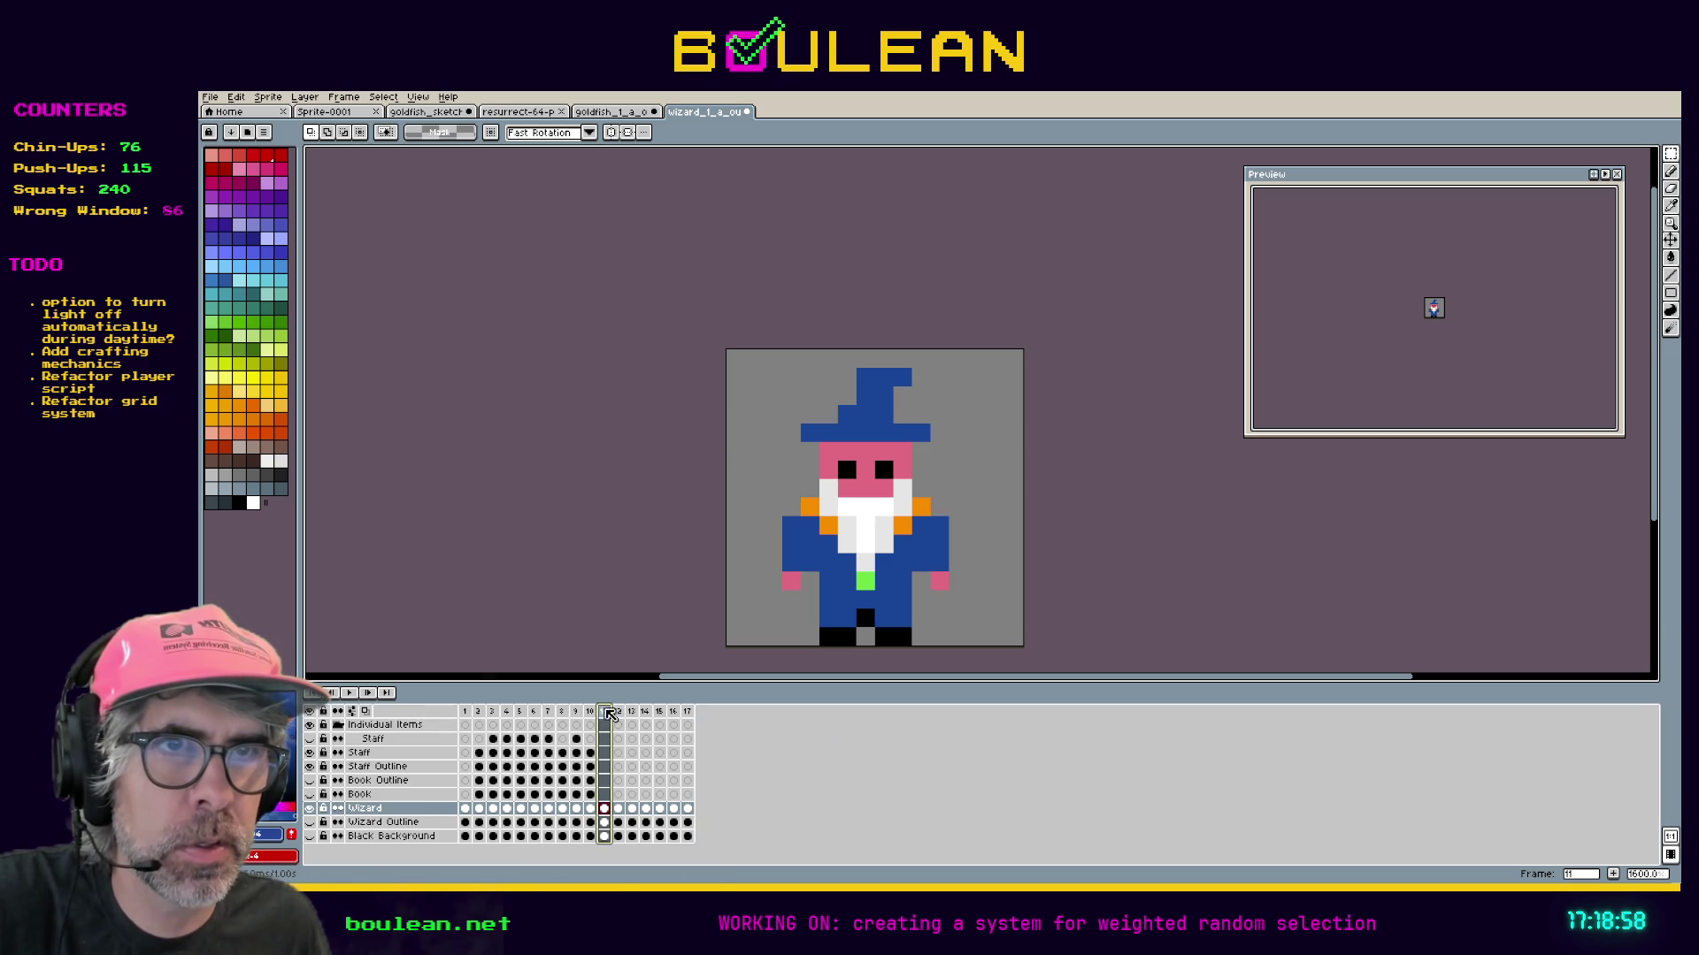
{"action": "left_click", "coordinate": [593, 713]}
{"action": "left_click", "coordinate": [605, 713]}
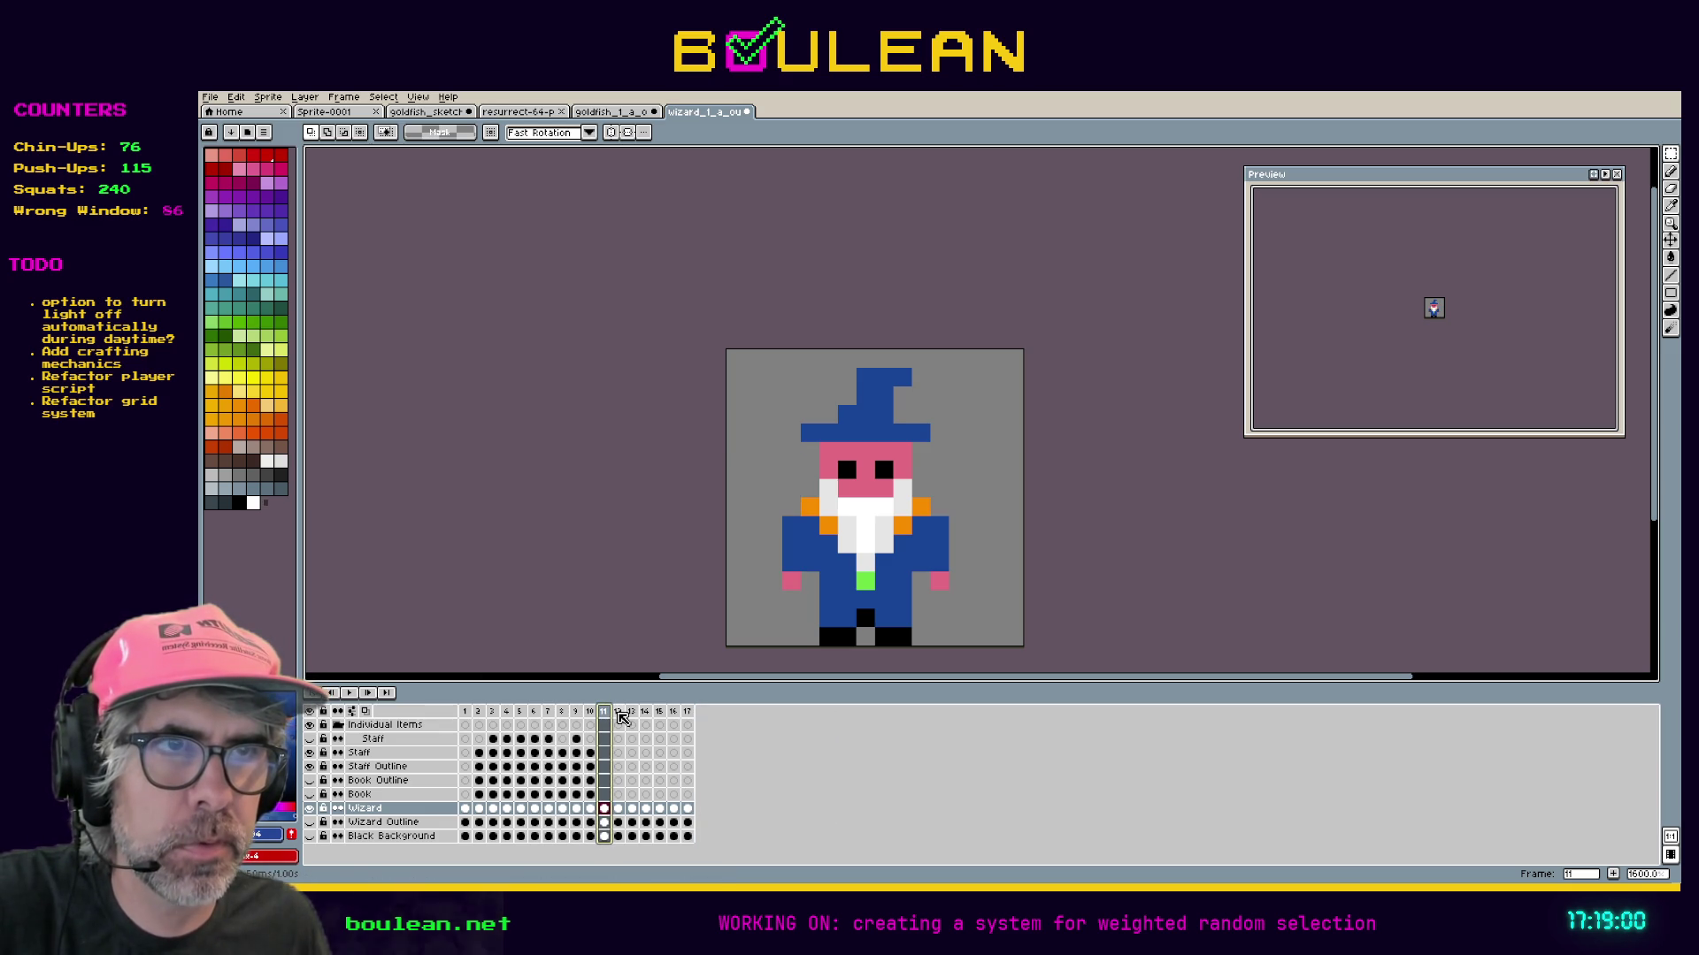
{"action": "left_click", "coordinate": [619, 715]}
{"action": "left_click", "coordinate": [632, 713]}
{"action": "left_click", "coordinate": [646, 713]}
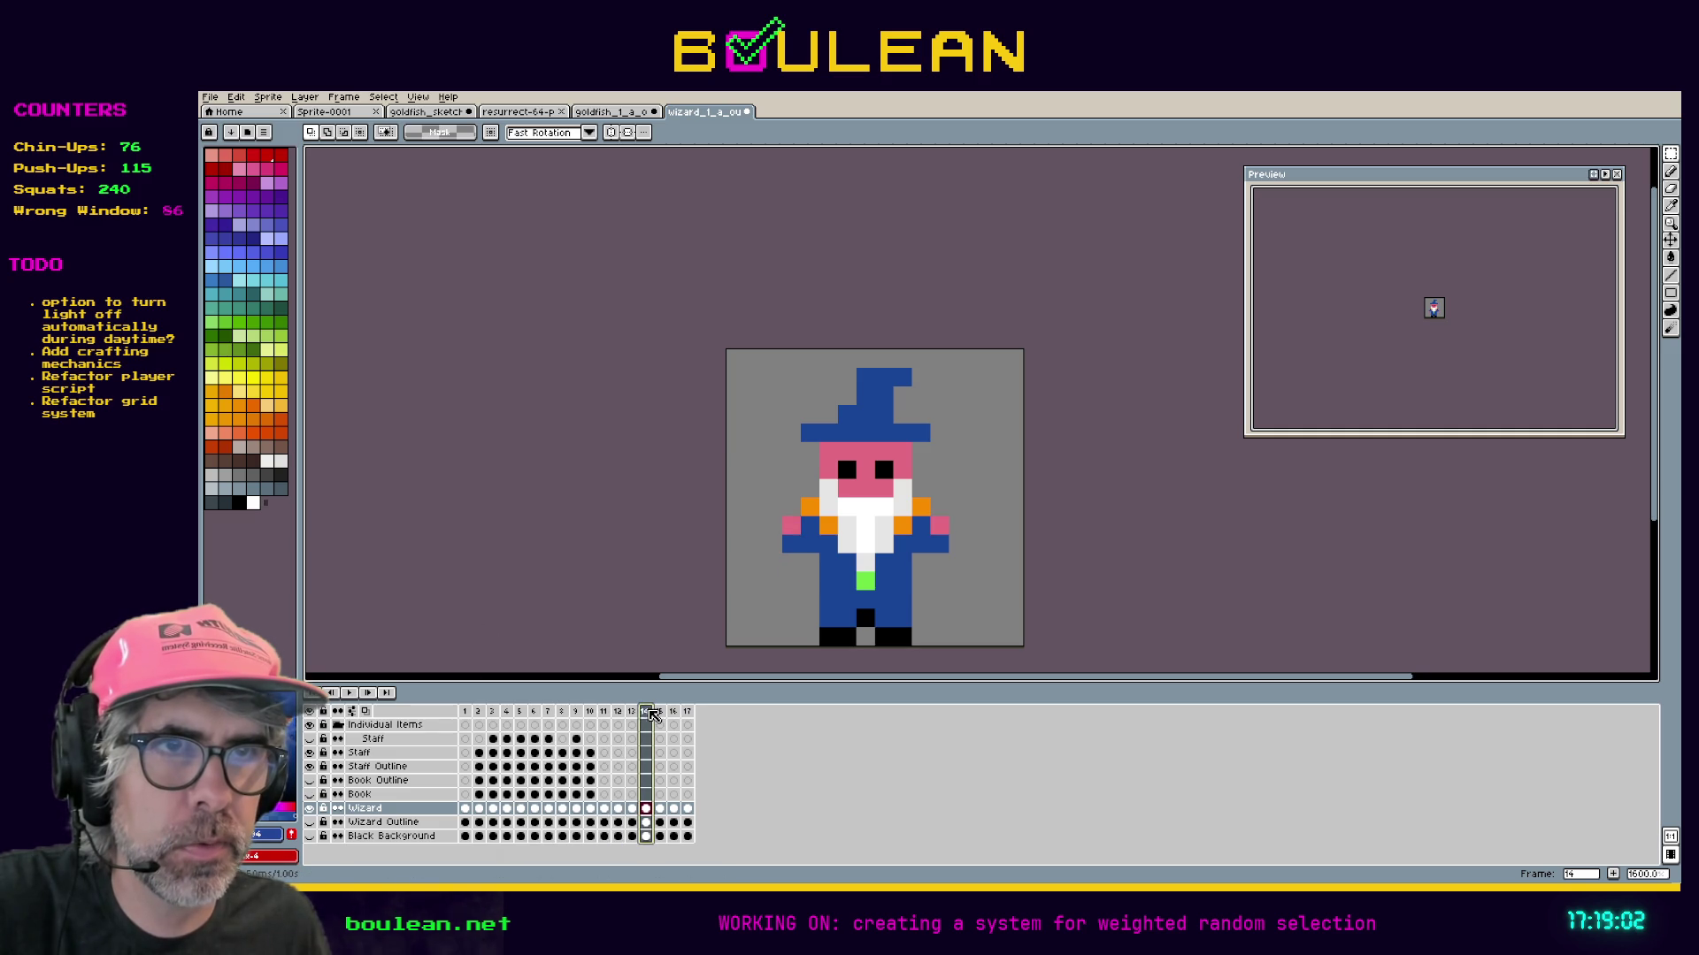
{"action": "left_click", "coordinate": [661, 713]}
{"action": "left_click", "coordinate": [674, 713]}
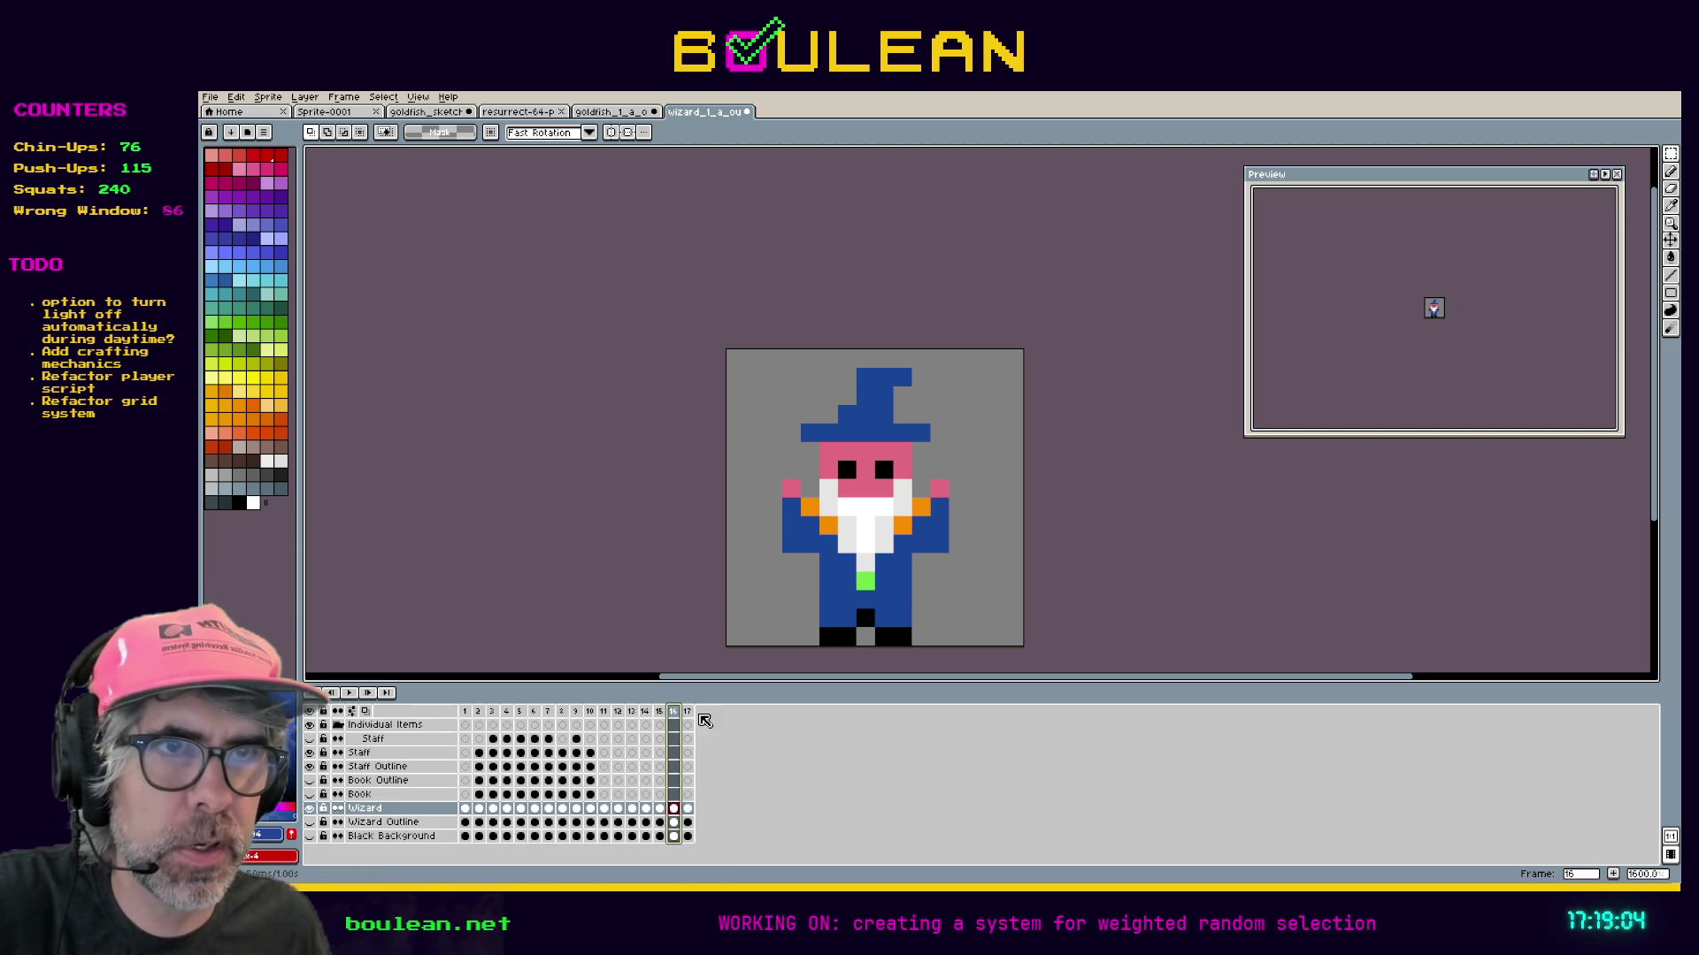
{"action": "left_click", "coordinate": [688, 713]}
Add four new empty frames after frame 17.
{"action": "right_click", "coordinate": [693, 714]}
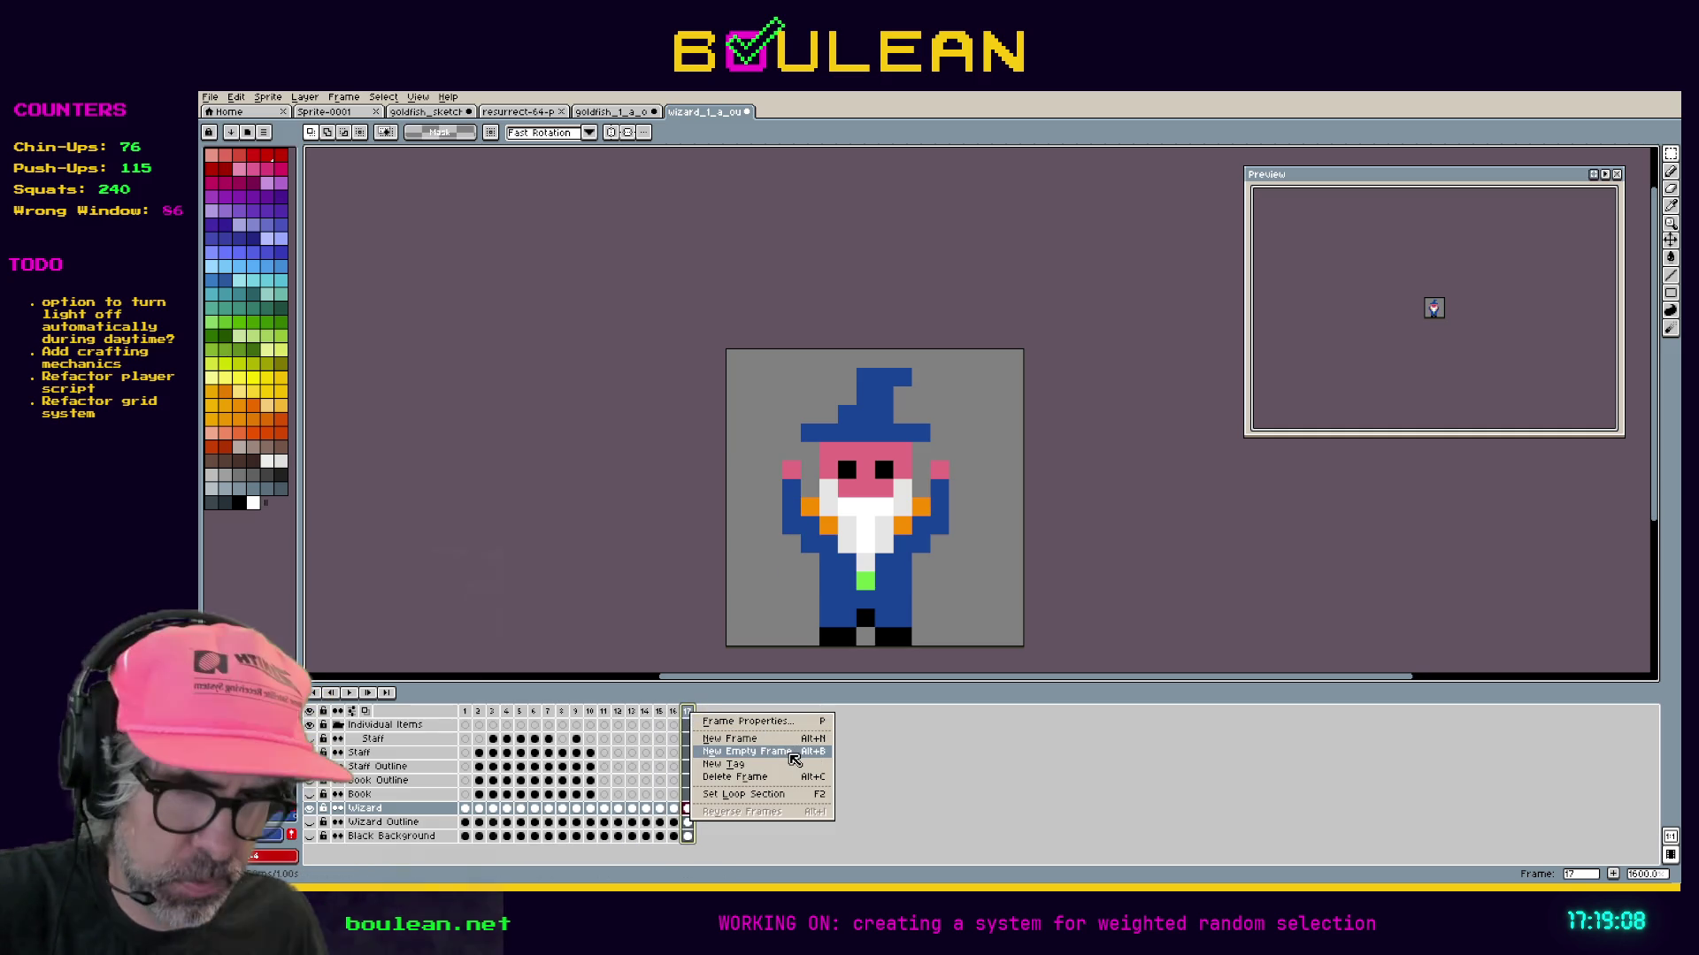
{"action": "left_click", "coordinate": [786, 752]}
{"action": "key", "text": "alt+n"}
{"action": "key", "text": "alt+n"}
{"action": "key", "text": "alt+n"}
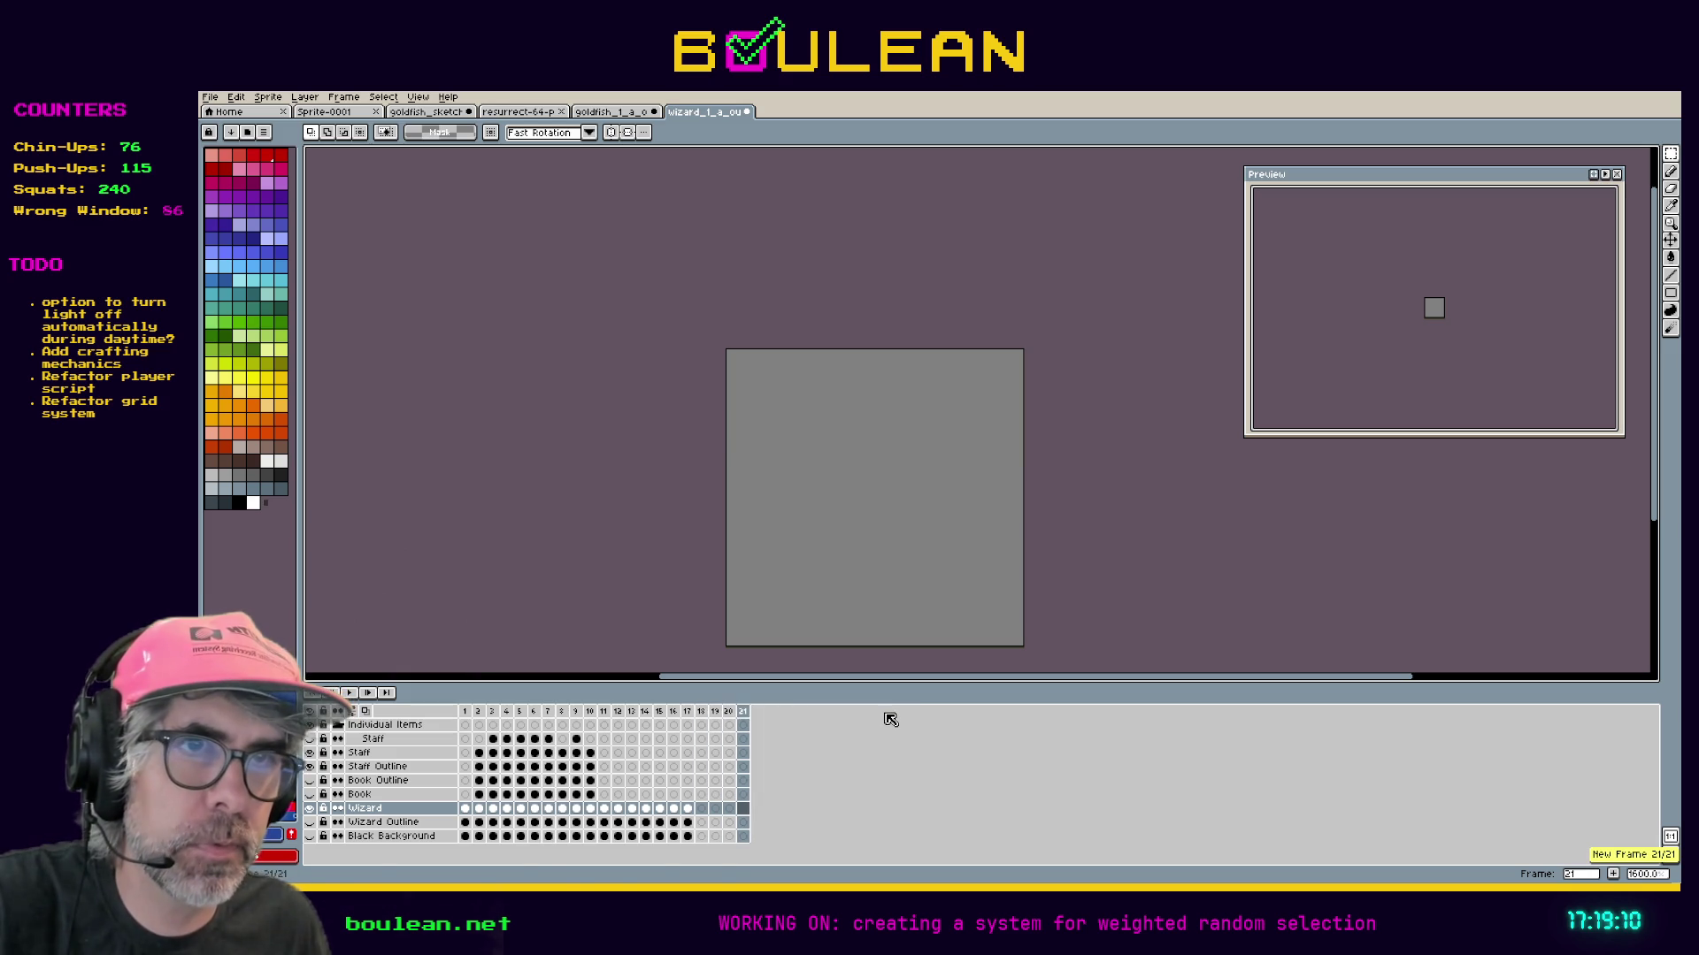
{"action": "left_click", "coordinate": [690, 713]}
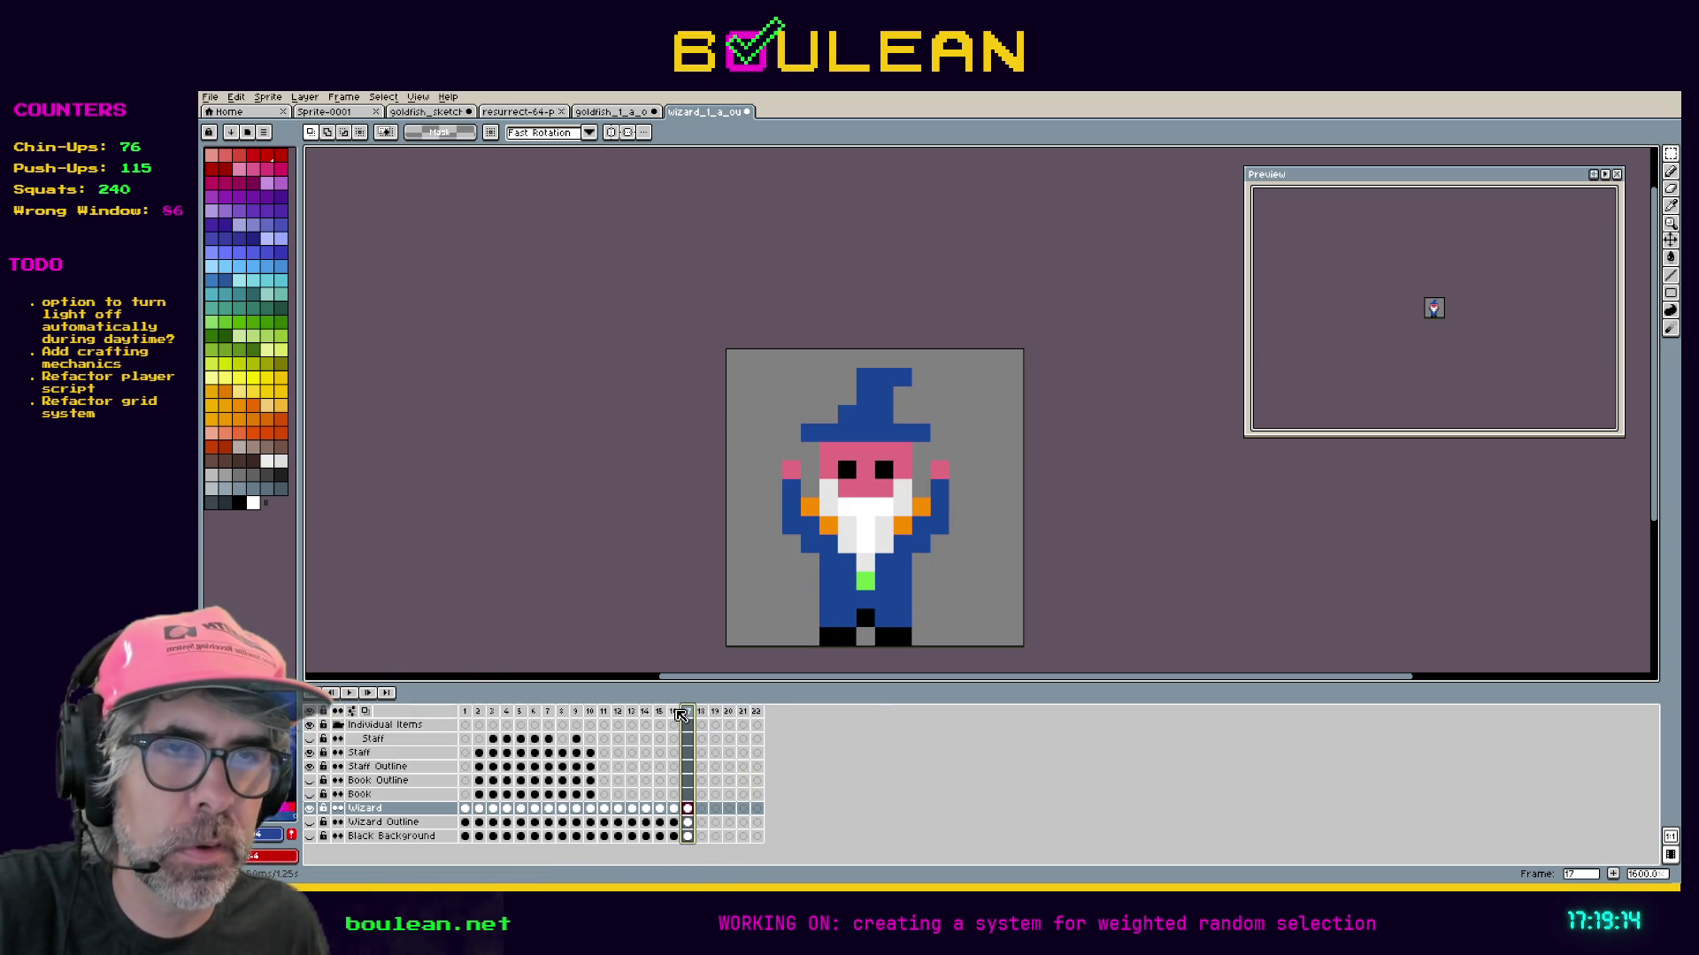
Copy frame 16's raised-arm pose into the new frames 18, 19, 20 and 21.
{"action": "left_click", "coordinate": [676, 713]}
{"action": "key", "text": "ctrl+c"}
{"action": "left_click", "coordinate": [702, 713]}
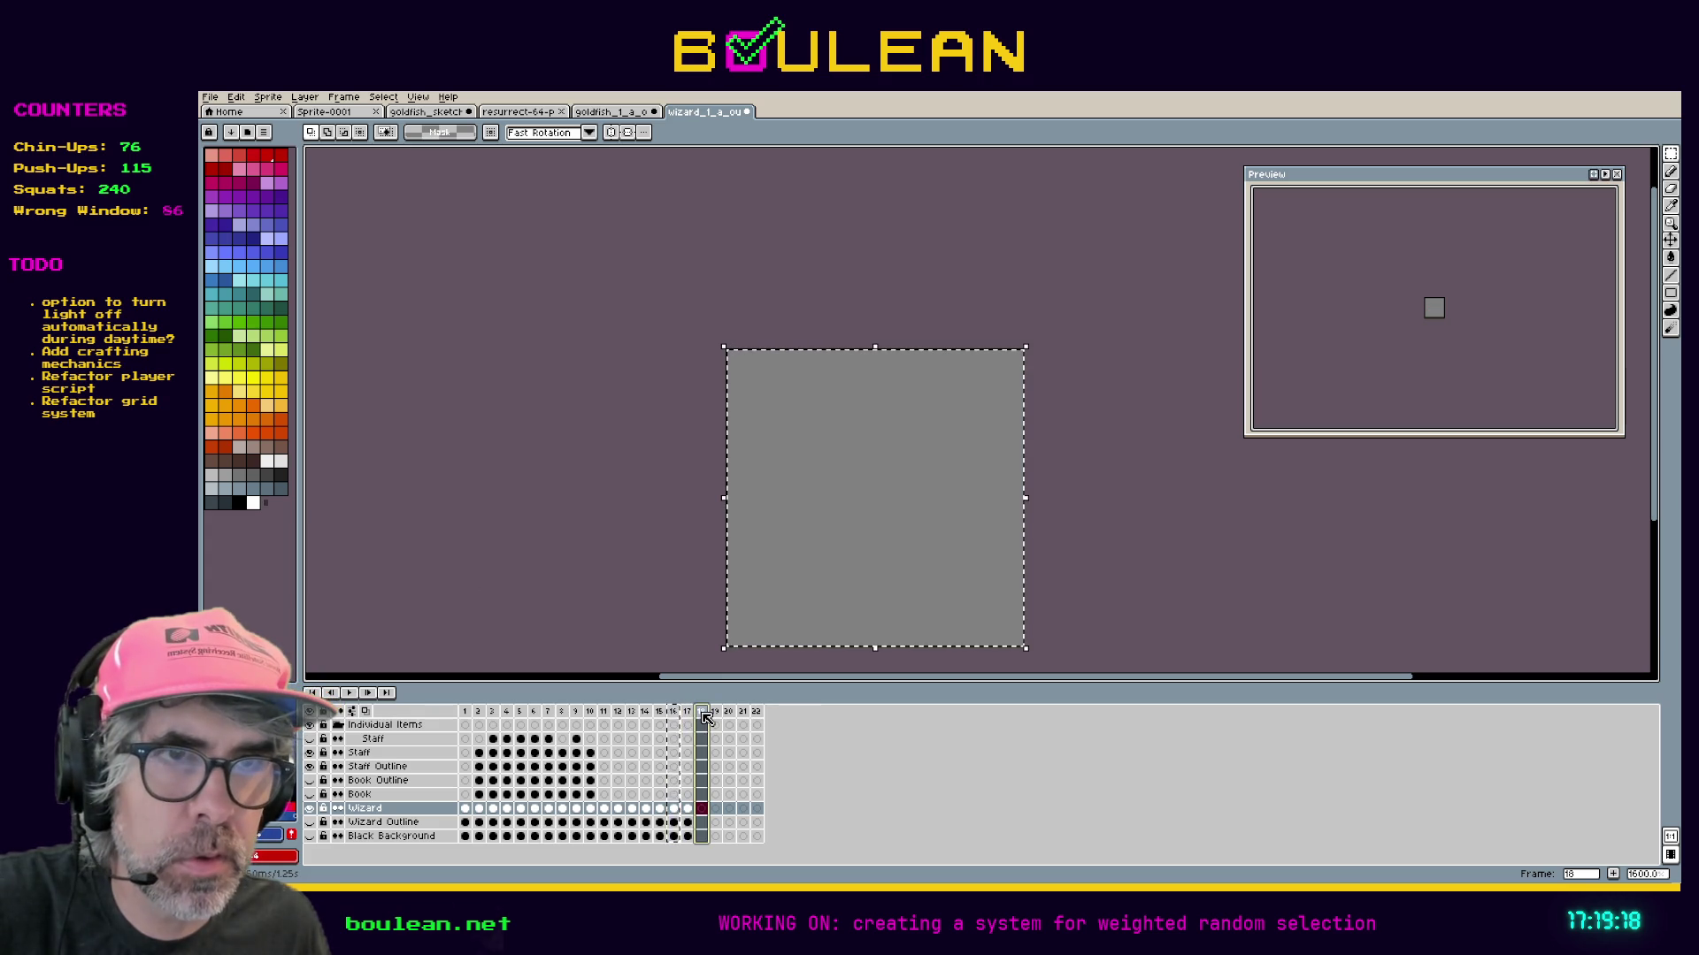
{"action": "key", "text": "ctrl+v"}
{"action": "left_click", "coordinate": [662, 712]}
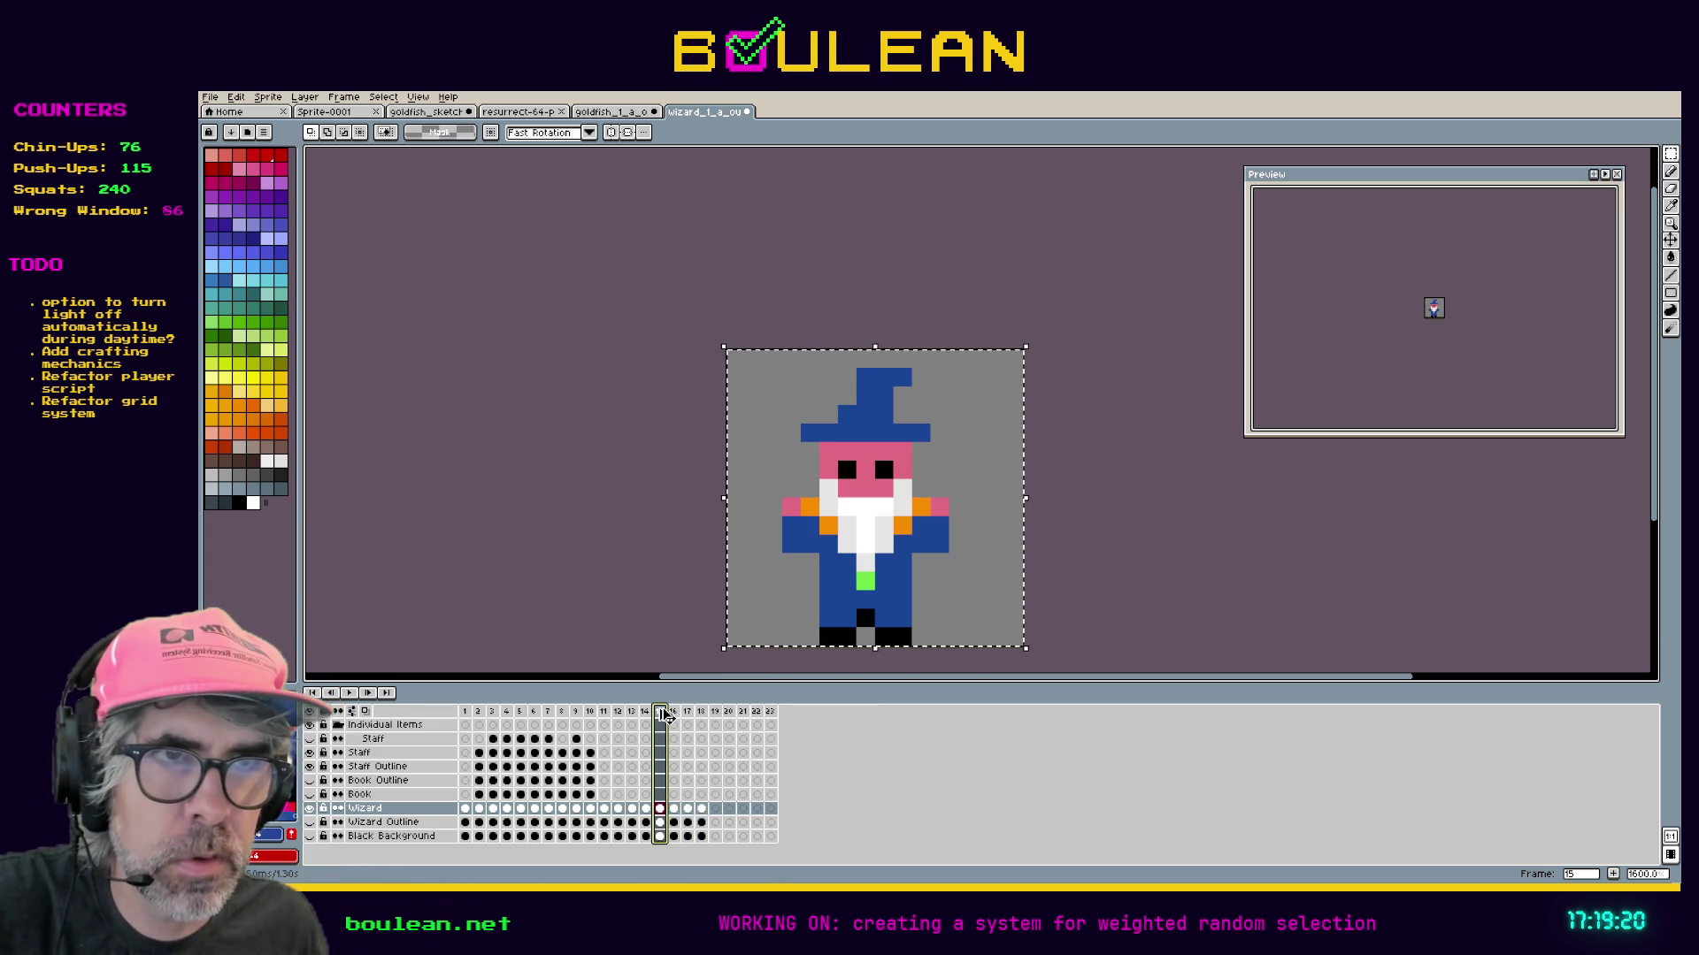
{"action": "left_click", "coordinate": [716, 713]}
{"action": "key", "text": "ctrl+v"}
{"action": "left_click", "coordinate": [647, 713]}
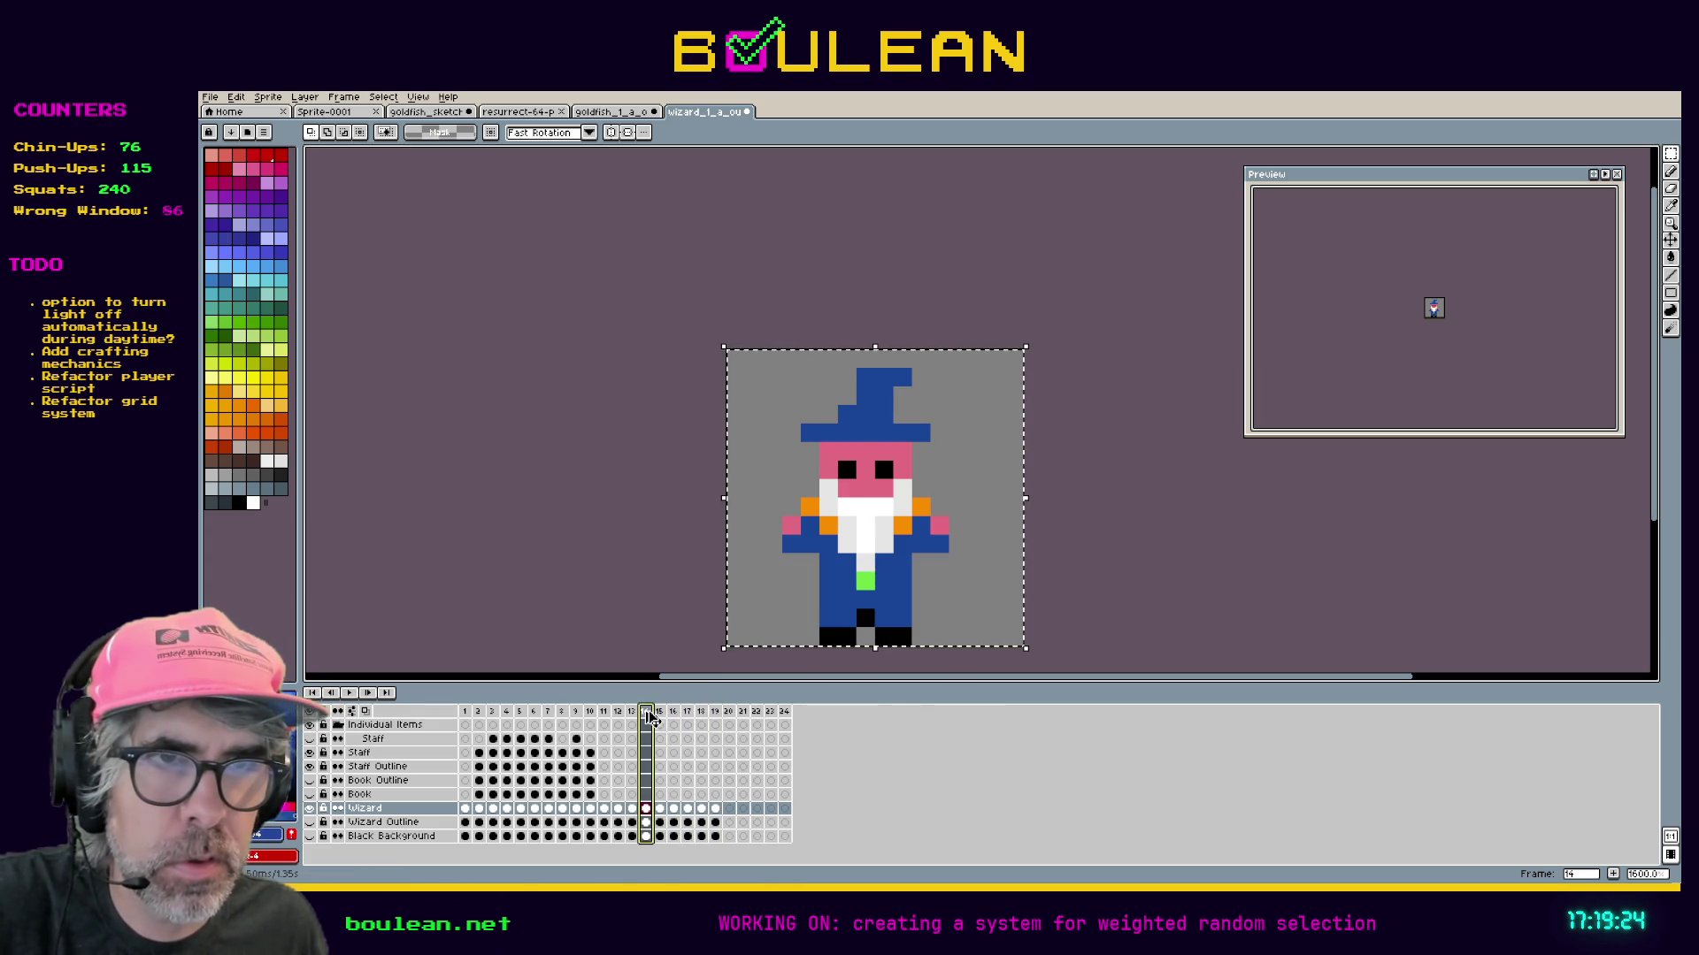
{"action": "left_click", "coordinate": [733, 722]}
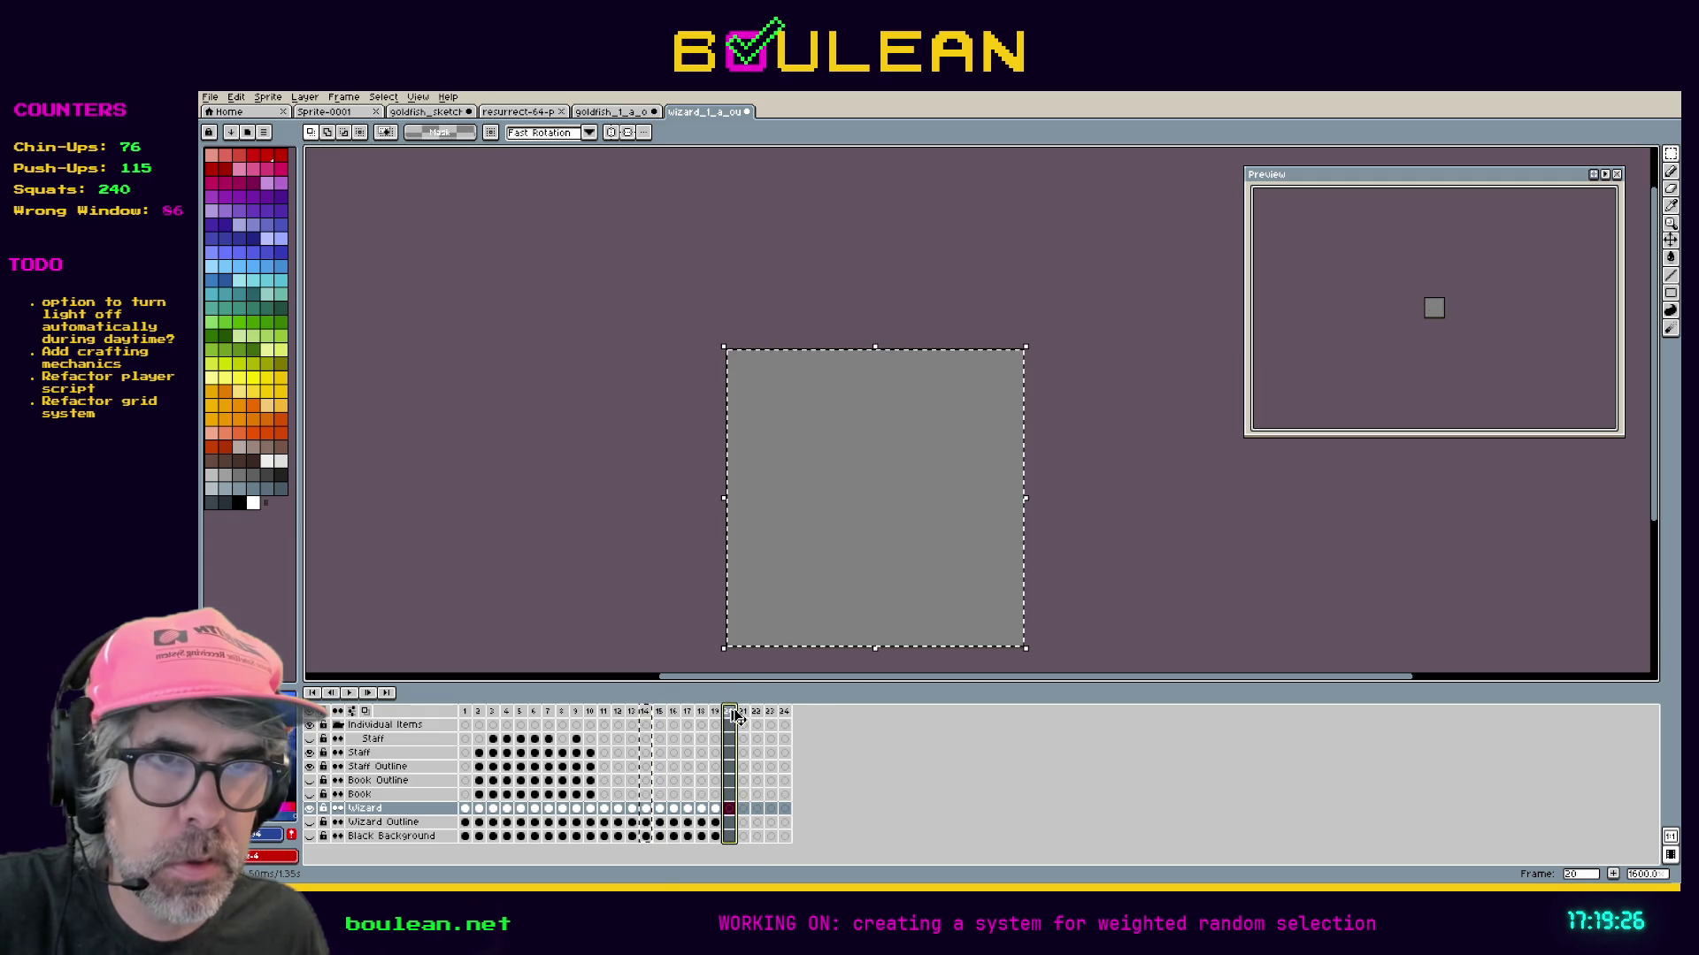
{"action": "key", "text": "ctrl+v"}
{"action": "left_click", "coordinate": [635, 712]}
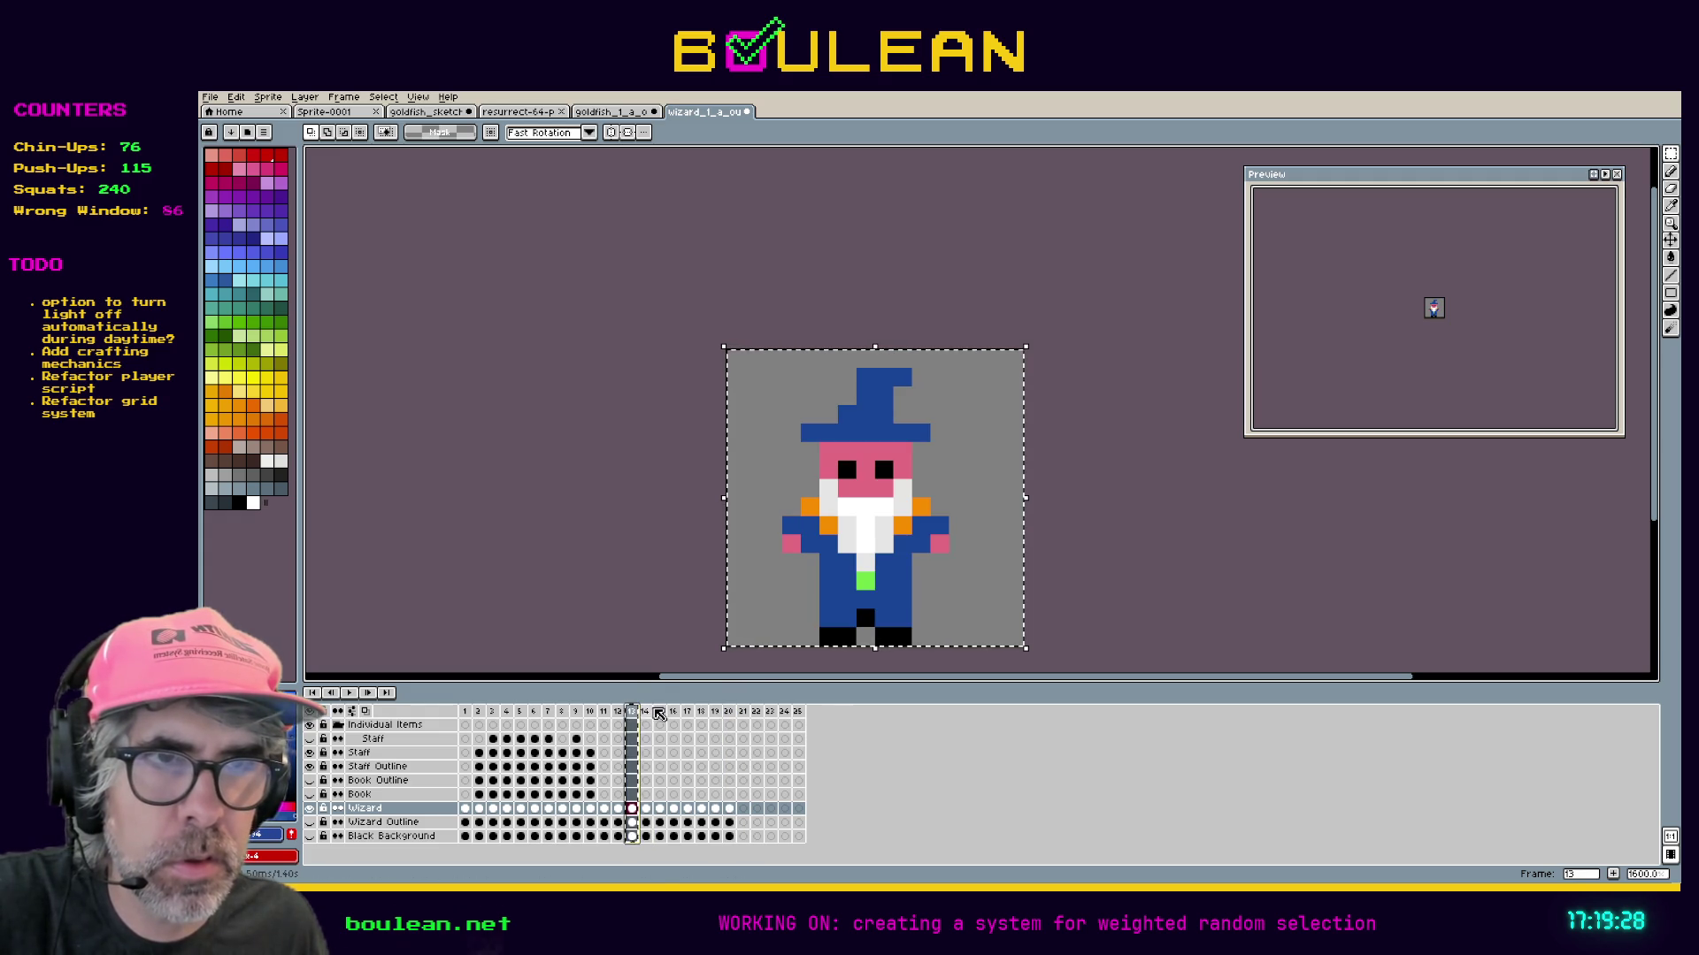
{"action": "left_click", "coordinate": [744, 715]}
{"action": "key", "text": "ctrl+v"}
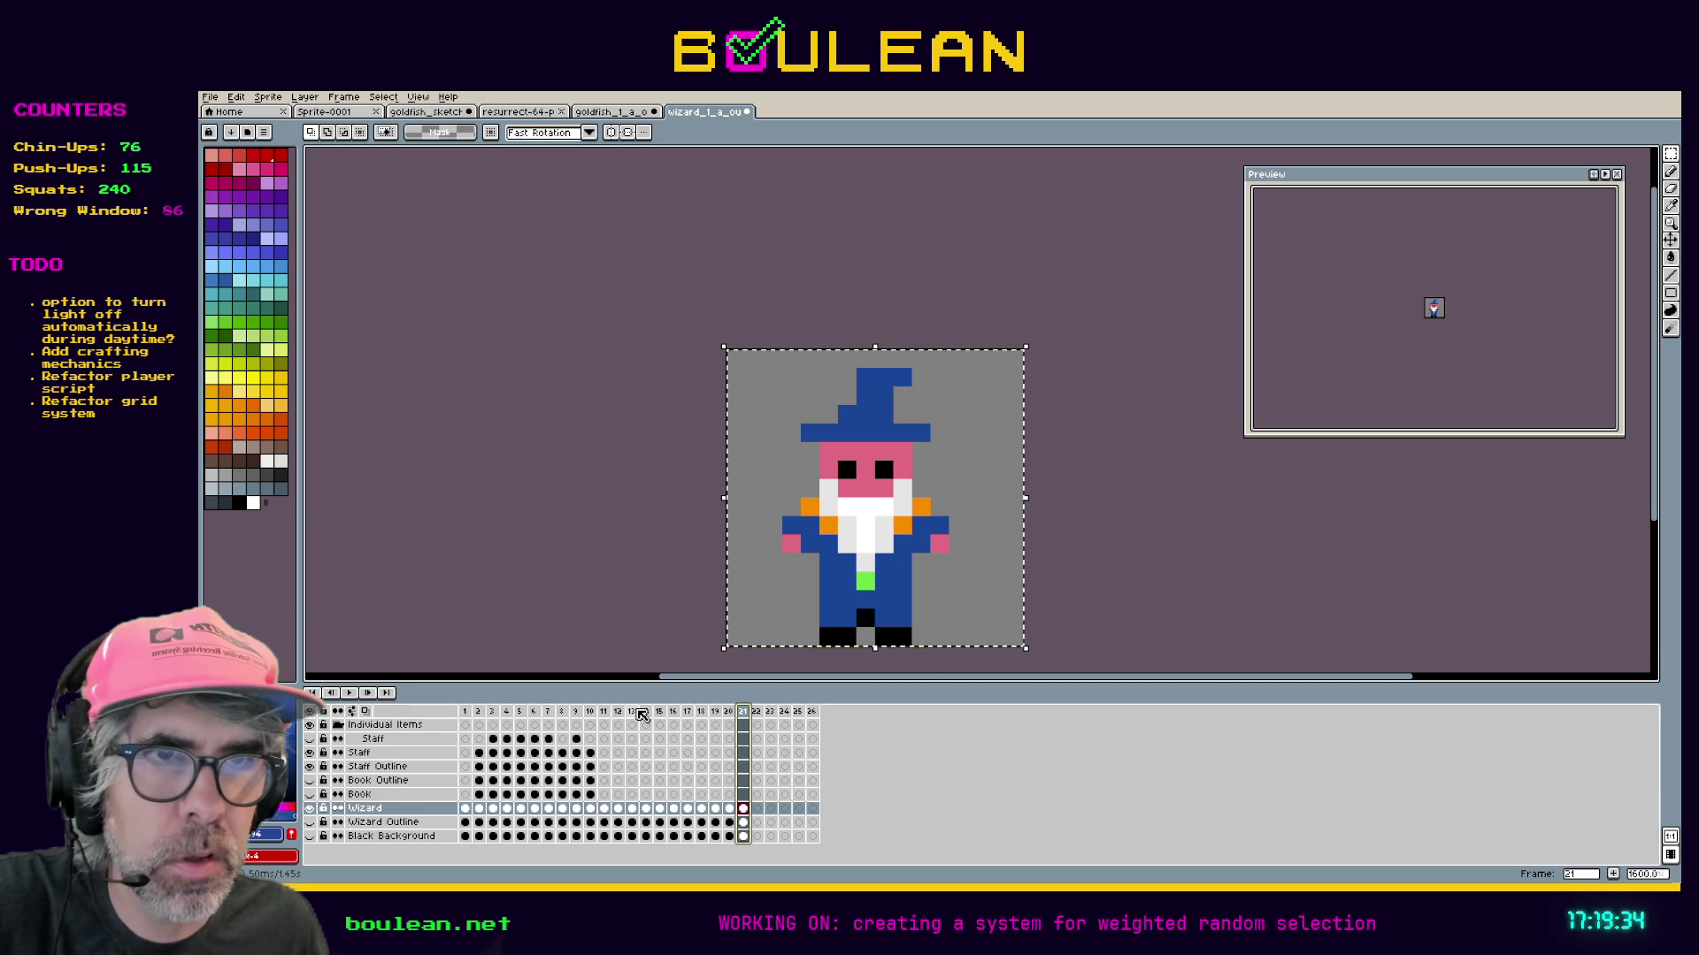
Copy frame 12 to frame 22 and paste frame 11's lowered-arm pose into frame 23.
{"action": "left_click", "coordinate": [638, 711]}
{"action": "left_click", "coordinate": [621, 713]}
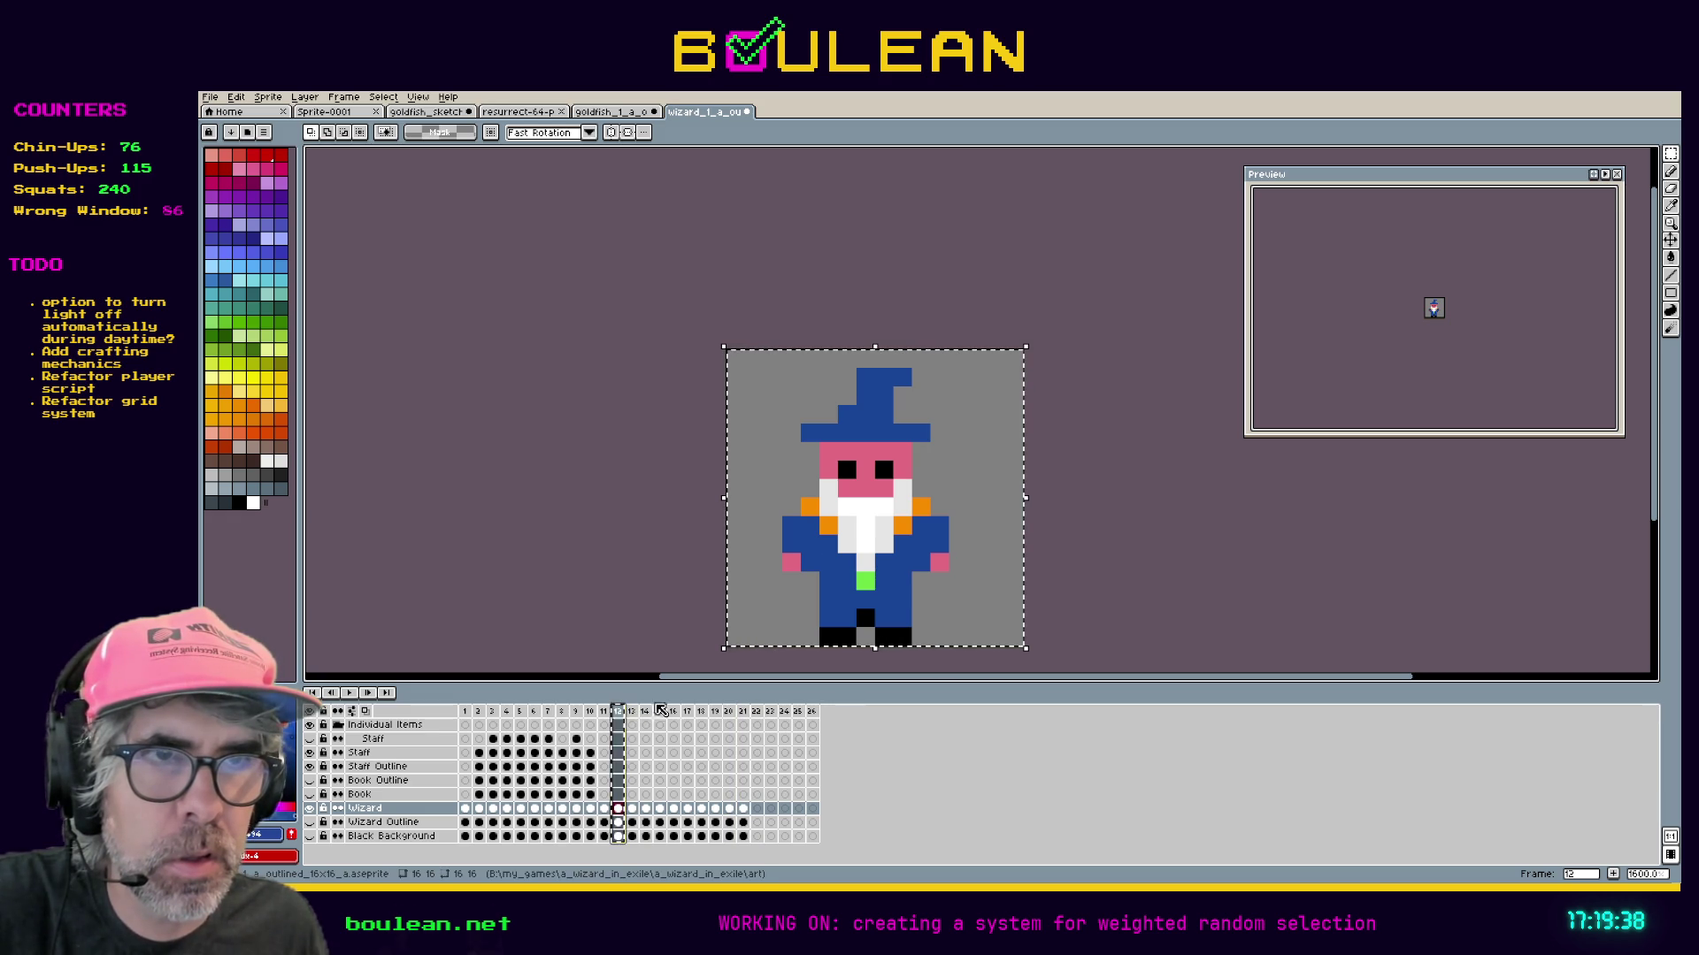
{"action": "left_click_drag", "start_coordinate": [624, 715], "coordinate": [765, 715]}
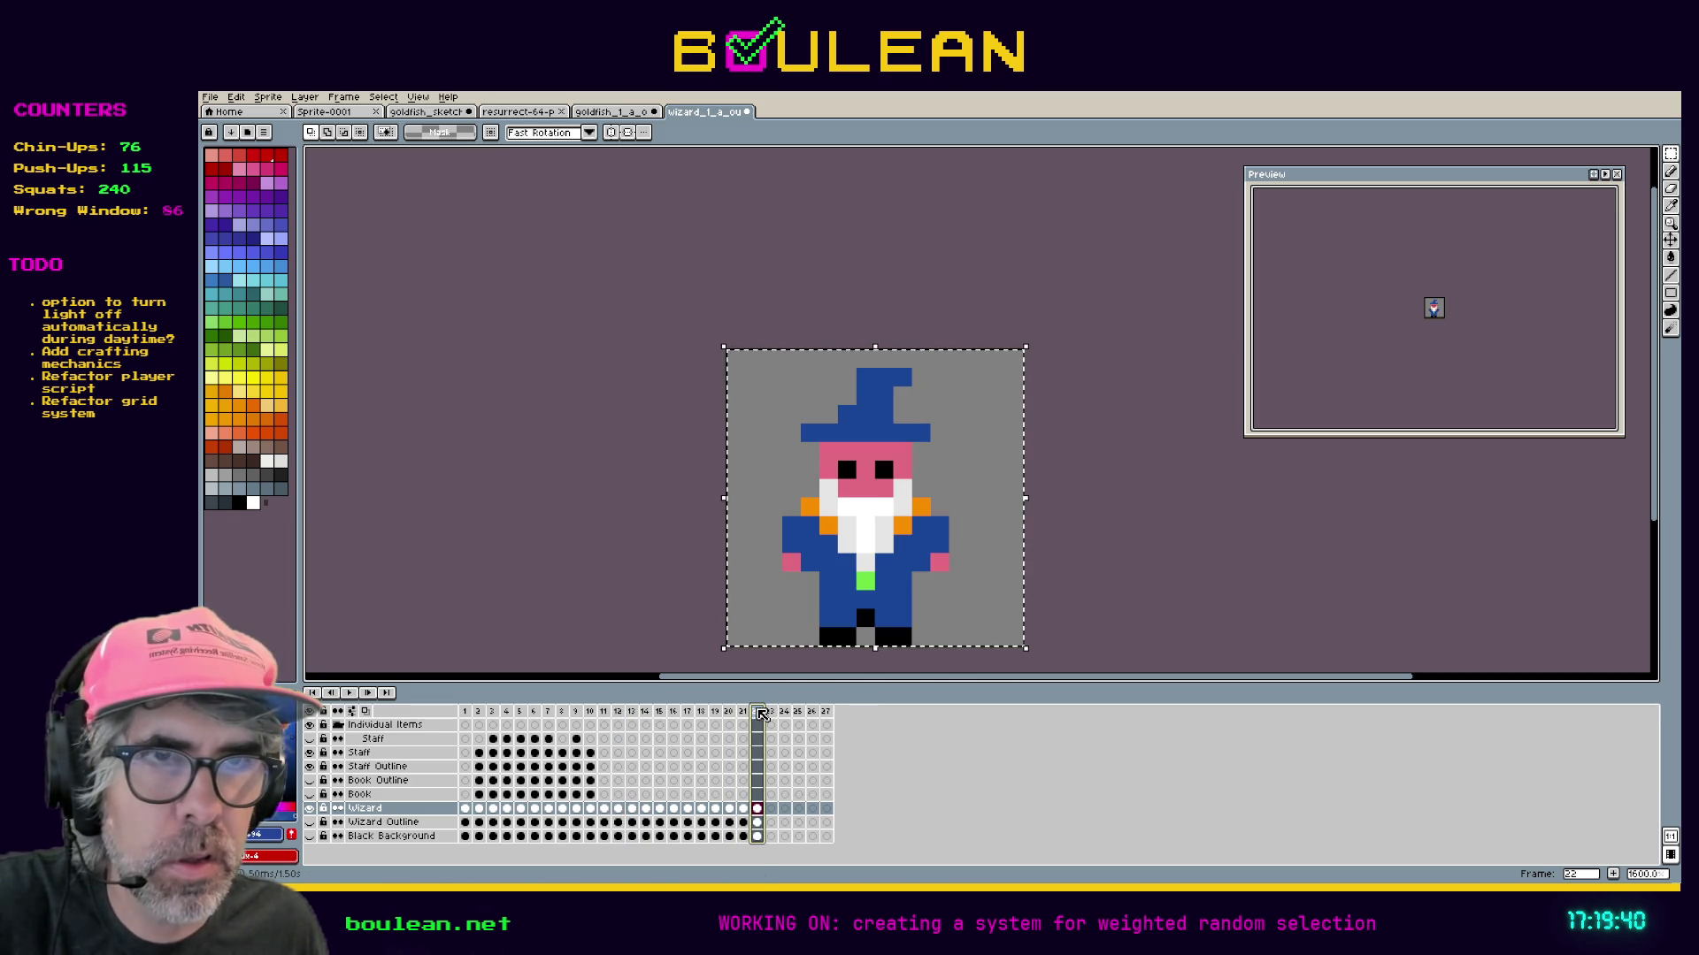
{"action": "left_click", "coordinate": [607, 713]}
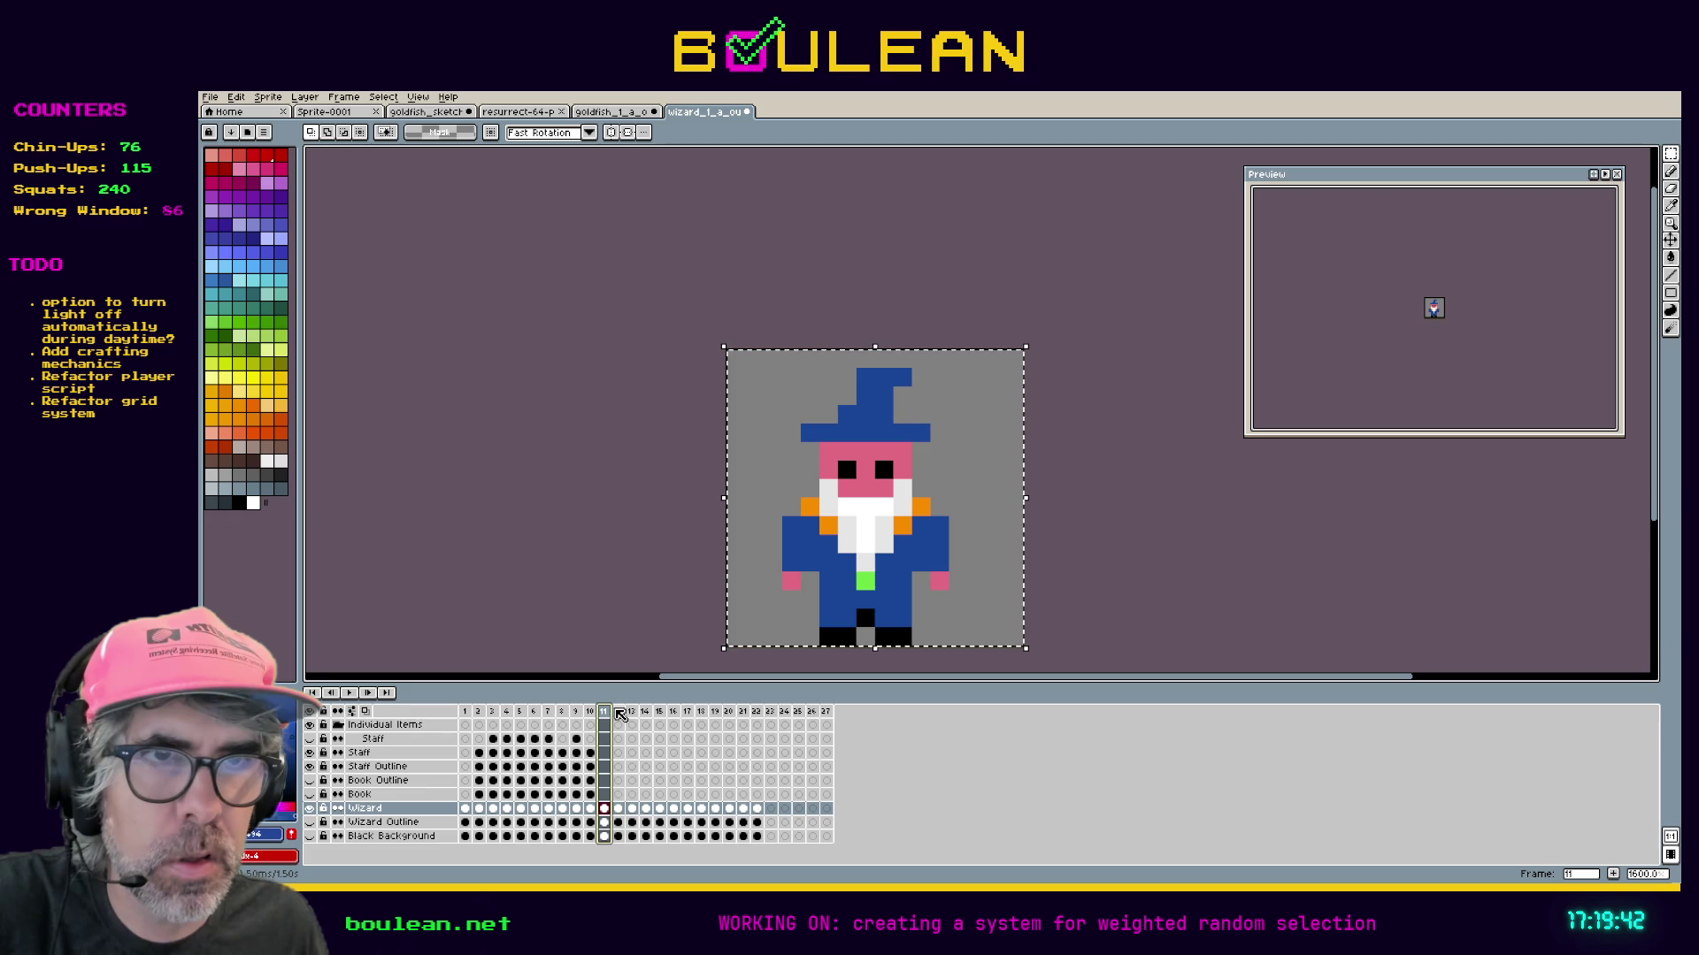
{"action": "left_click", "coordinate": [622, 713]}
{"action": "left_click", "coordinate": [761, 714]}
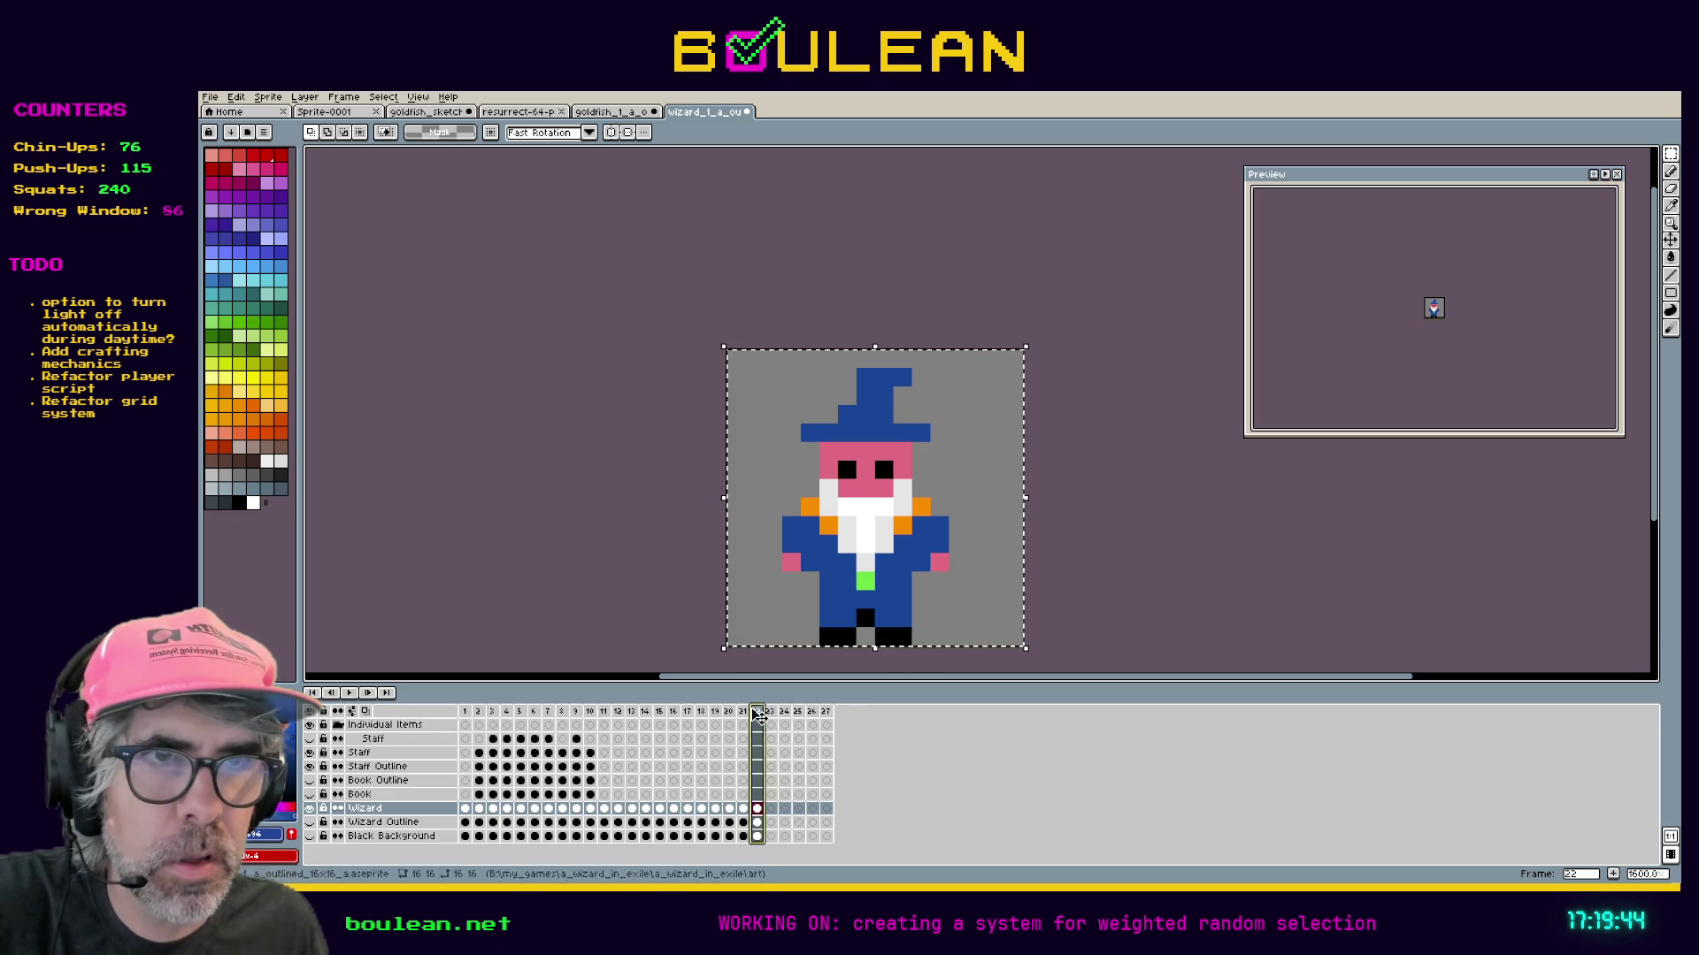
{"action": "left_click", "coordinate": [607, 715]}
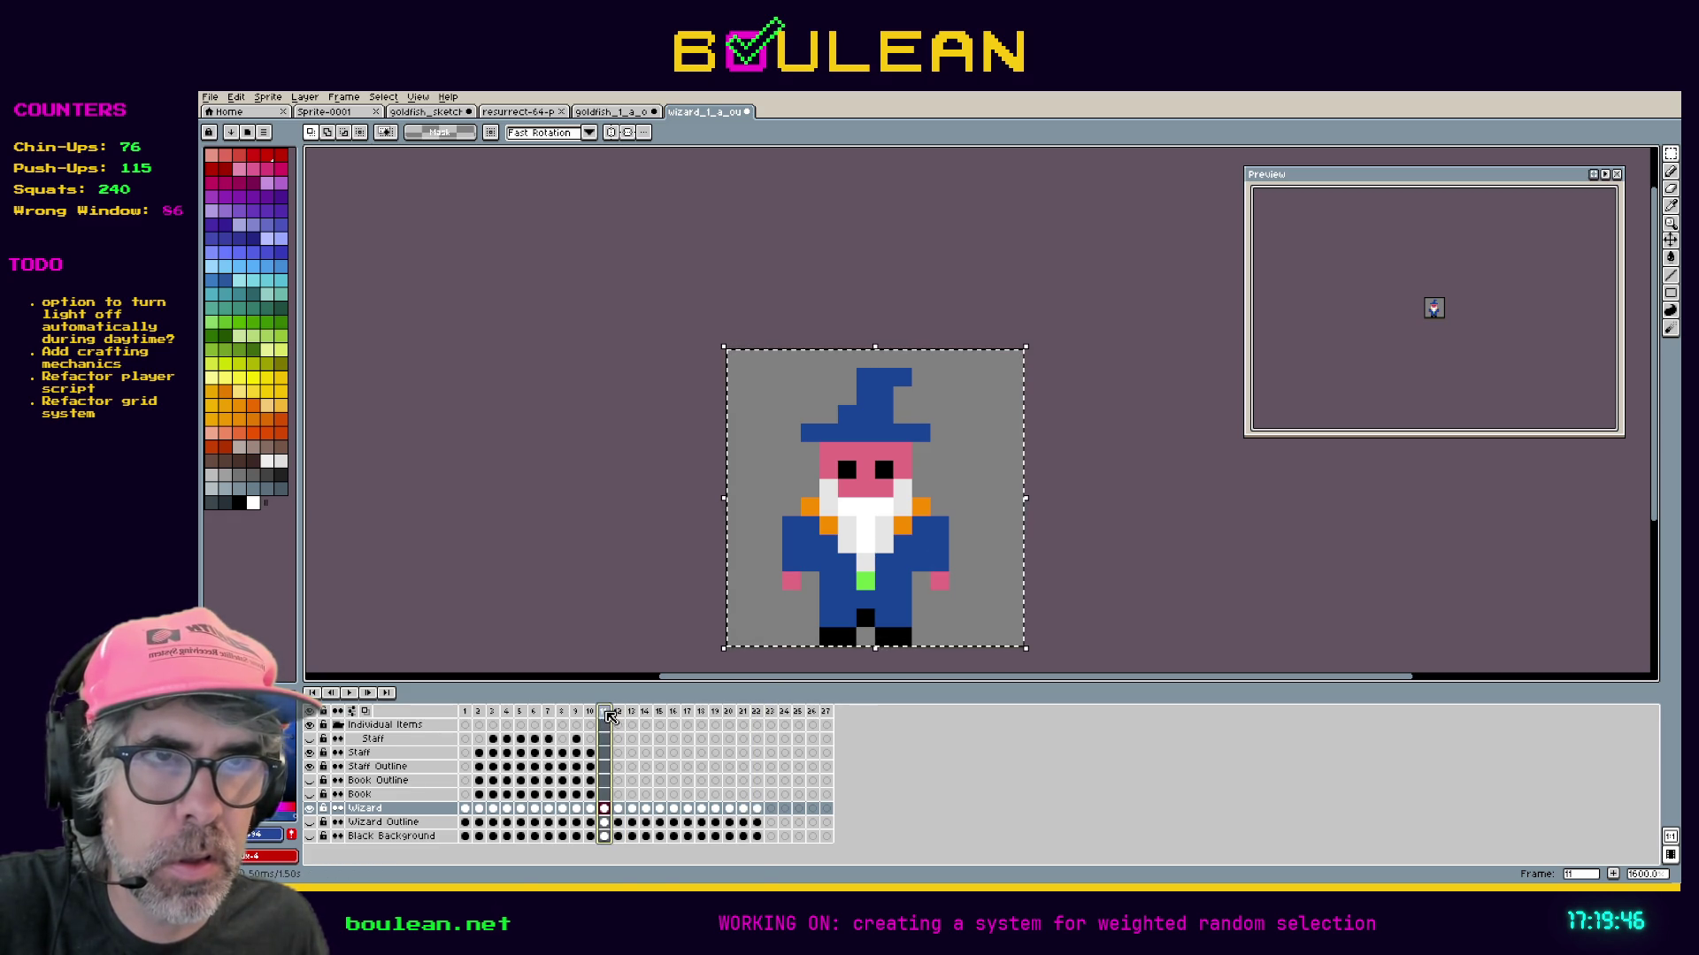
{"action": "left_click", "coordinate": [772, 715]}
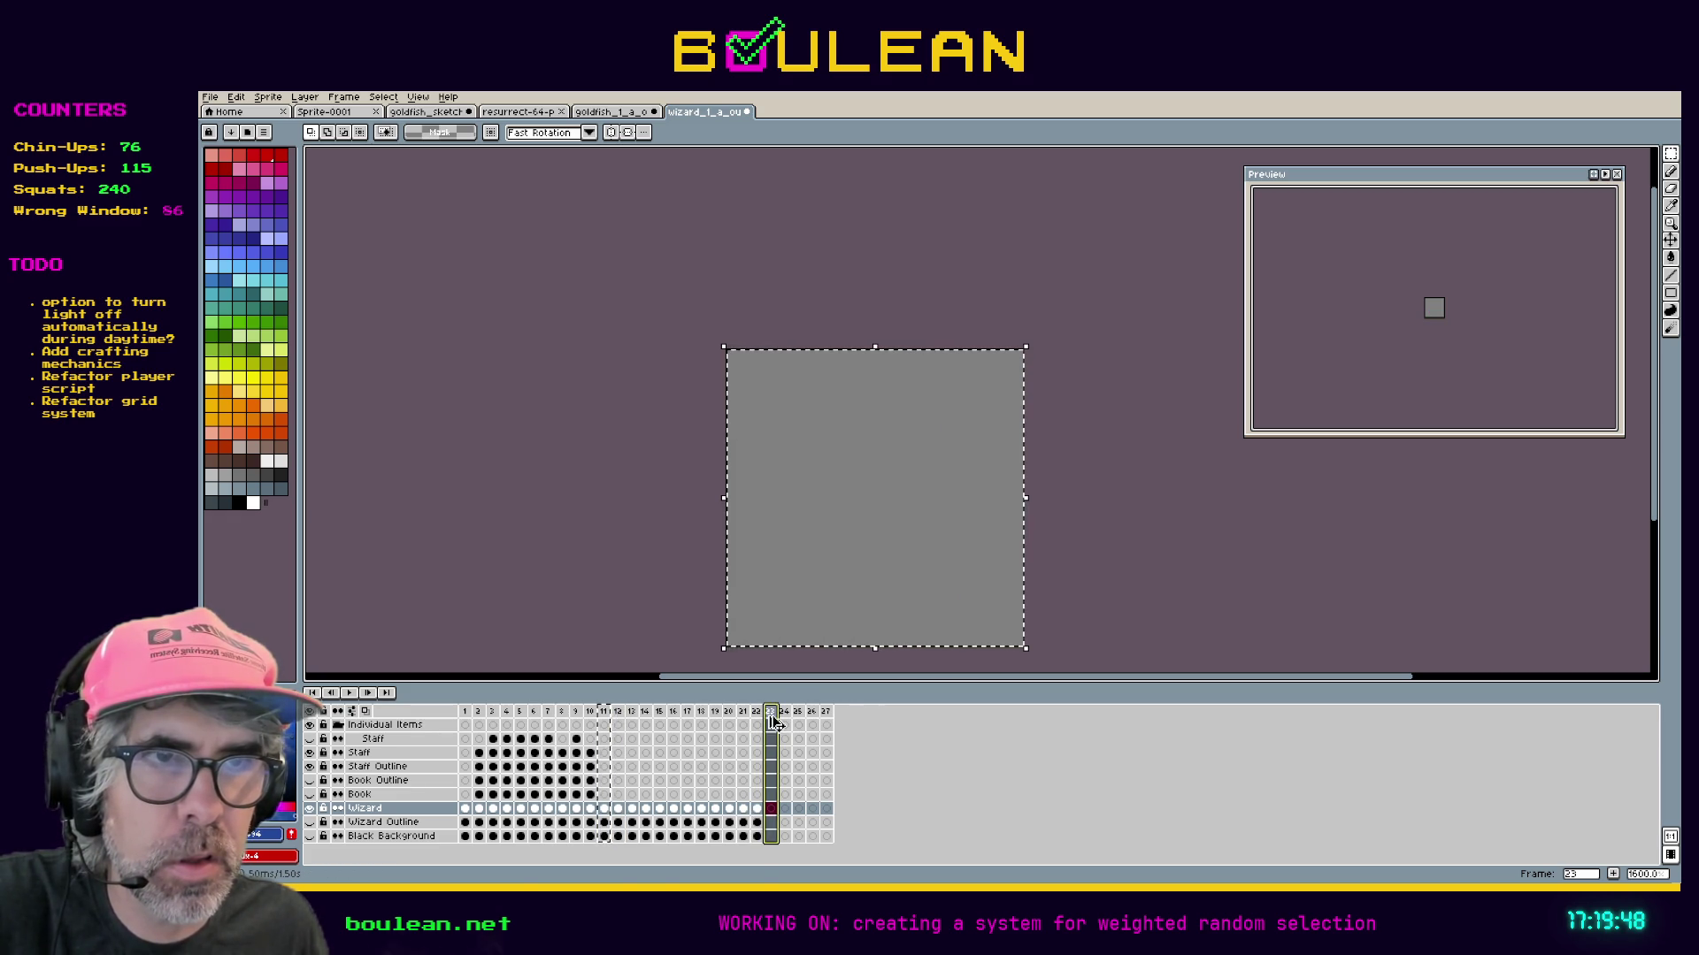
{"action": "key", "text": "ctrl+v"}
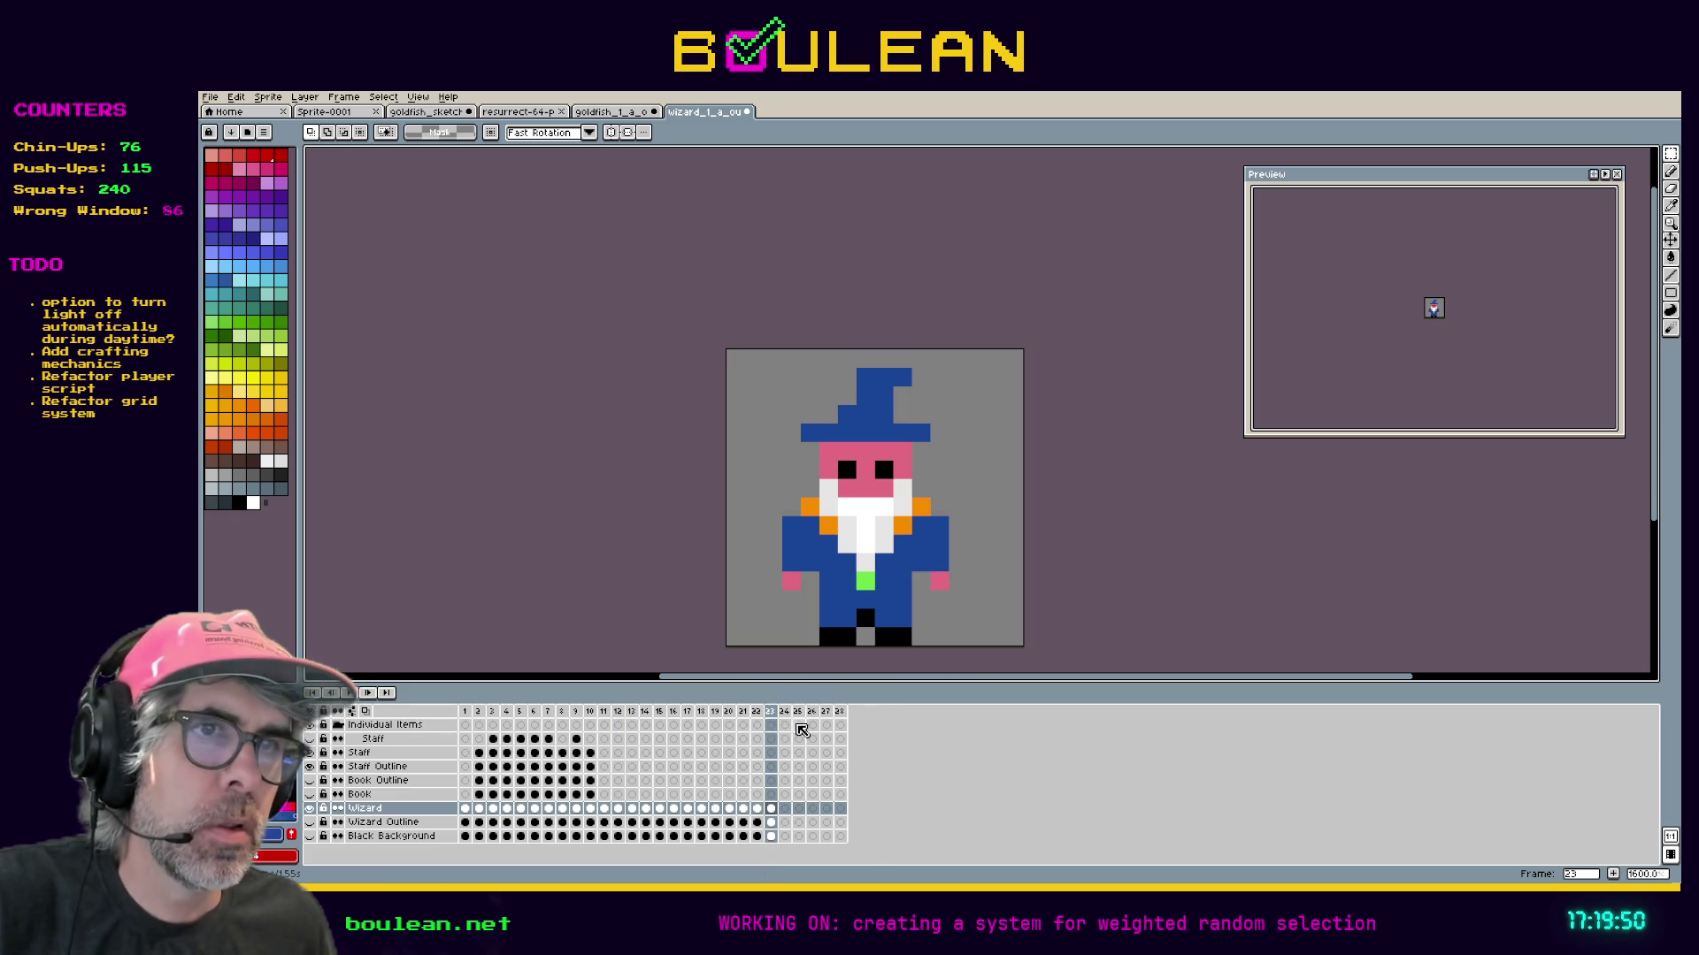
{"action": "left_click_drag", "start_coordinate": [784, 711], "coordinate": [825, 711]}
Delete the empty trailing frames 24–28.
{"action": "left_click_drag", "start_coordinate": [837, 812], "coordinate": [840, 812]}
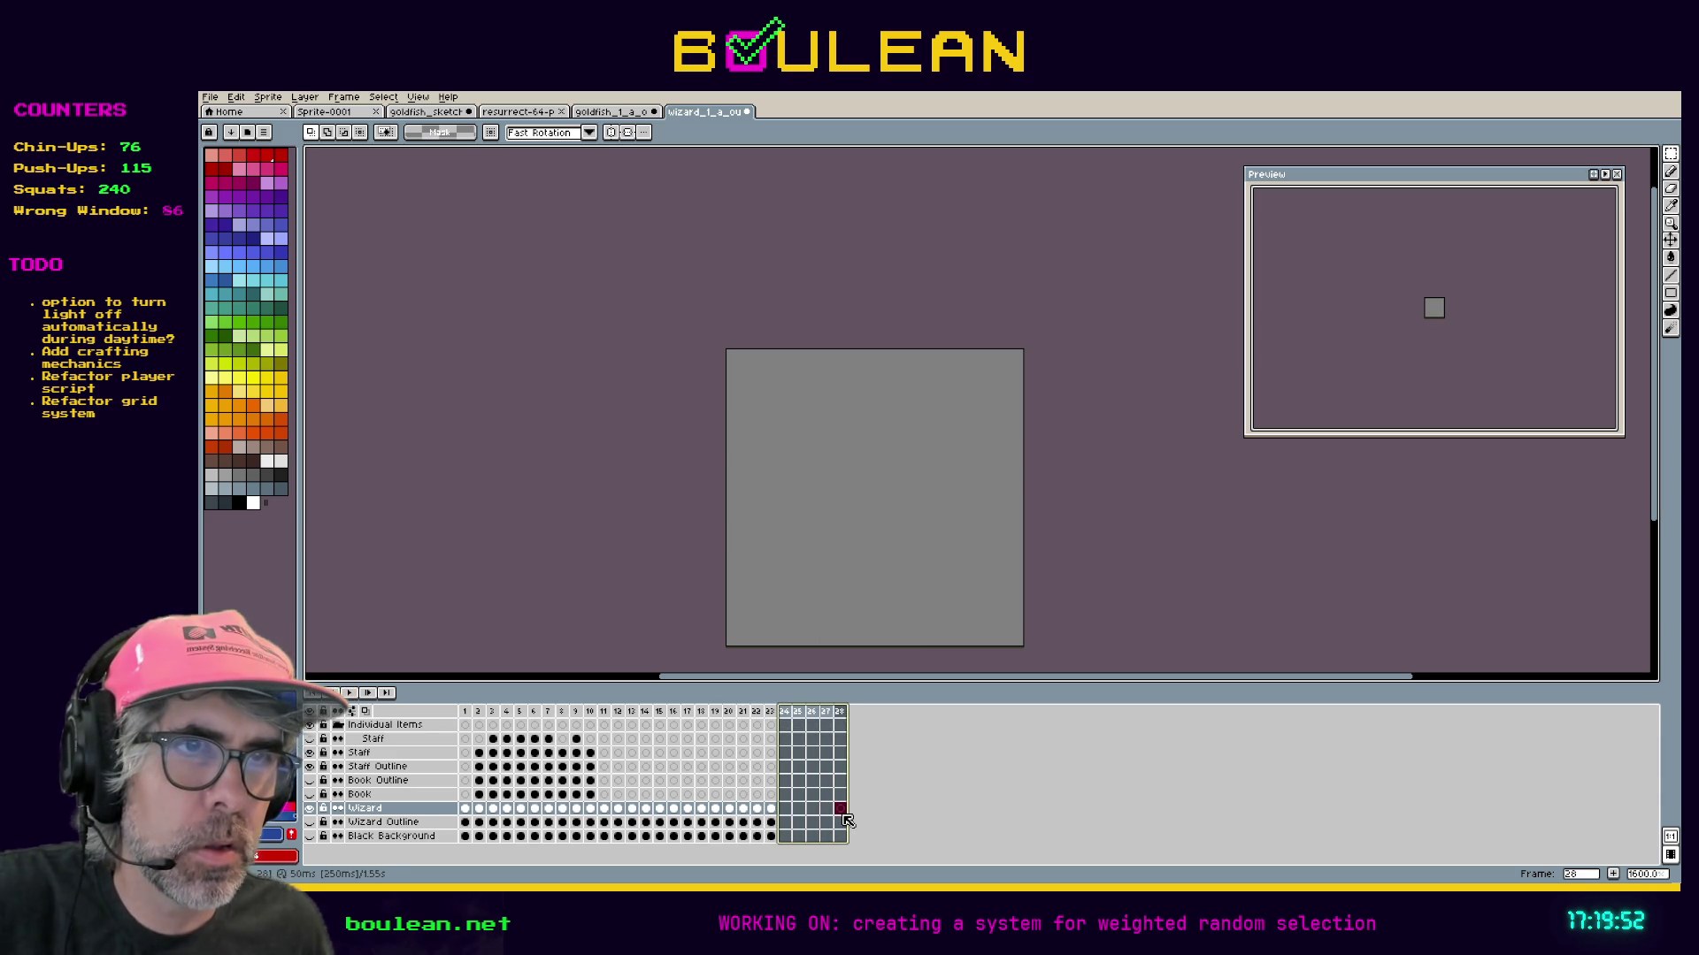
{"action": "right_click", "coordinate": [832, 712]}
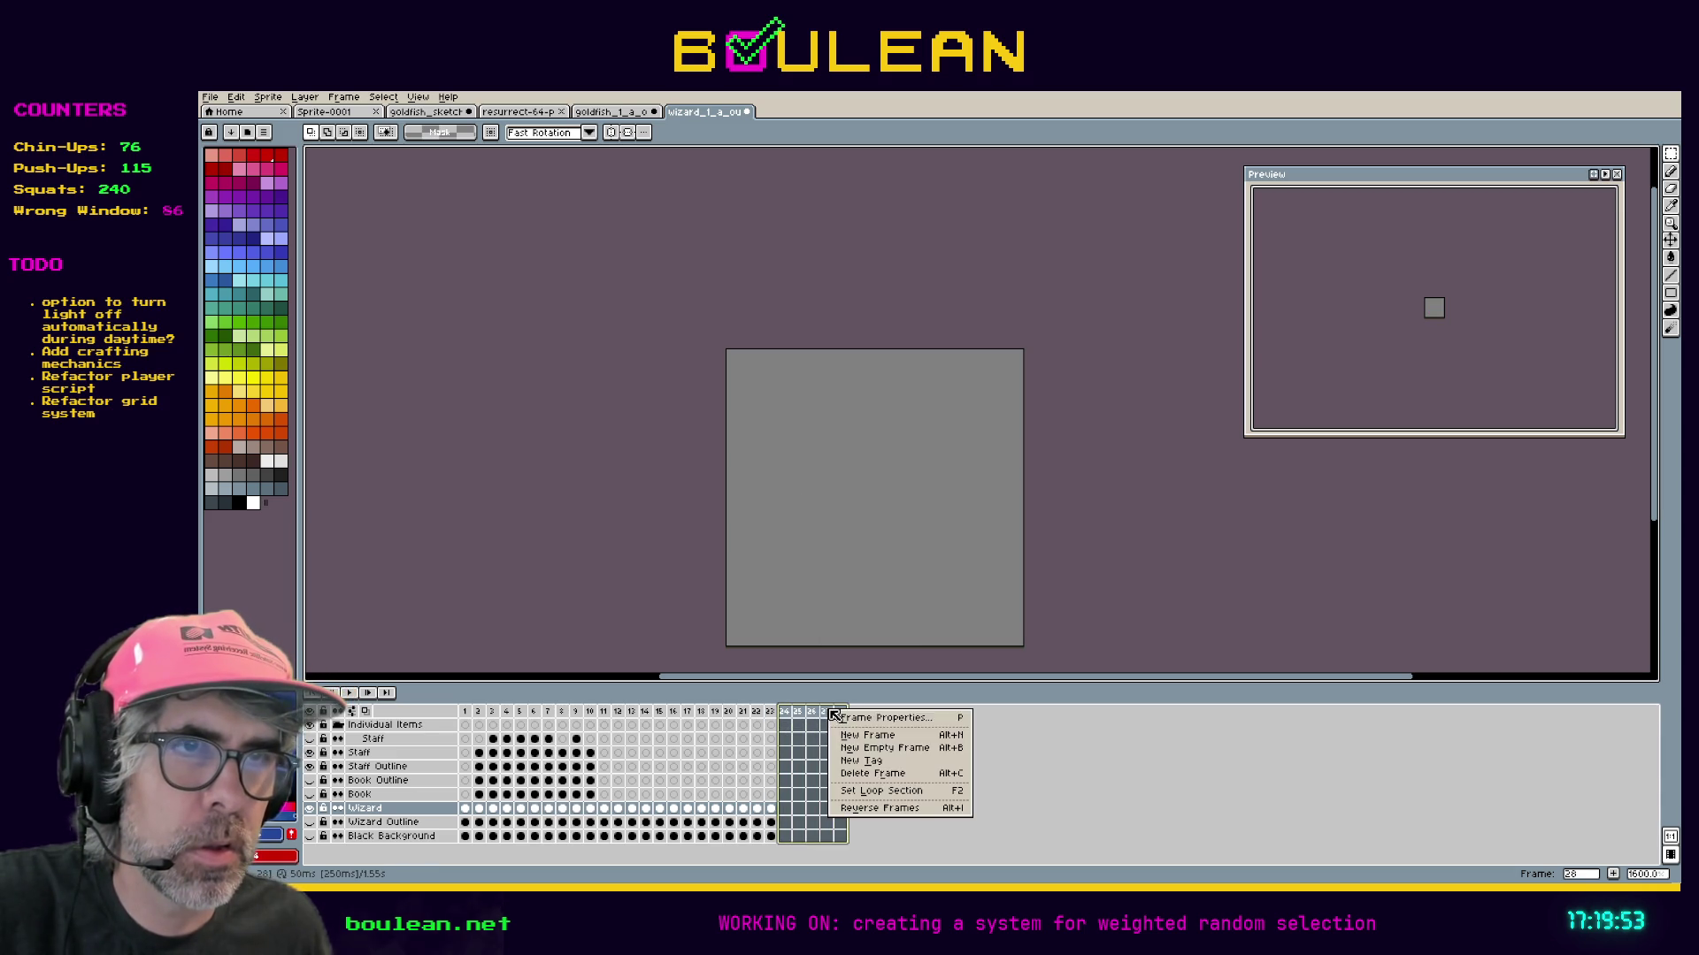
{"action": "left_click", "coordinate": [874, 773]}
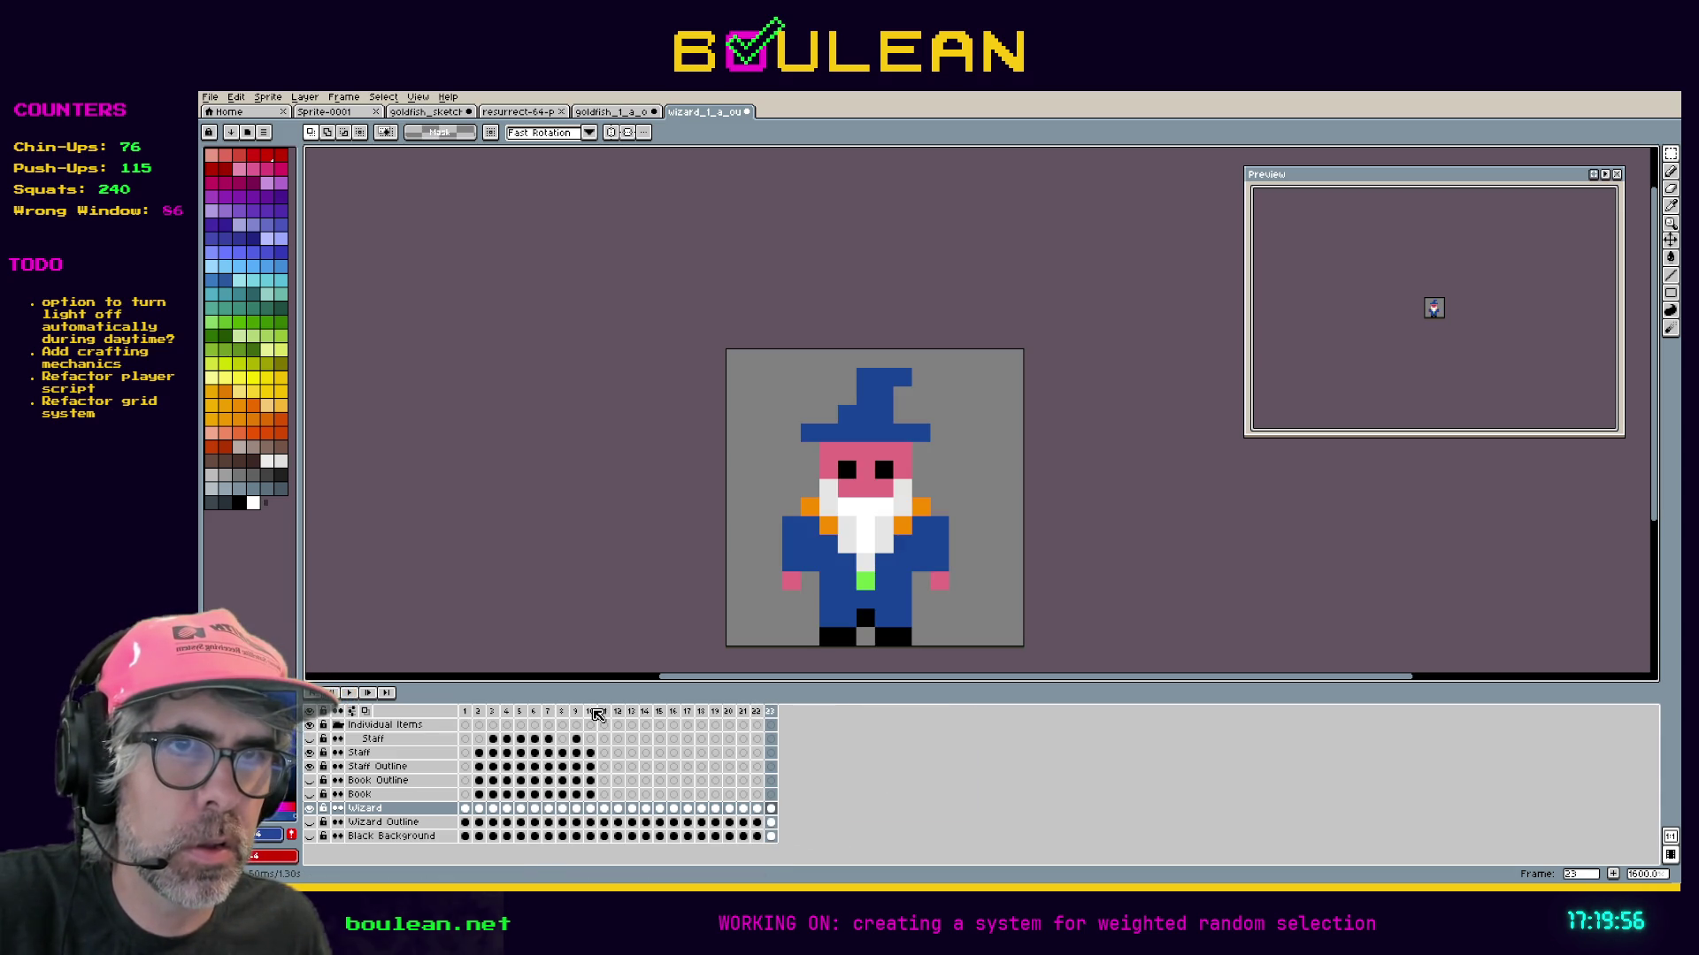
Step through frames 15 to 23 to review the arm movement.
{"action": "left_click", "coordinate": [645, 712]}
{"action": "left_click", "coordinate": [657, 712]}
{"action": "key", "text": "Right"}
{"action": "key", "text": "Right"}
{"action": "key", "text": "Right"}
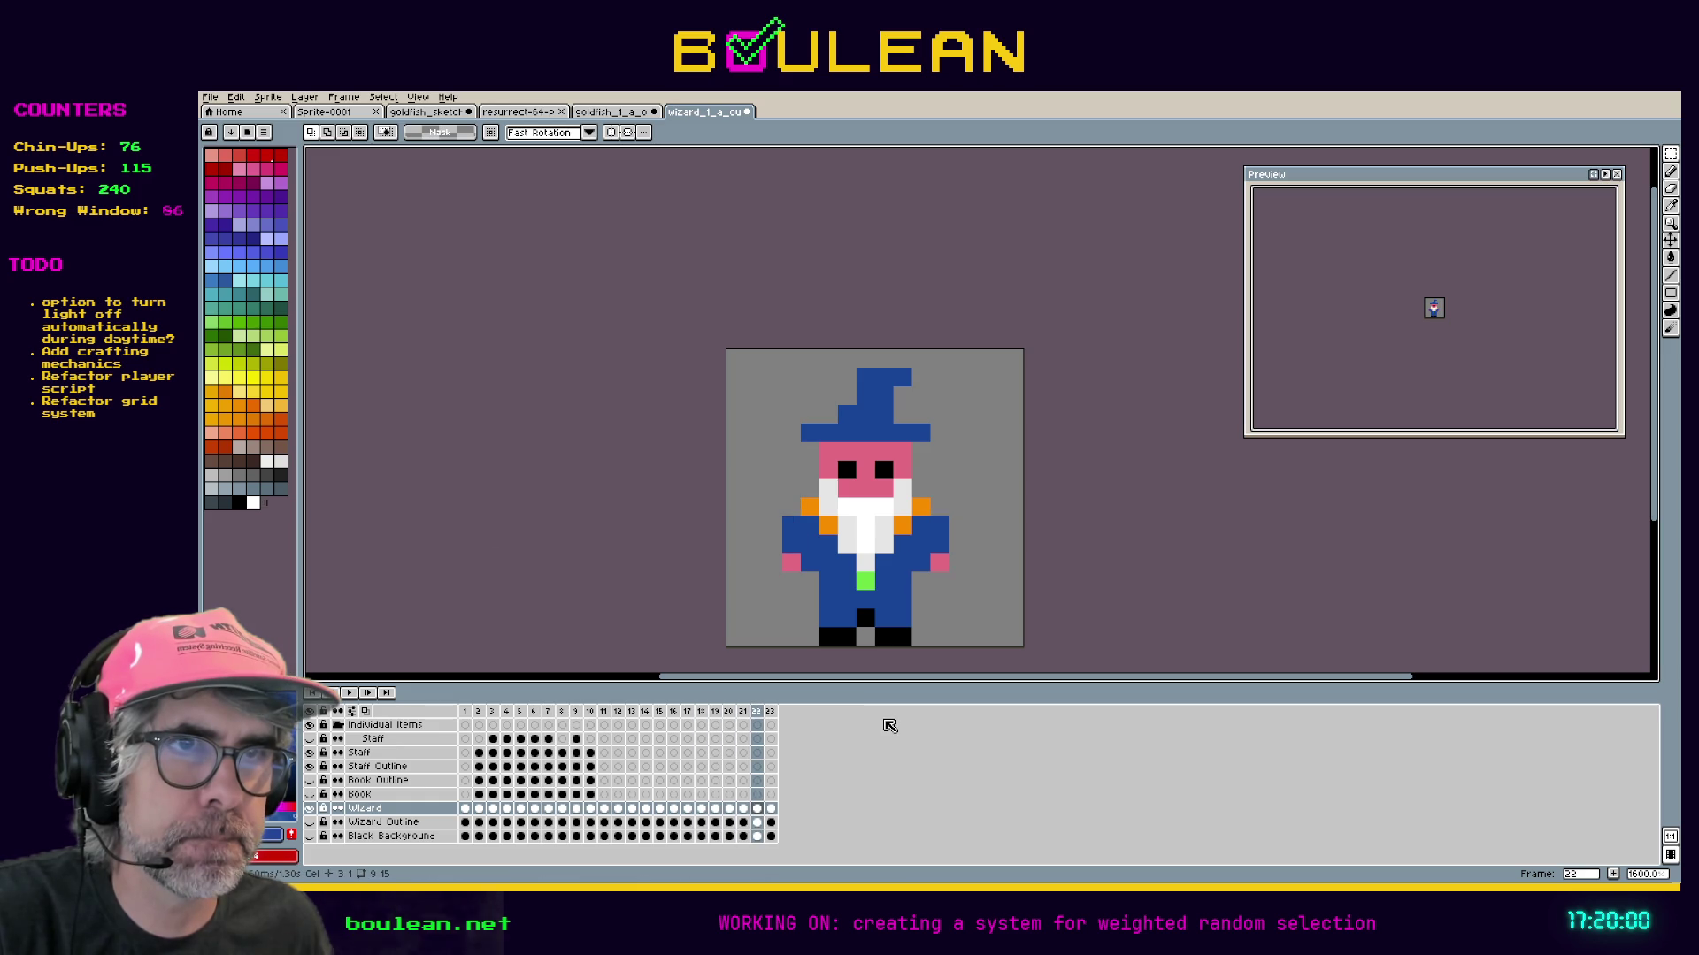
{"action": "key", "text": "Right"}
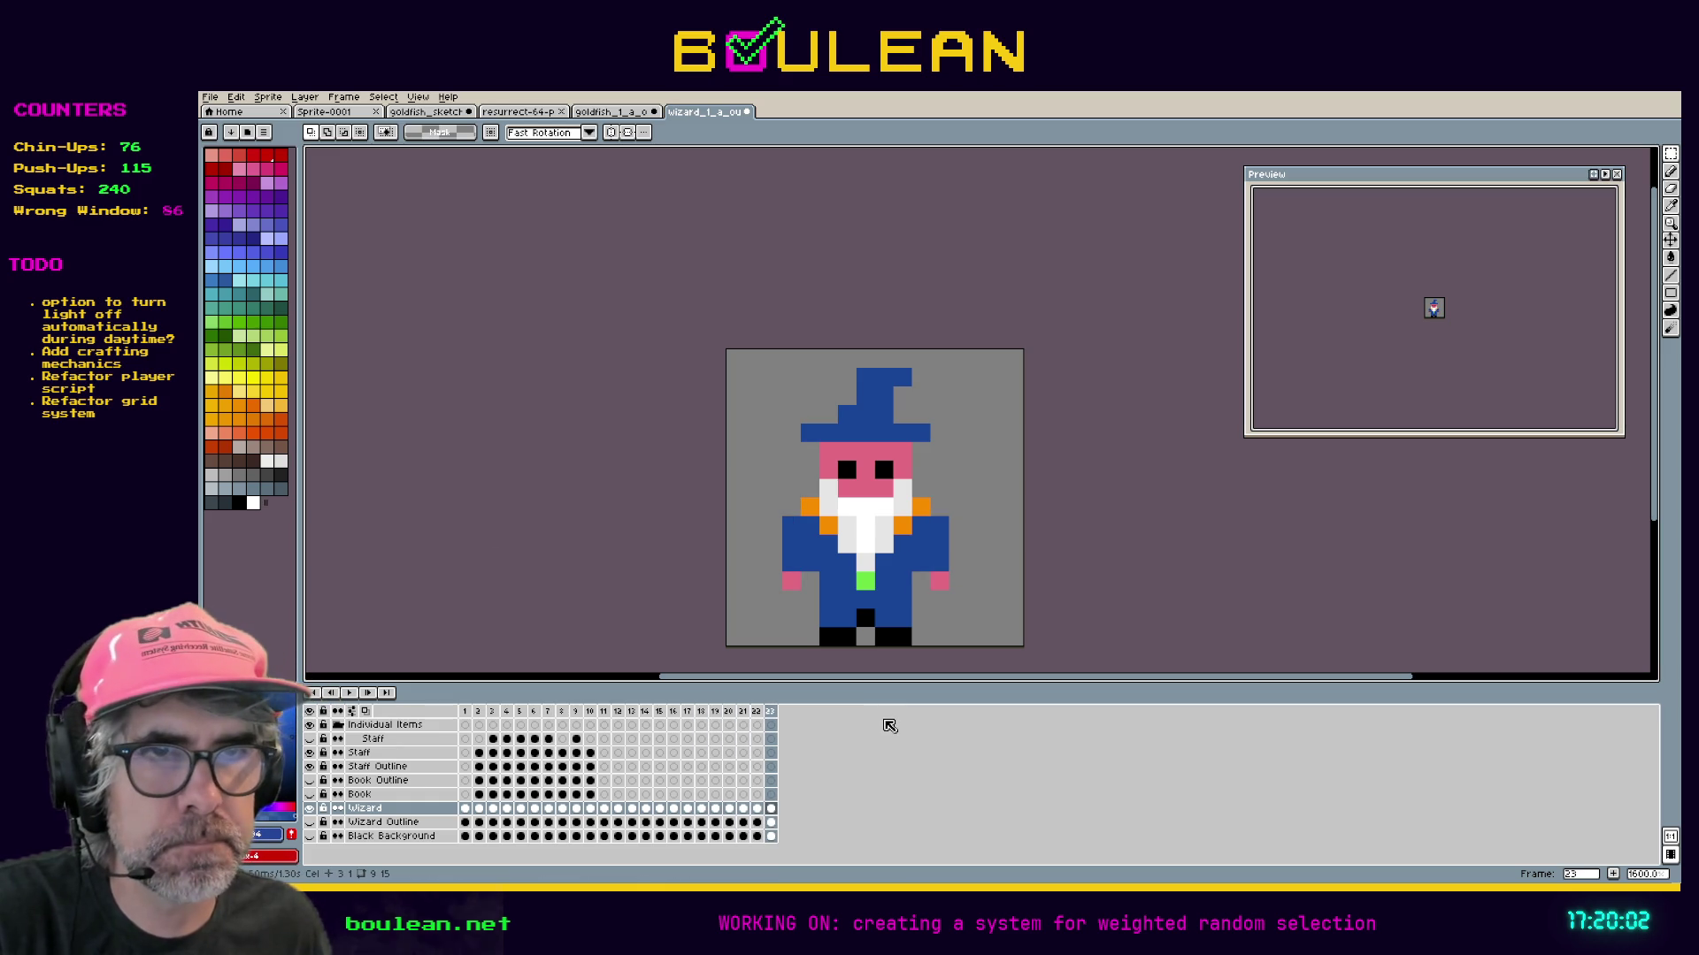
Make the Wizard Outline layer visible and select it at frame 22 with the Pencil.
{"action": "left_click", "coordinate": [311, 823]}
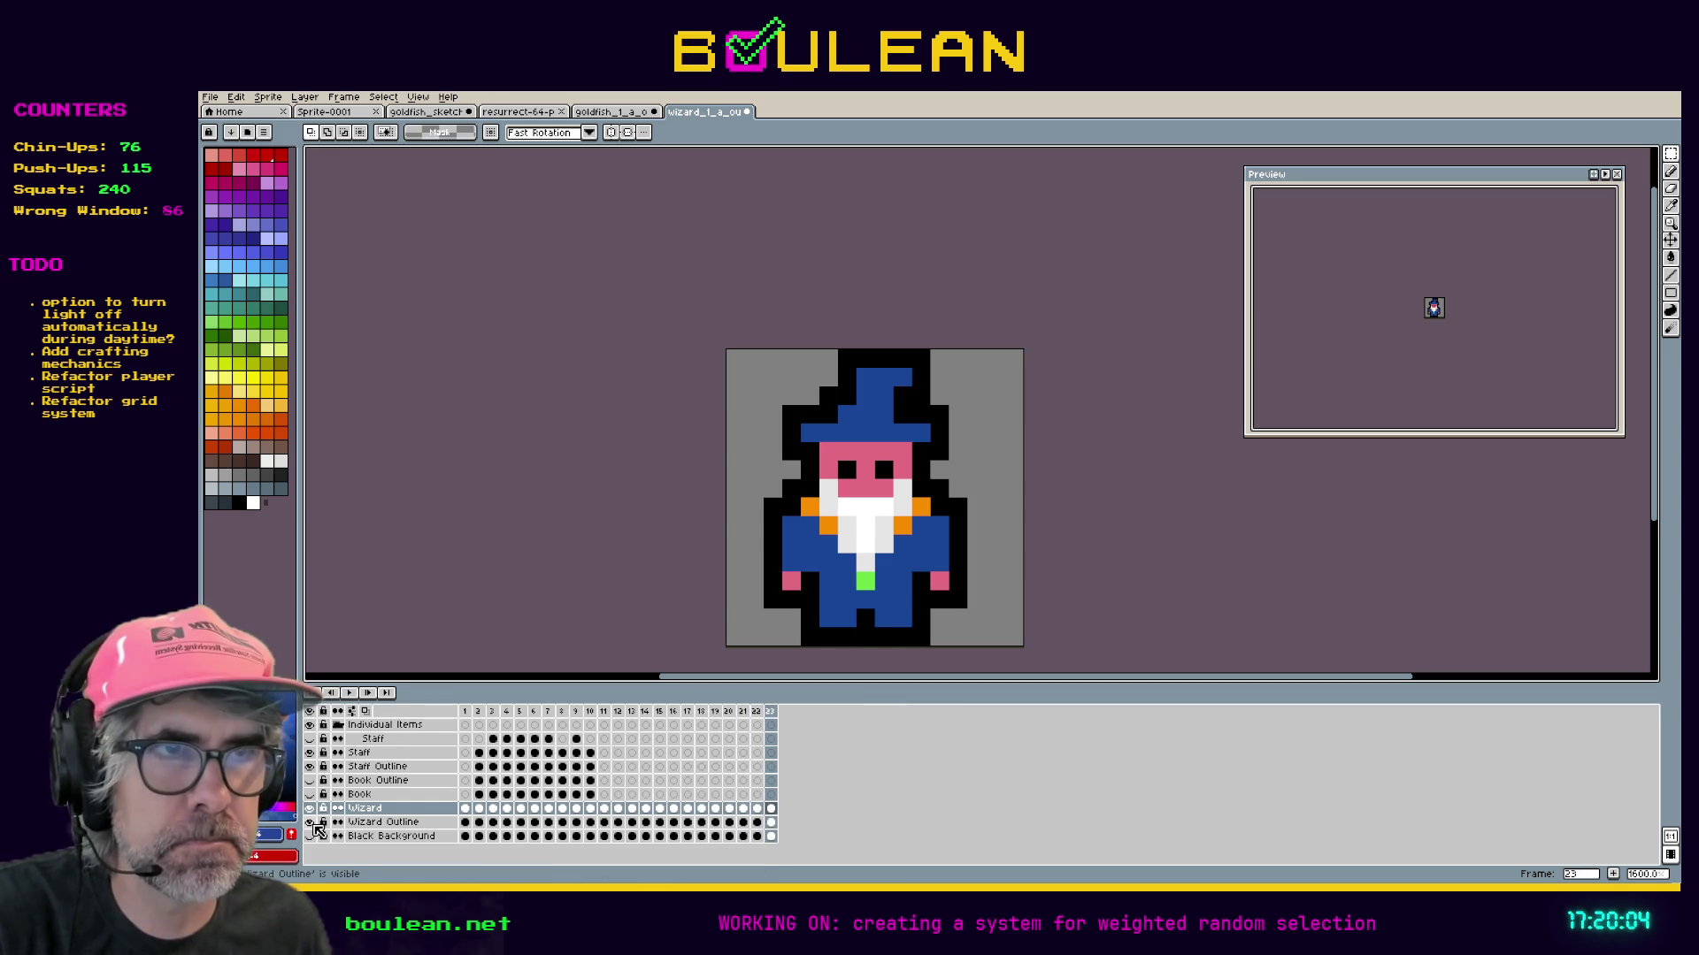
{"action": "key", "text": "Left"}
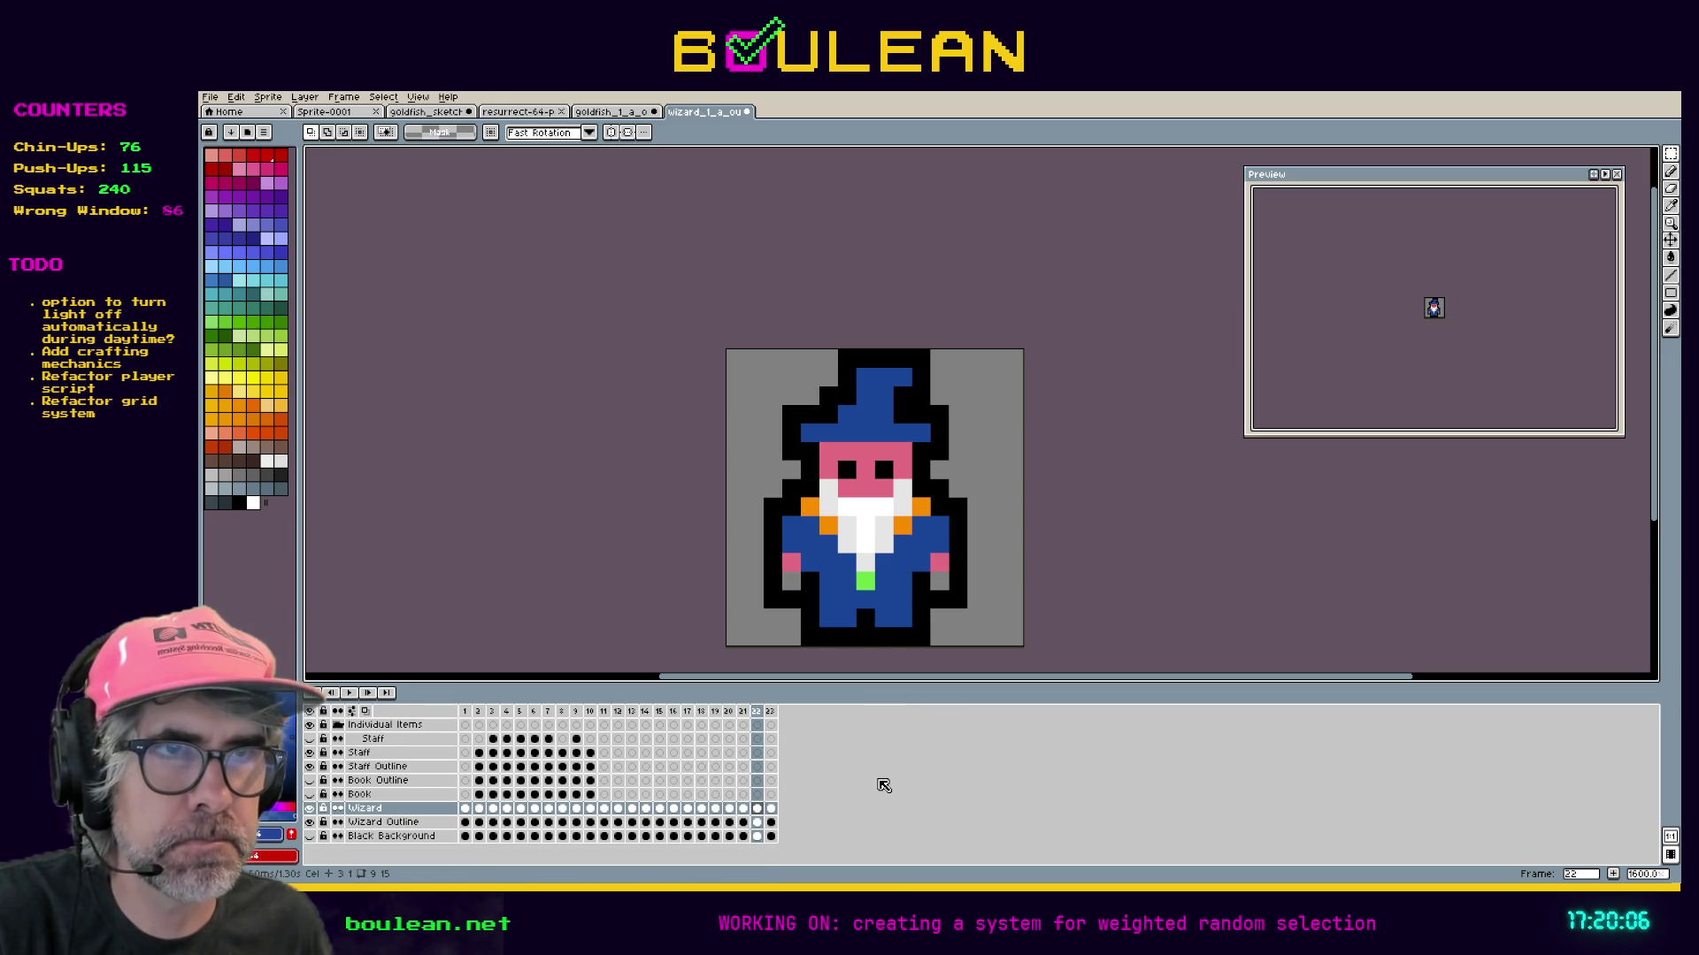
{"action": "key", "text": "b"}
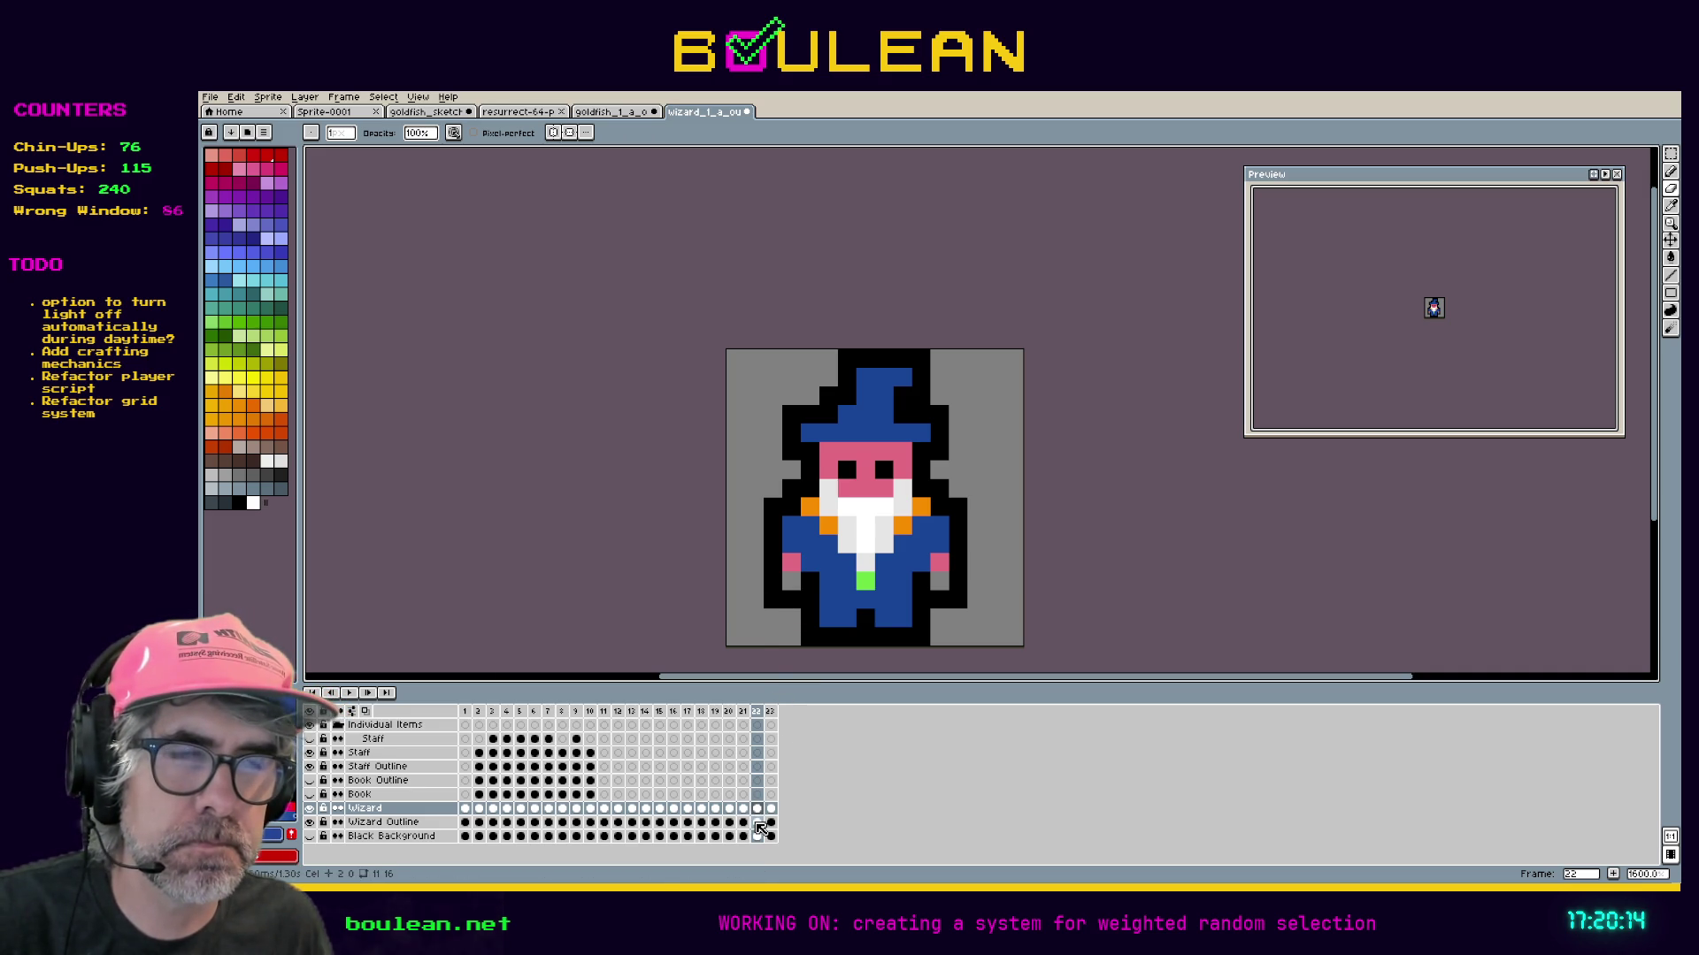
{"action": "left_click", "coordinate": [759, 828]}
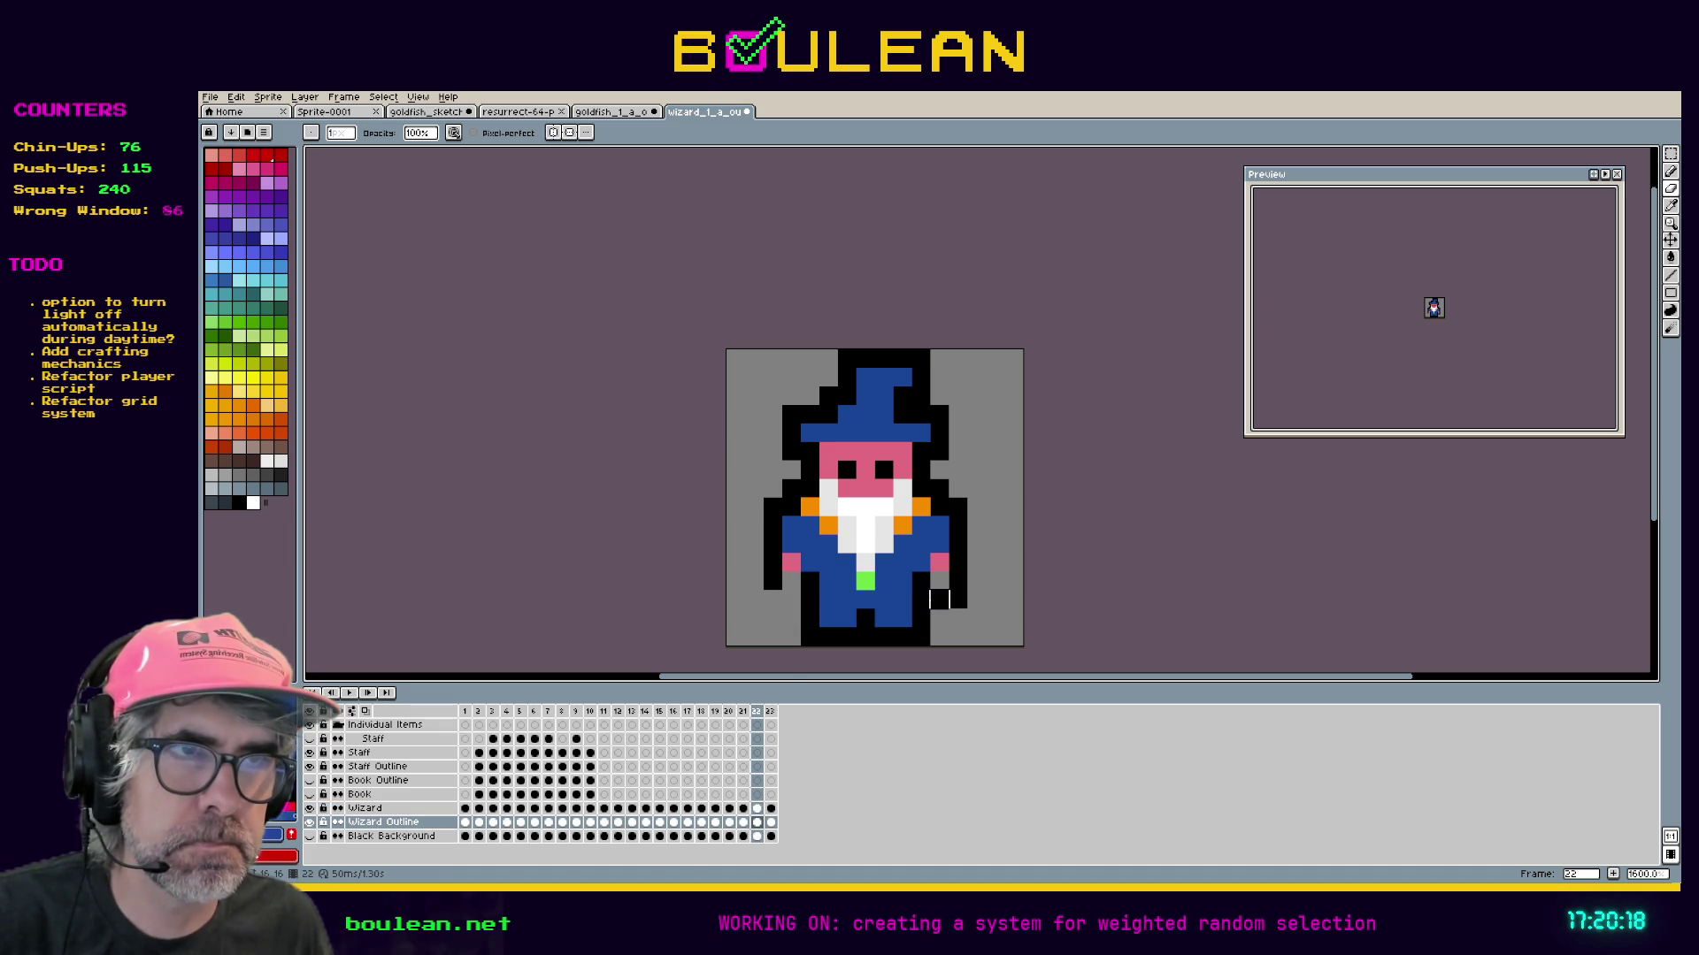
{"action": "key", "text": "b"}
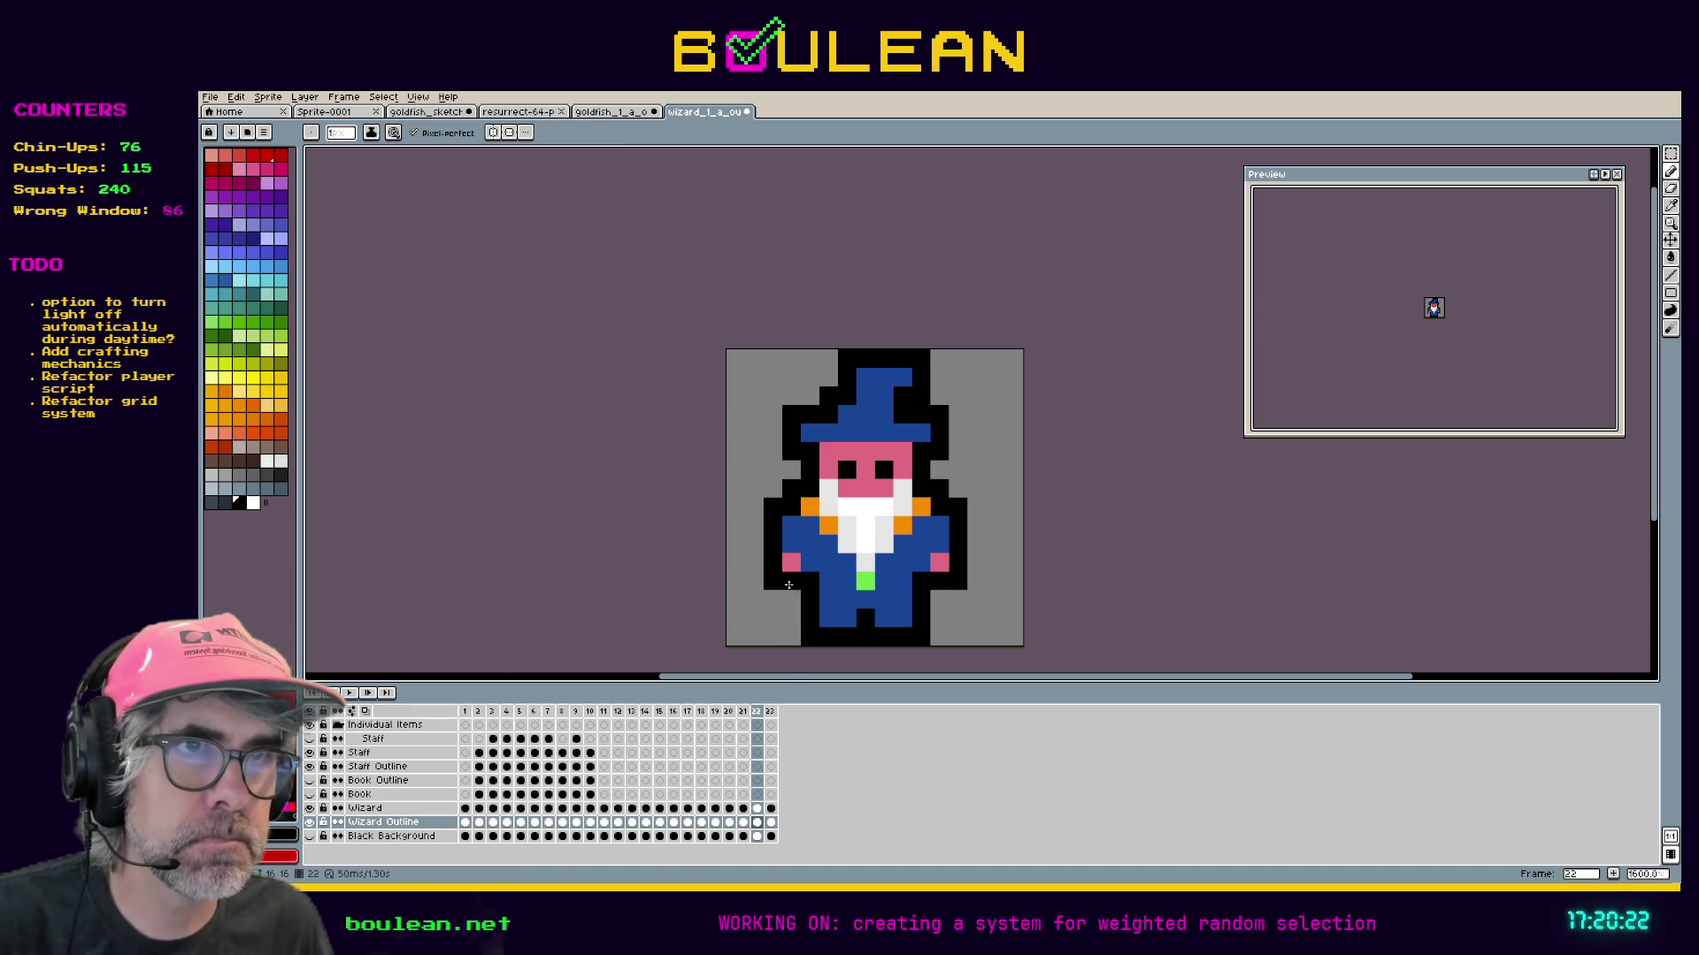
On frame 21, erase the outline beside the left hand and outline the right arm in black.
{"action": "left_click", "coordinate": [744, 823]}
{"action": "key", "text": "e"}
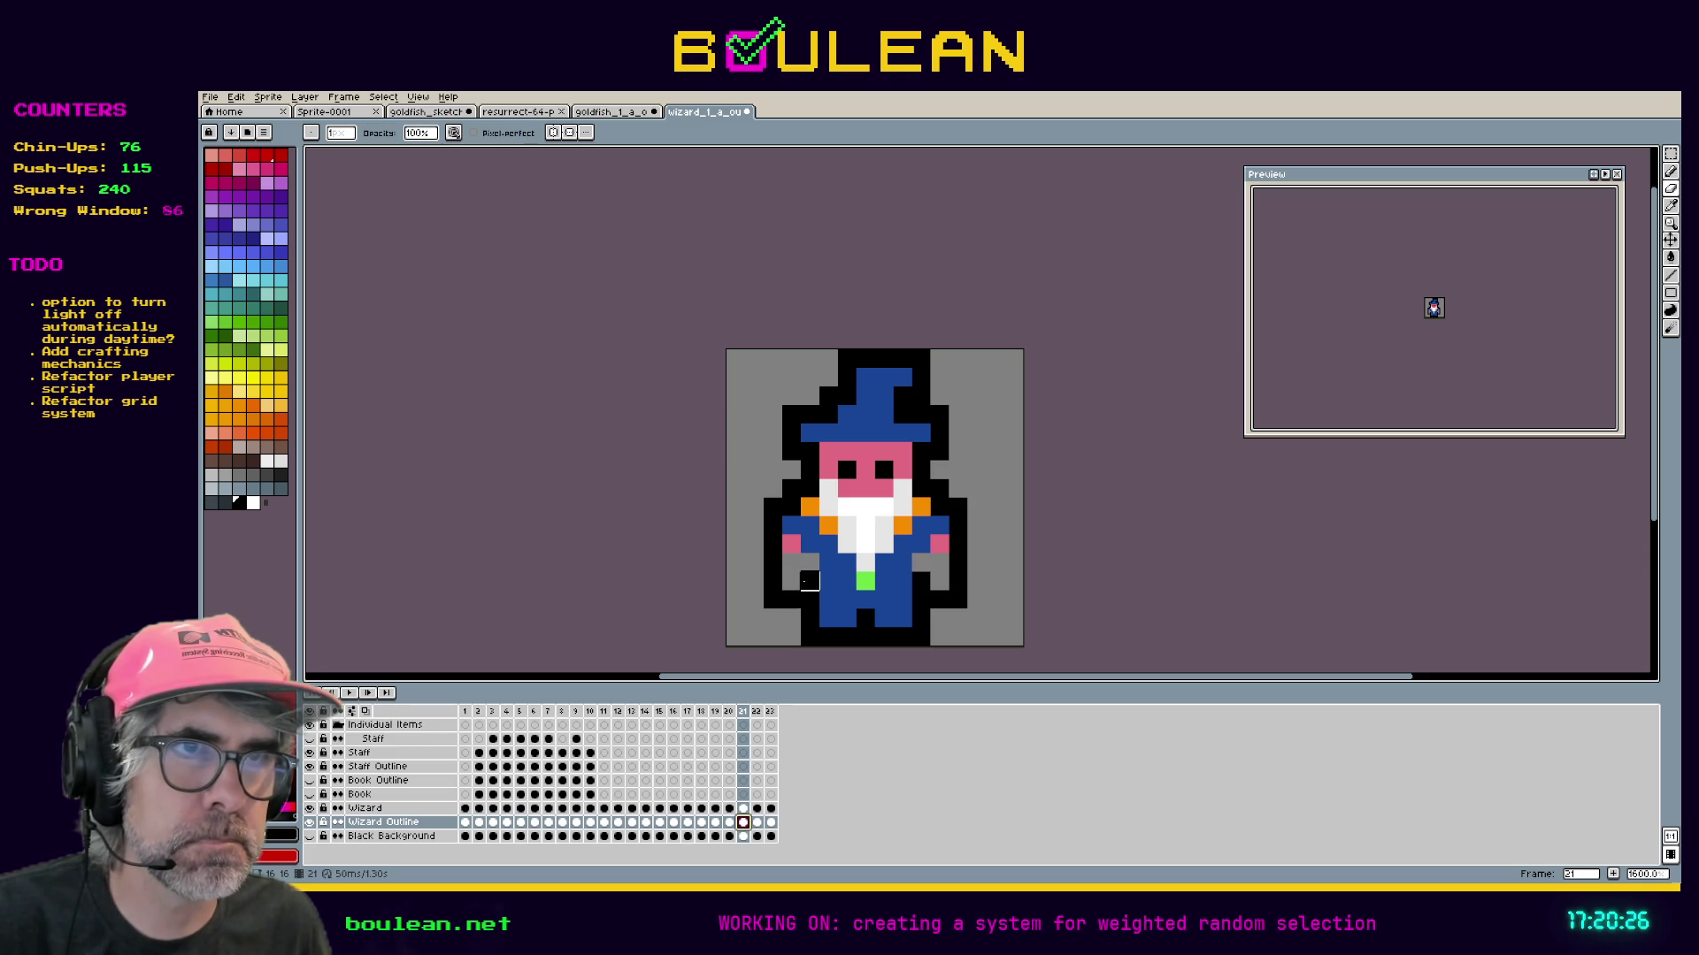
{"action": "mouse_move", "coordinate": [791, 580]}
{"action": "left_mouse_down"}
{"action": "mouse_move", "coordinate": [783, 600]}
{"action": "mouse_move", "coordinate": [772, 571]}
{"action": "left_mouse_up"}
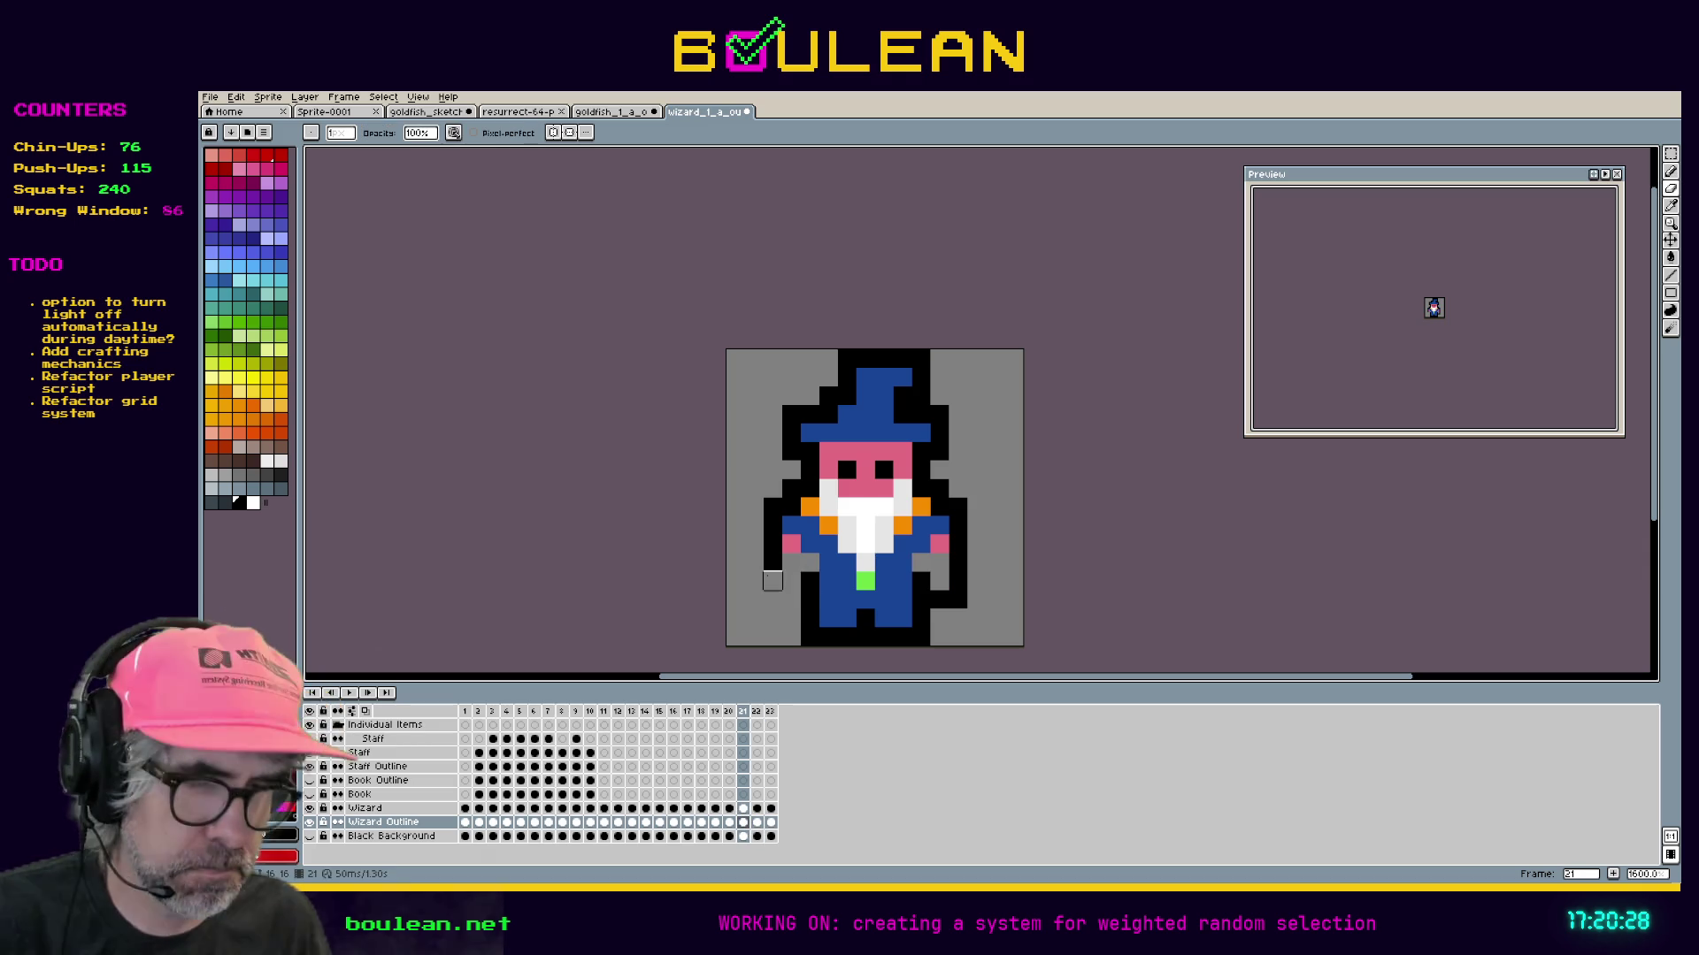
{"action": "key", "text": "b"}
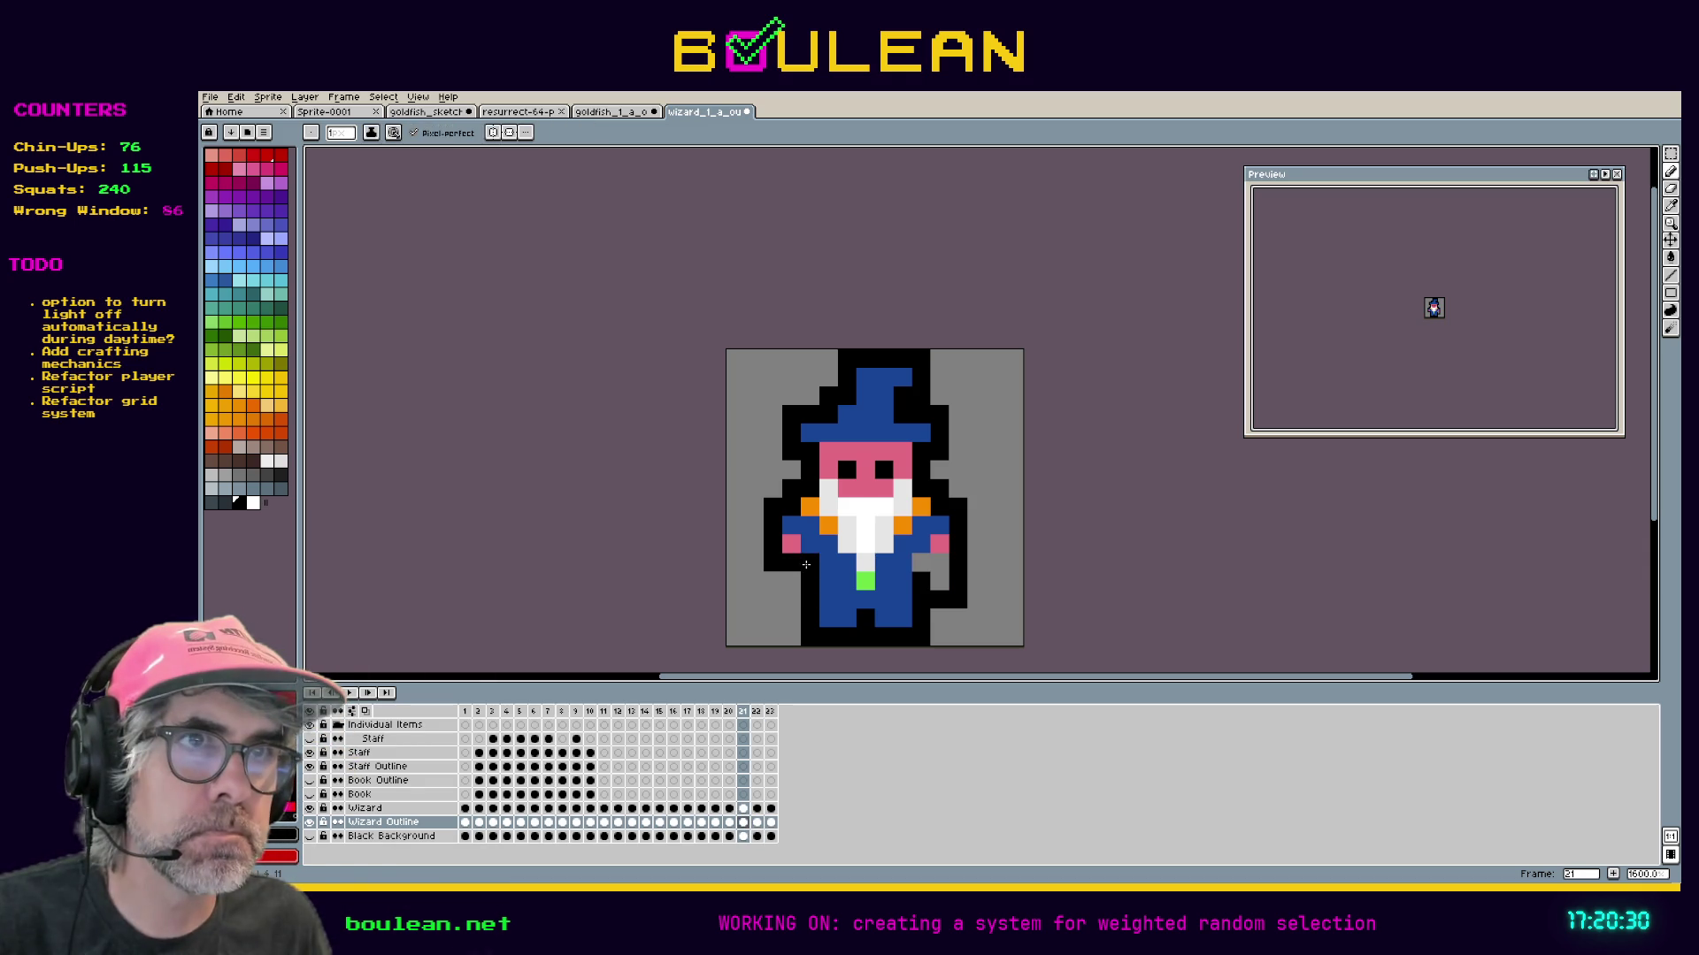
{"action": "left_click", "coordinate": [921, 563]}
{"action": "left_click", "coordinate": [940, 563]}
{"action": "key", "text": "e"}
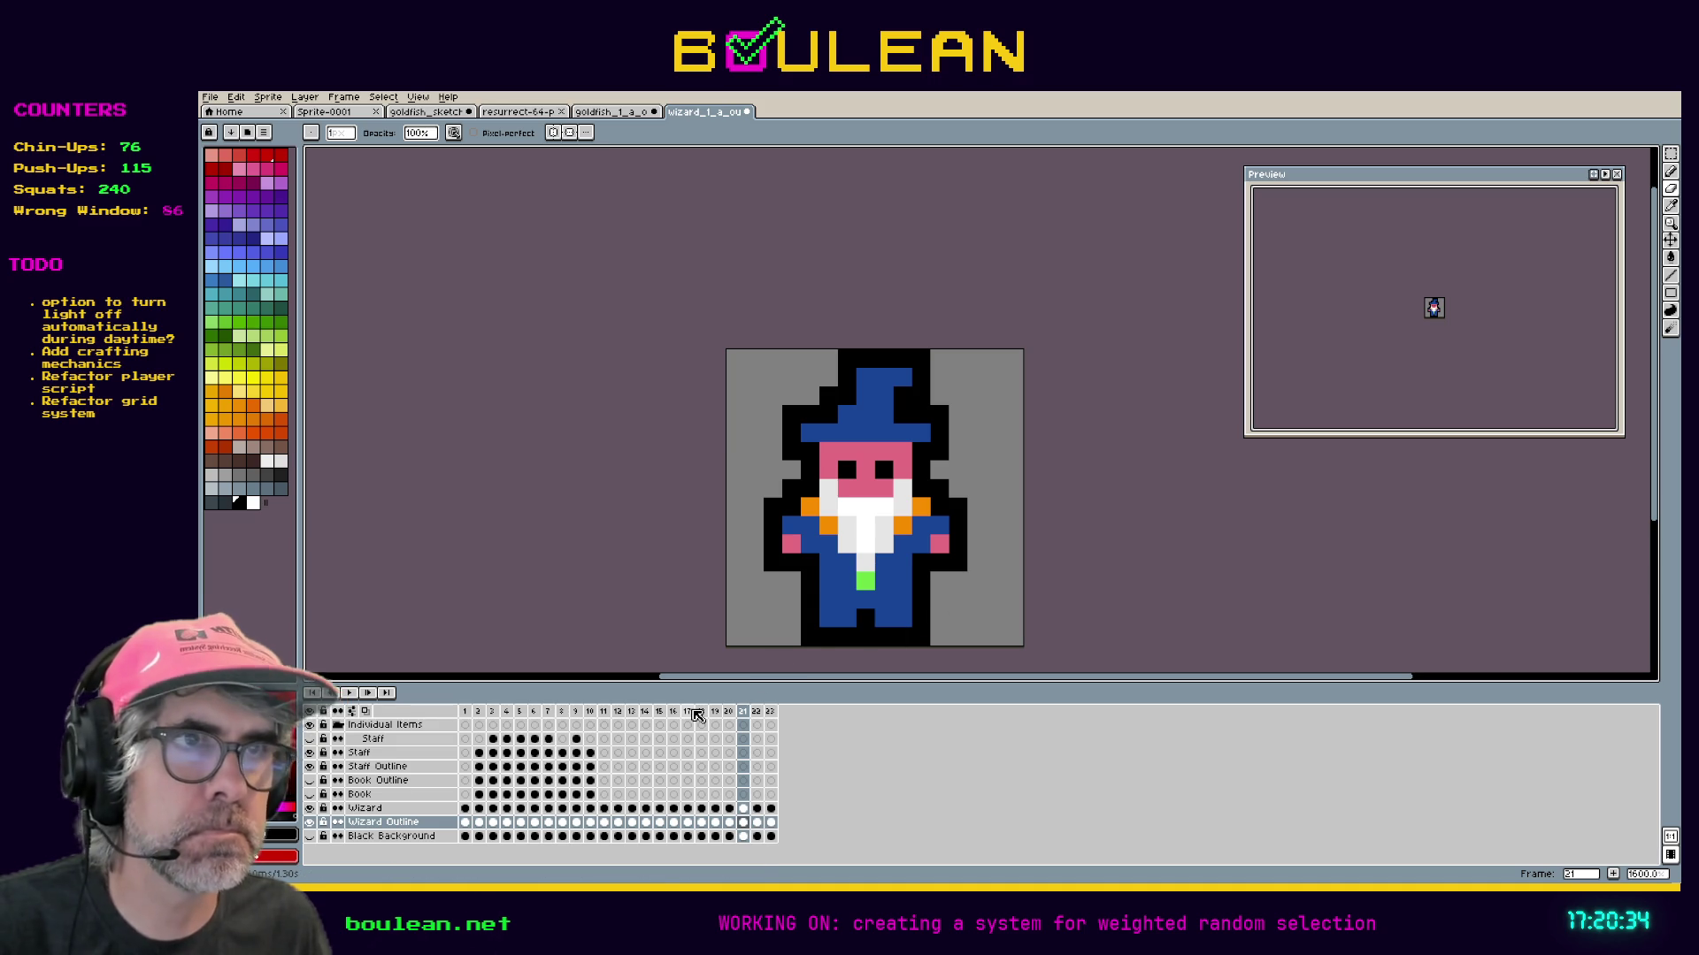
On frame 20, erase stray outline pixels and redraw the right arm's outline.
{"action": "left_click", "coordinate": [729, 823]}
{"action": "left_click", "coordinate": [772, 581]}
{"action": "key", "text": "b"}
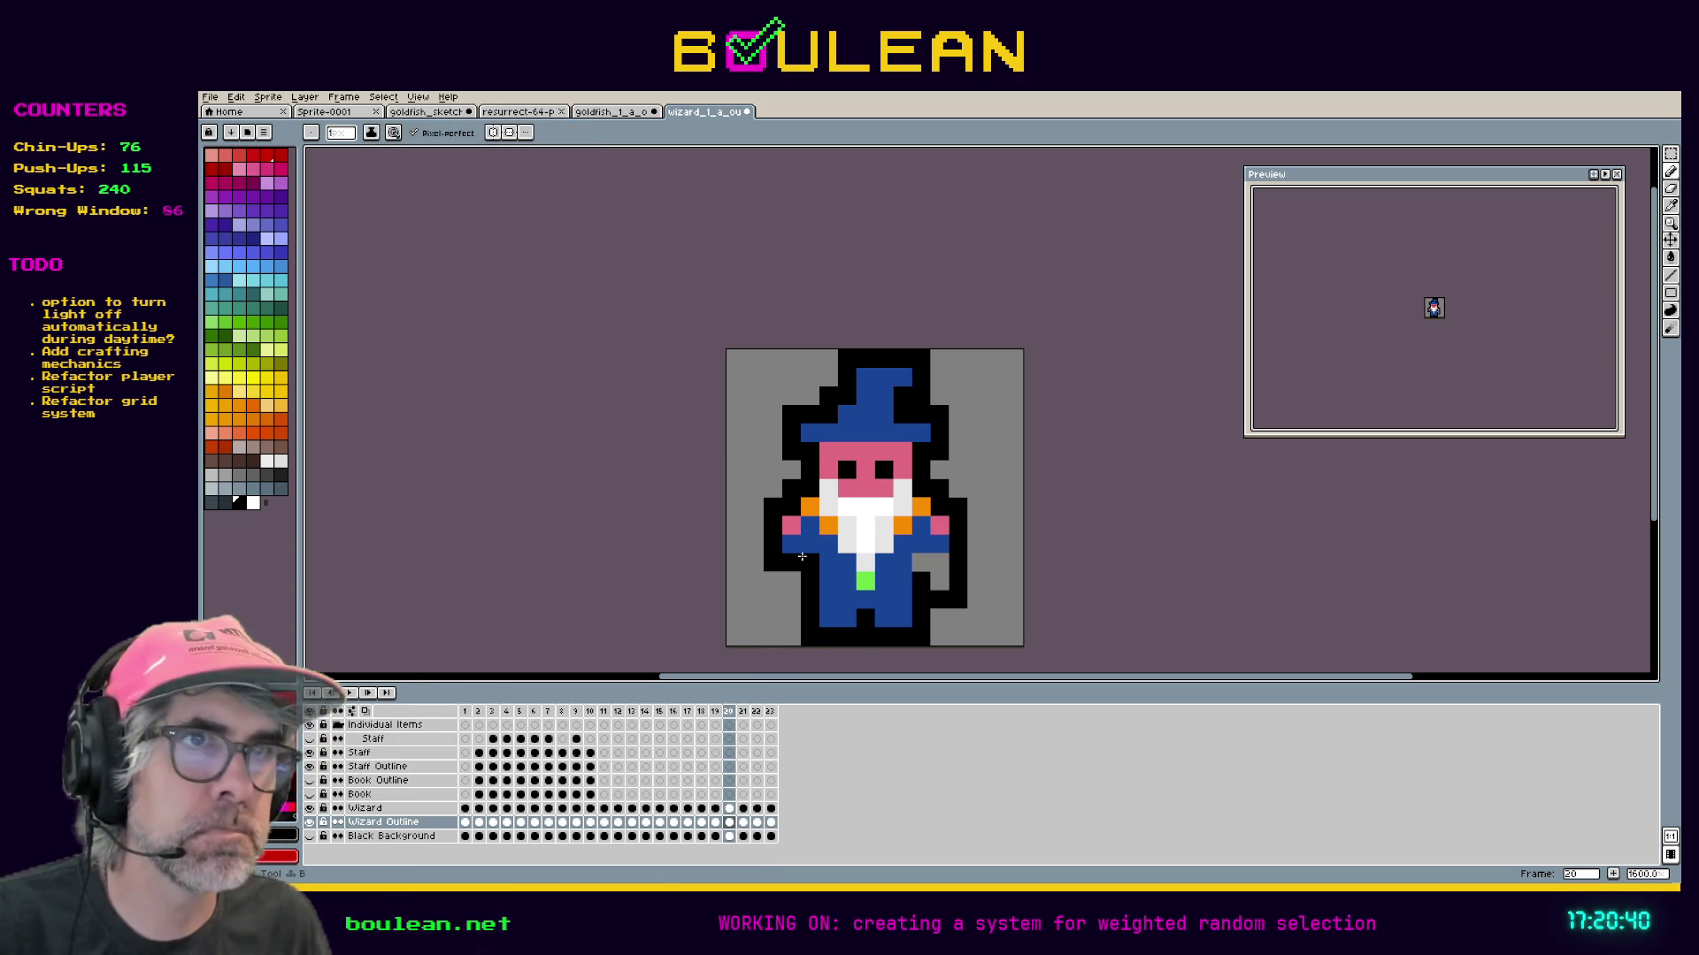
{"action": "left_click", "coordinate": [920, 563]}
{"action": "left_click", "coordinate": [940, 563]}
{"action": "key", "text": "e"}
{"action": "left_click_drag", "start_coordinate": [939, 600], "coordinate": [959, 600]}
{"action": "left_click", "coordinate": [939, 591]}
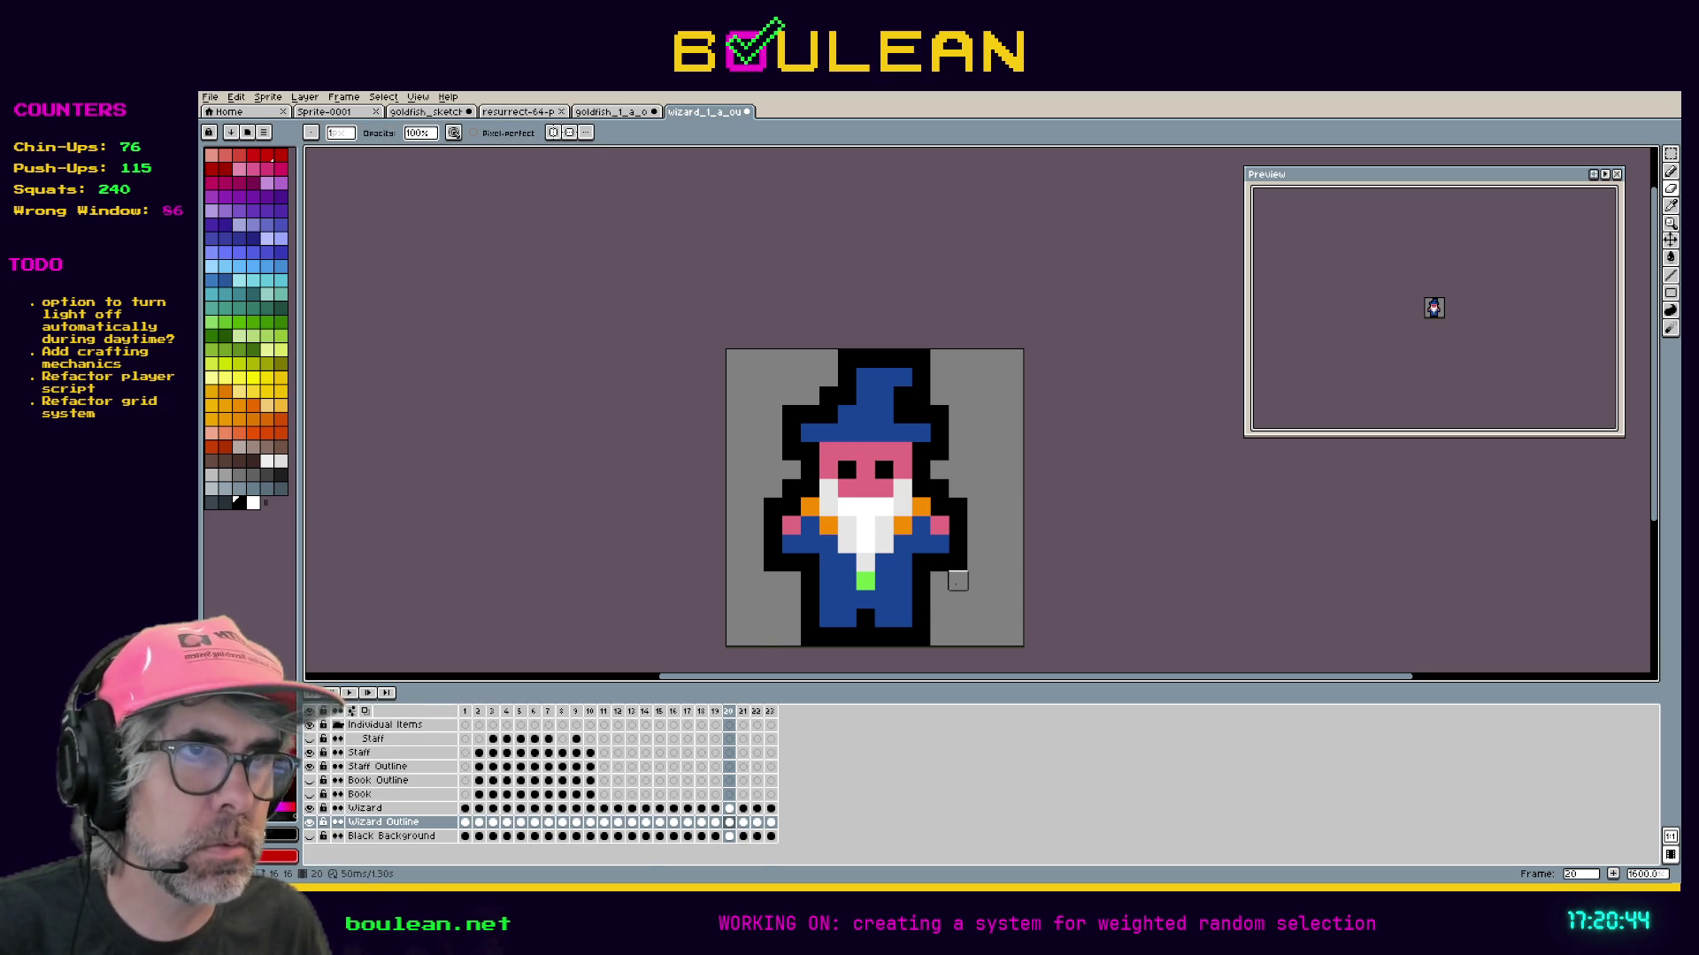
On frame 19, erase the stray outline pixels under the left arm and at lower right.
{"action": "left_click", "coordinate": [740, 713]}
{"action": "left_click", "coordinate": [729, 713]}
{"action": "left_click", "coordinate": [714, 713]}
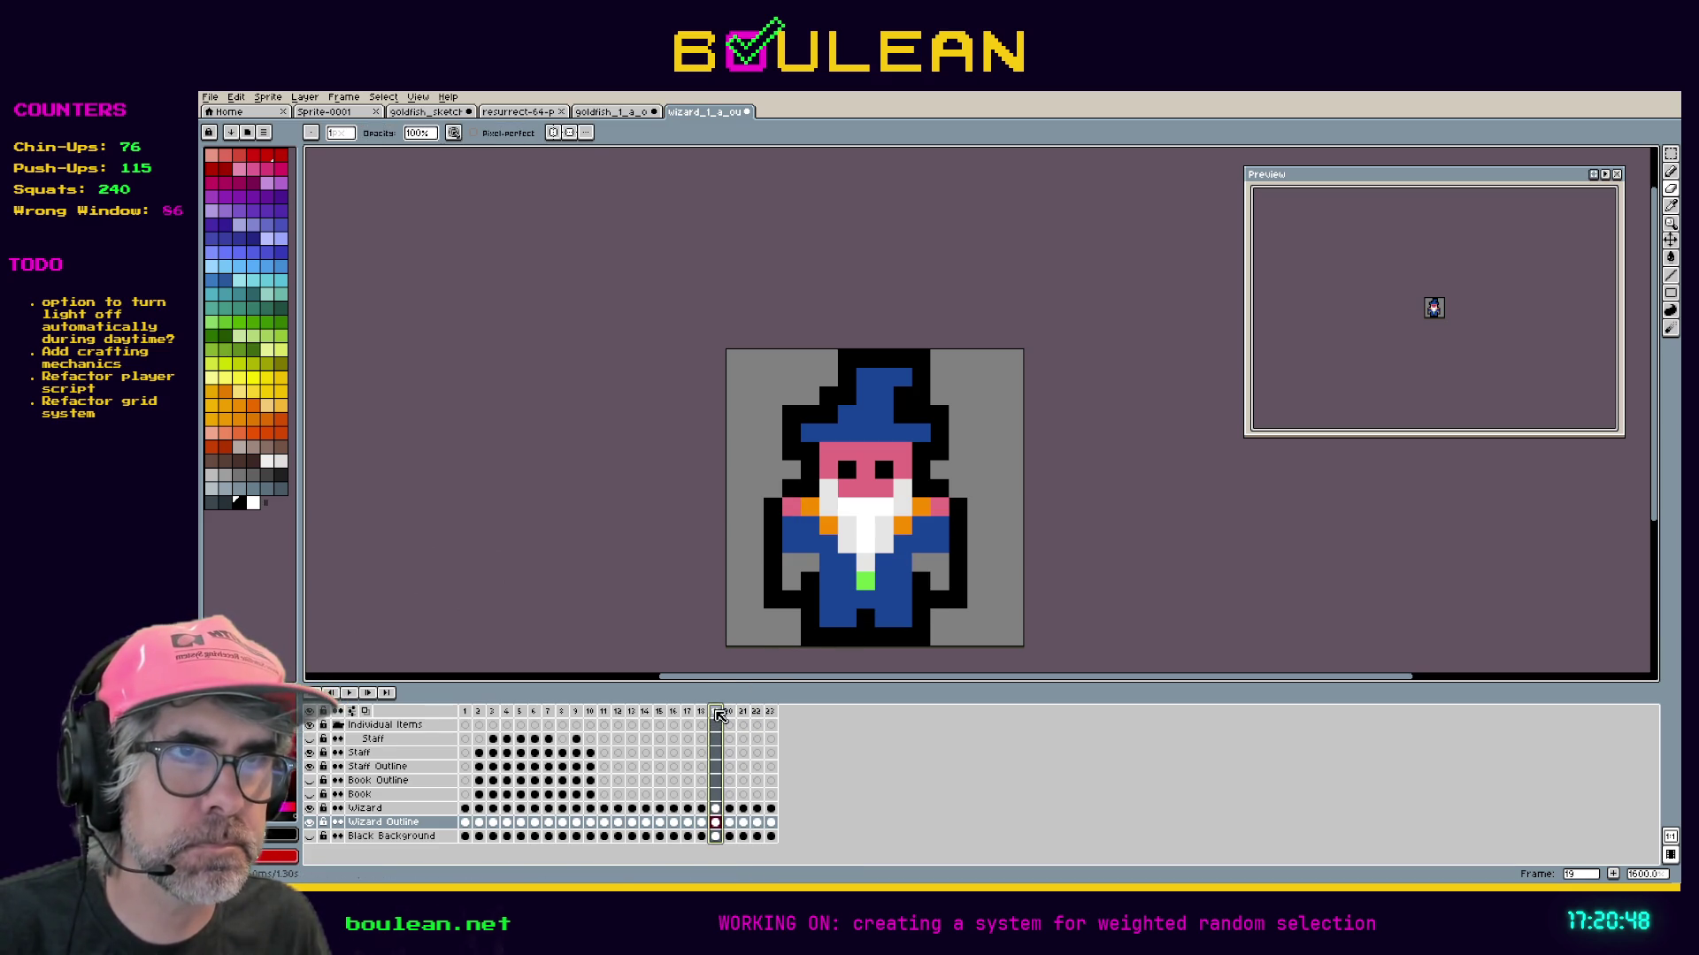
{"action": "left_click", "coordinate": [772, 580]}
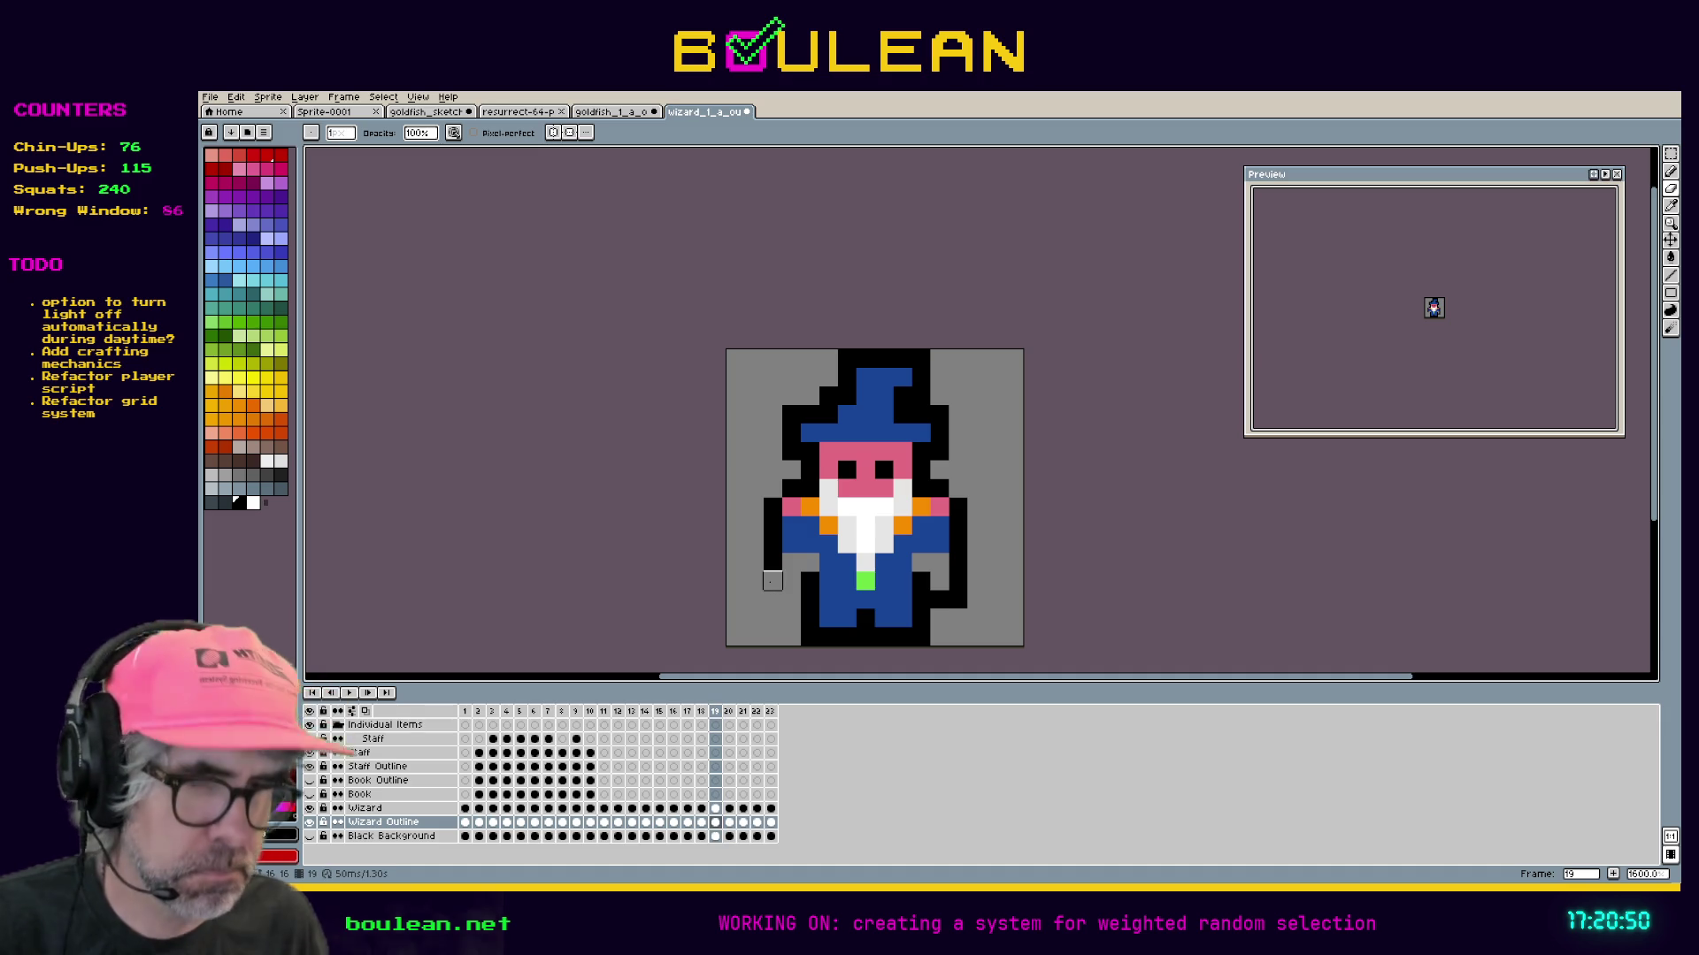
{"action": "key", "text": "b"}
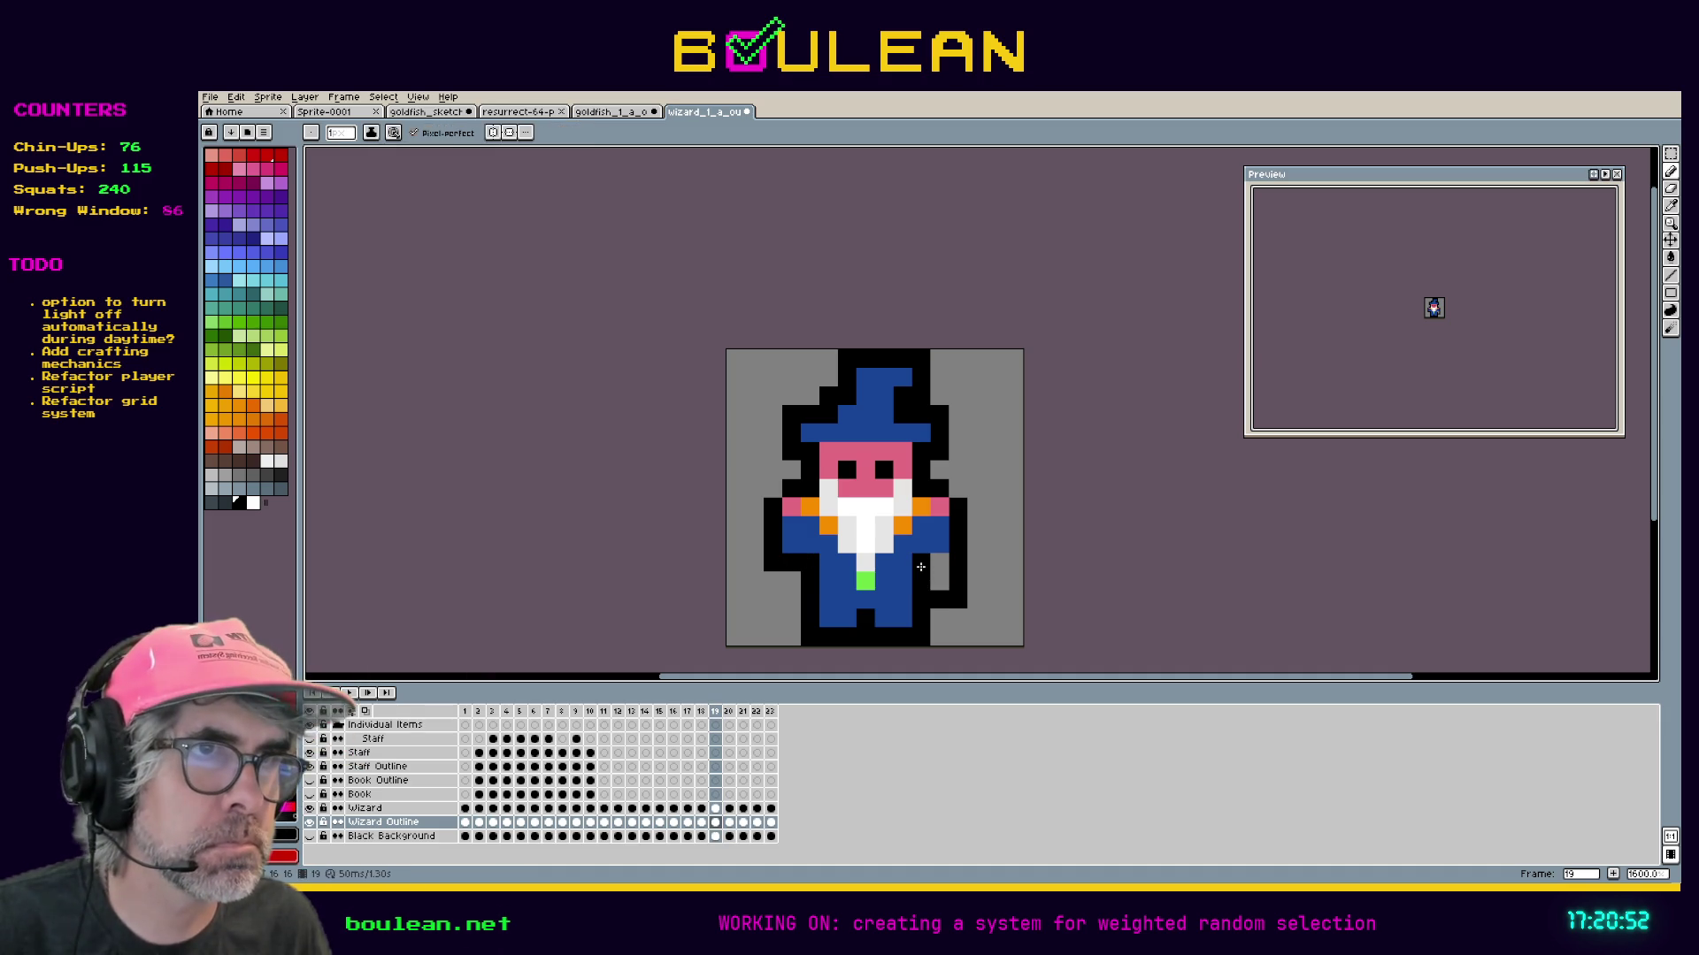
{"action": "key", "text": "e"}
{"action": "left_click", "coordinate": [957, 599]}
{"action": "left_click", "coordinate": [958, 582]}
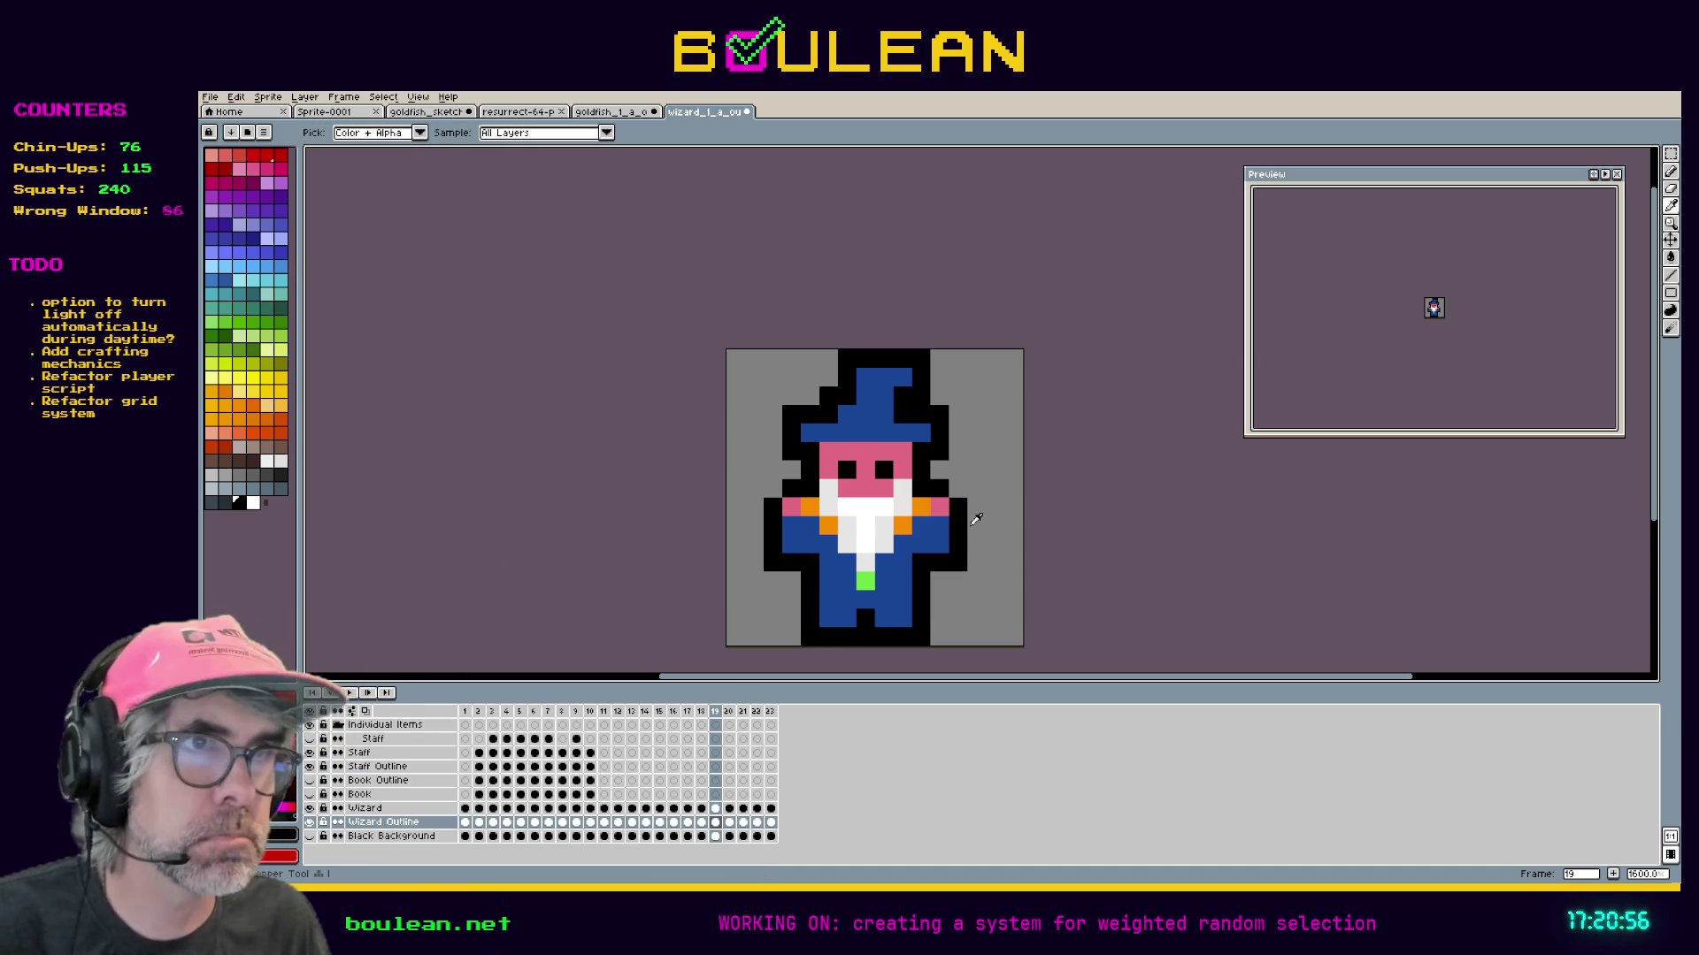
{"action": "key", "text": "b"}
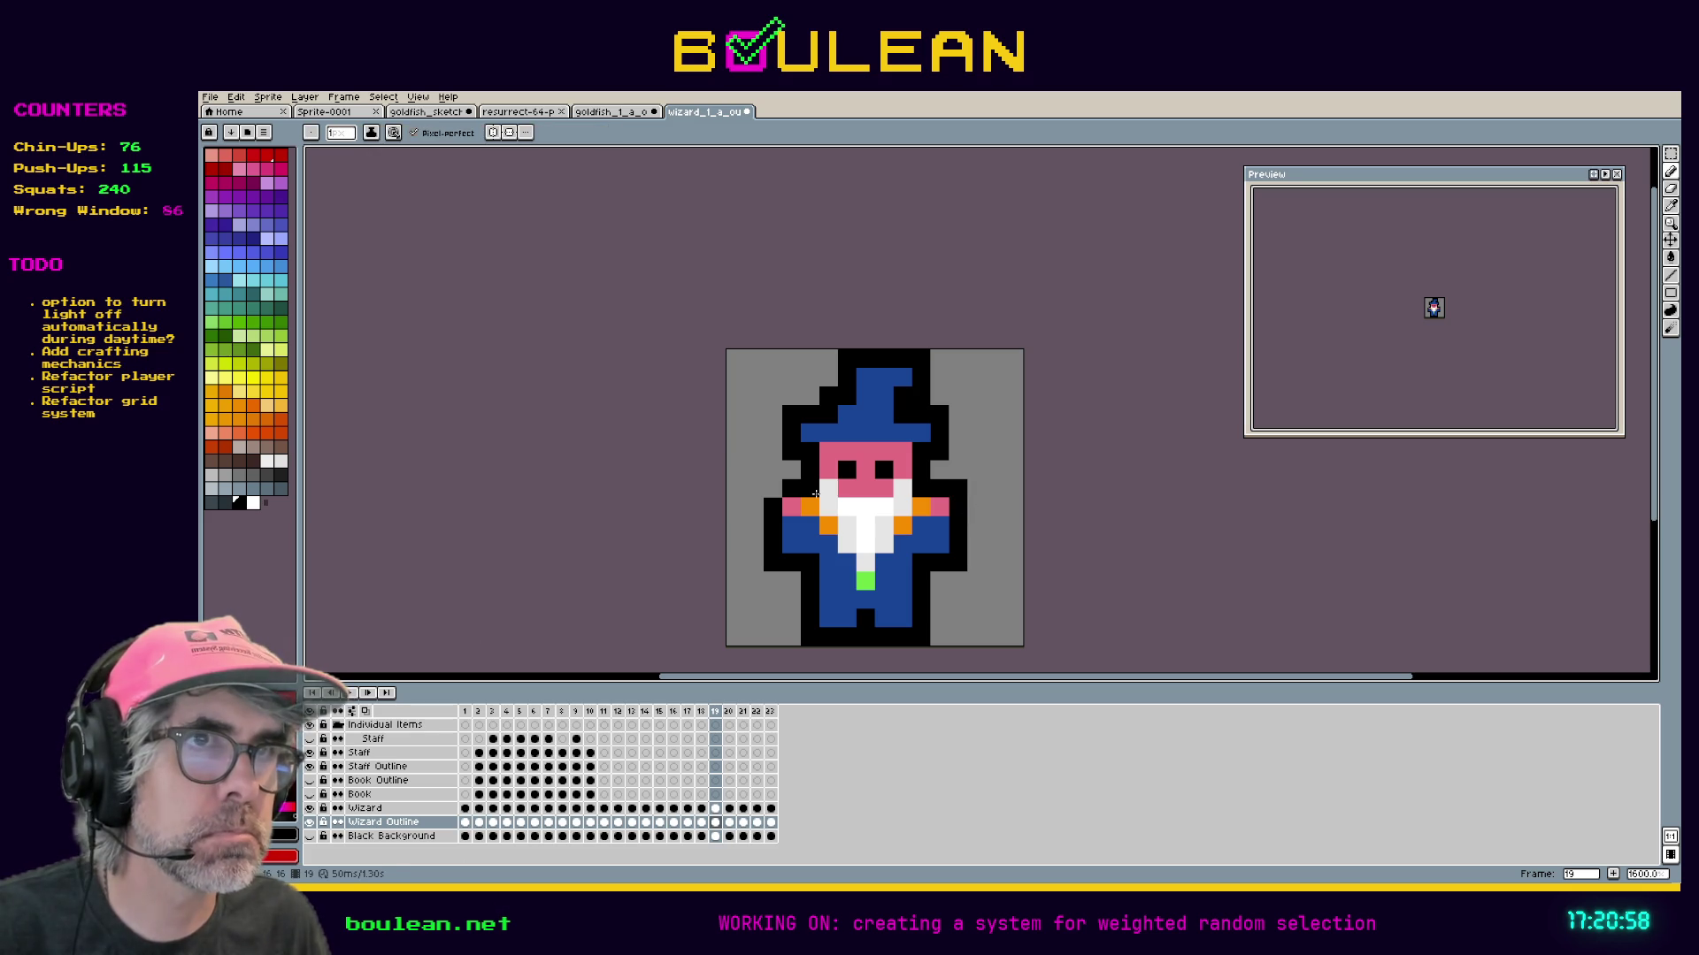
Step through frames 20 to 22 and back to 19 to check the outline.
{"action": "left_click", "coordinate": [731, 712]}
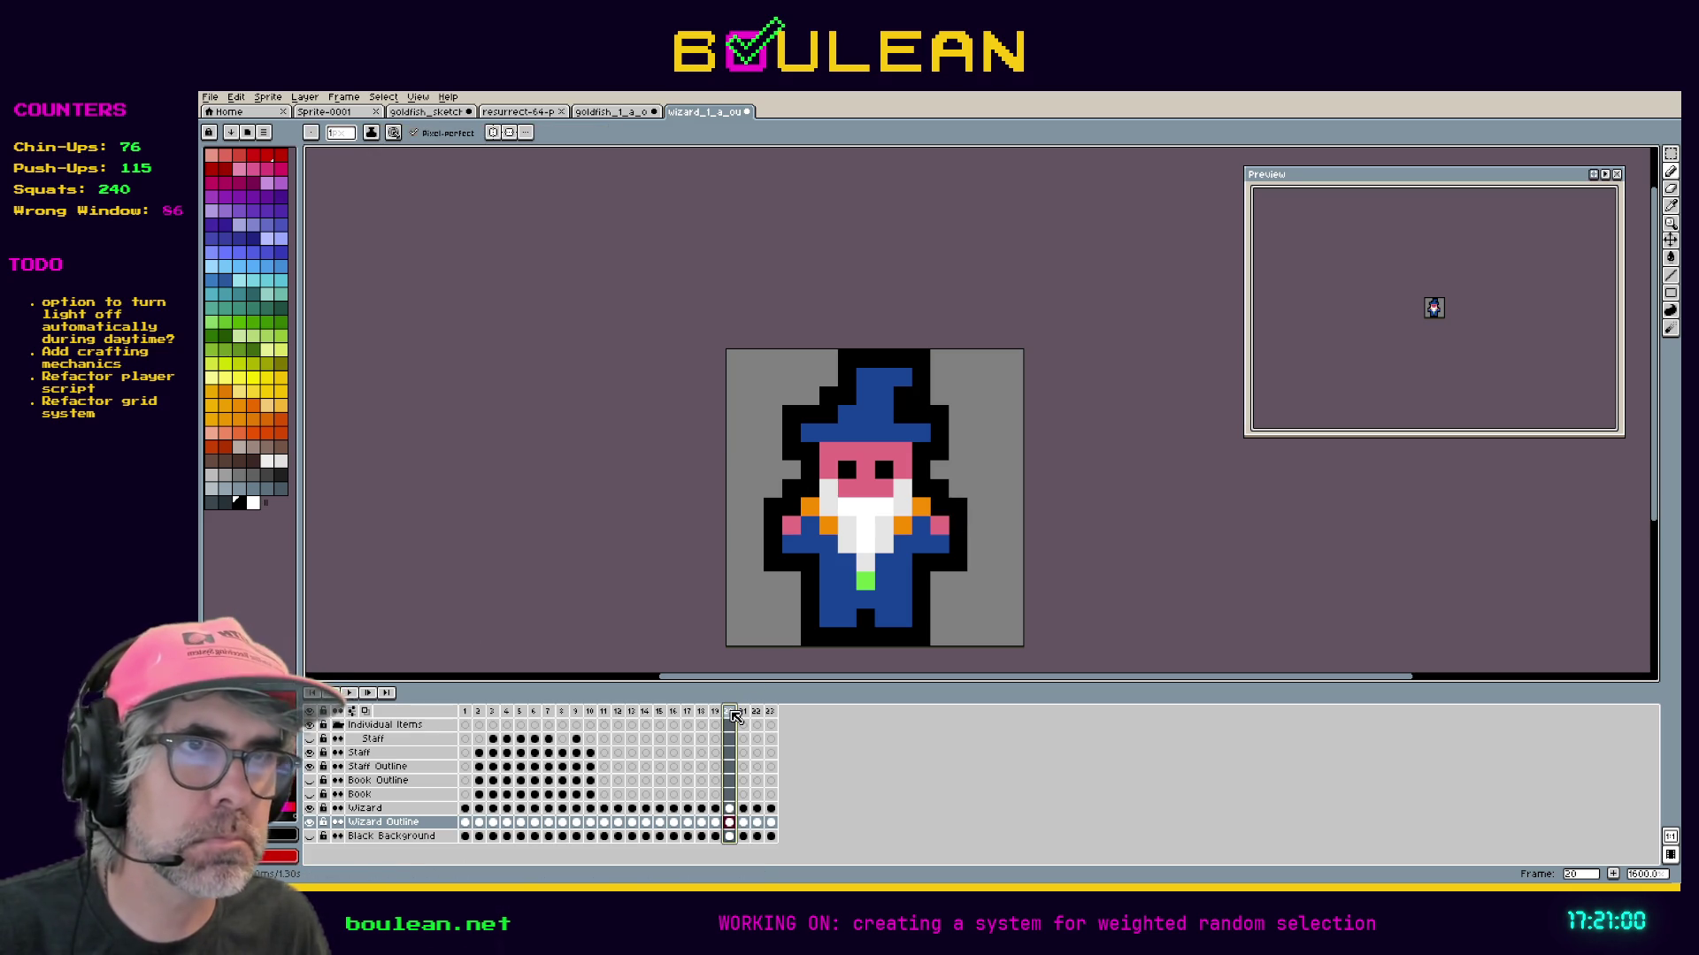
{"action": "left_click", "coordinate": [743, 712]}
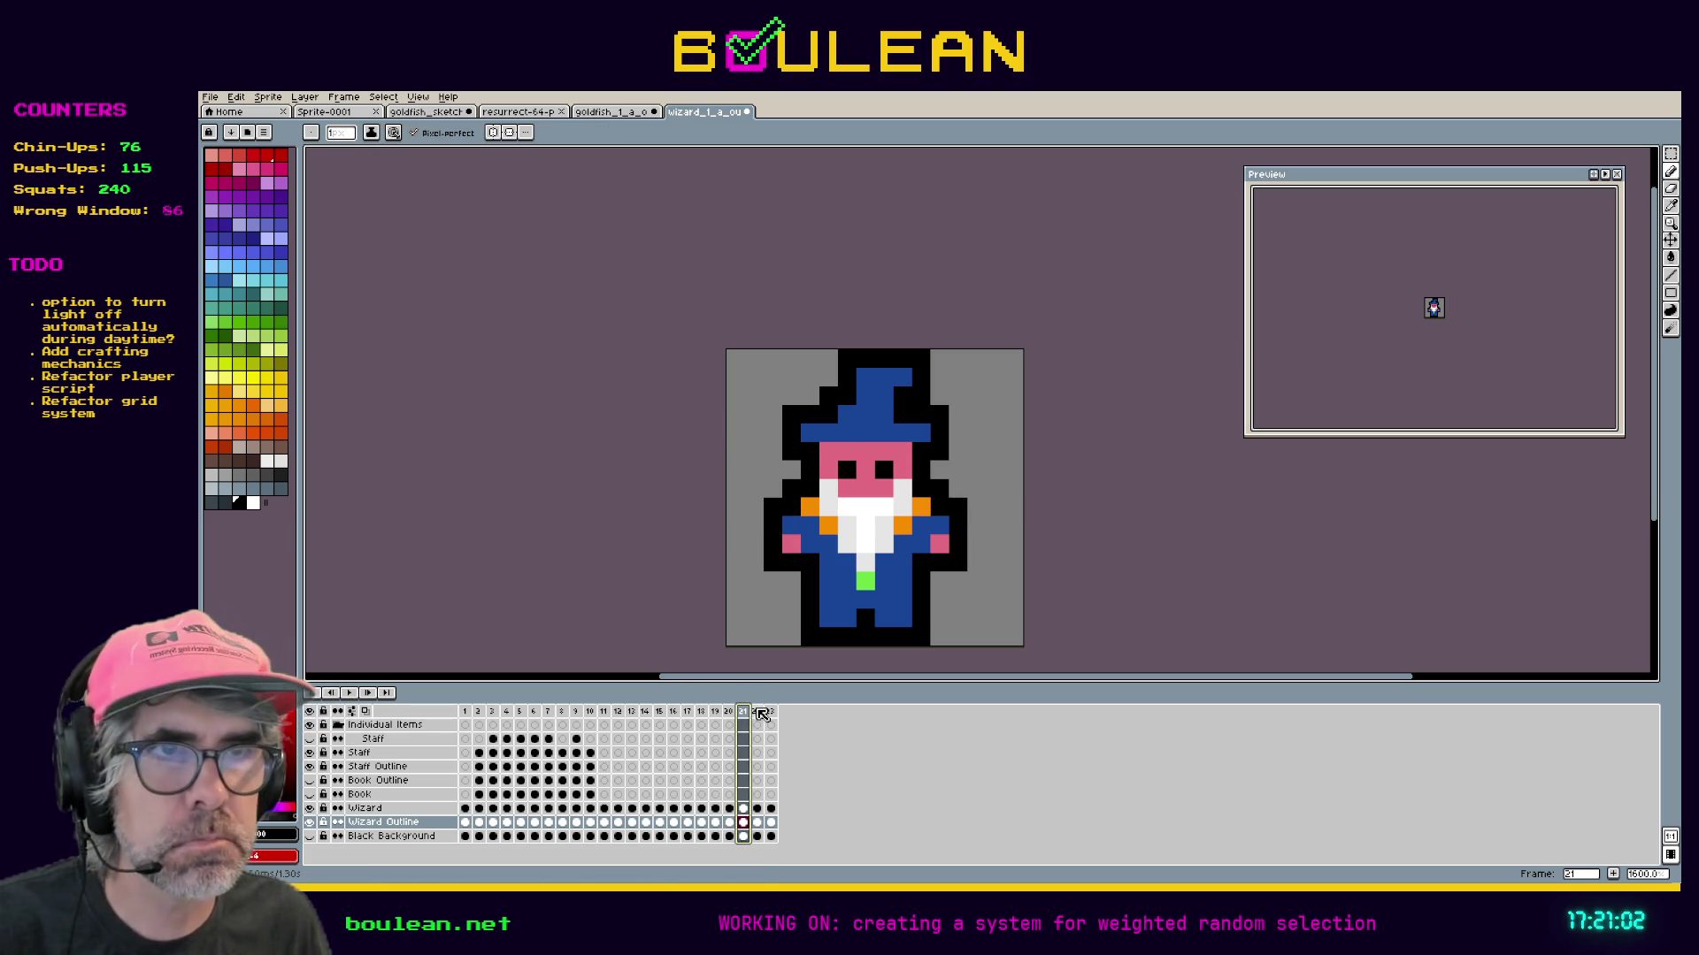
{"action": "left_click", "coordinate": [757, 714]}
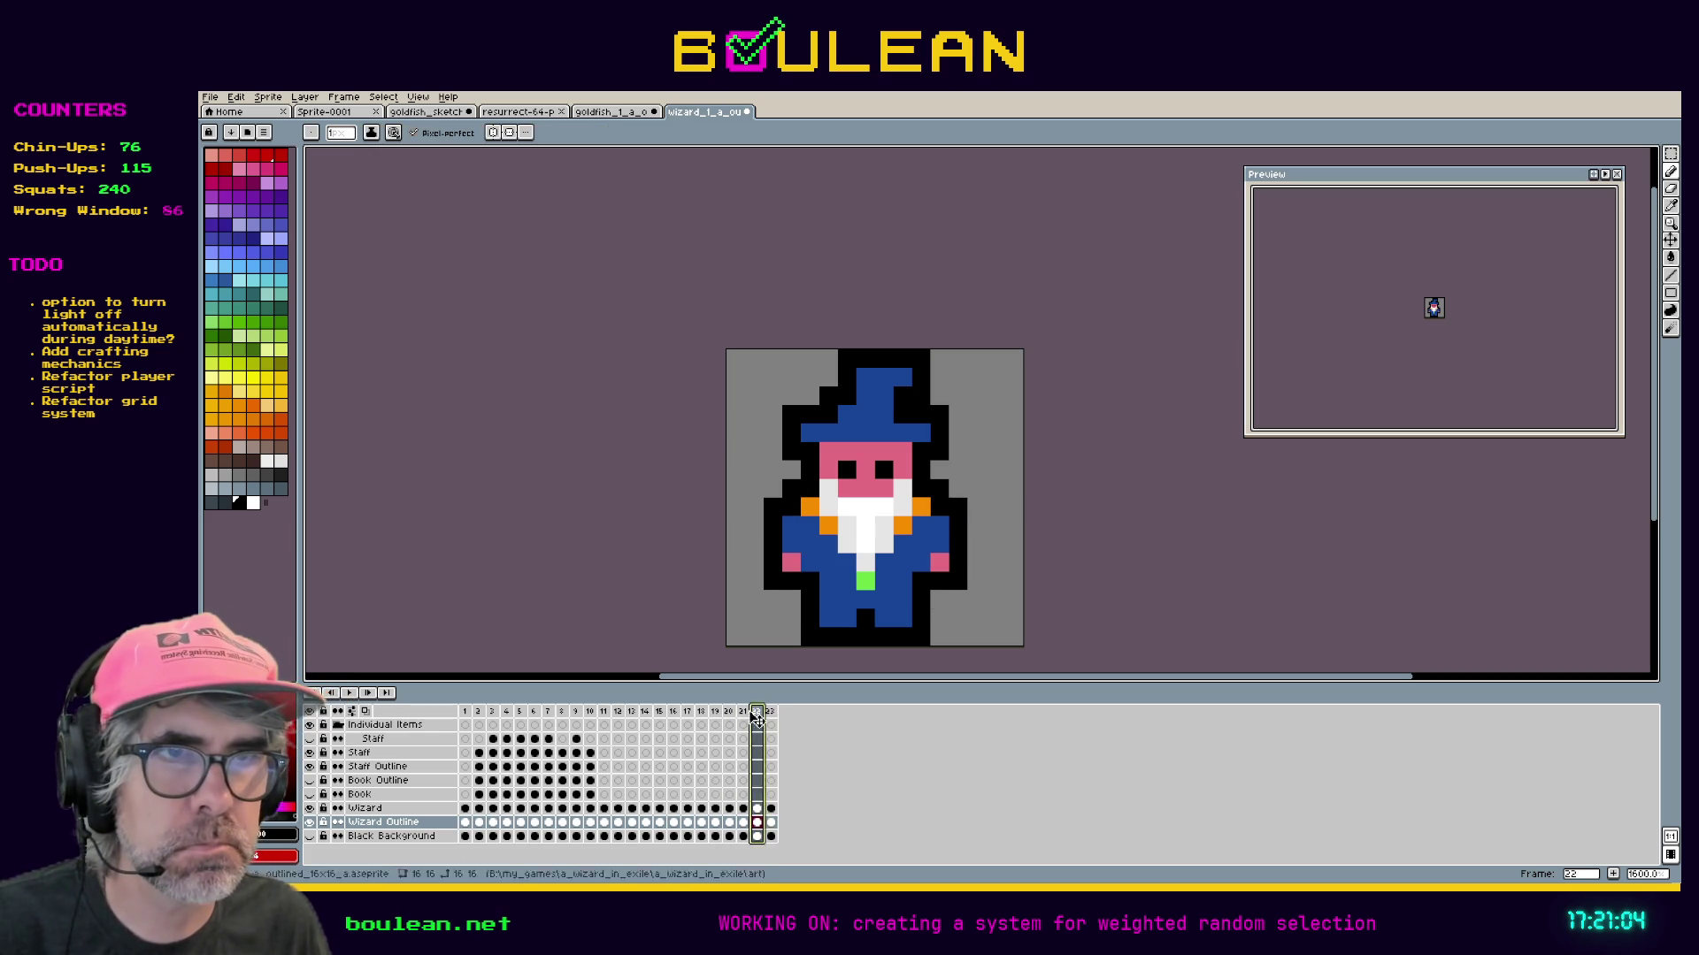
{"action": "left_click", "coordinate": [743, 713]}
{"action": "left_click", "coordinate": [729, 713]}
{"action": "left_click", "coordinate": [715, 713]}
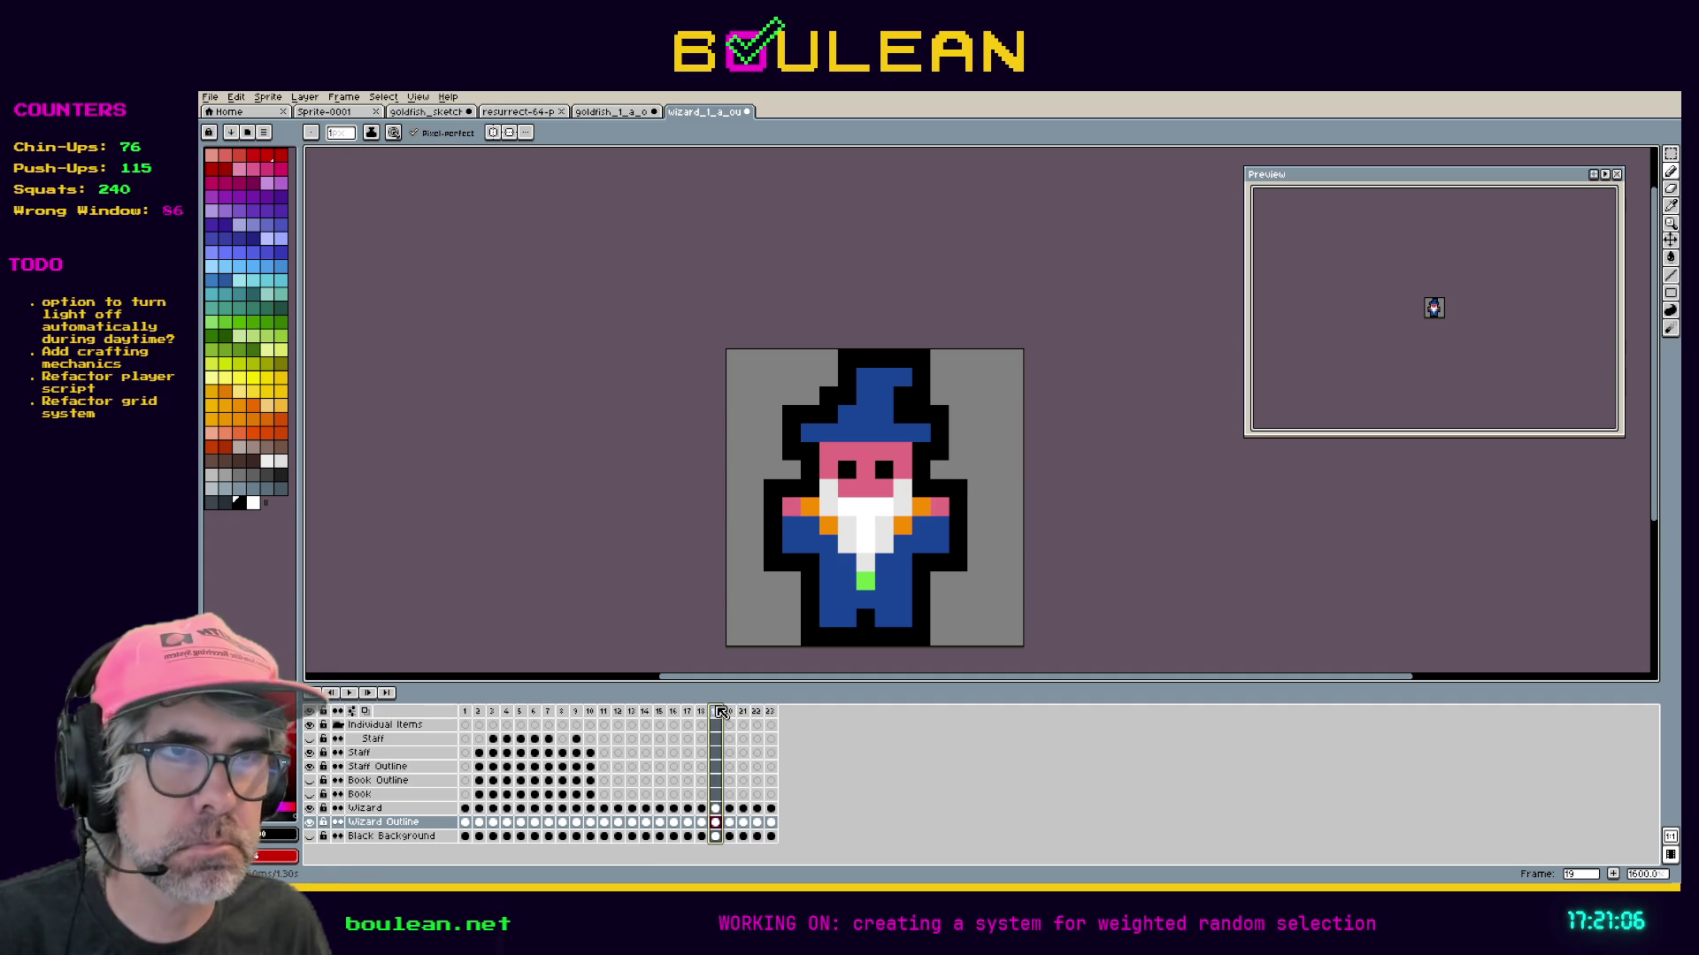
On frame 18, erase the pixel below the left hand and fill outline gaps at the sides and right arm.
{"action": "left_click", "coordinate": [702, 714]}
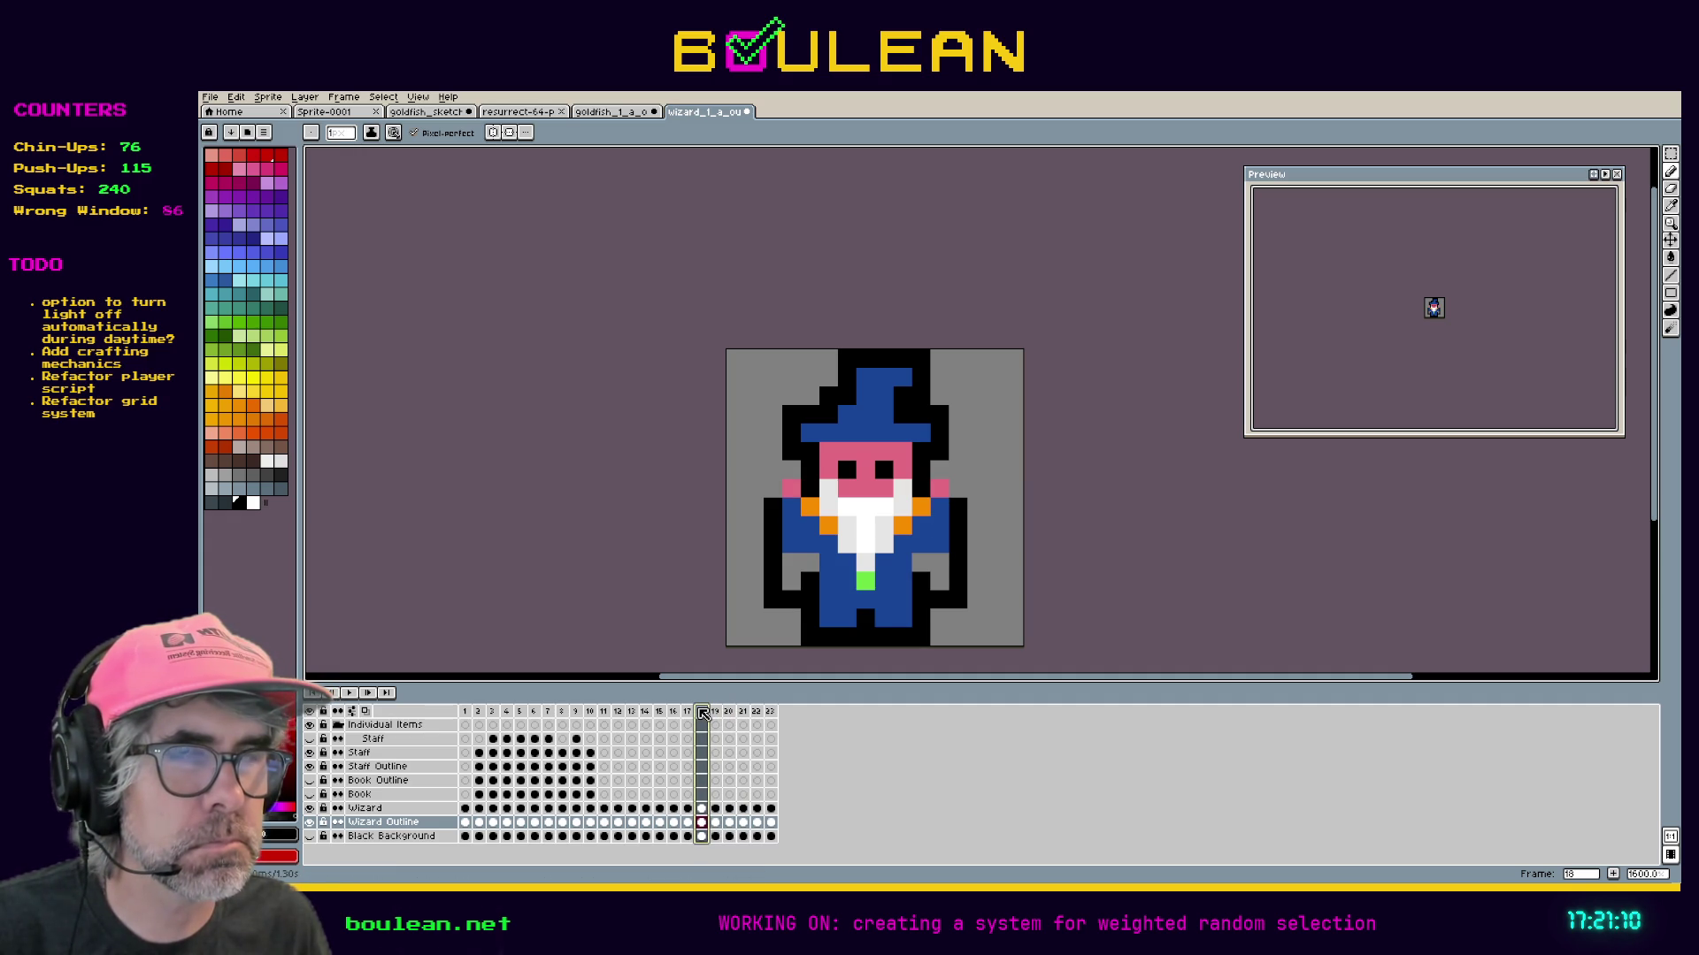
{"action": "key", "text": "e"}
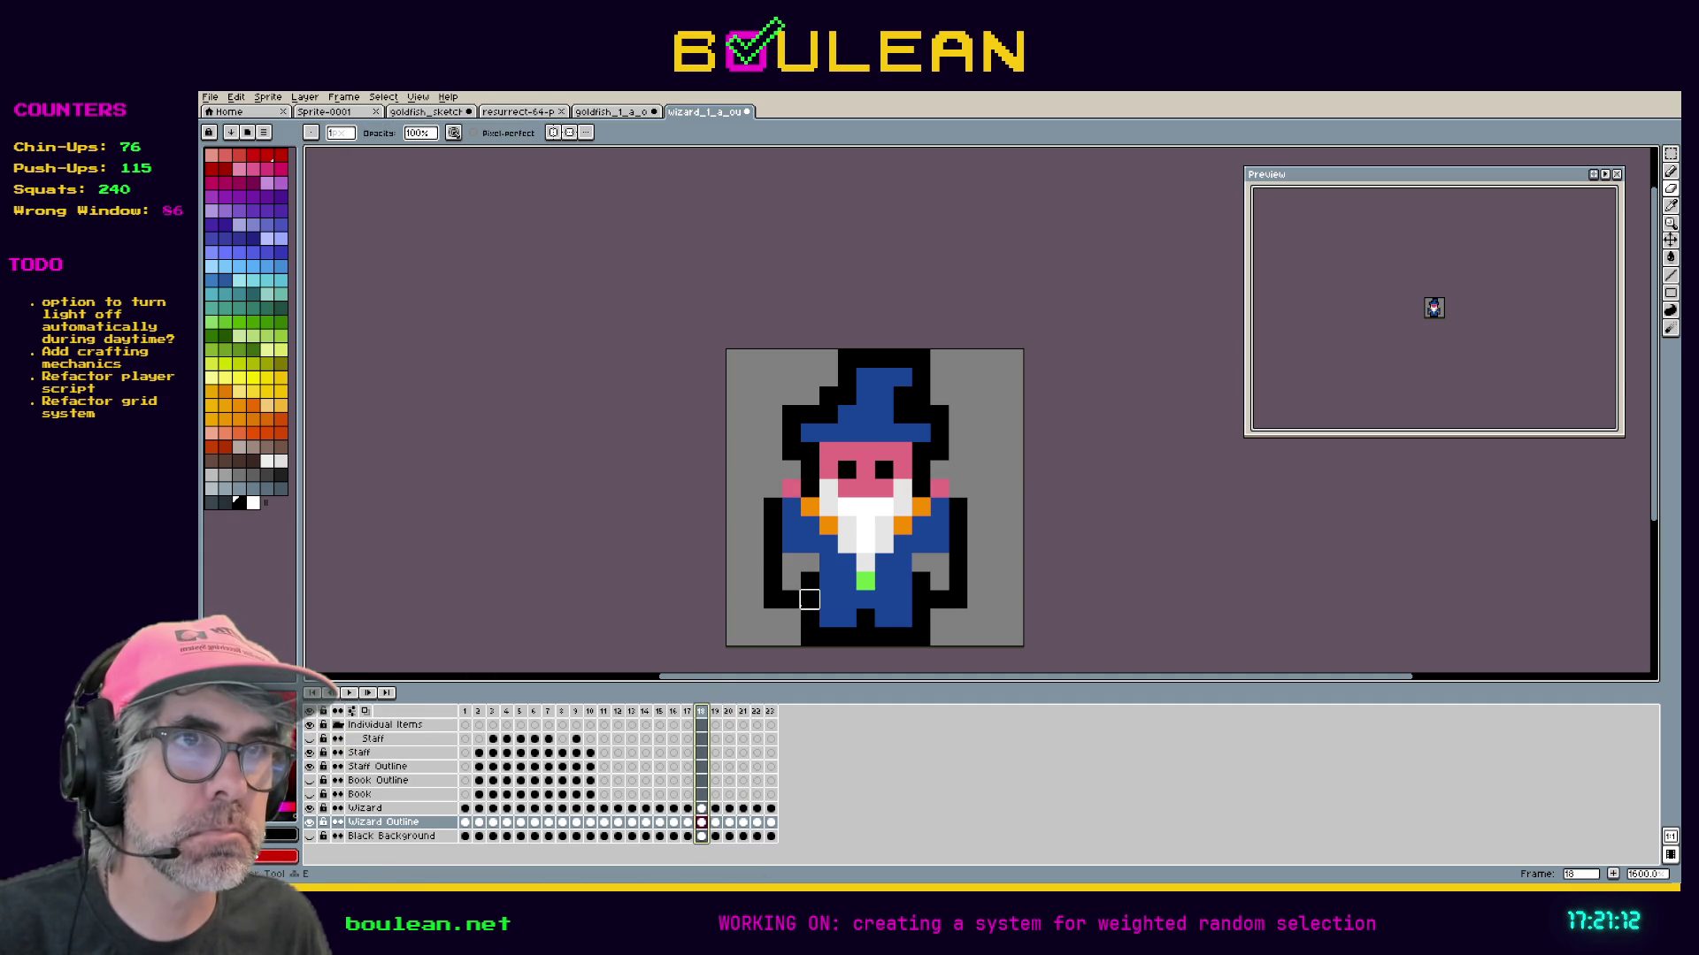
{"action": "left_click", "coordinate": [772, 581]}
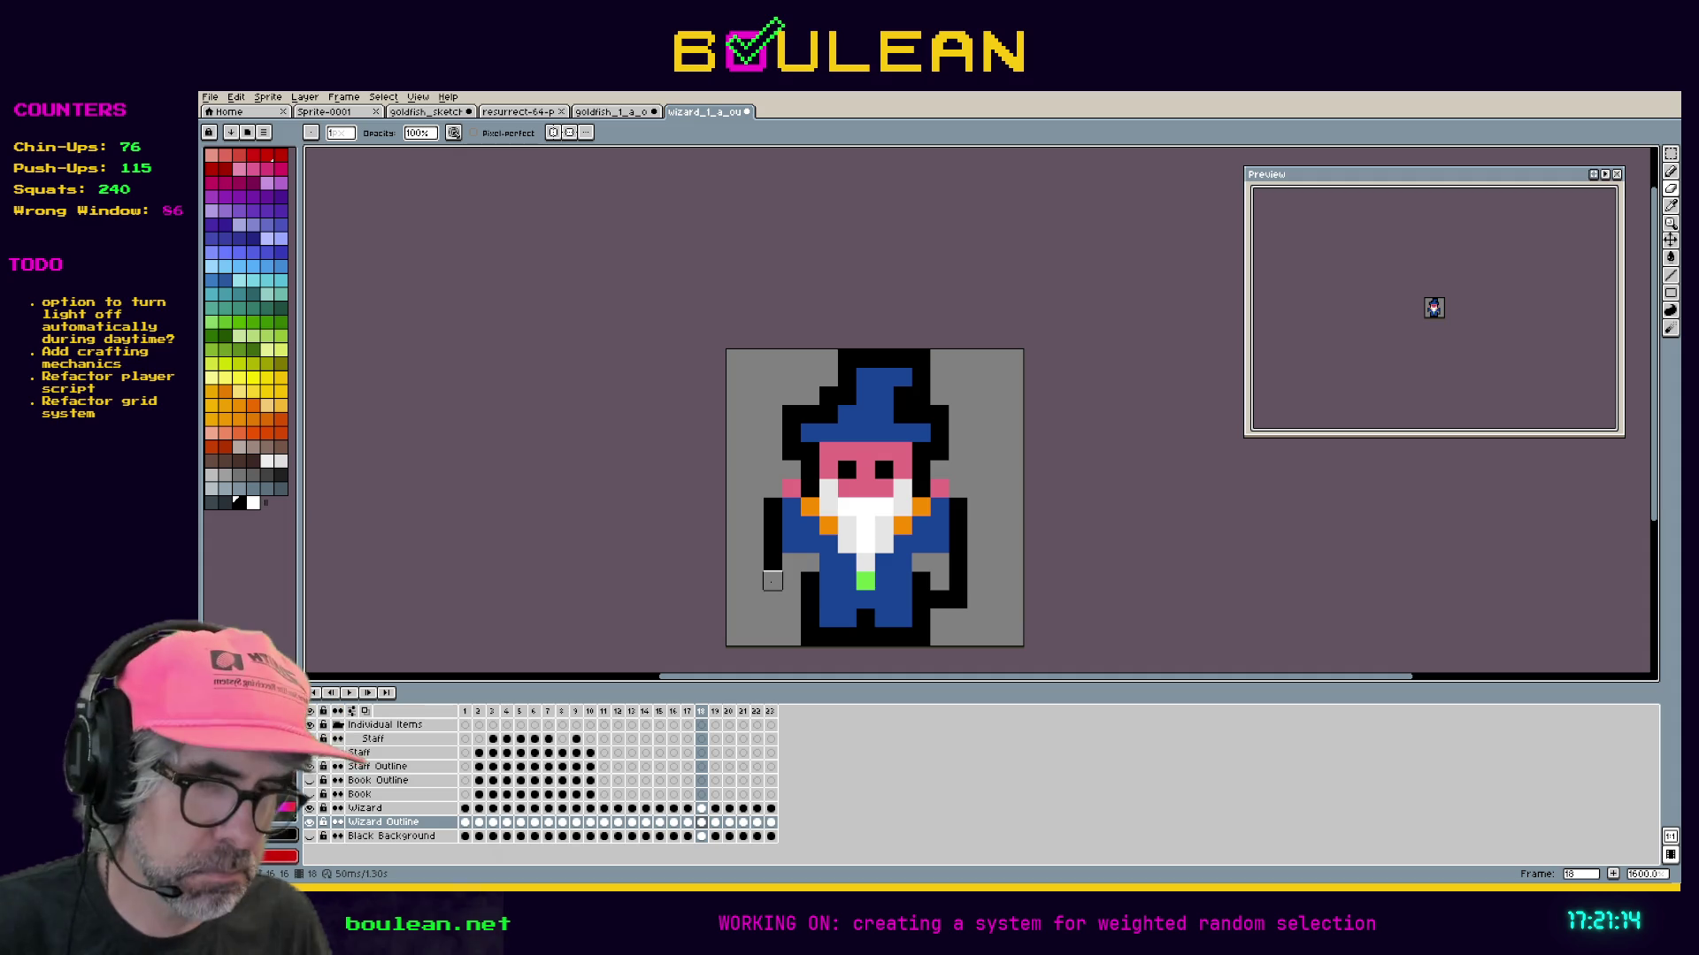
{"action": "key", "text": "b"}
{"action": "left_click", "coordinate": [776, 476]}
{"action": "left_click", "coordinate": [962, 488]}
{"action": "left_click", "coordinate": [940, 563]}
{"action": "left_click", "coordinate": [921, 563]}
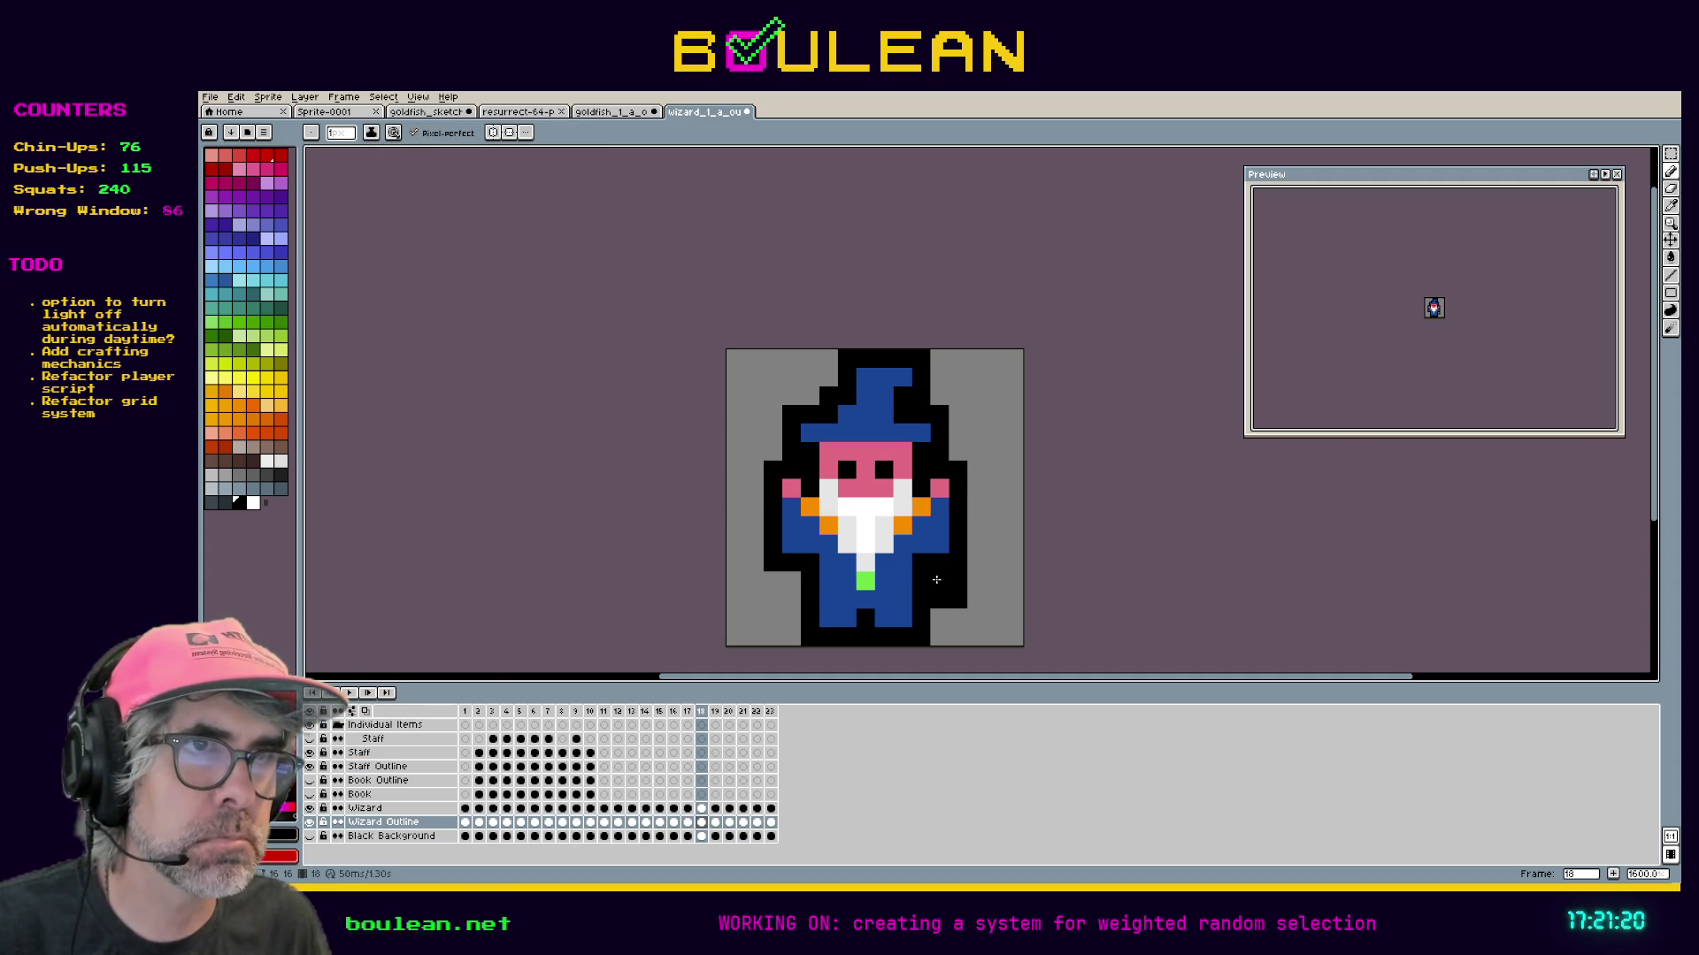
{"action": "key", "text": "e"}
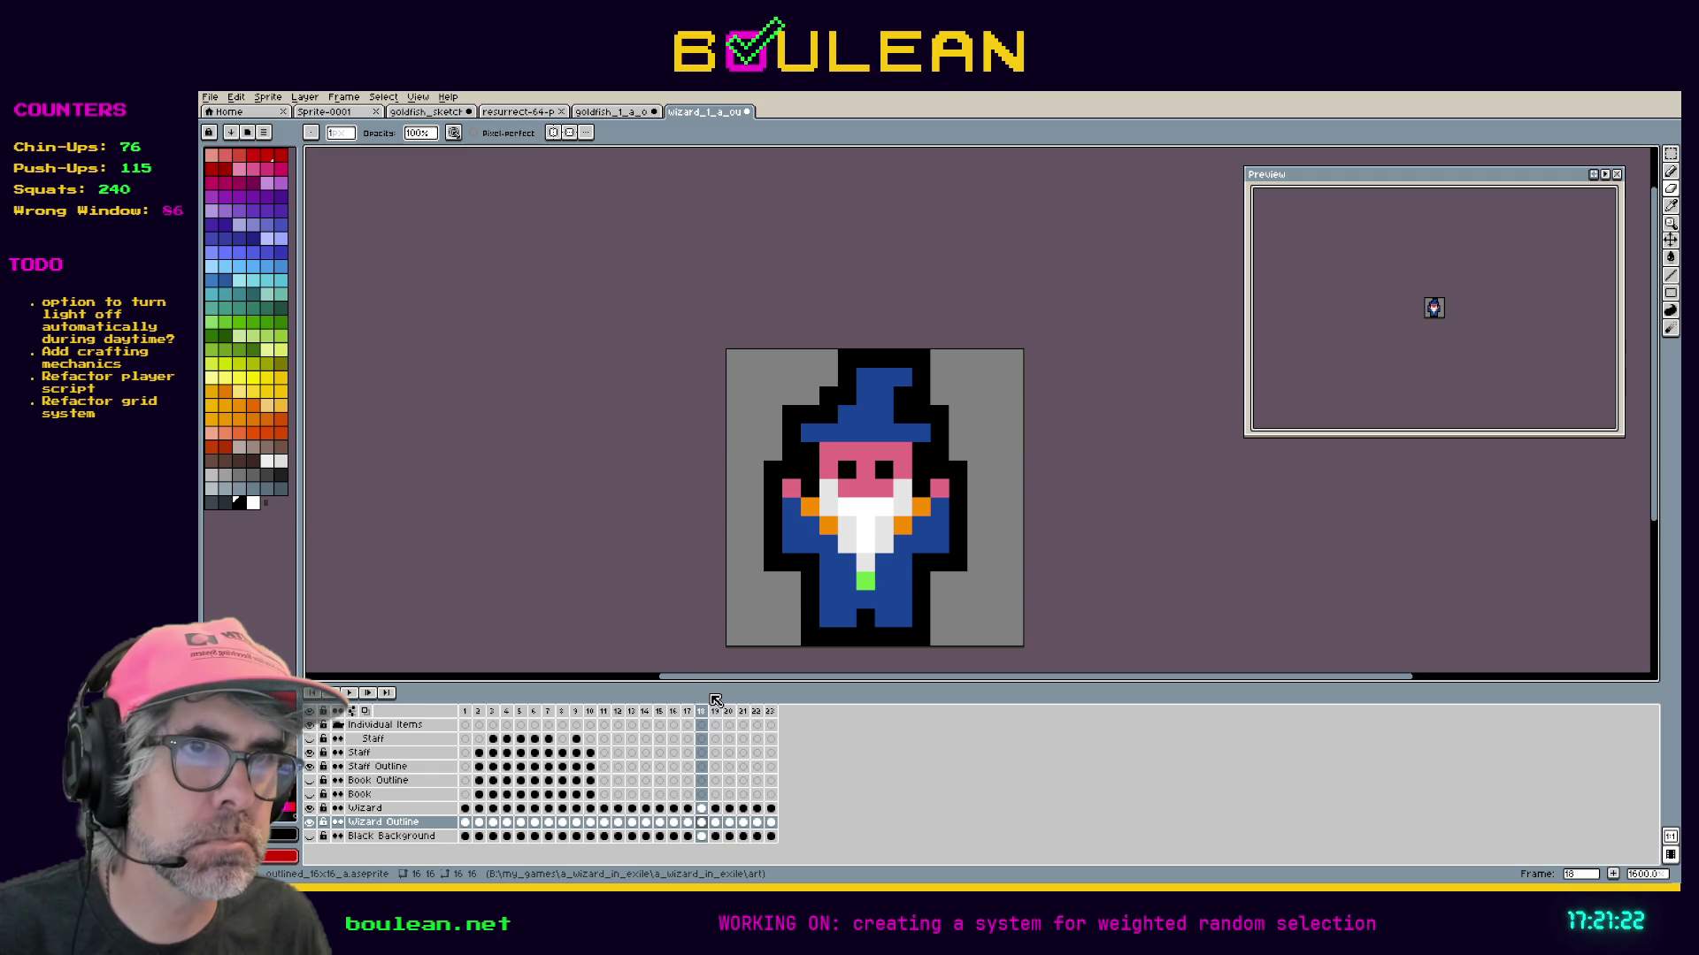
On frame 17, erase the lower outline and add outline pixels beside the cheeks and lower right.
{"action": "left_click", "coordinate": [687, 712]}
{"action": "mouse_move", "coordinate": [754, 618]}
{"action": "left_mouse_down"}
{"action": "mouse_move", "coordinate": [783, 601]}
{"action": "mouse_move", "coordinate": [774, 563]}
{"action": "left_mouse_up"}
{"action": "mouse_move", "coordinate": [921, 581]}
{"action": "left_mouse_down"}
{"action": "mouse_move", "coordinate": [940, 600]}
{"action": "mouse_move", "coordinate": [958, 562]}
{"action": "left_mouse_up"}
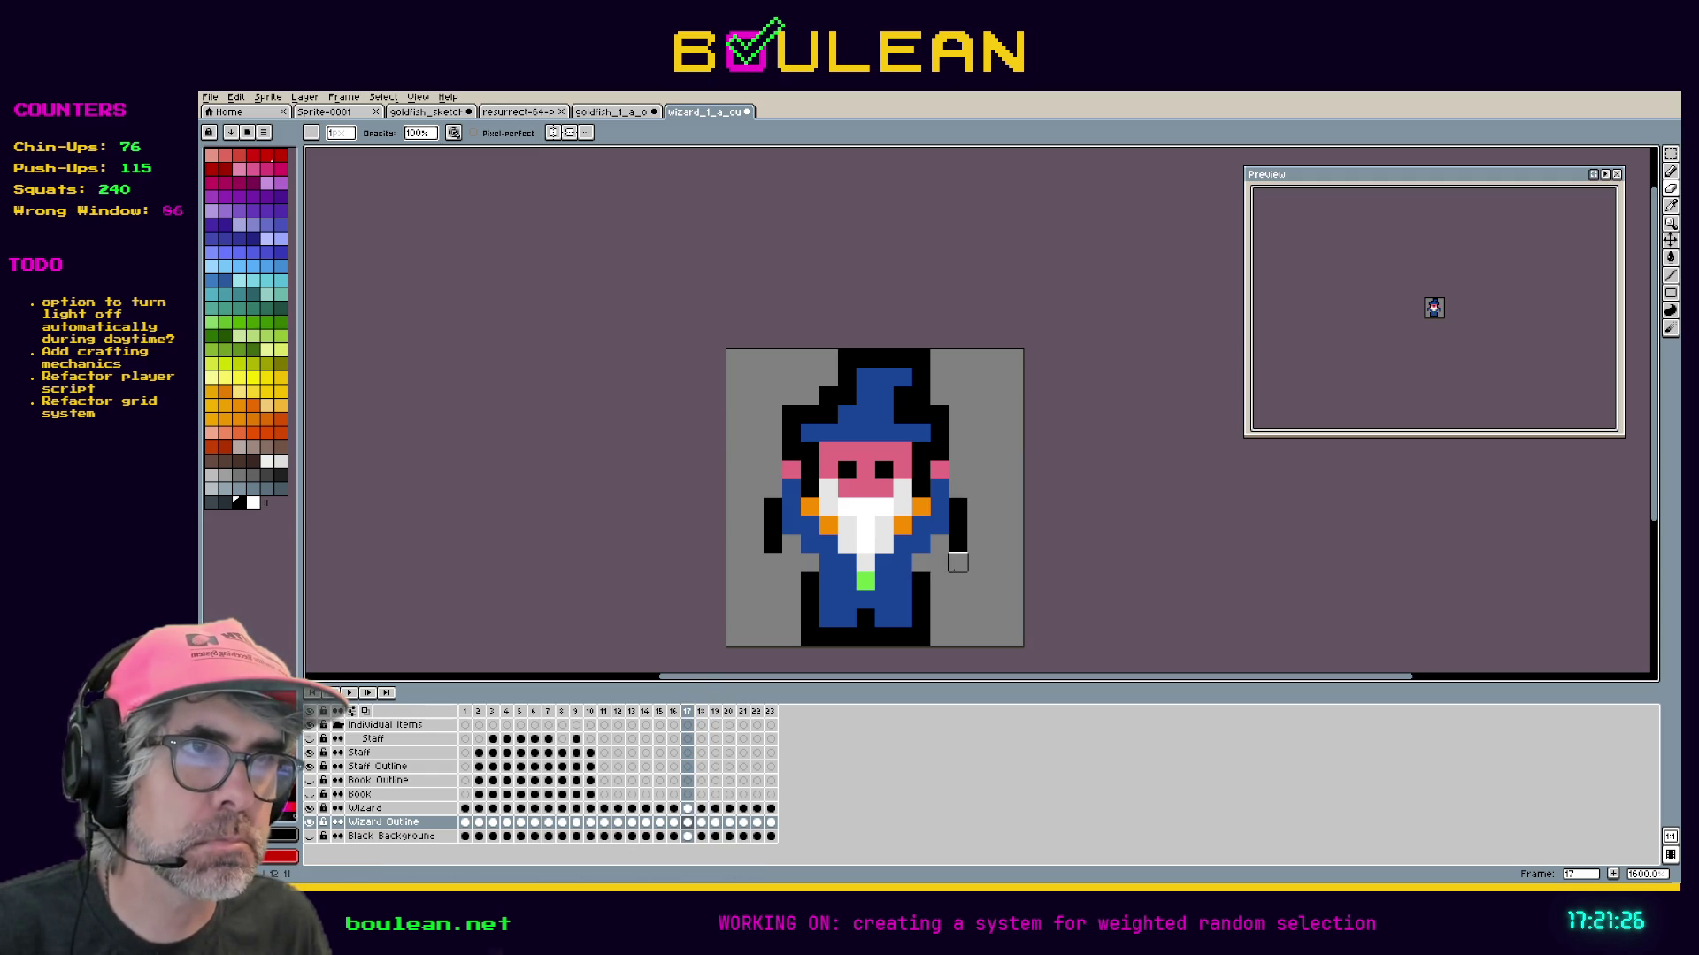
{"action": "key", "text": "b"}
{"action": "left_click", "coordinate": [938, 562]}
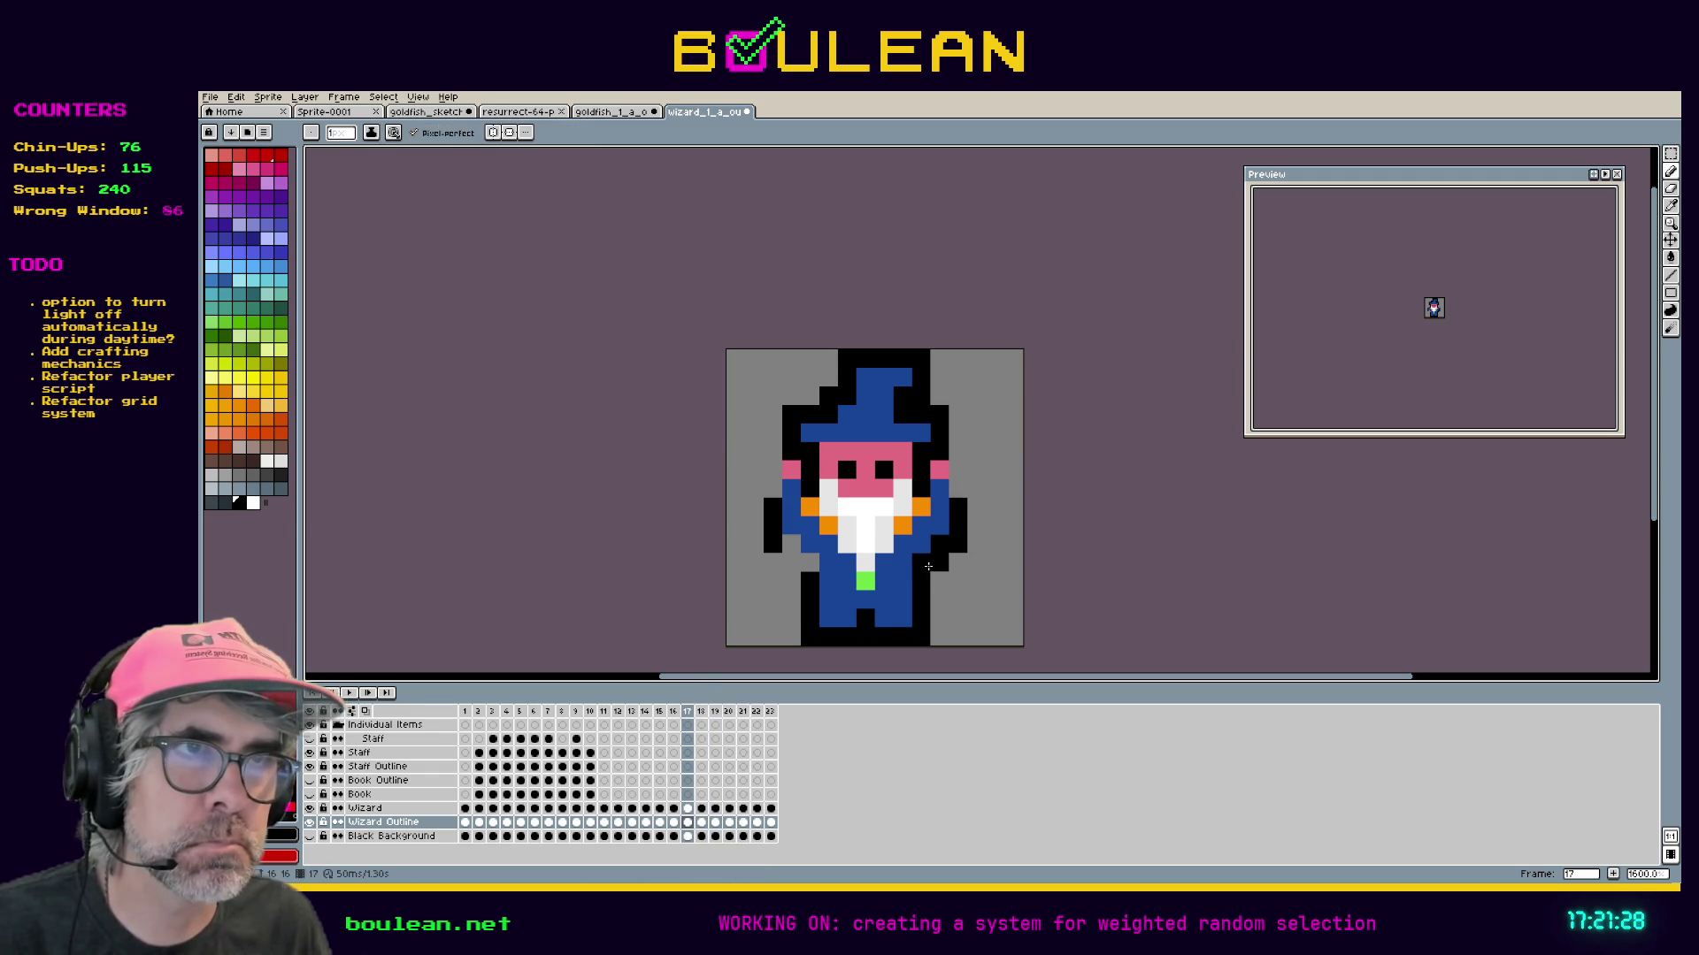
{"action": "left_click", "coordinate": [791, 549]}
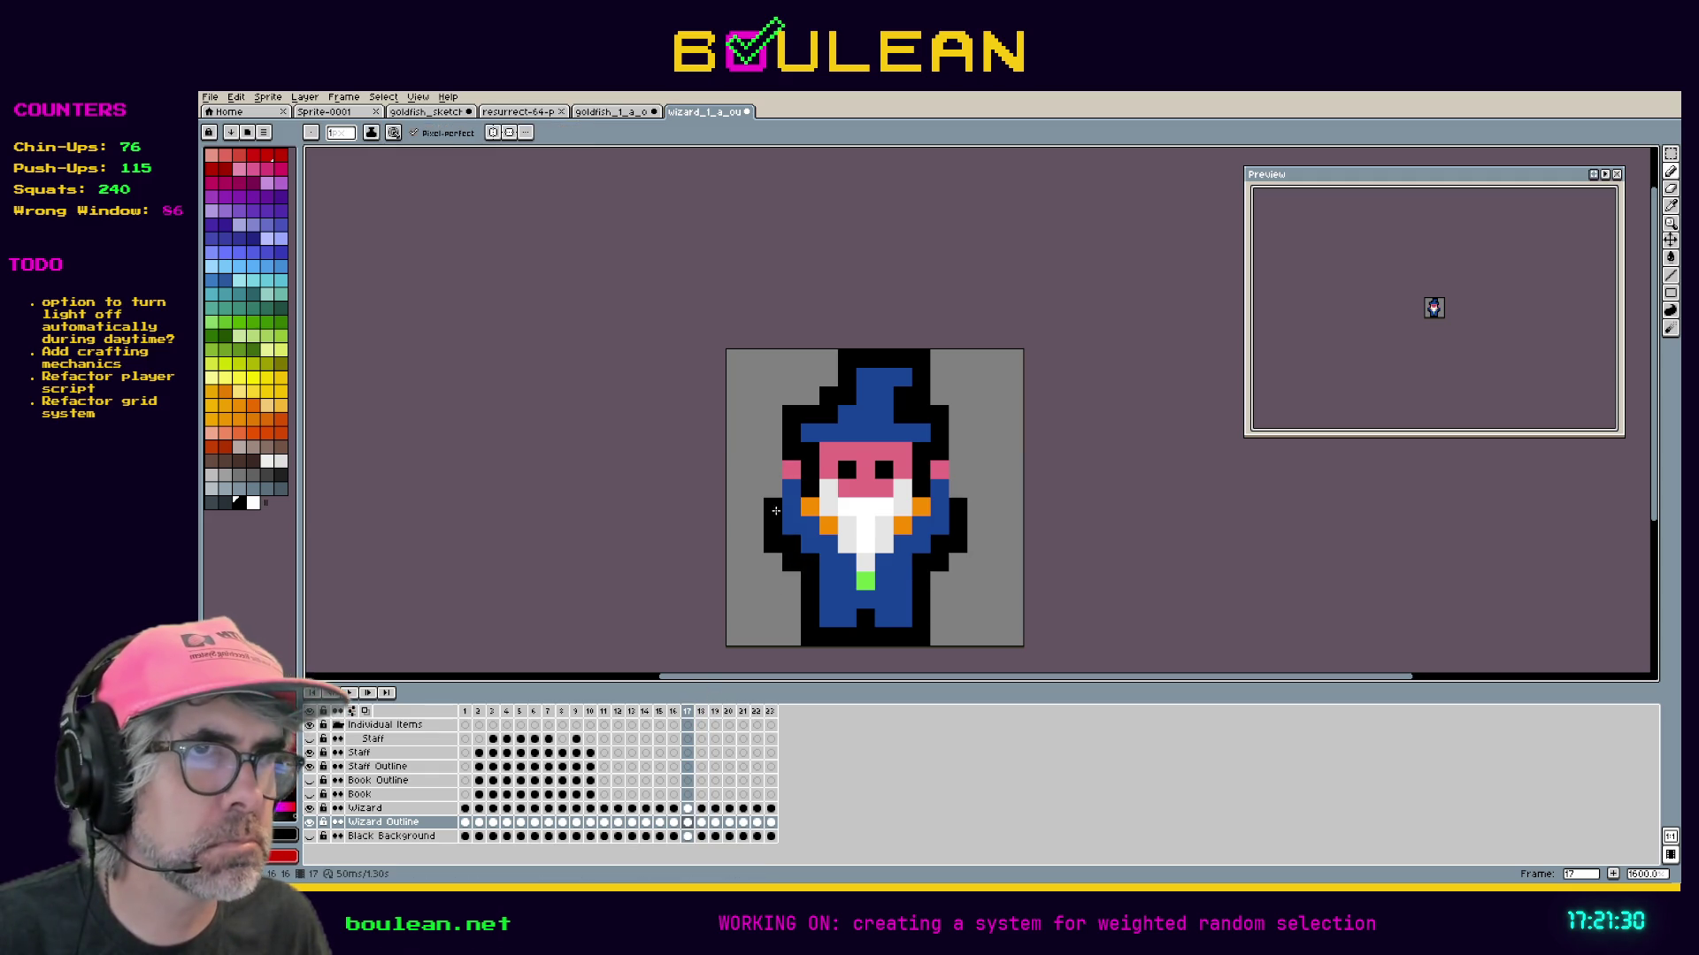
{"action": "left_click", "coordinate": [766, 462]}
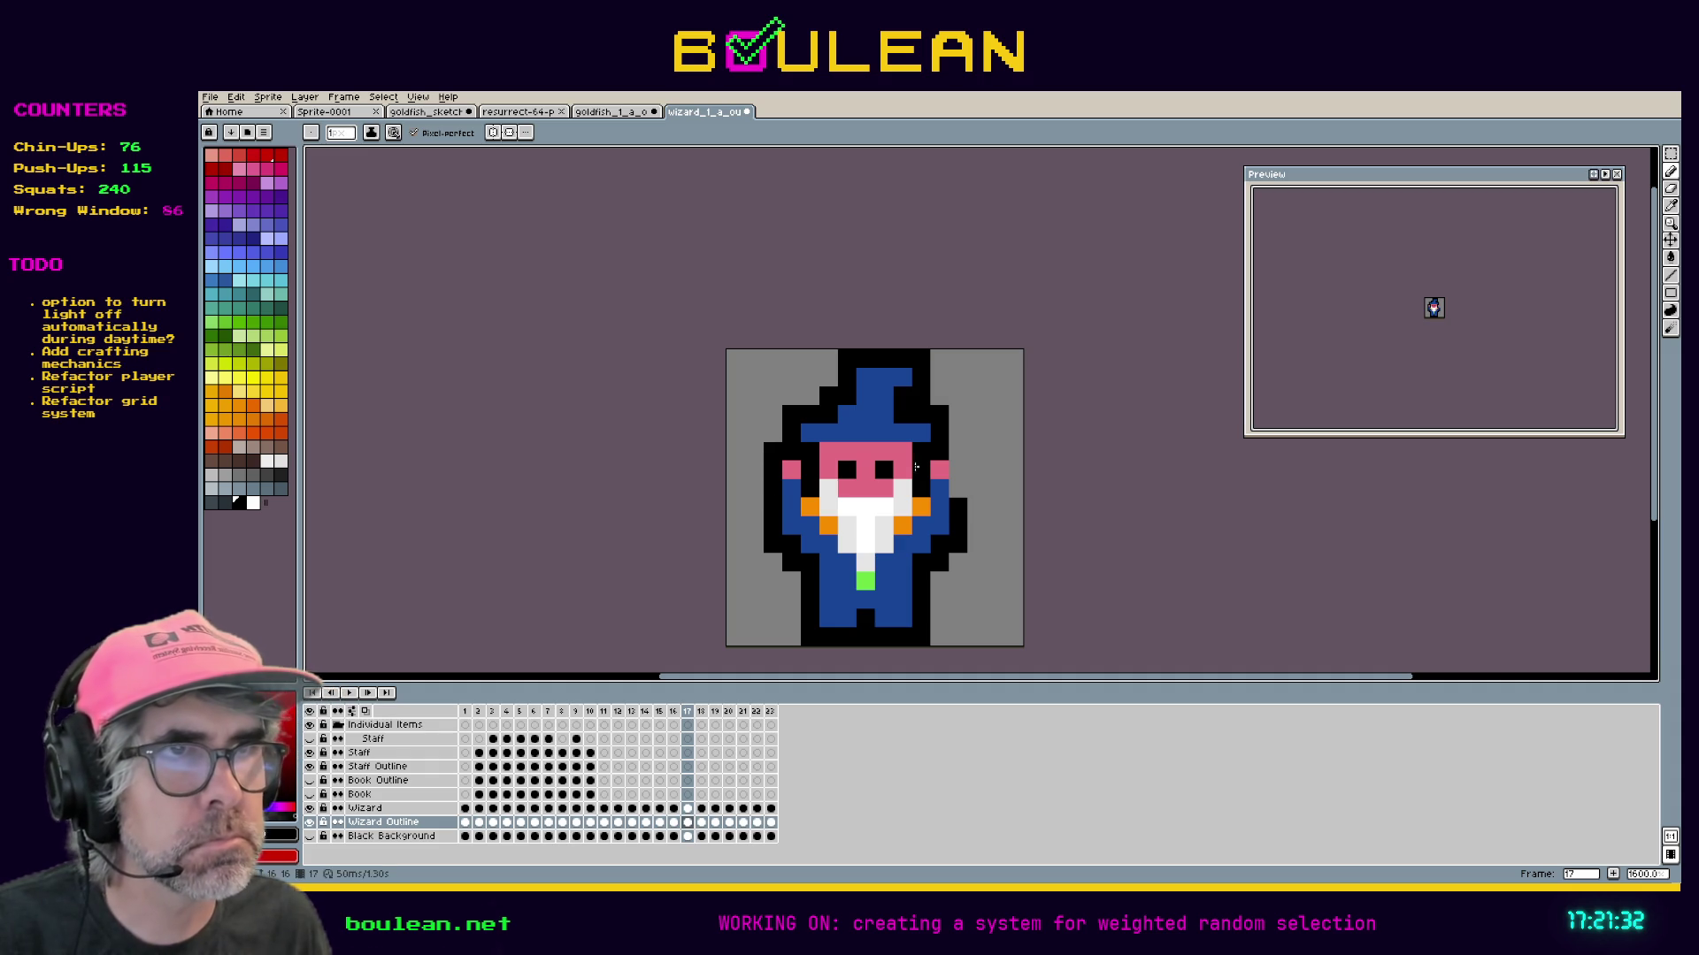
{"action": "left_click", "coordinate": [958, 453]}
{"action": "key", "text": "e"}
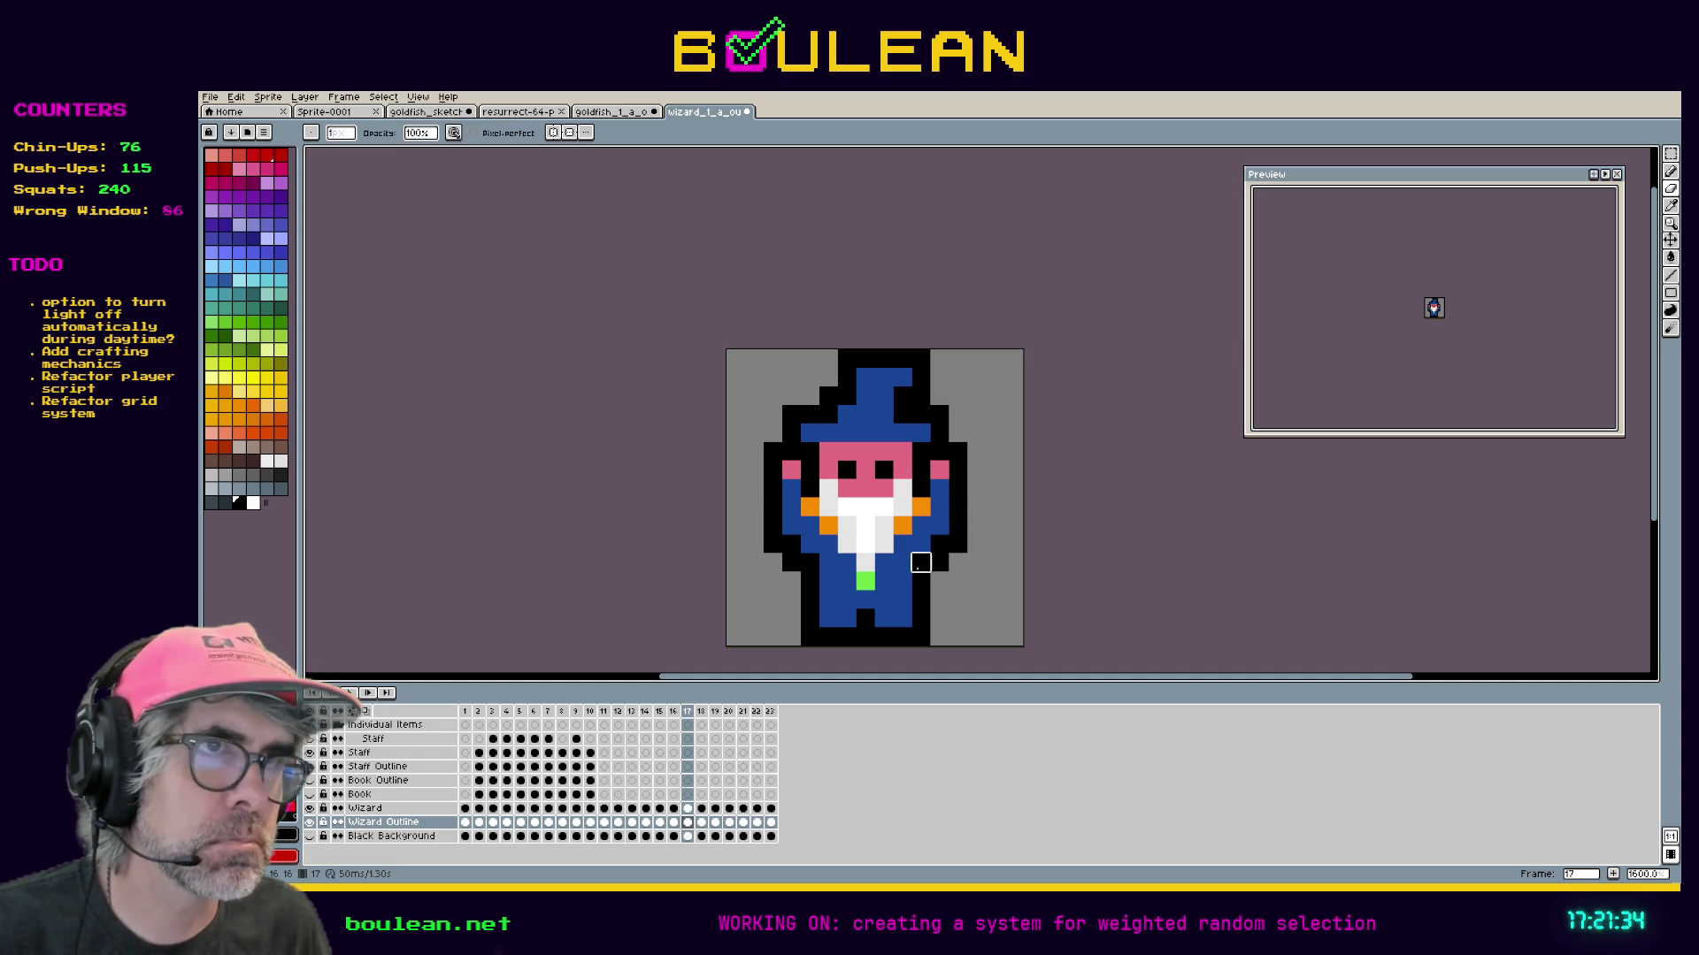
On frame 16, erase stray lower pixels and outline the left hand, head and right side.
{"action": "left_click", "coordinate": [674, 714]}
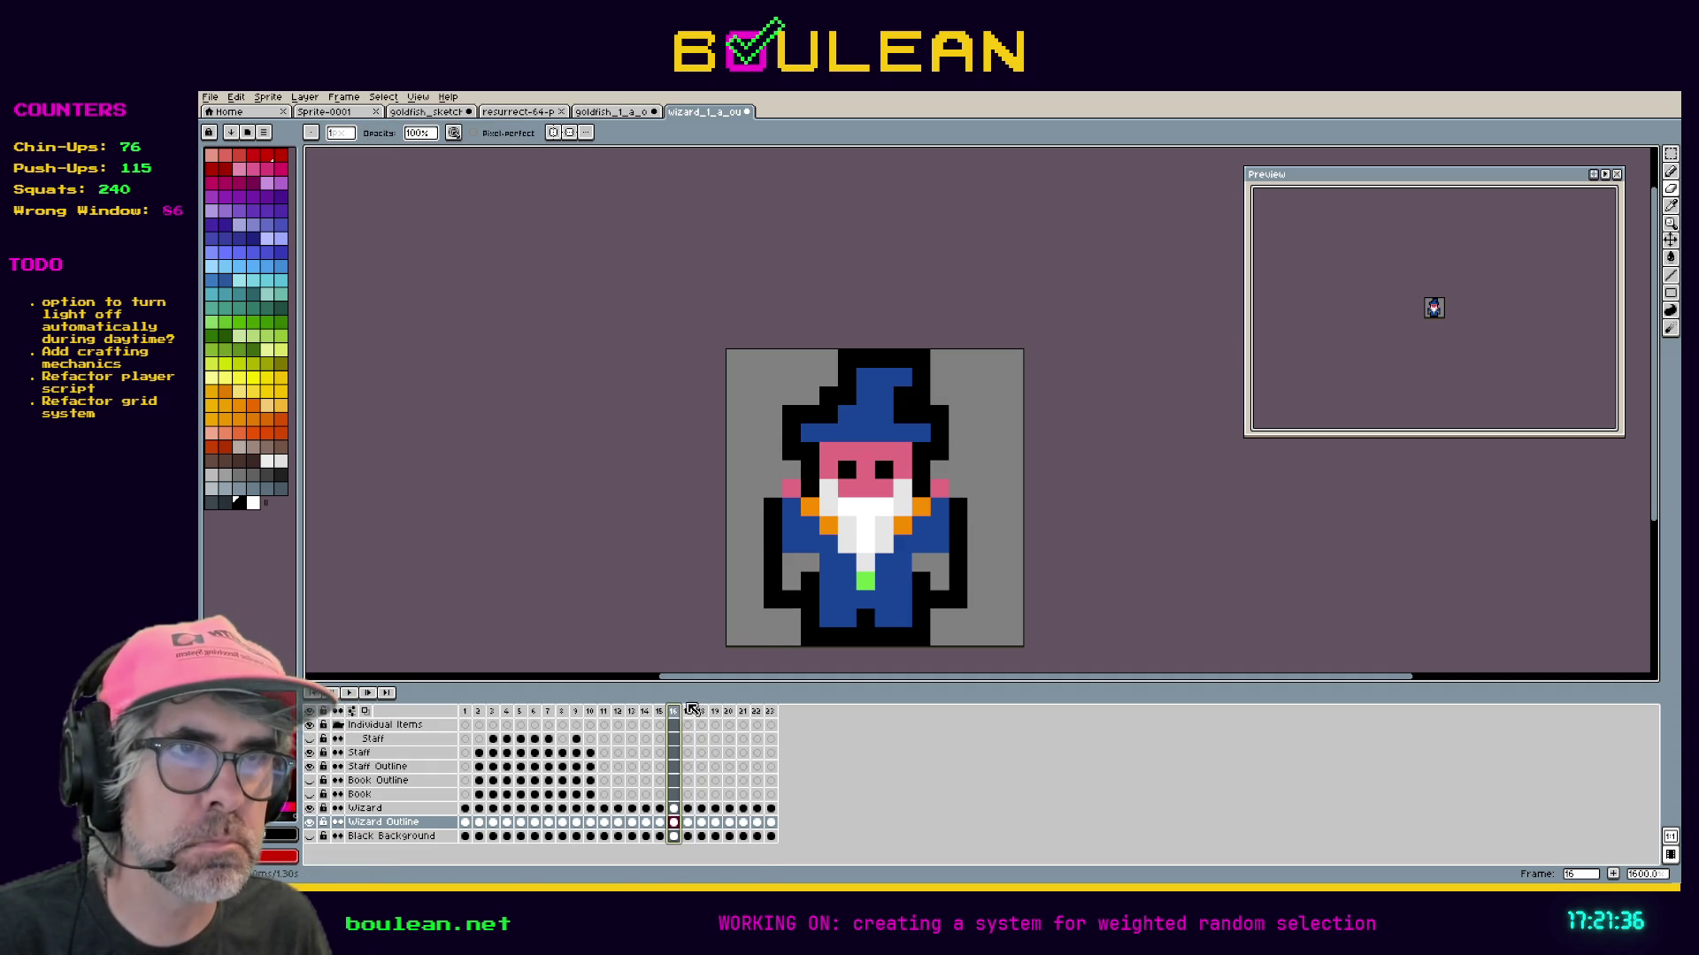
{"action": "left_click", "coordinate": [772, 581]}
{"action": "left_click_drag", "start_coordinate": [940, 600], "coordinate": [958, 600]}
{"action": "key", "text": "b"}
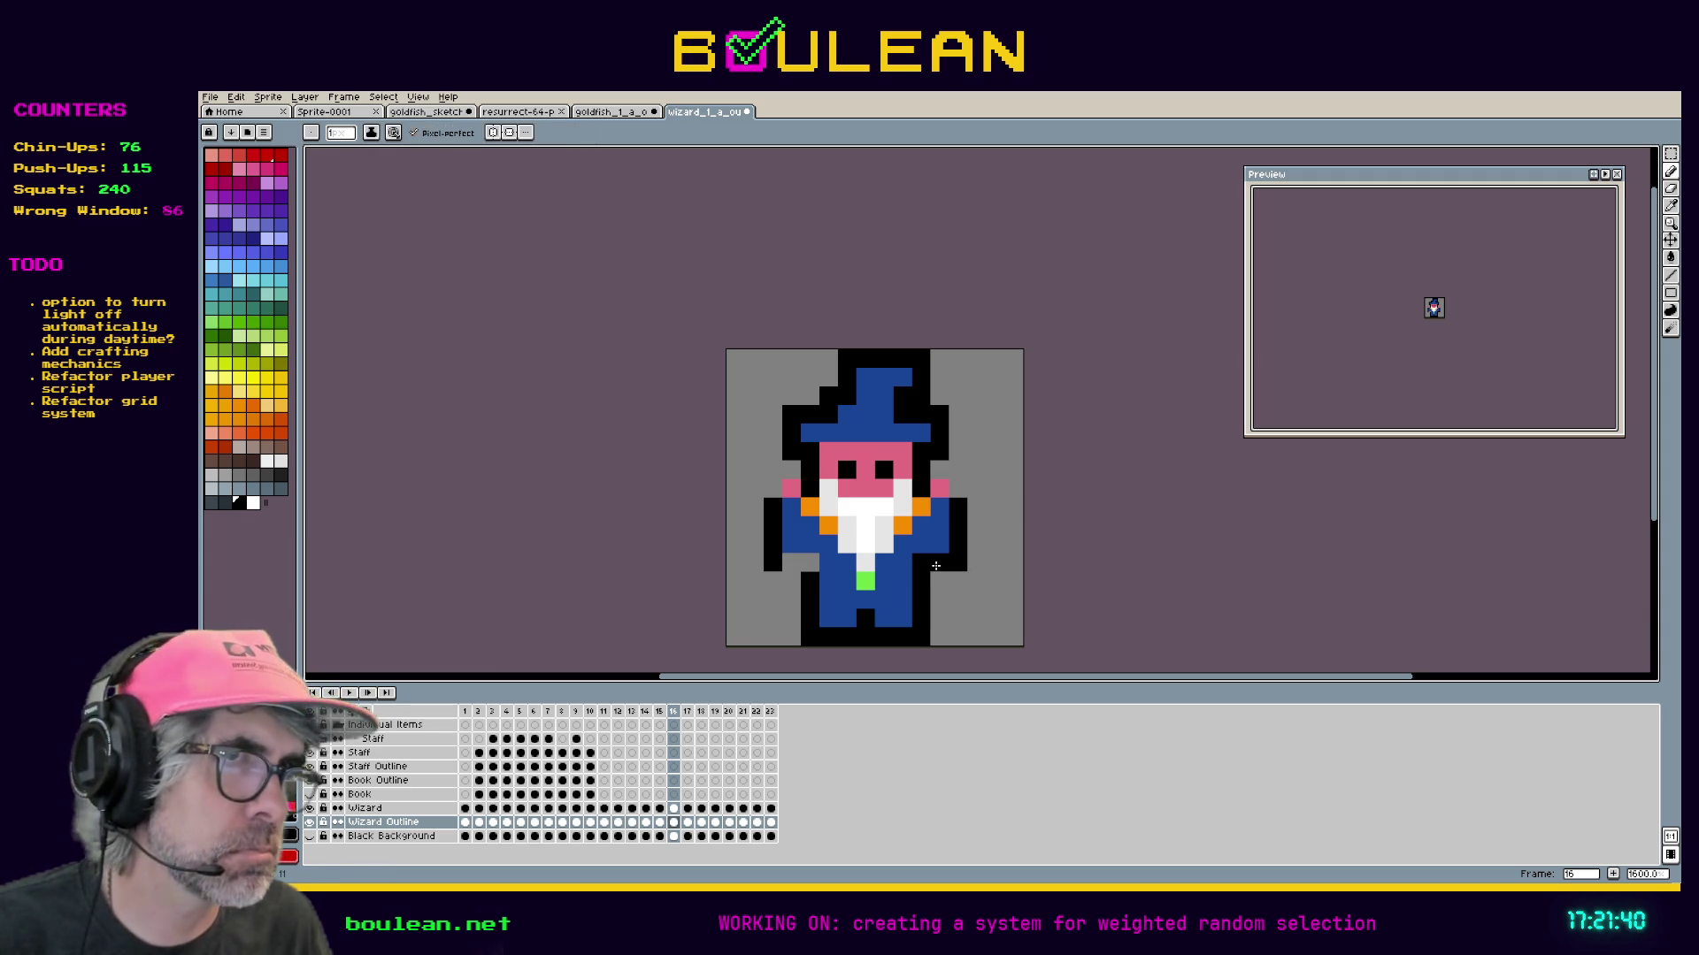
{"action": "left_click_drag", "start_coordinate": [810, 563], "coordinate": [790, 563]}
{"action": "left_click_drag", "start_coordinate": [773, 470], "coordinate": [784, 469]}
{"action": "left_click", "coordinate": [939, 469]}
{"action": "left_click", "coordinate": [958, 487]}
Fix the lower-left arm outline on frame 15 and outline under the arms on frame 14.
{"action": "left_click", "coordinate": [659, 712]}
{"action": "key", "text": "e"}
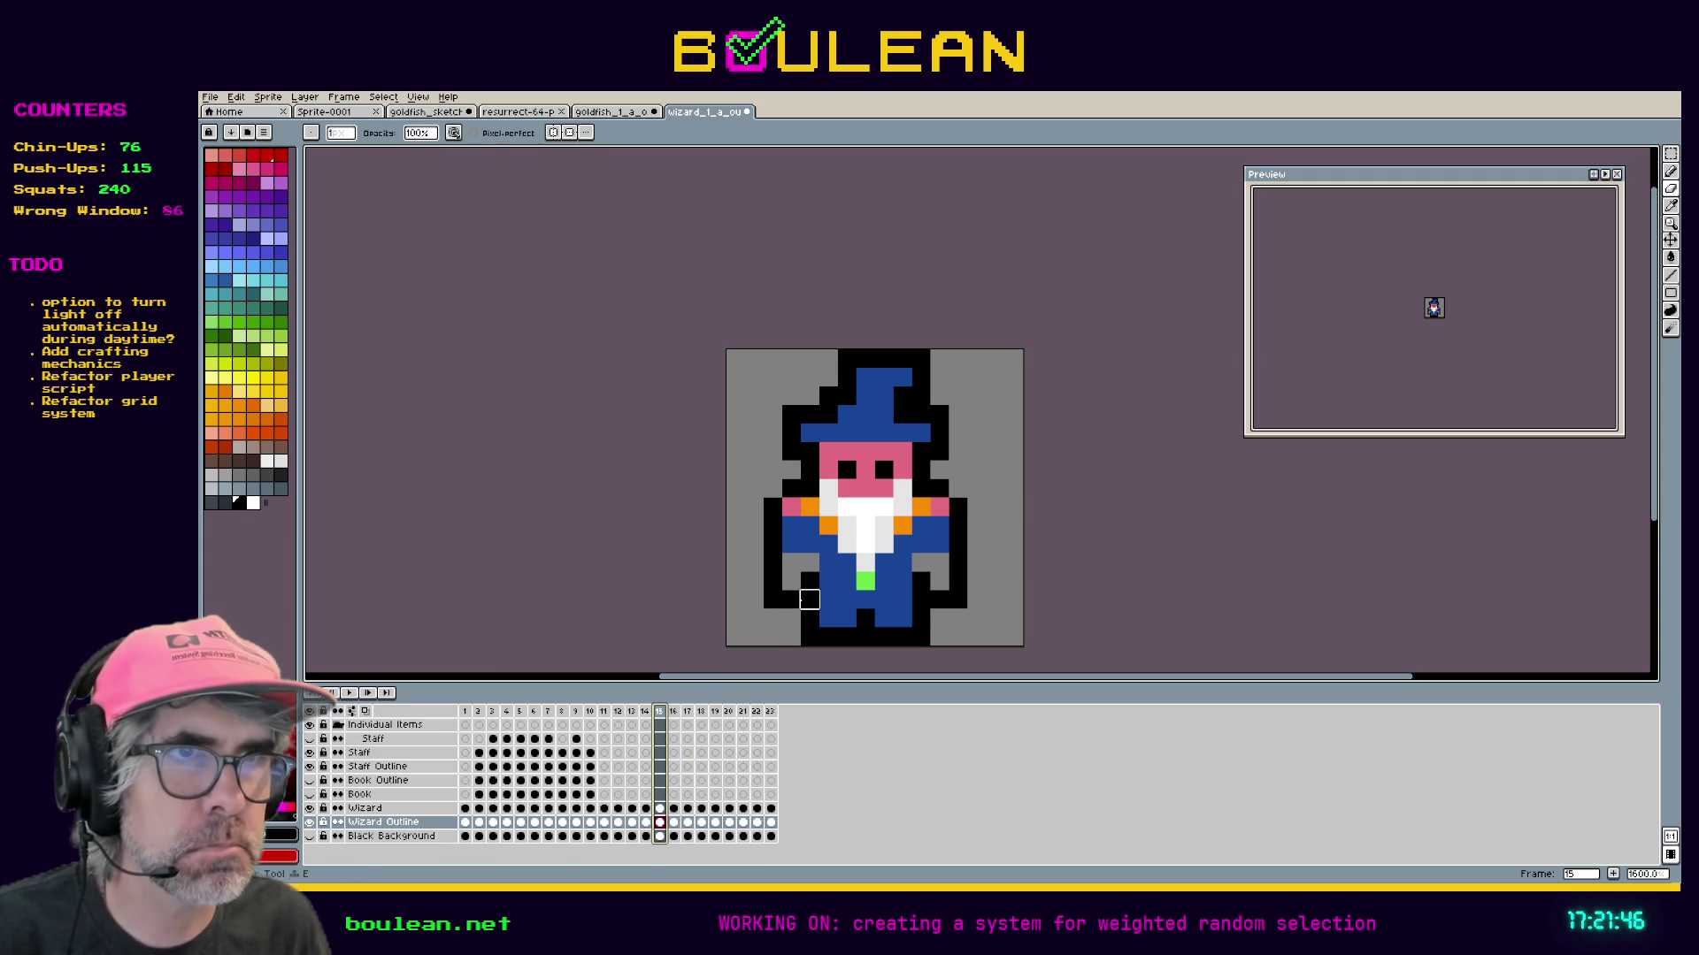
{"action": "left_click_drag", "start_coordinate": [790, 599], "coordinate": [772, 580]}
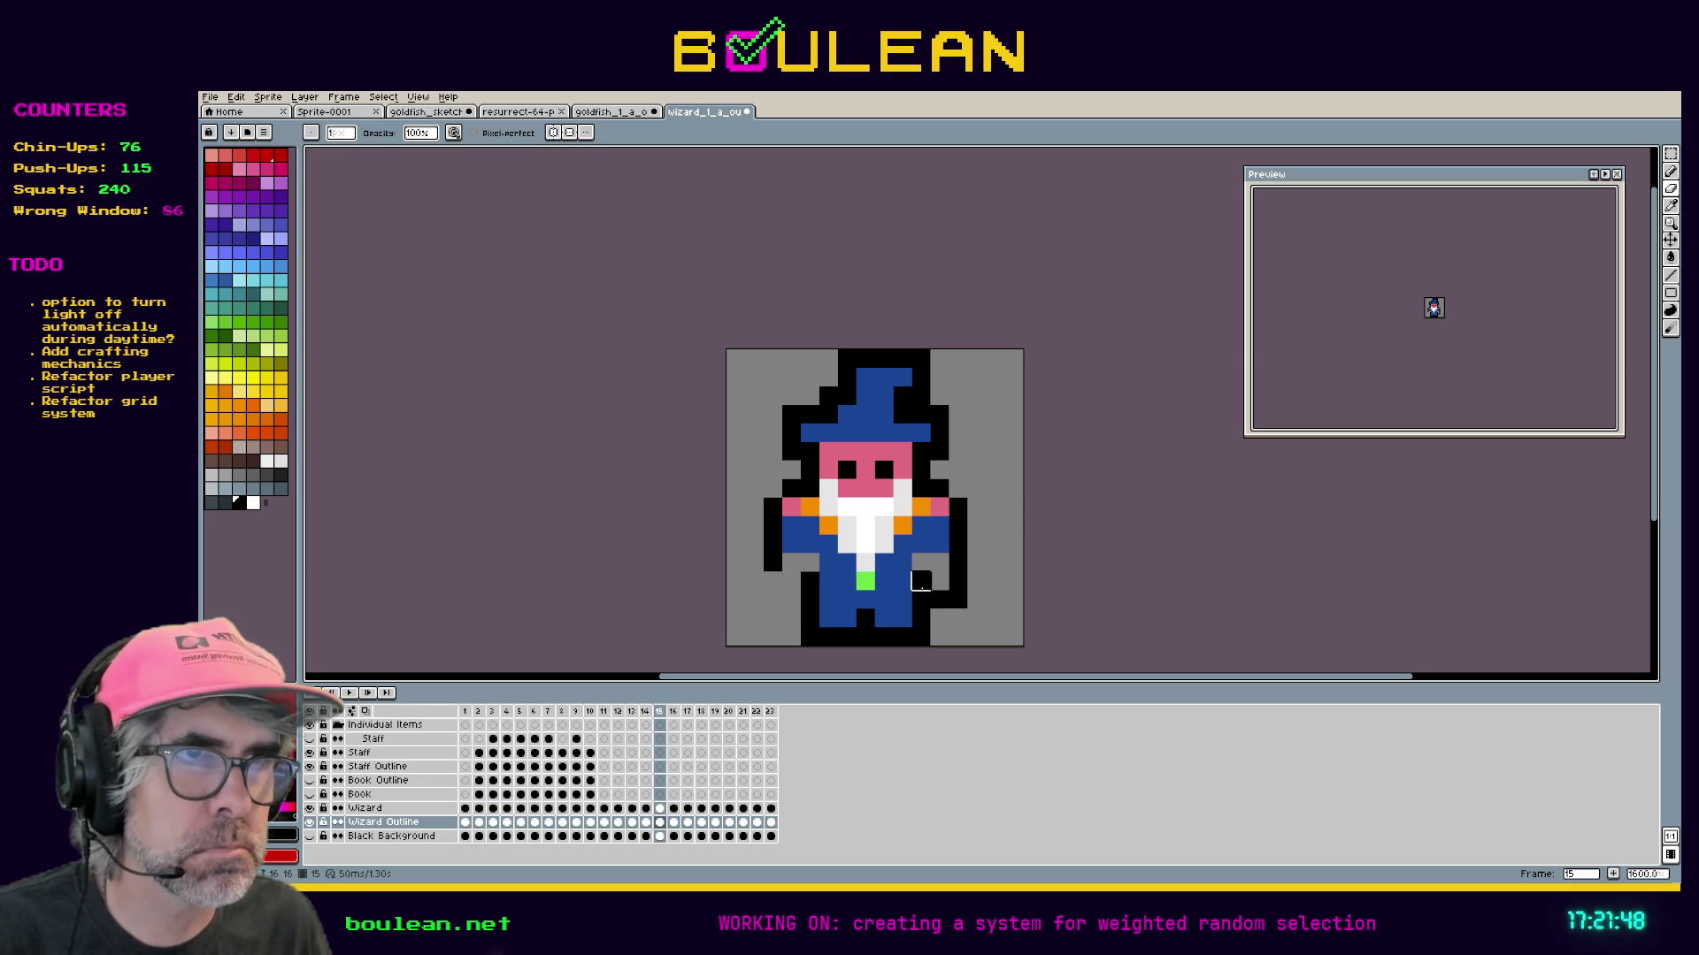
{"action": "key", "text": "b"}
{"action": "left_click_drag", "start_coordinate": [809, 562], "coordinate": [792, 564]}
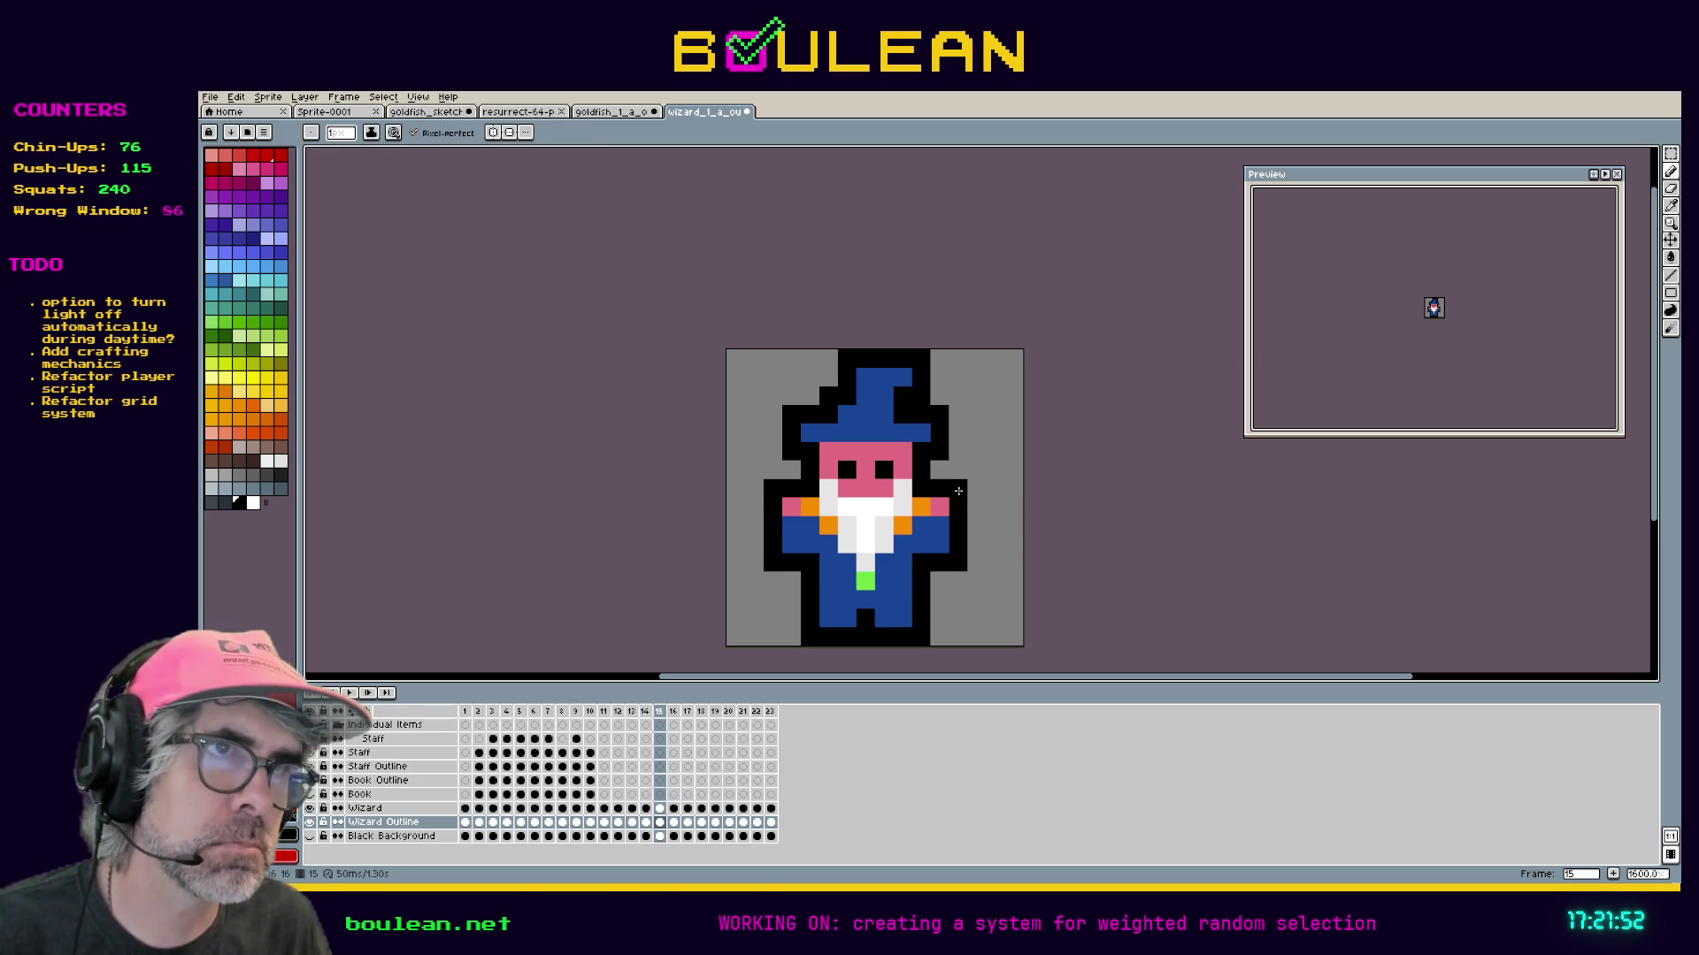
{"action": "left_click", "coordinate": [647, 713]}
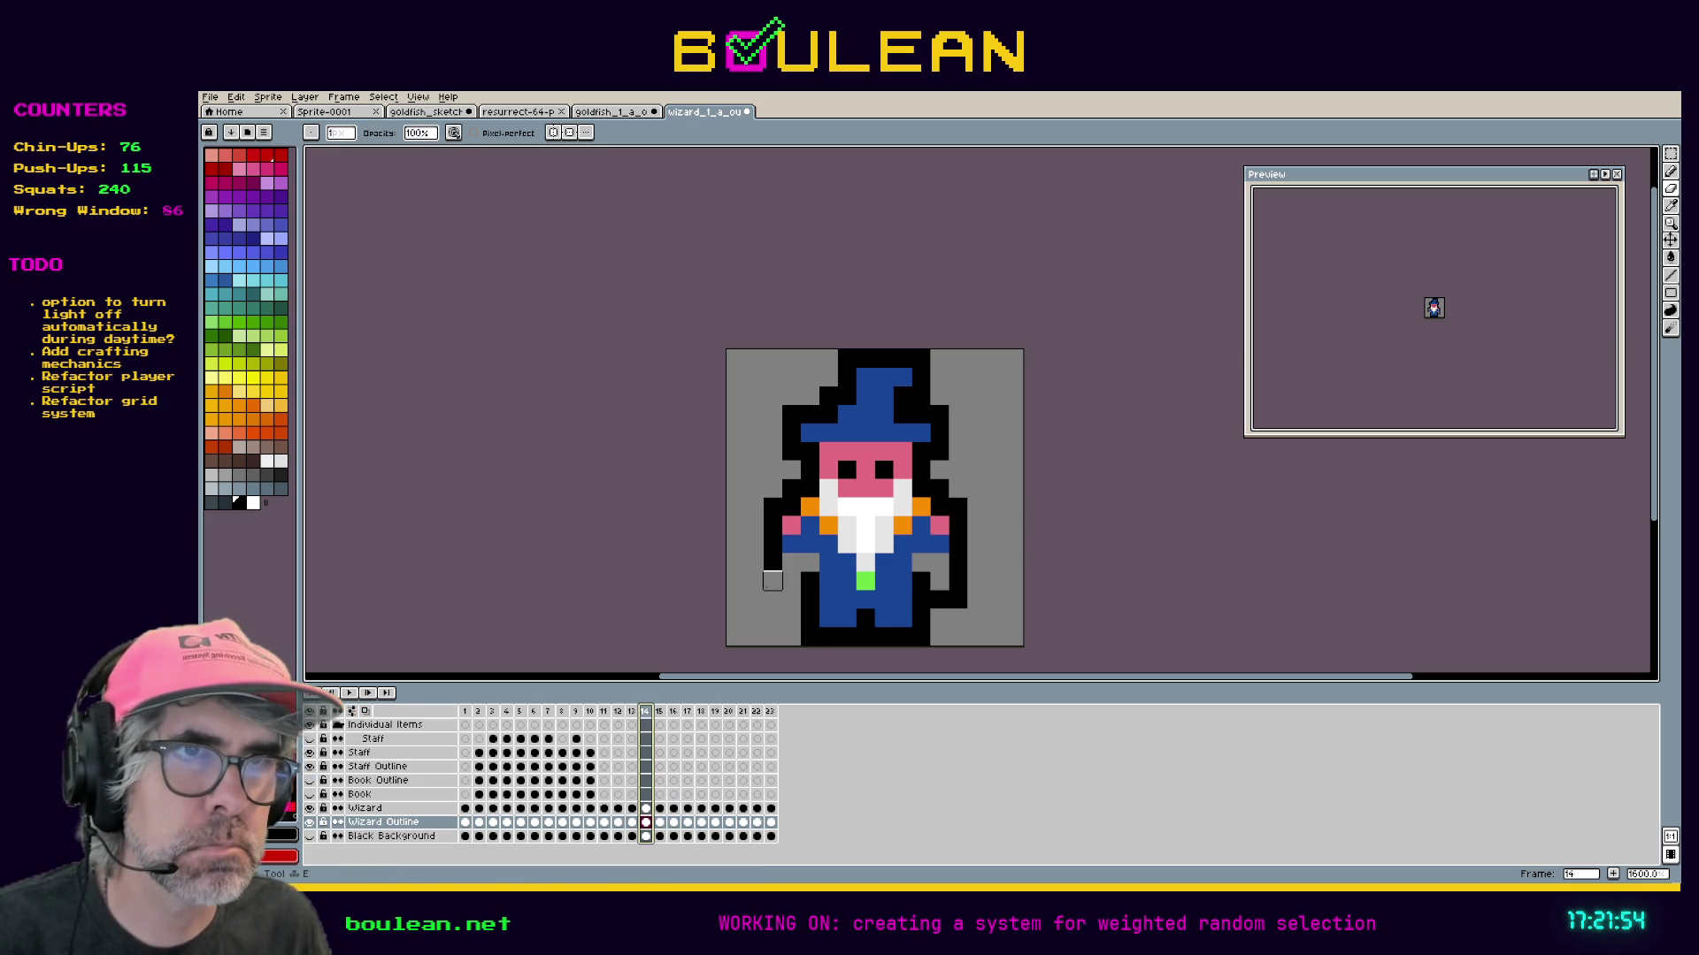
{"action": "left_click", "coordinate": [920, 563]}
{"action": "left_click_drag", "start_coordinate": [814, 564], "coordinate": [791, 564]}
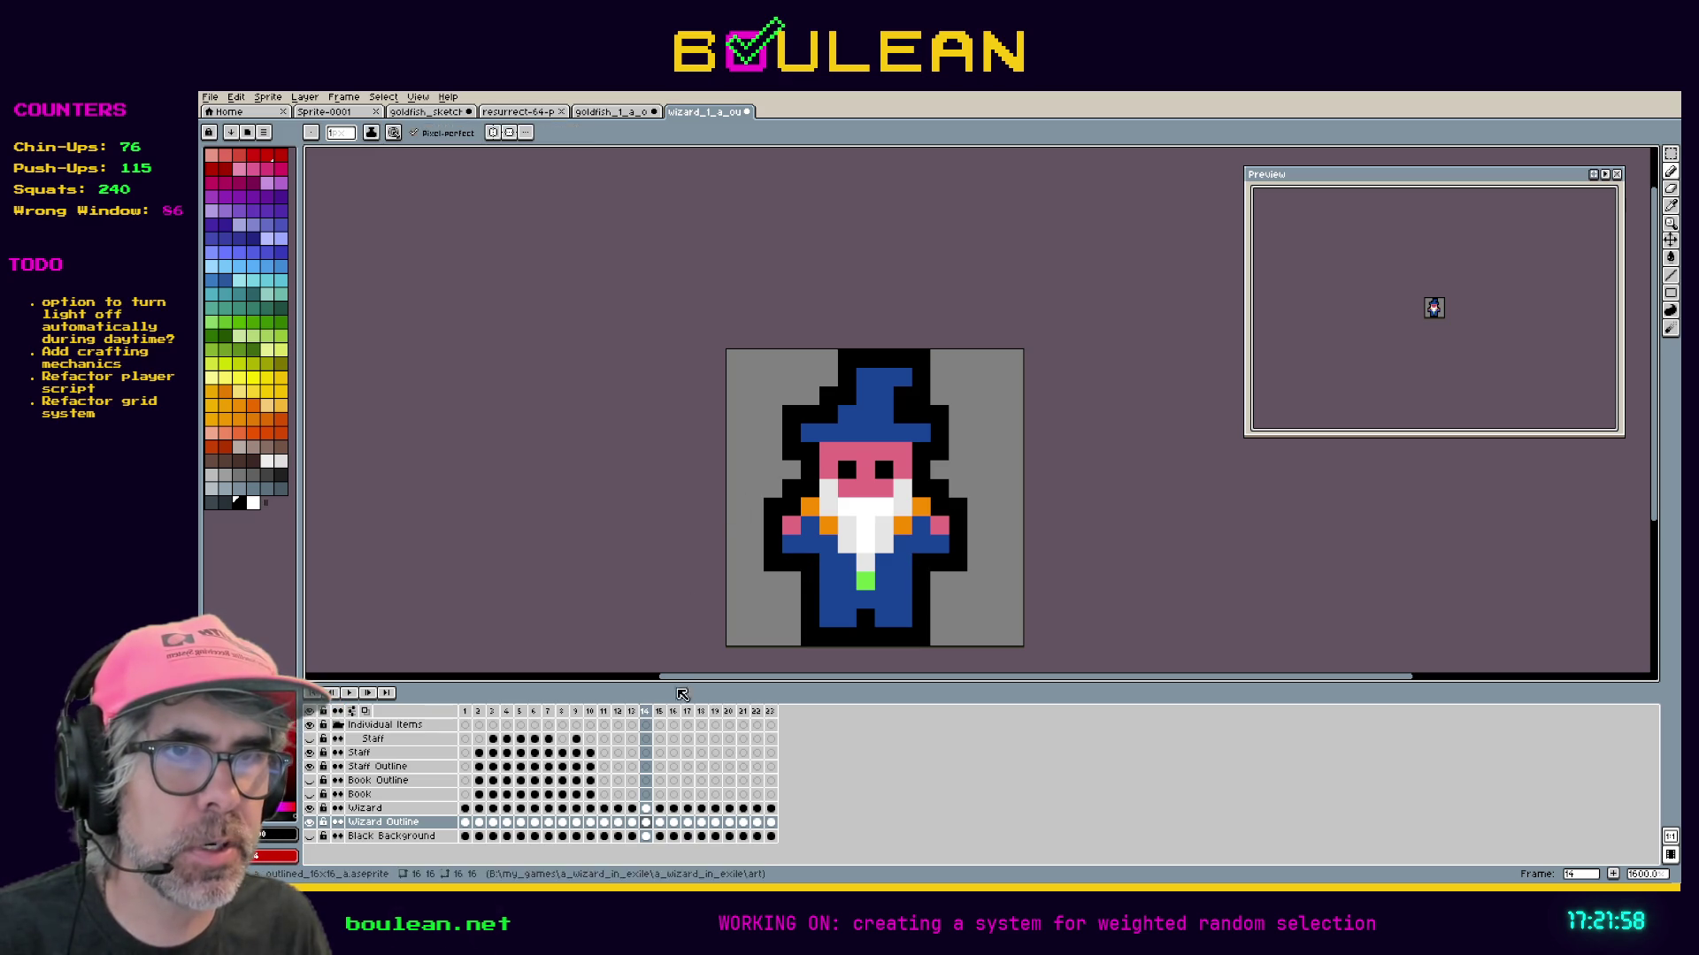
Erase the outline below the right arm on frame 13 and the stray lower-left pixel on frame 12.
{"action": "left_click", "coordinate": [630, 712]}
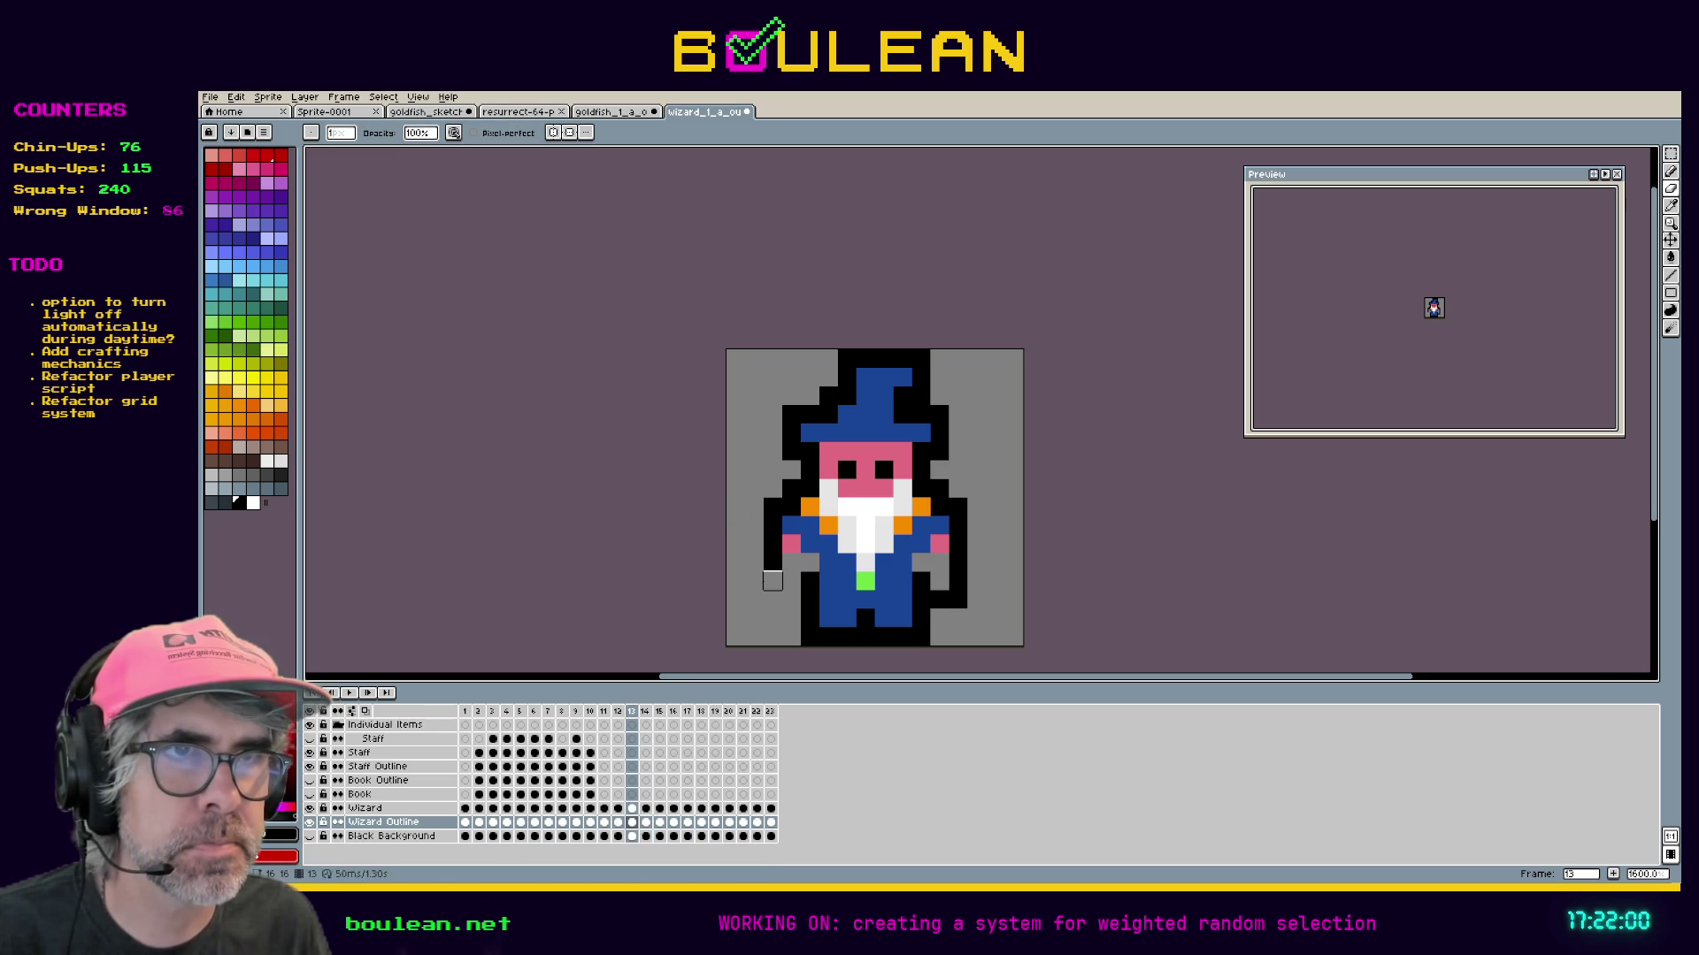
{"action": "key", "text": "b"}
{"action": "key", "text": "e"}
{"action": "mouse_move", "coordinate": [939, 599]}
{"action": "left_mouse_down"}
{"action": "mouse_move", "coordinate": [958, 581]}
{"action": "mouse_move", "coordinate": [918, 567]}
{"action": "left_mouse_up"}
{"action": "key", "text": "b"}
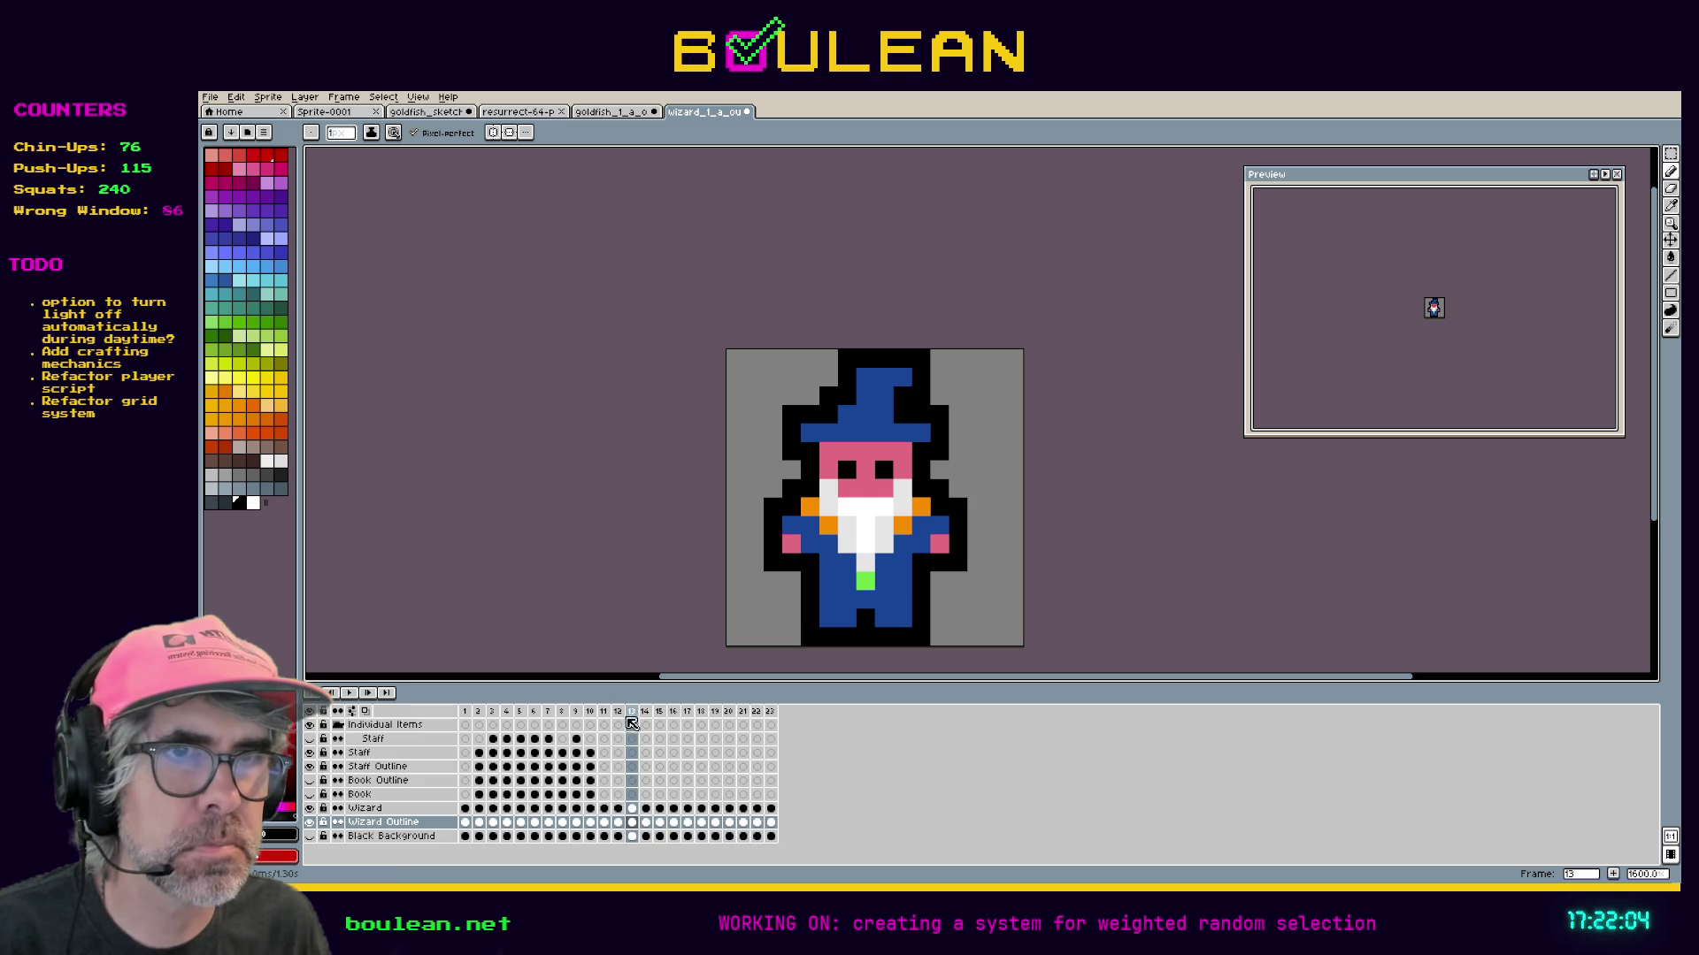
{"action": "left_click", "coordinate": [619, 711]}
{"action": "key", "text": "e"}
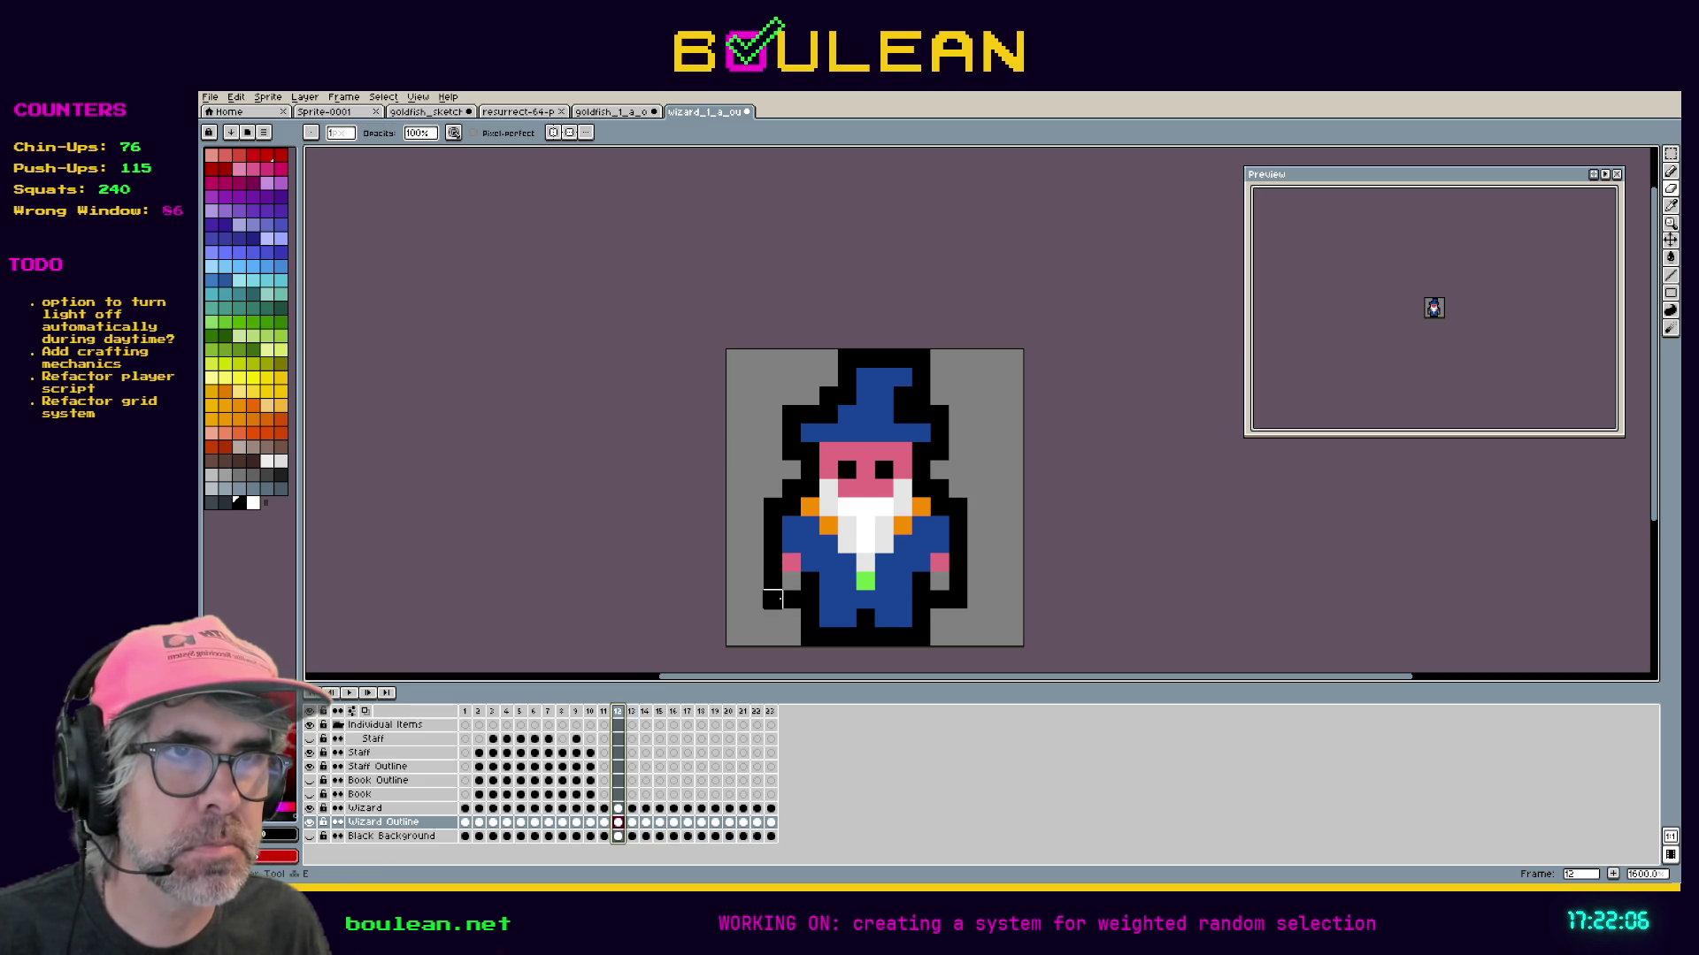
{"action": "left_click", "coordinate": [772, 599]}
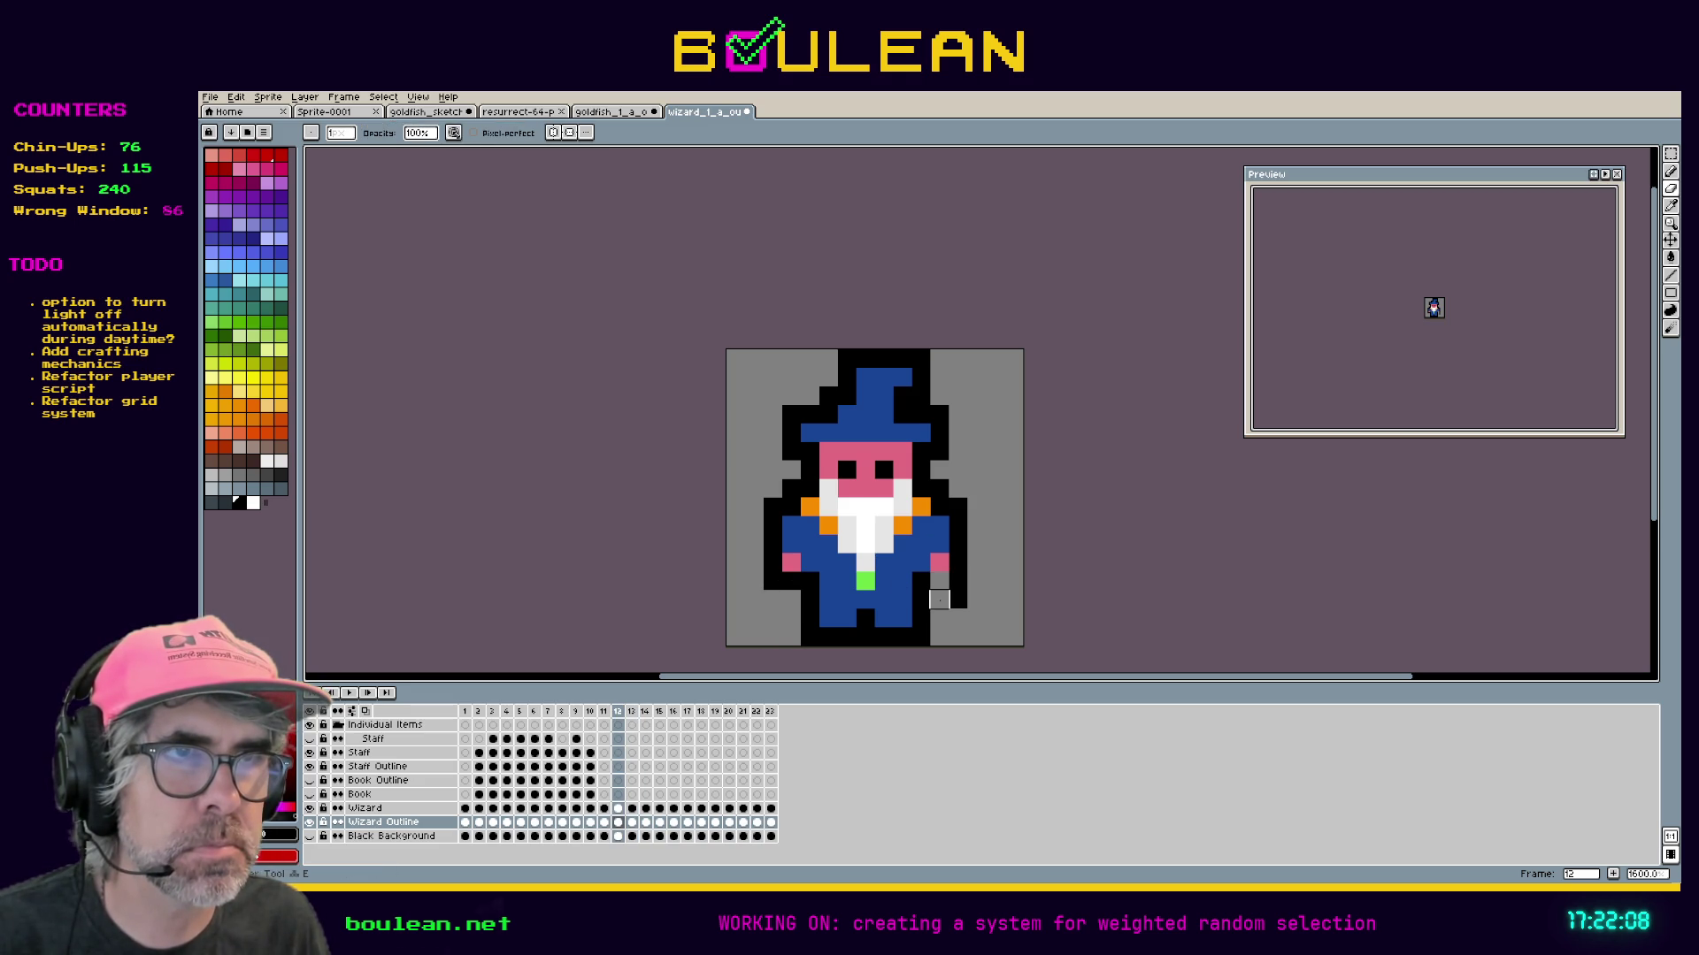
{"action": "key", "text": "b"}
Compare frames 11 and 10, then return to the first frame.
{"action": "left_click", "coordinate": [606, 712]}
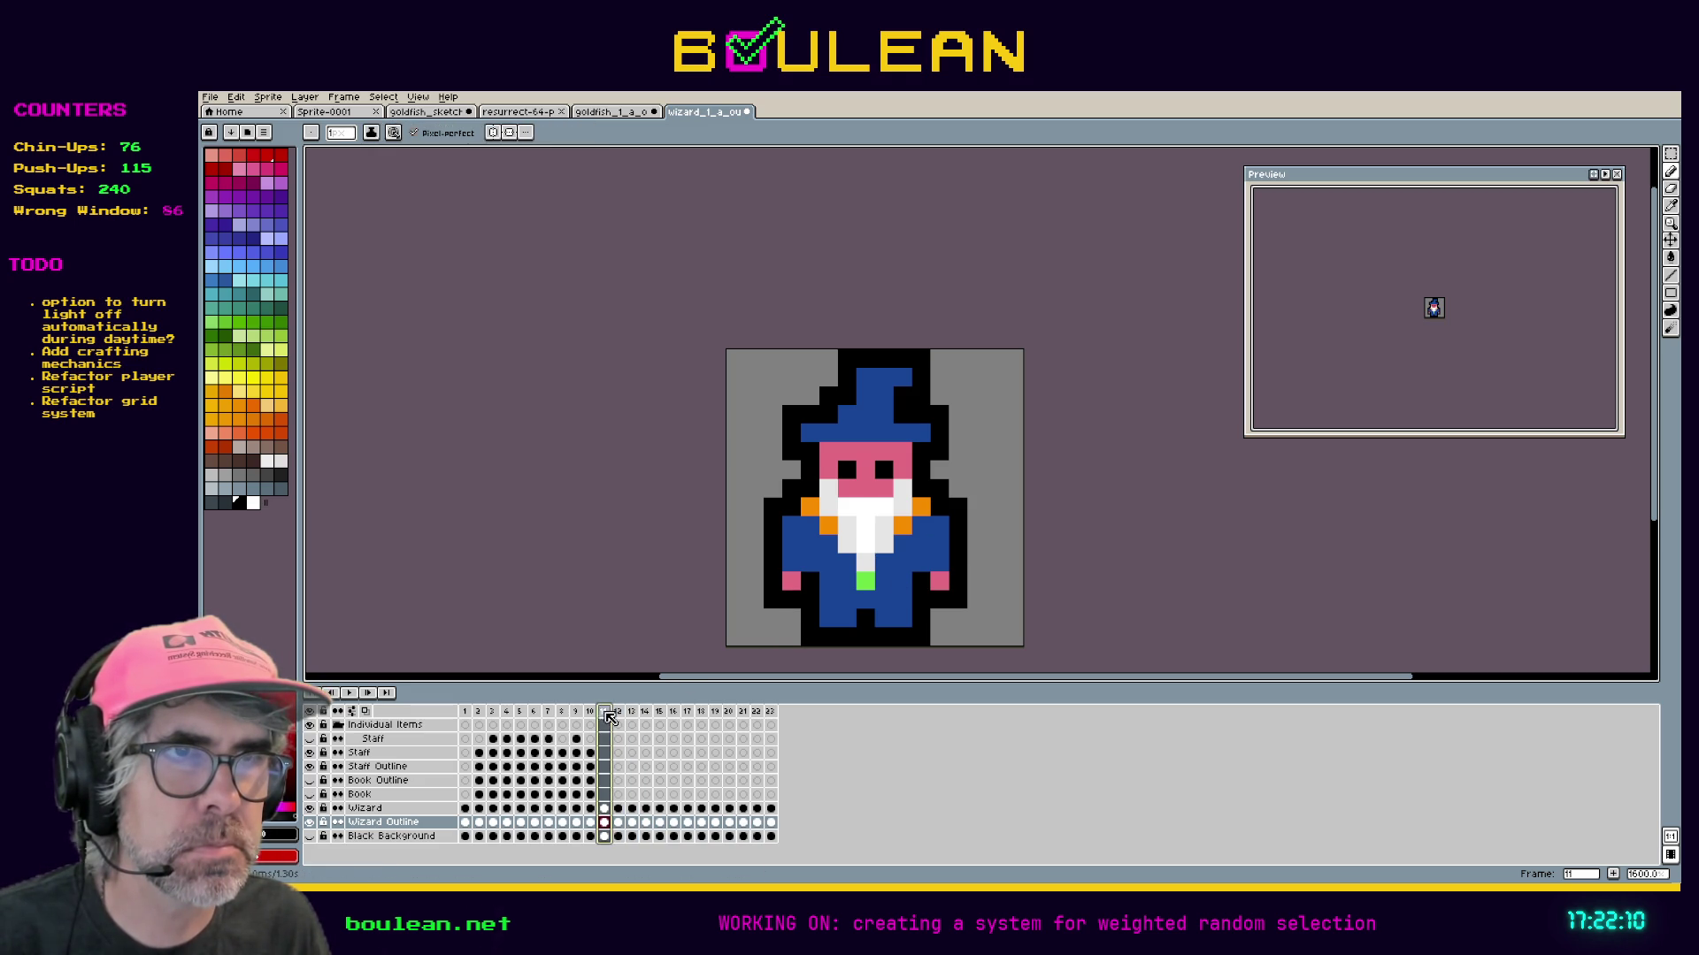
{"action": "left_click", "coordinate": [590, 712]}
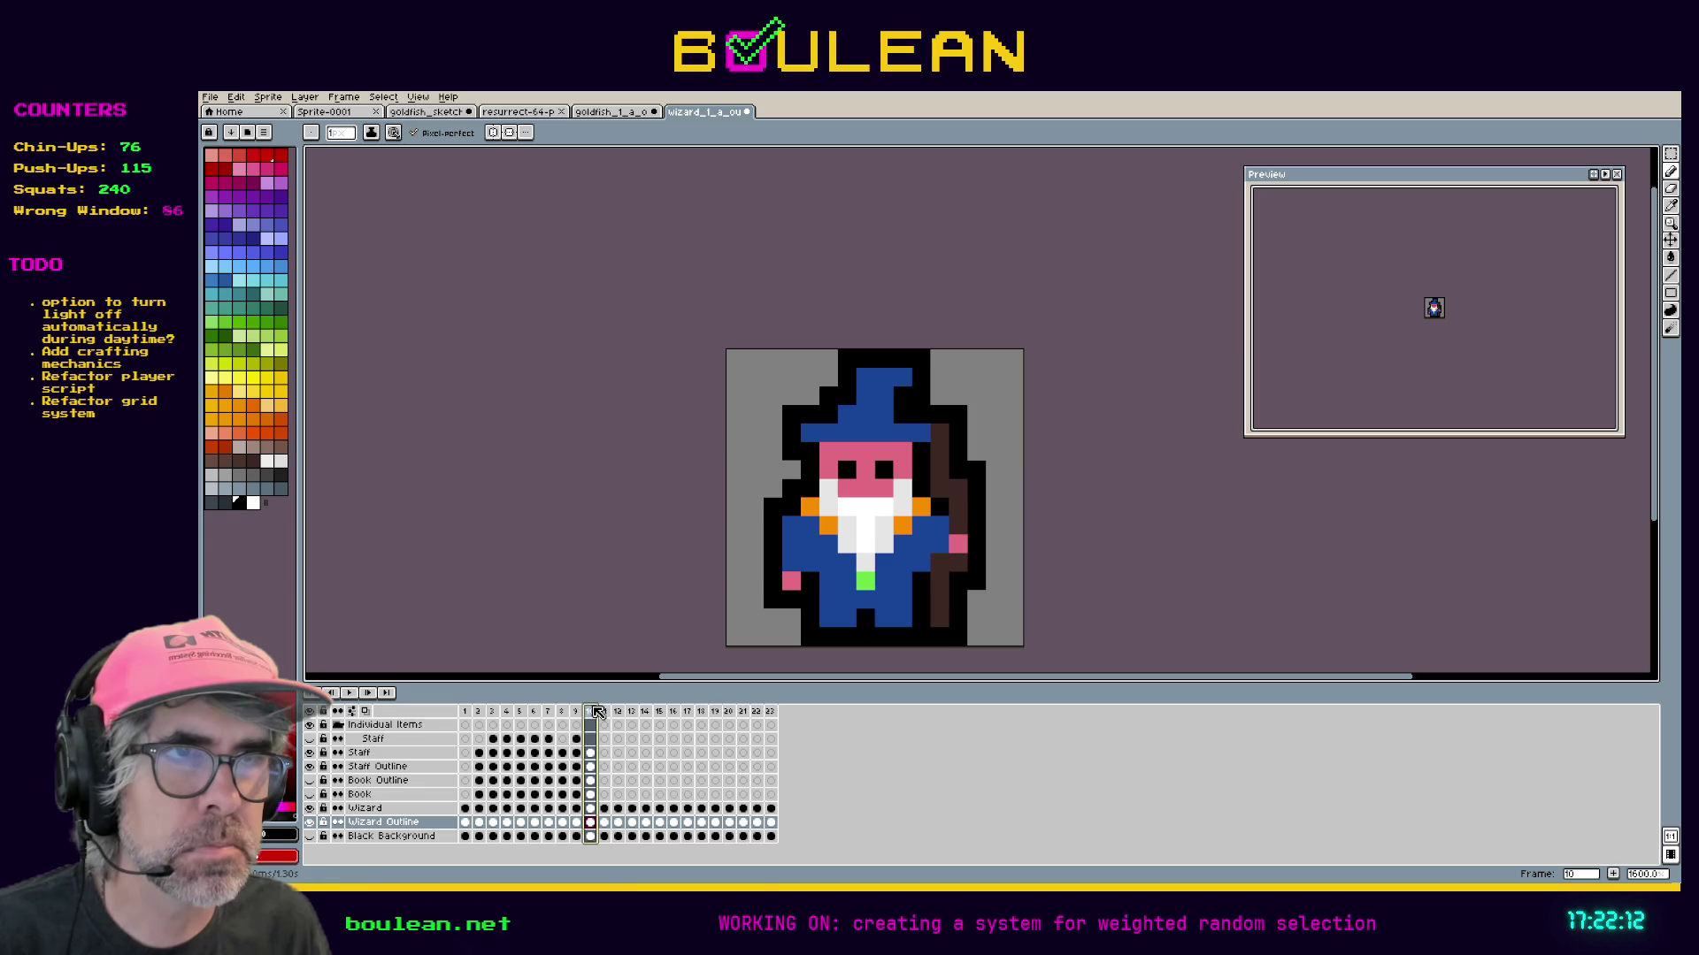
{"action": "left_click", "coordinate": [606, 712]}
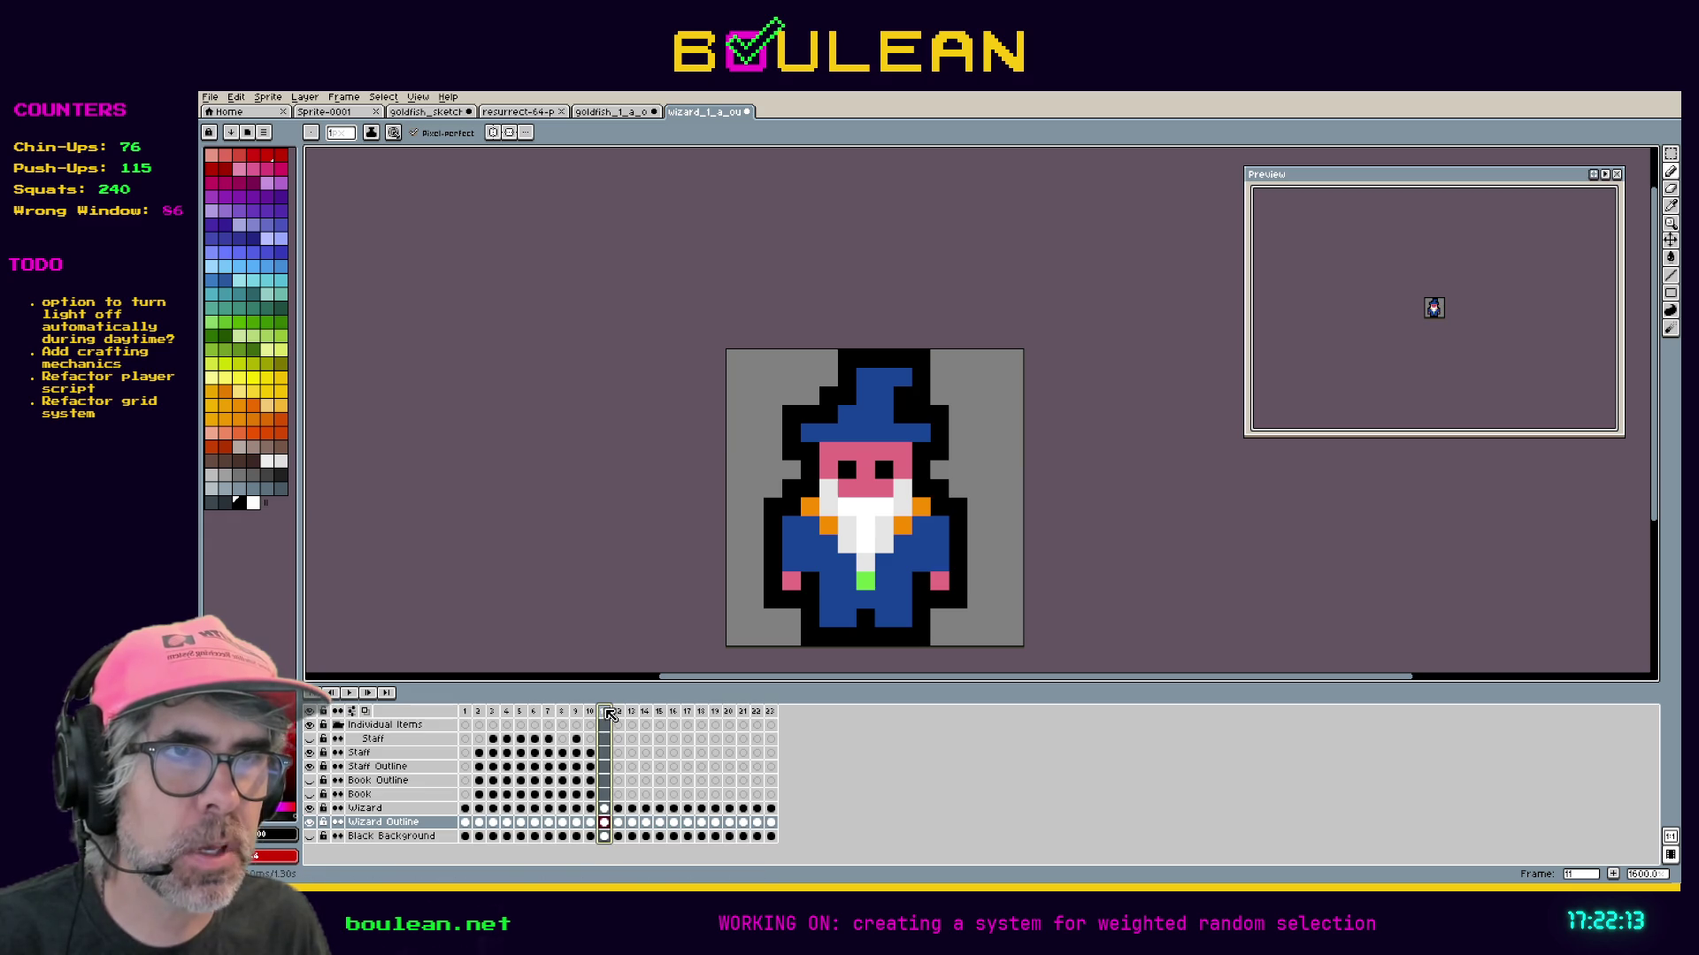
{"action": "left_click", "coordinate": [465, 712]}
Play and stop the animation, compare frames 18, 11, 19 and 16, and settle on frame 17.
{"action": "left_click", "coordinate": [350, 692]}
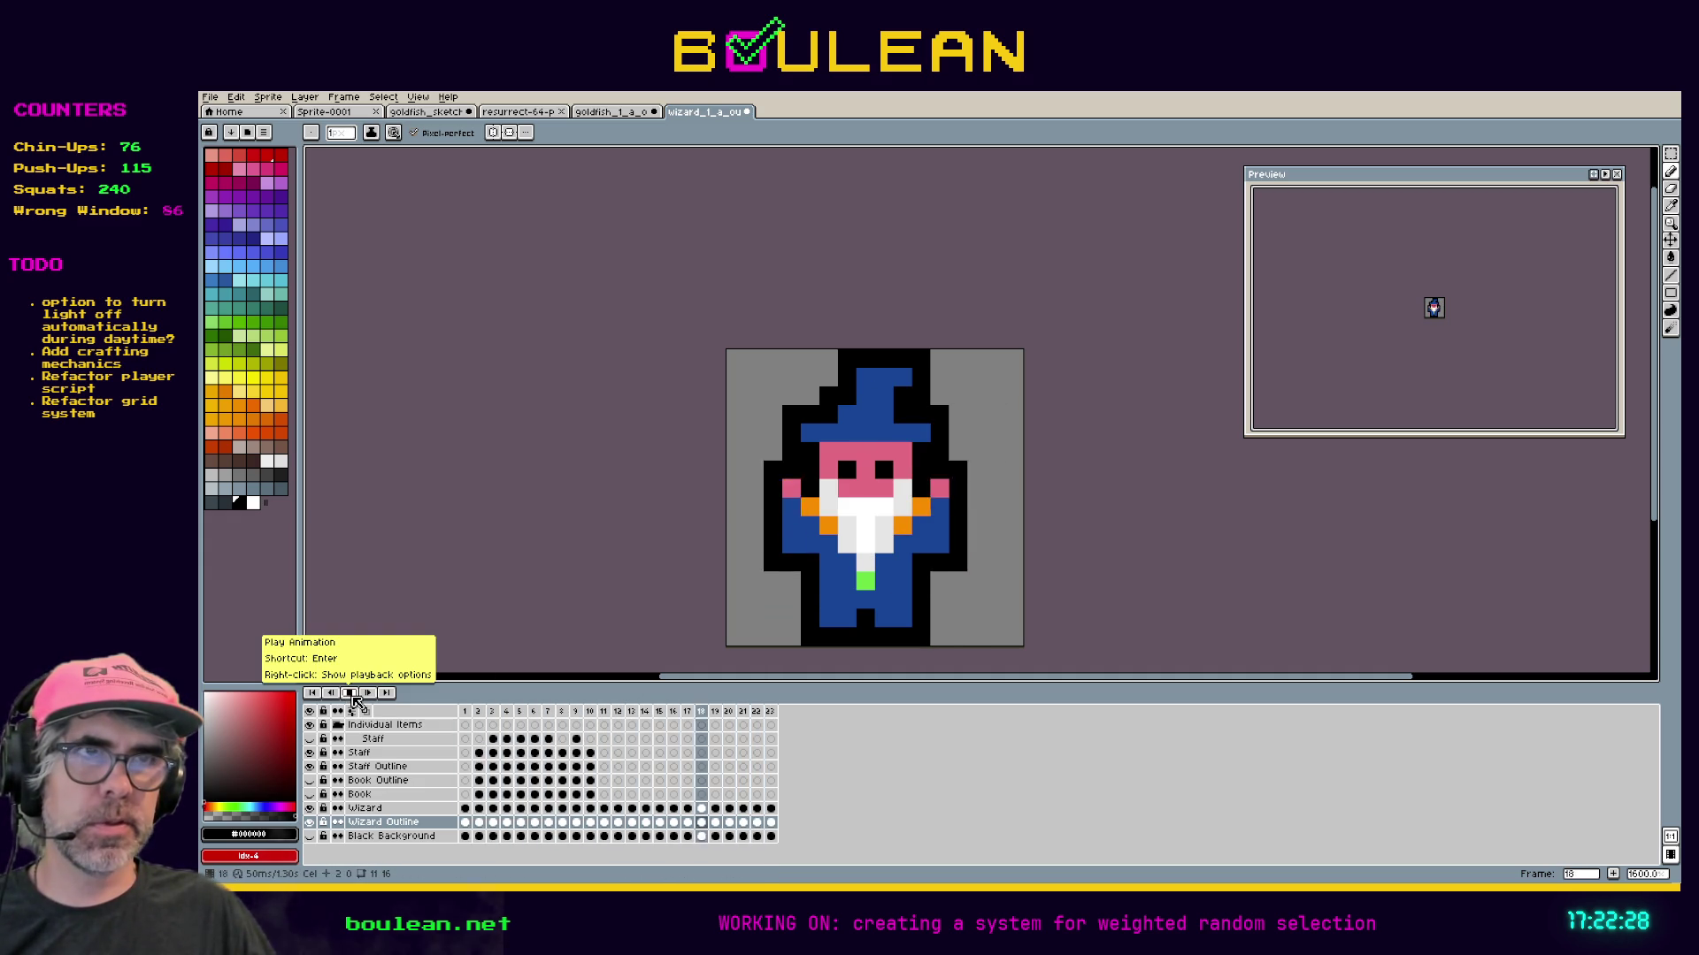
{"action": "left_click", "coordinate": [354, 699]}
{"action": "left_click", "coordinate": [701, 713]}
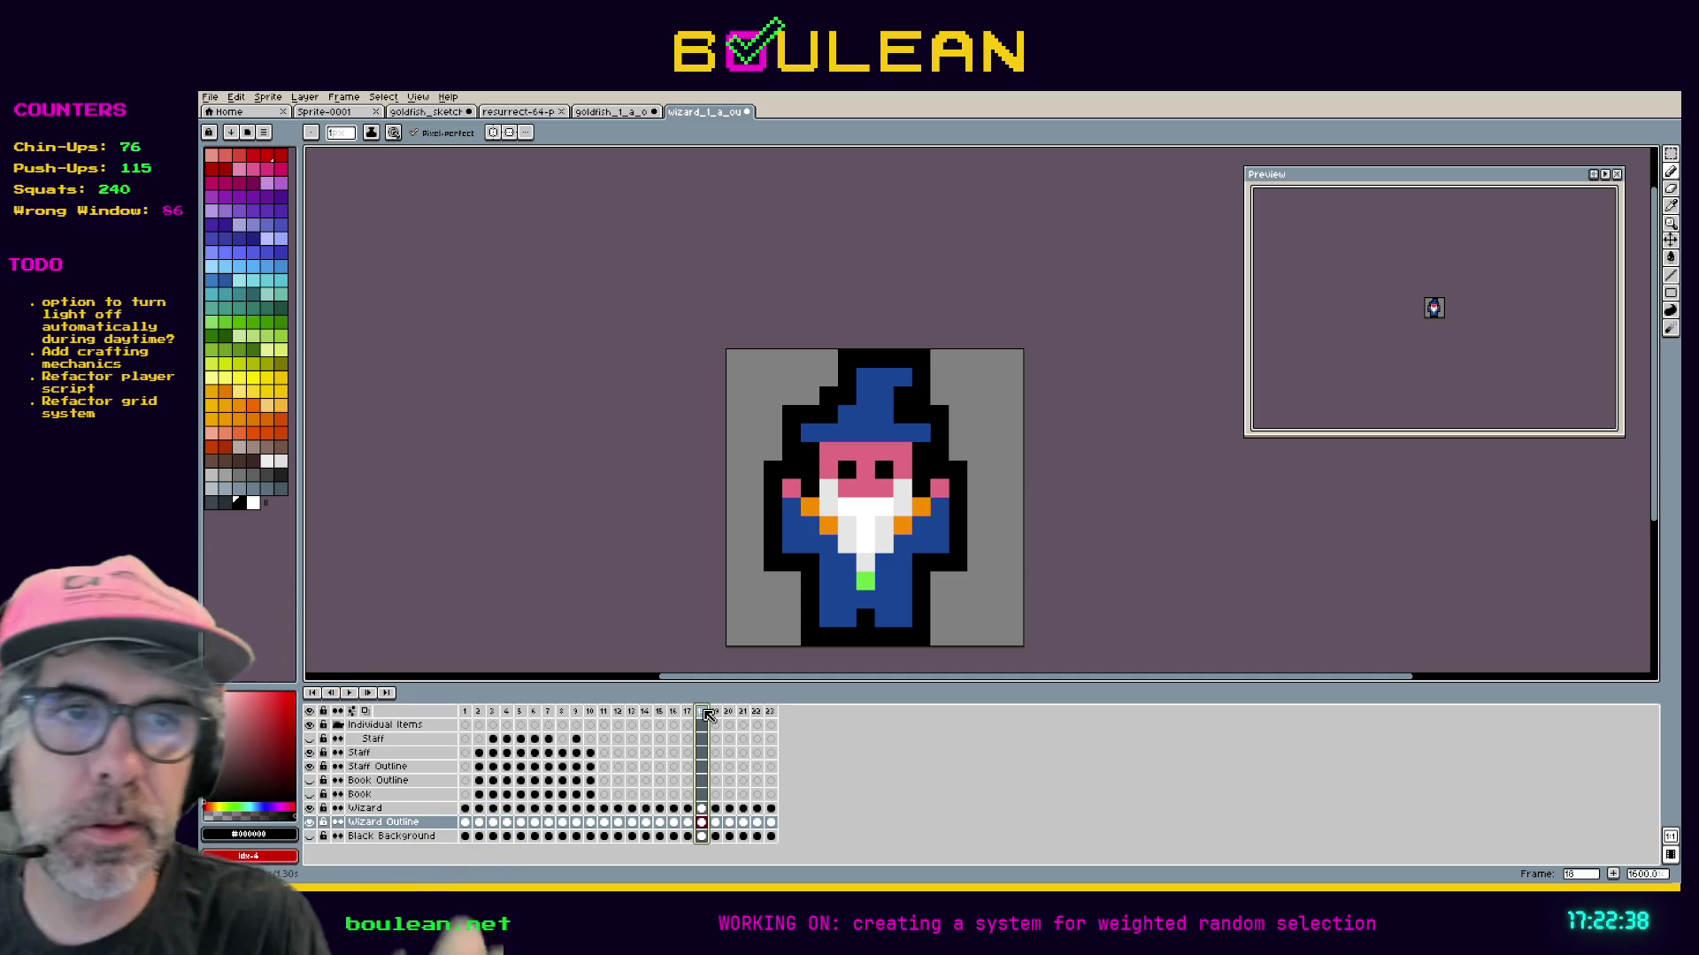
{"action": "left_click", "coordinate": [604, 712]}
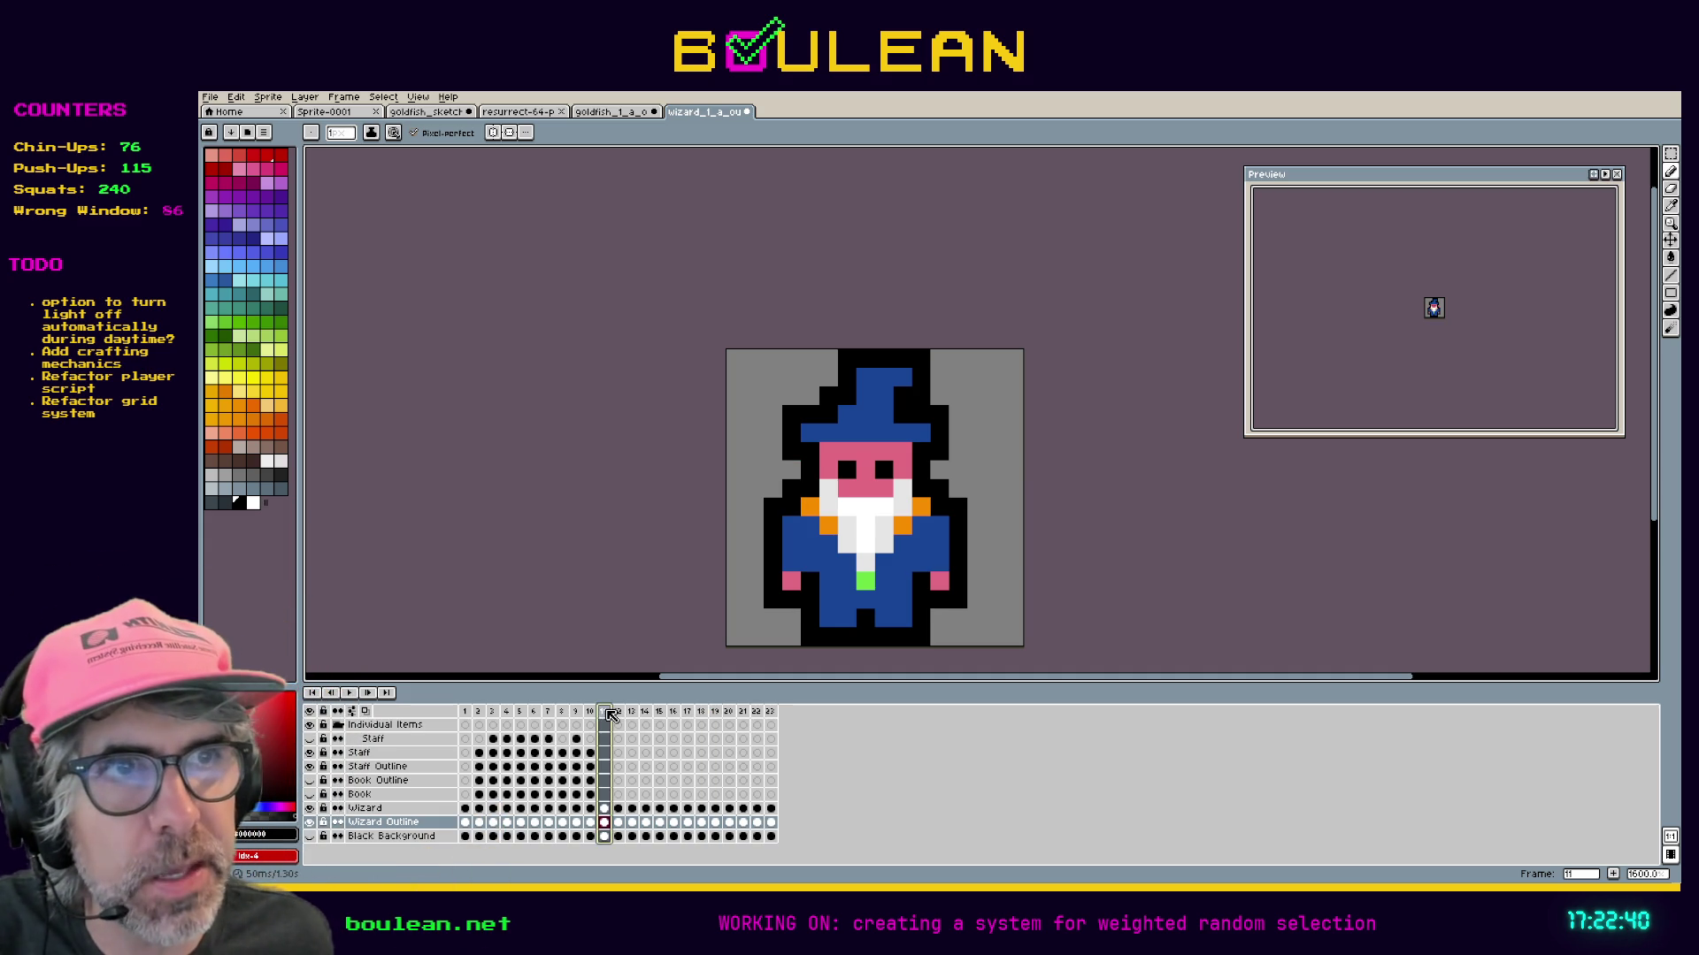
{"action": "left_click", "coordinate": [700, 714]}
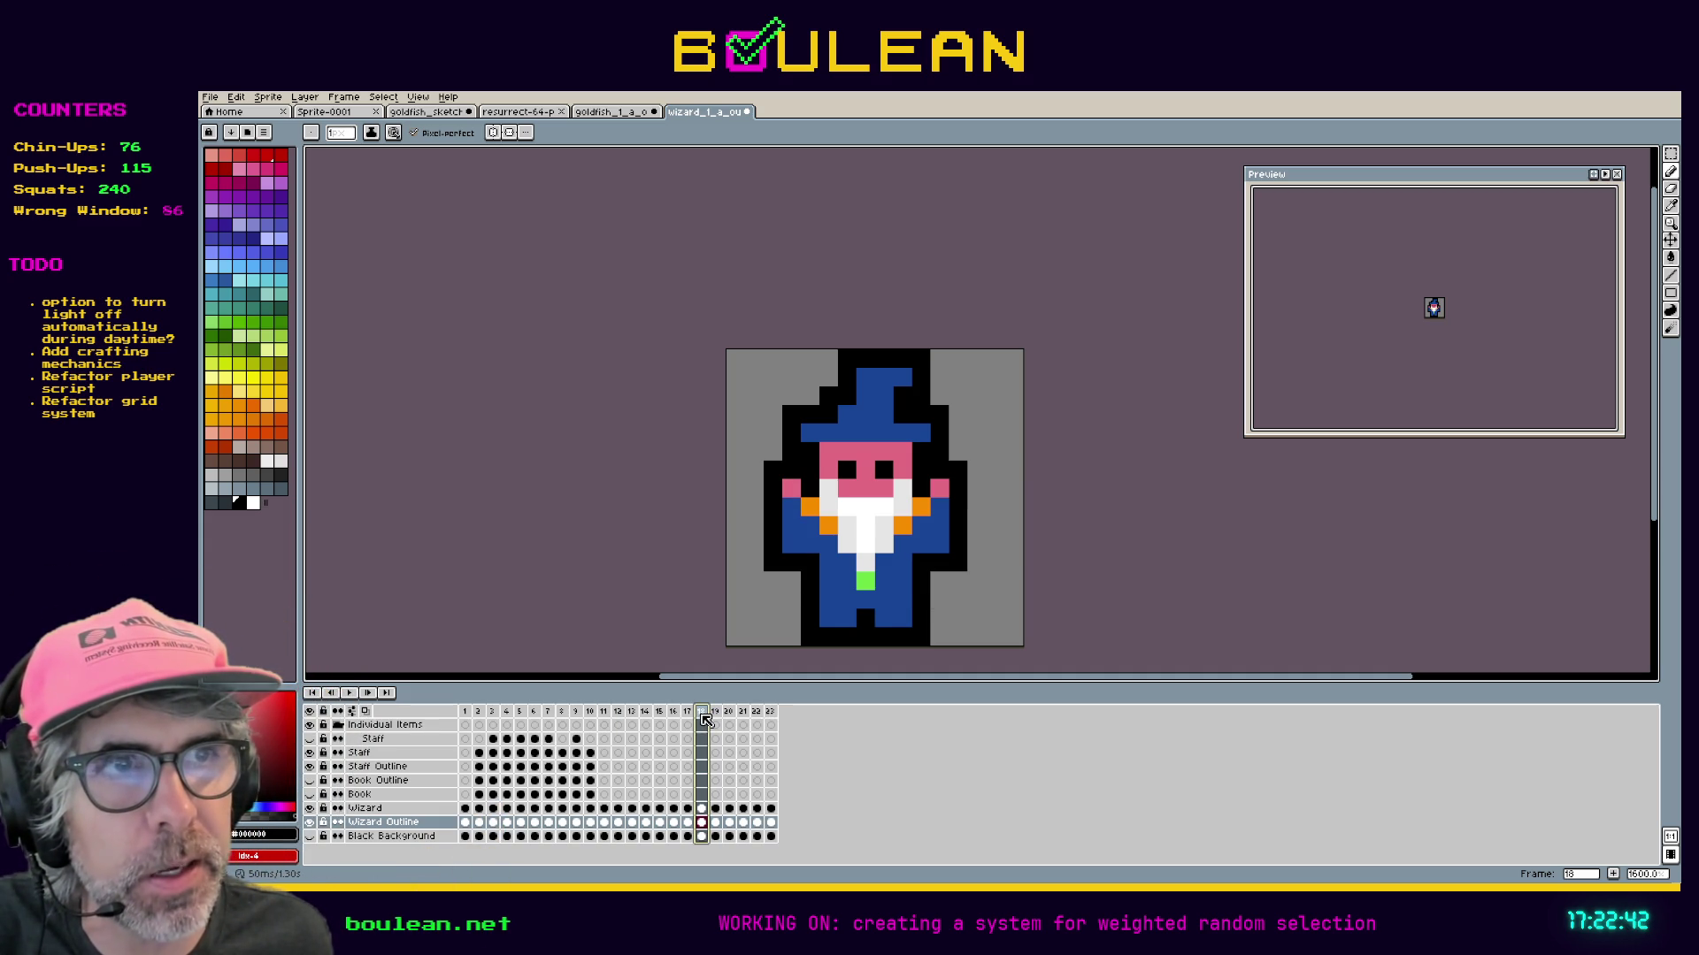
{"action": "left_click", "coordinate": [718, 719]}
{"action": "left_click", "coordinate": [701, 712]}
{"action": "left_click", "coordinate": [688, 712]}
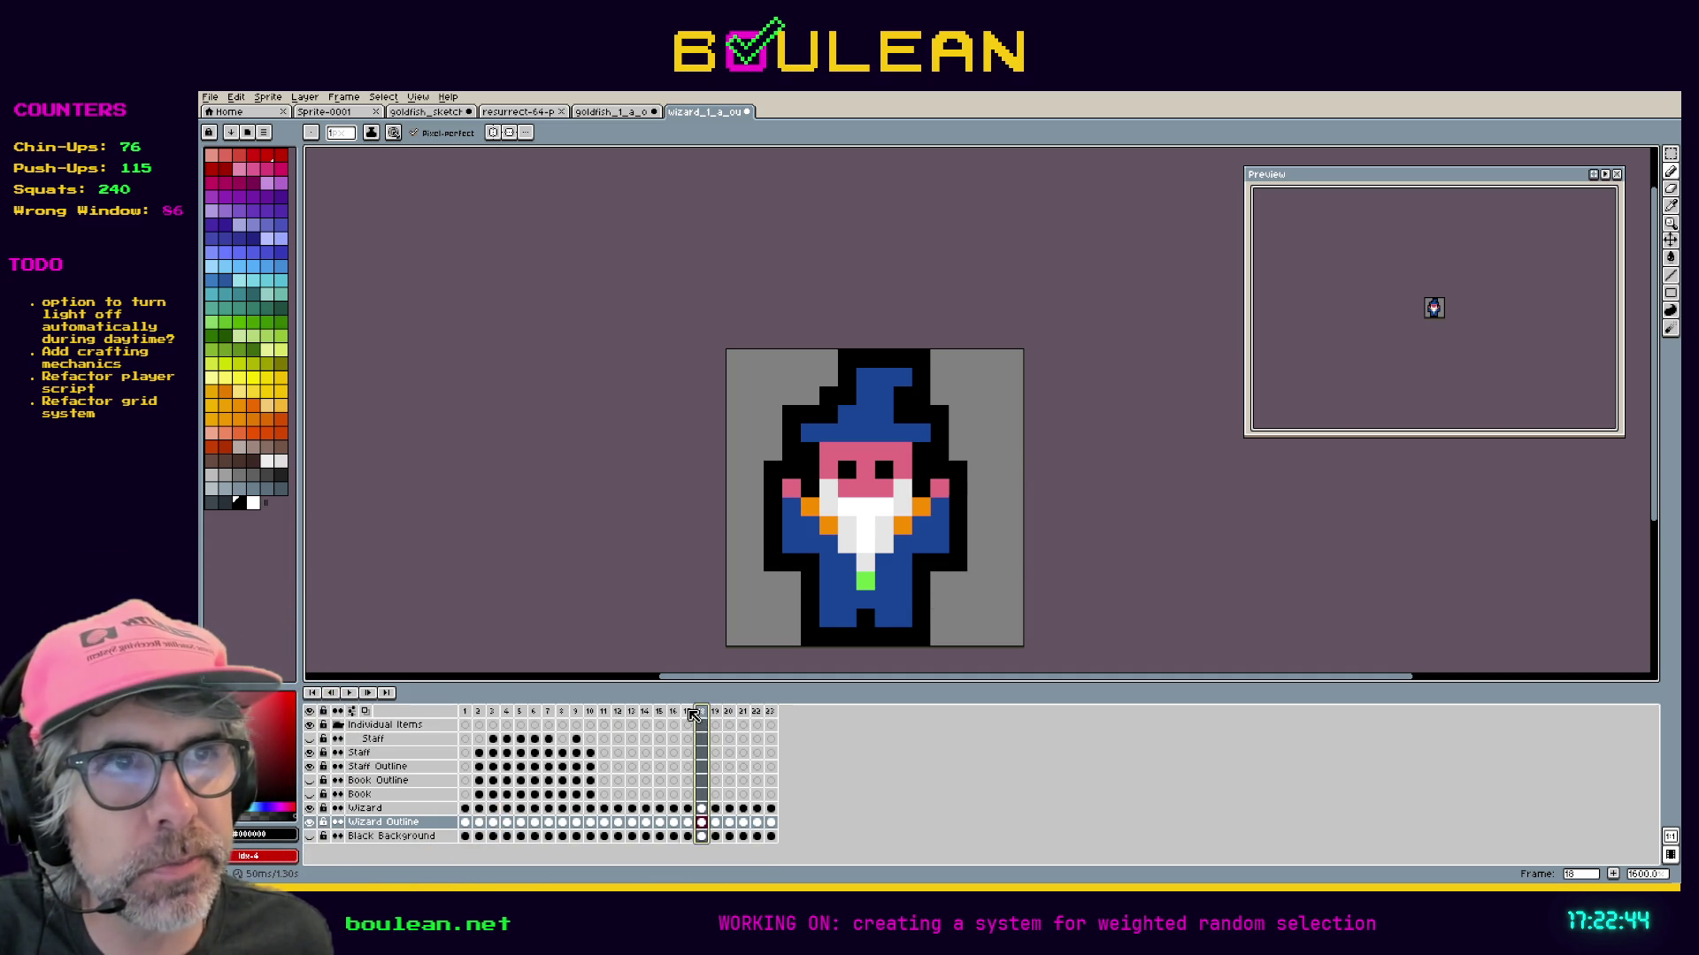
{"action": "left_click", "coordinate": [674, 712]}
{"action": "left_click", "coordinate": [687, 713]}
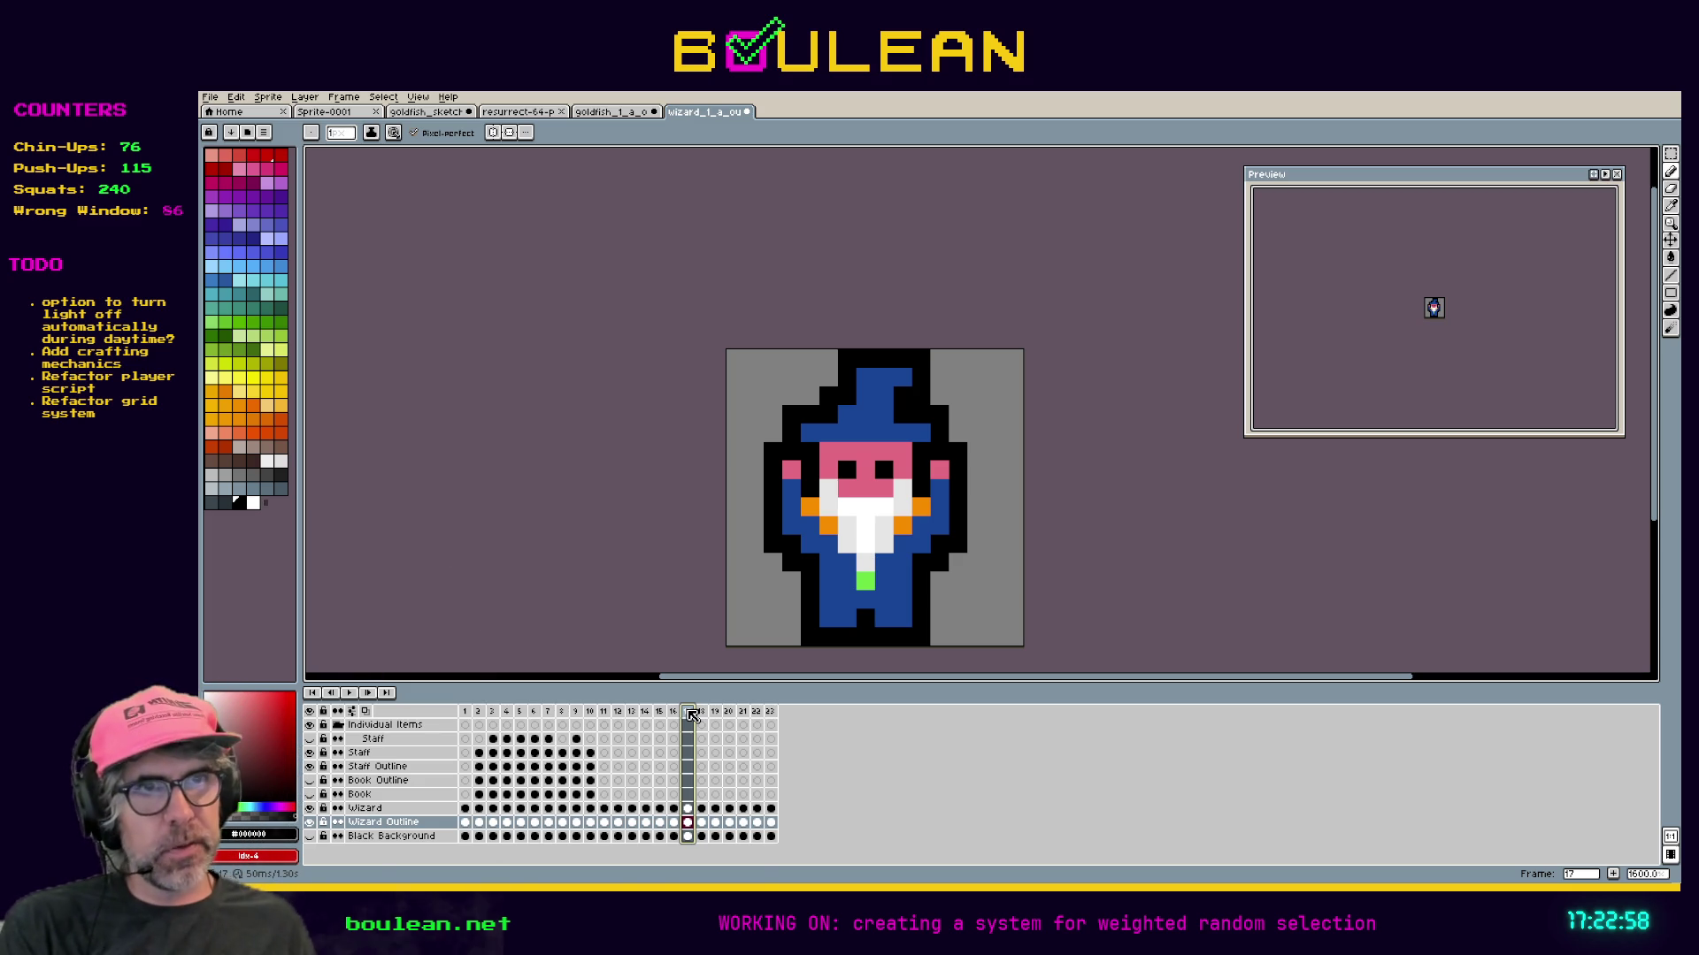
Sample the hand pink and paint an extra hand pixel on the wizard's right in frame 17.
{"action": "key", "text": "i"}
{"action": "key", "text": "b"}
{"action": "left_click", "coordinate": [772, 467]}
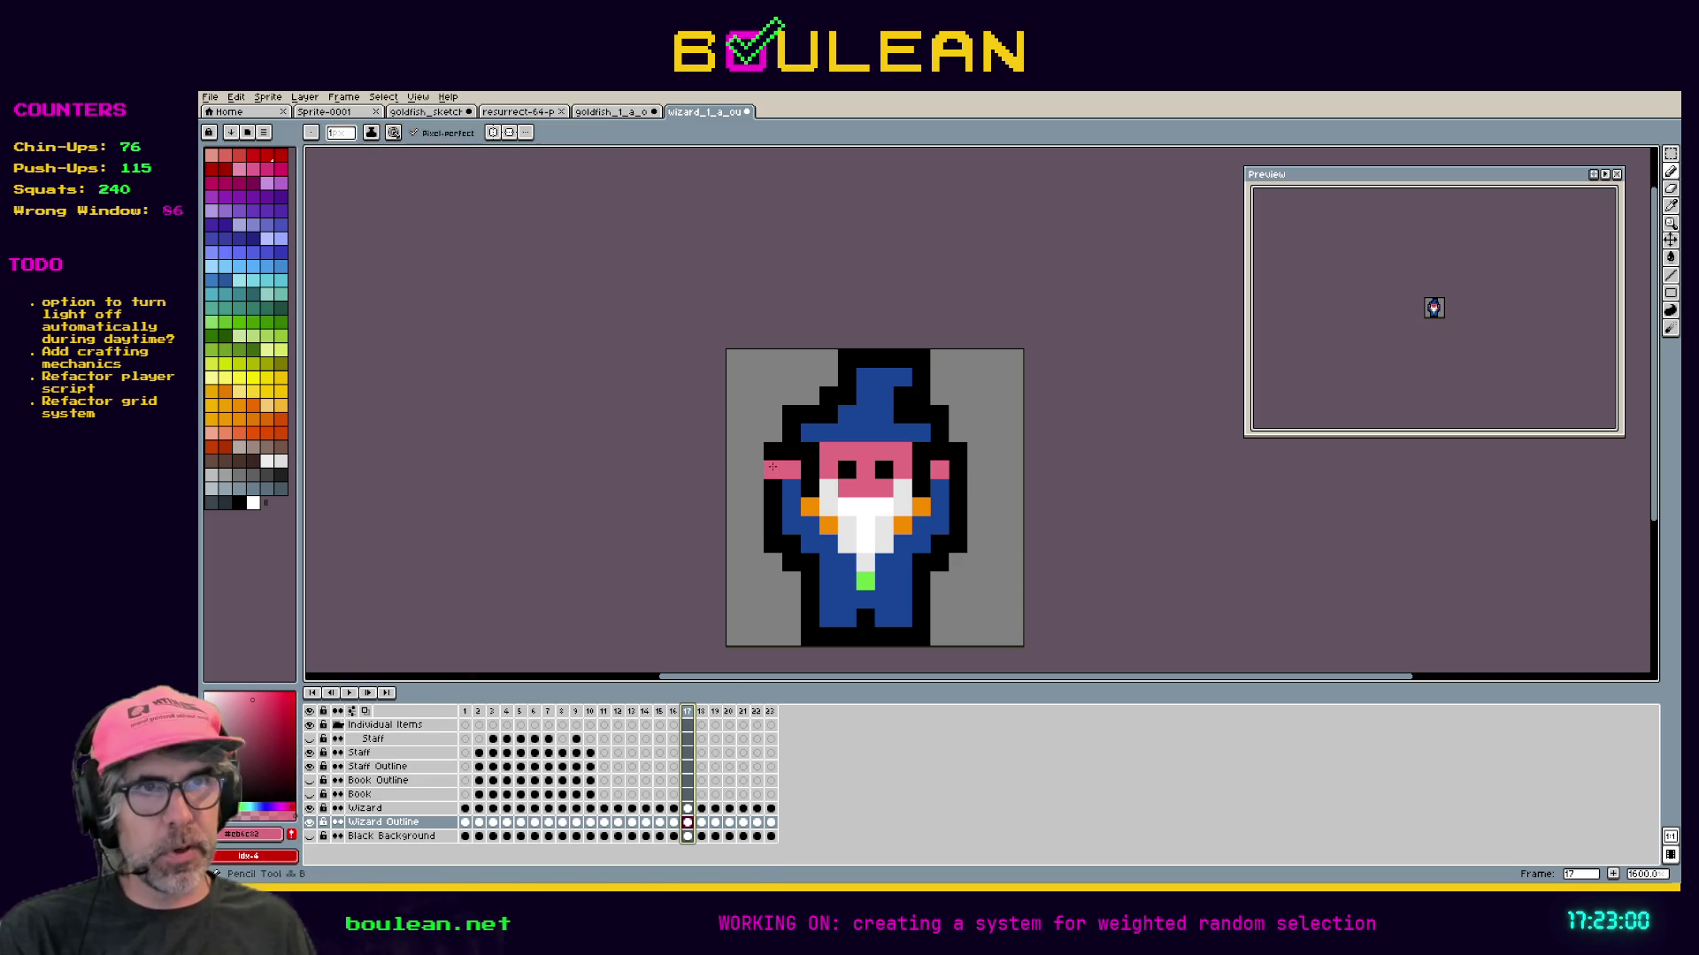
{"action": "left_click", "coordinate": [959, 468]}
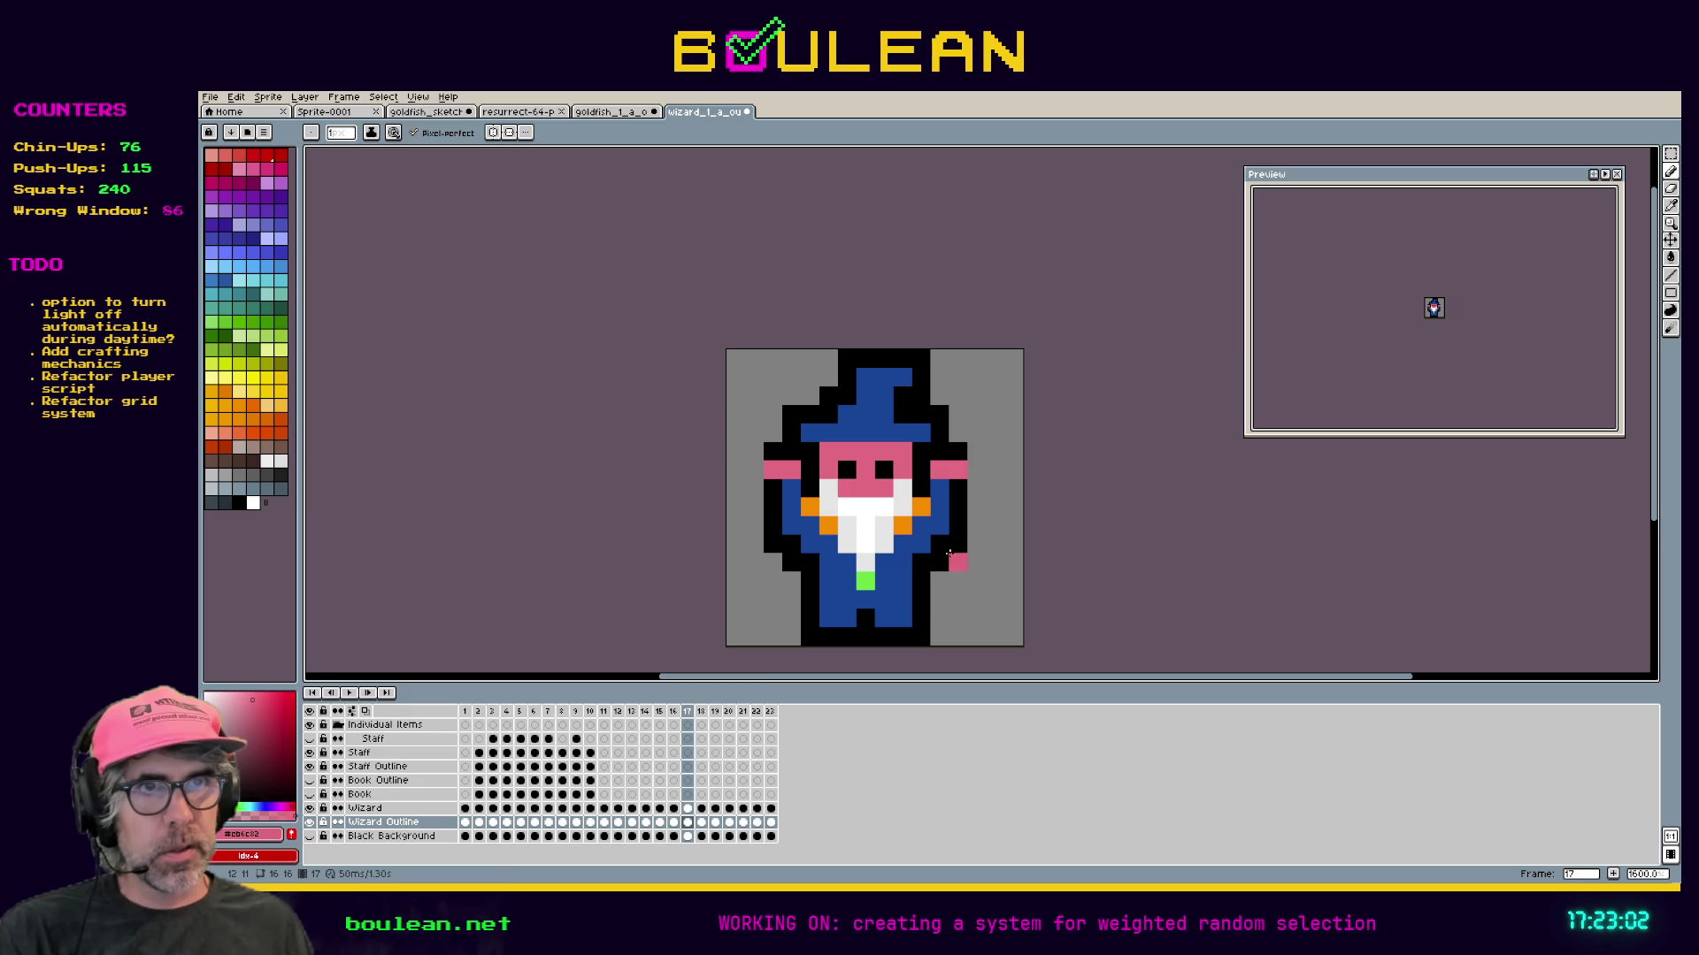
Add black outline pixels beside both raised hands on the Wizard layer, then play the animation.
{"action": "left_click", "coordinate": [688, 809]}
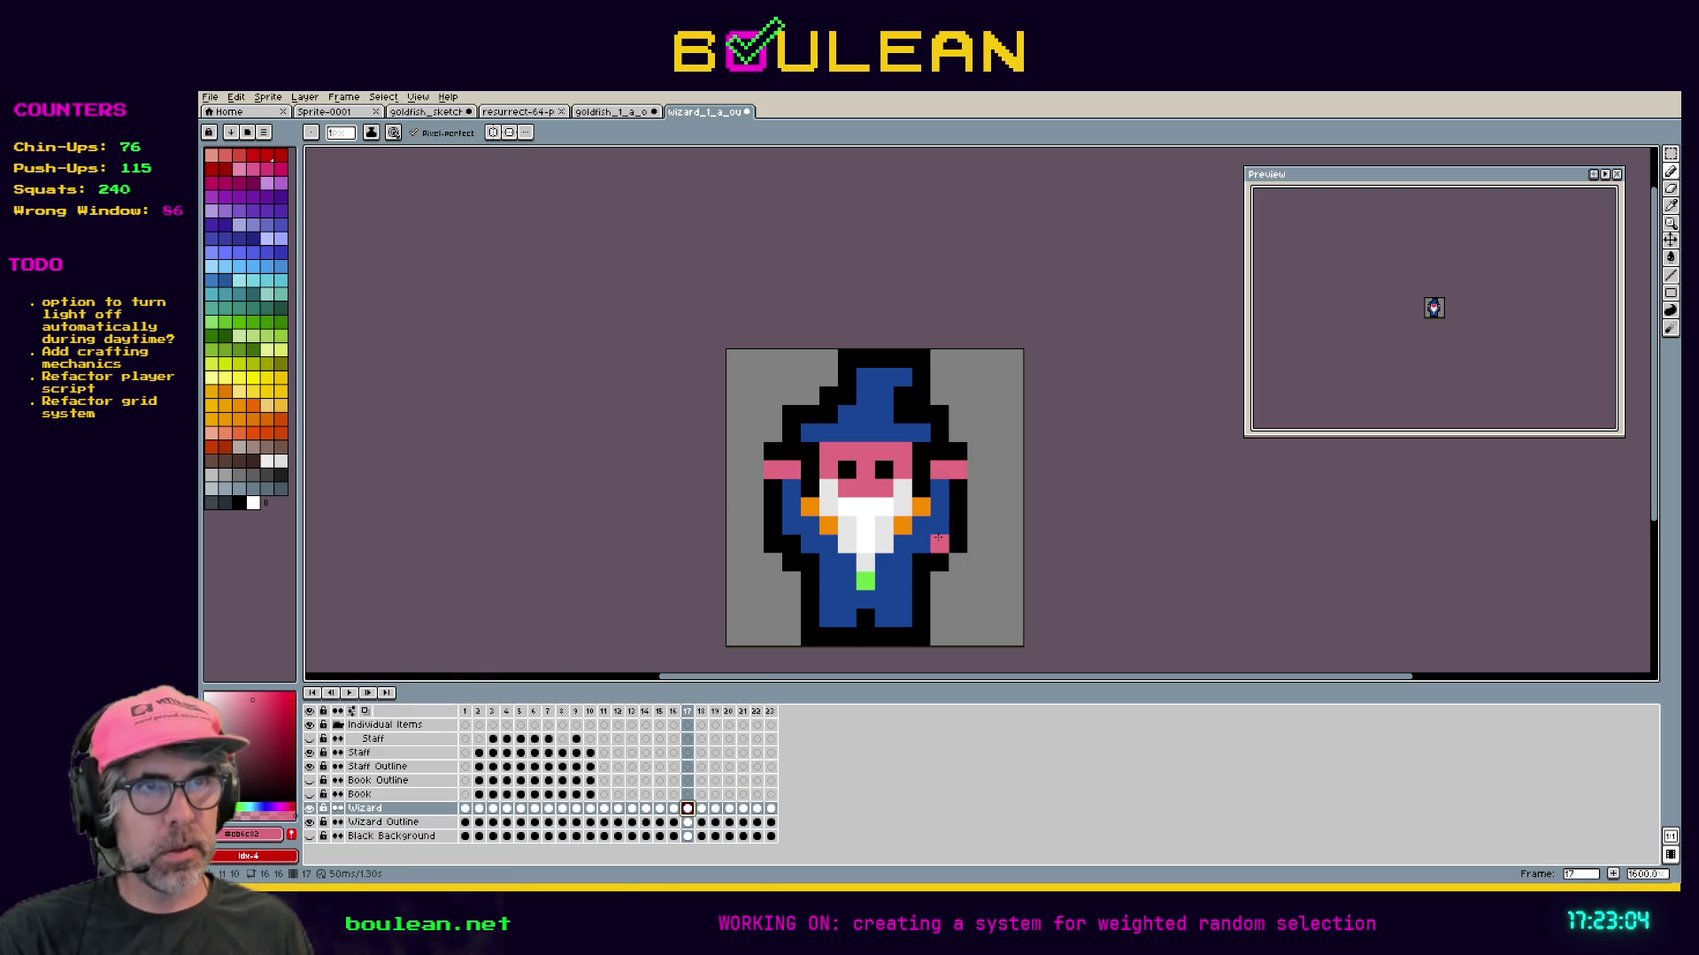
{"action": "left_click", "coordinate": [958, 485], "text": "alt"}
{"action": "left_click", "coordinate": [977, 470]}
{"action": "left_click", "coordinate": [977, 488]}
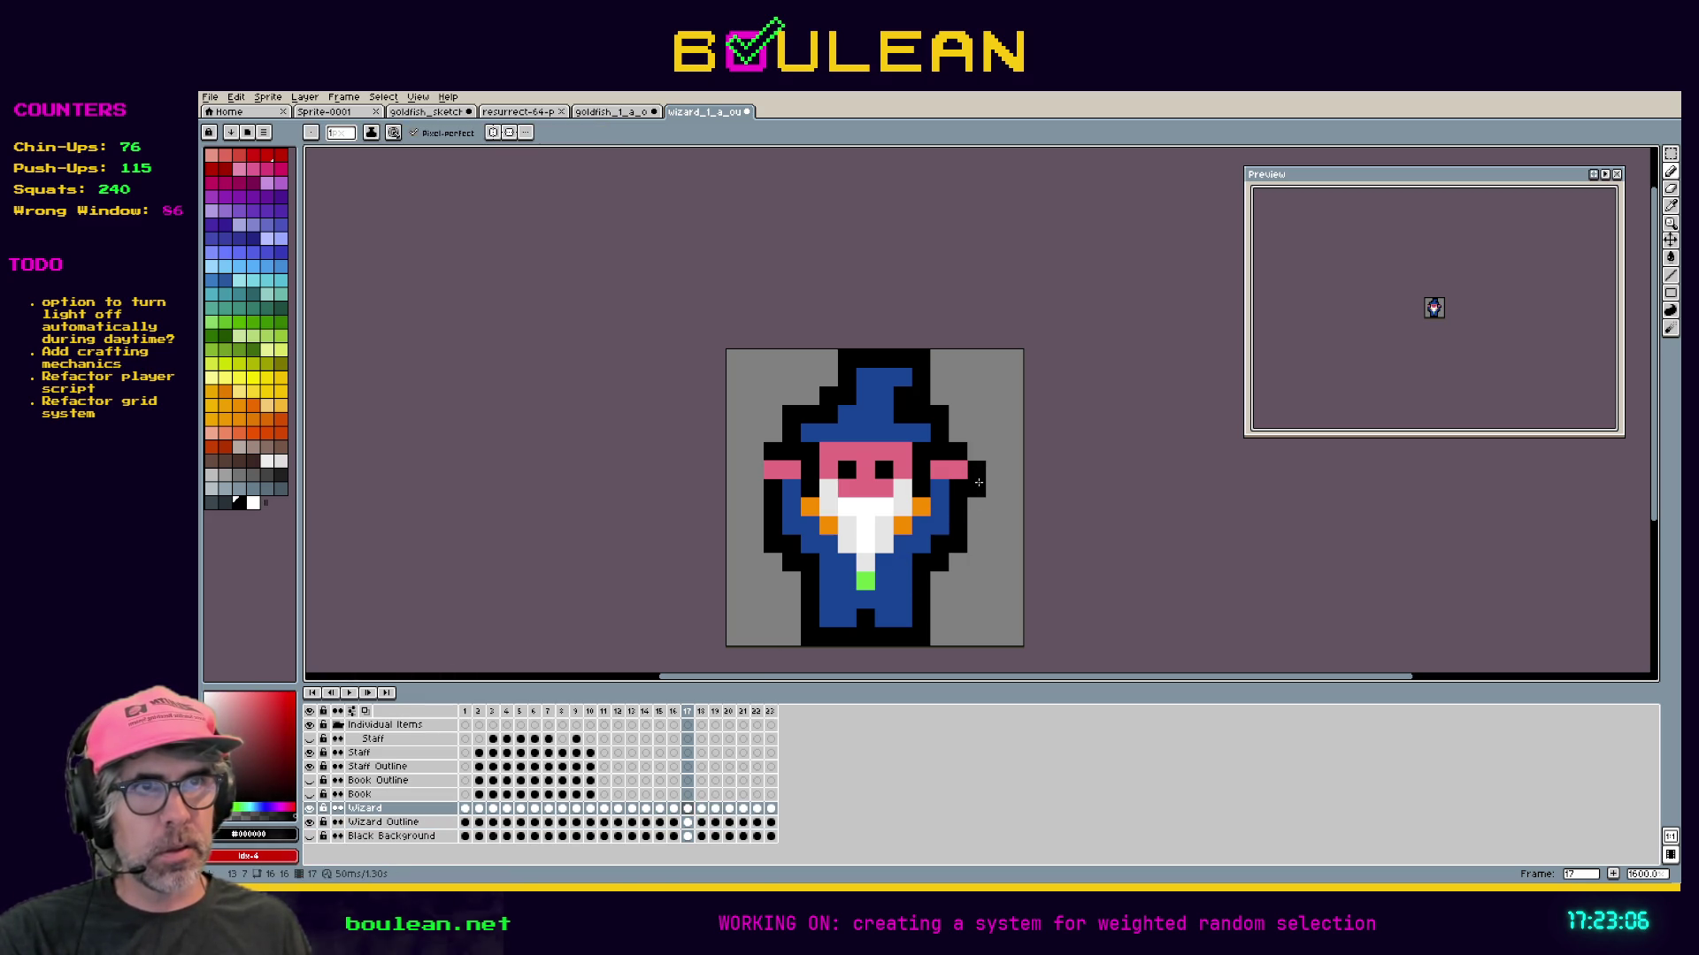
{"action": "left_click", "coordinate": [754, 470]}
{"action": "left_click", "coordinate": [755, 489]}
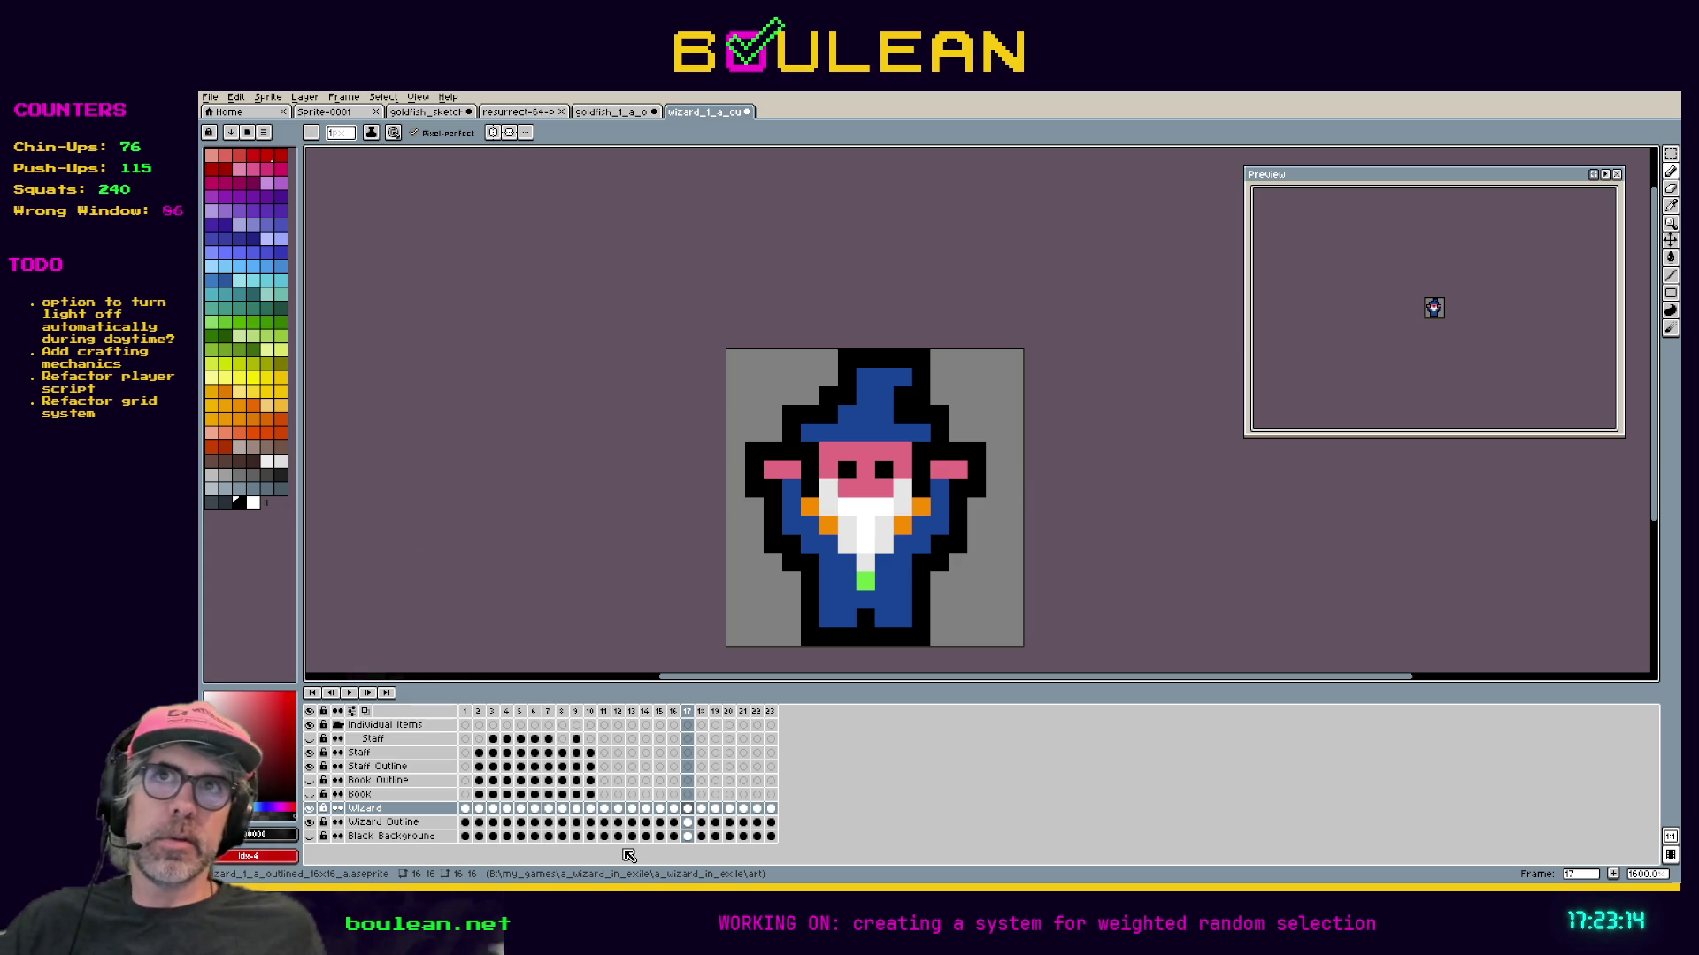
{"action": "left_click", "coordinate": [351, 694]}
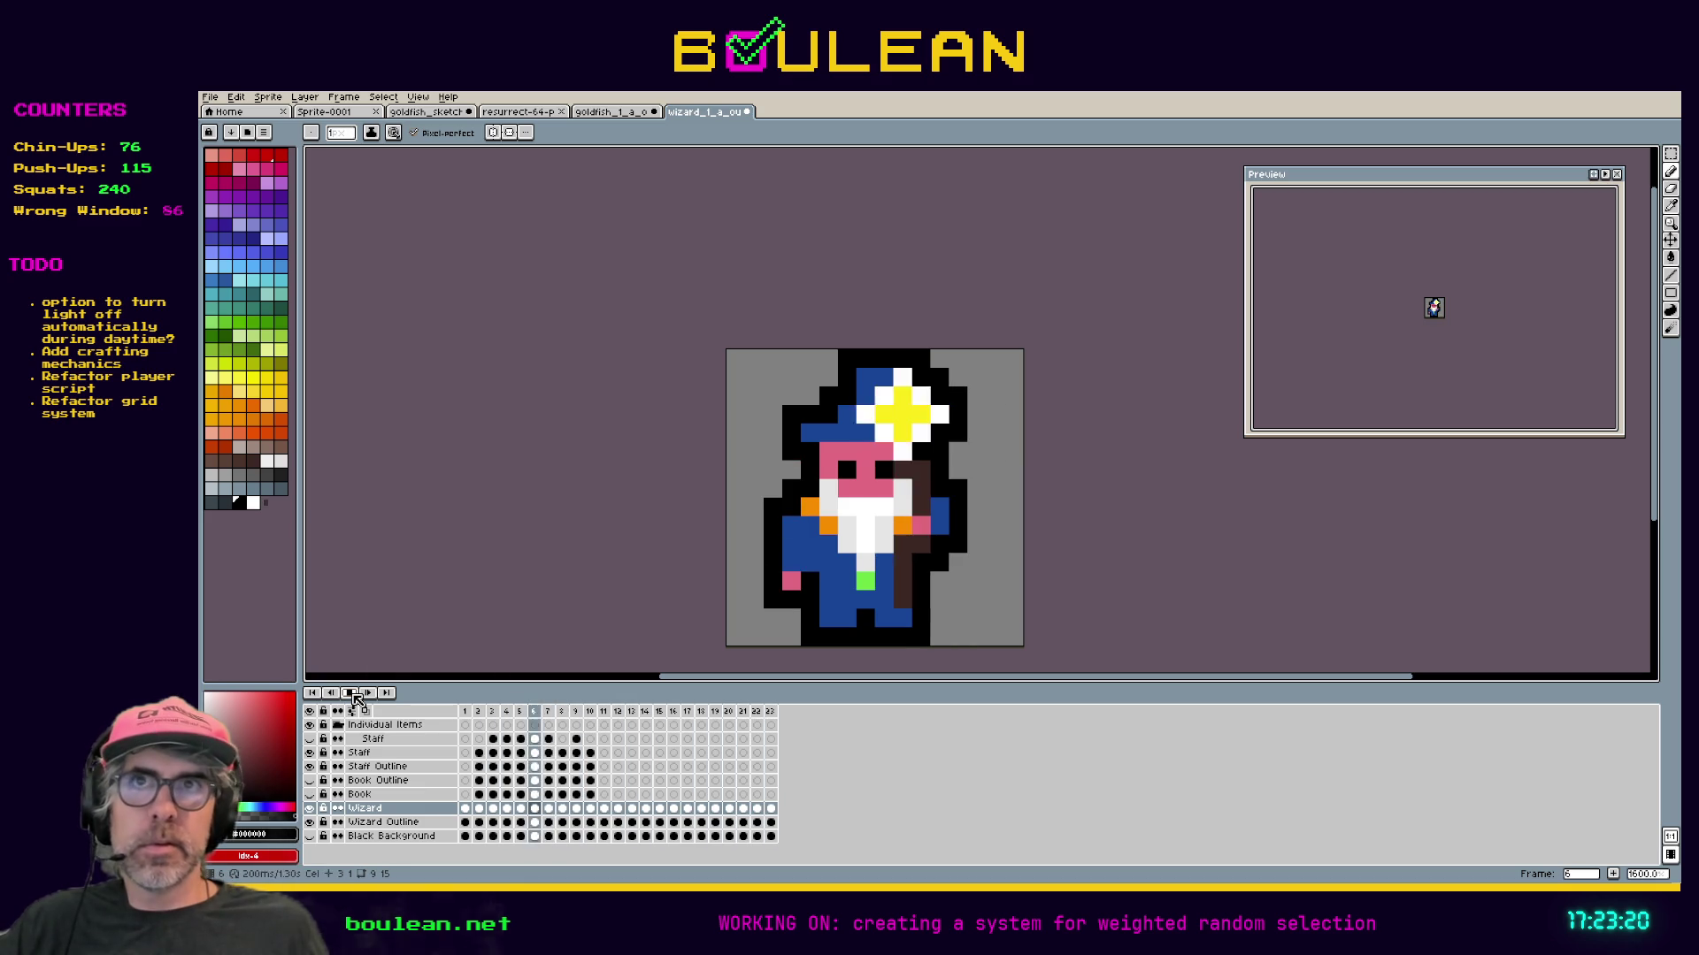
Stop playback and step back through frames 22 to 17 to review the edits.
{"action": "key", "text": "Return"}
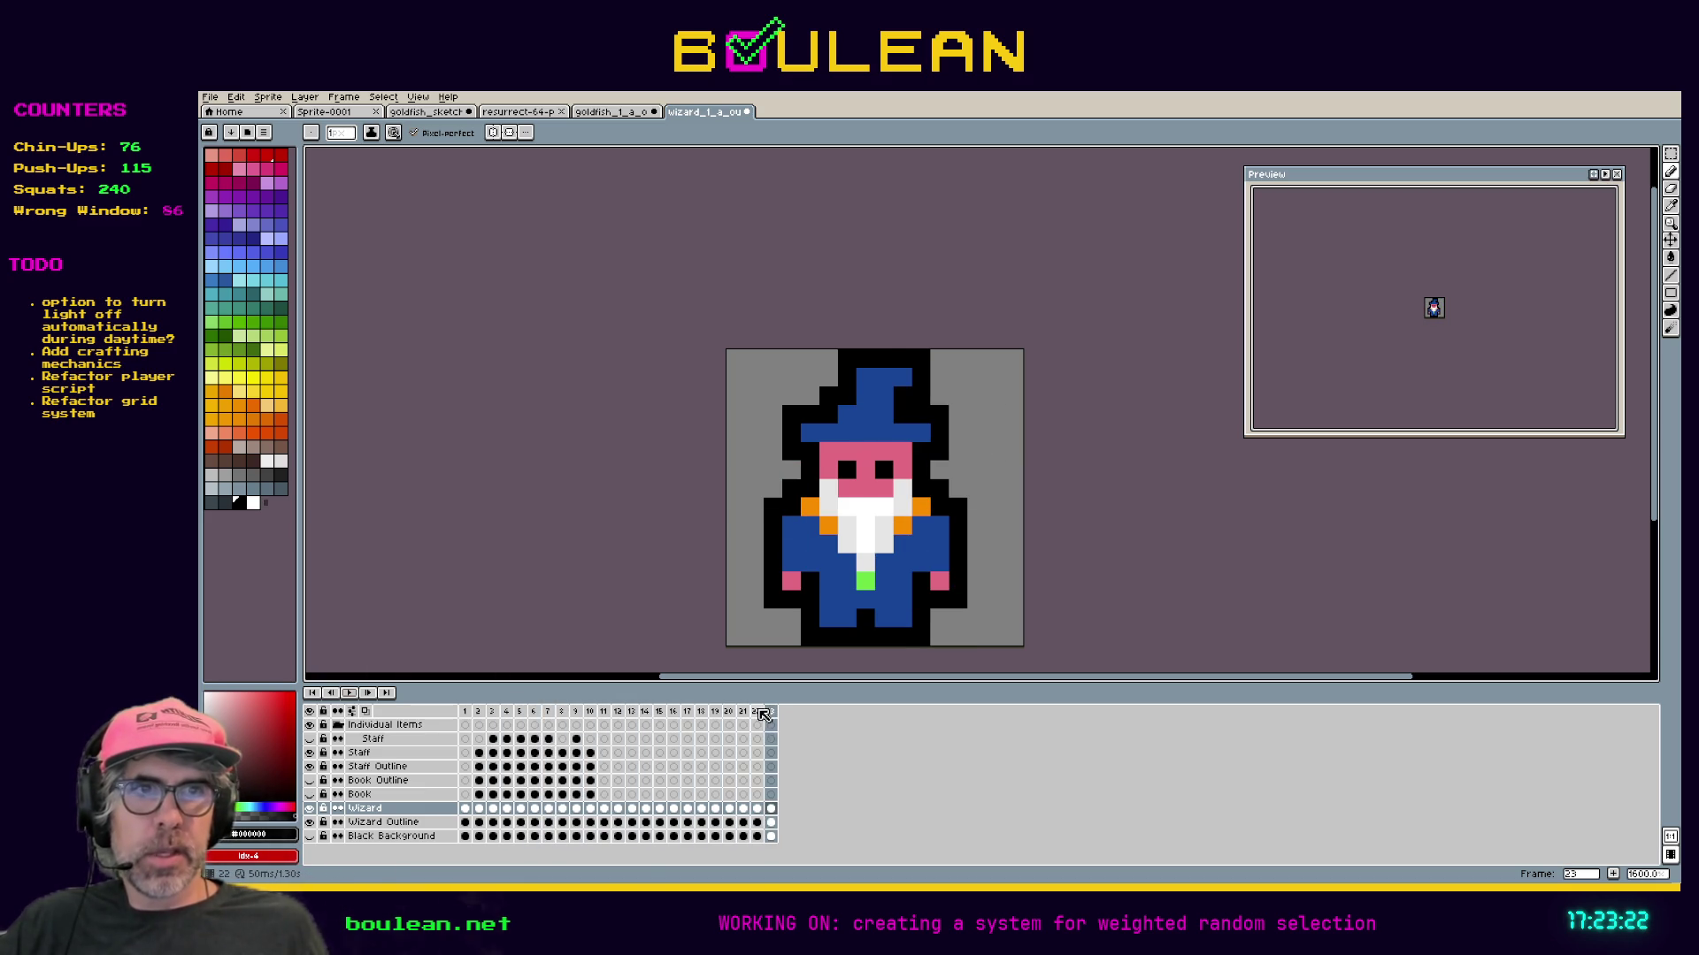
{"action": "left_click", "coordinate": [756, 712]}
{"action": "left_click", "coordinate": [742, 712]}
{"action": "left_click", "coordinate": [729, 713]}
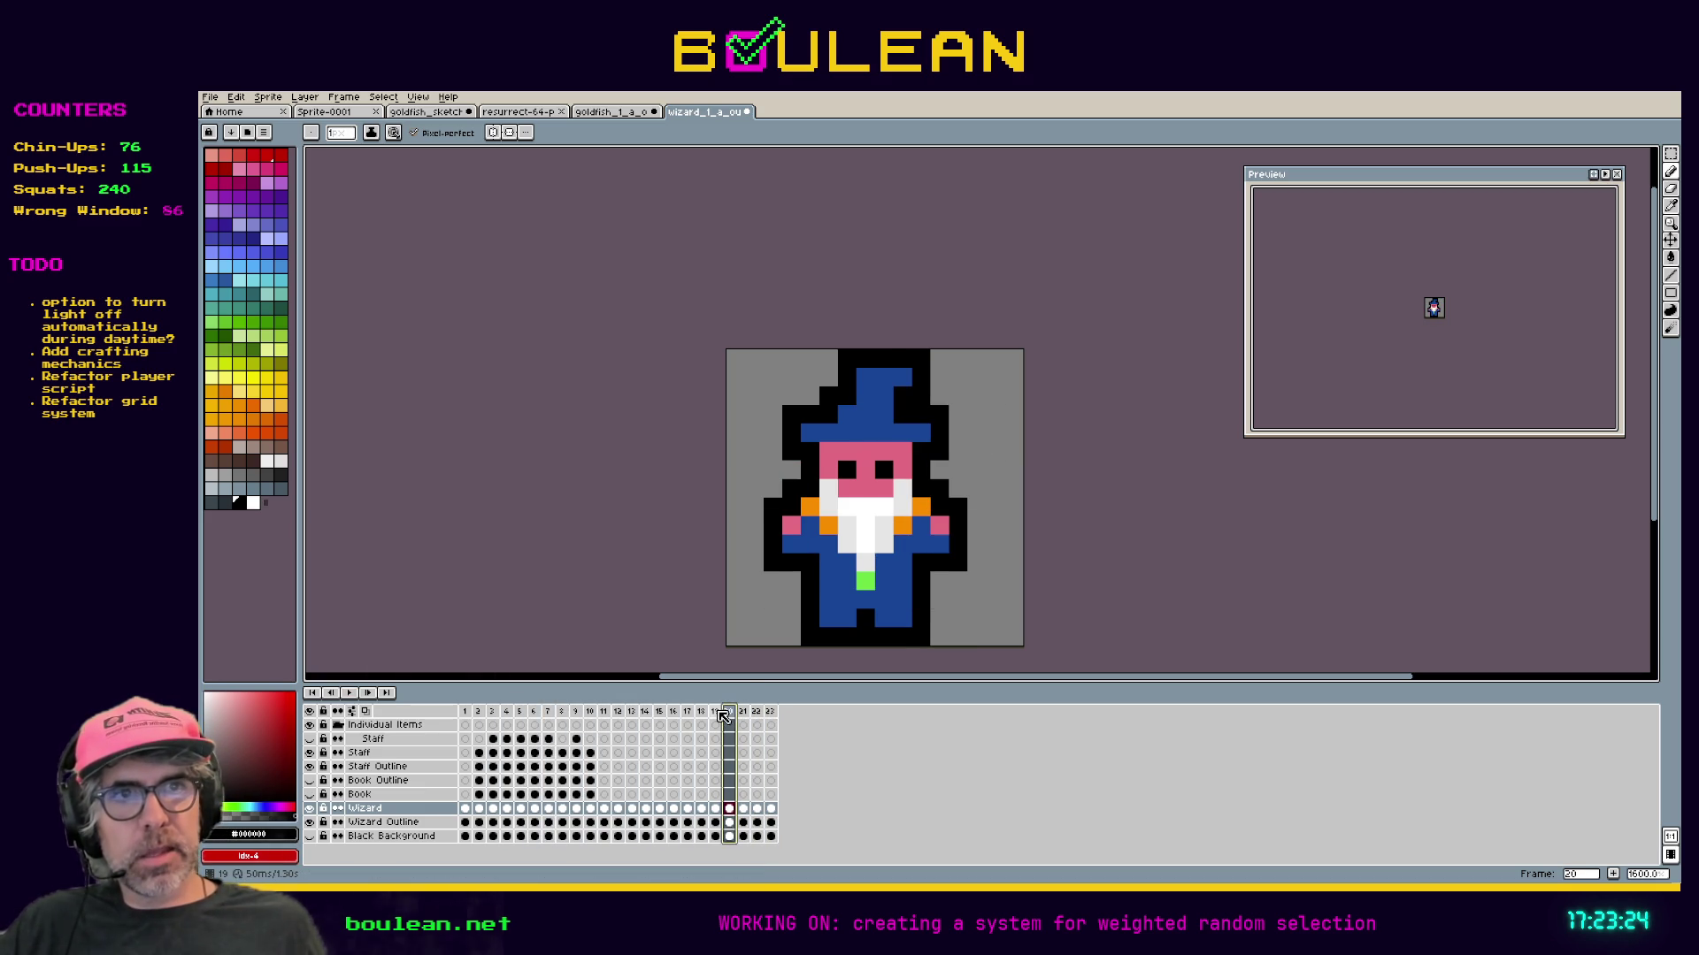
{"action": "left_click", "coordinate": [717, 713]}
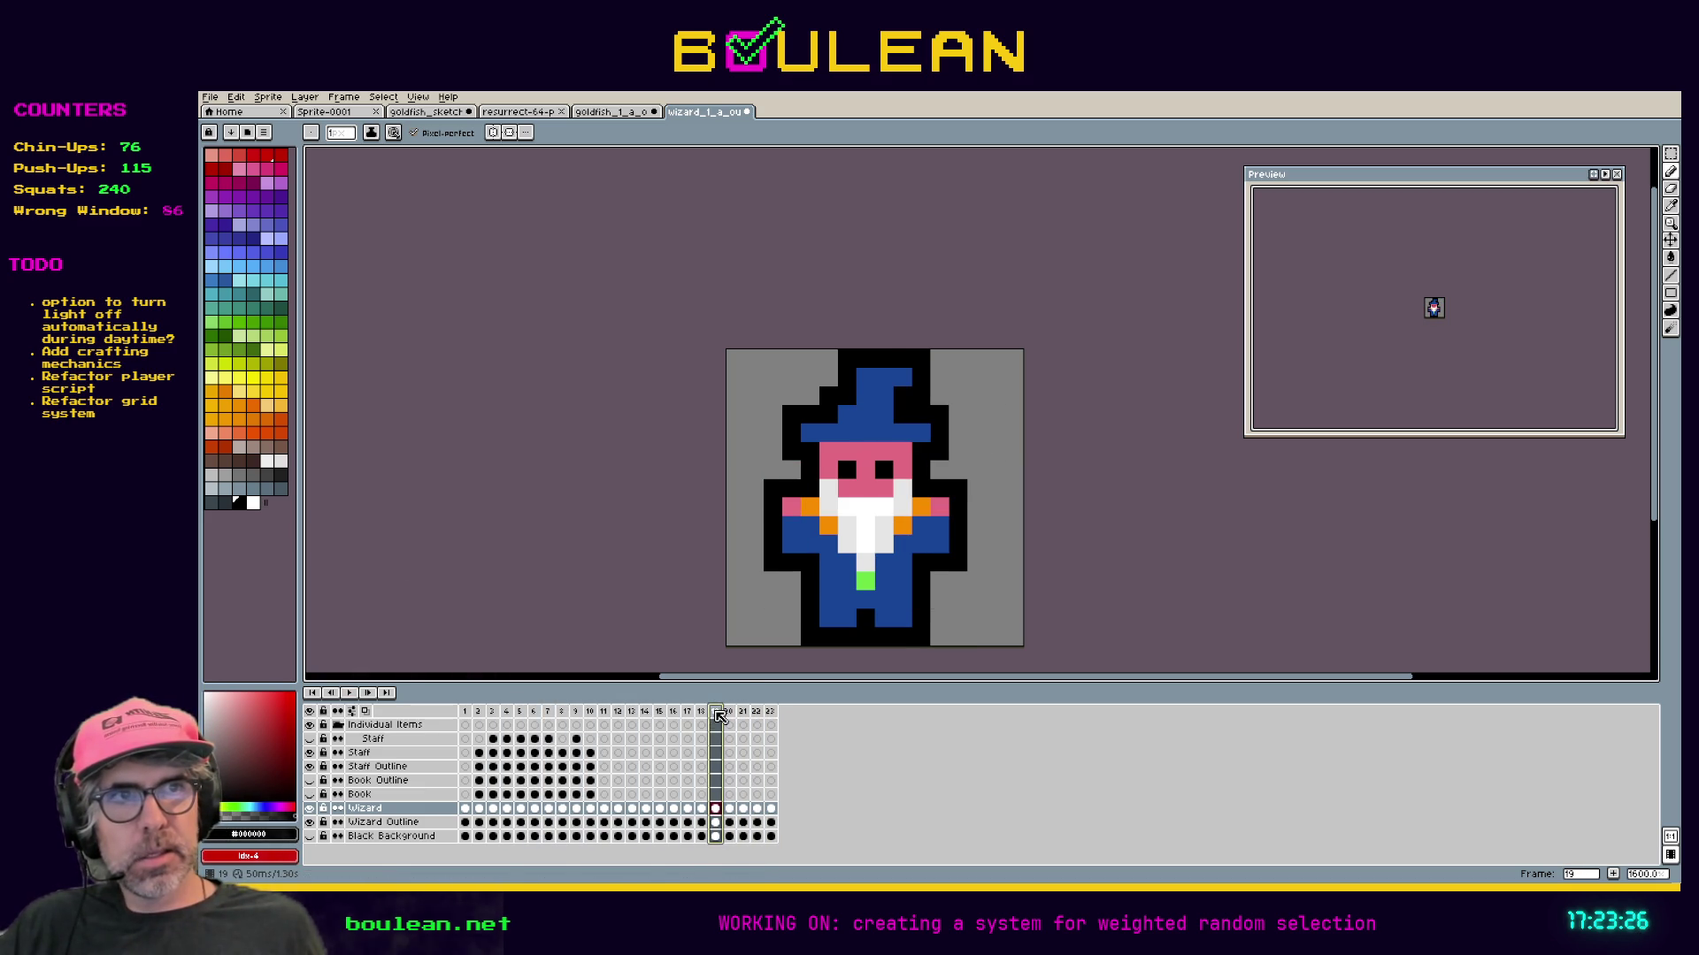
{"action": "left_click", "coordinate": [704, 713]}
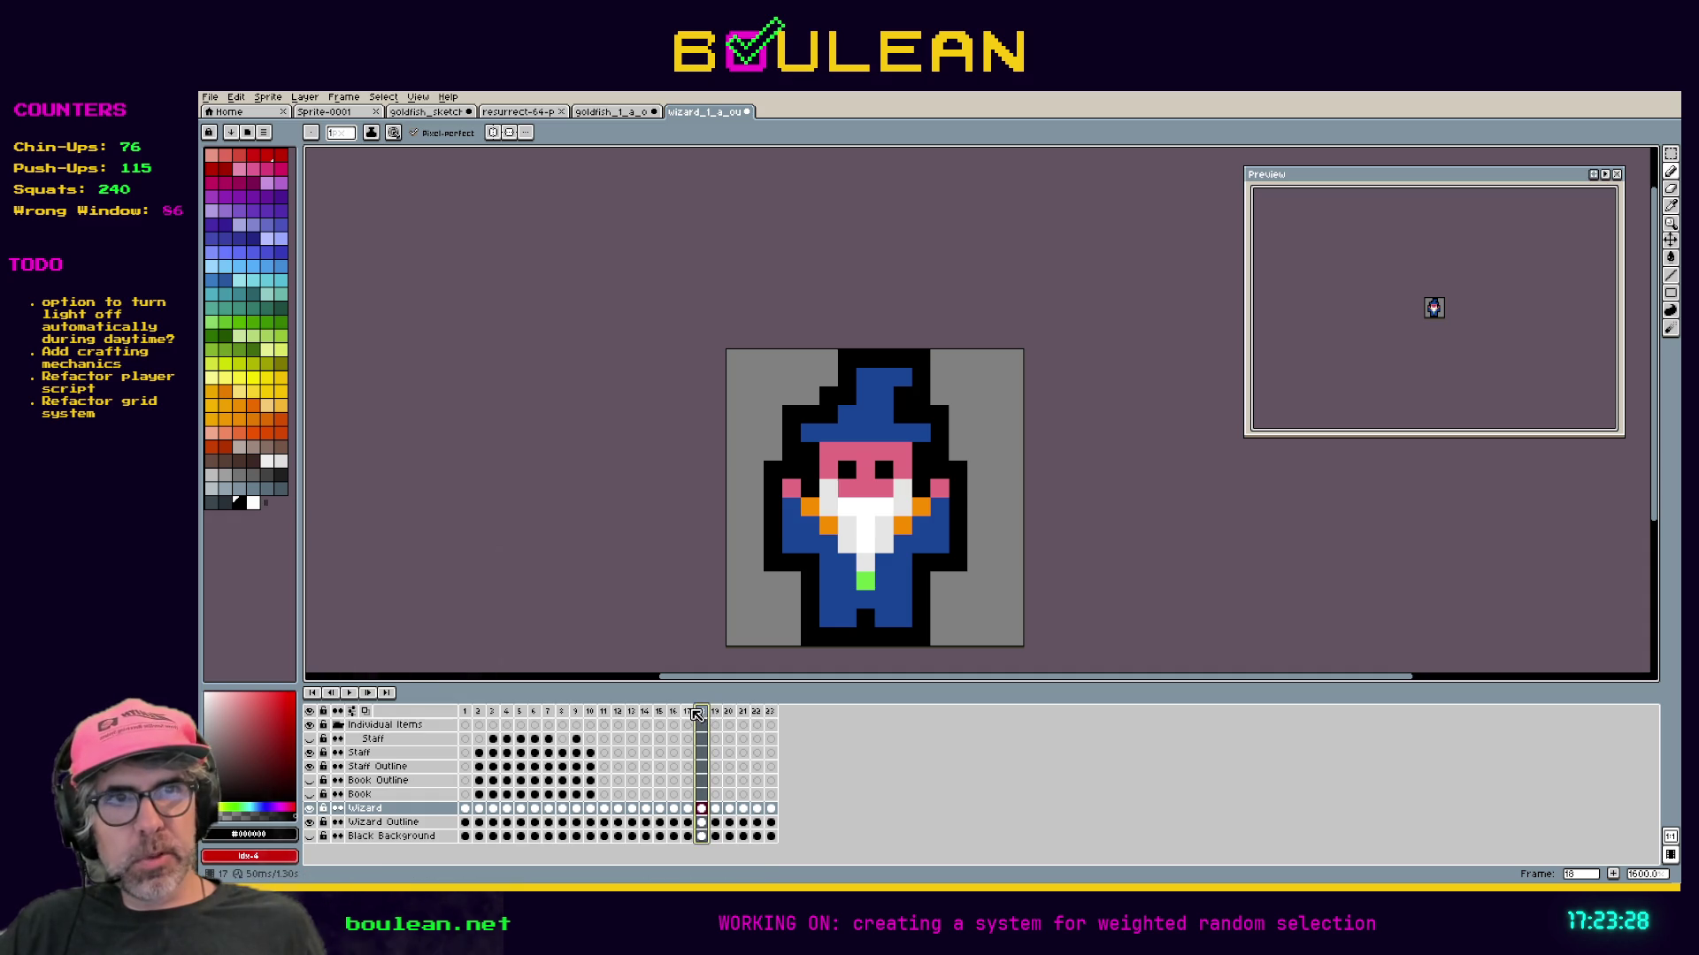
{"action": "left_click", "coordinate": [690, 713]}
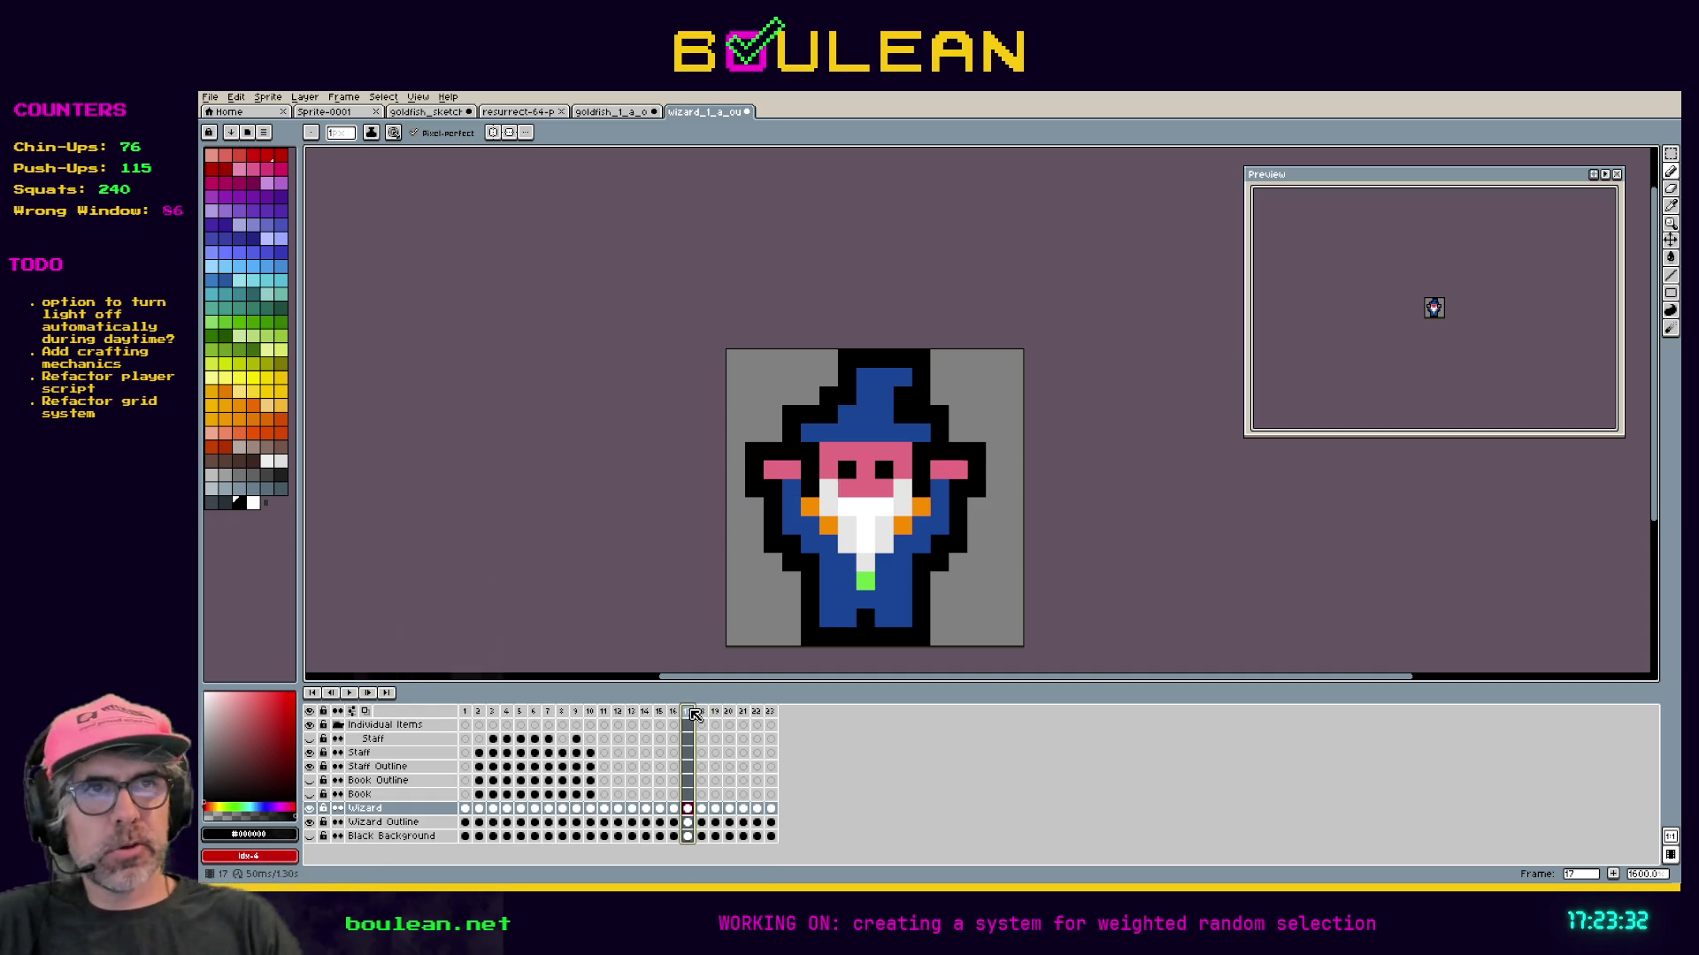
Save the sprite with Ctrl+S, then compare frames 10, 18, 17 and 16.
{"action": "key", "text": "ctrl+s"}
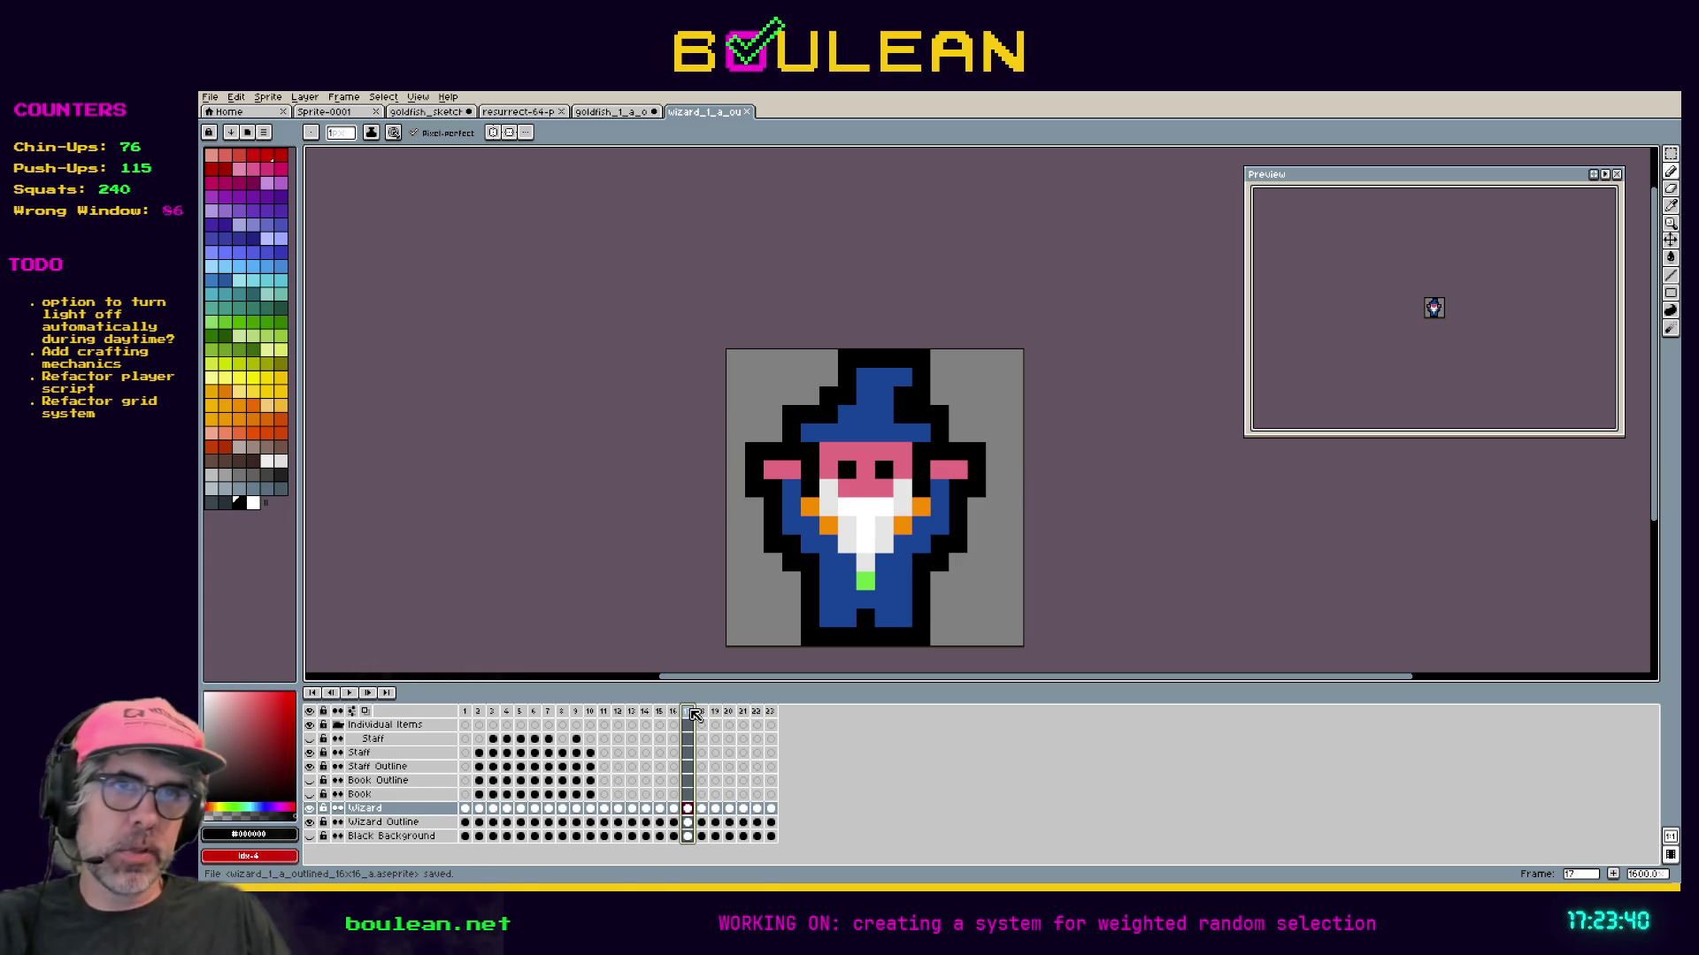
{"action": "left_click", "coordinate": [593, 714]}
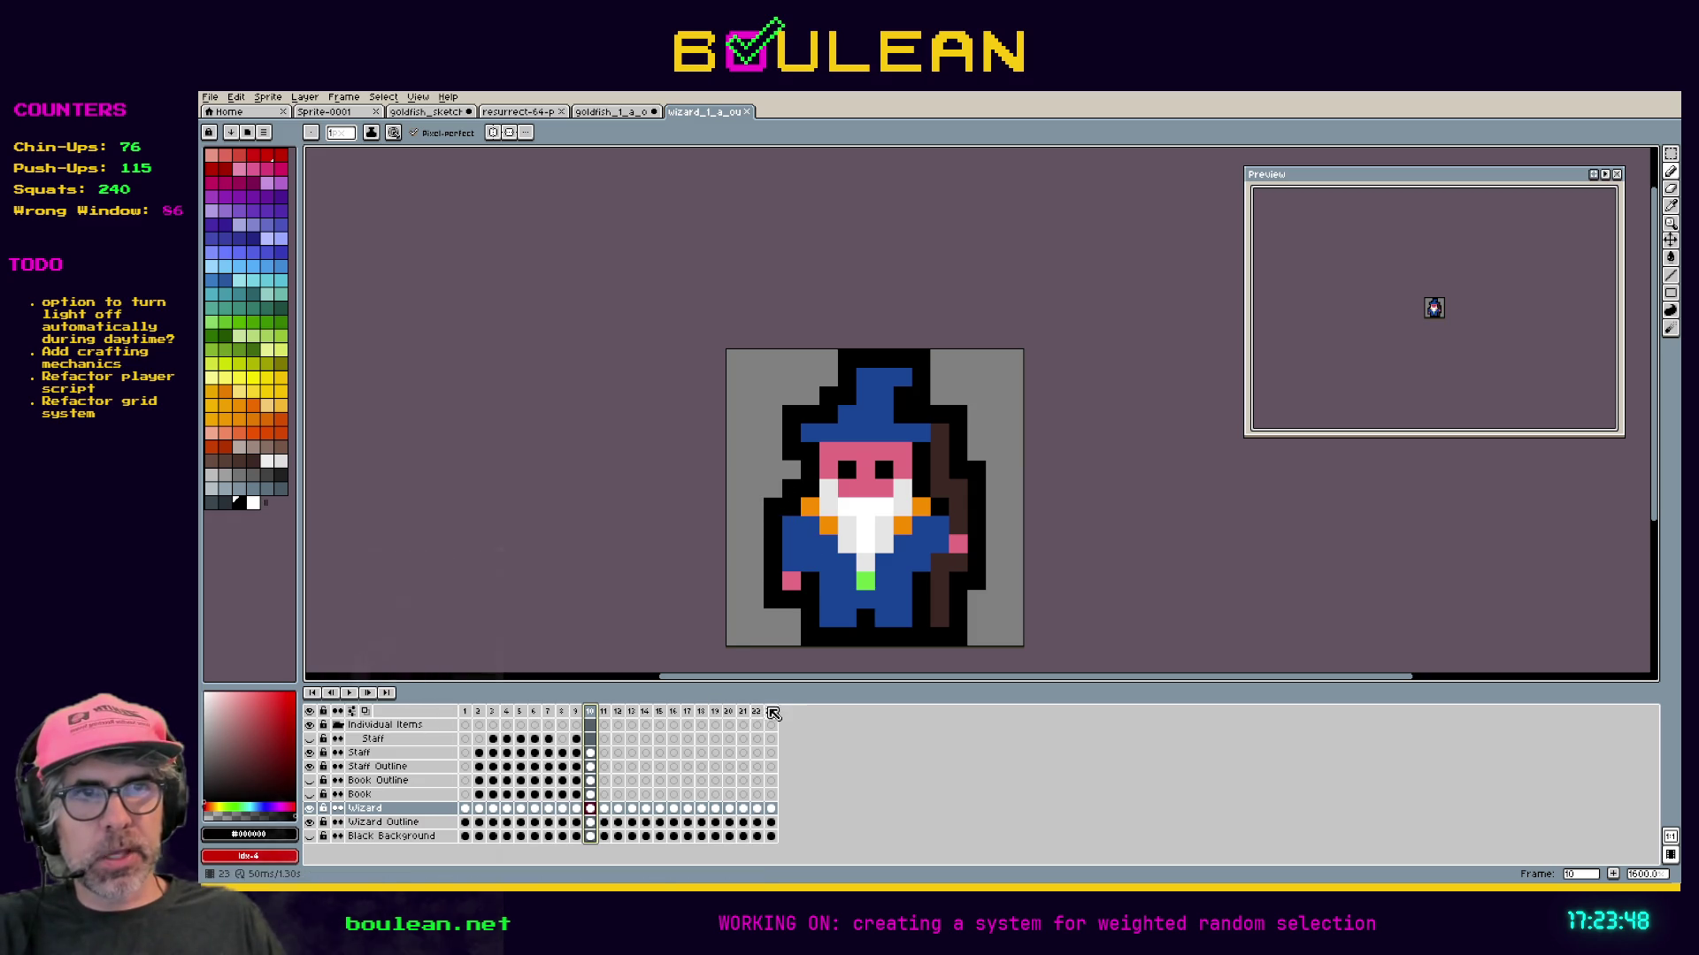
{"action": "left_click", "coordinate": [703, 712]}
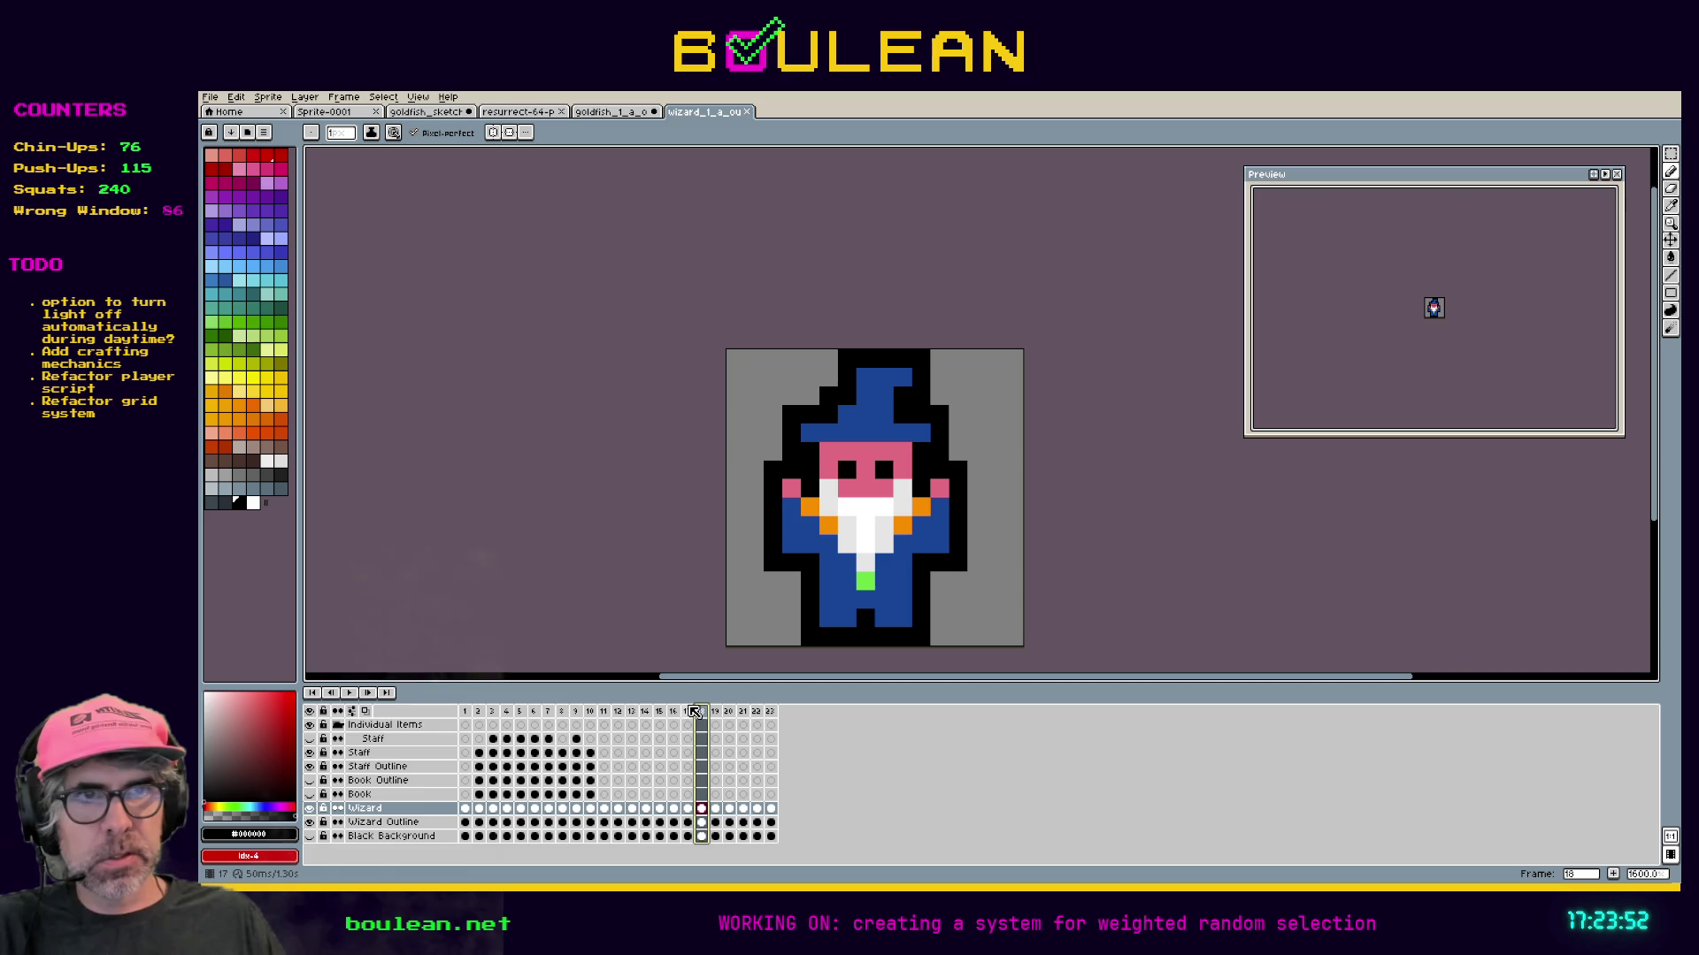
{"action": "left_click", "coordinate": [694, 712]}
{"action": "key", "text": "Left"}
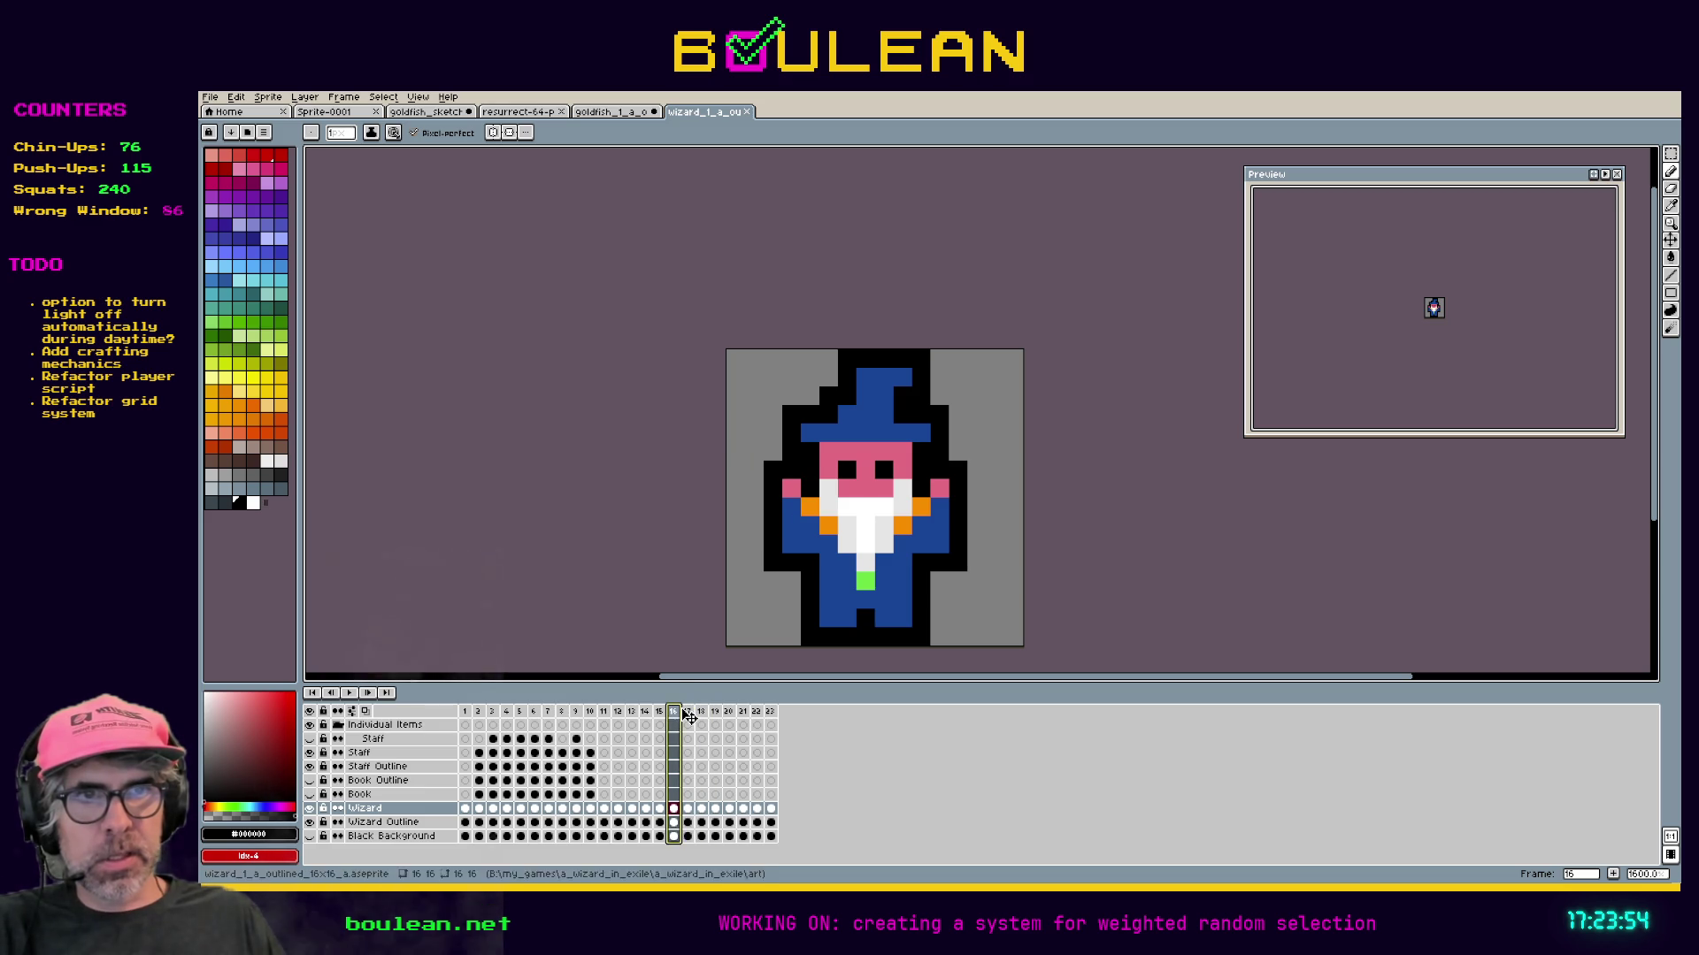